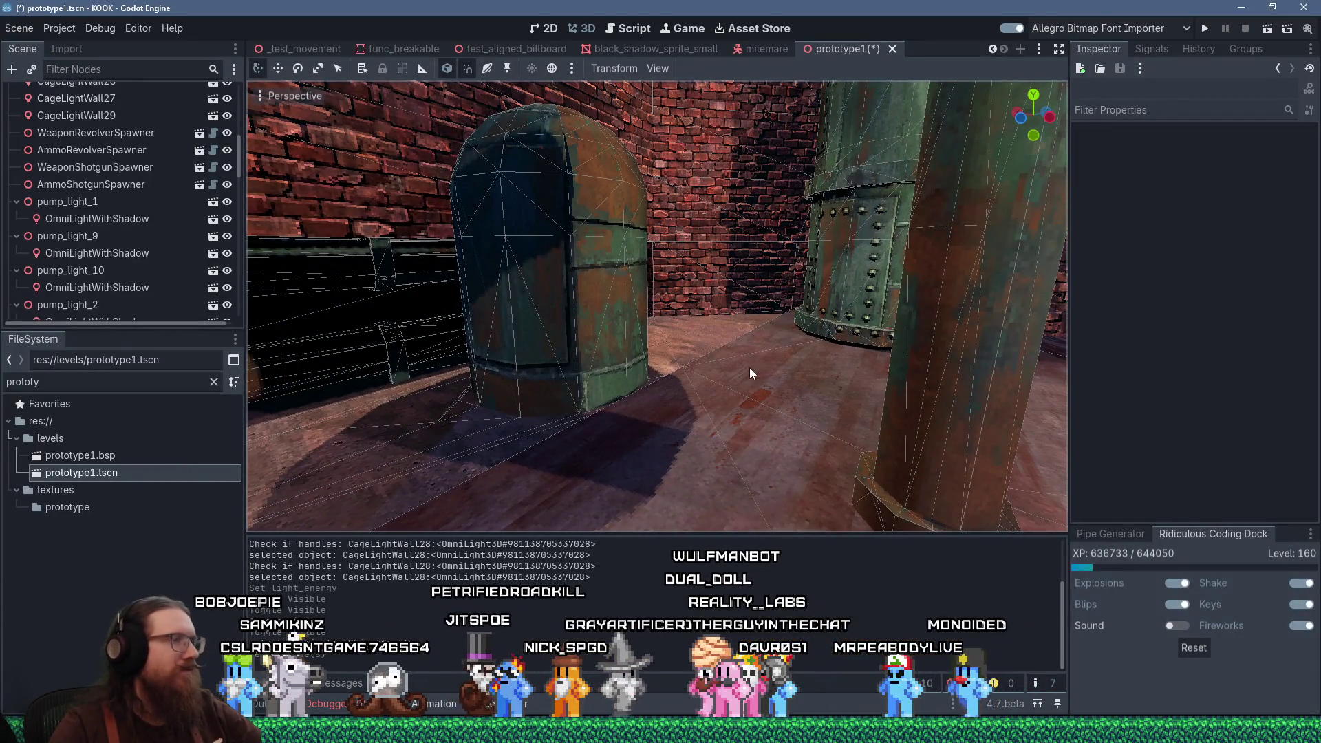
Switch from Godot to the TrenchBroom prototype1.map window and turn toward the brick wall and tanks
key(alt+Tab)
key(Tab)
key(Tab)
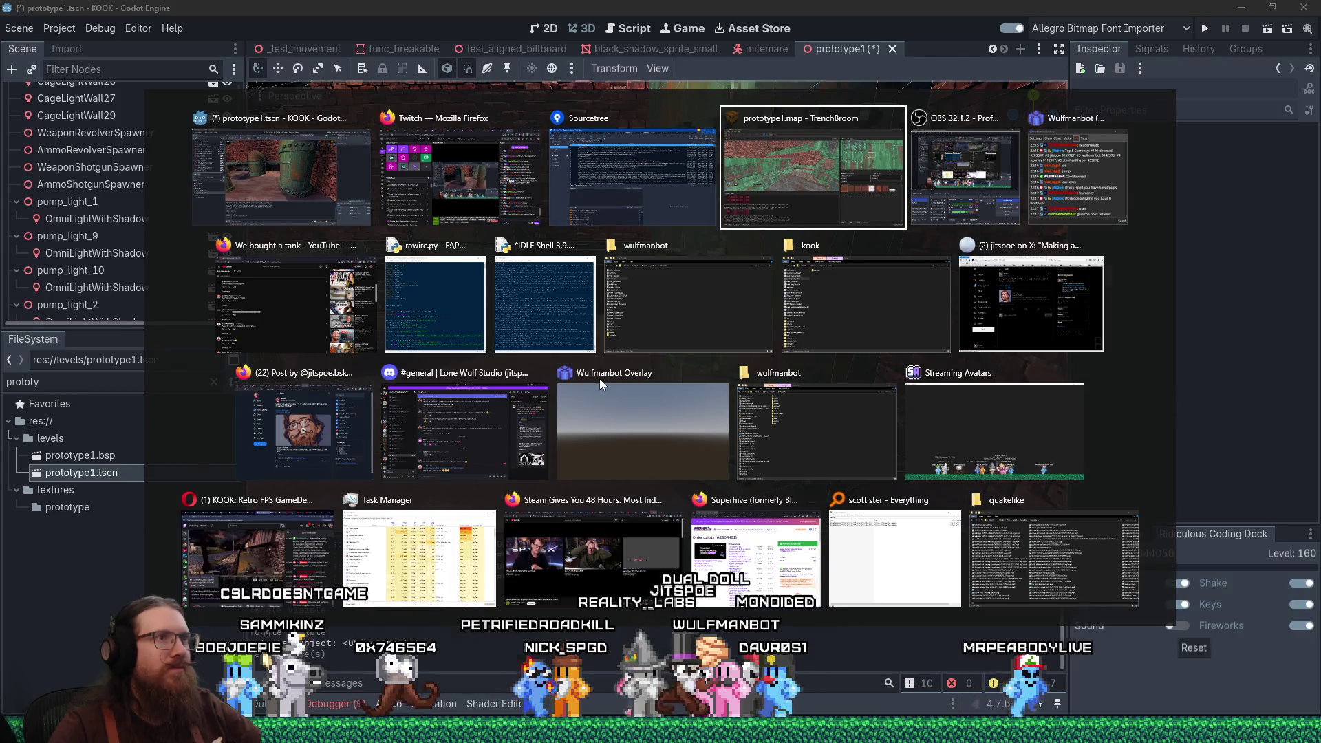
drag(527, 225, 363, 388)
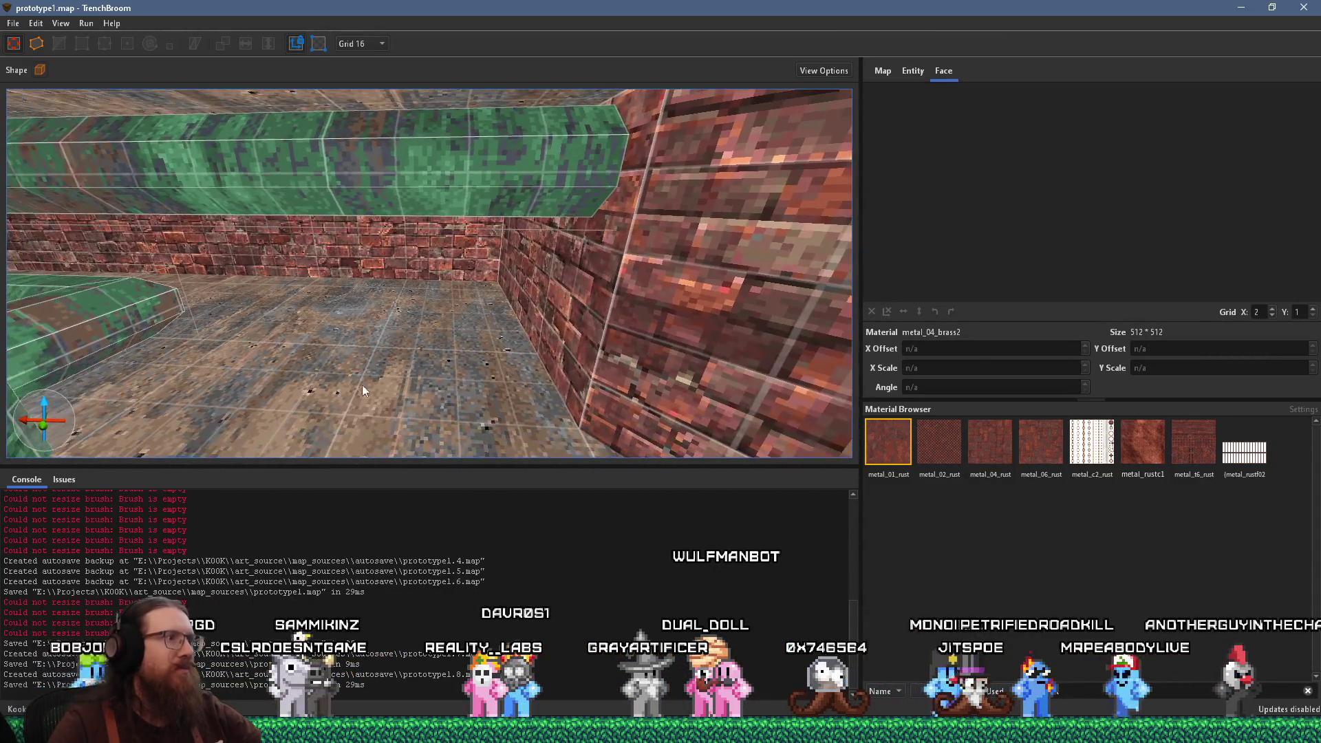
Draw an 80×64×48 brush on the floor, set the grid to 4, then deselect it
drag(498, 357, 430, 361)
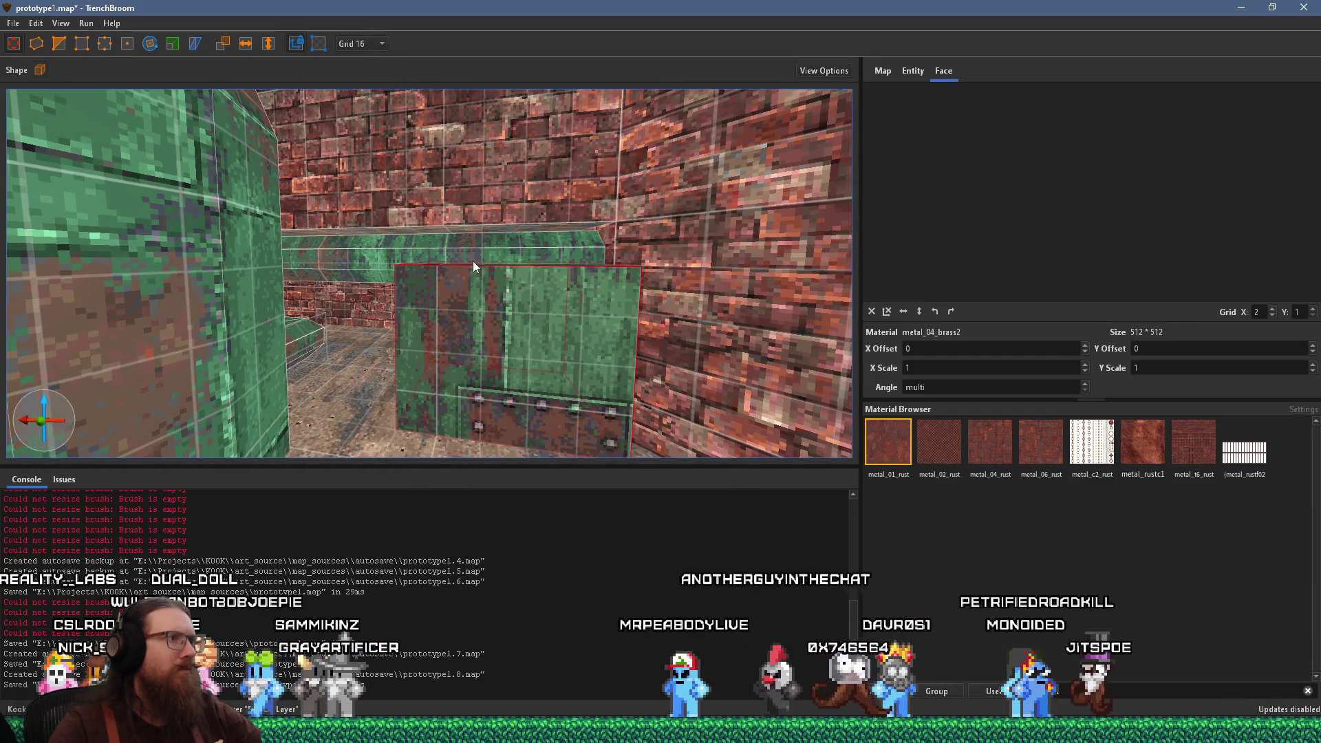
drag(473, 261, 508, 176)
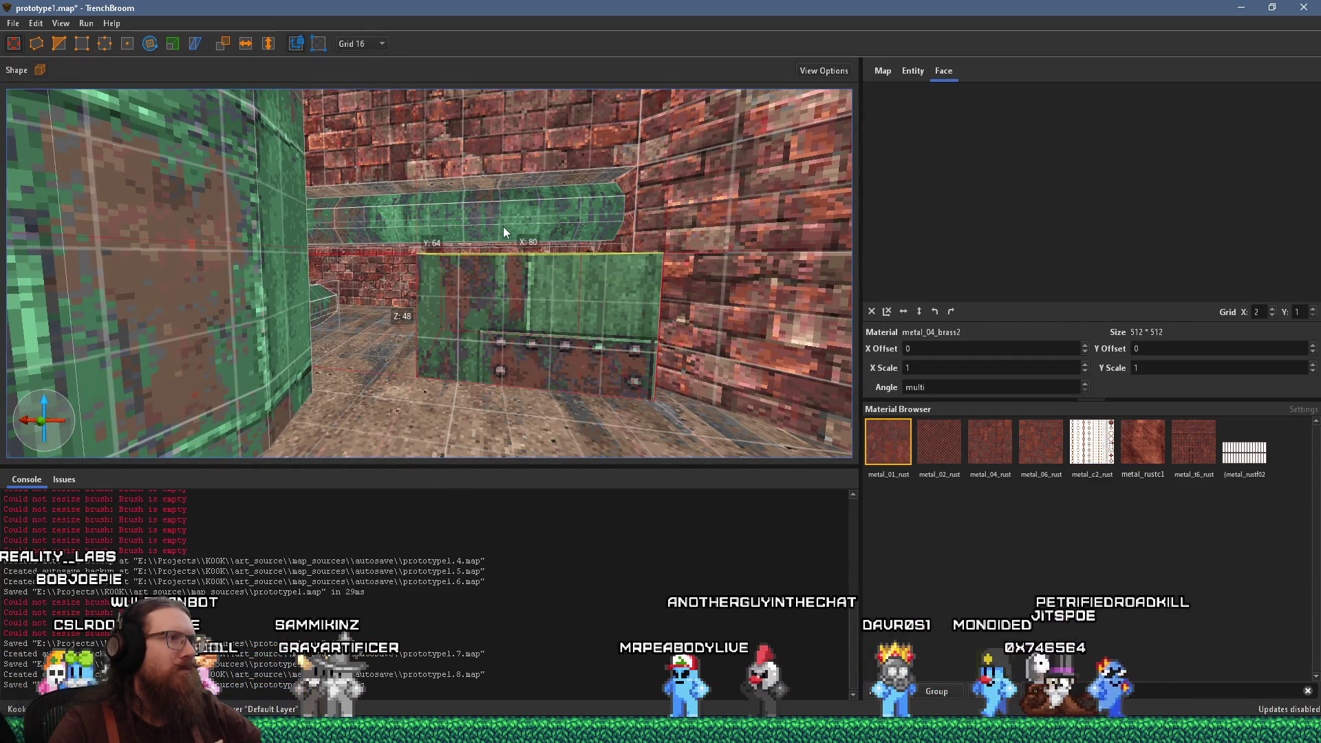
click(363, 44)
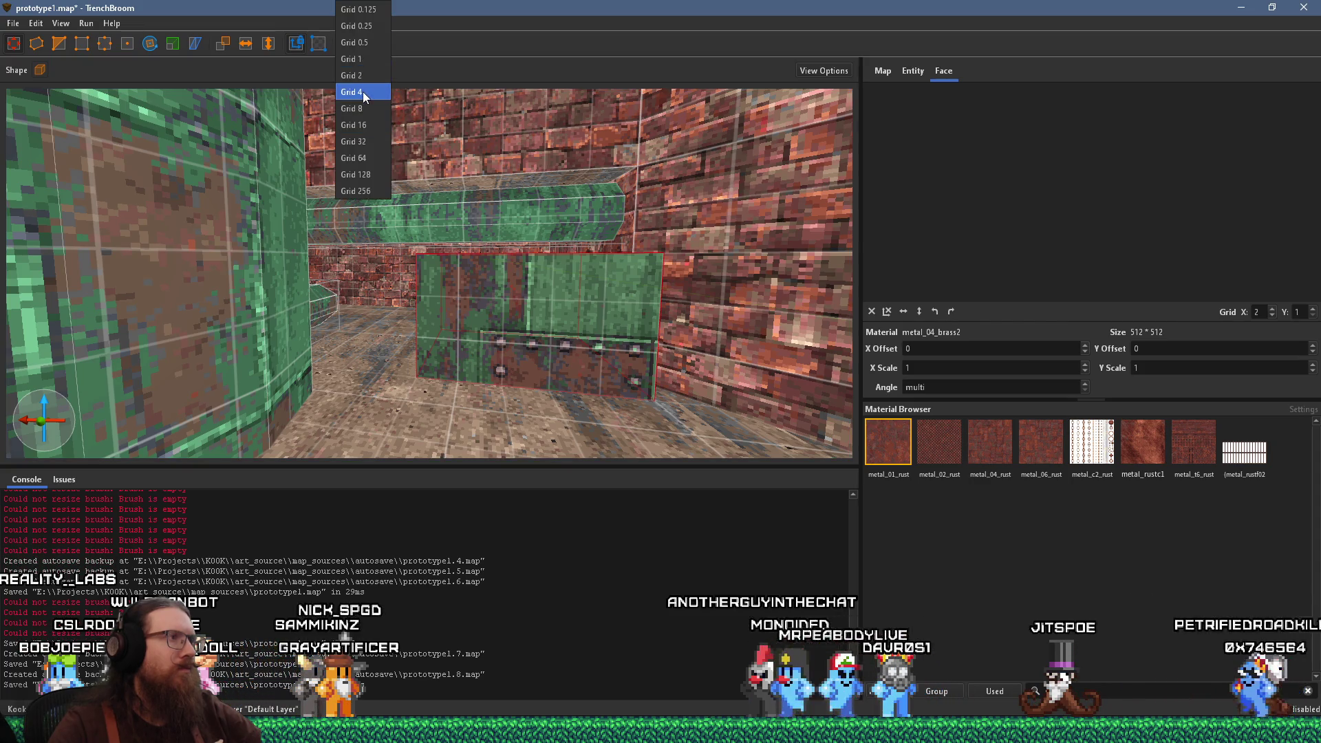
click(362, 92)
drag(549, 221, 460, 303)
key(Escape)
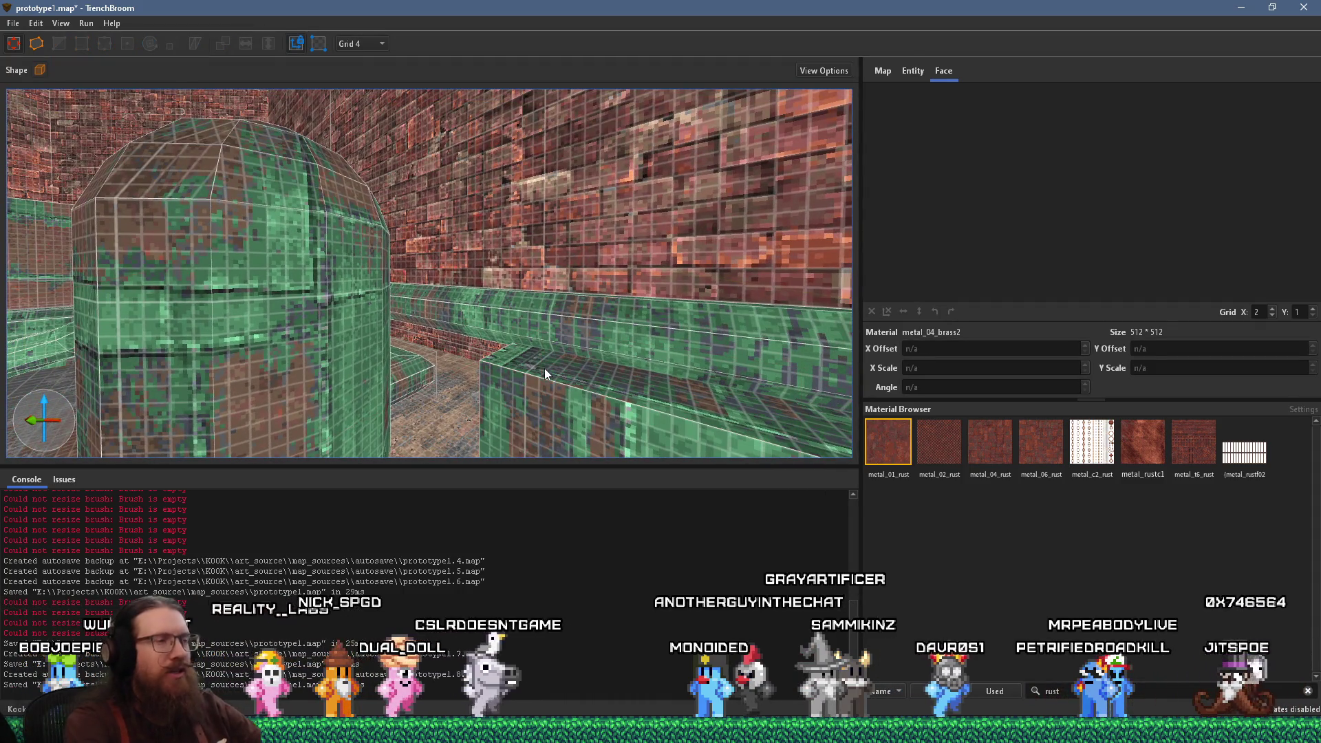
Delete the green box brush, then check the nearby green pipe and red stone ledge brushes
click(535, 387)
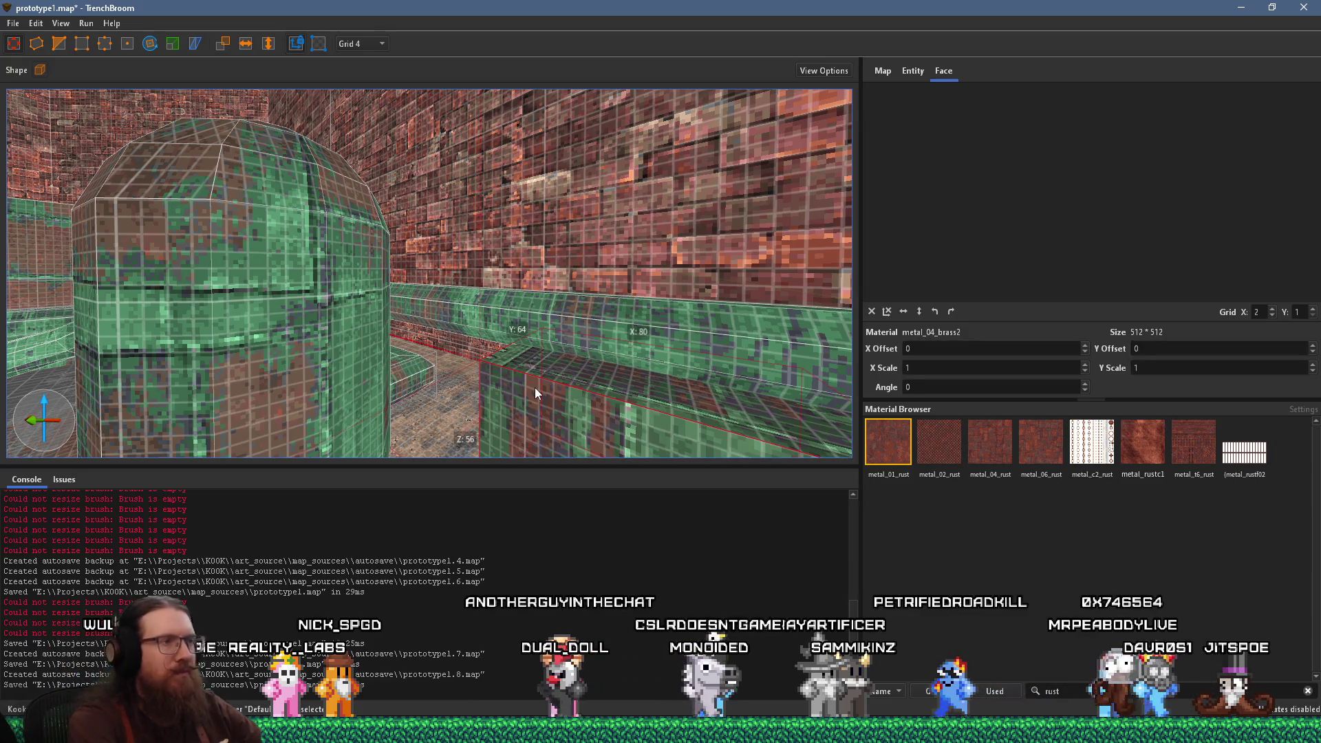
key(Delete)
click(601, 266)
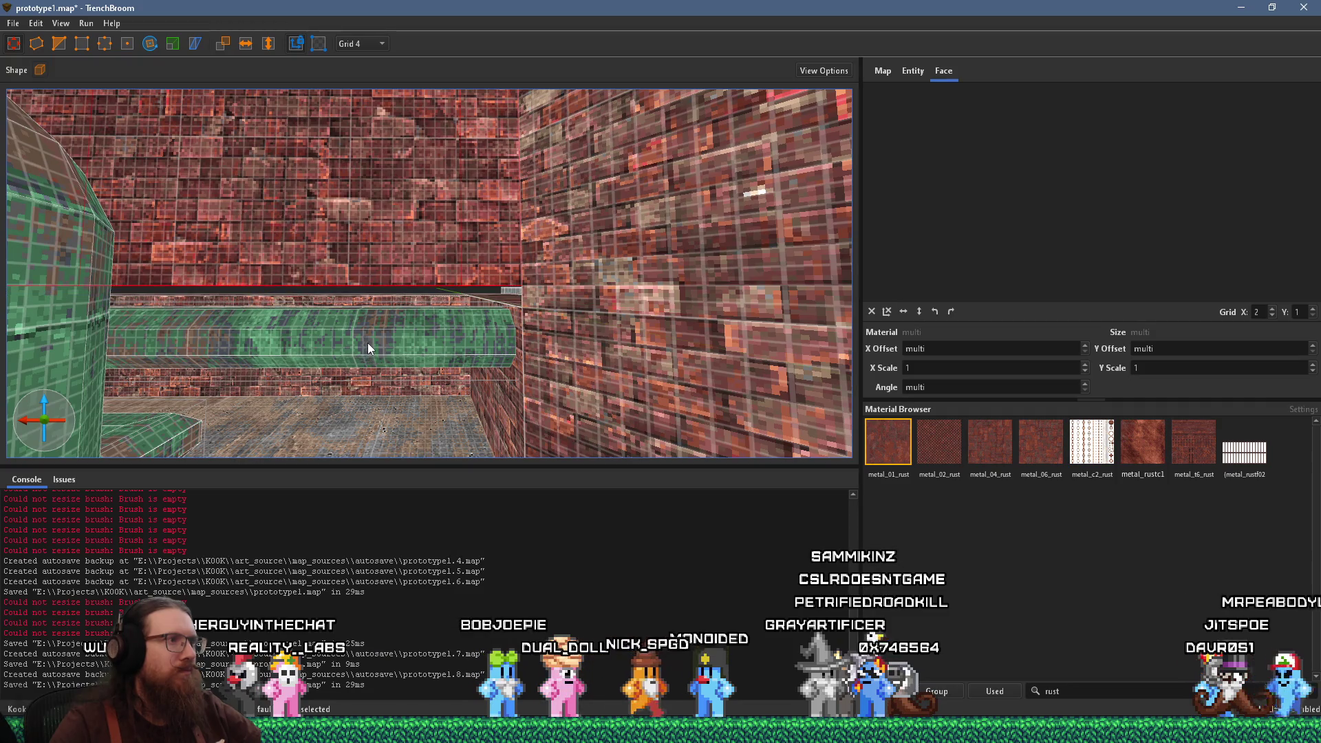
scroll(up, 3)
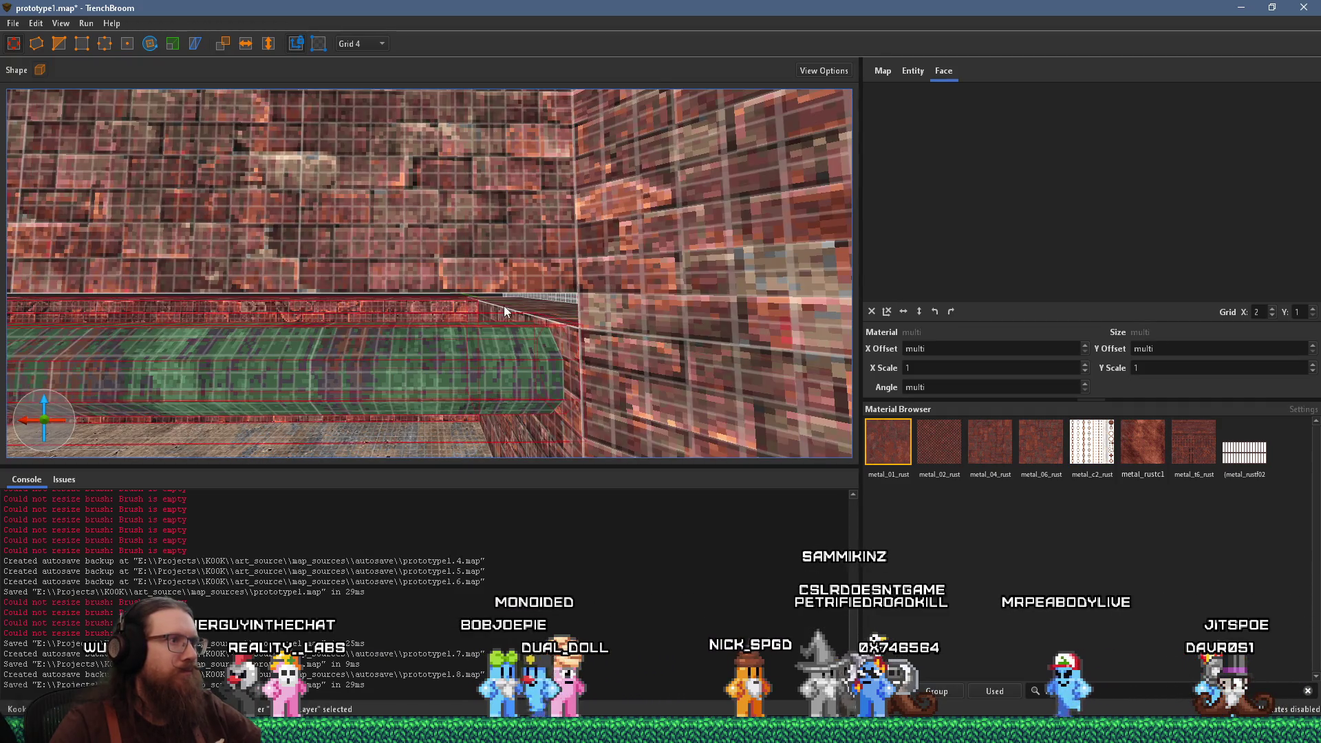
click(504, 306)
scroll(down, 3)
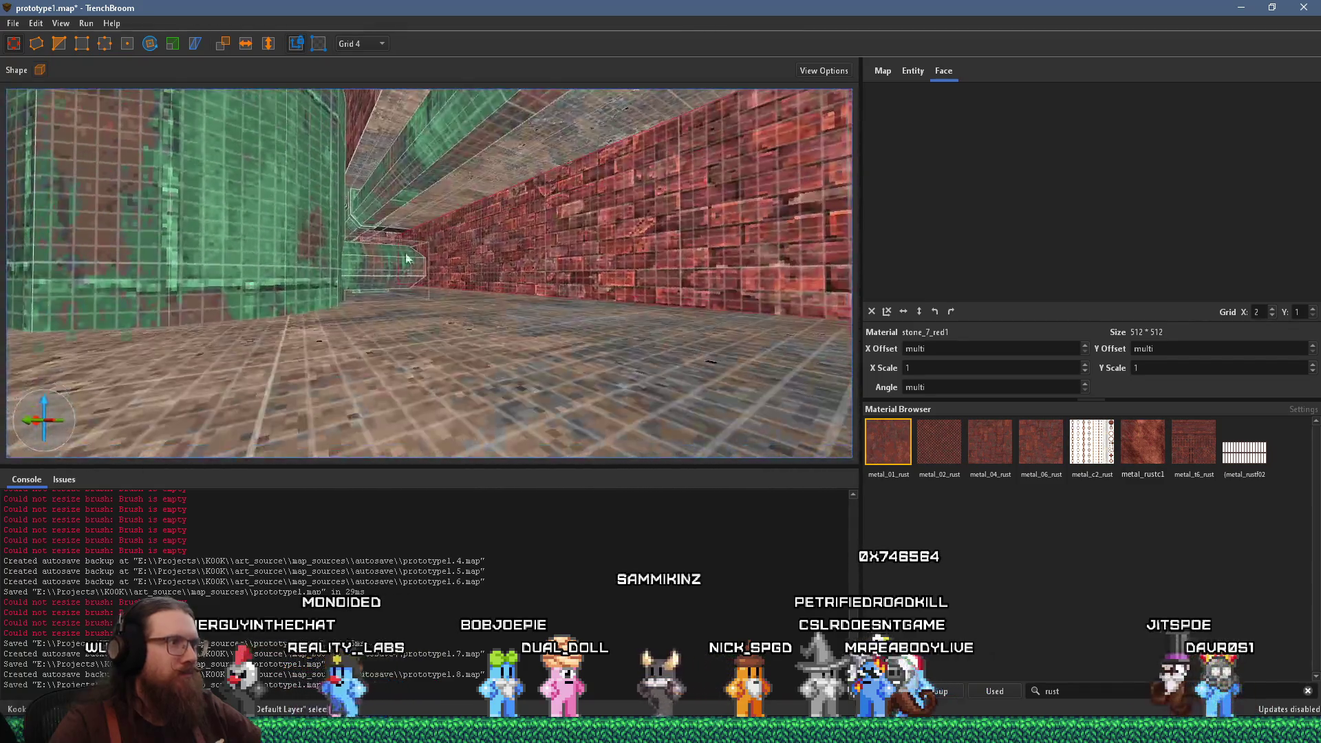
scroll(down, 3)
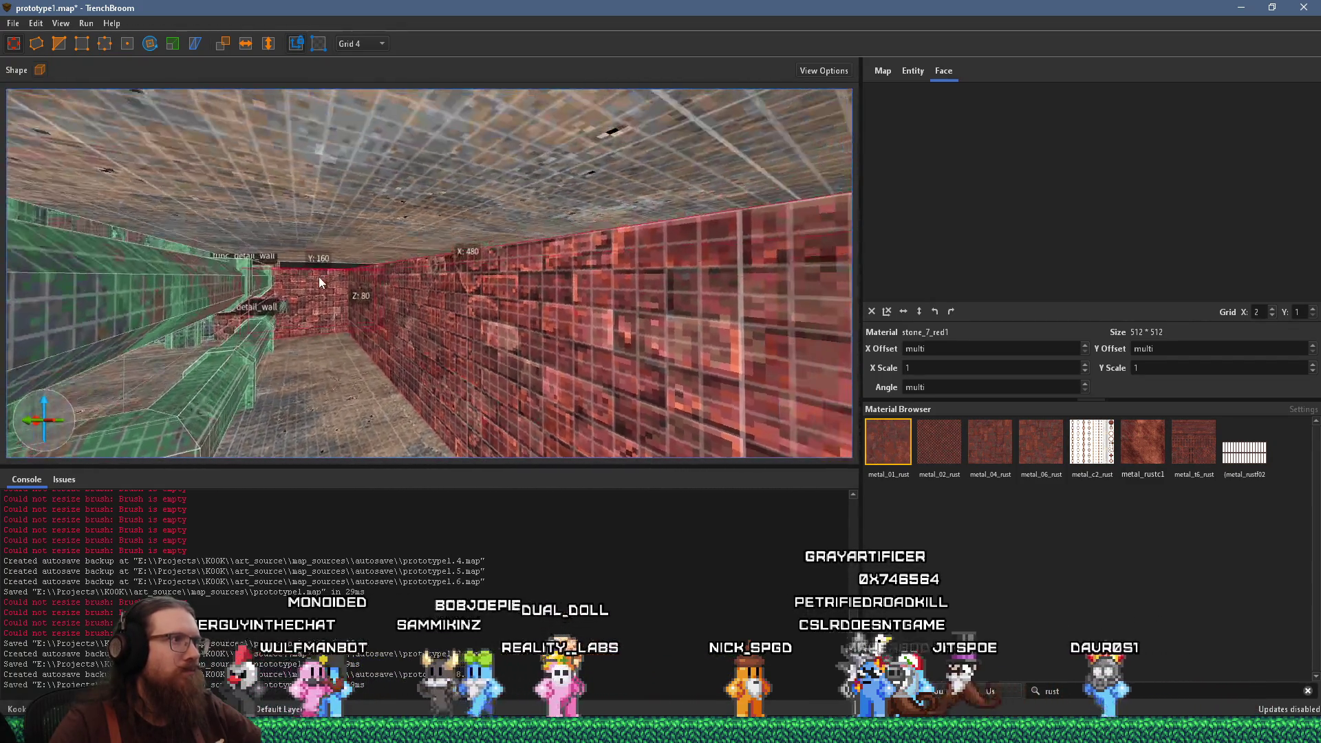
Select the func_detail_wall pipe brush and look along the corridor pipes
drag(382, 177, 517, 352)
click(387, 255)
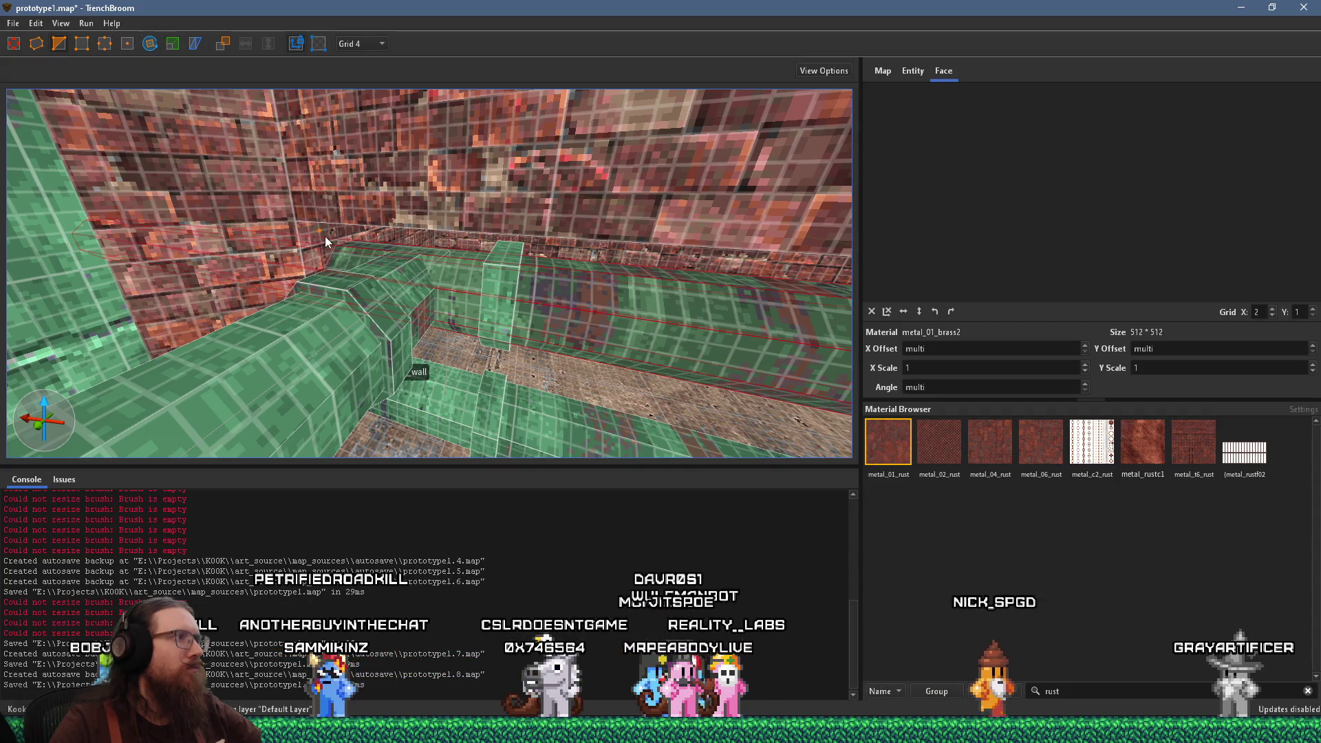
click(351, 244)
drag(352, 244, 177, 140)
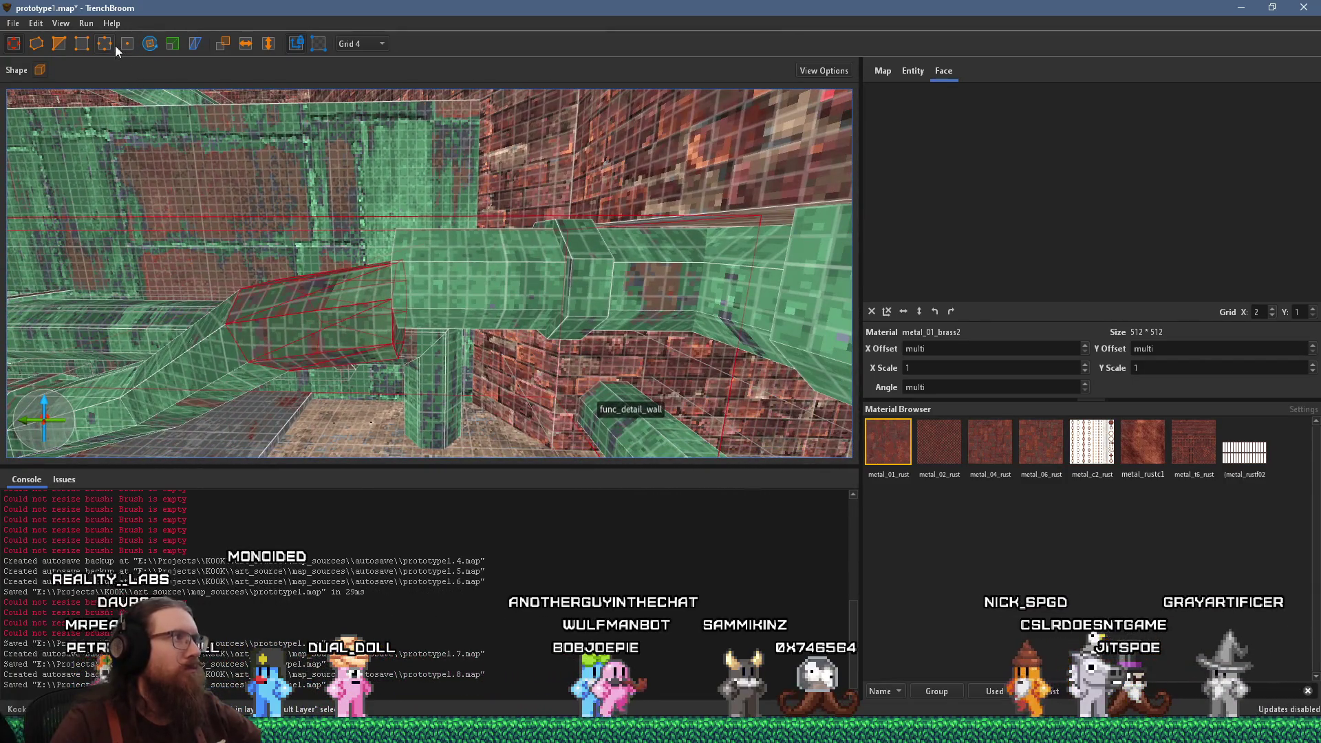
Select the slanted copper pipe brush and move in close to it
click(127, 44)
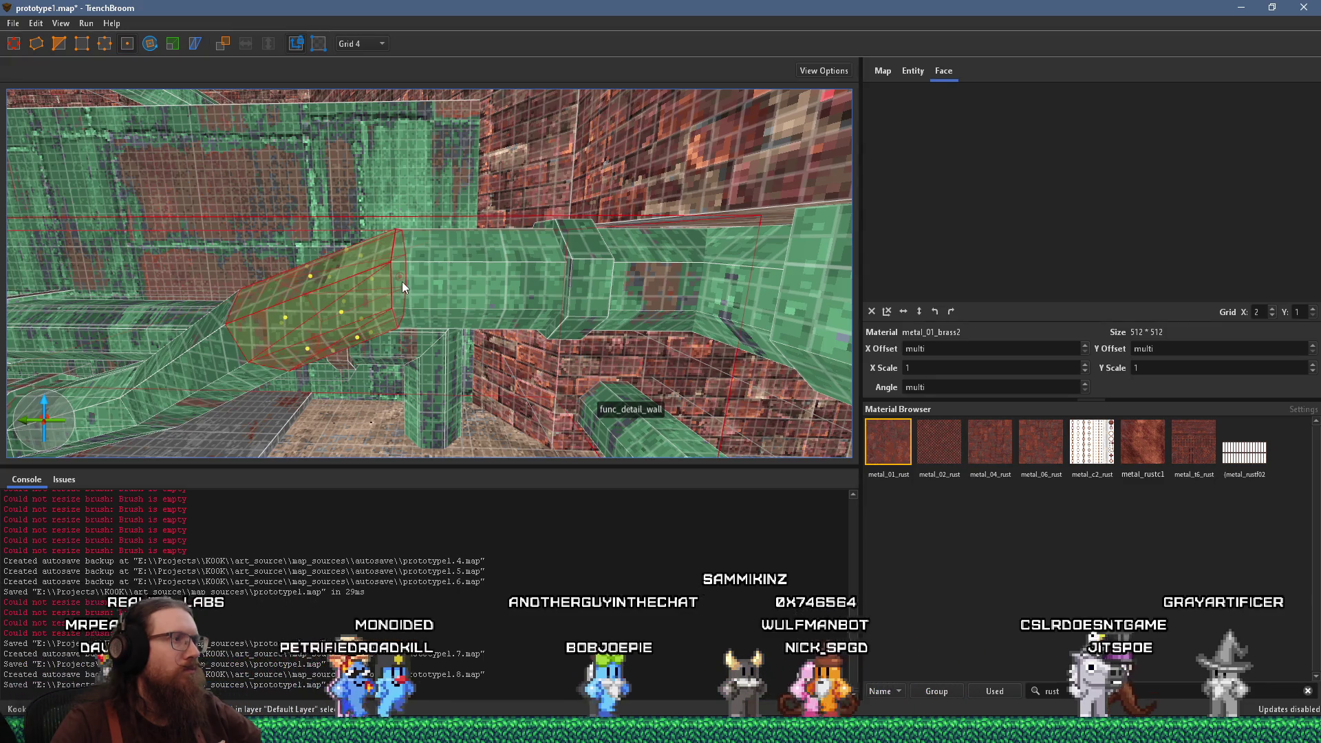
key(Escape)
drag(402, 282, 488, 351)
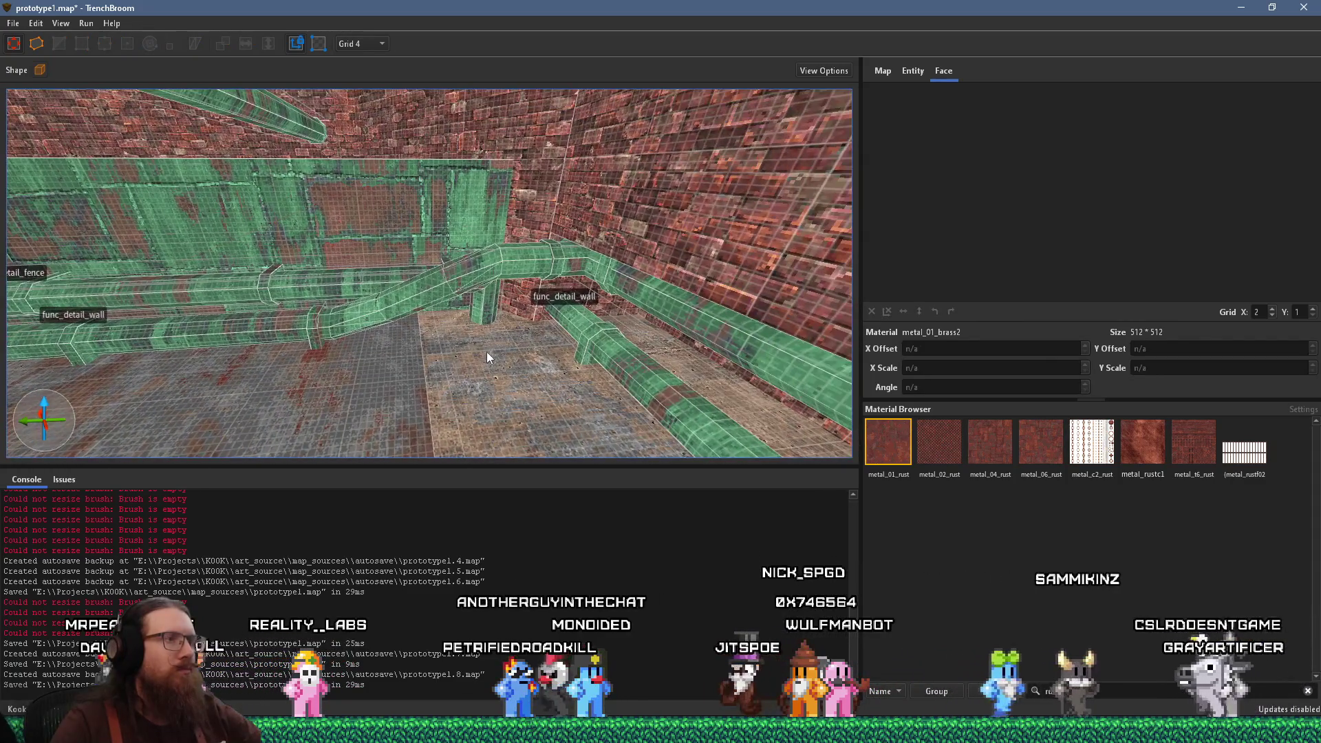
scroll(up, 3)
scroll(up, 3)
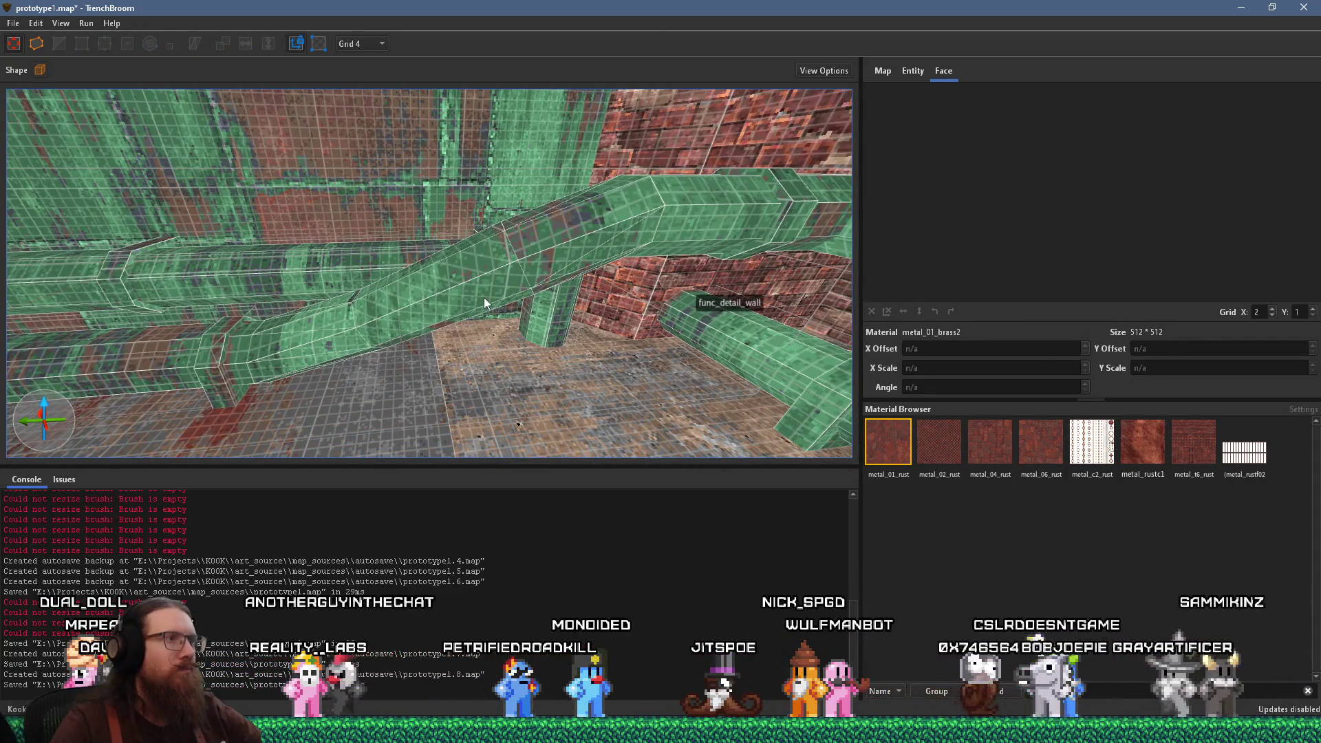
click(484, 297)
drag(536, 259, 461, 299)
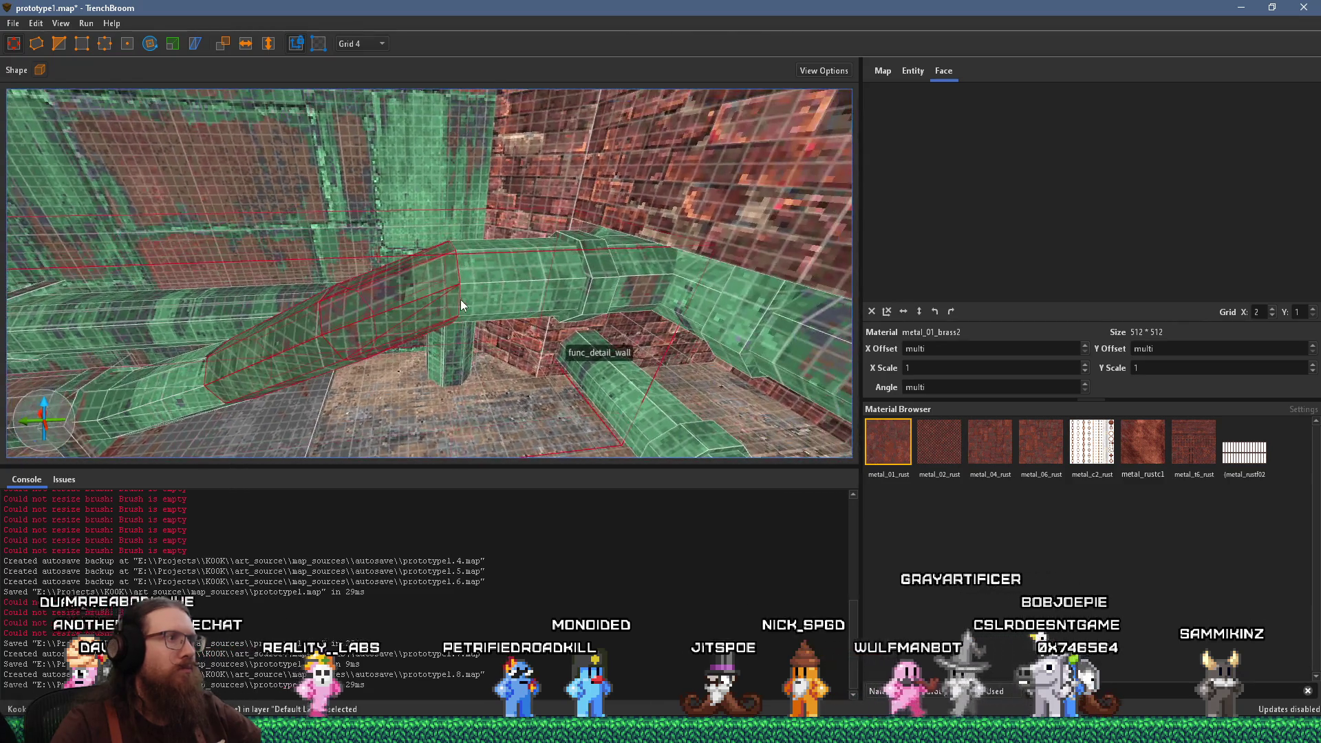
Shift the pipe's end face 4 units with the vertex tool to meet the neighbouring pipe
click(127, 44)
drag(349, 323, 355, 364)
key(Escape)
key(Escape)
Inspect one face of the reshaped pipe, then view another part of the pipework
click(410, 358)
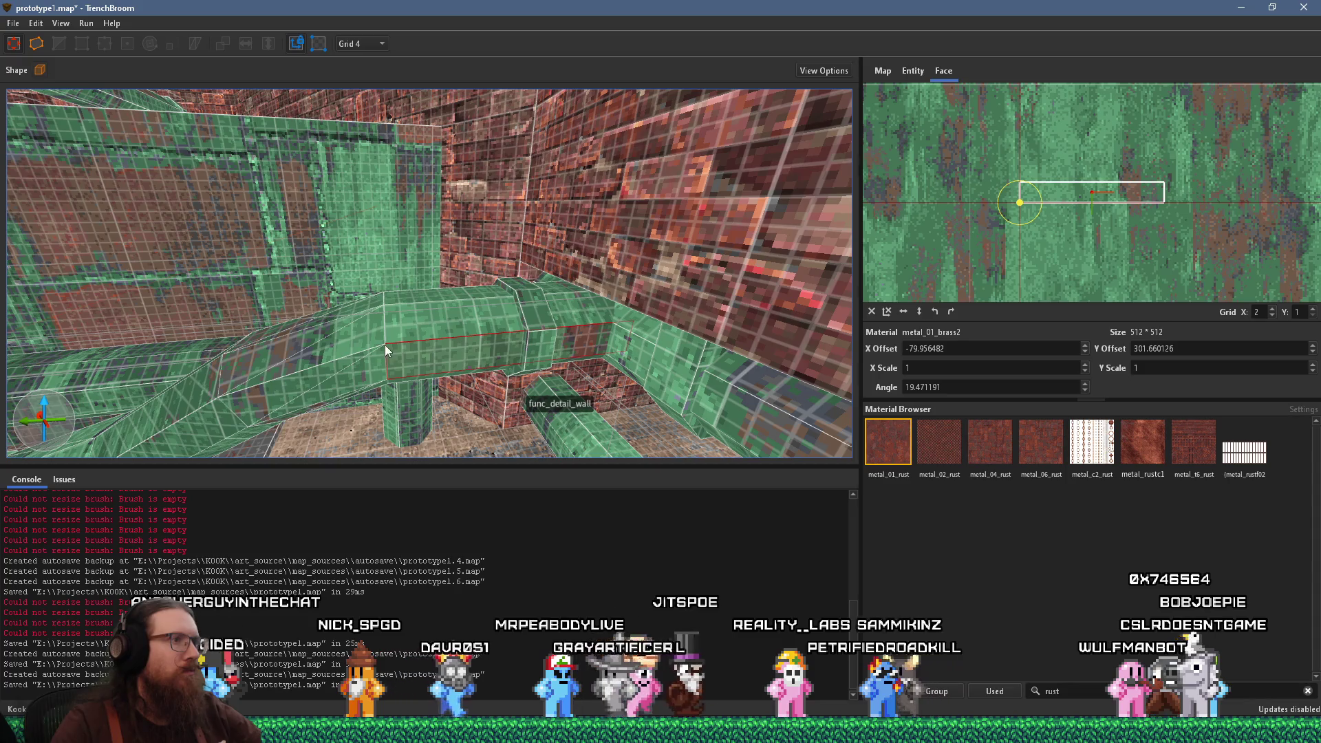
key(Escape)
drag(492, 362, 242, 198)
click(13, 23)
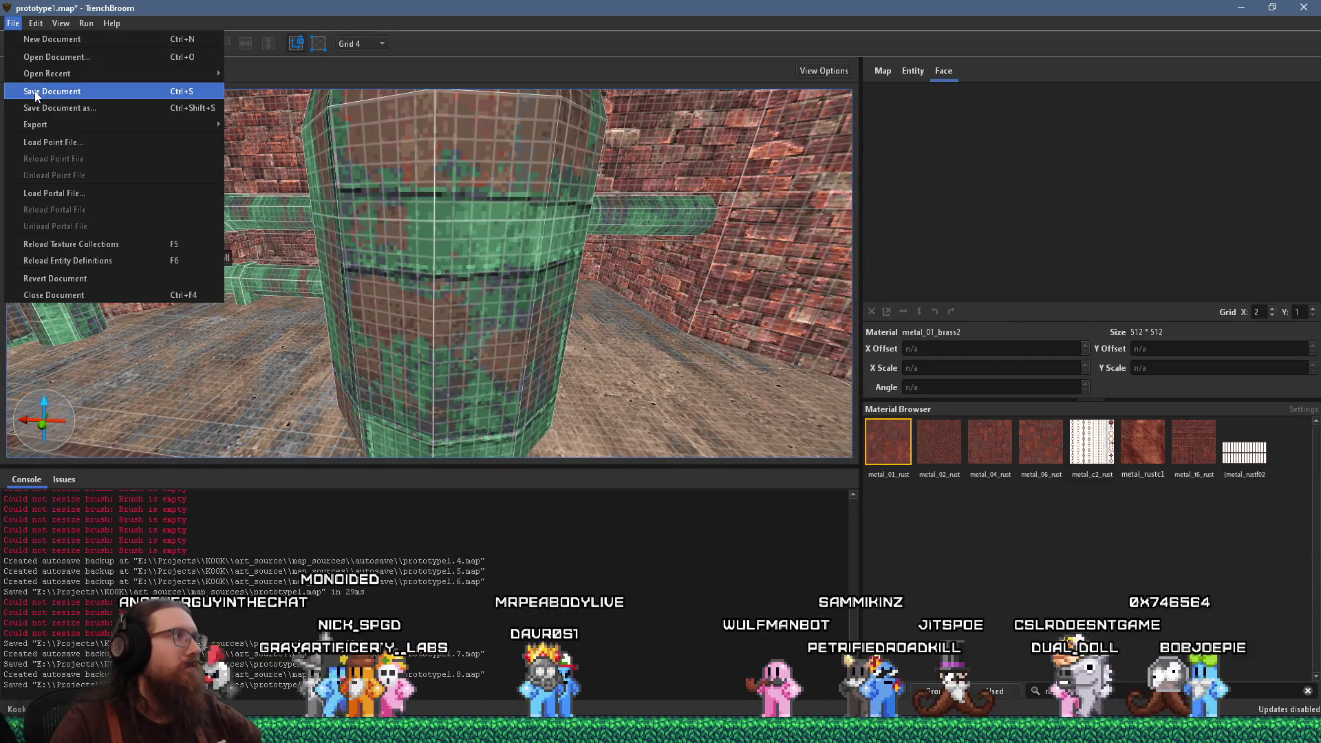
Save prototype1.map and compile it with the qbsp profile, then return to Godot
click(52, 92)
click(86, 23)
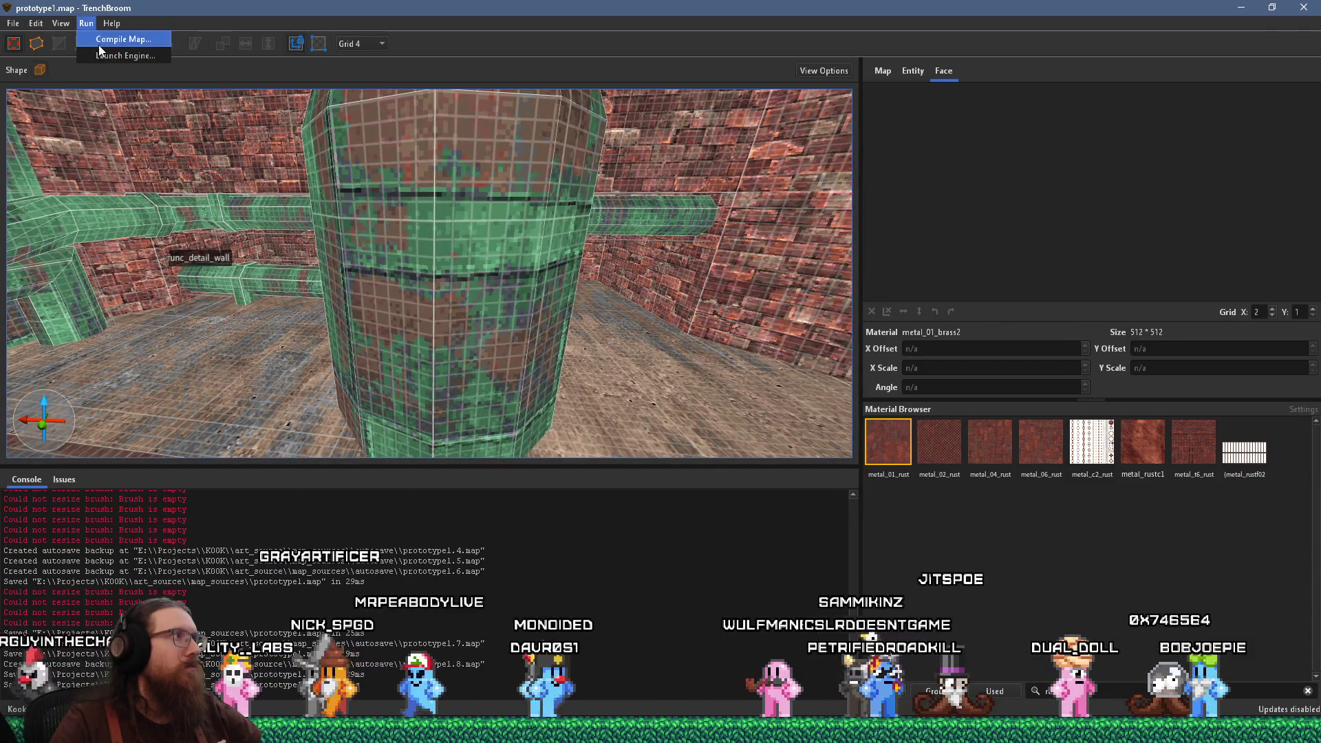
click(98, 44)
click(820, 547)
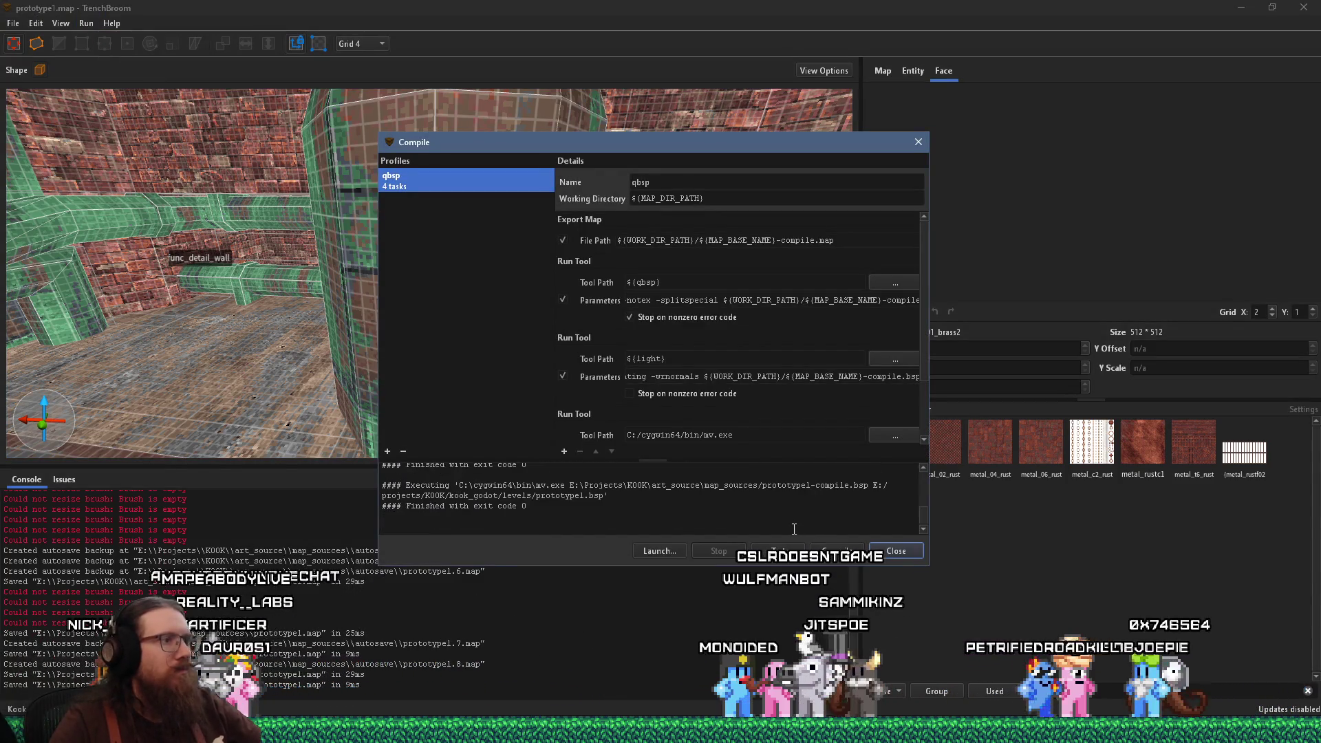
key(alt+Tab)
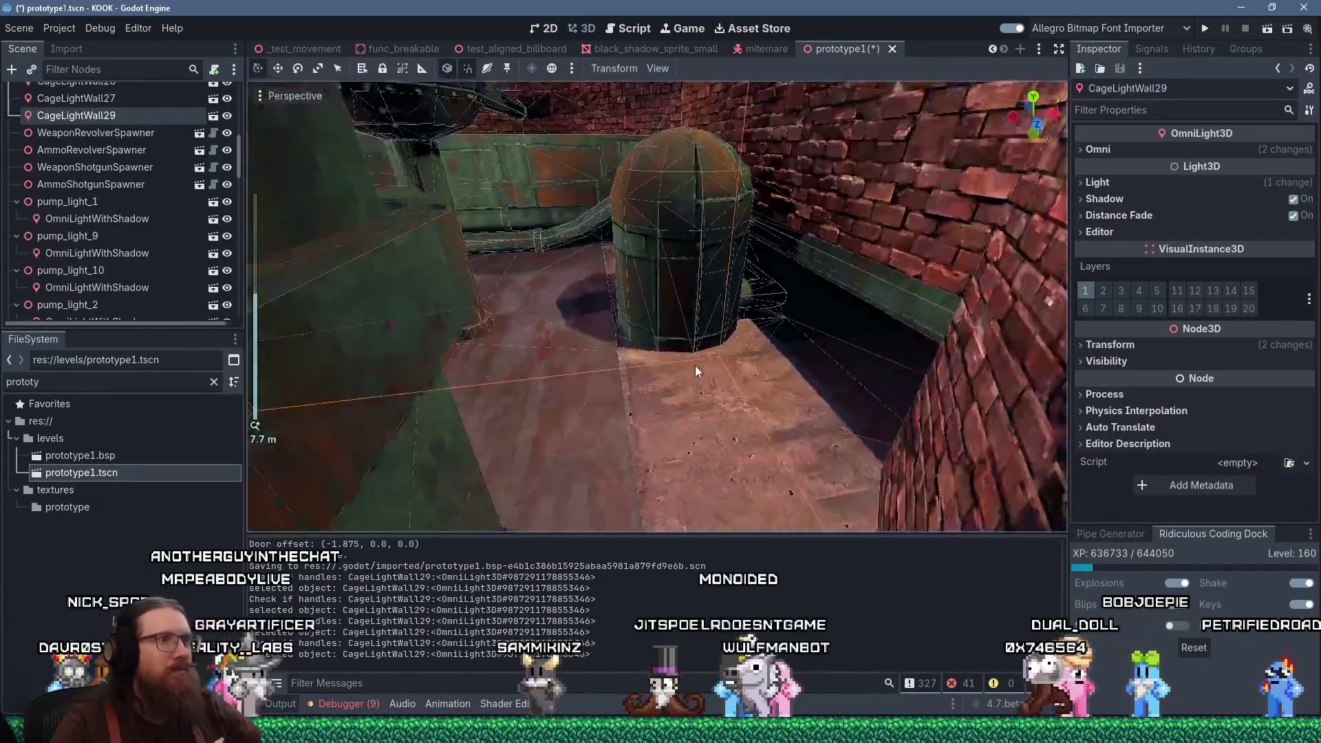
Filter the FileSystem for 'secret a' and drop area_trigger_secret.tscn into the level as AreaTriggerSecret4
scroll(up, 3)
scroll(up, 3)
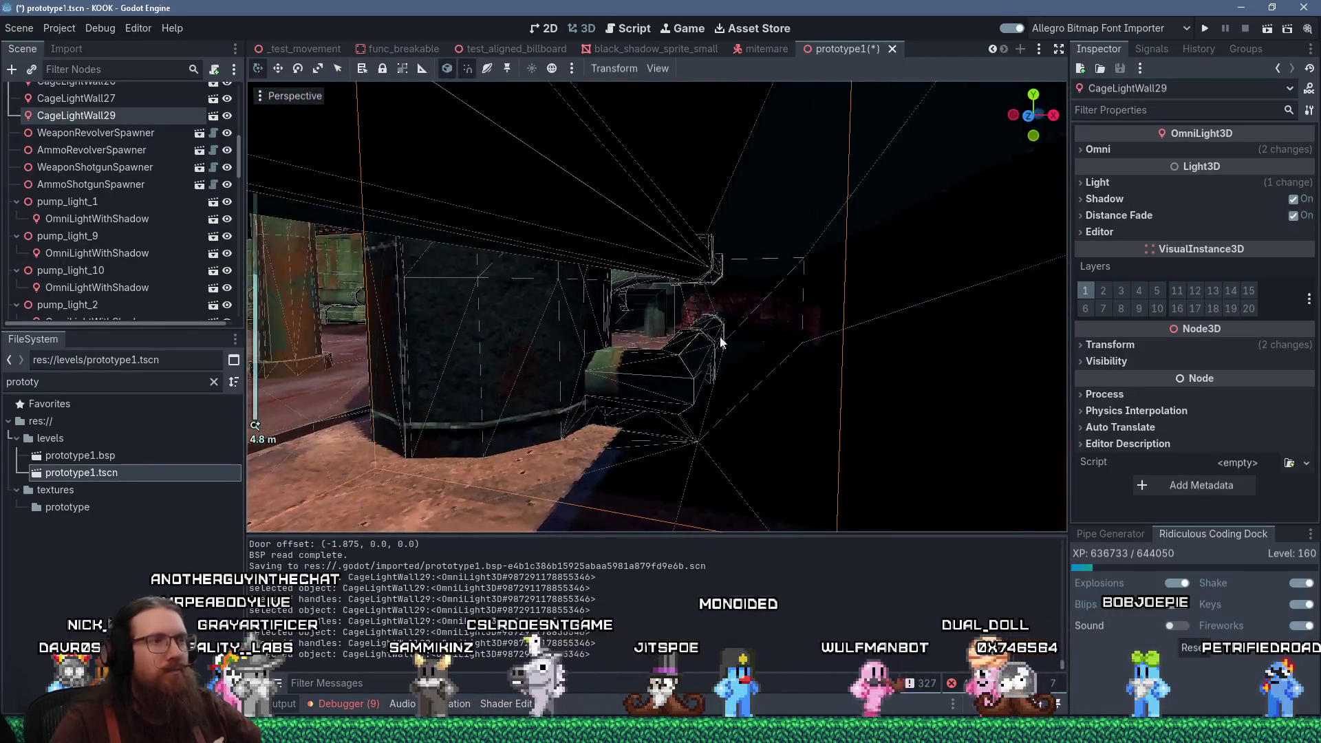
drag(600, 333, 648, 378)
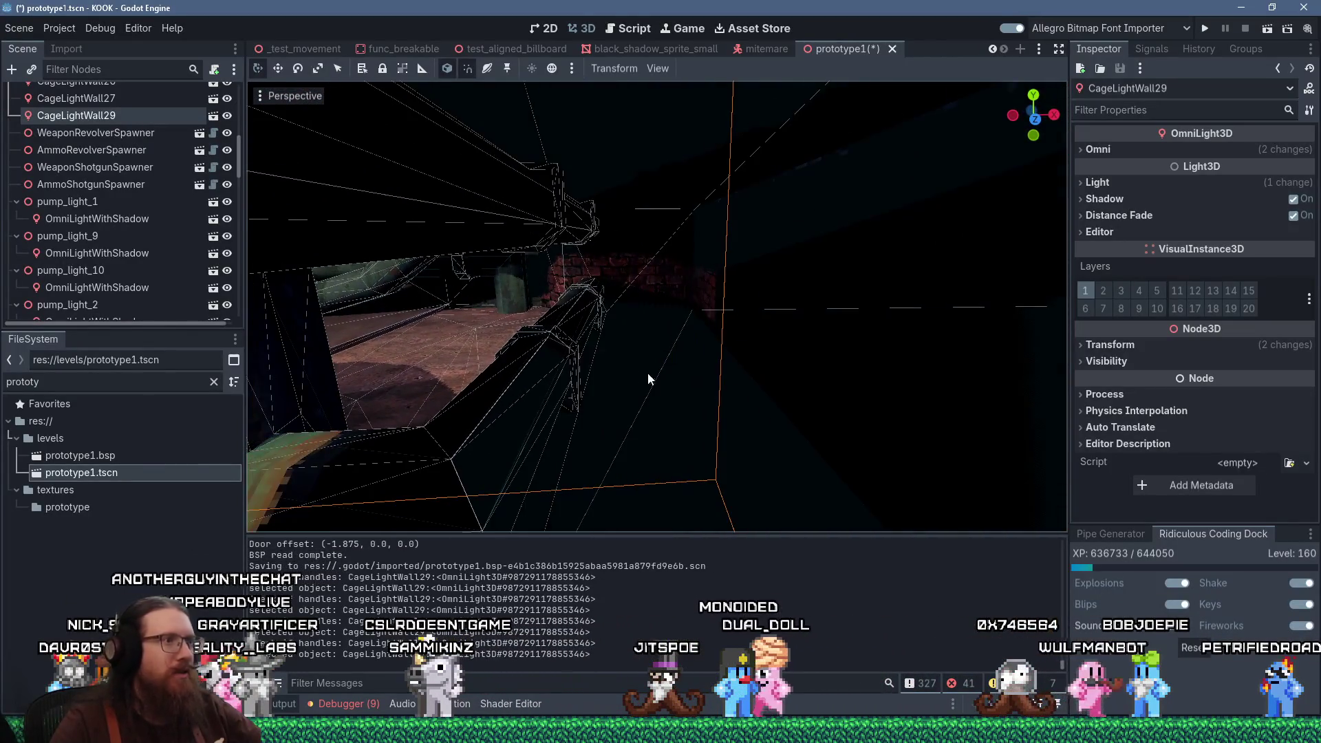
key(ctrl+a)
text(sec)
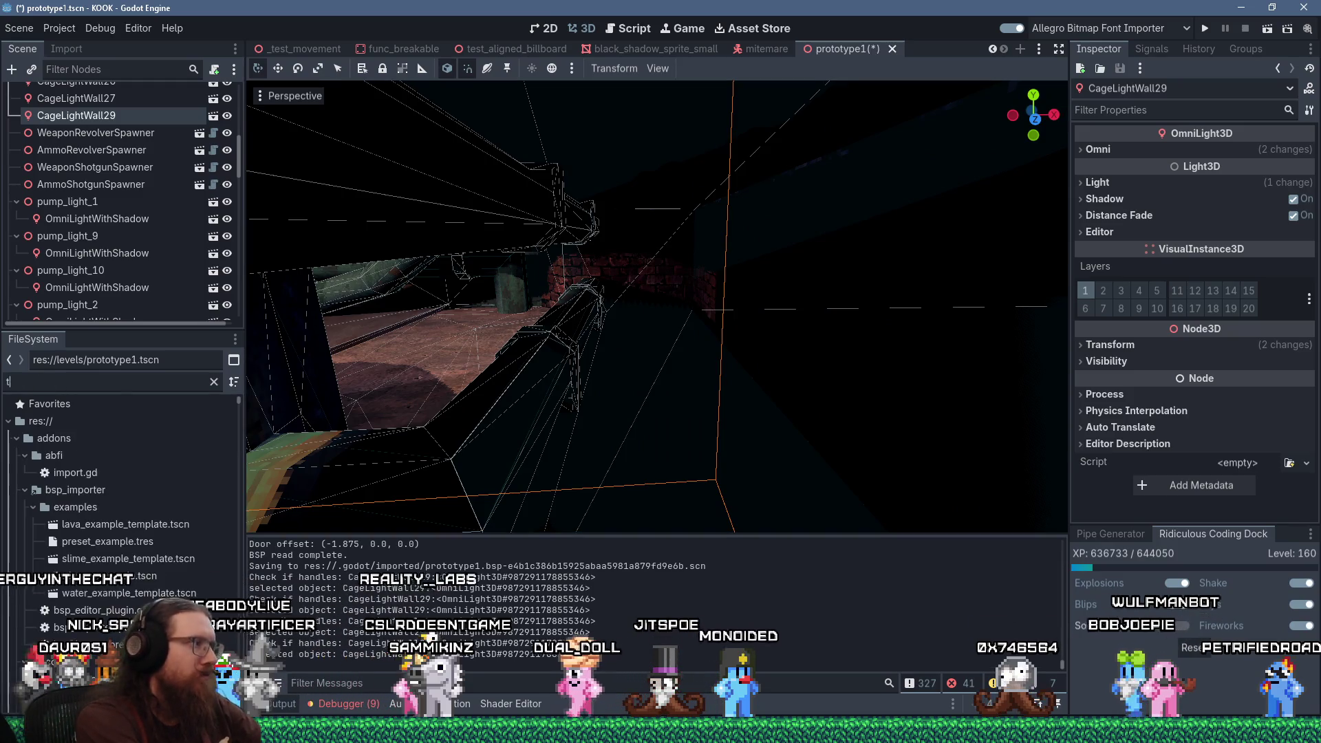
text(ret are)
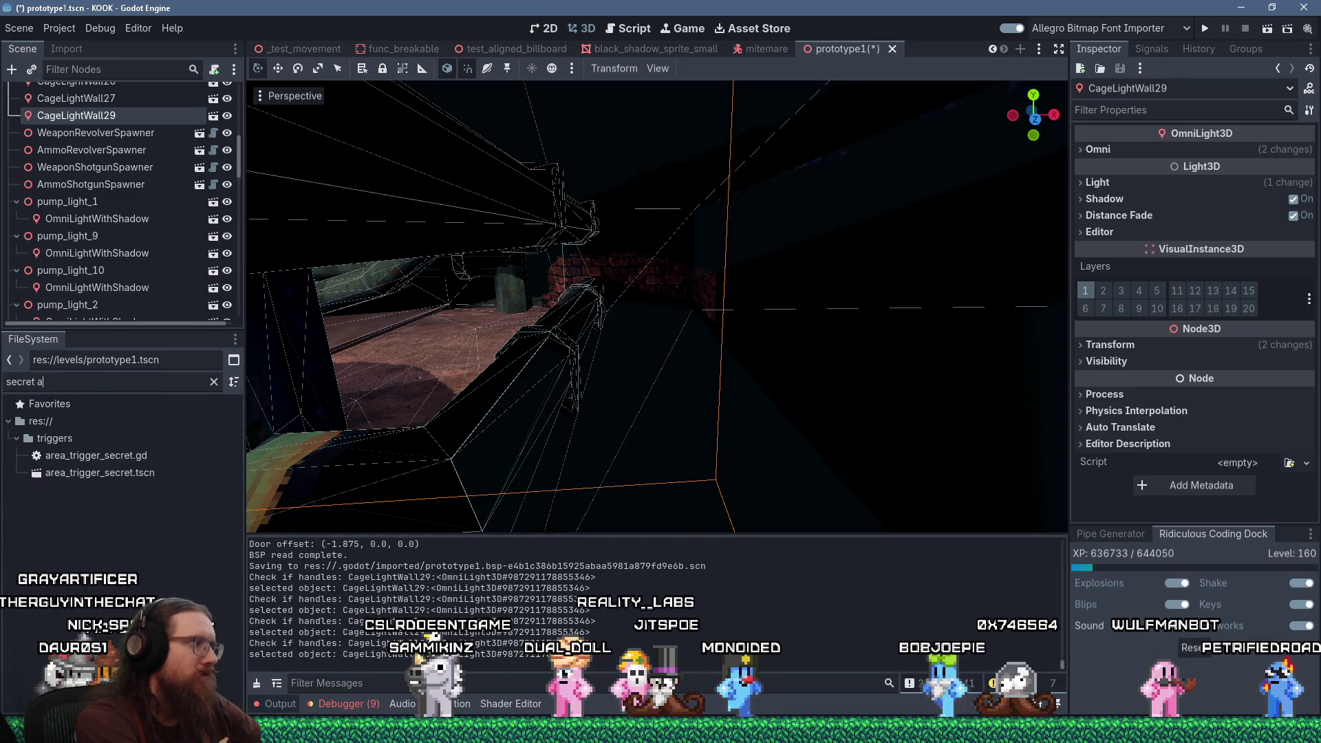
drag(104, 480, 129, 87)
click(129, 88)
drag(91, 479, 666, 382)
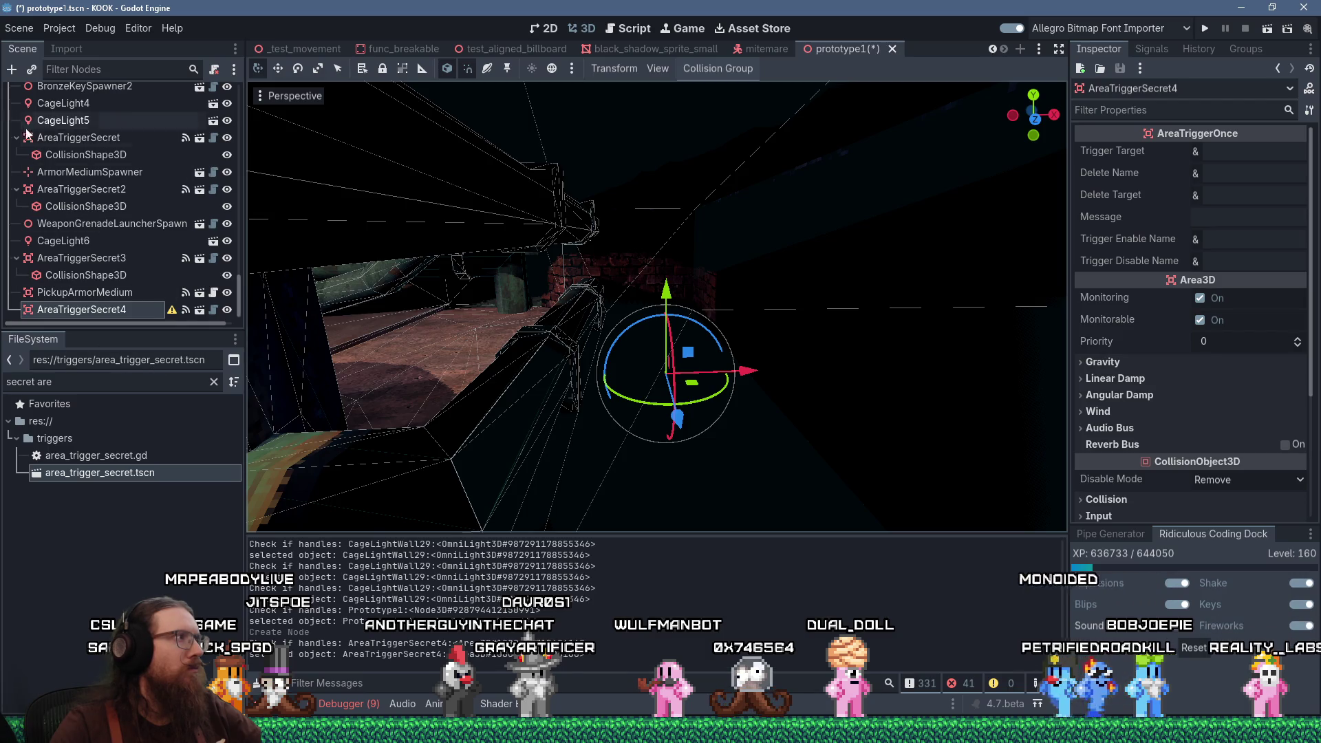
Add a CollisionShape3D child with a BoxShape3D to the trigger
click(12, 69)
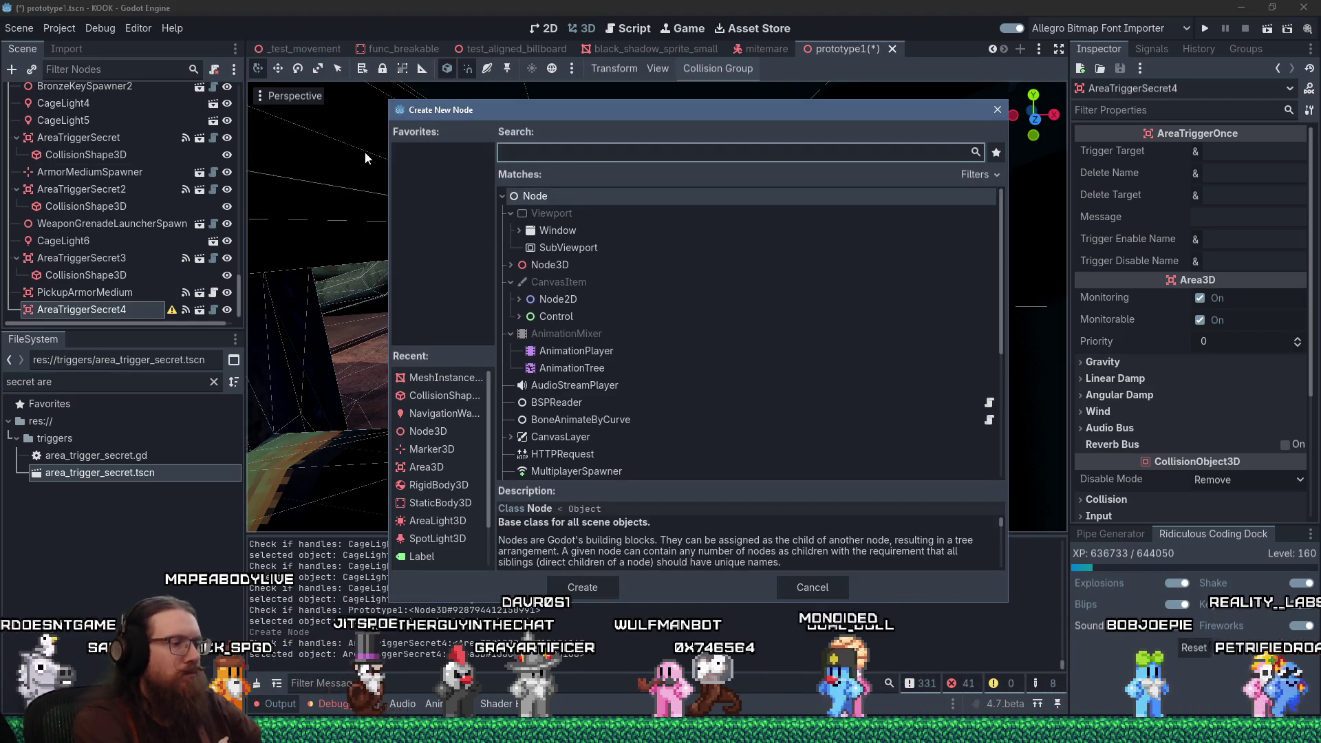
text(collision)
text(shape)
key(Return)
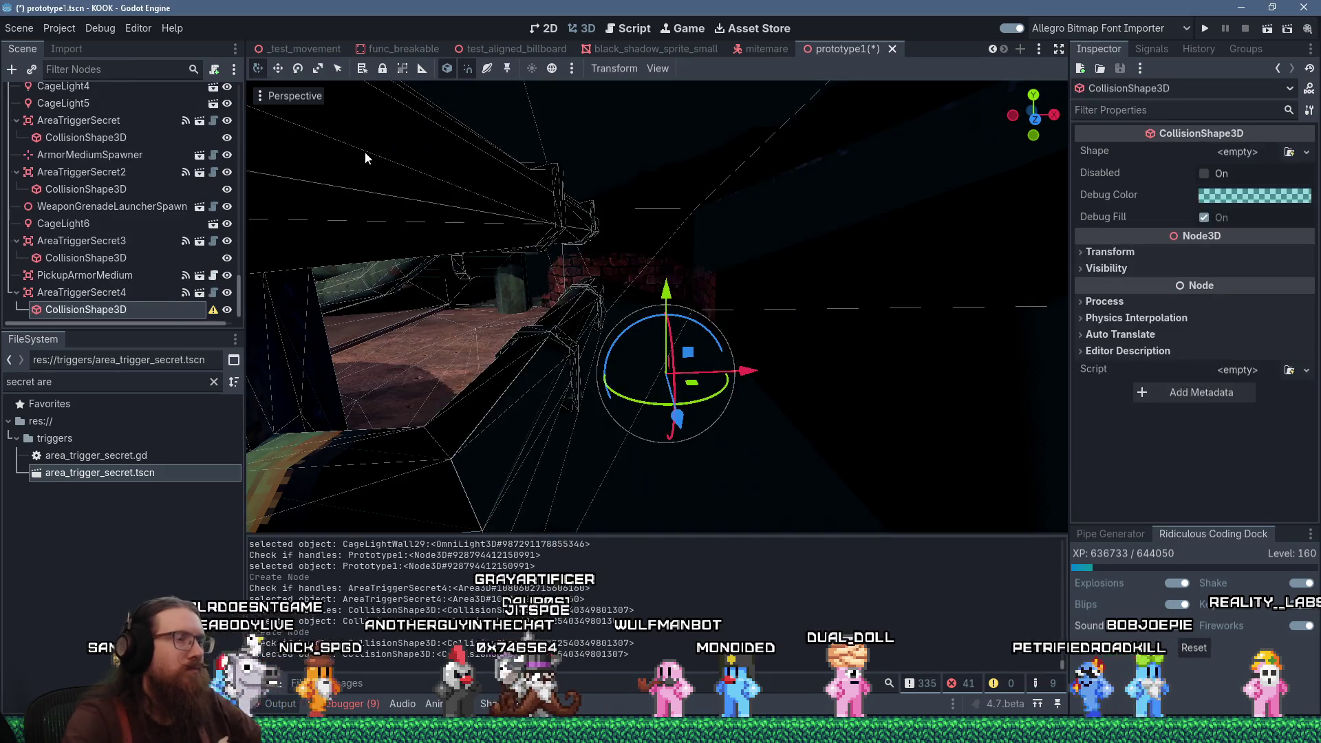
click(1239, 152)
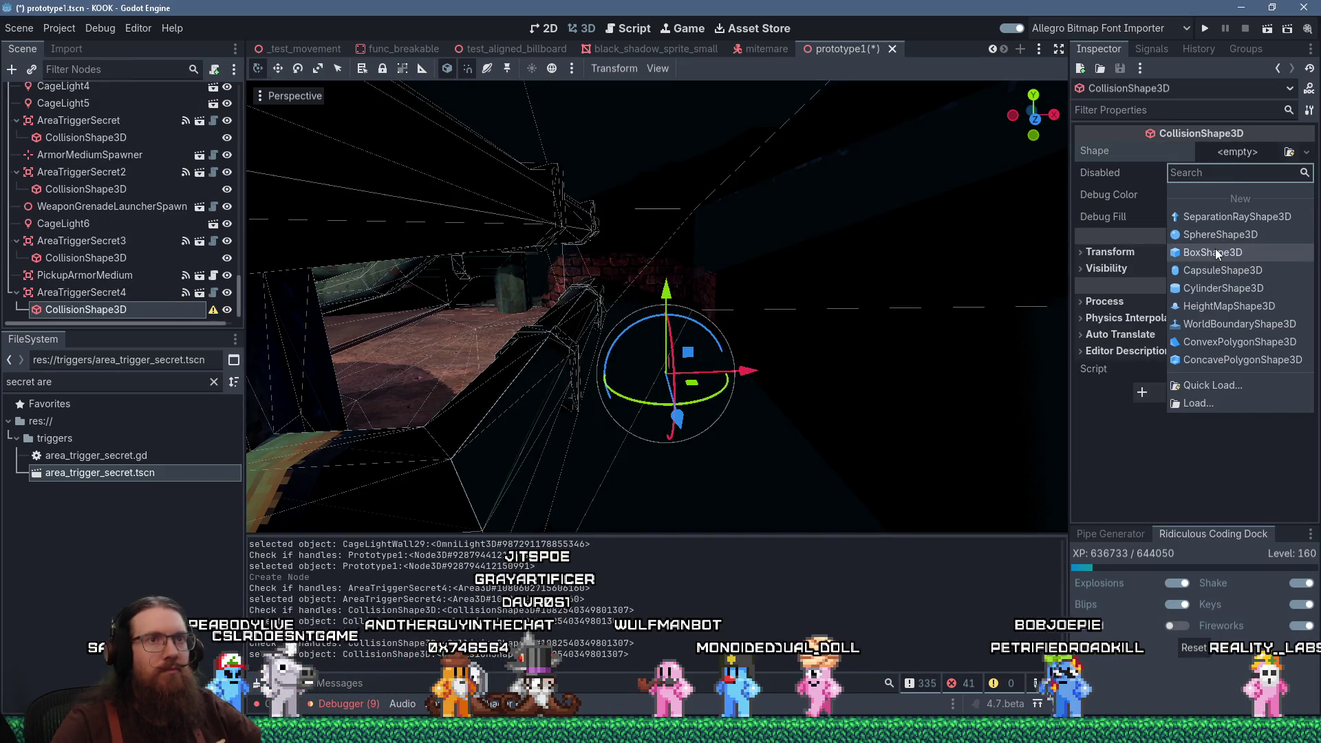
click(1214, 252)
scroll(up, 3)
drag(725, 417, 613, 402)
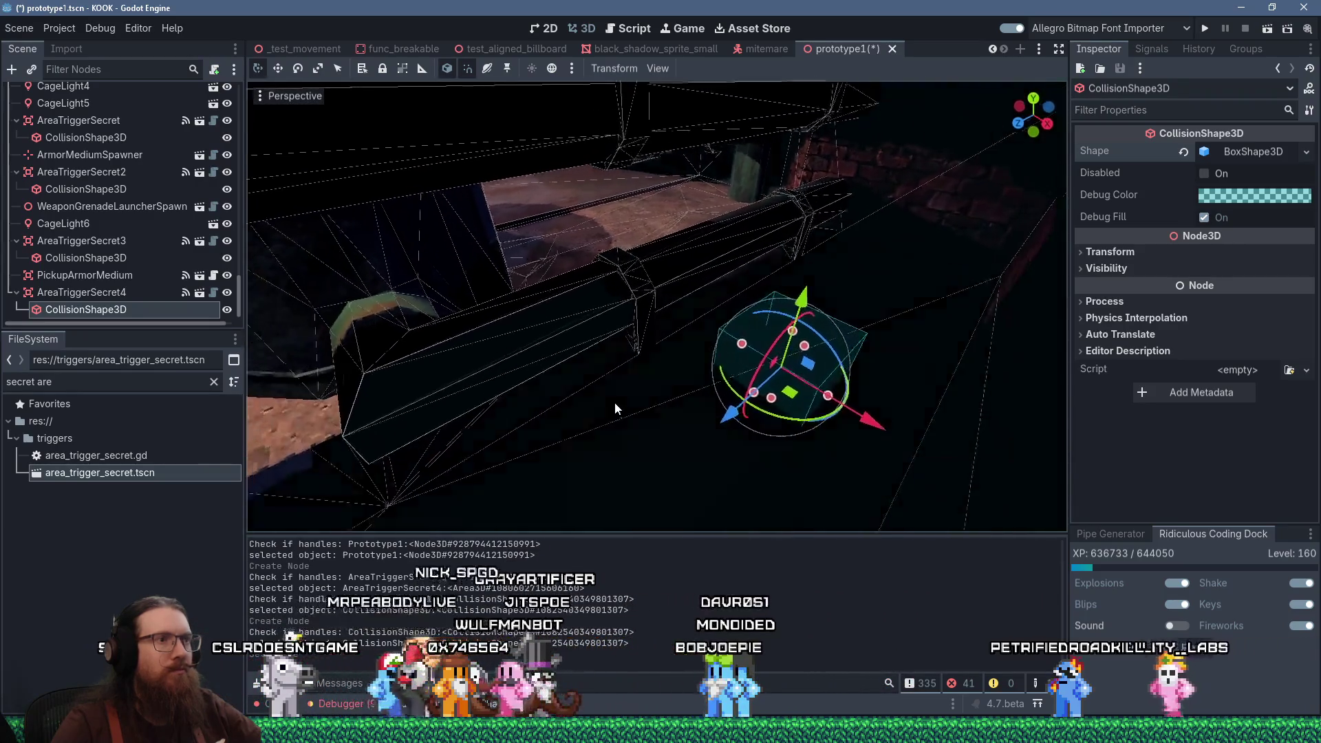
Move AreaTriggerSecret4 back along its depth axis
click(124, 291)
drag(728, 415, 835, 378)
scroll(up, 3)
drag(823, 294, 841, 294)
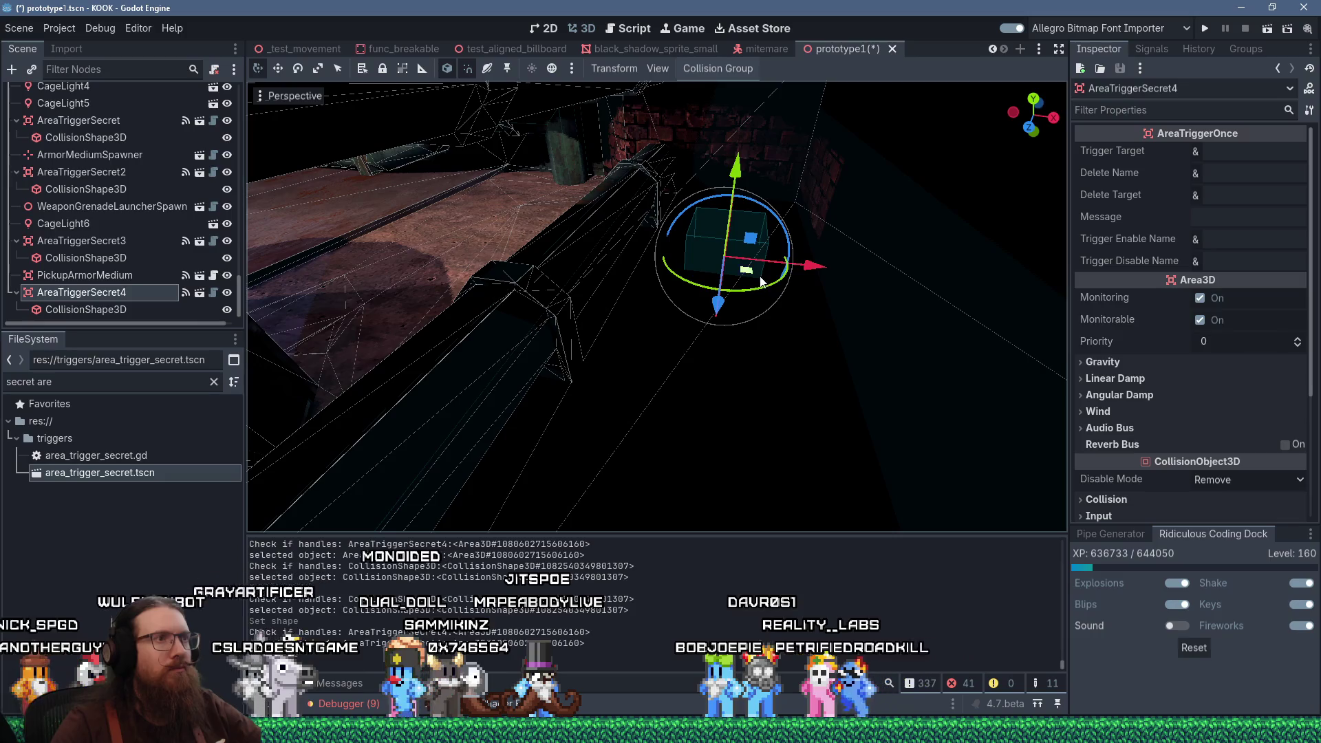
Raise the collision box by 0.5 and enlarge it beside the pipe
click(141, 309)
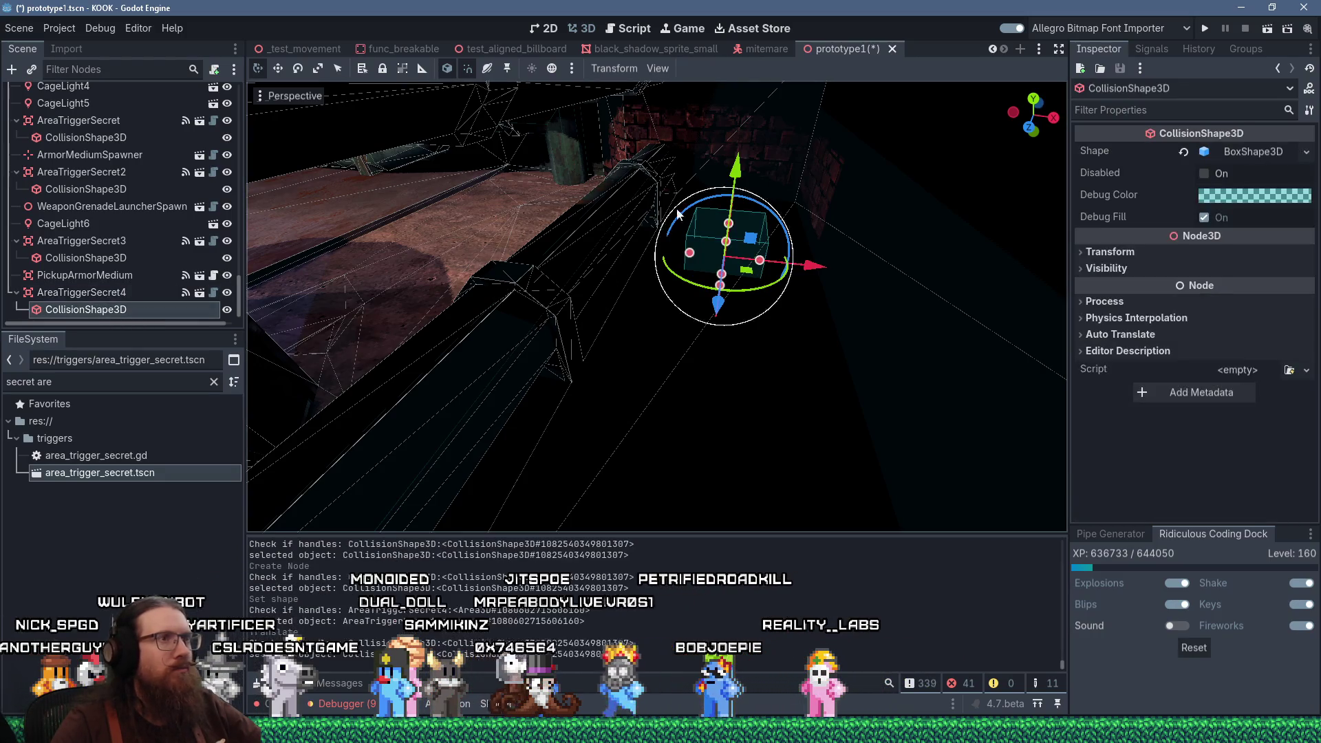
drag(747, 148, 761, 127)
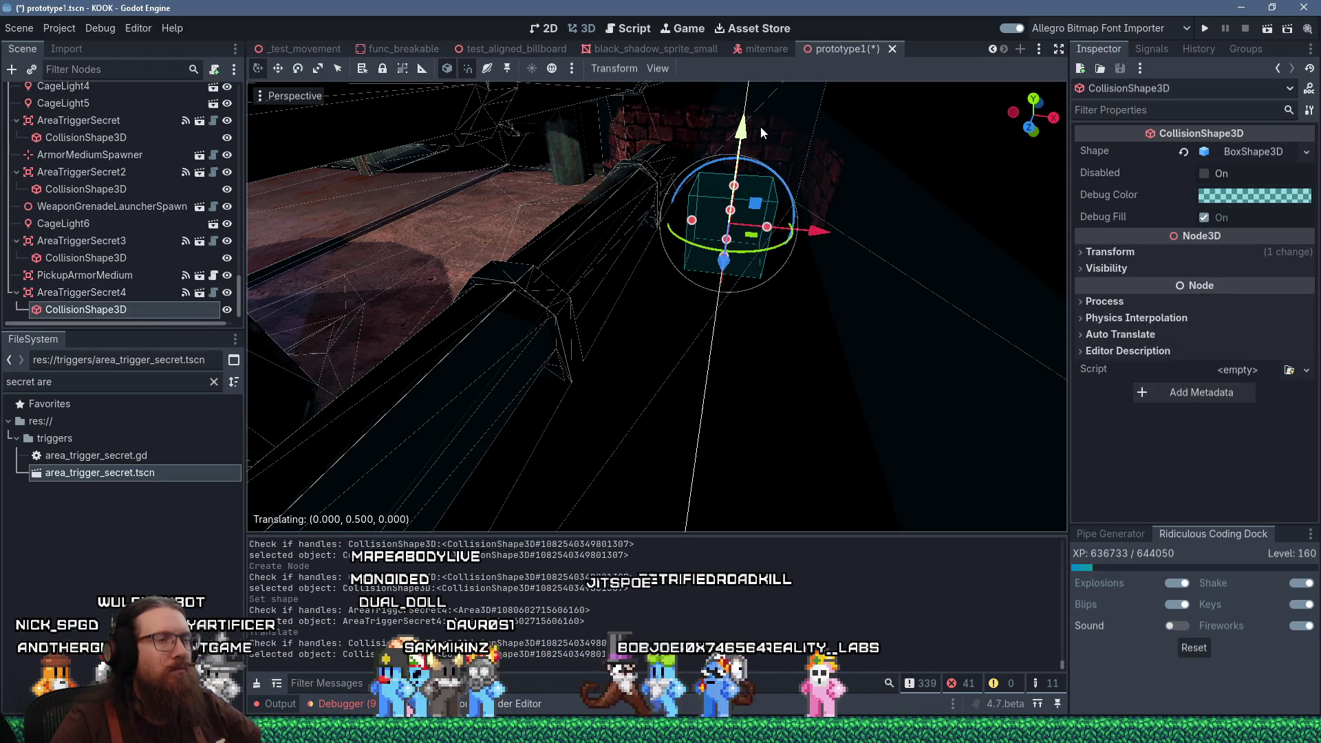
click(793, 224)
click(760, 238)
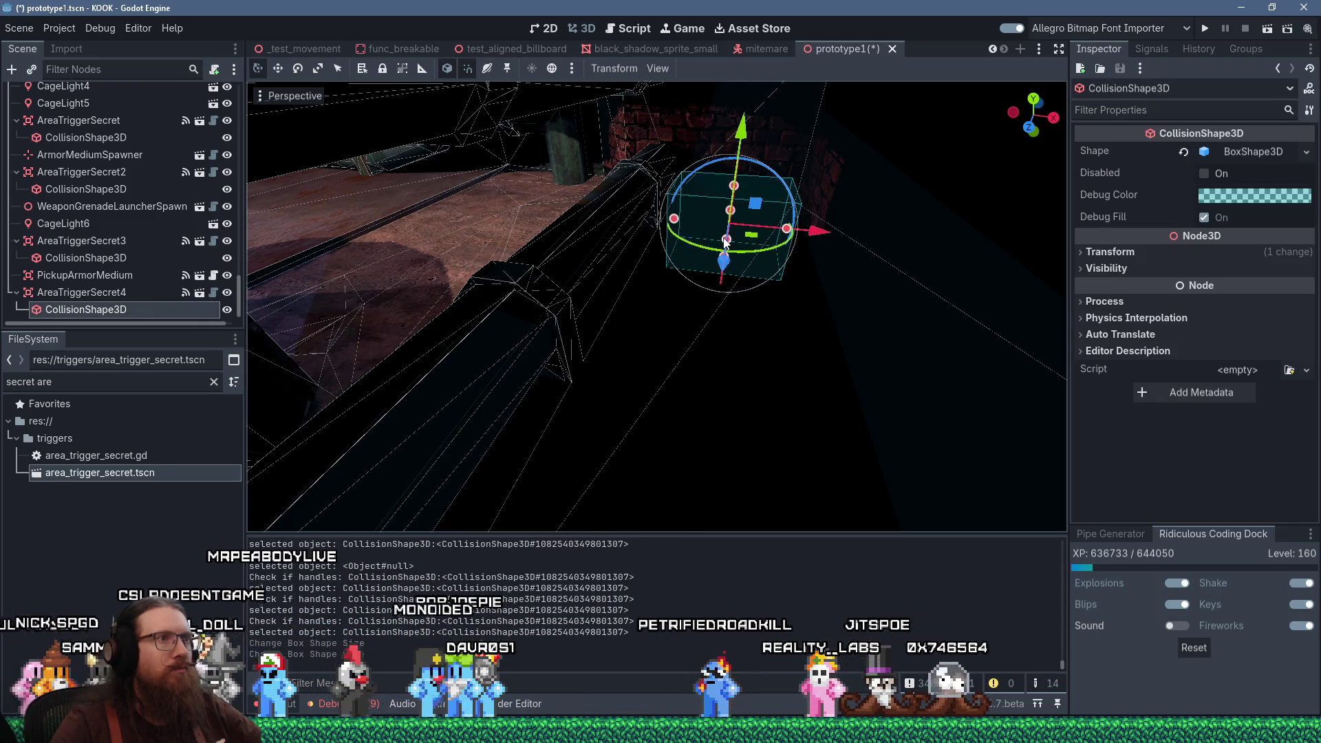
drag(722, 264, 629, 226)
click(629, 226)
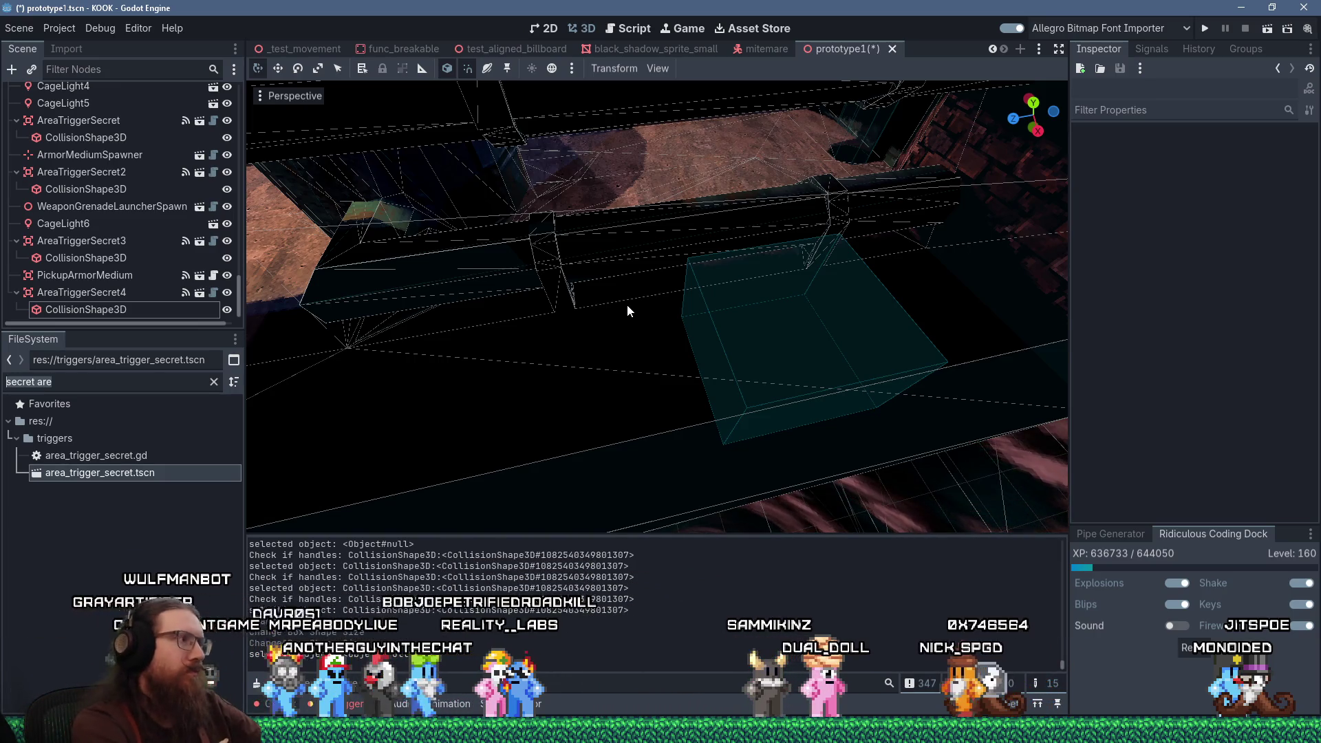
Enter 'mega' in the FileSystem filter box
text(mega)
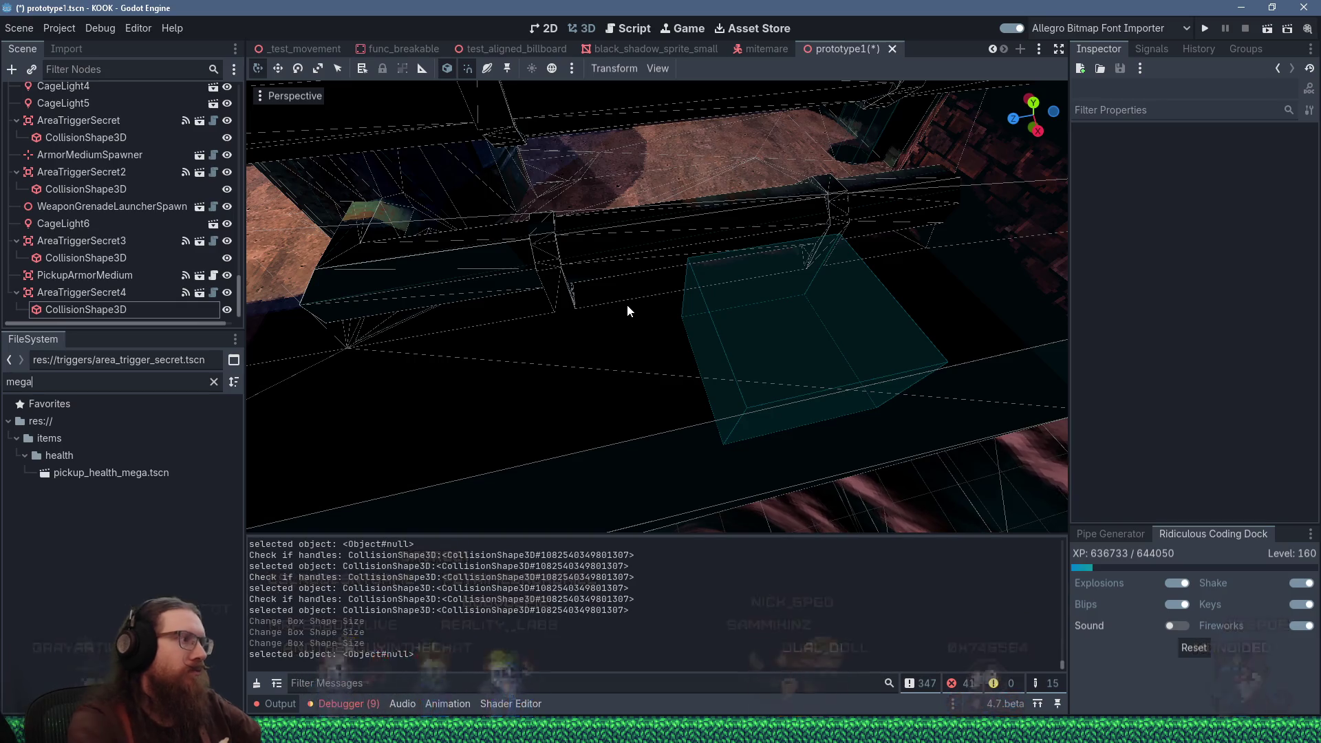
Start dragging pickup_health_mega.tscn into the level, cancel it, and bring up the Windows Run prompt
drag(136, 480, 607, 406)
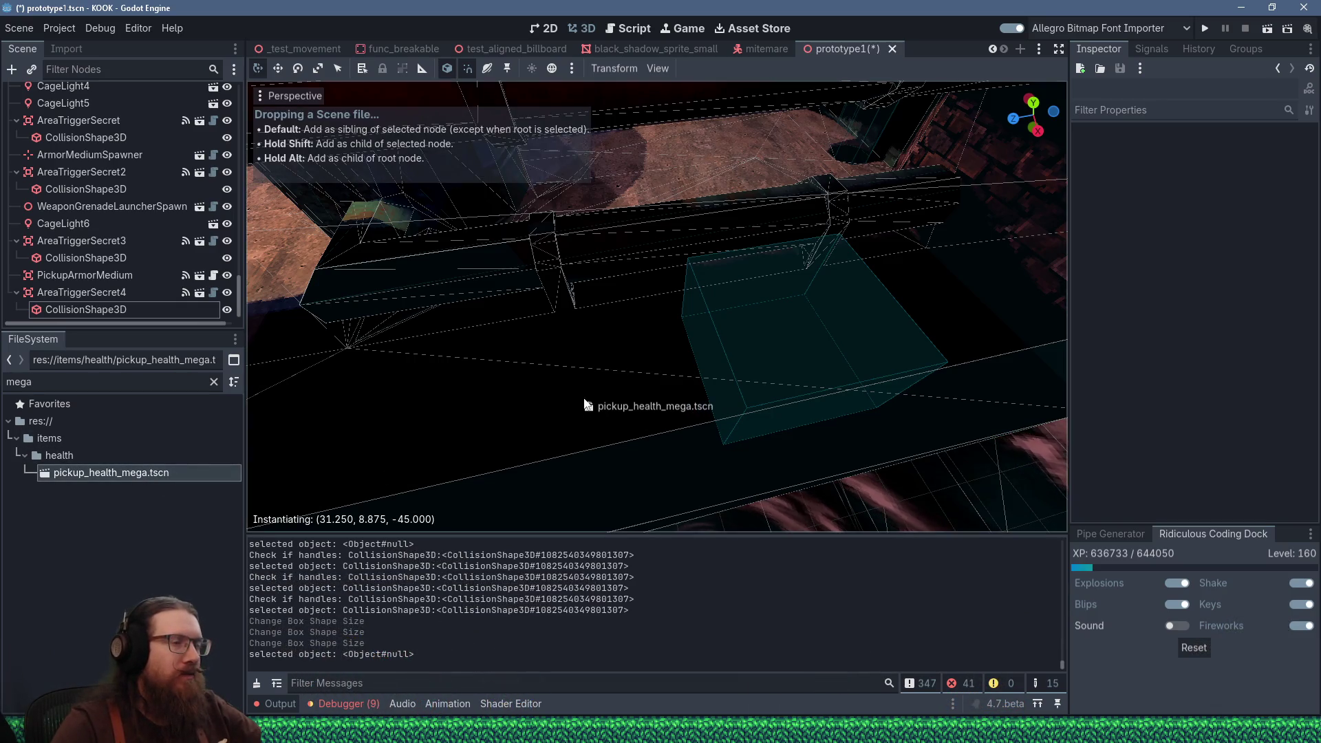
drag(362, 437, 140, 466)
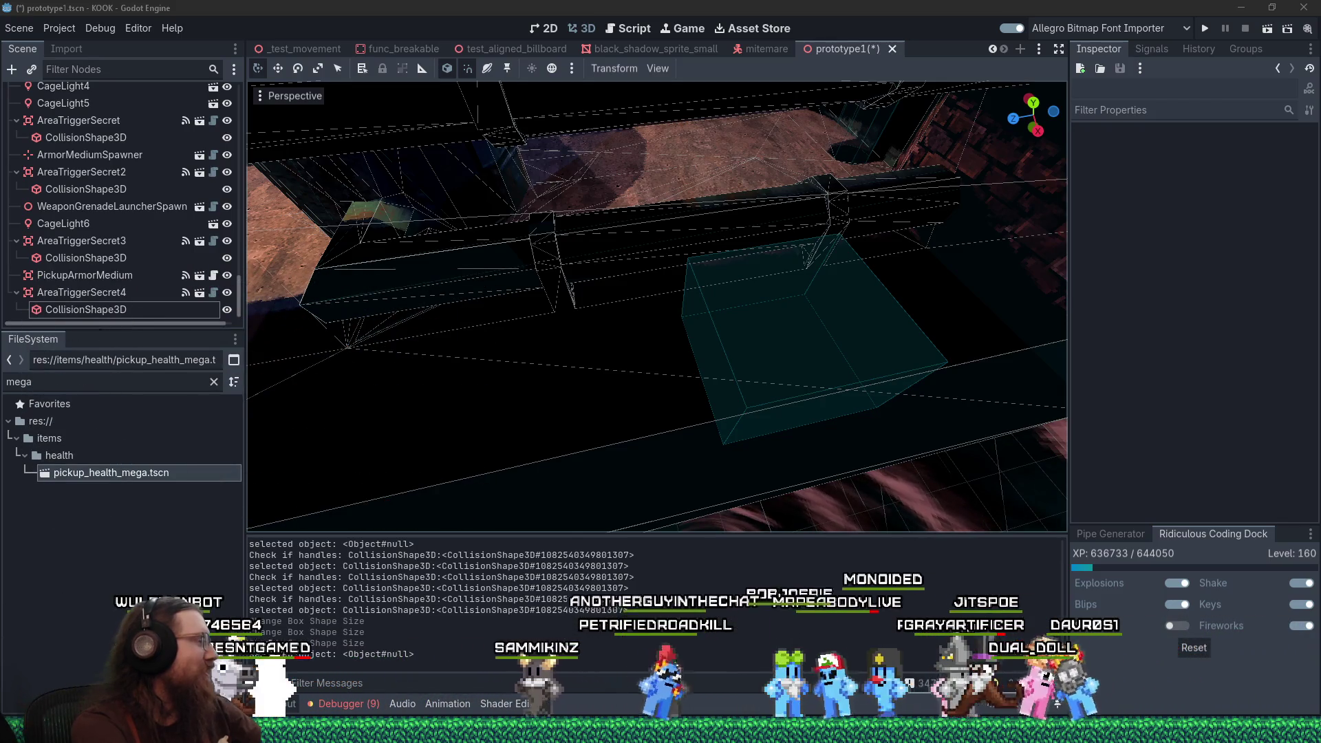
key(alt+Tab)
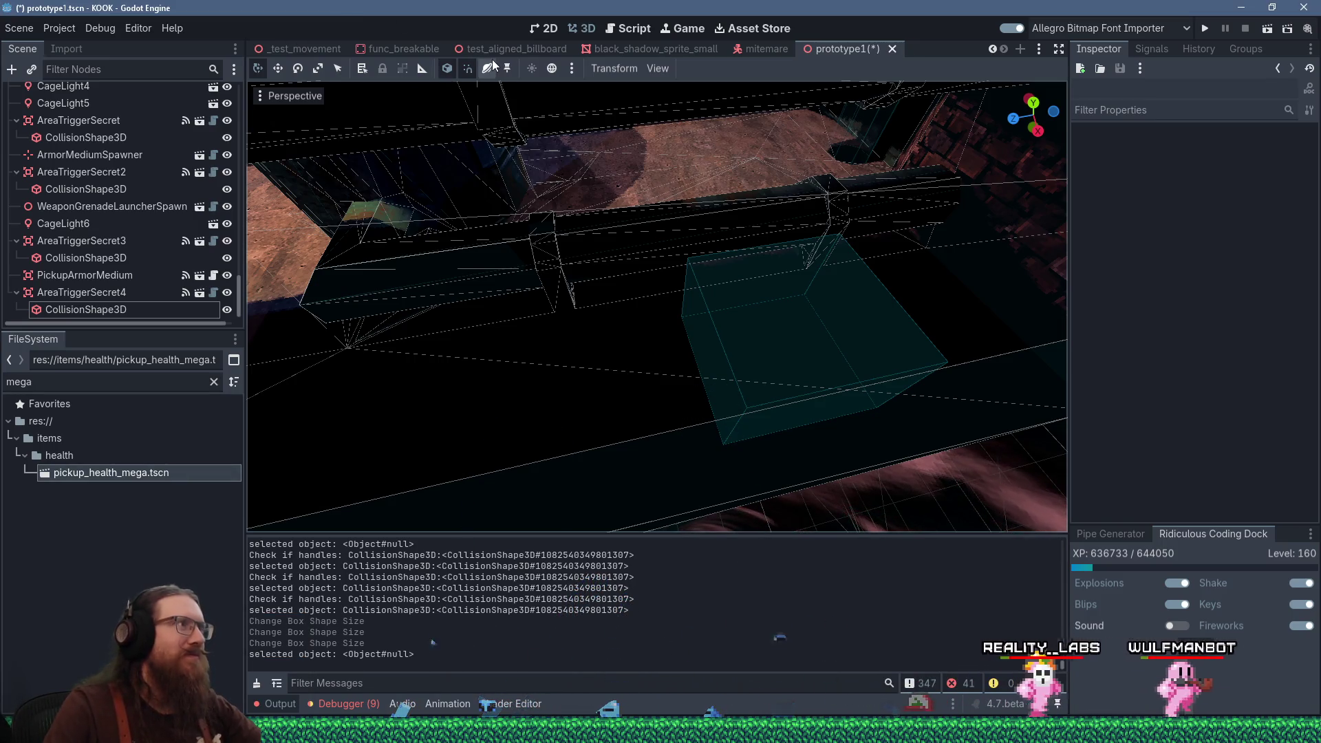
key(super+r)
Run the .fosv file from the fotf_godot project folder and choose Notepad++ to open it
text(e)
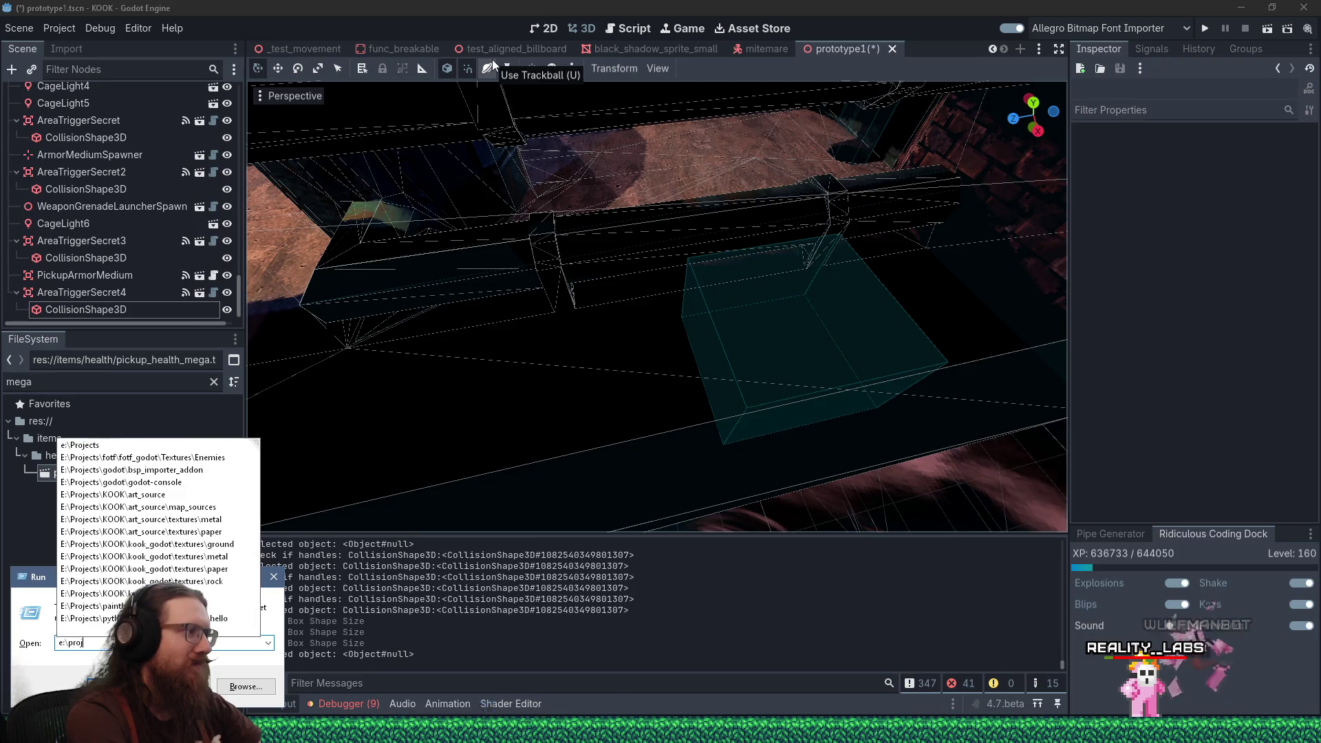
text(cts\fotf\)
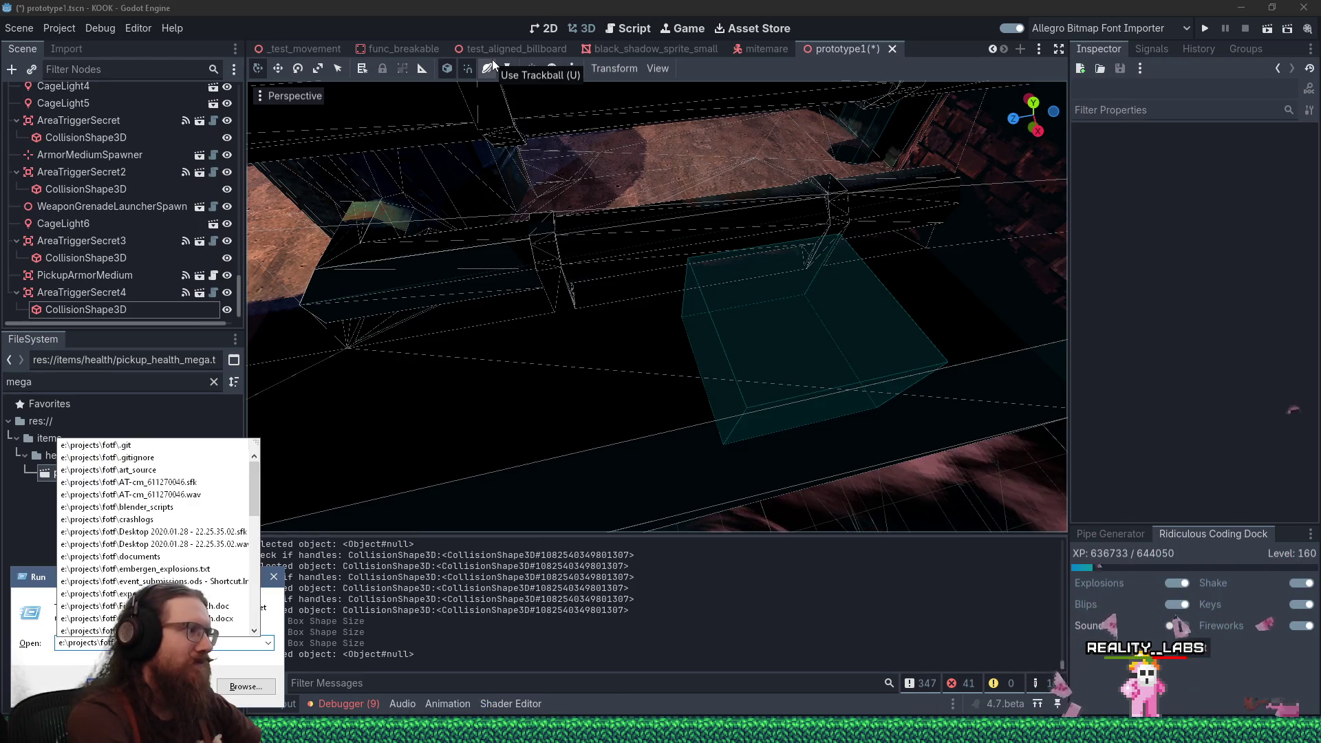
text(fotf_godot)
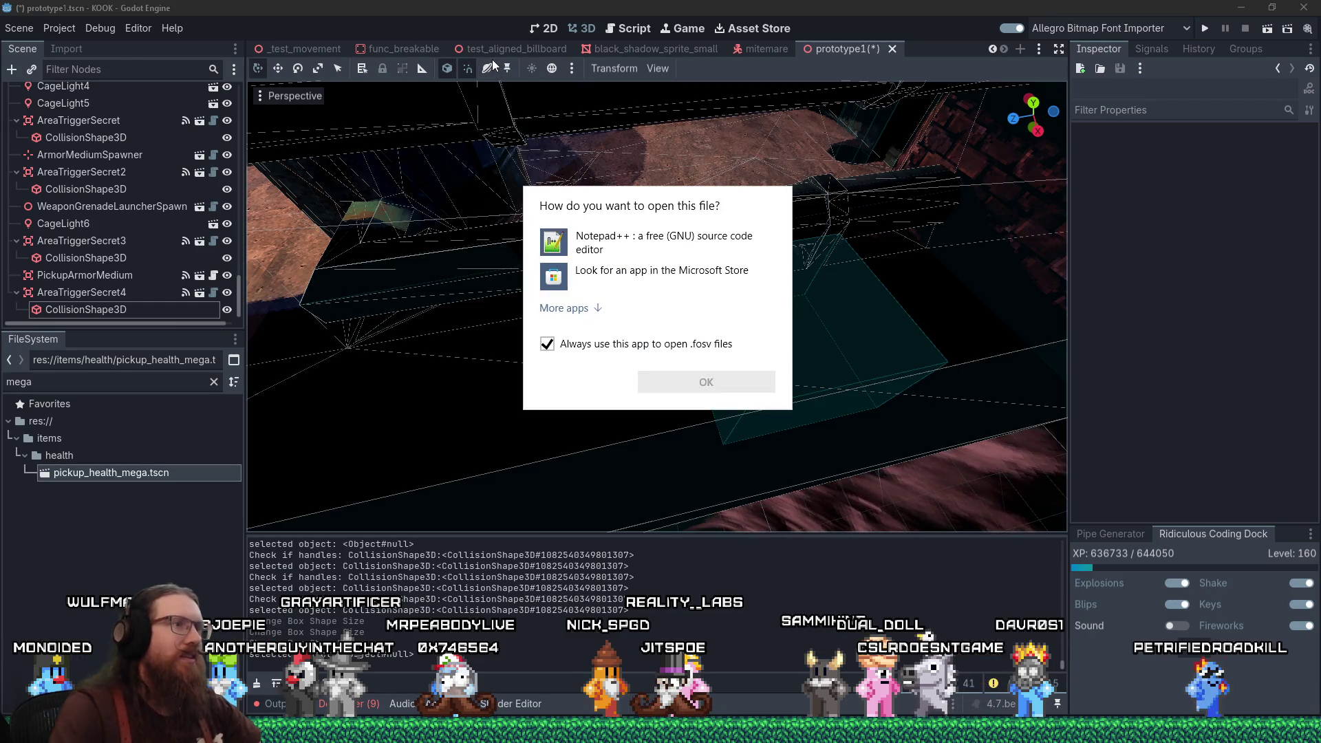
click(688, 245)
Open the .fosv file in Notepad++ and search backward for the user's name, dismissing it when unfound
click(707, 382)
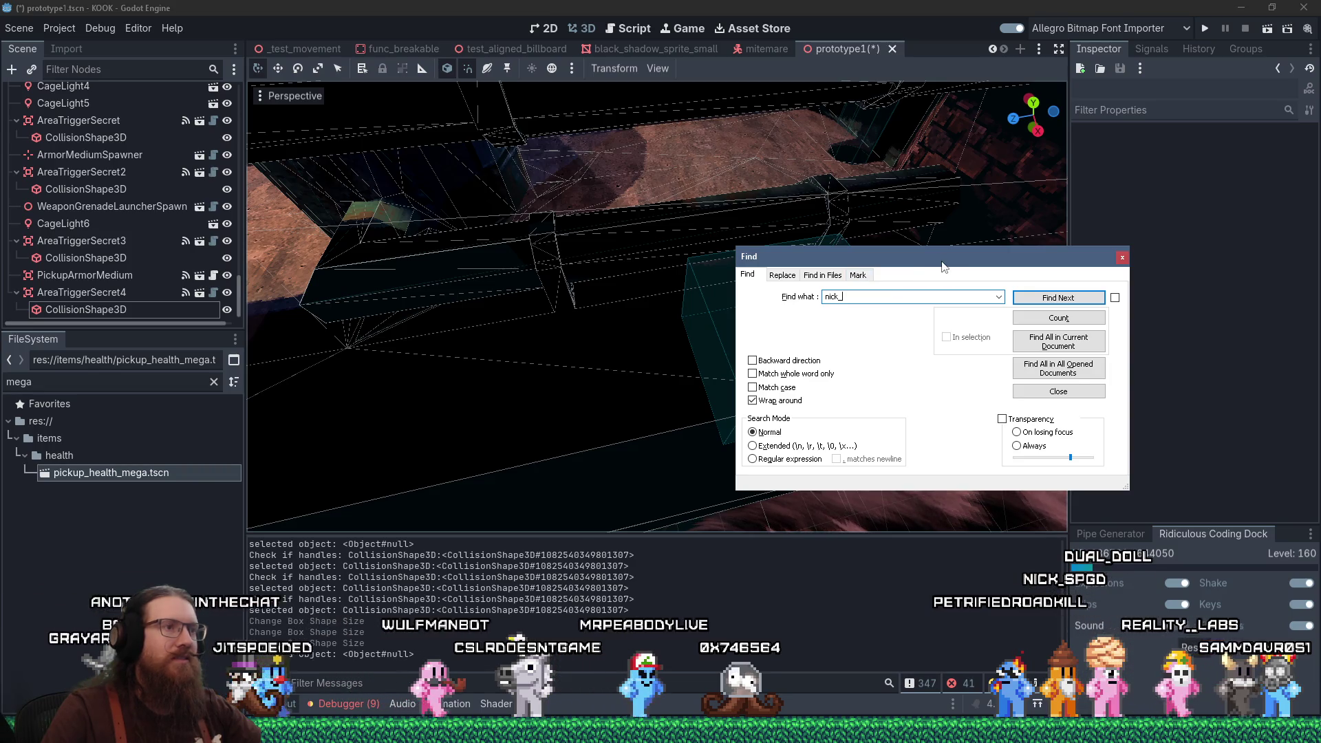
drag(941, 267, 926, 272)
click(789, 363)
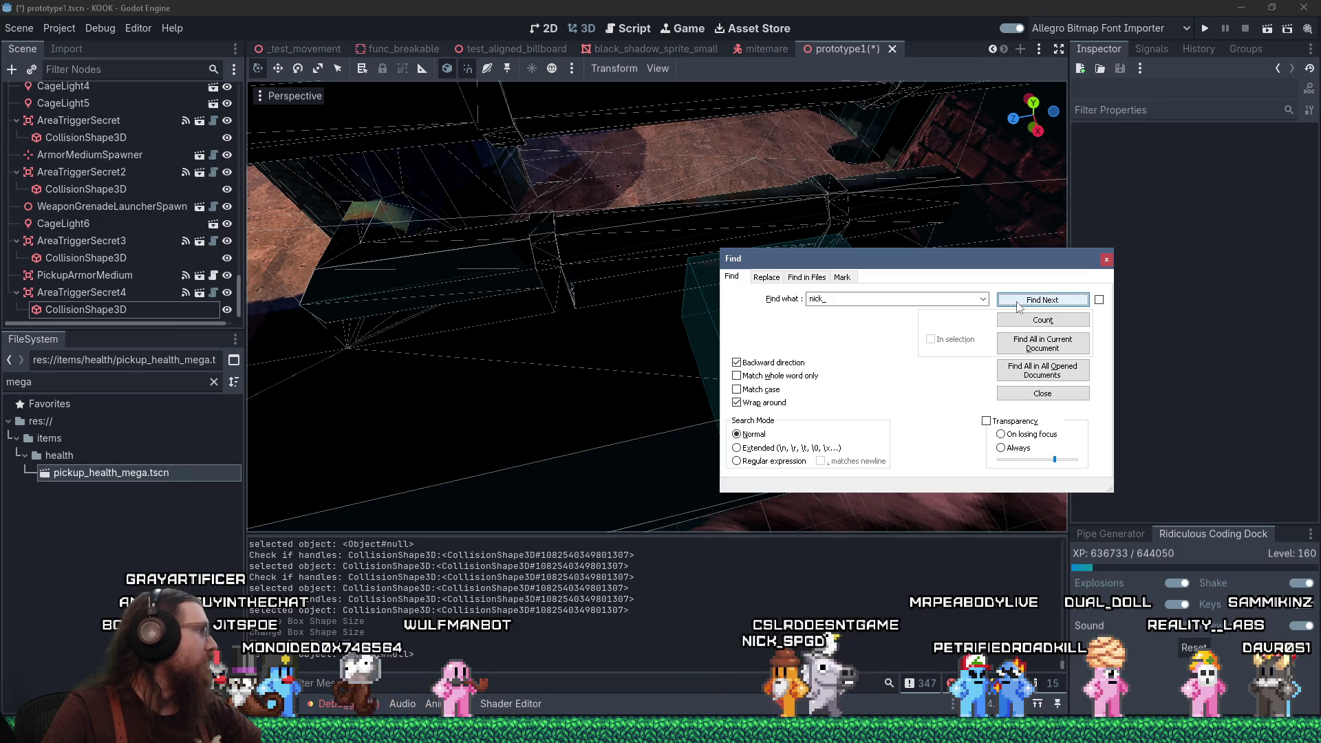
click(1106, 261)
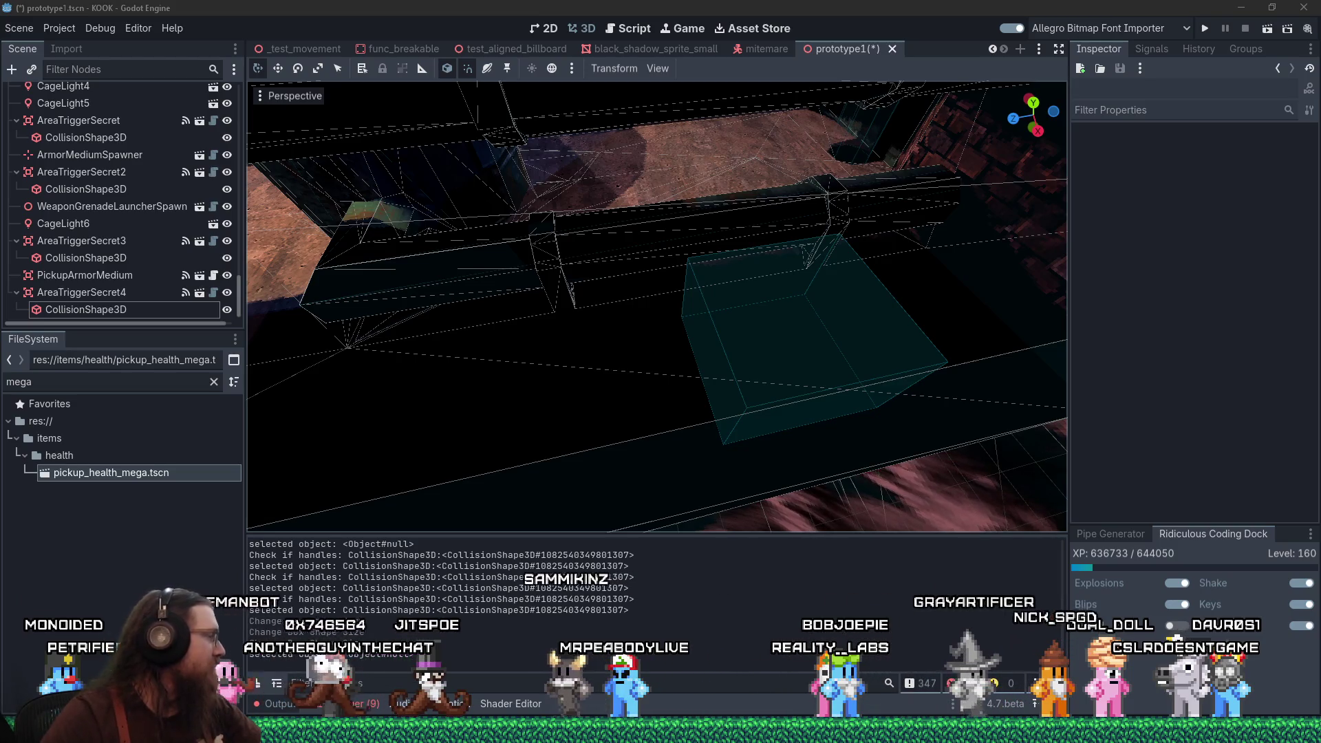
key(ctrl+f)
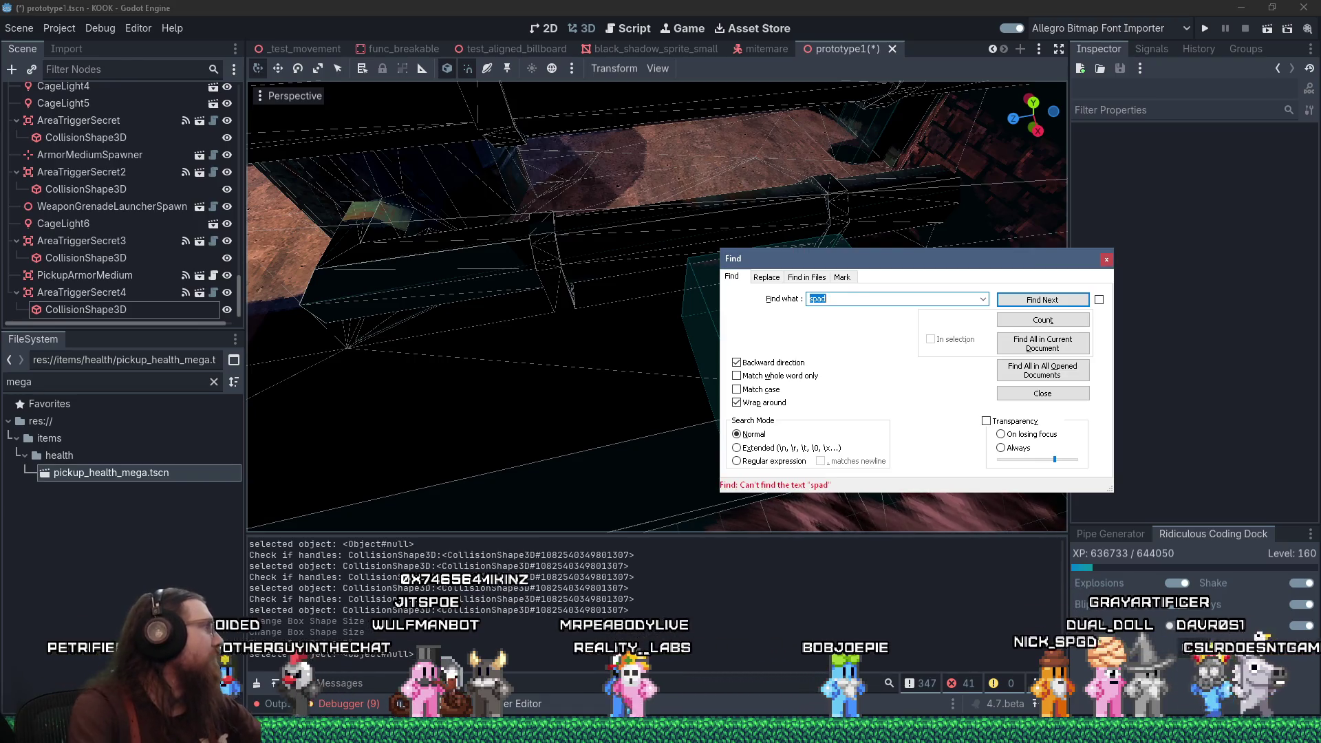
key(Escape)
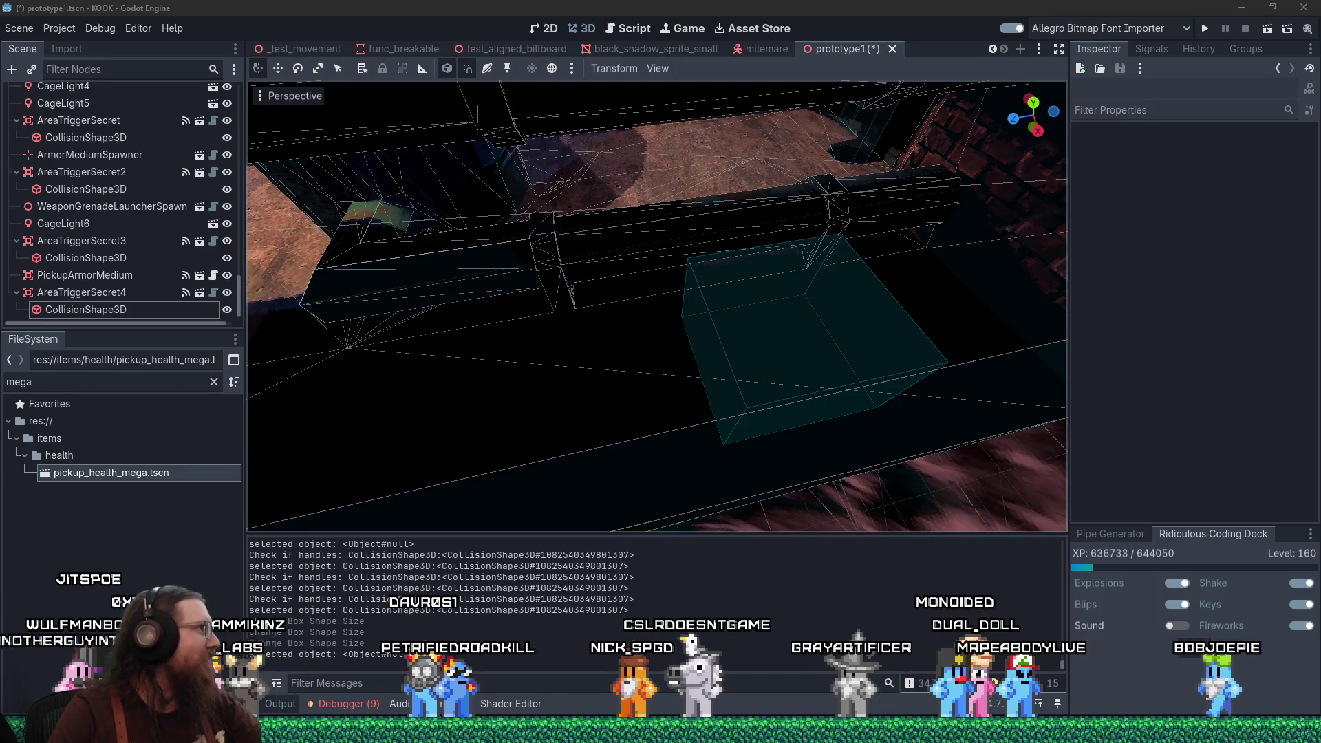
Drop pickup_health_mega.tscn into the prototype1 scene under the Prototype1 root, near the pipes
key(alt+Tab)
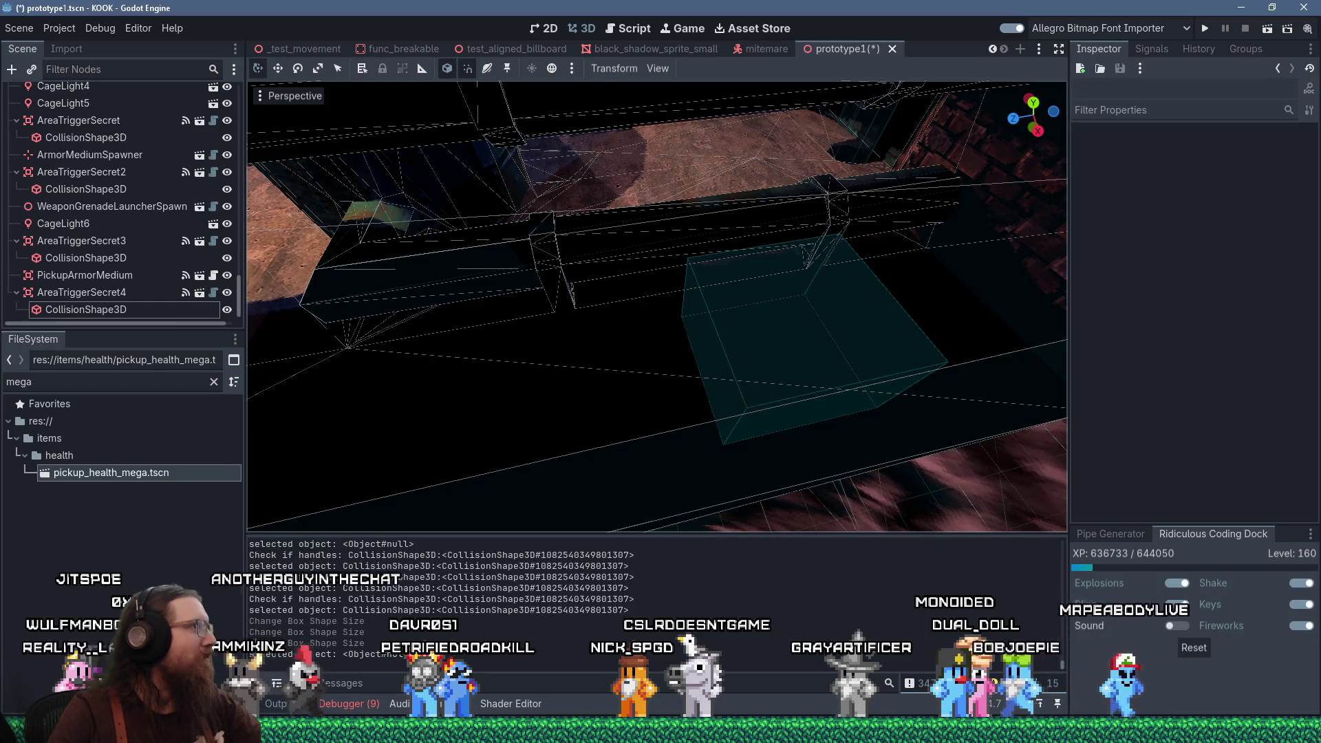
key(alt+Tab)
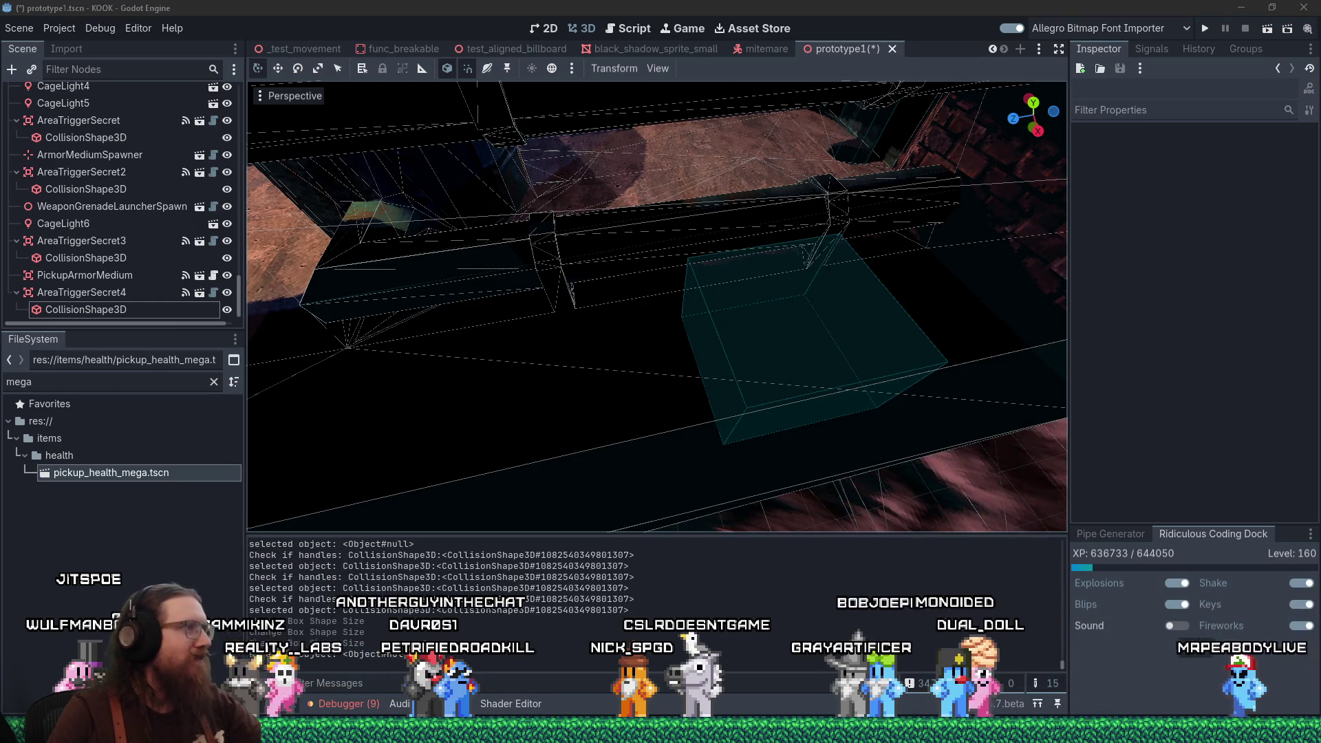
drag(491, 339, 520, 316)
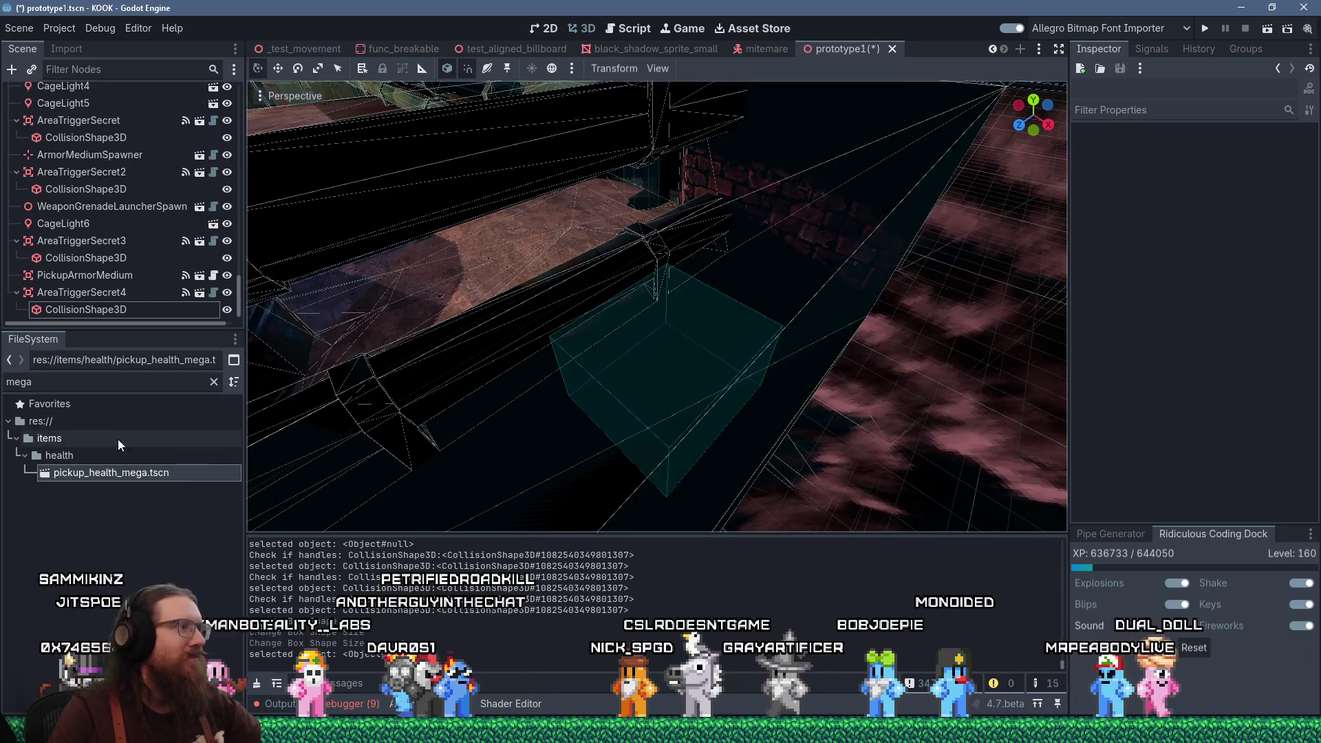
double_click(168, 389)
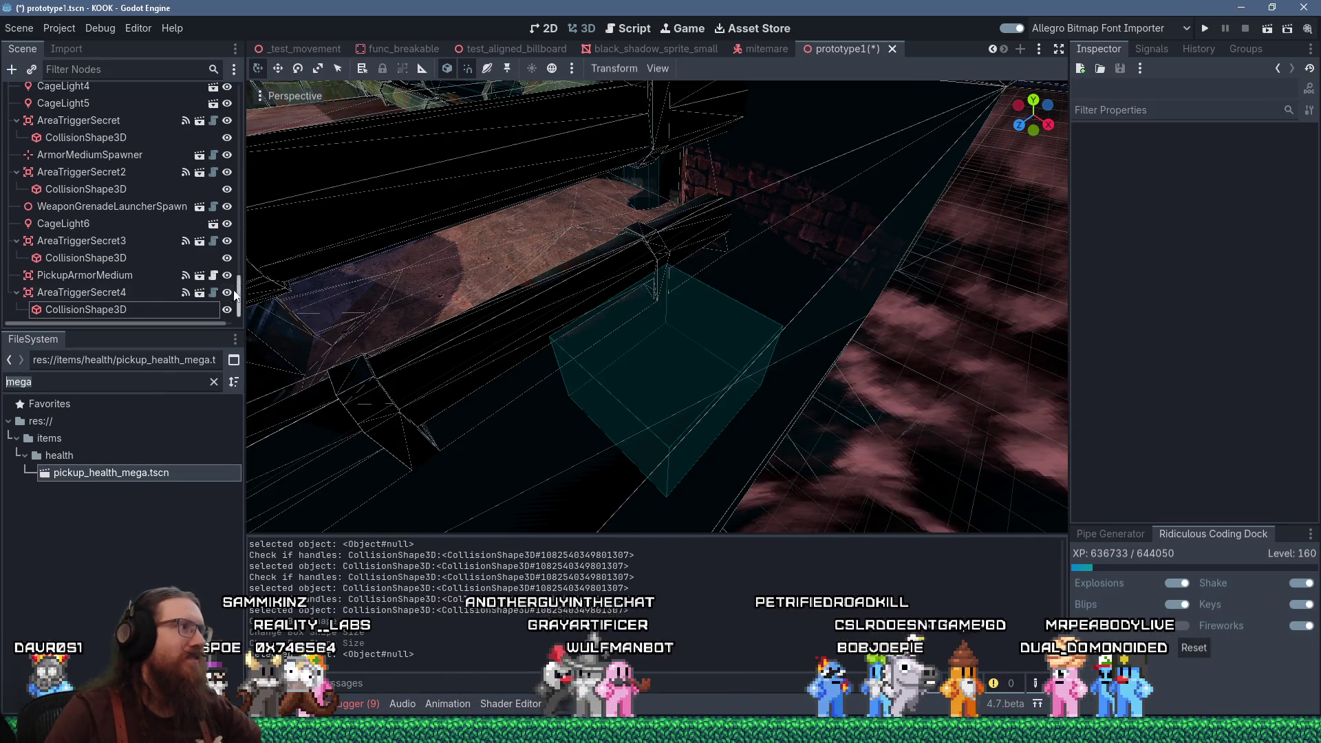
scroll(up, 3)
scroll(up, 3)
click(143, 92)
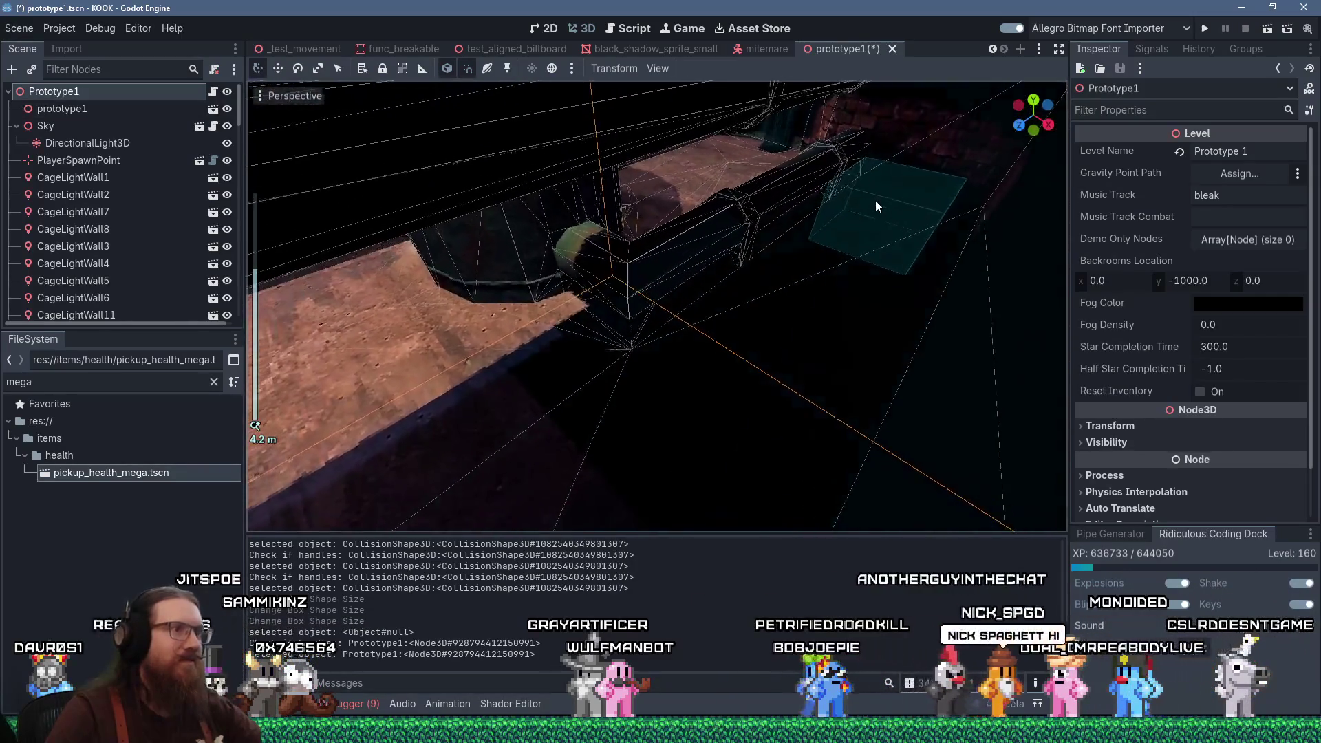
scroll(down, 3)
click(743, 276)
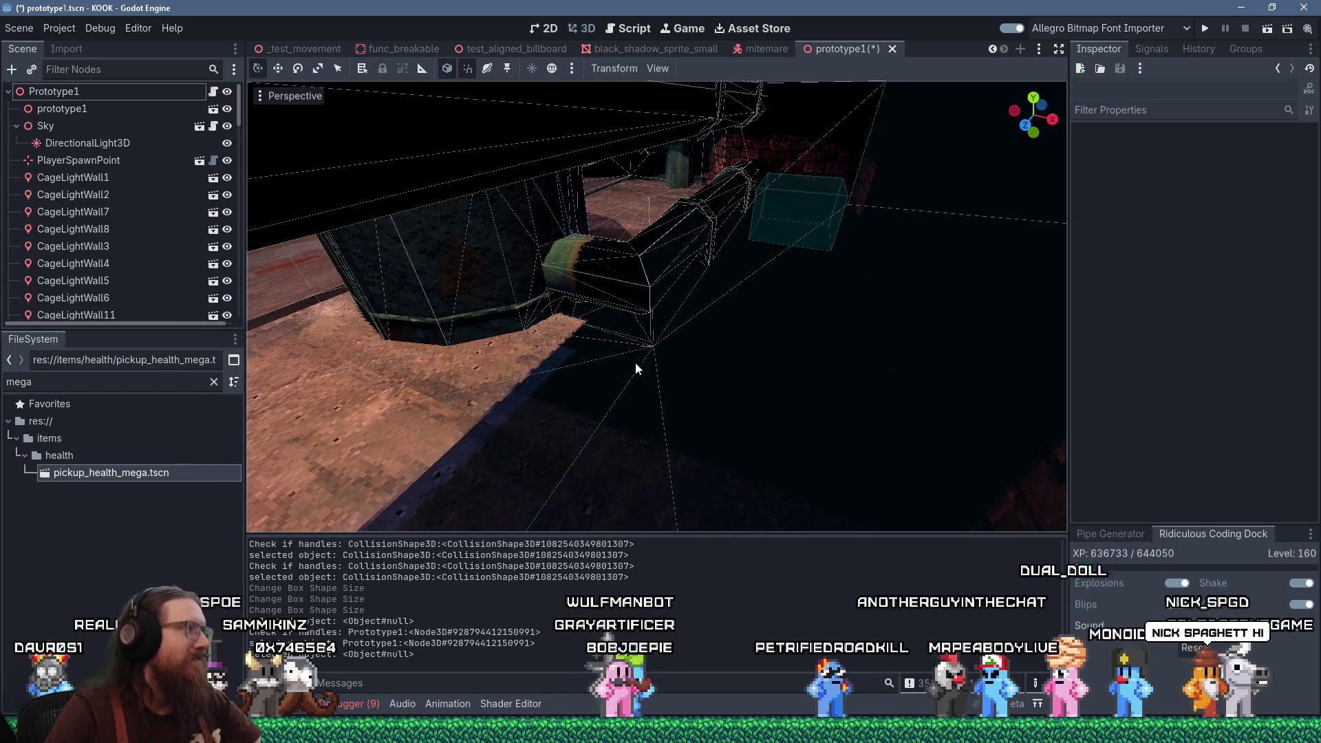
drag(122, 474, 721, 446)
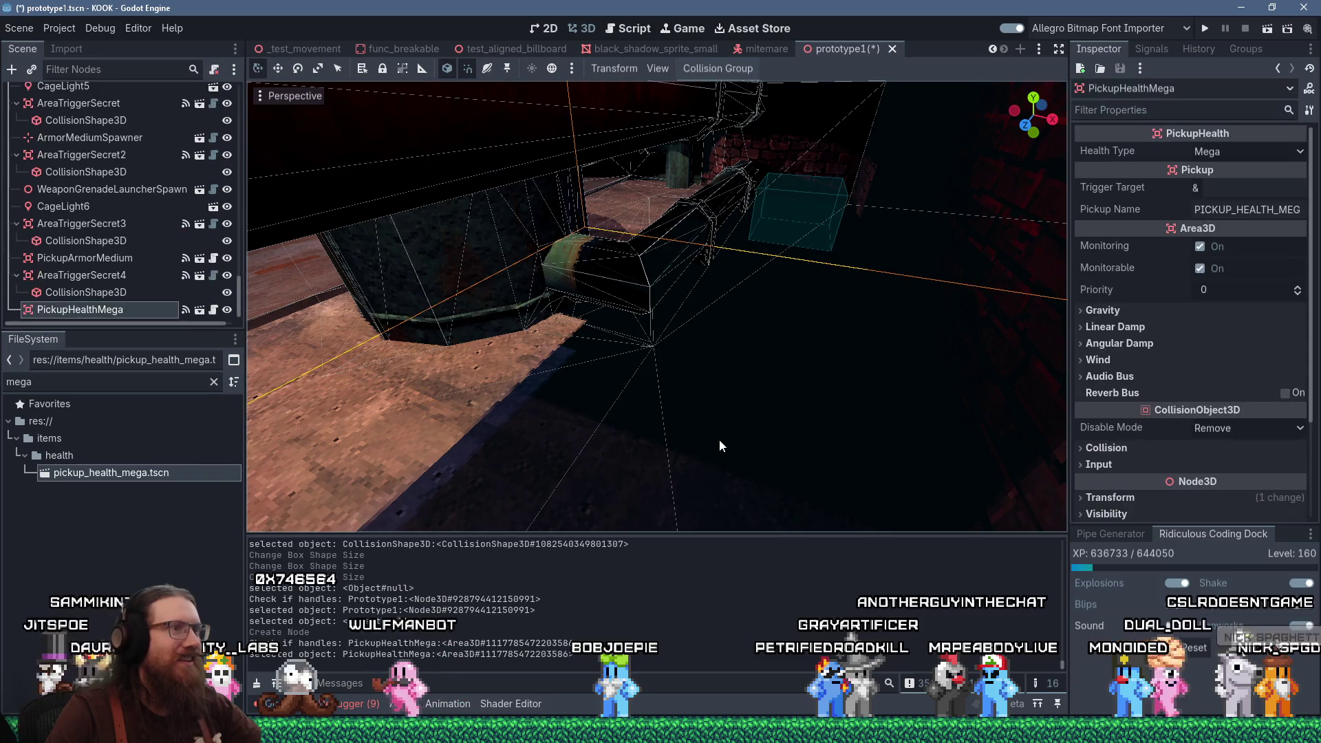
Focus on the PickupHealthMega and drag it down along Y toward the pipe corridor floor
key(f)
scroll(up, 3)
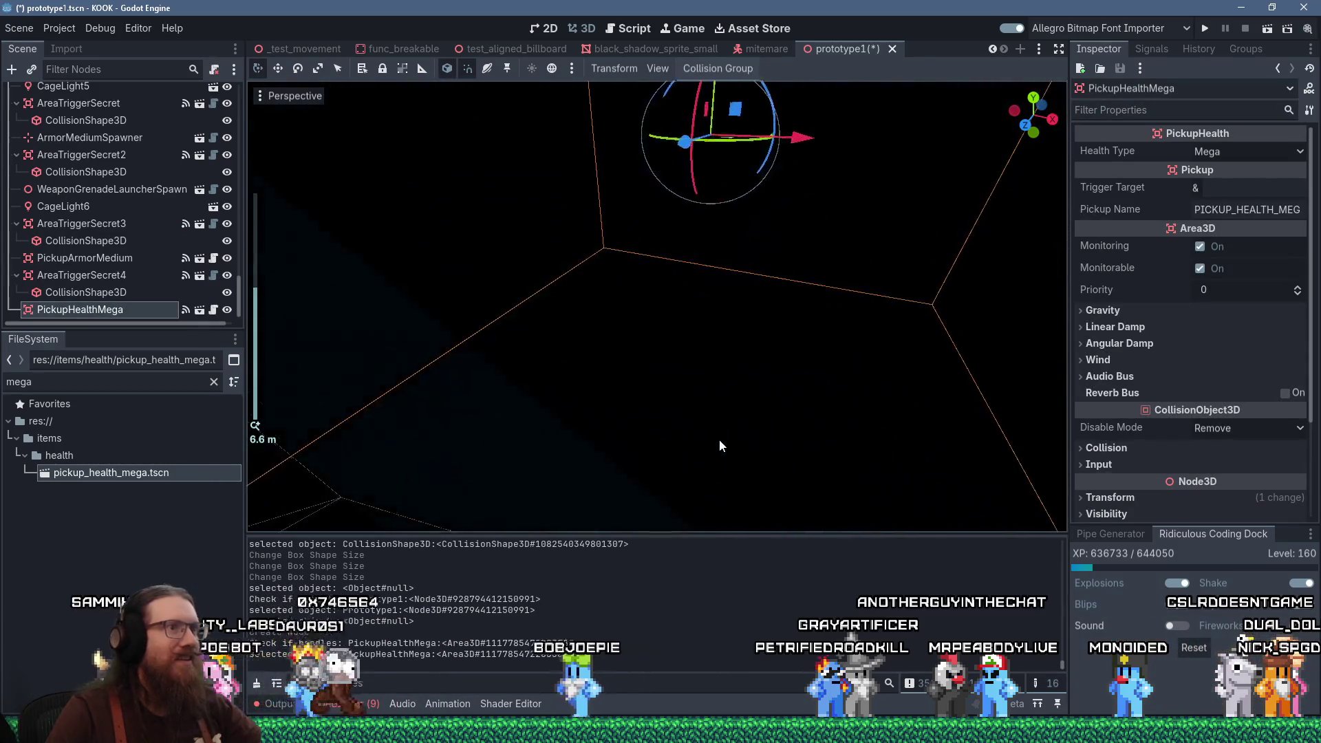
drag(689, 134, 688, 255)
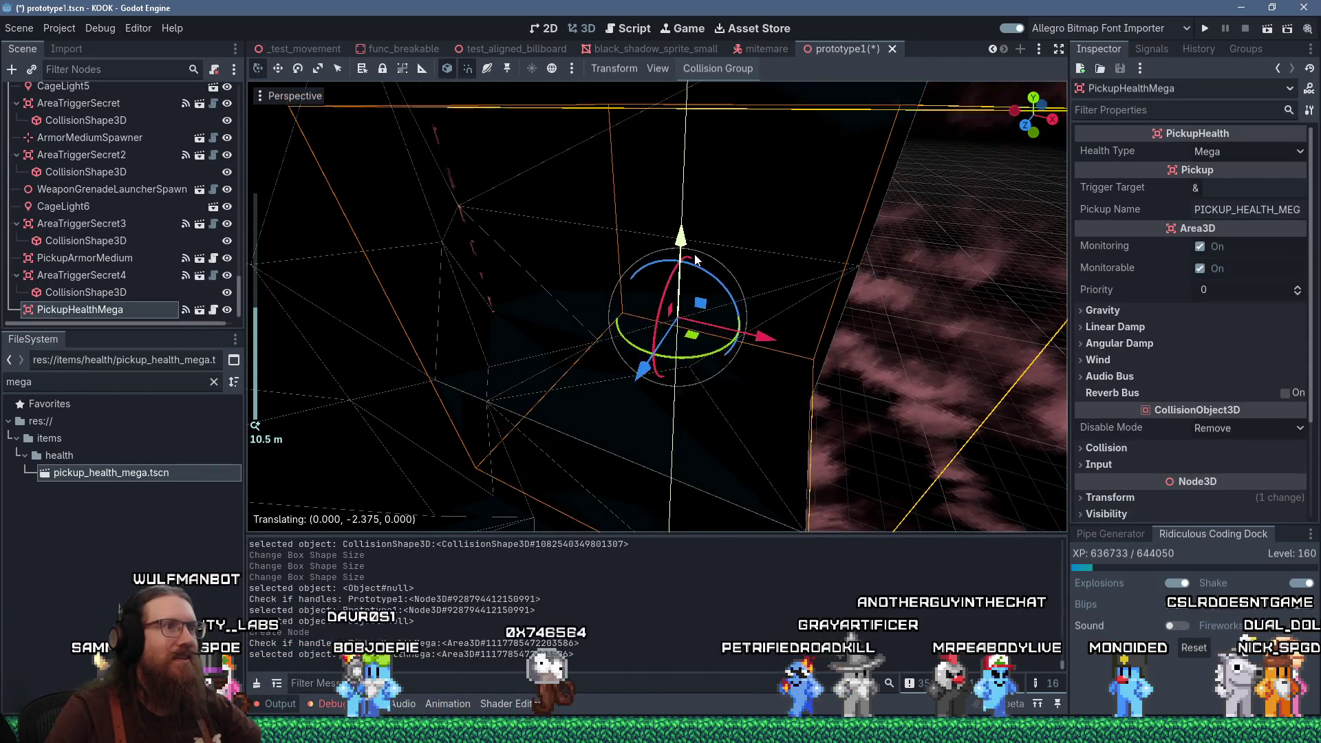
scroll(up, 3)
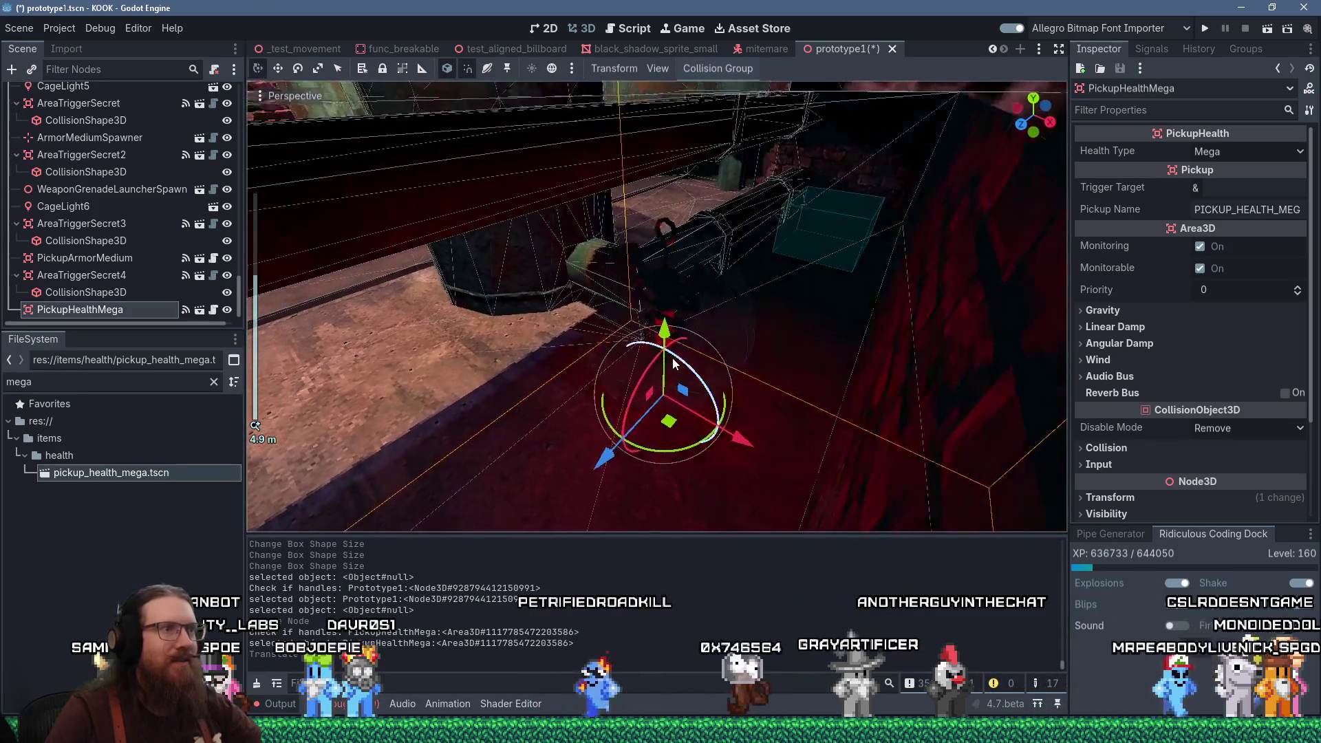
drag(721, 337, 795, 285)
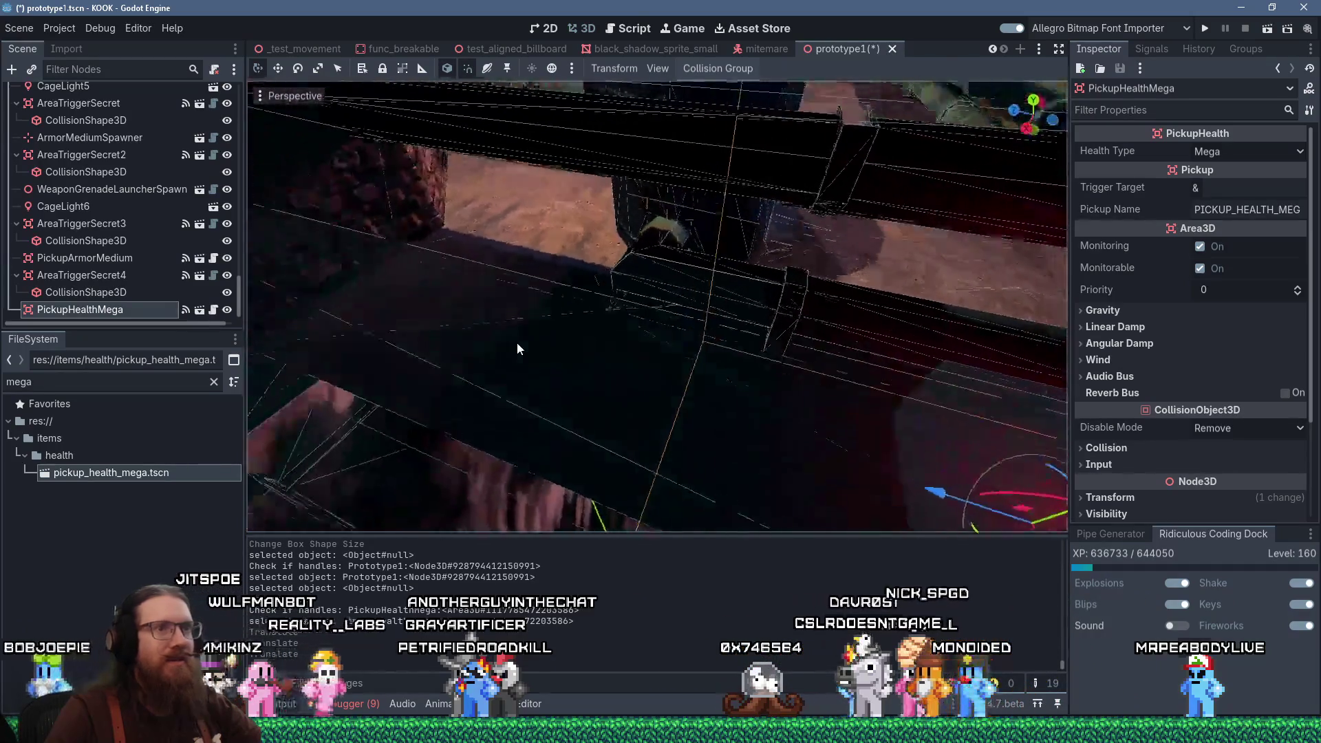
scroll(up, 3)
drag(504, 275, 657, 312)
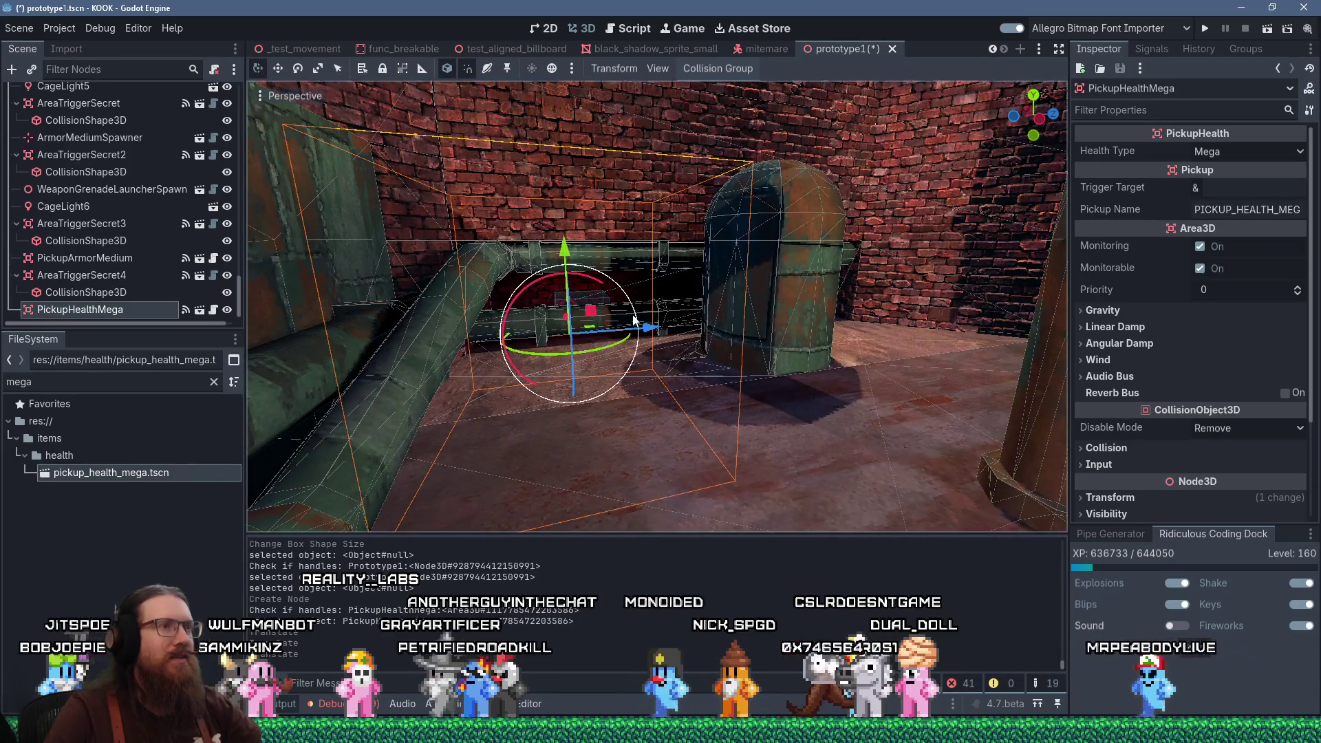
scroll(up, 3)
scroll(up, 3)
drag(551, 321, 770, 262)
Raise the pickup slightly so it rests on the floor beneath the pipe junction
click(625, 358)
drag(624, 358, 477, 433)
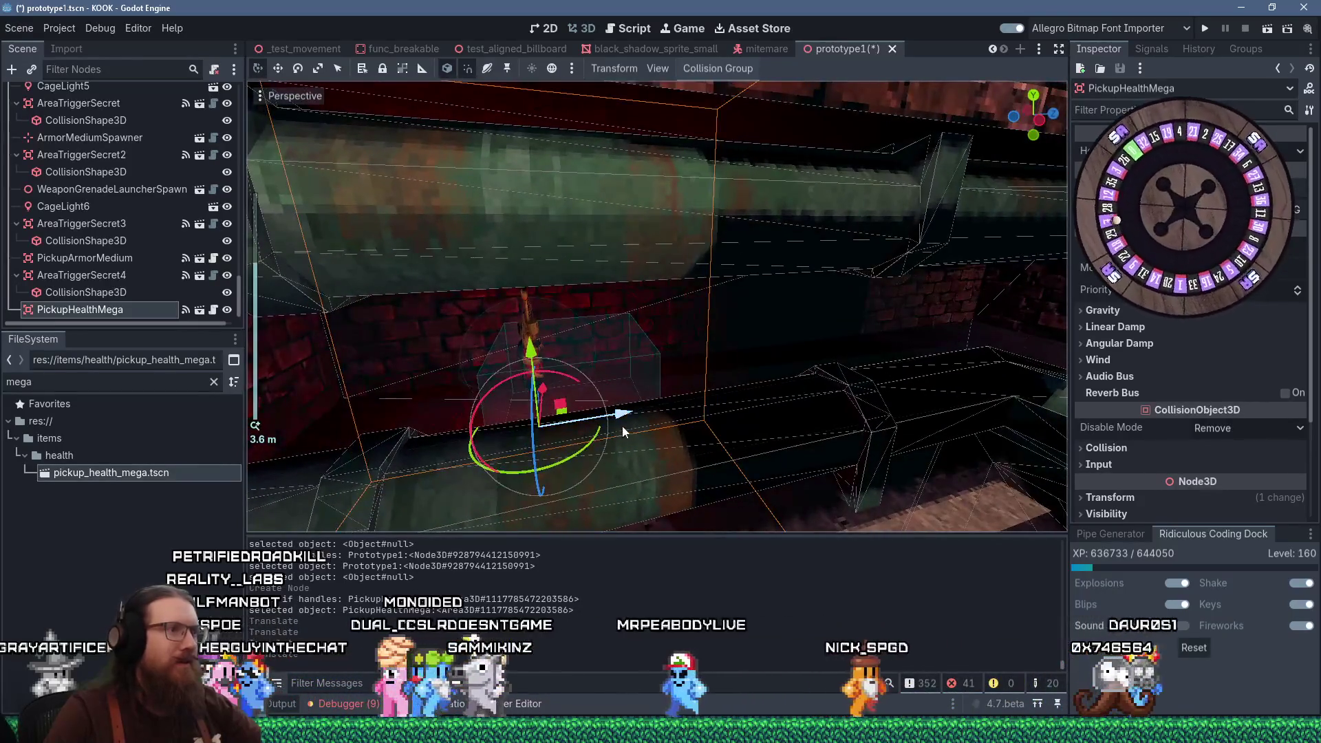
scroll(down, 3)
drag(694, 421, 649, 390)
scroll(down, 3)
scroll(up, 3)
scroll(up, 3)
drag(717, 419, 683, 351)
scroll(up, 3)
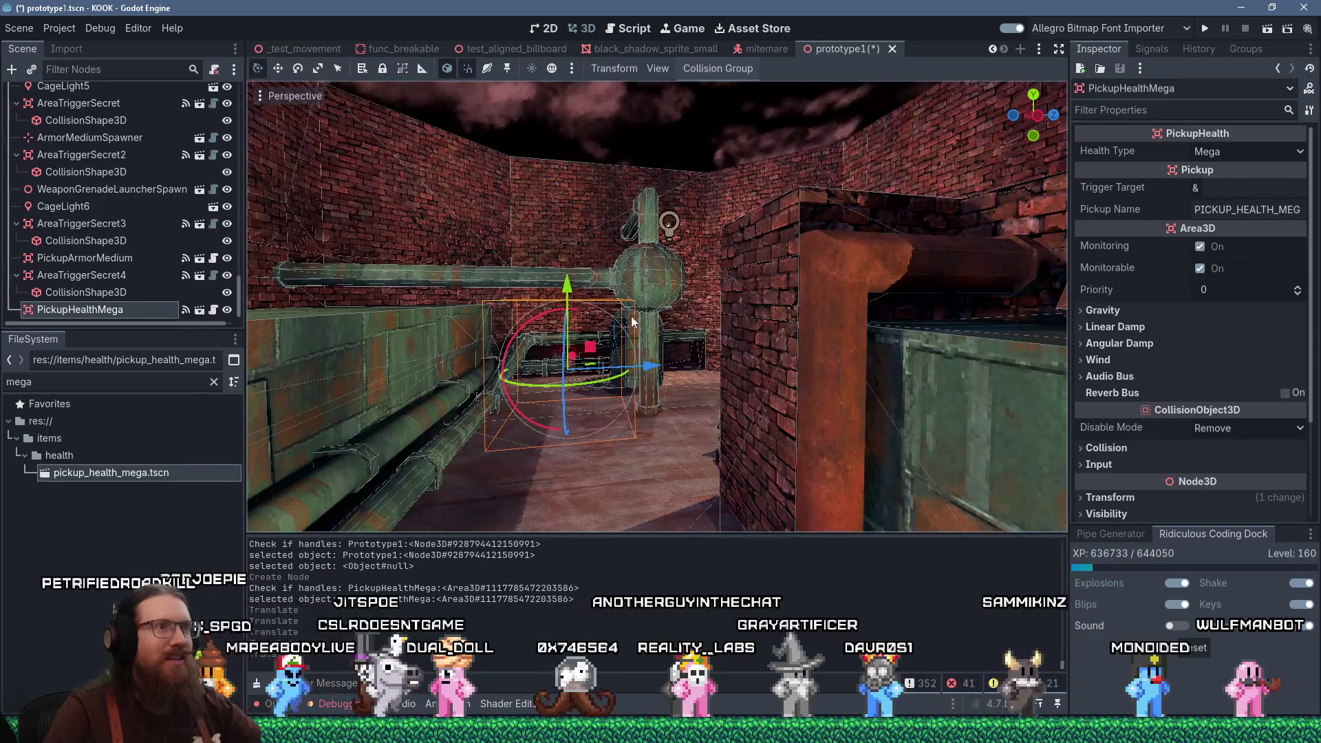
scroll(down, 3)
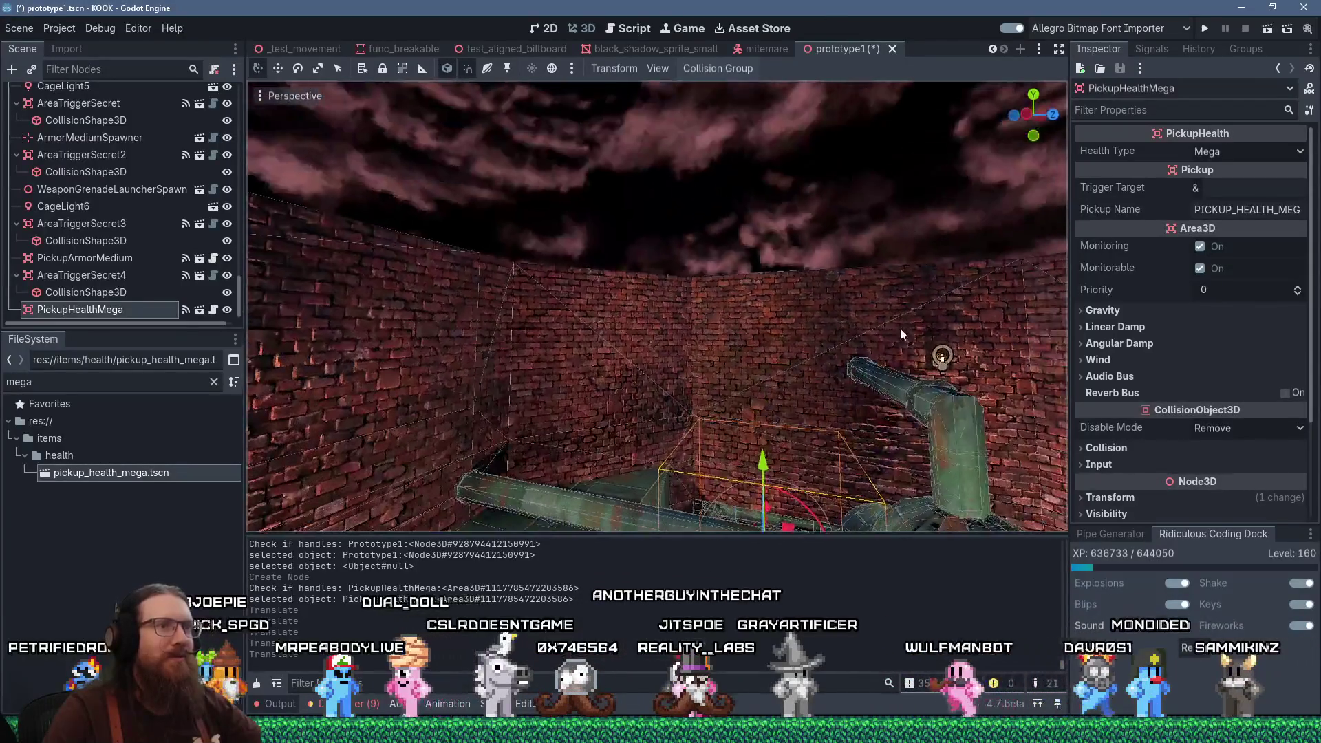
scroll(up, 3)
drag(652, 378, 759, 349)
scroll(up, 3)
drag(640, 363, 299, 339)
scroll(down, 3)
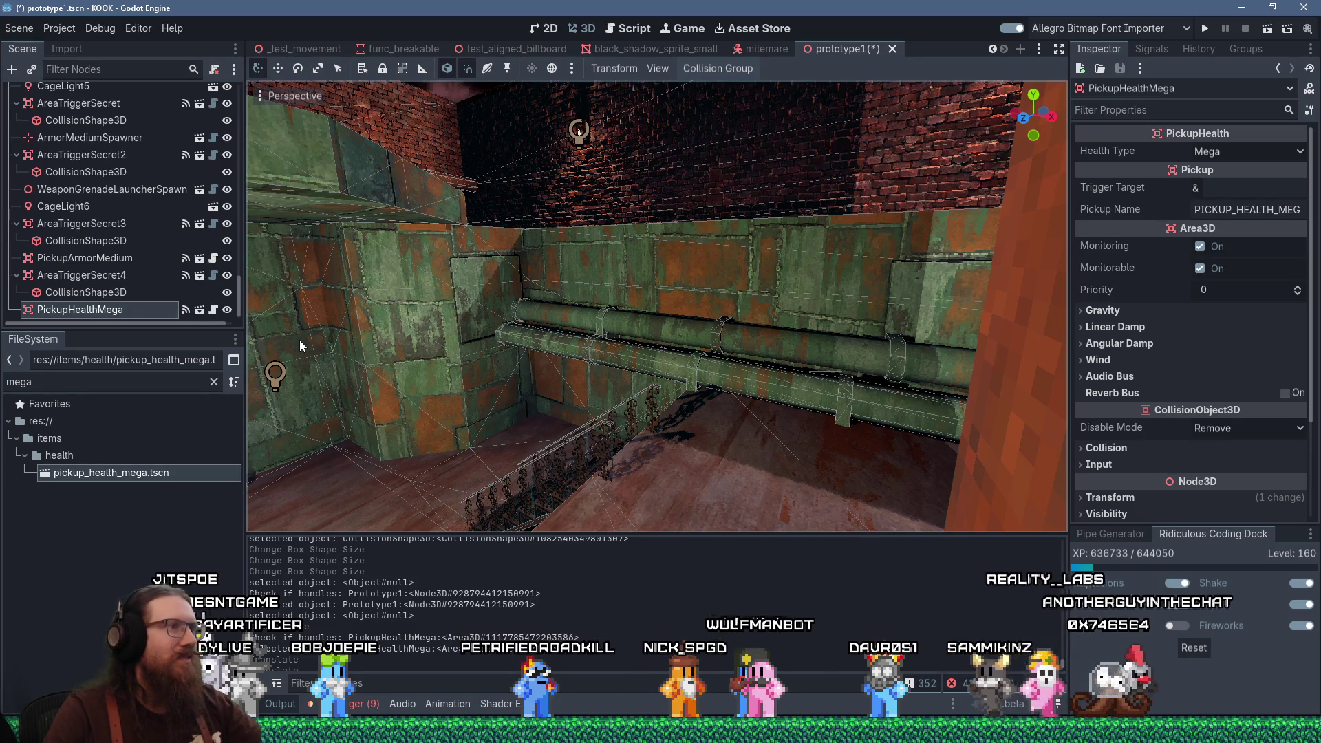
drag(299, 340, 711, 238)
key(f)
scroll(up, 3)
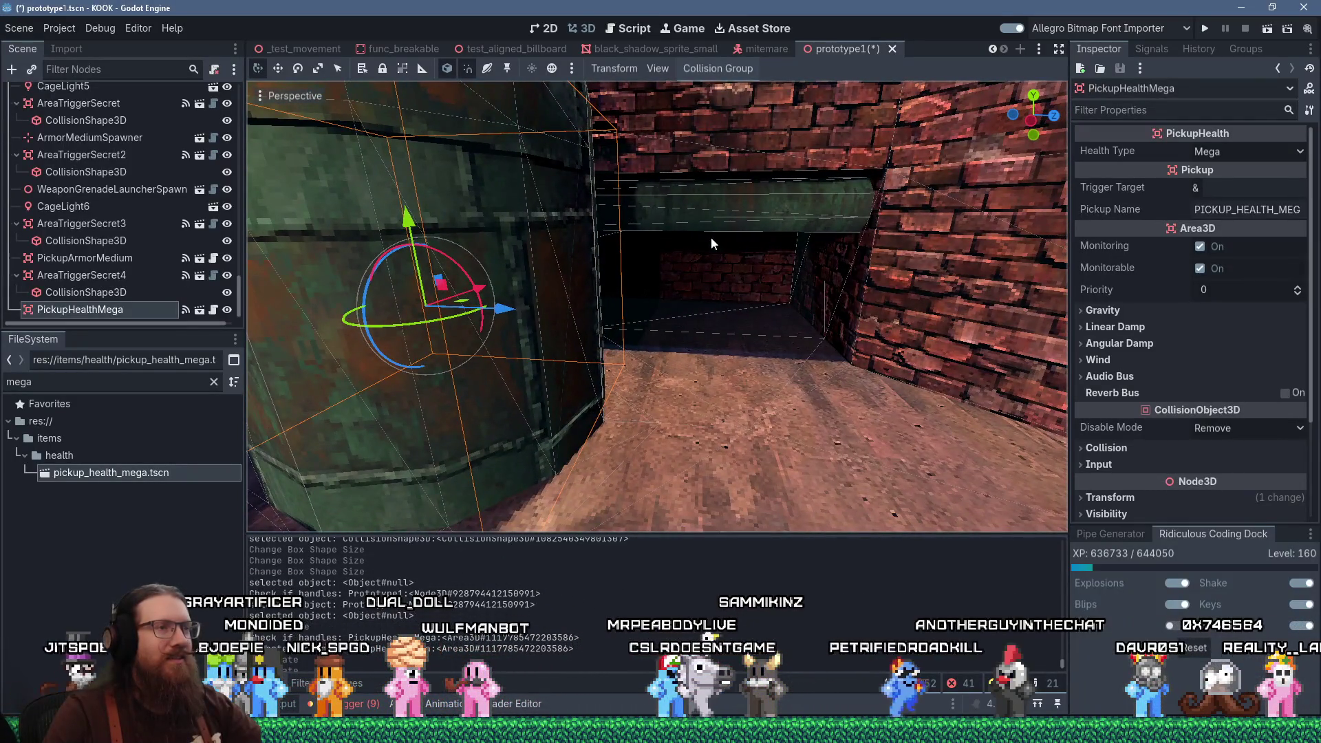
scroll(down, 3)
scroll(up, 3)
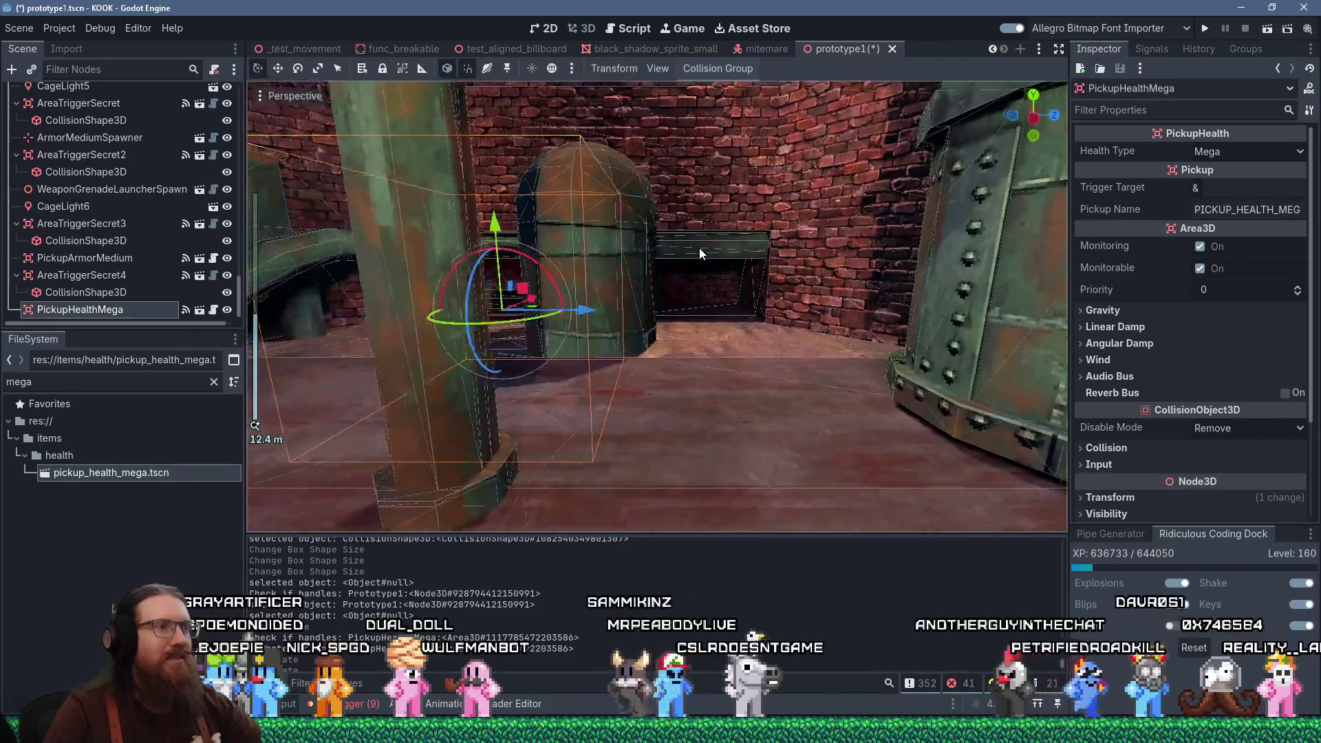
scroll(up, 3)
drag(669, 294, 704, 266)
scroll(down, 3)
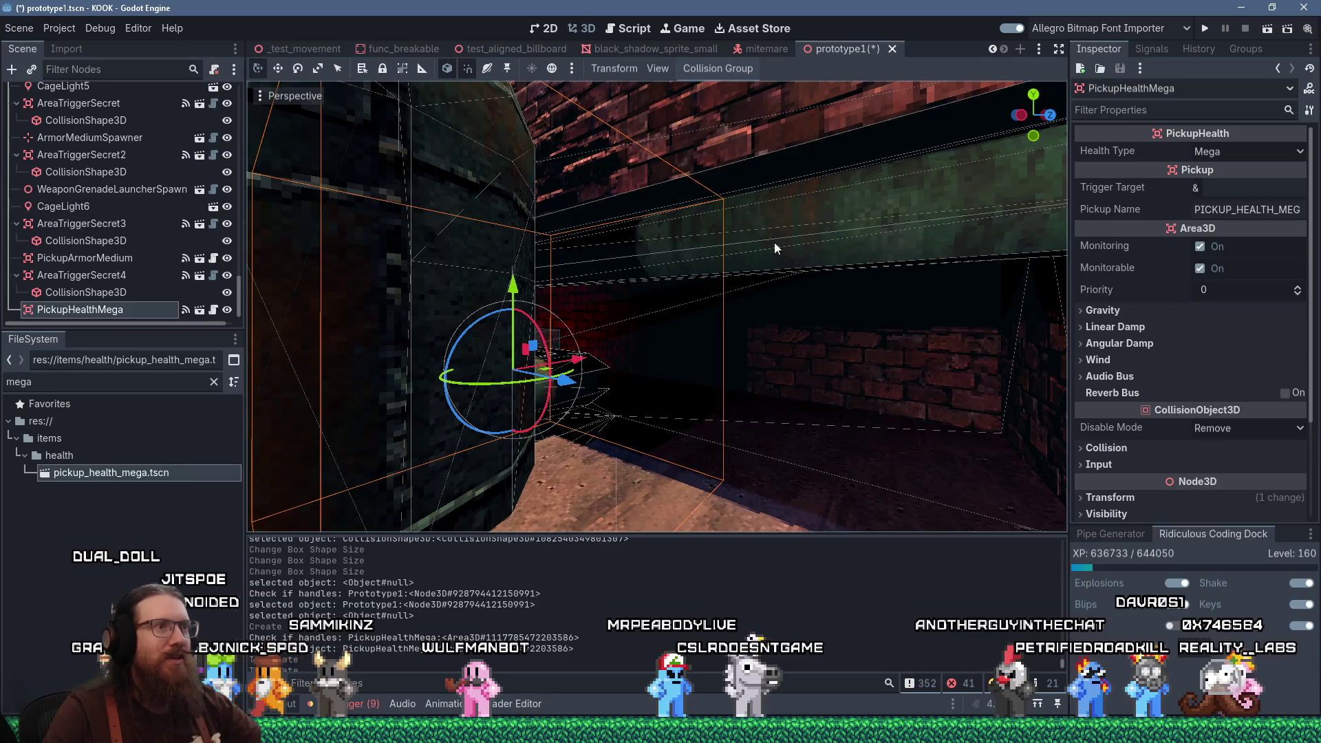
drag(830, 339, 766, 319)
click(1205, 28)
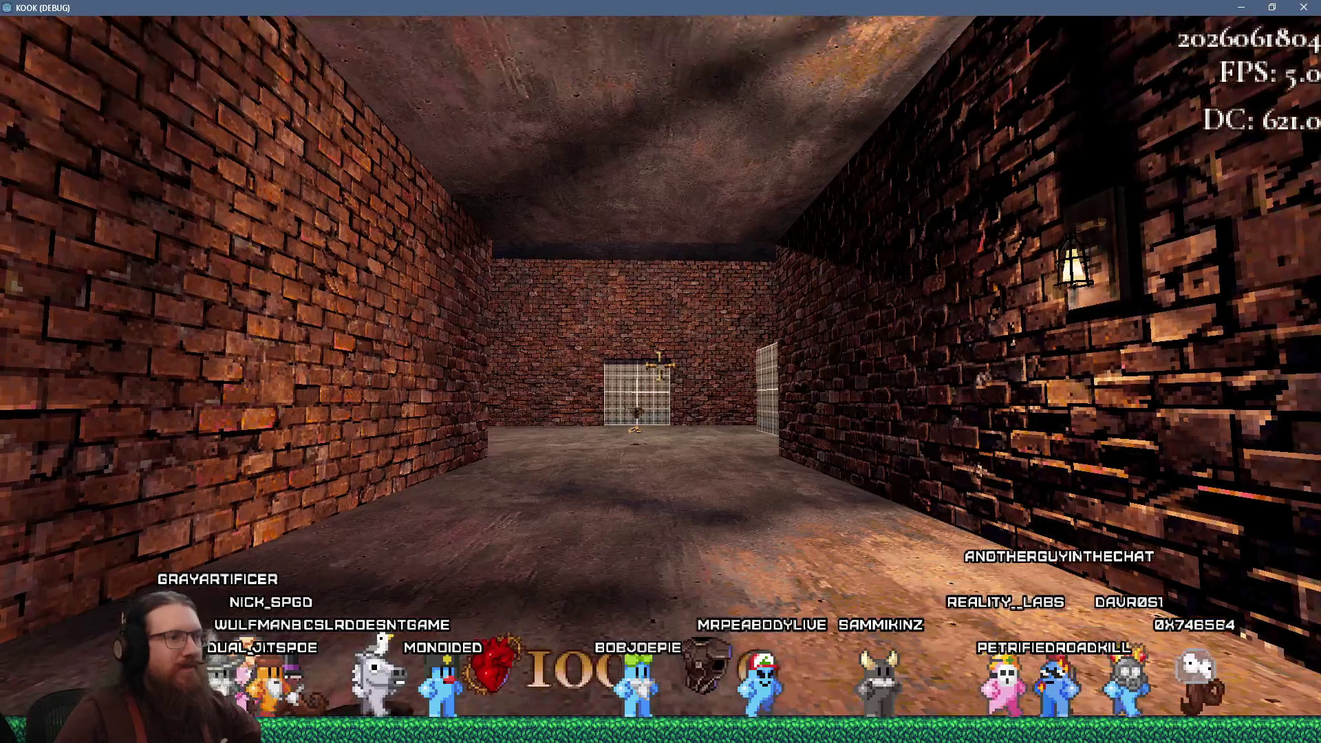
Walk toward the gate, enable noclip from the console, and fly through the walls
key(w)
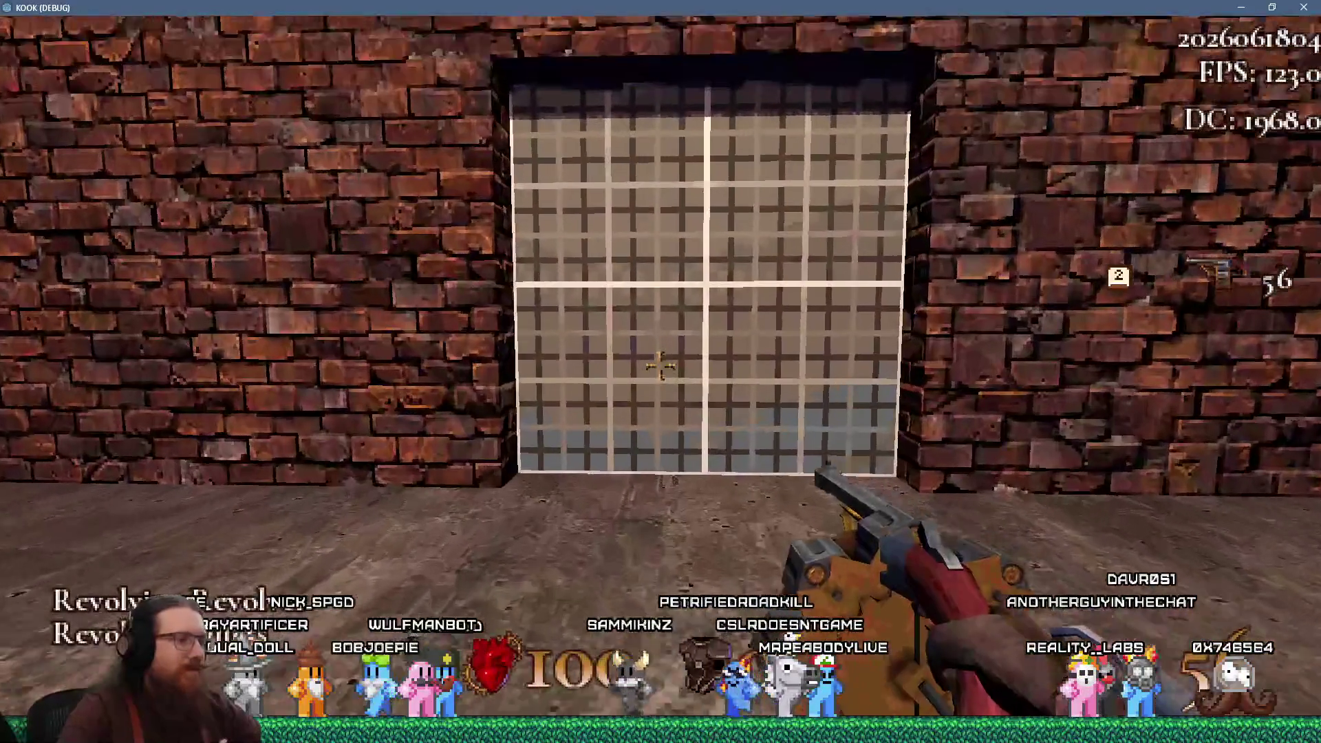
key(grave)
text(noclip)
key(Return)
key(w)
key(w)
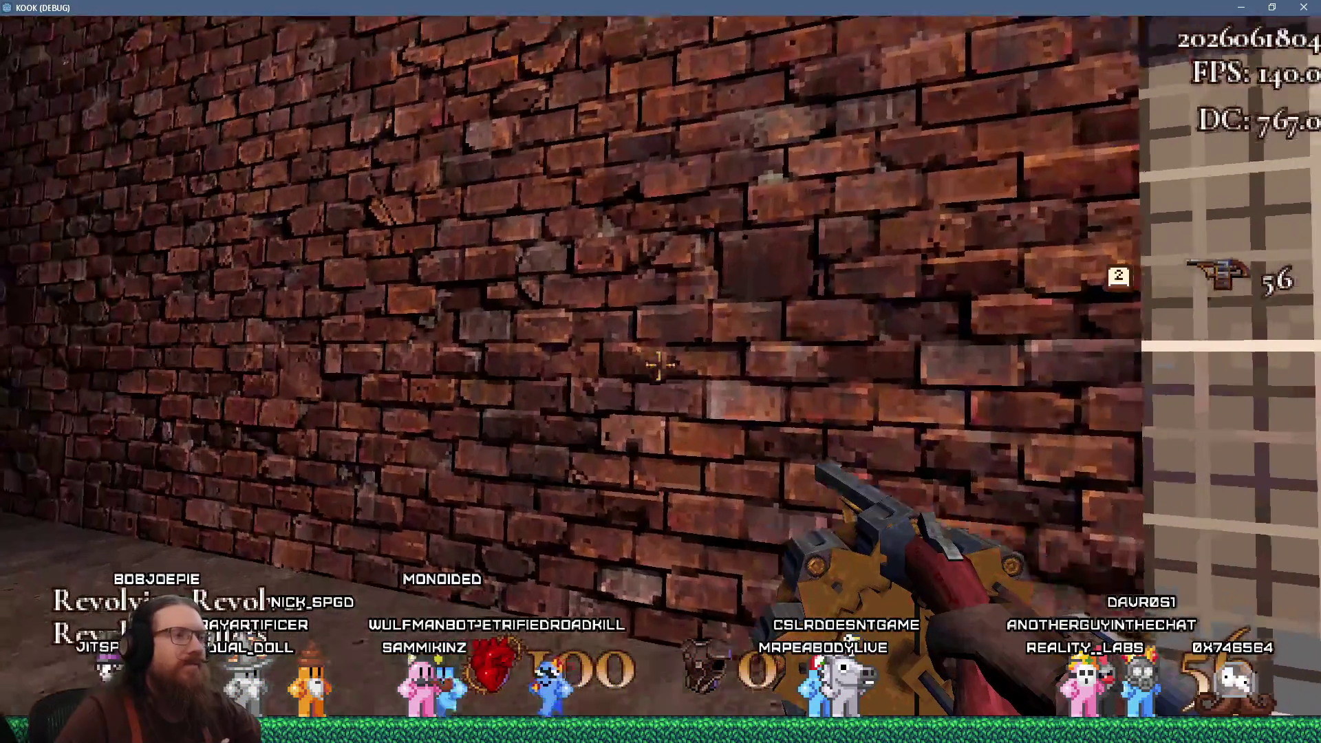
key(w)
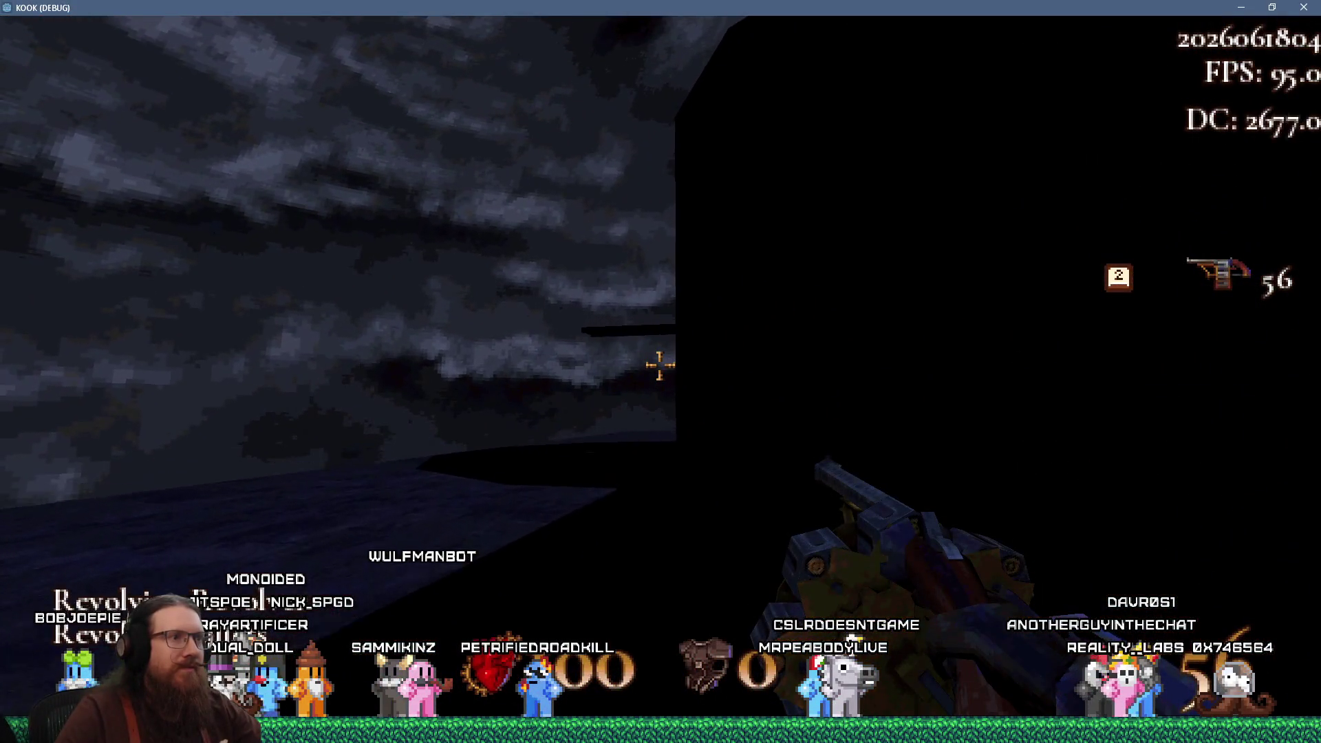
key(w)
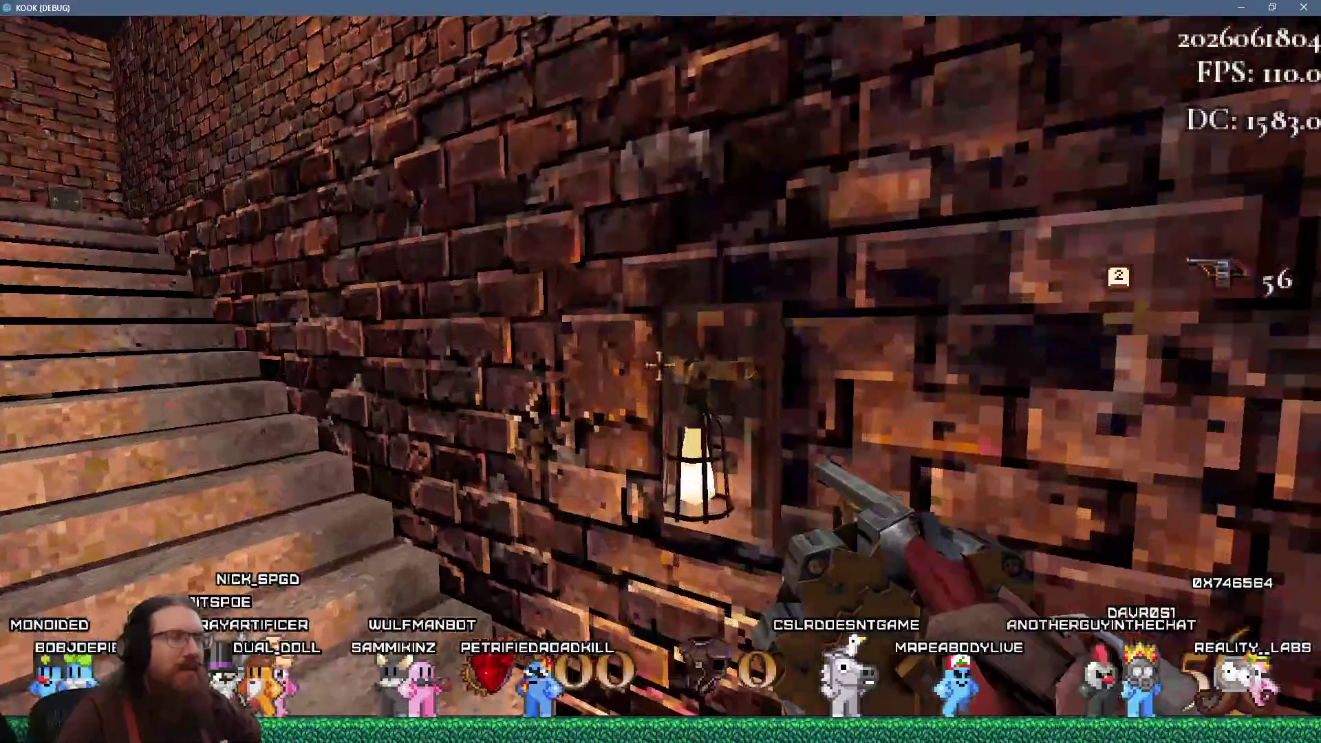
key(w)
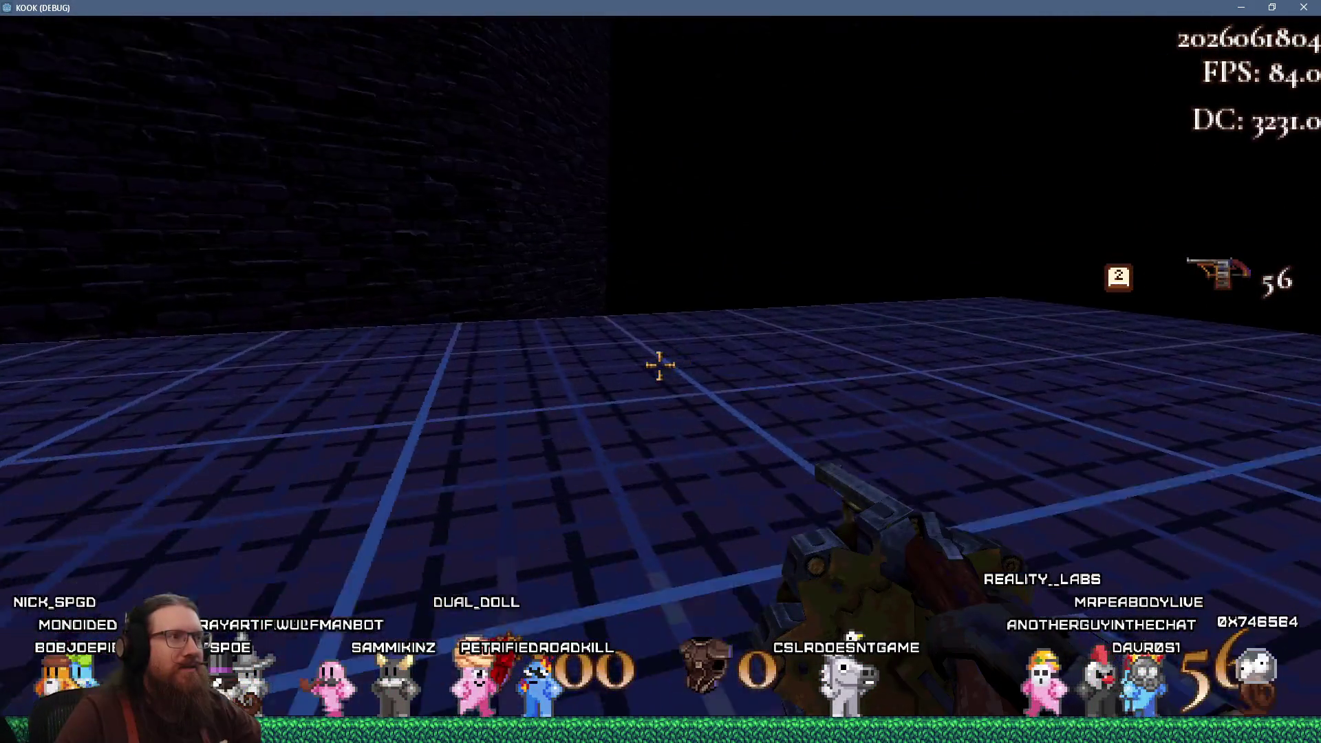
key(w)
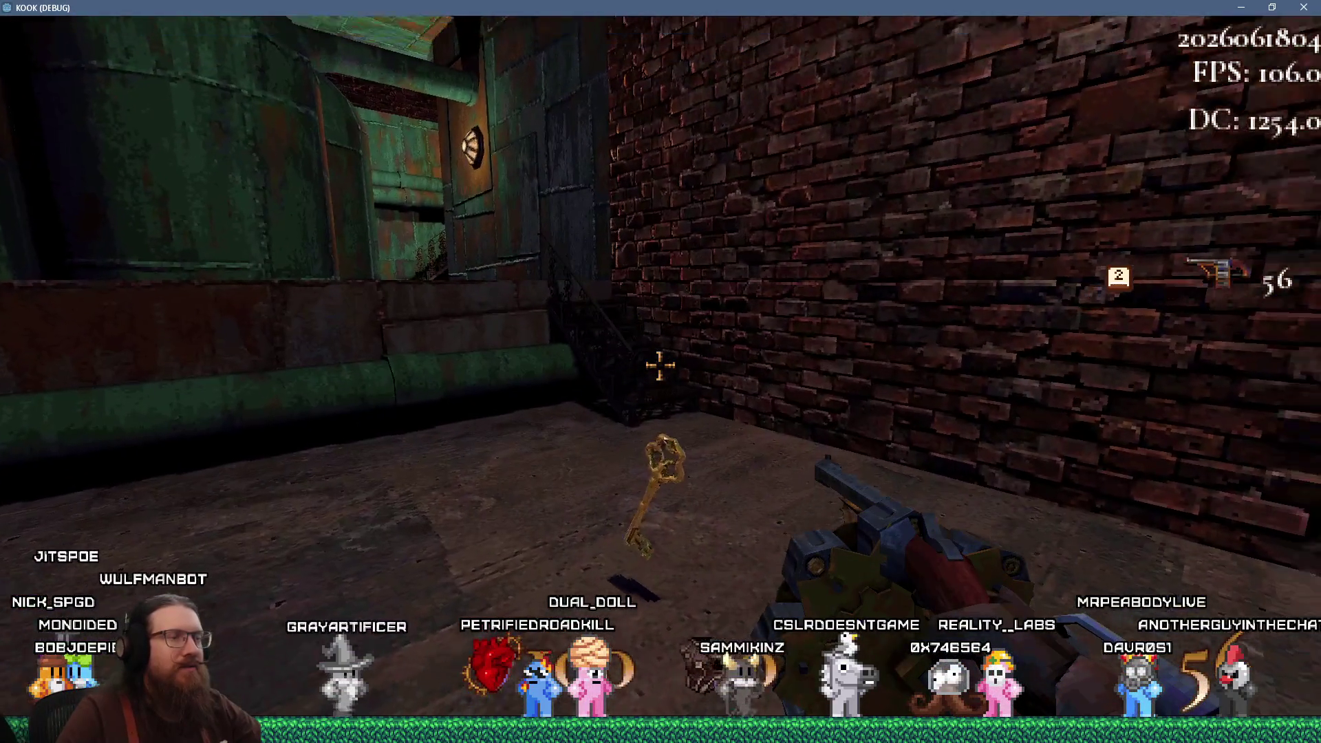
Turn noclip off and walk through the green room to the pipe column and tank
key(grave)
text(no)
key(grave)
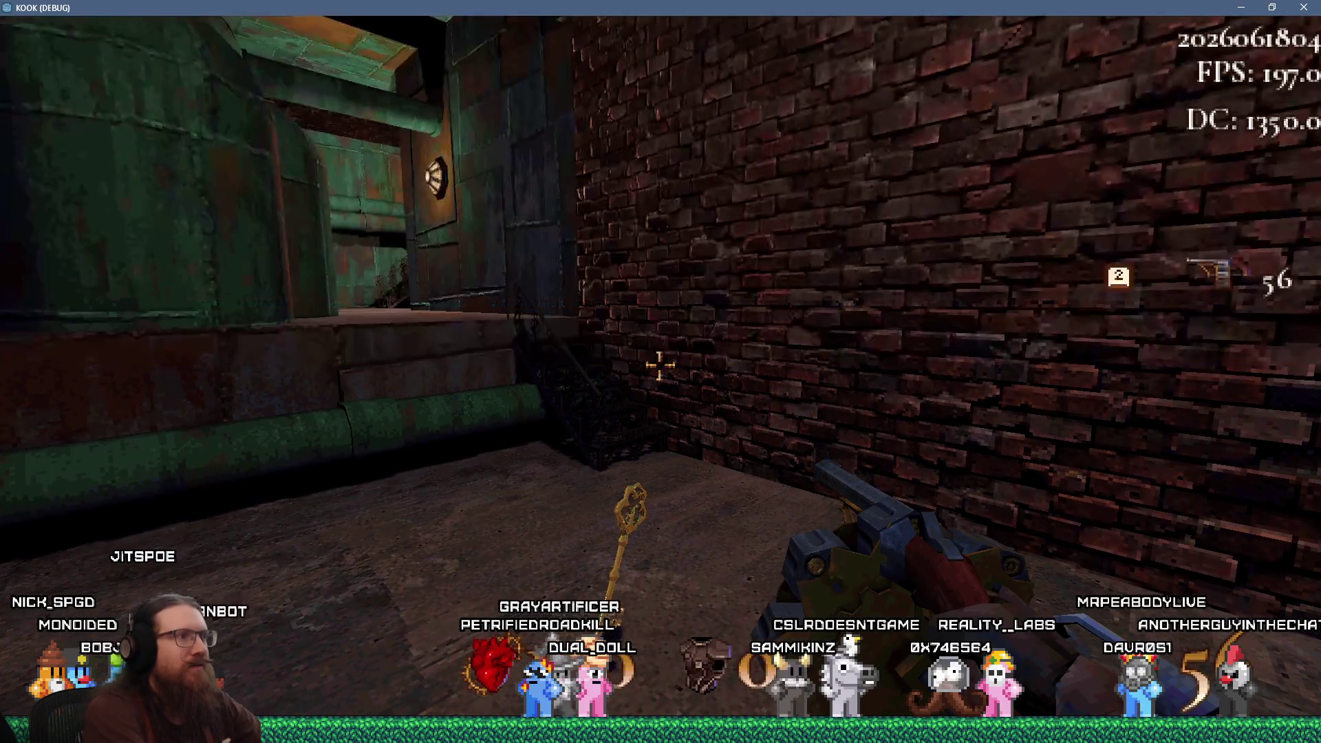
key(w)
key(w)
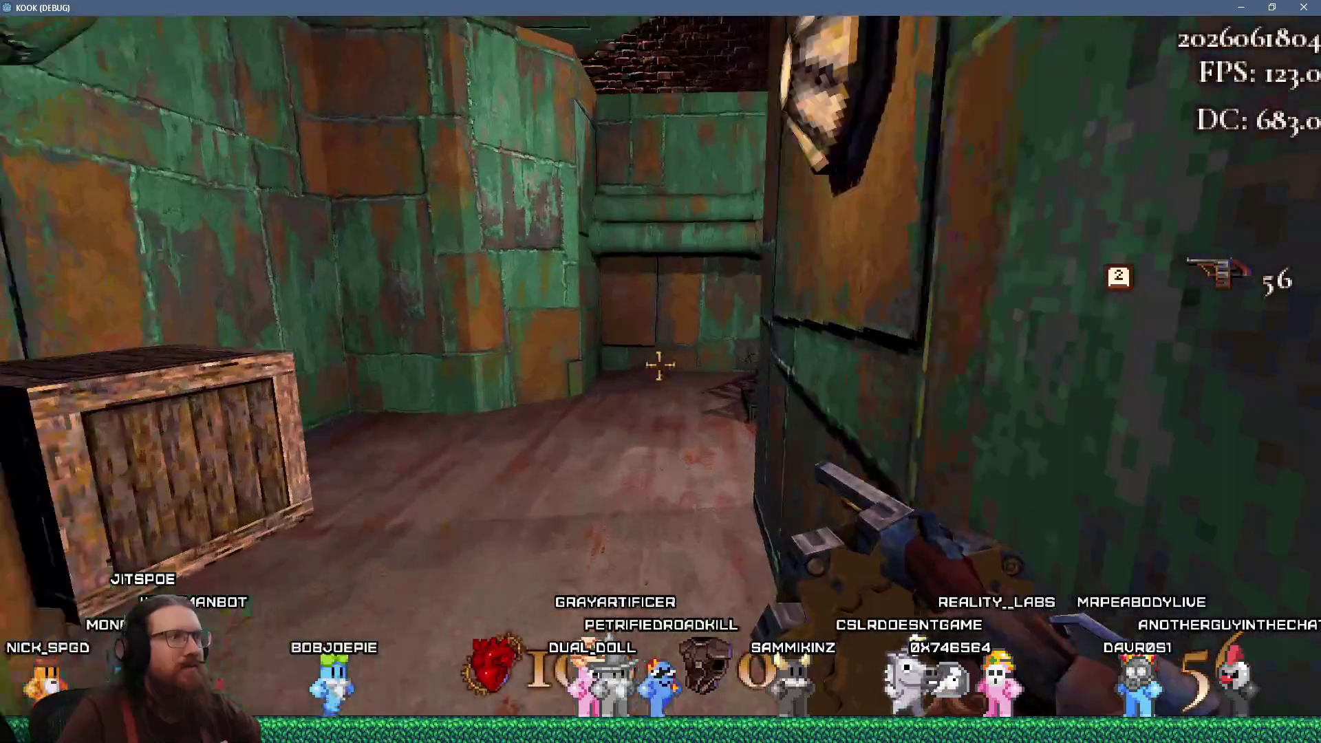
key(w)
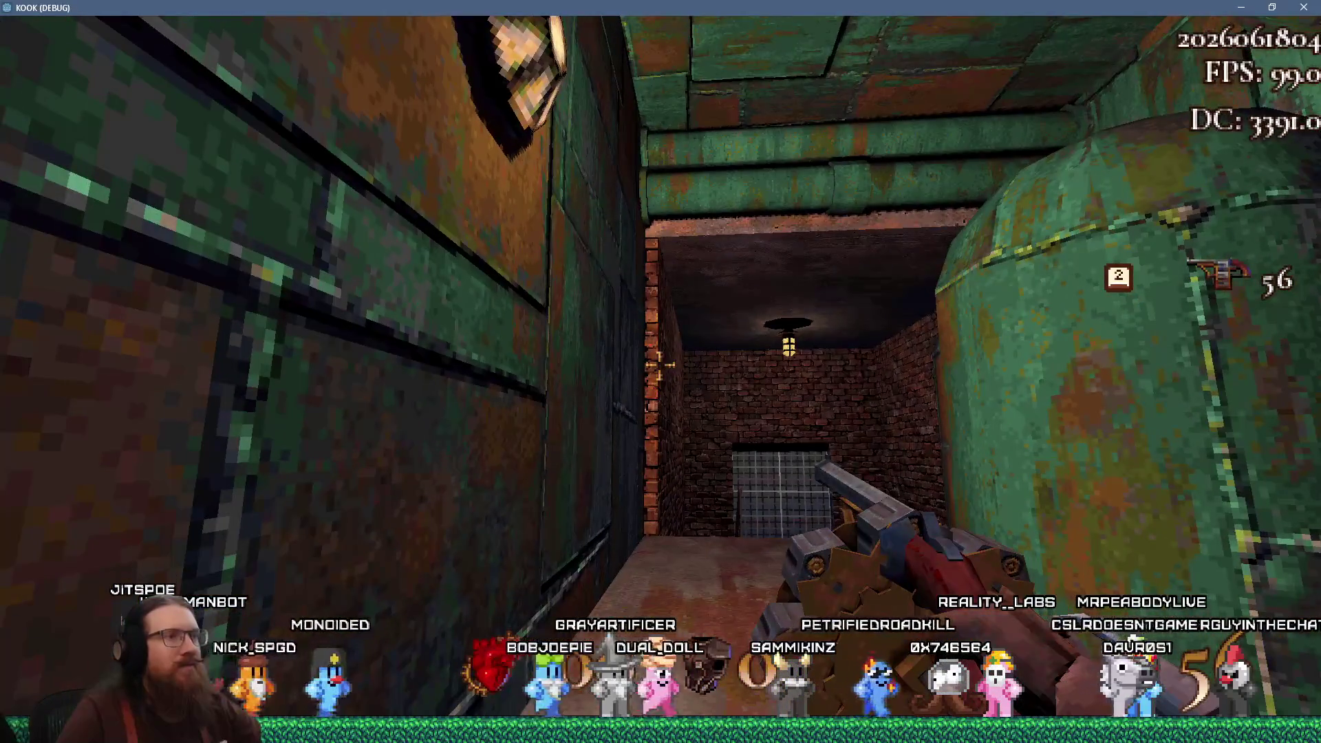
key(w)
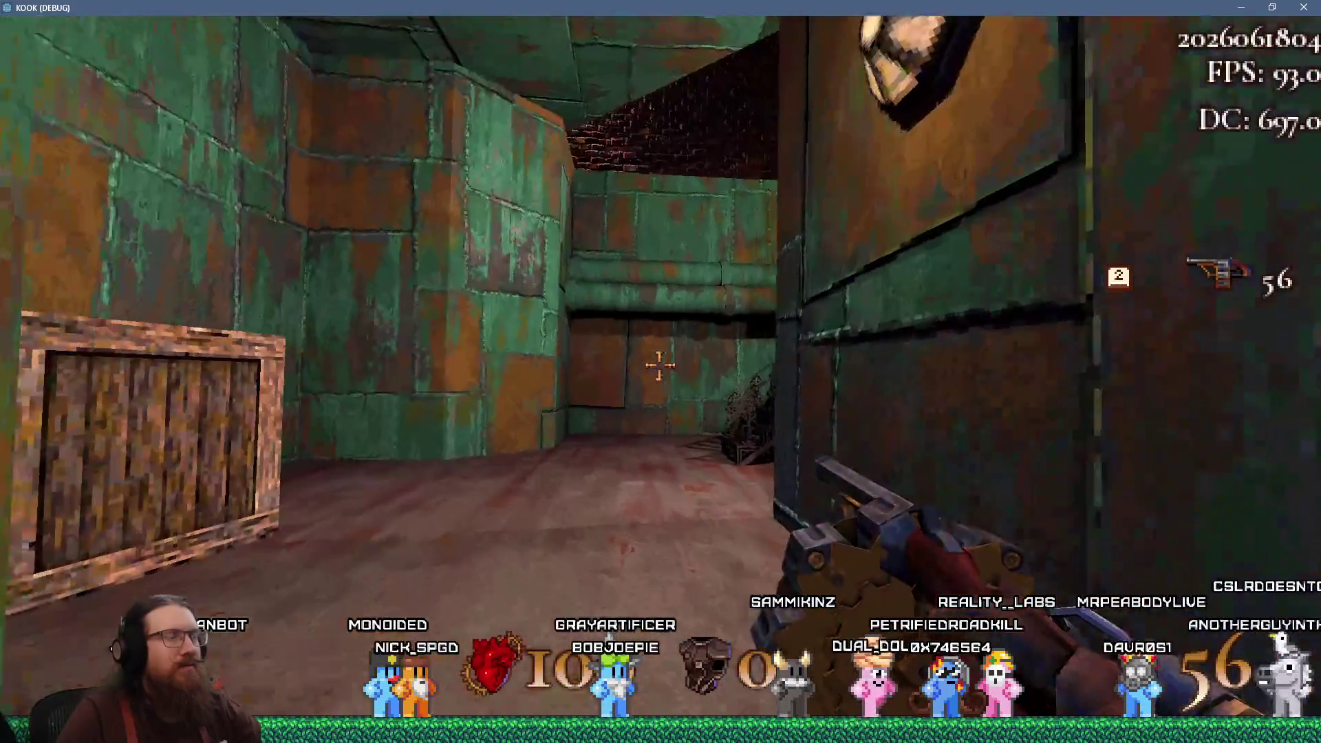
key(w)
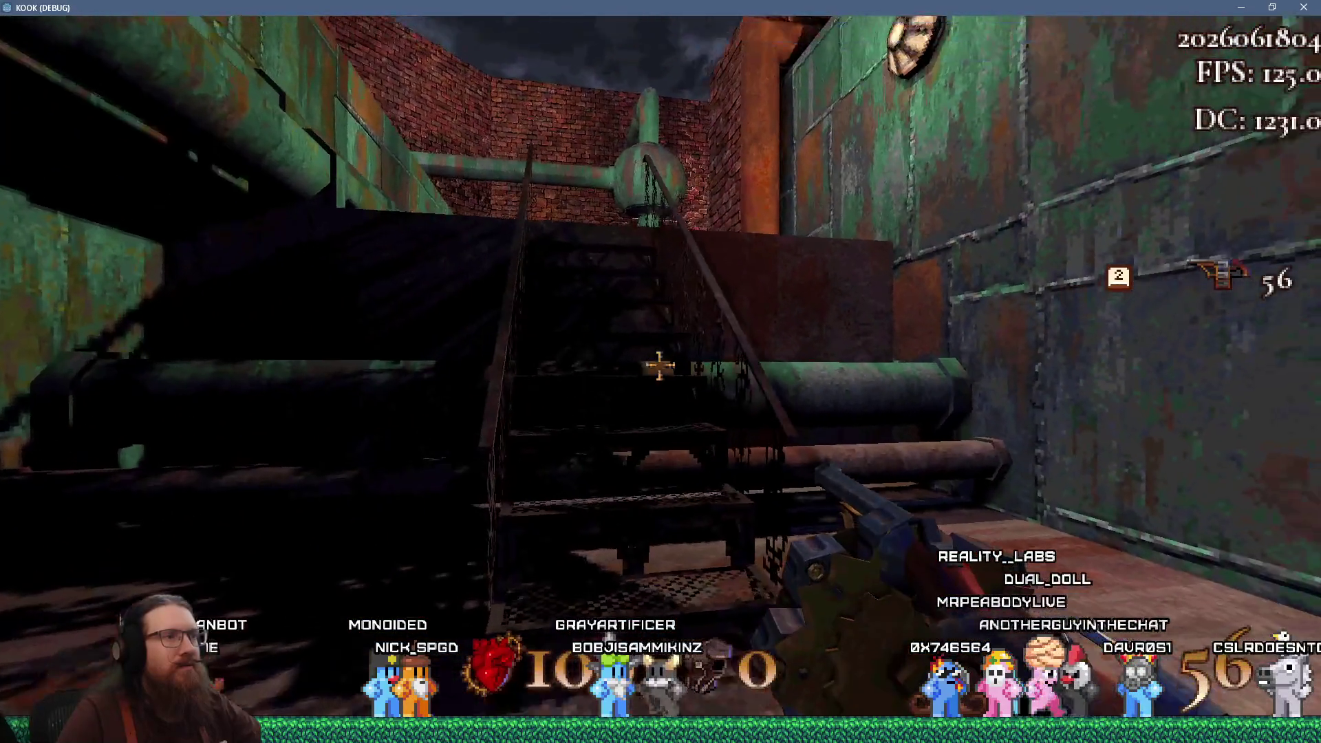
key(w)
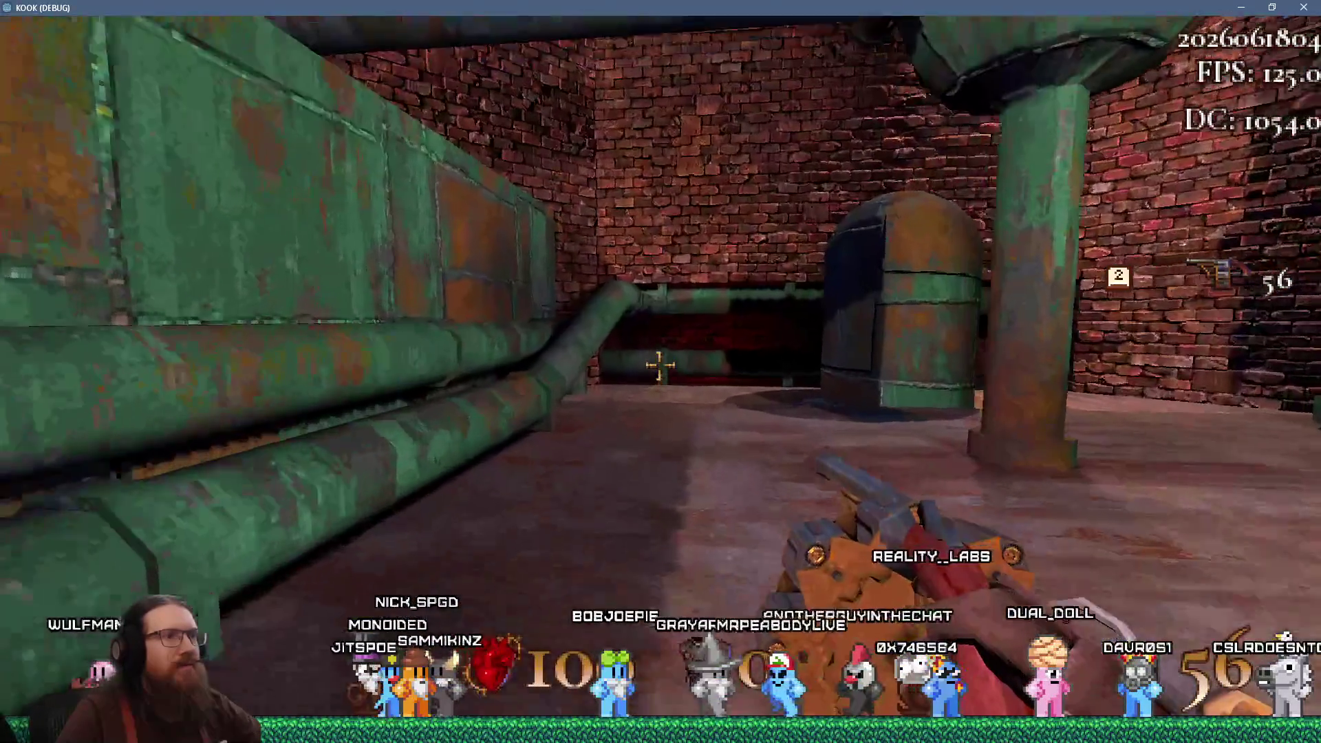
key(w)
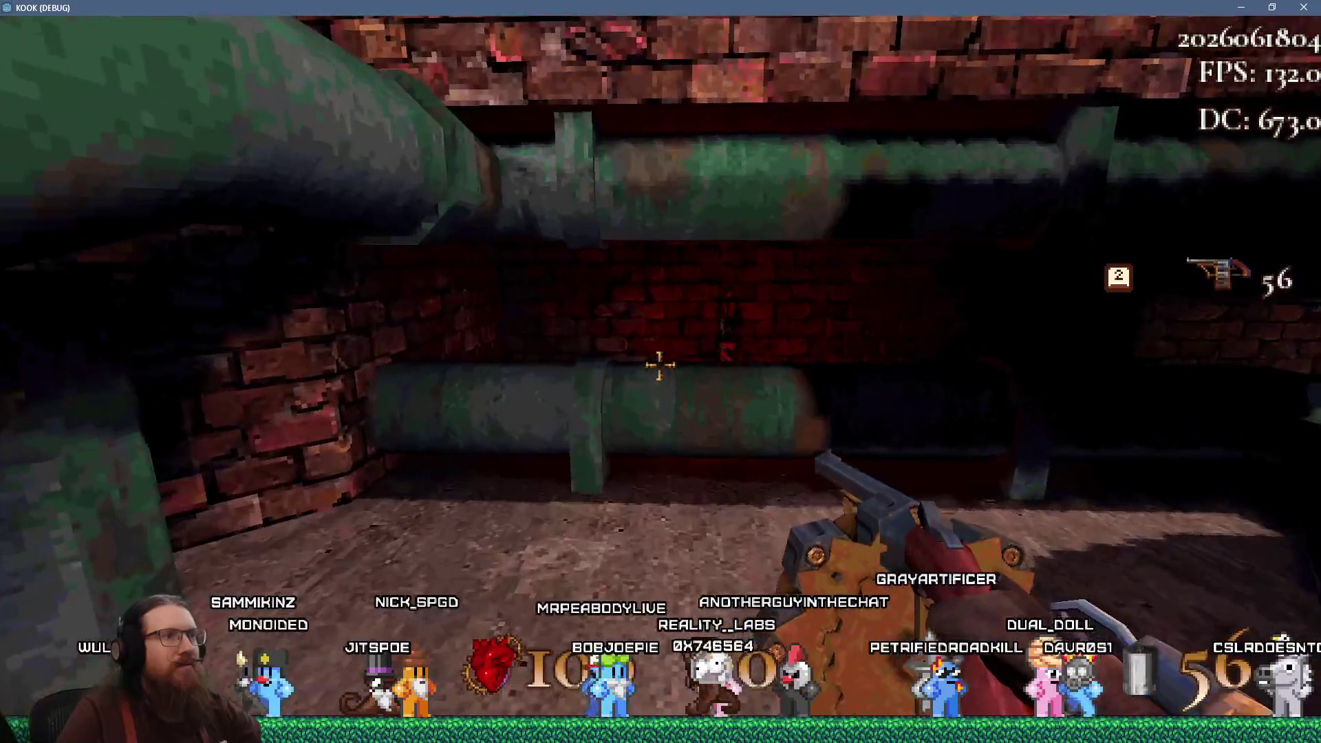
key(s)
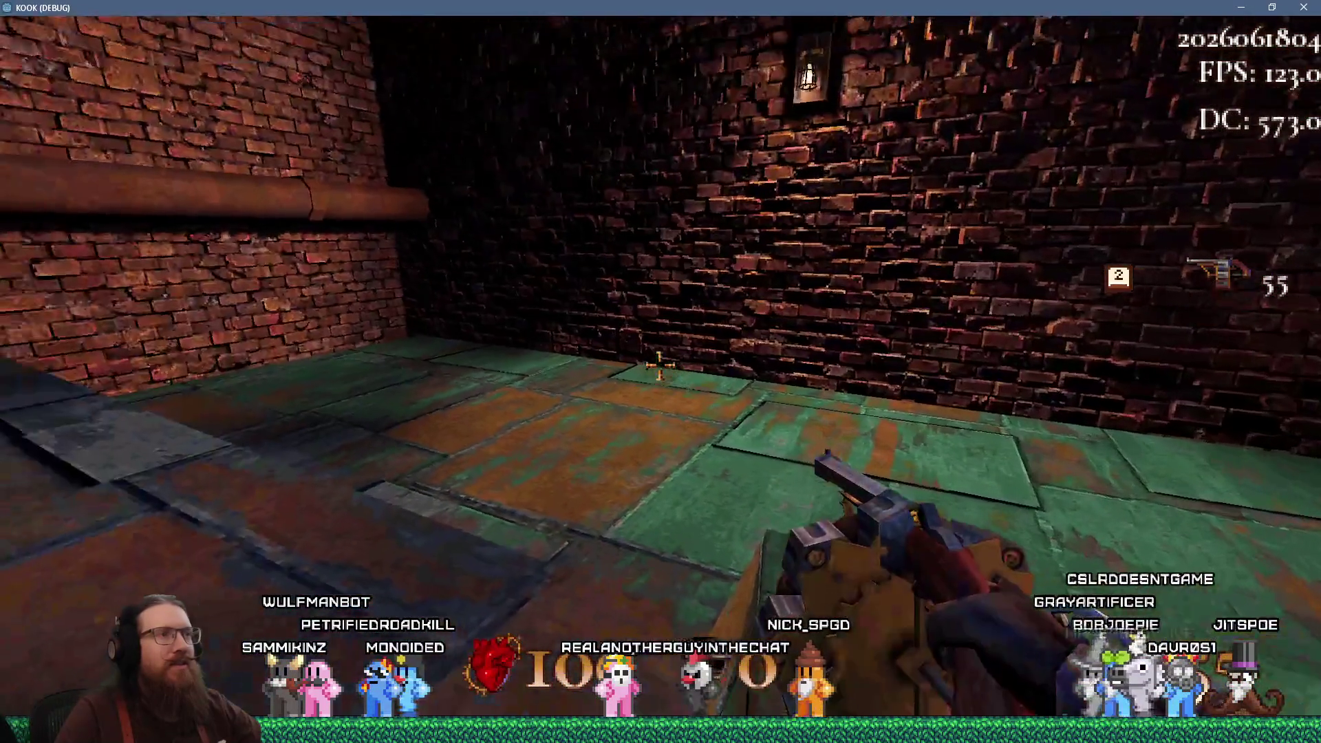
Walk down the iron staircase past the pipes and climb up onto the rooftop
key(w)
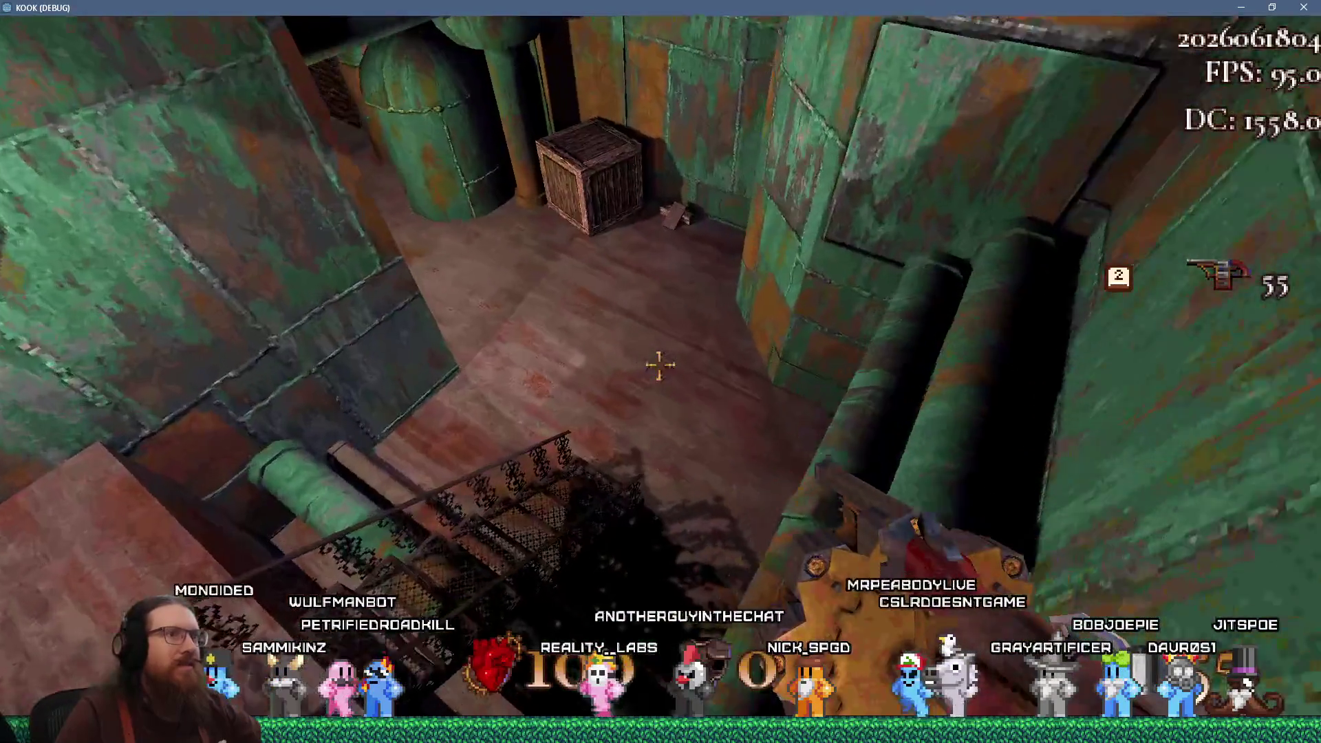
key(w)
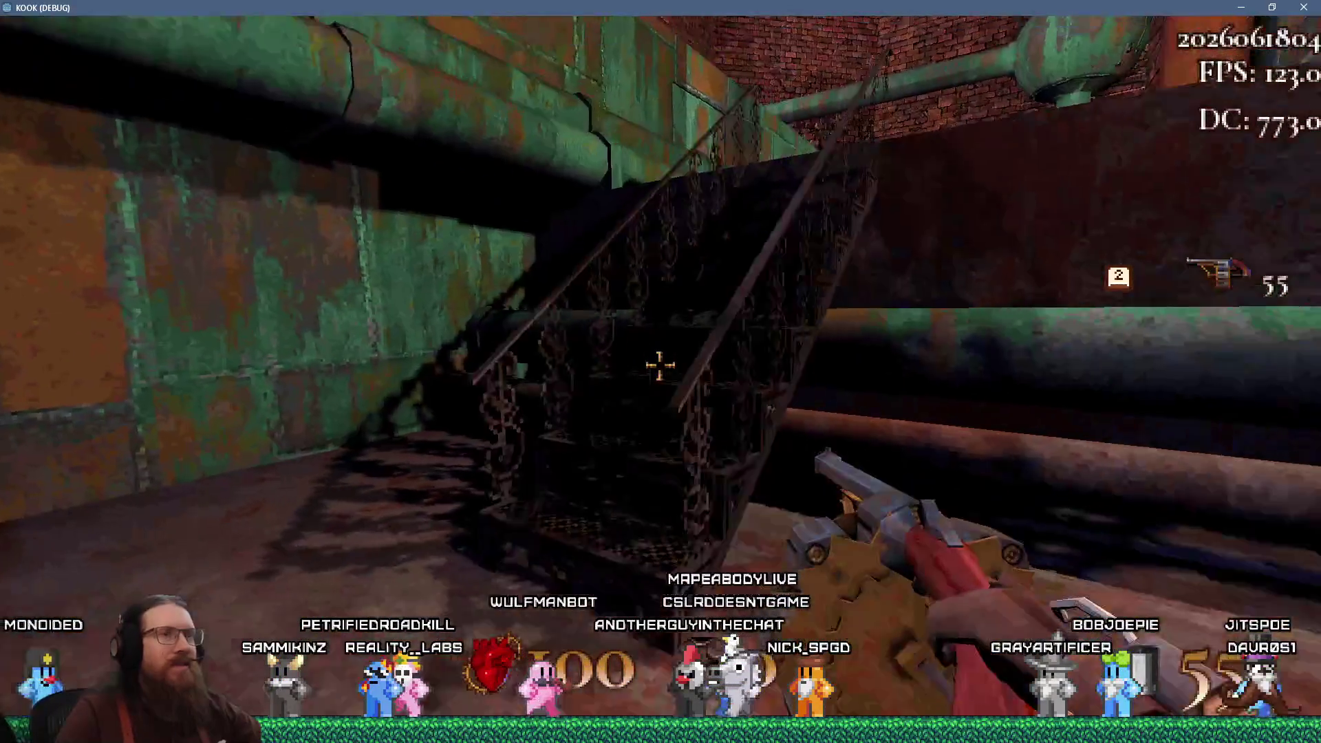
key(w)
key(w)
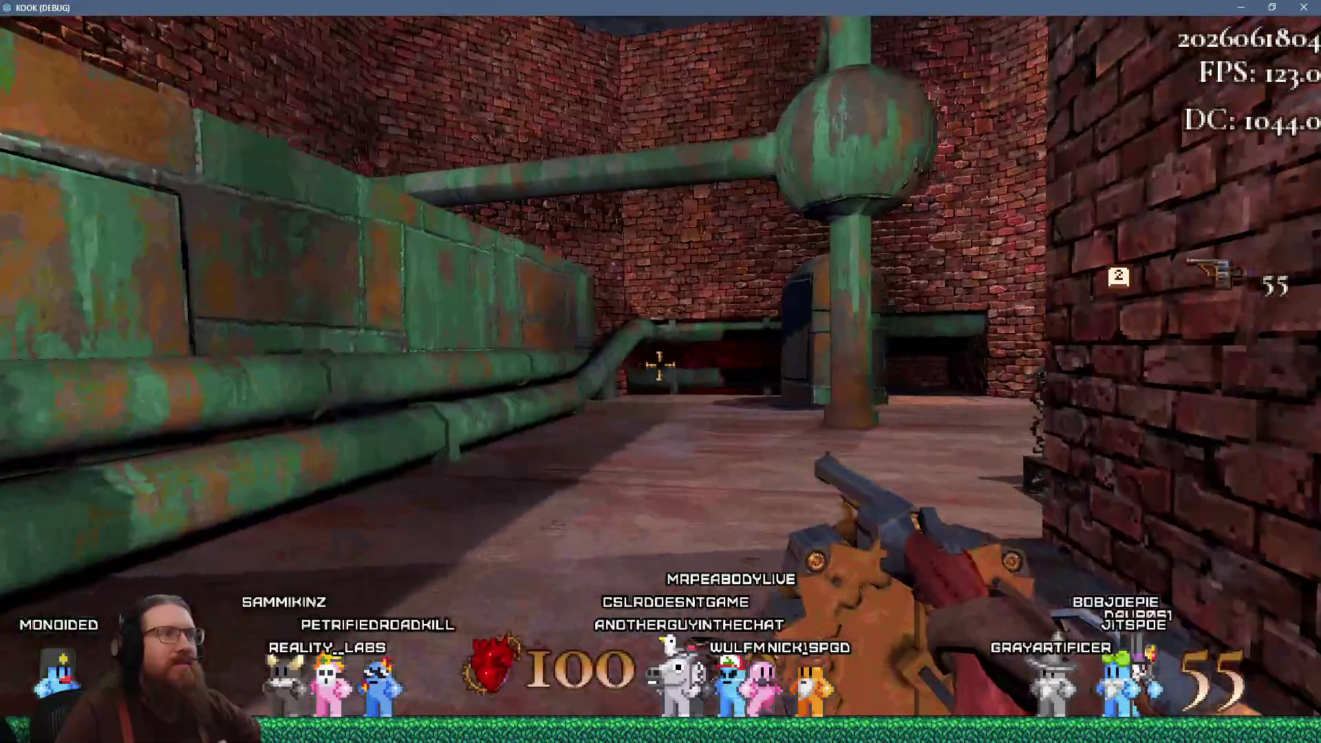
key(w)
key(w)
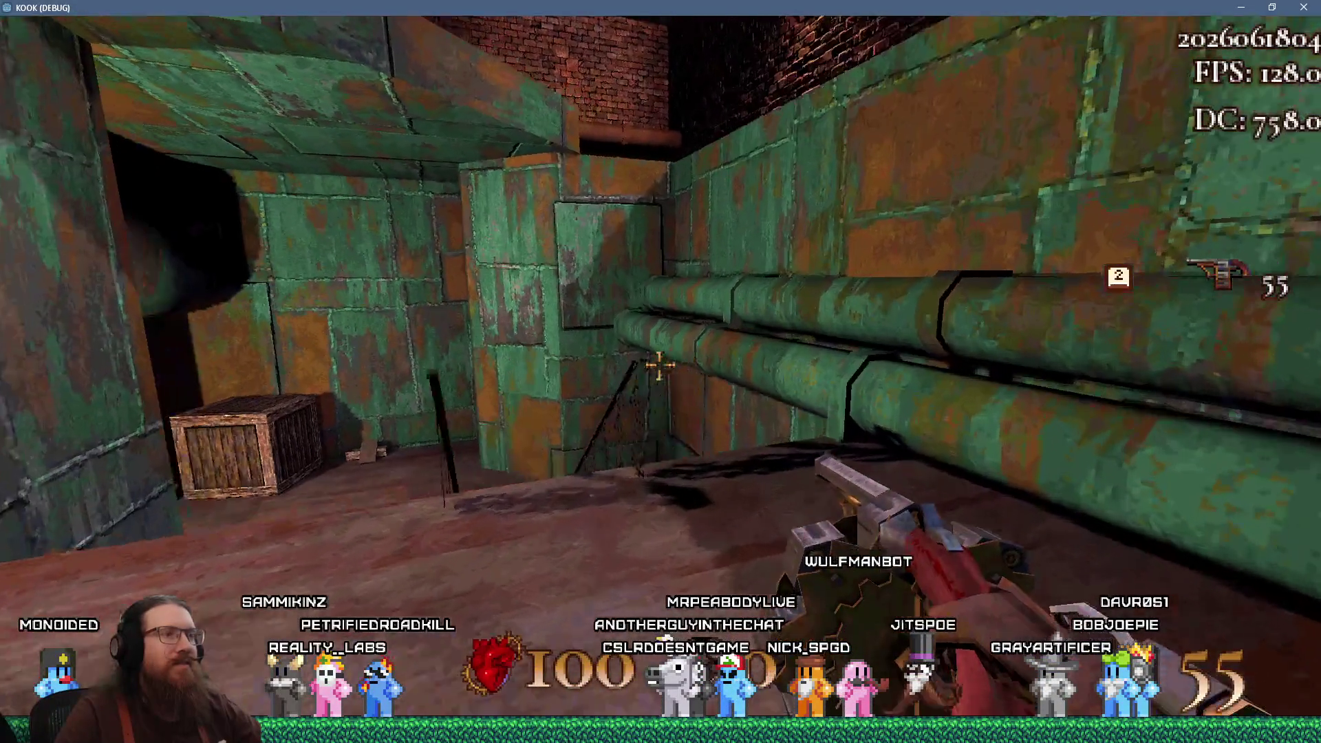
key(space)
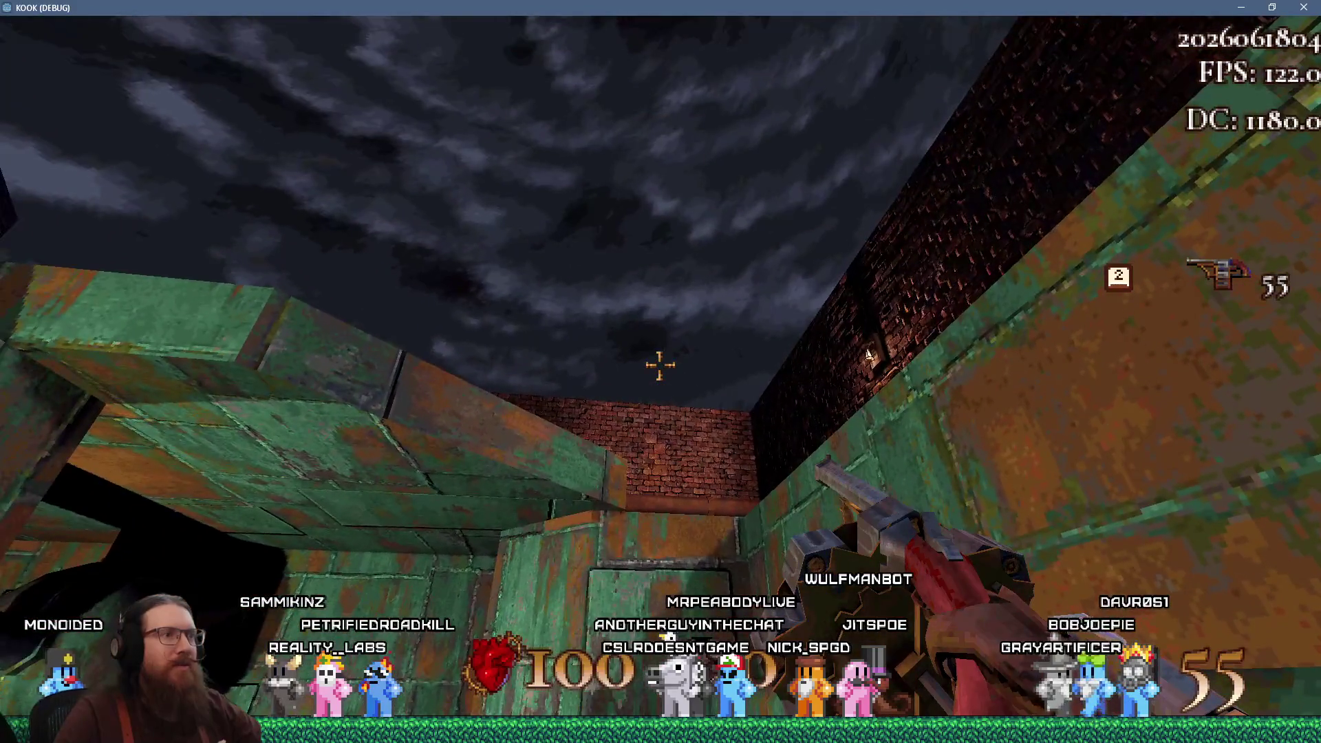
key(w)
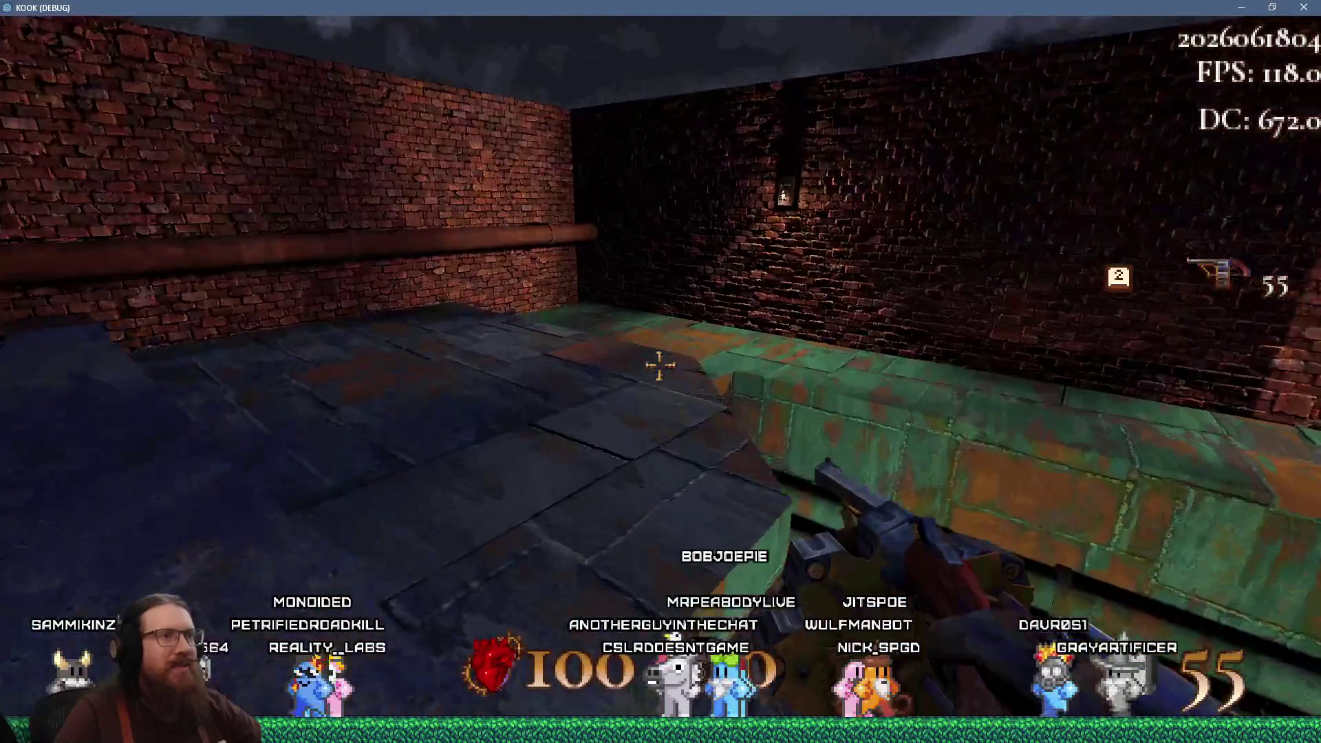
key(w)
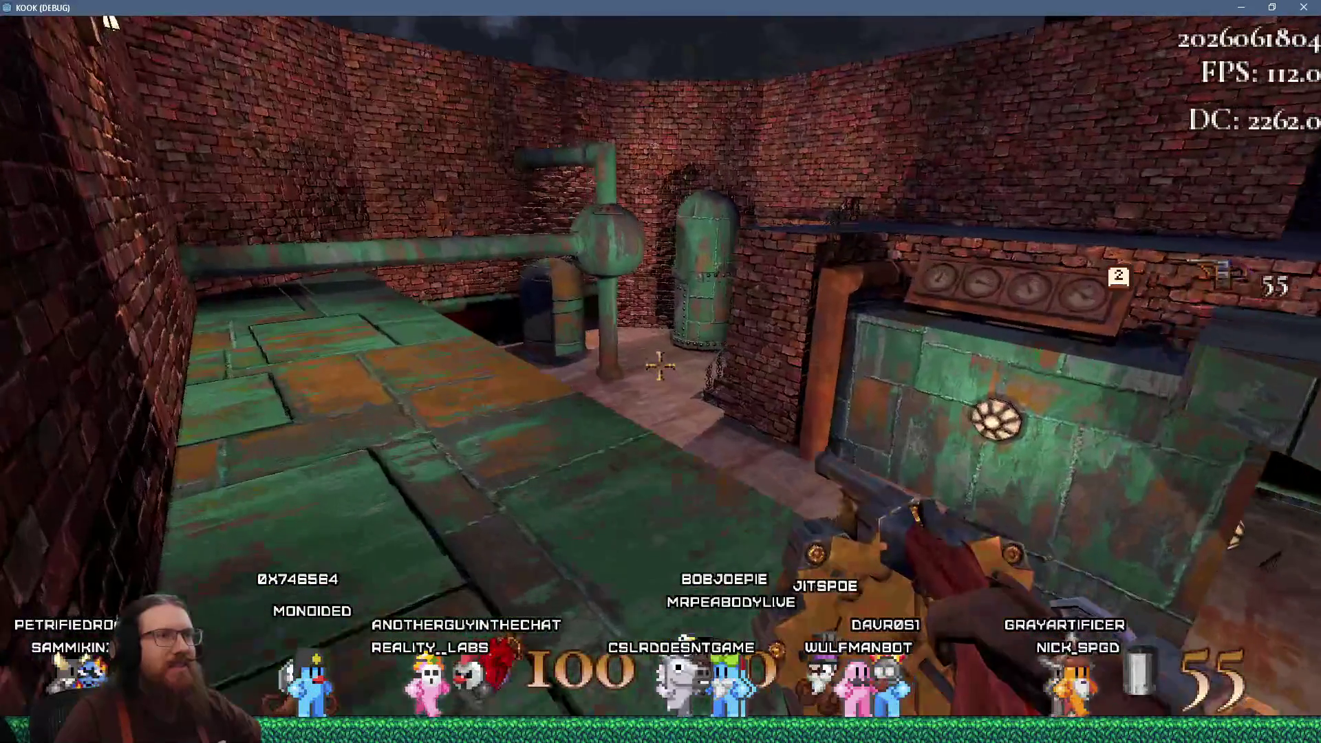
key(w)
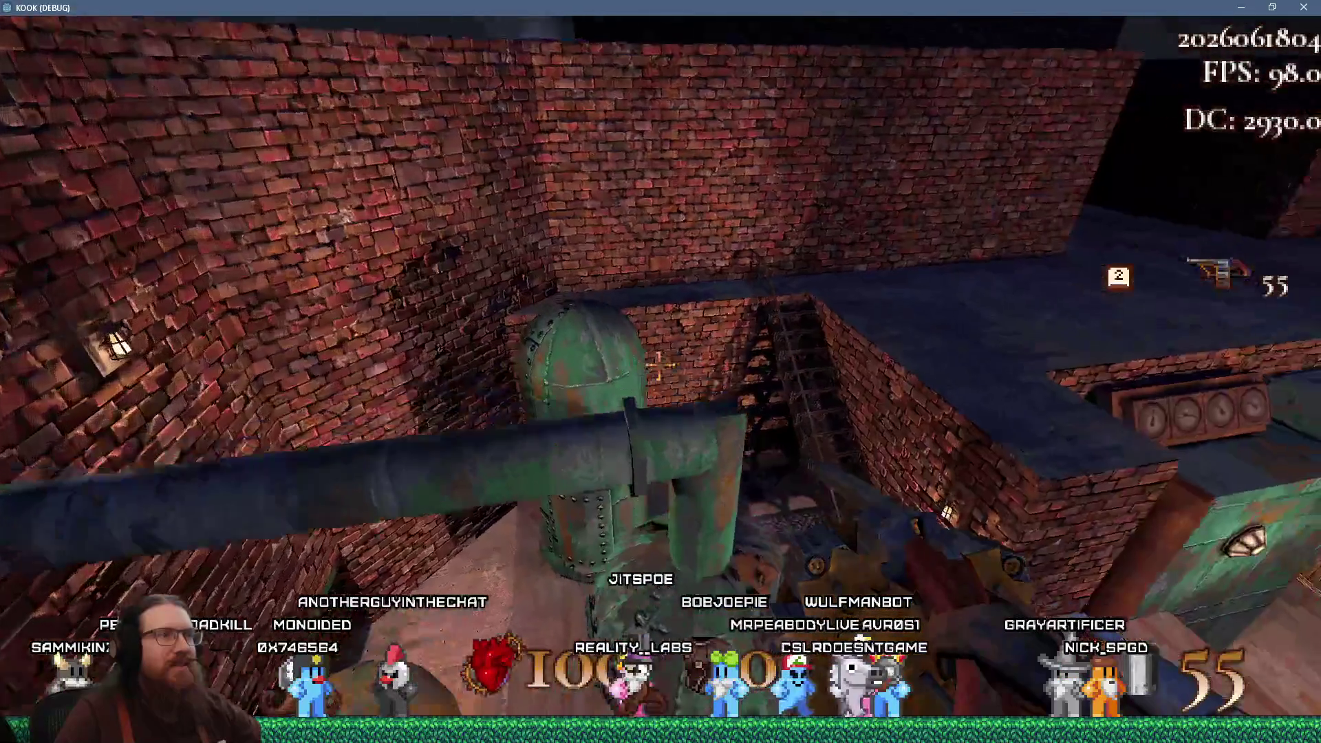
key(w)
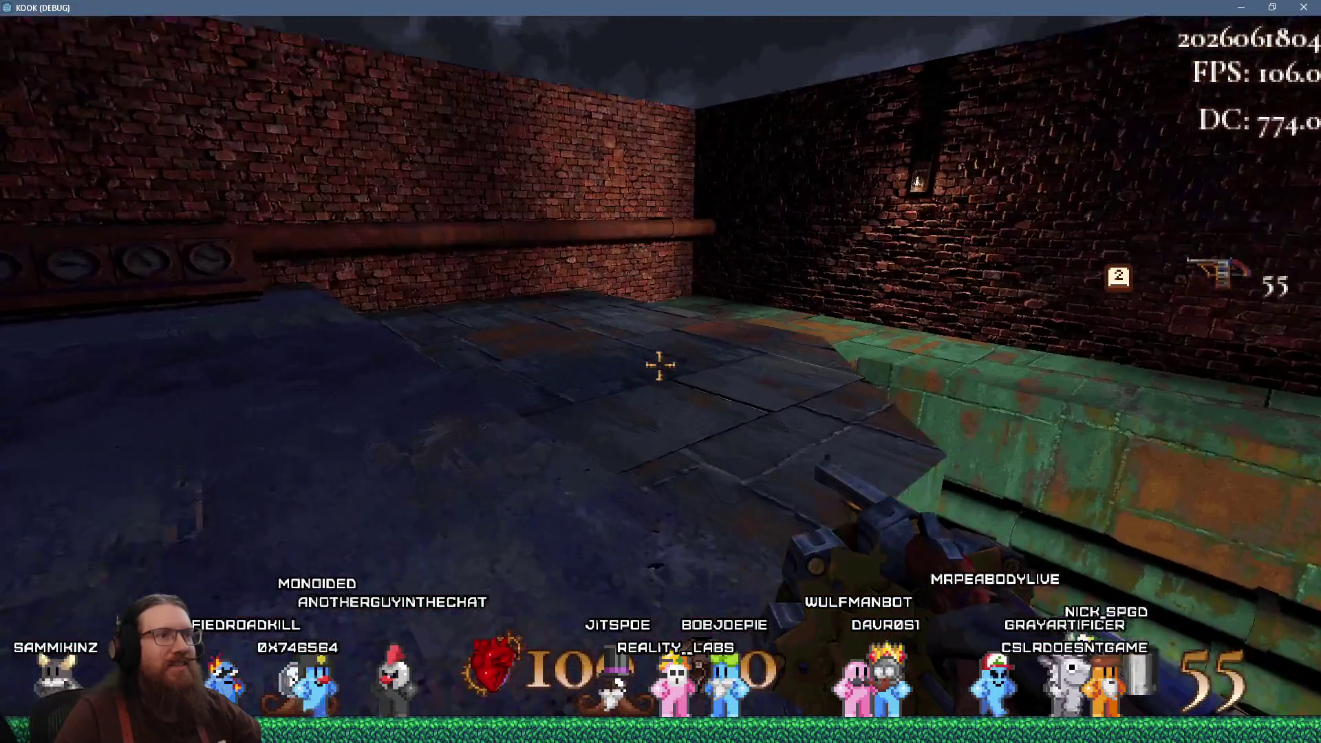
Cross the rooftop past the pipes and lit windows to the ledge above the tanks
key(w)
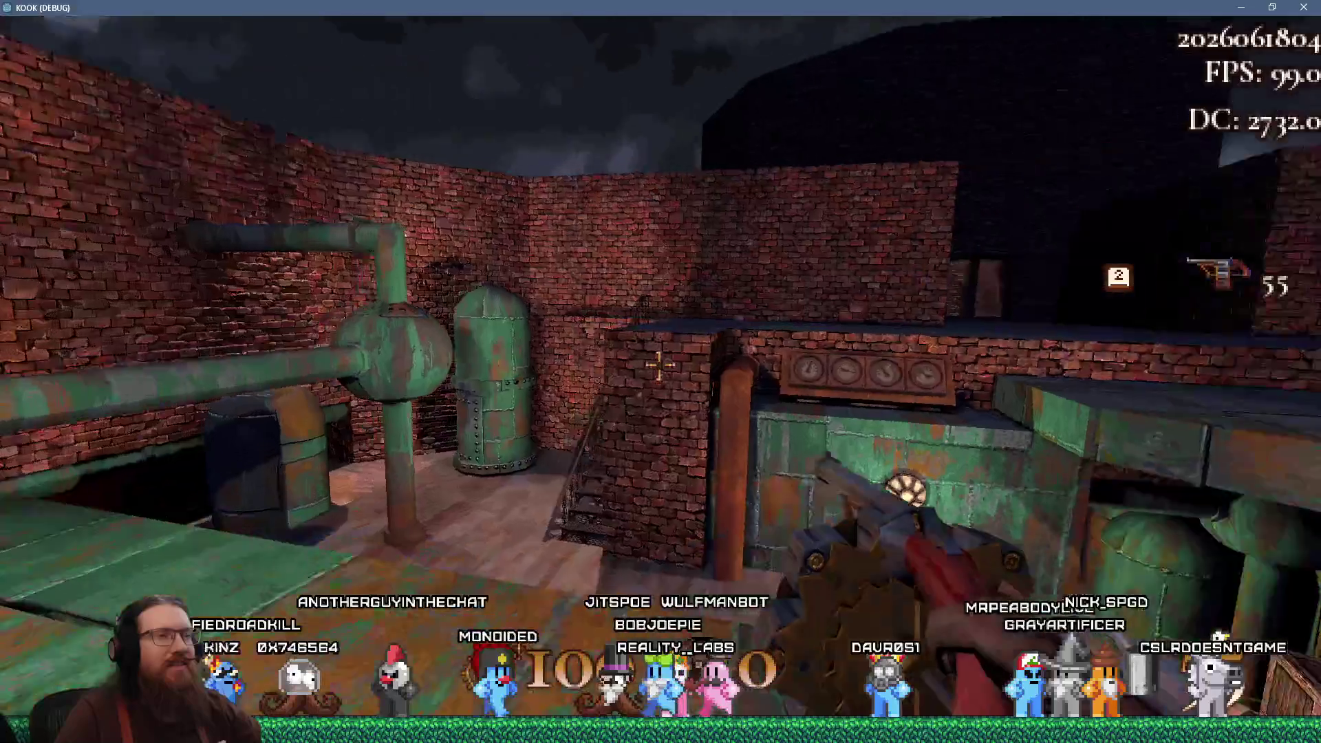
key(w)
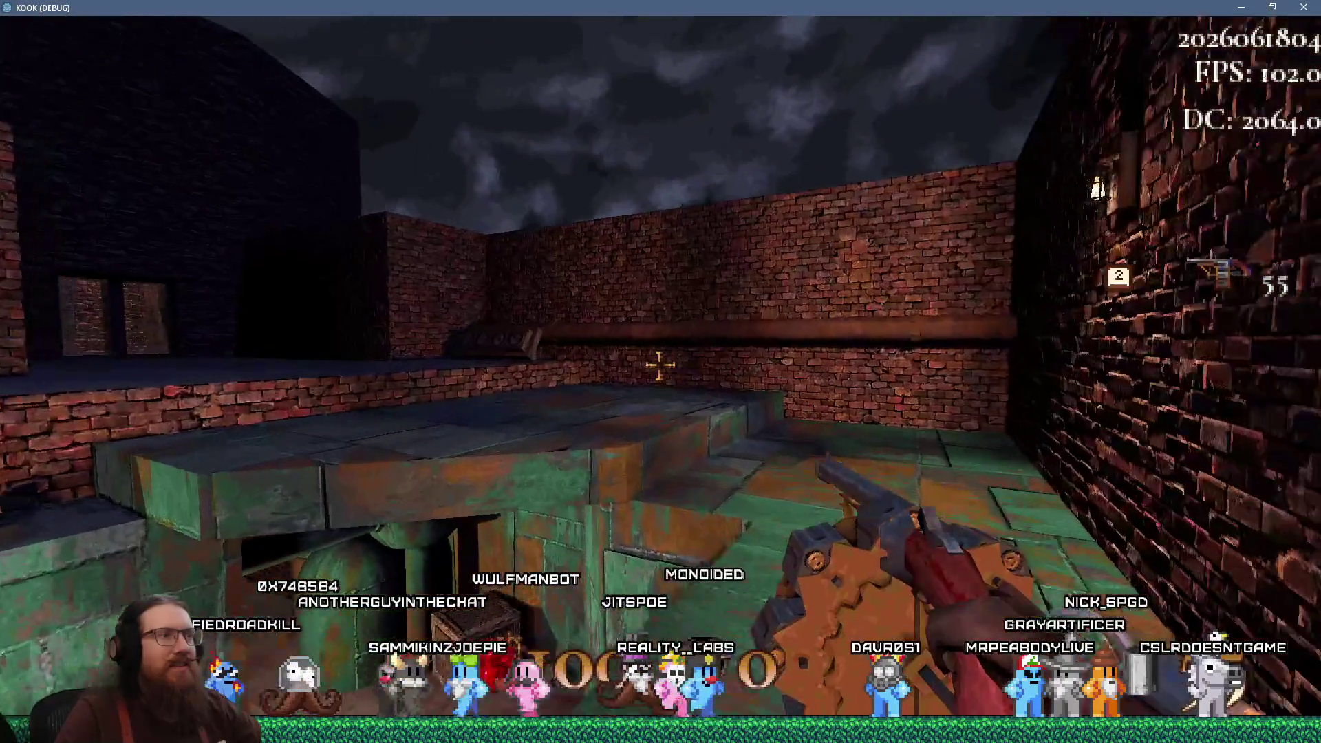
key(w)
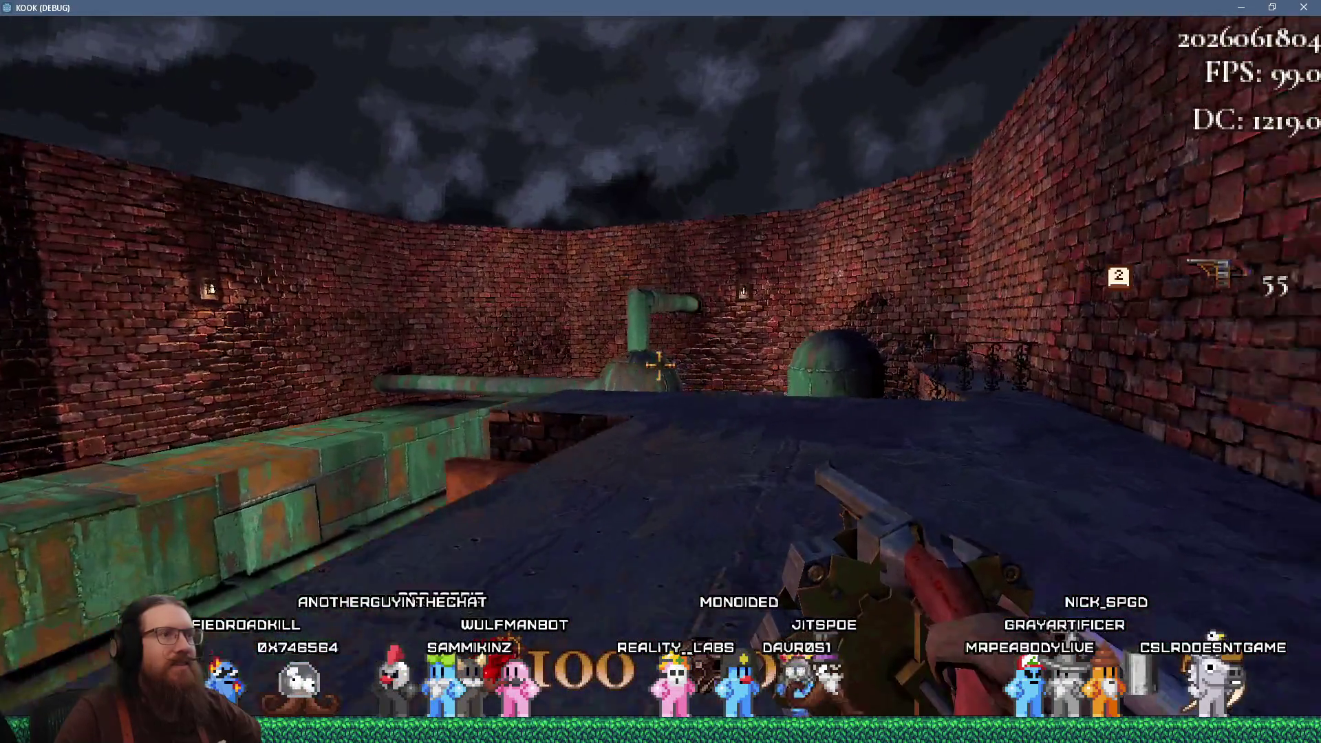
key(w)
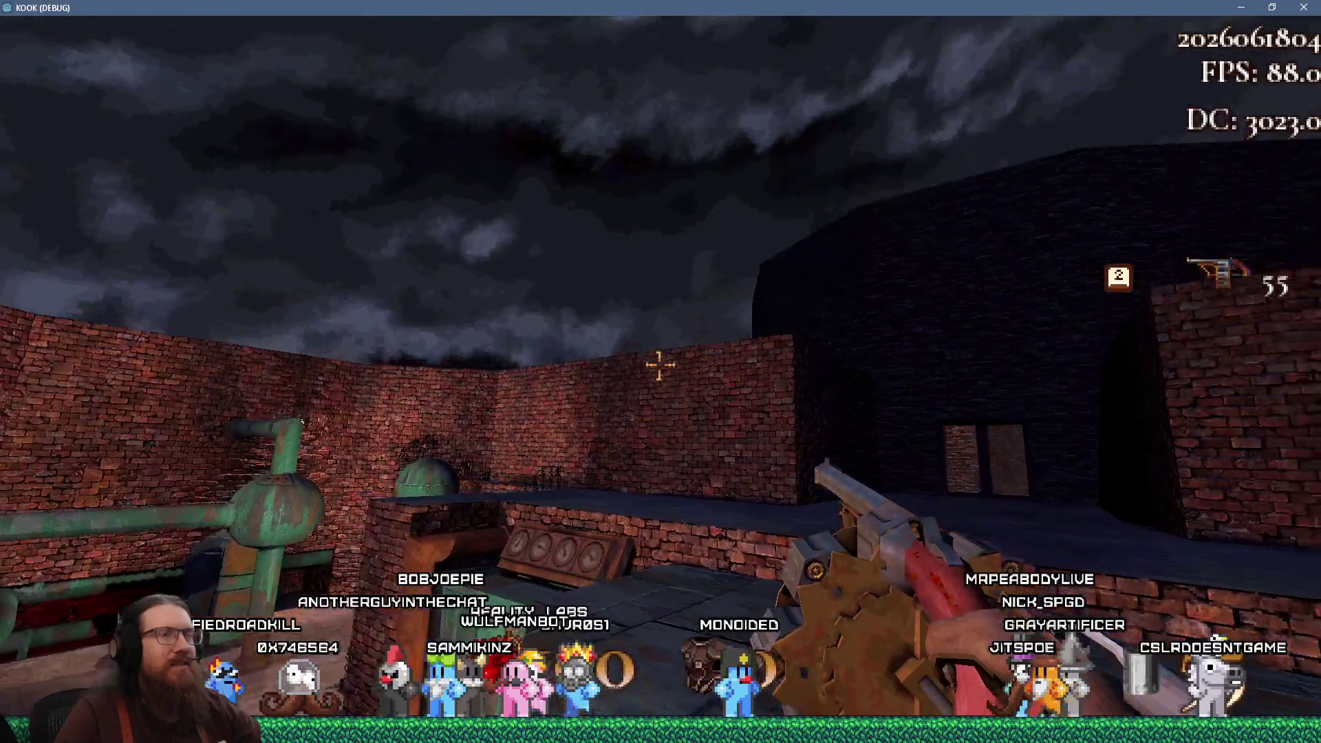
key(w)
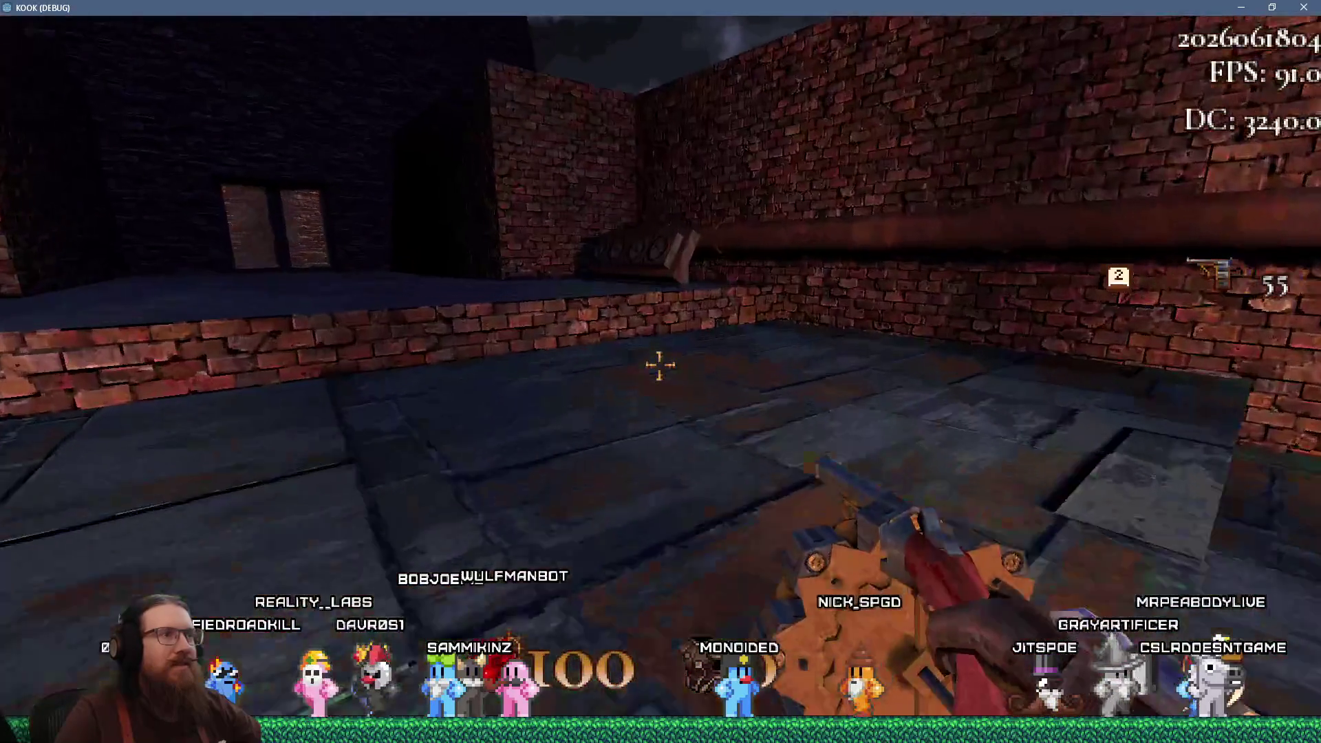
key(w)
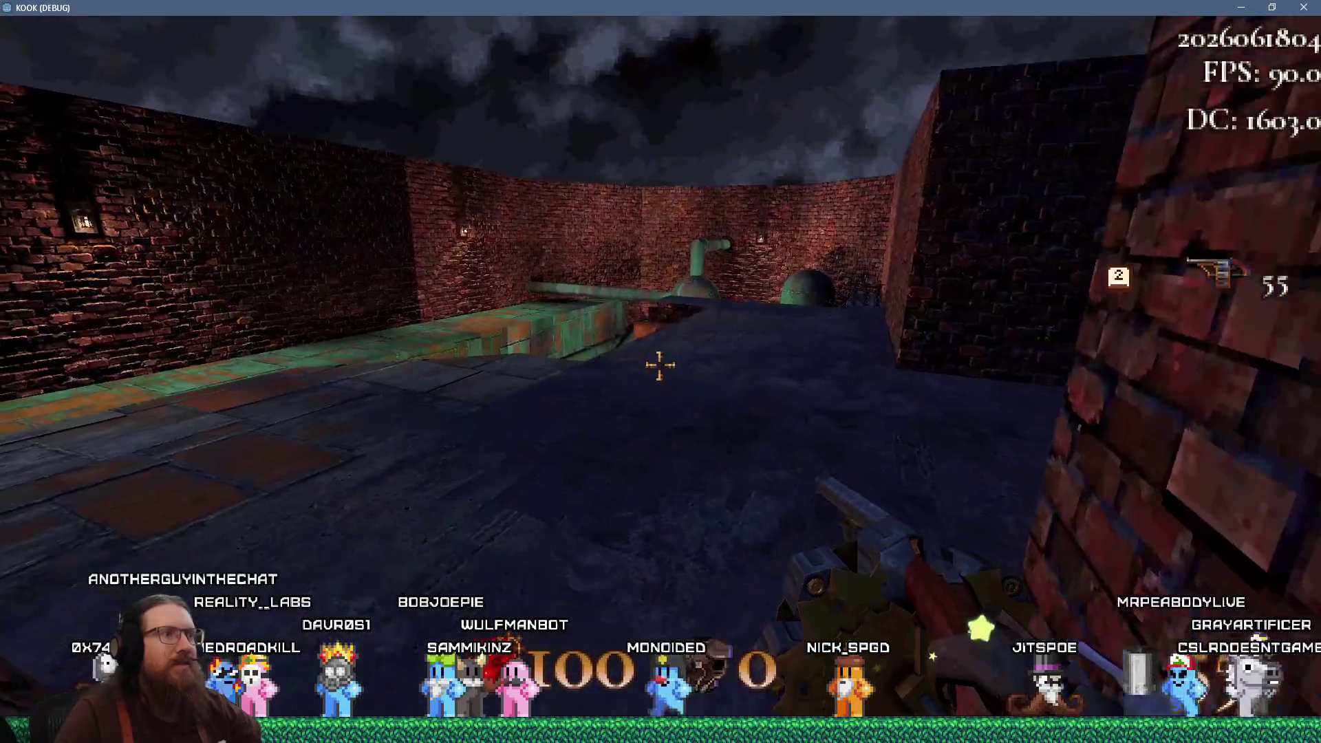
key(w)
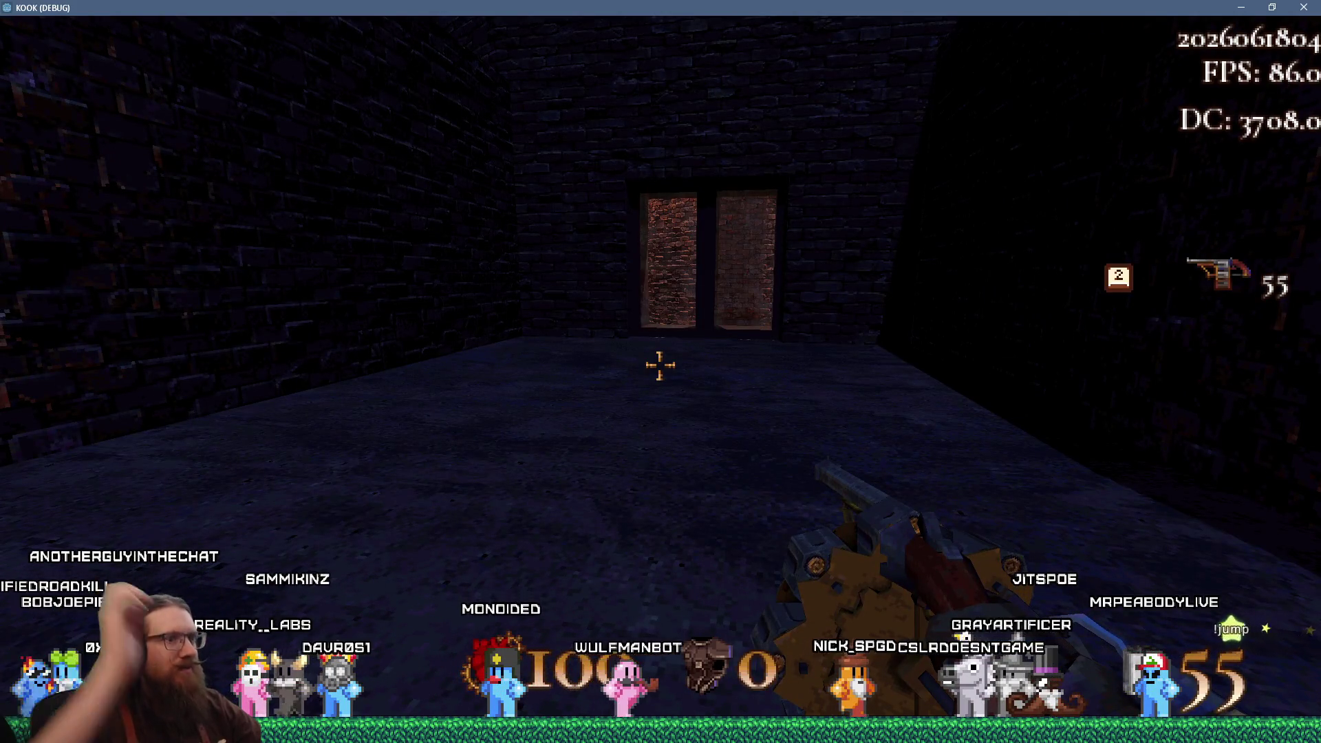
key(s)
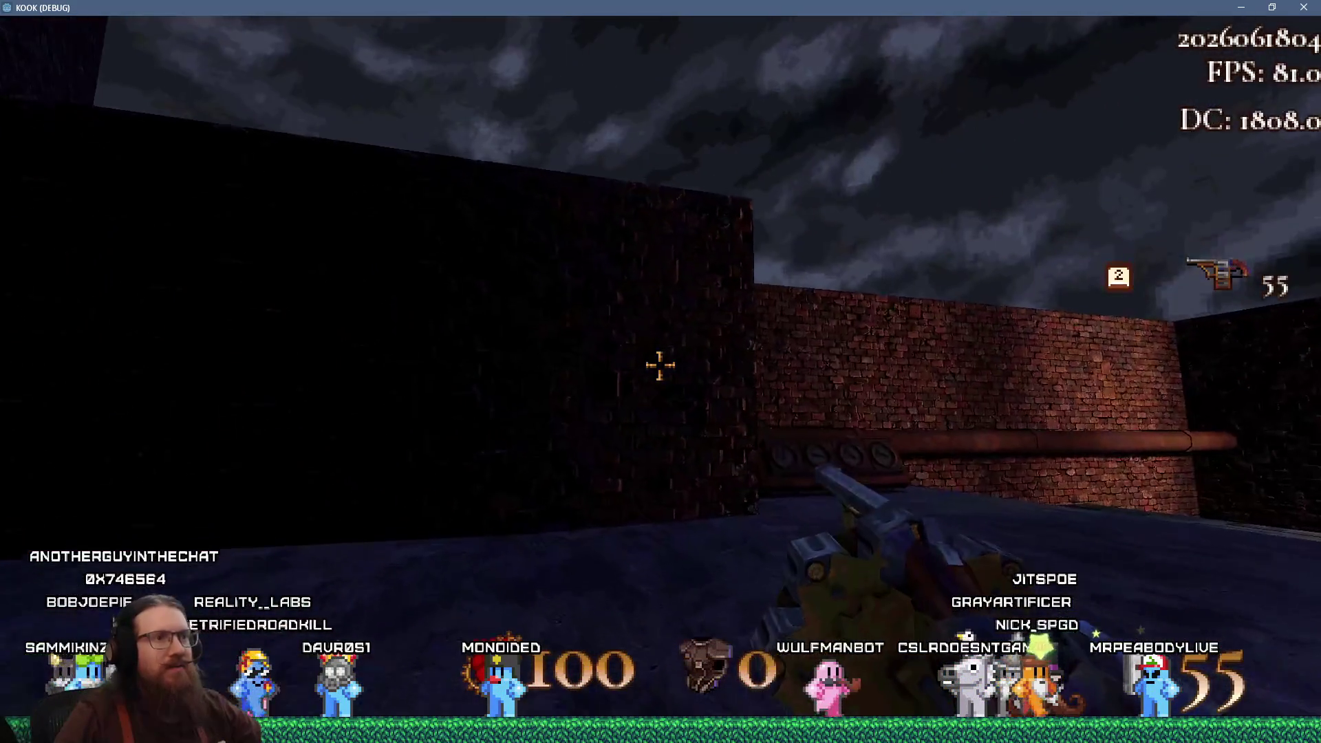
key(w)
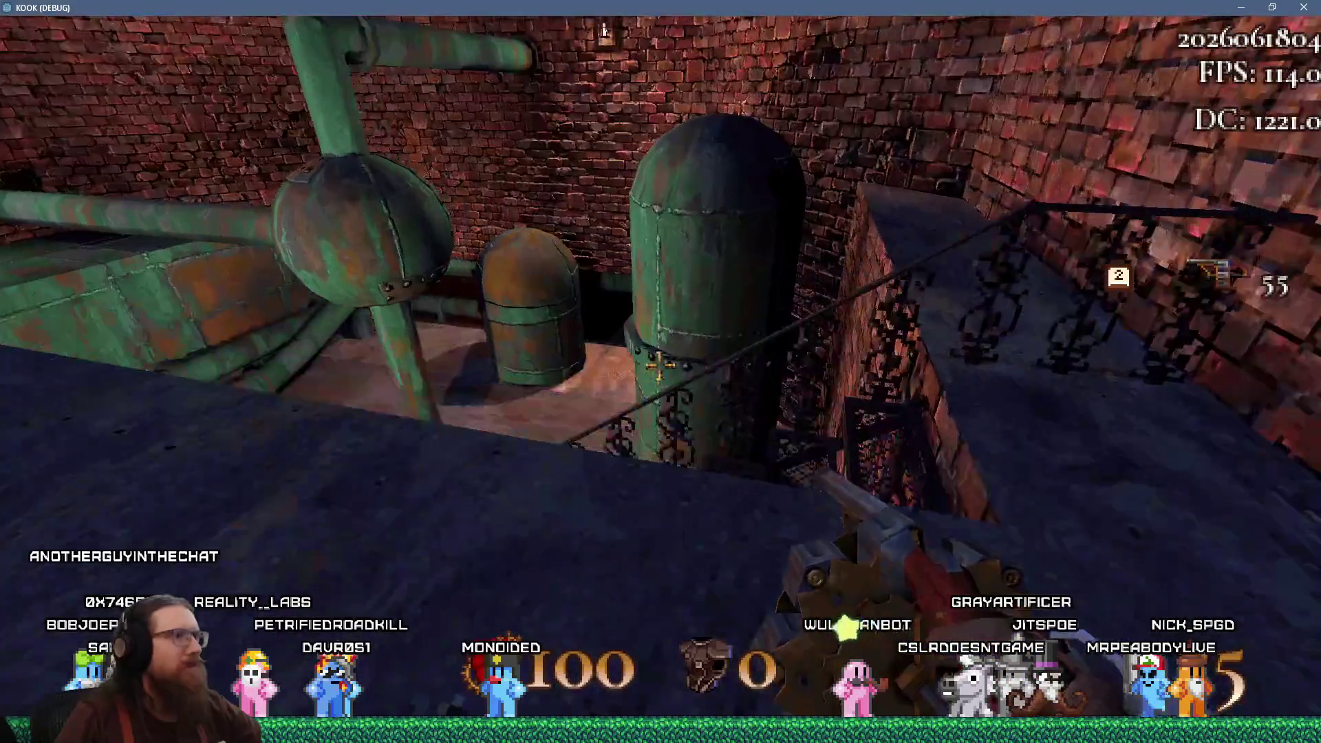
Drop into the brick pipe room, look around the tanks and pipes, then pause the game
key(w)
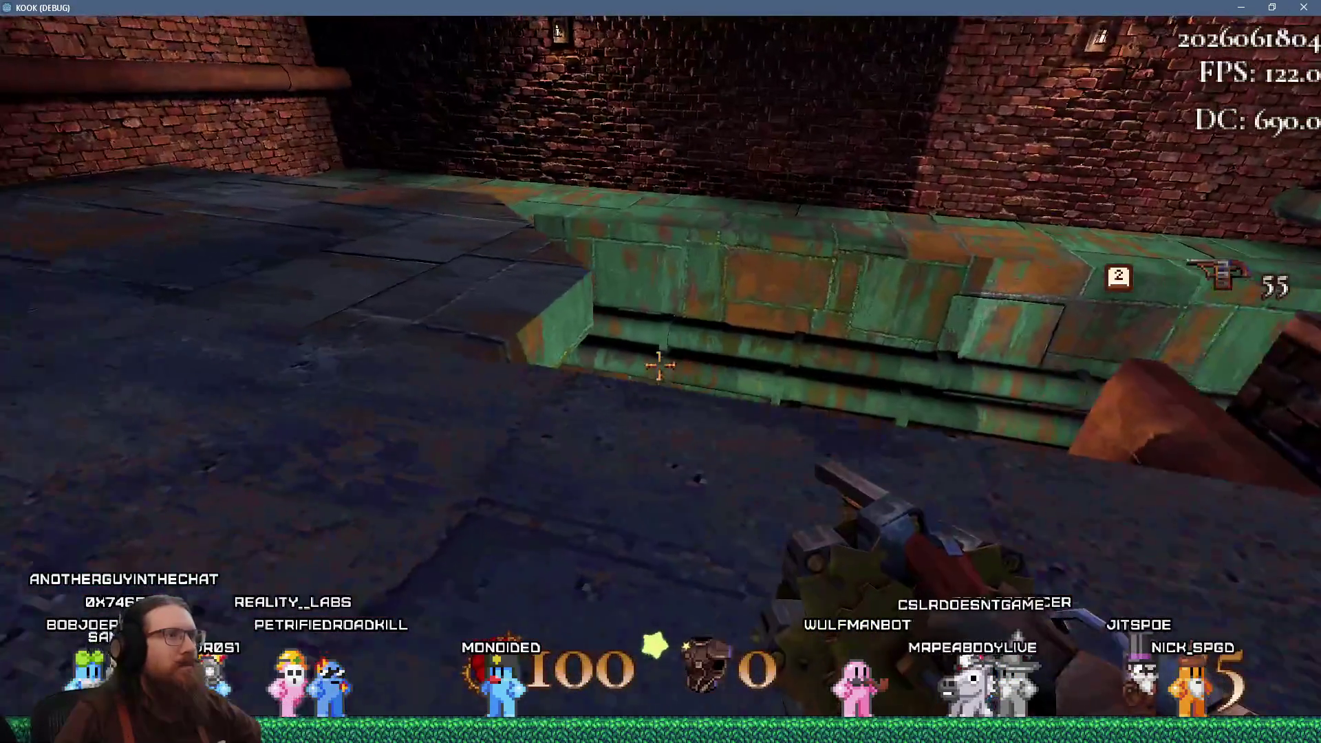
key(w)
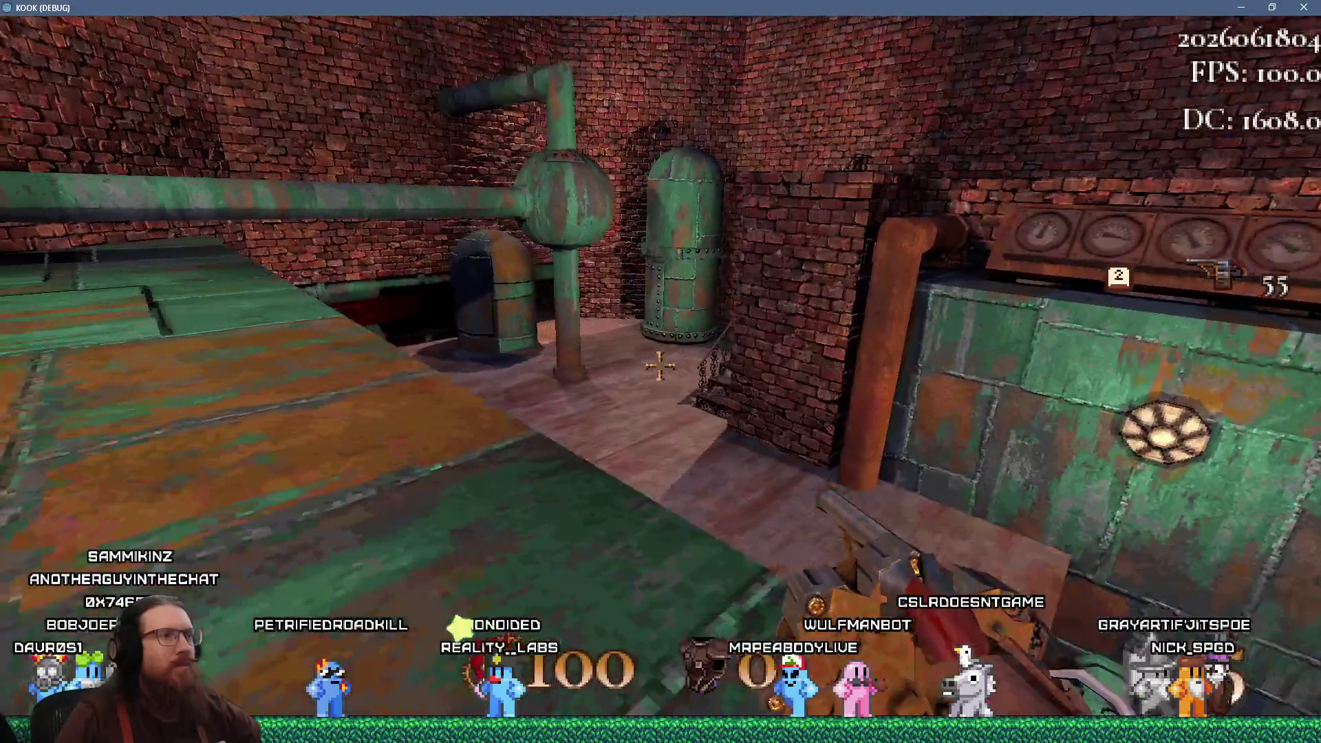
key(w)
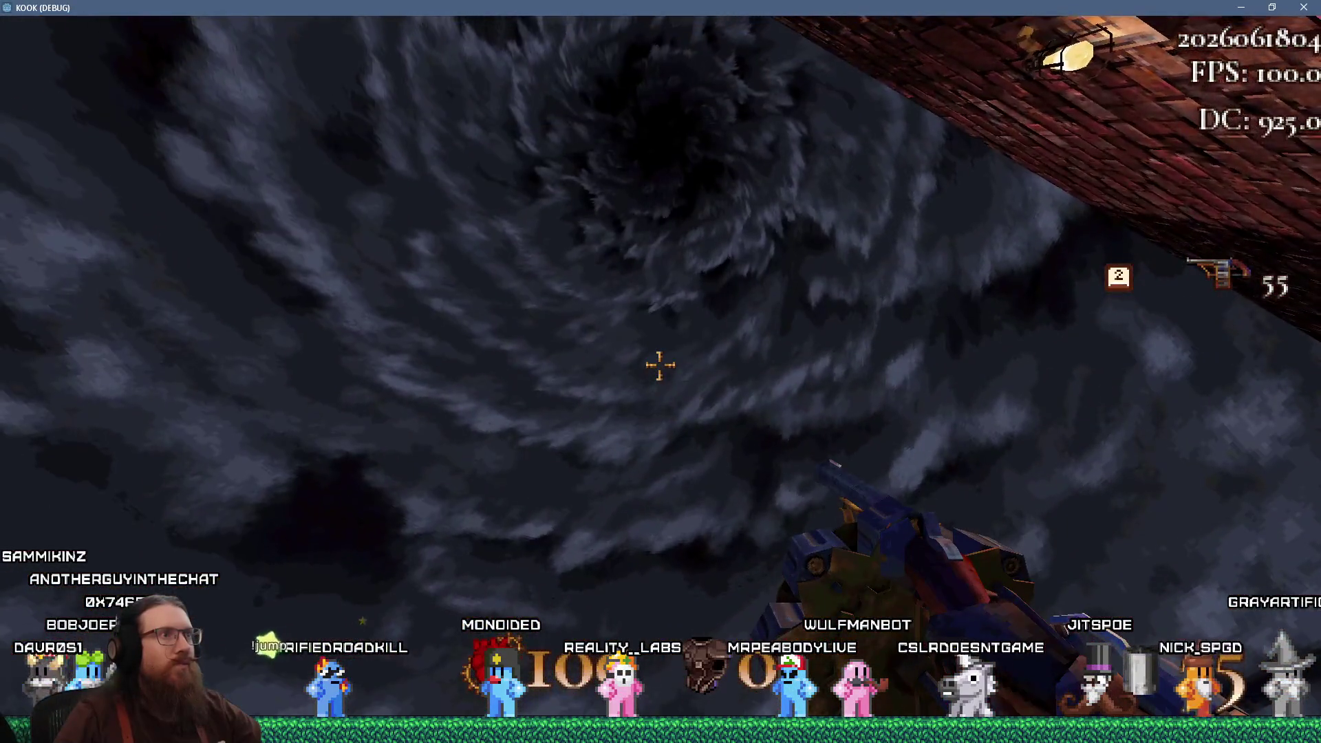
key(w)
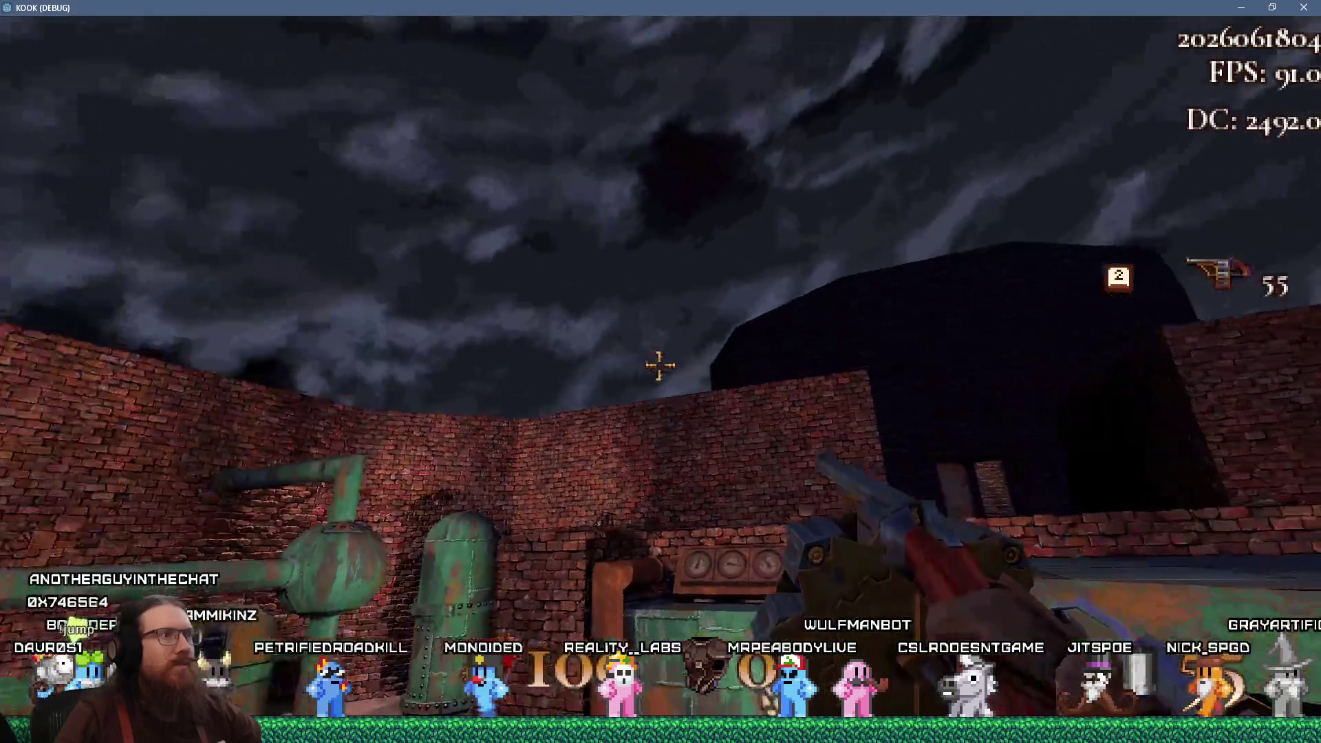
key(w)
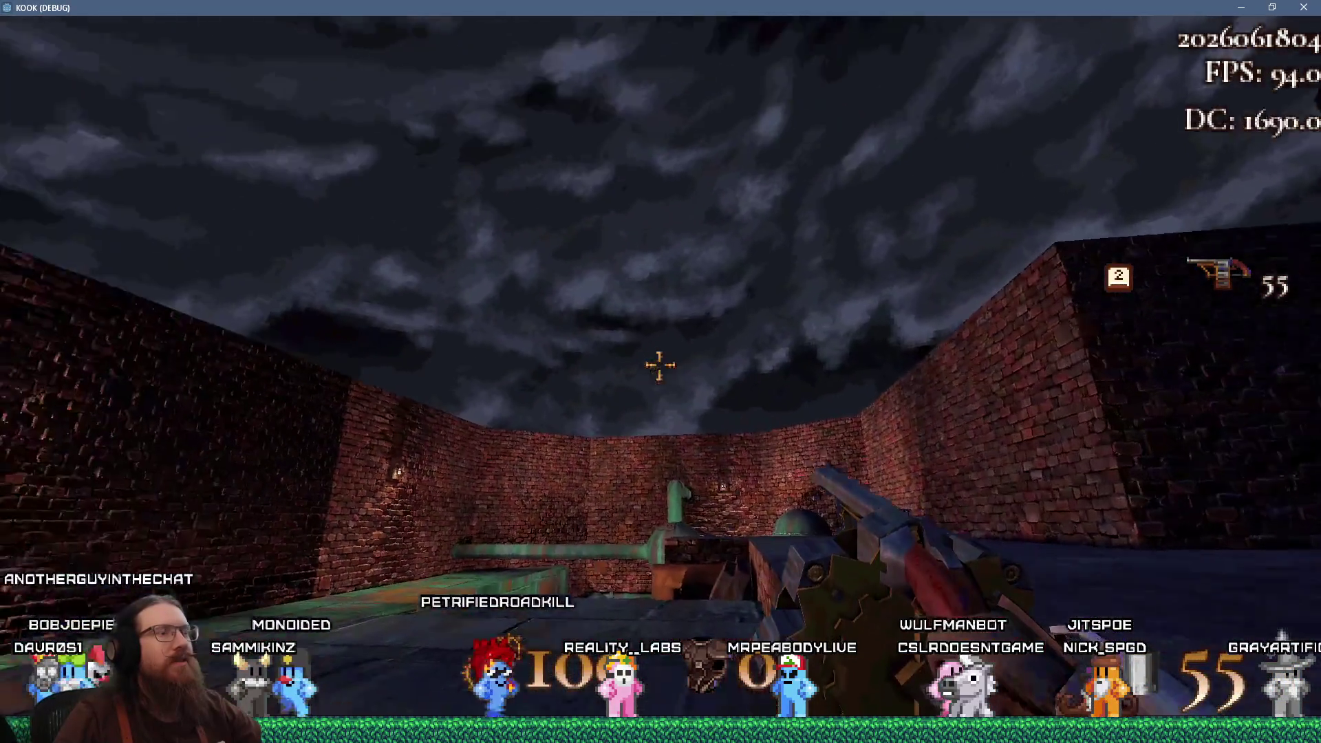
key(w)
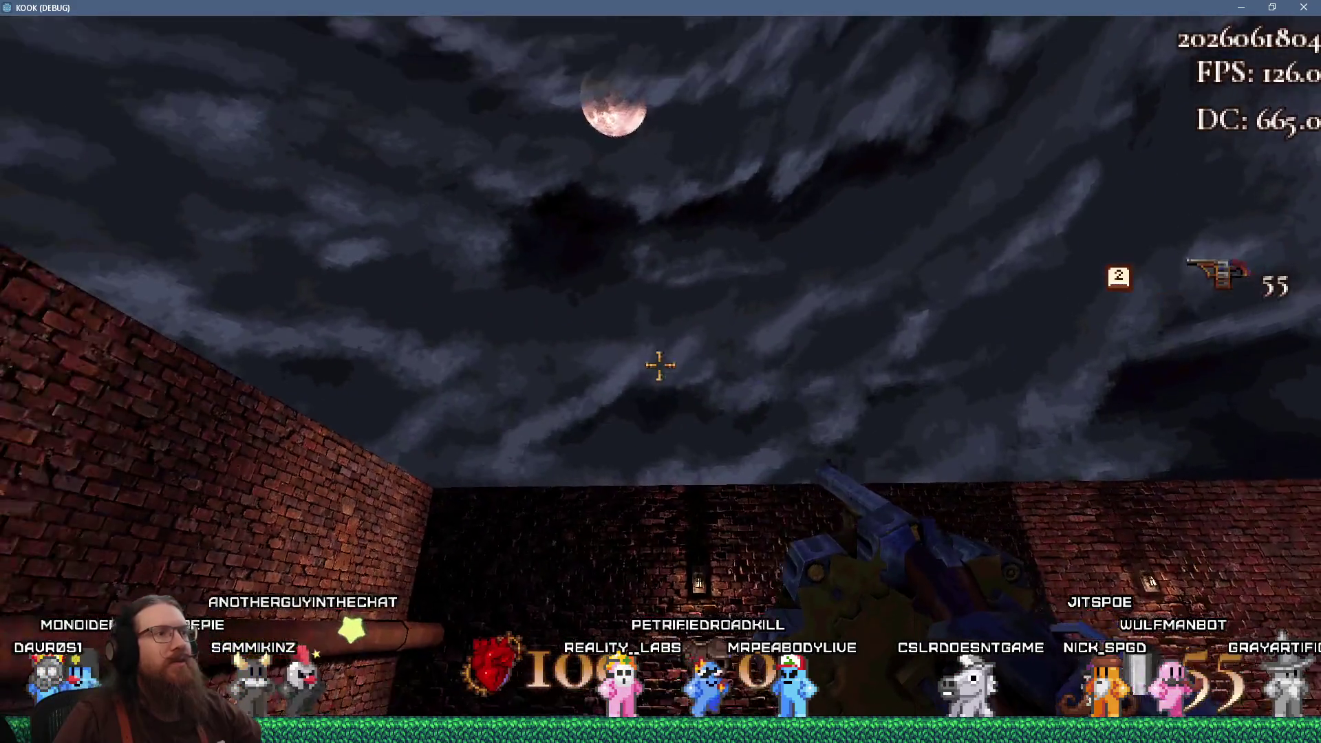
key(w)
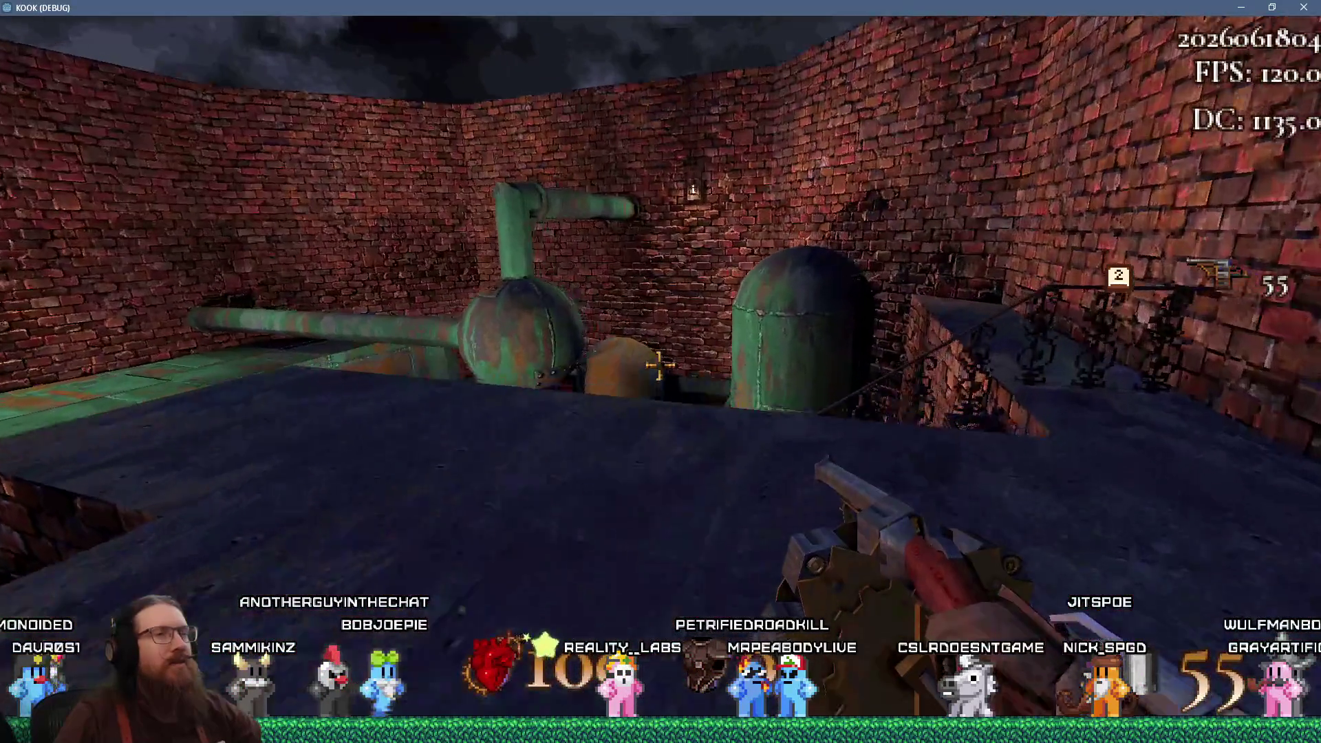
key(w)
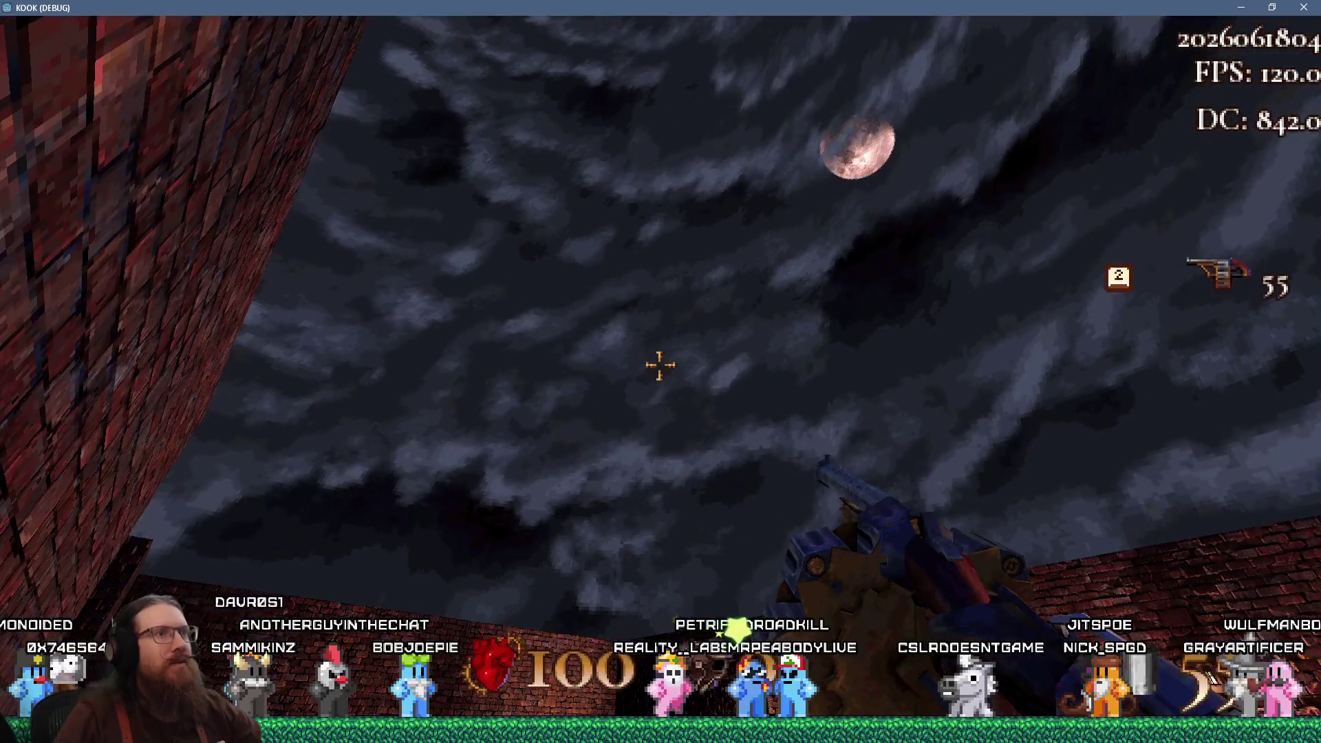
key(w)
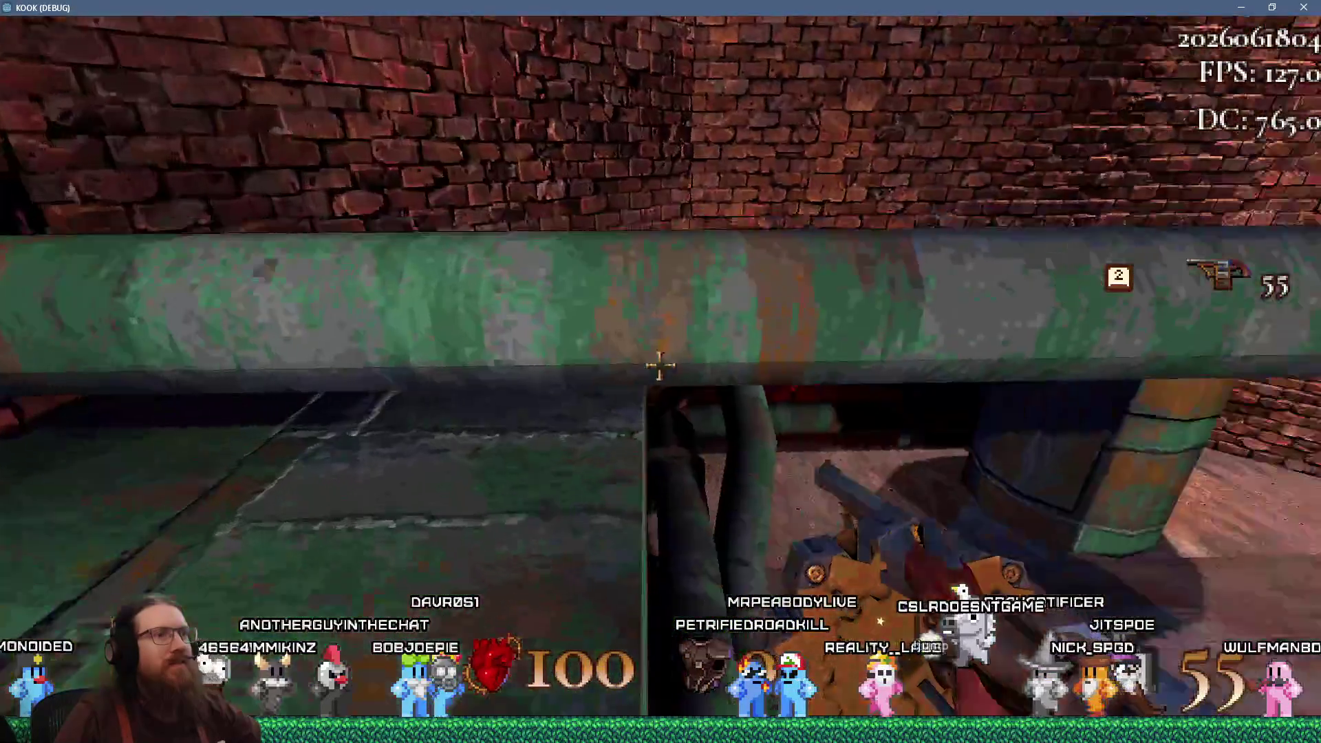
key(w)
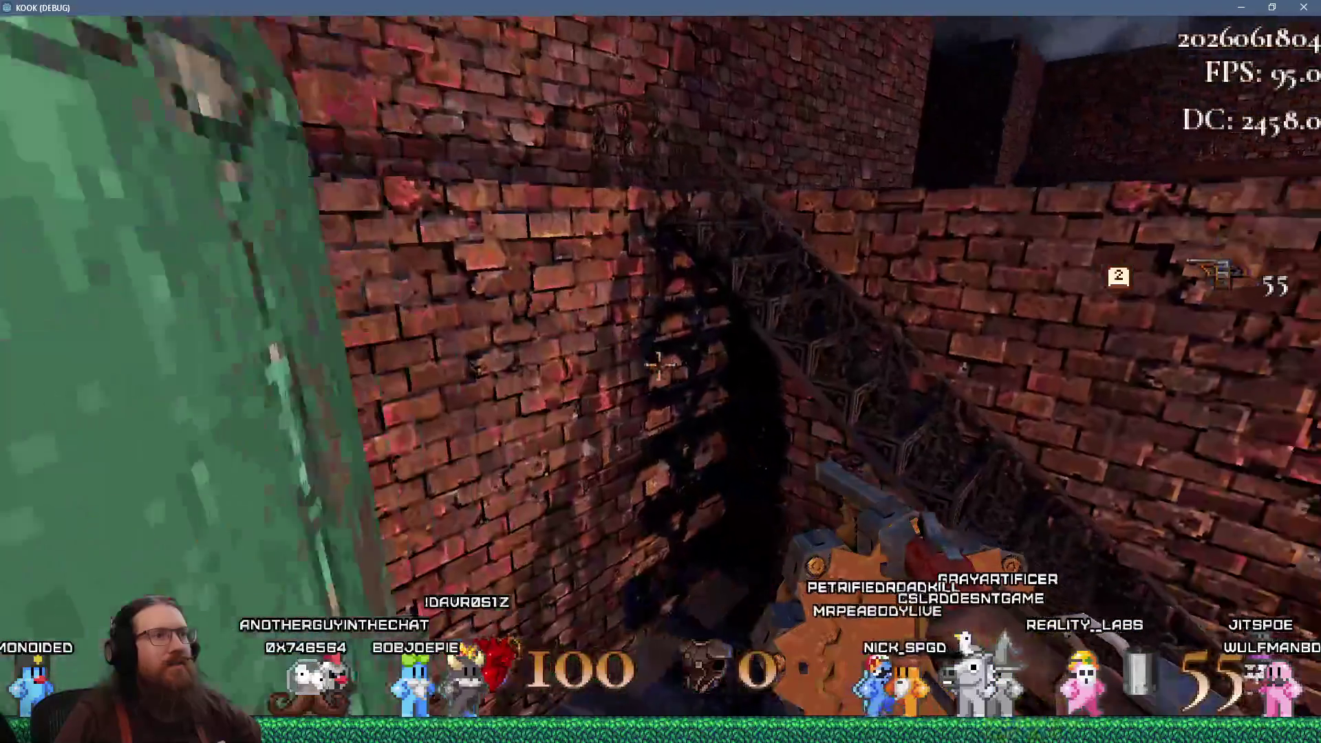
key(w)
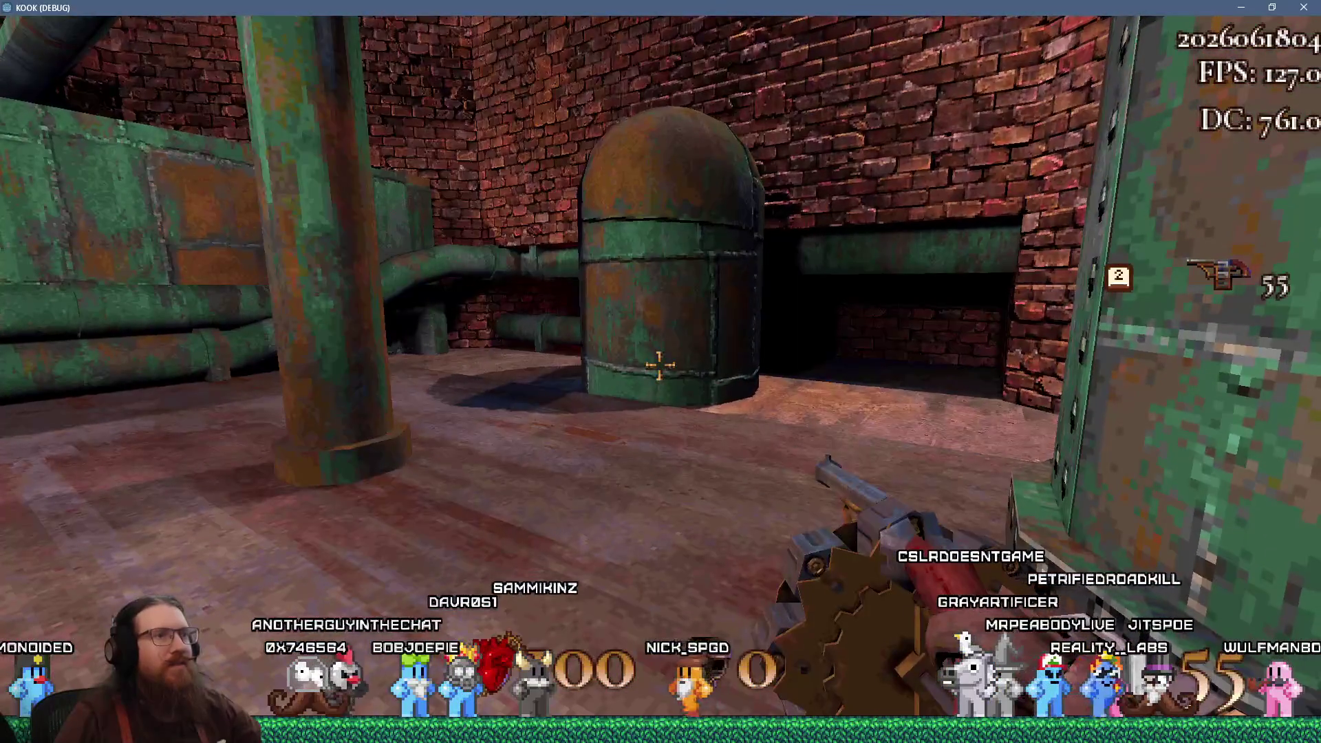
key(w)
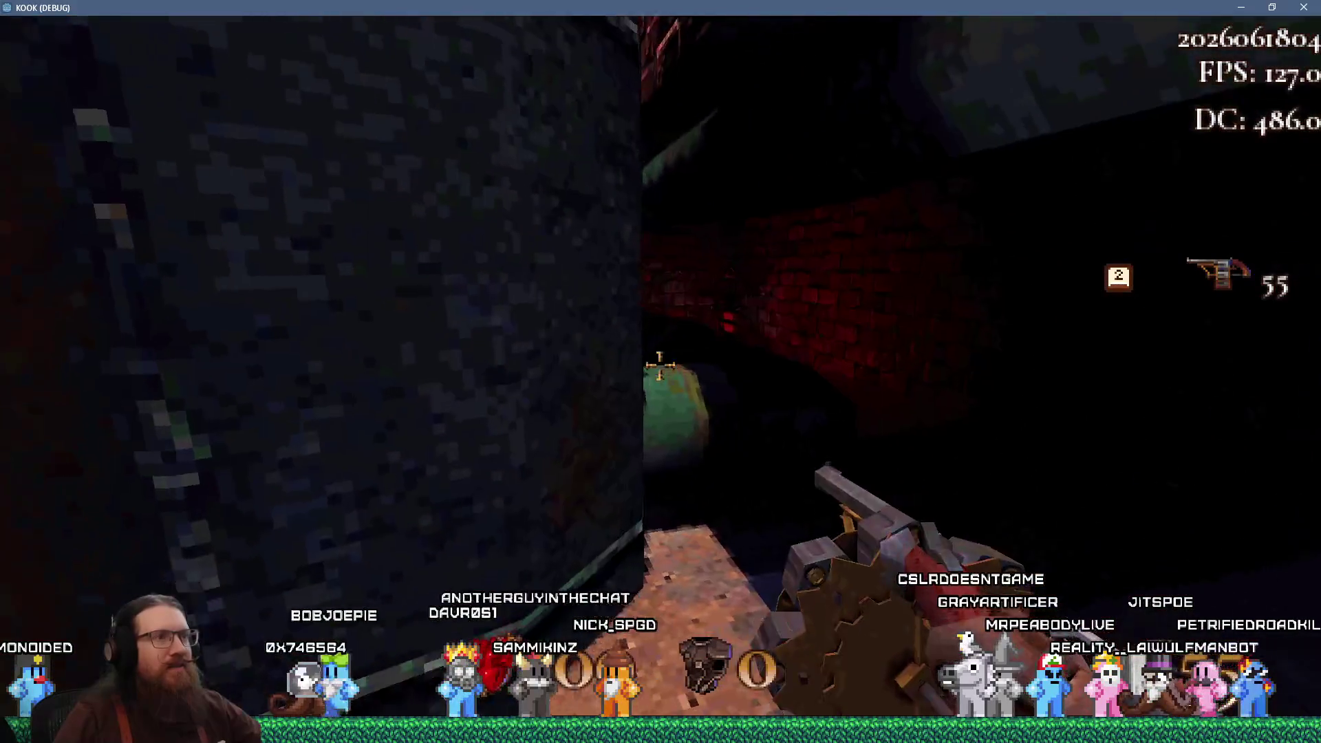
key(Escape)
Check master, sound and music volumes under Settings > Sound Settings, then resume play
click(637, 410)
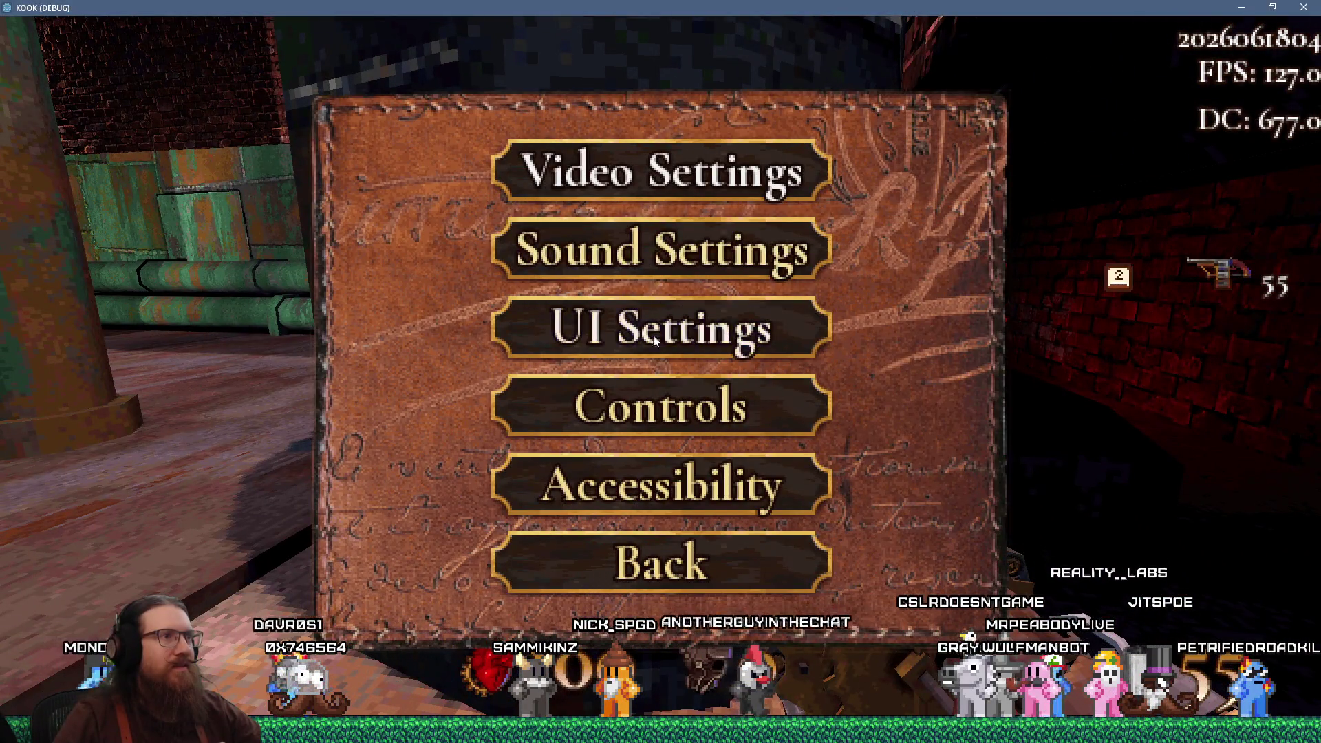
click(645, 250)
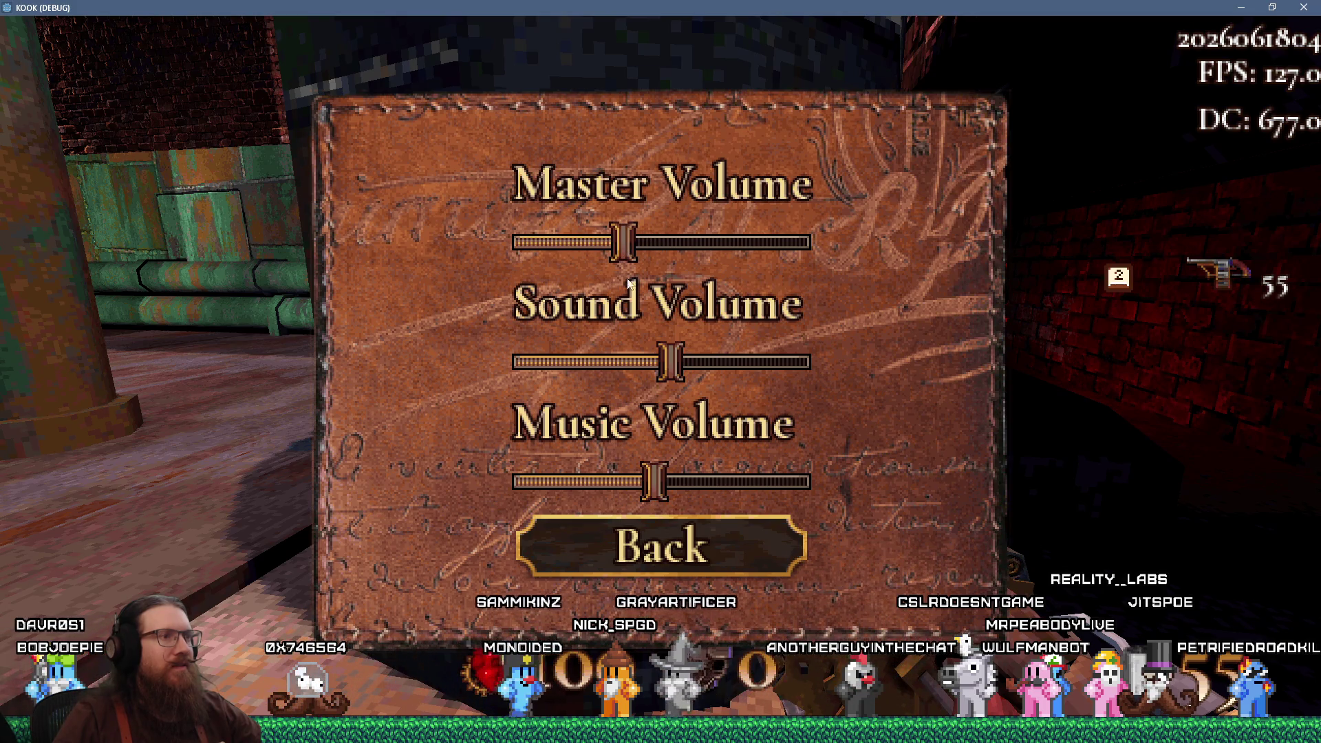
key(Escape)
key(Escape)
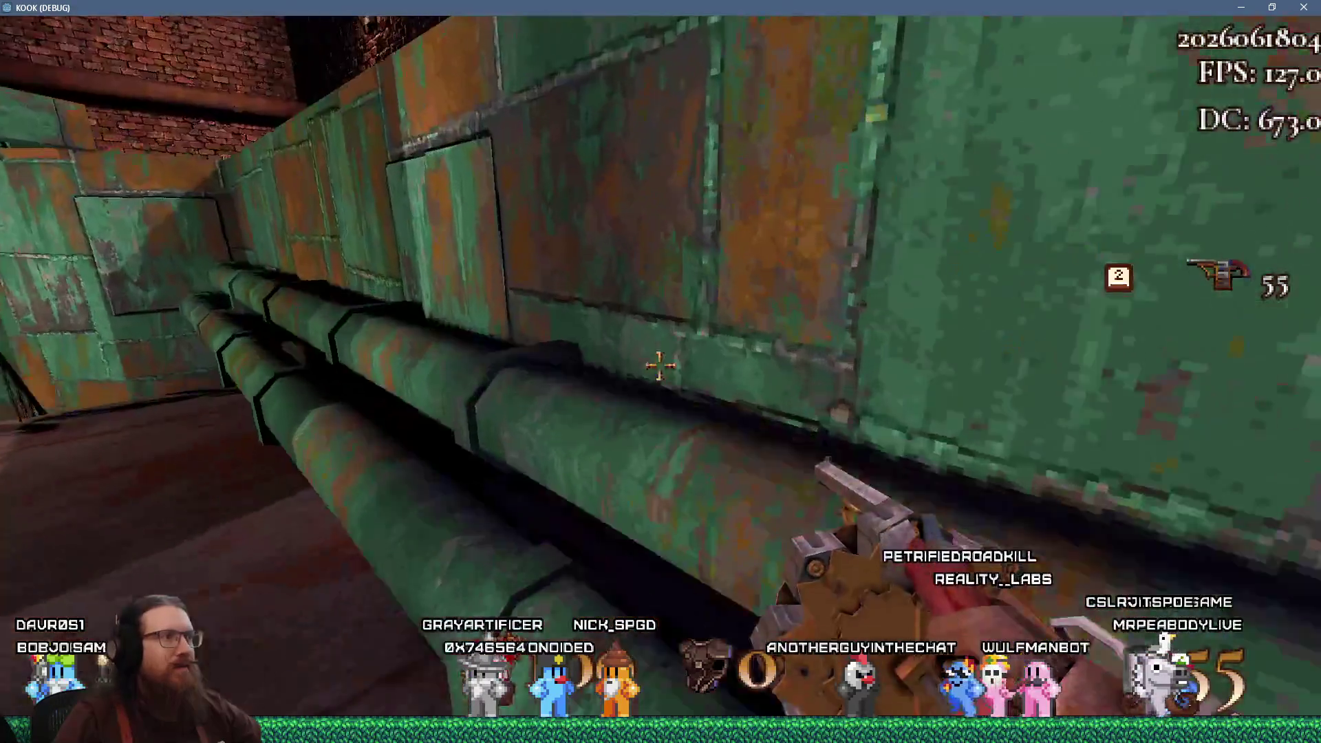
Fire once, then walk over the railing, up the staircase and down into the dark brick courtyard
click(658, 366)
key(w)
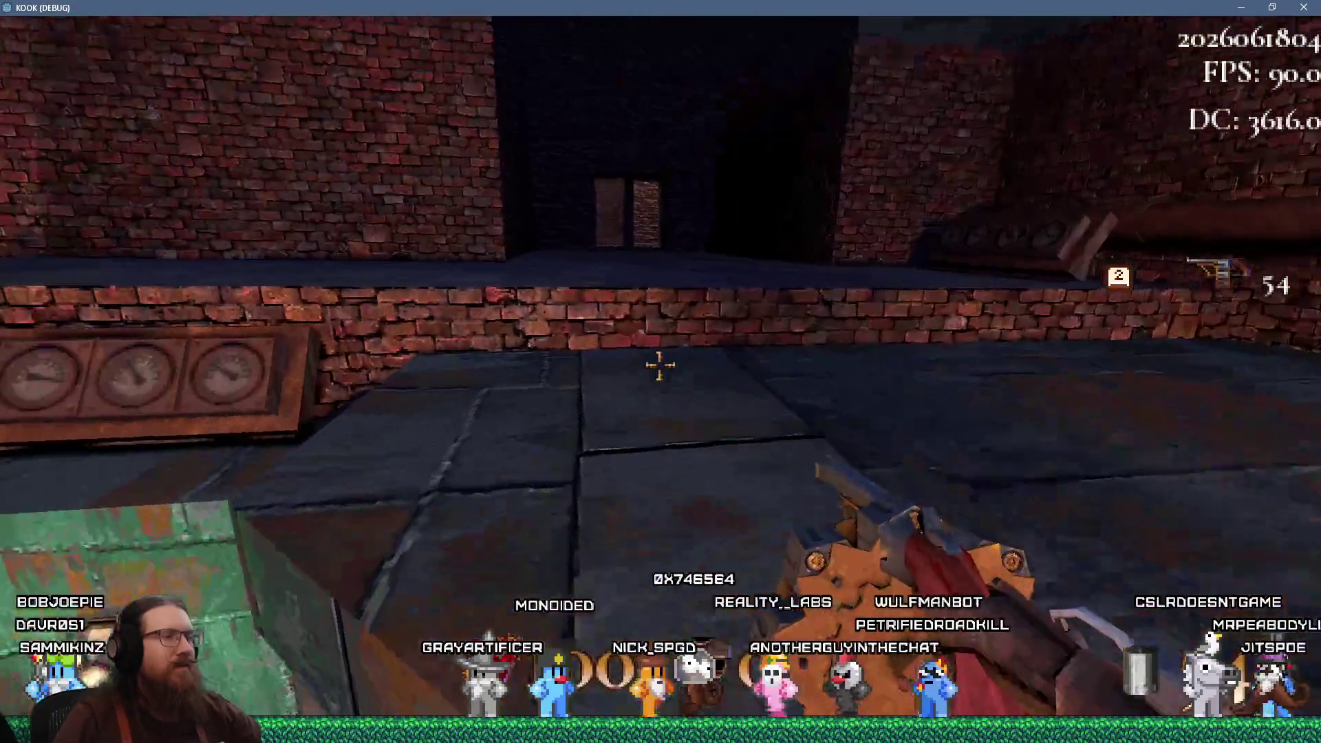
key(w)
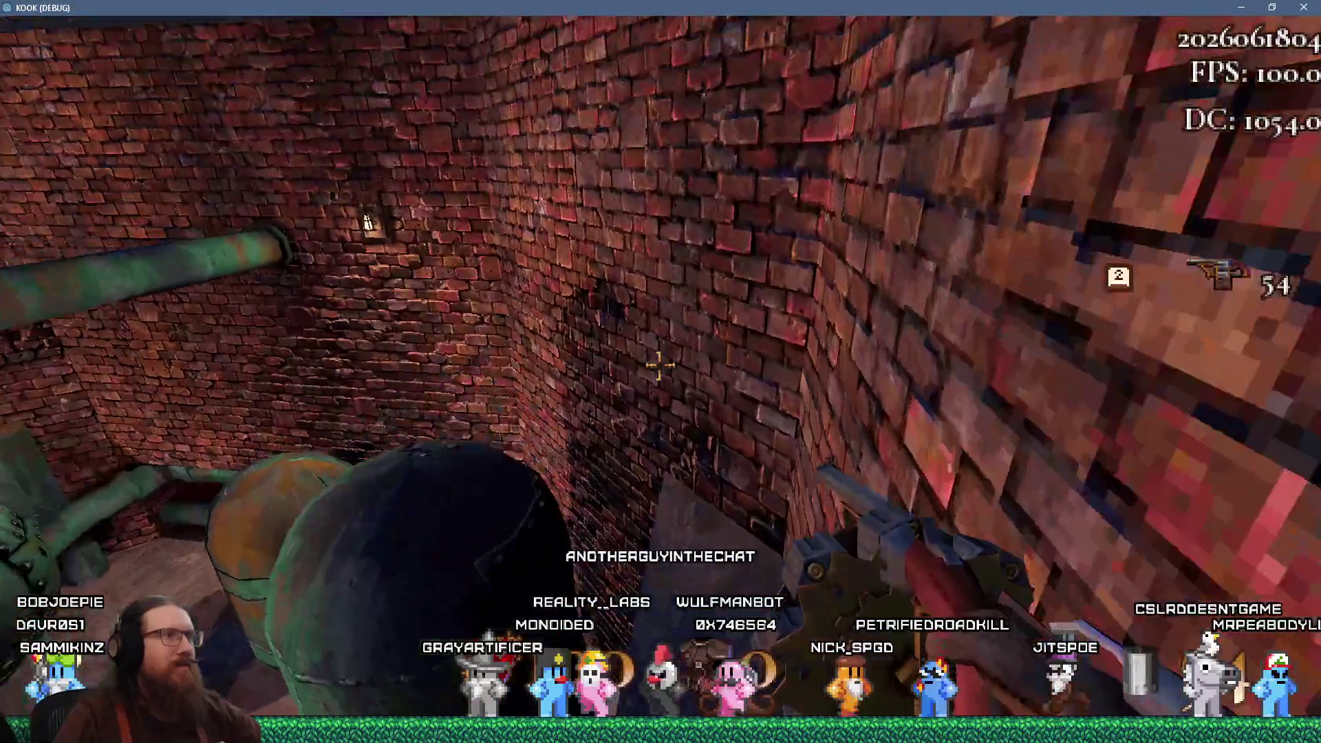
key(w)
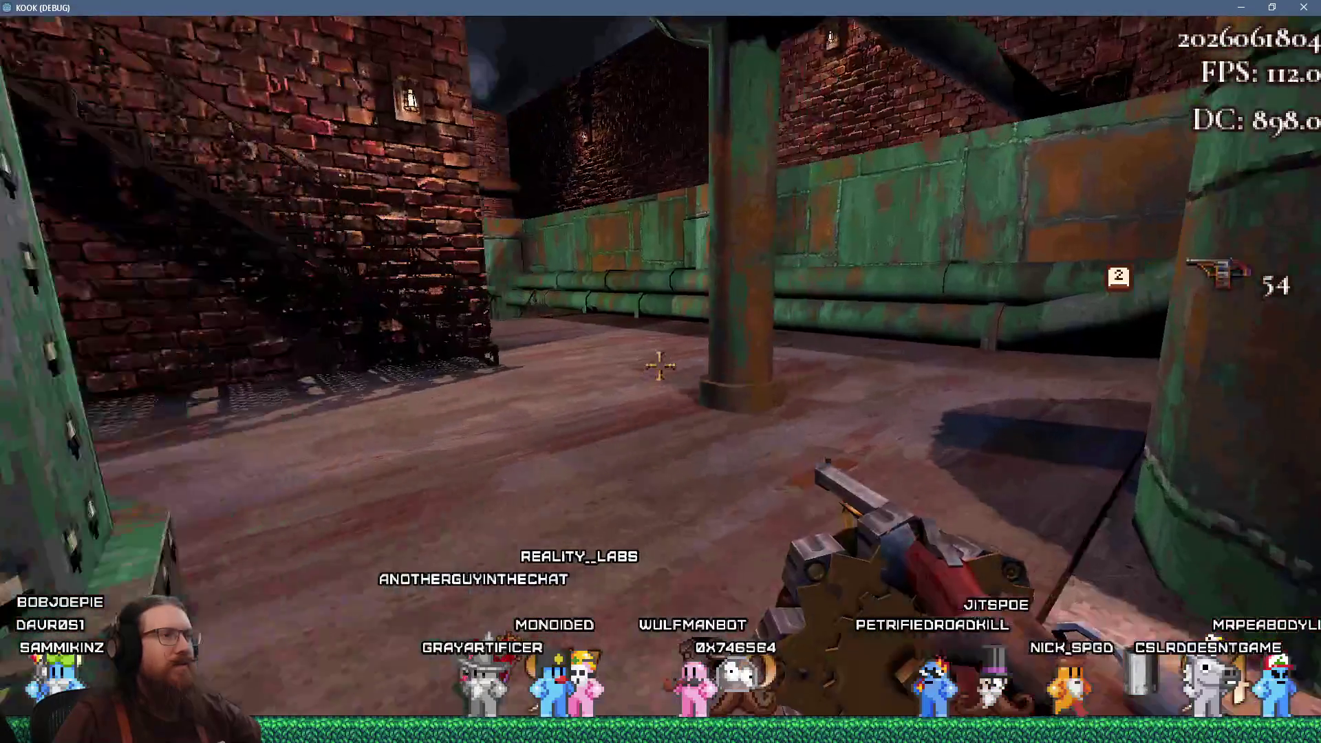
key(w)
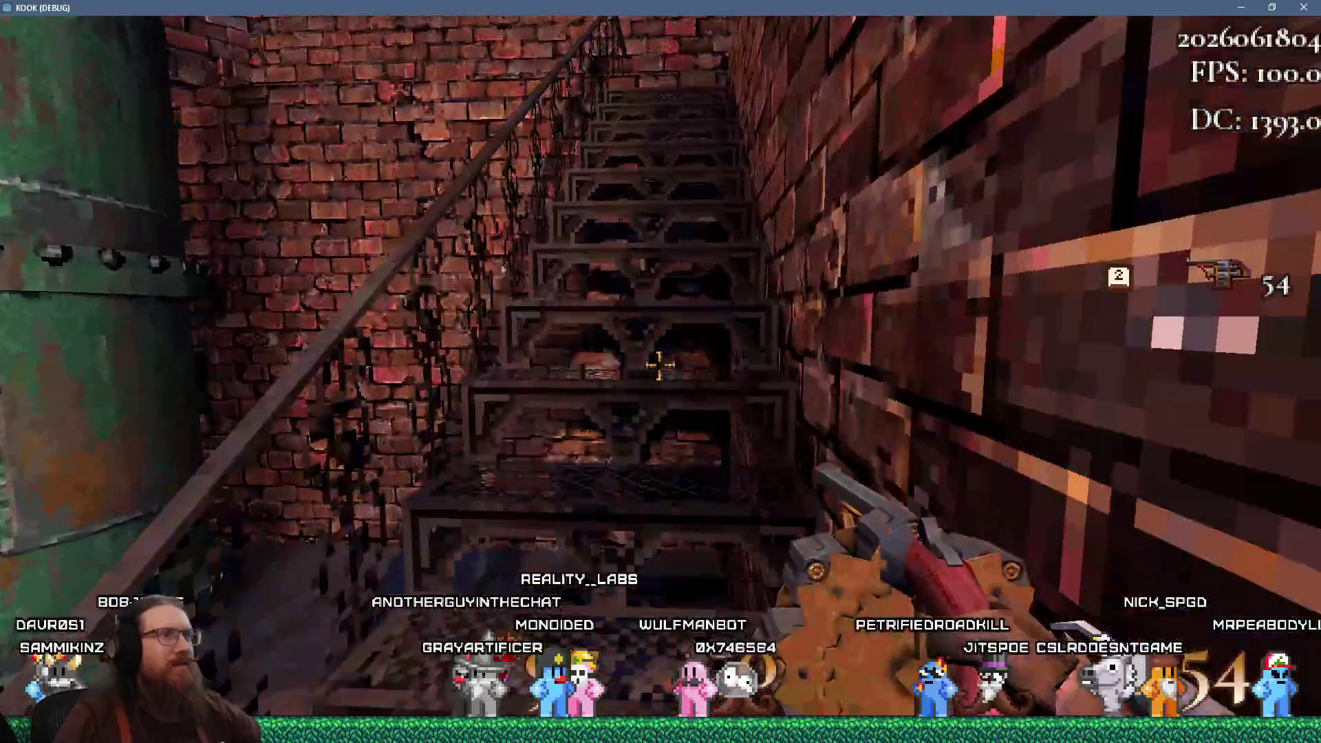
key(w)
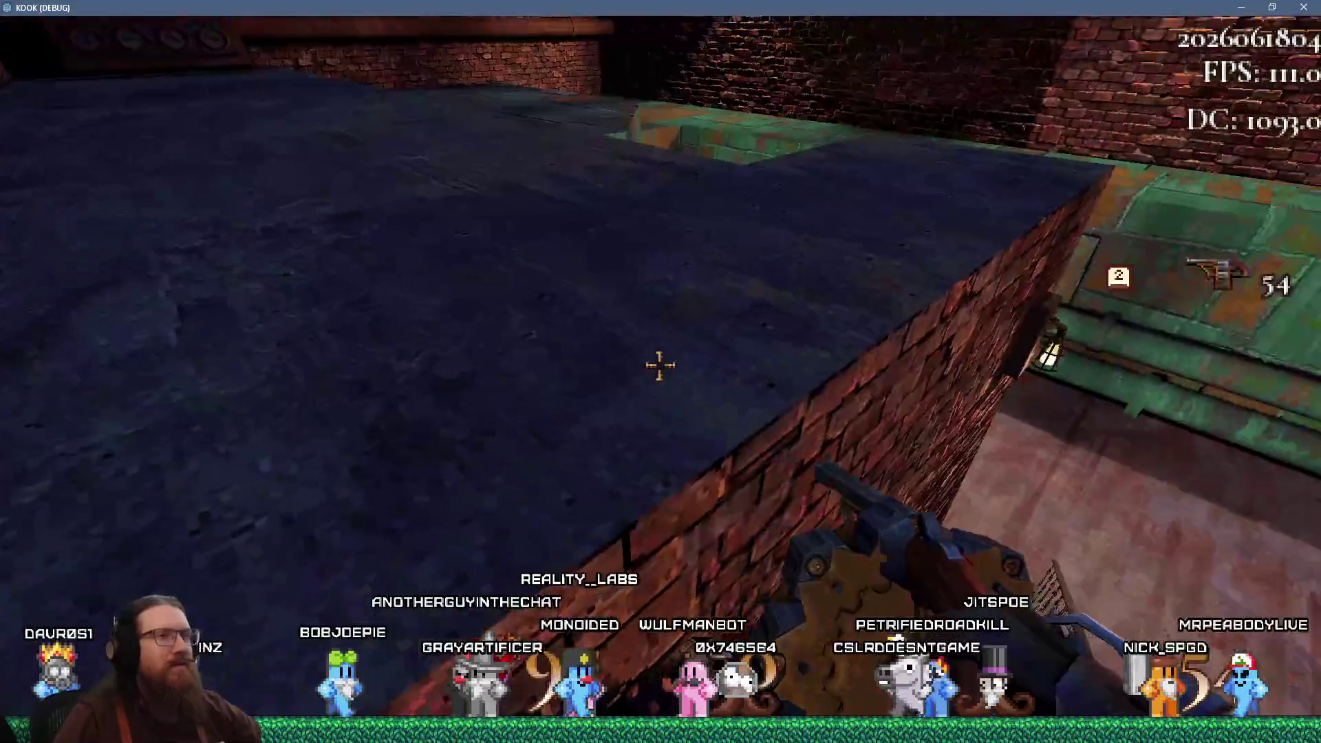
key(w)
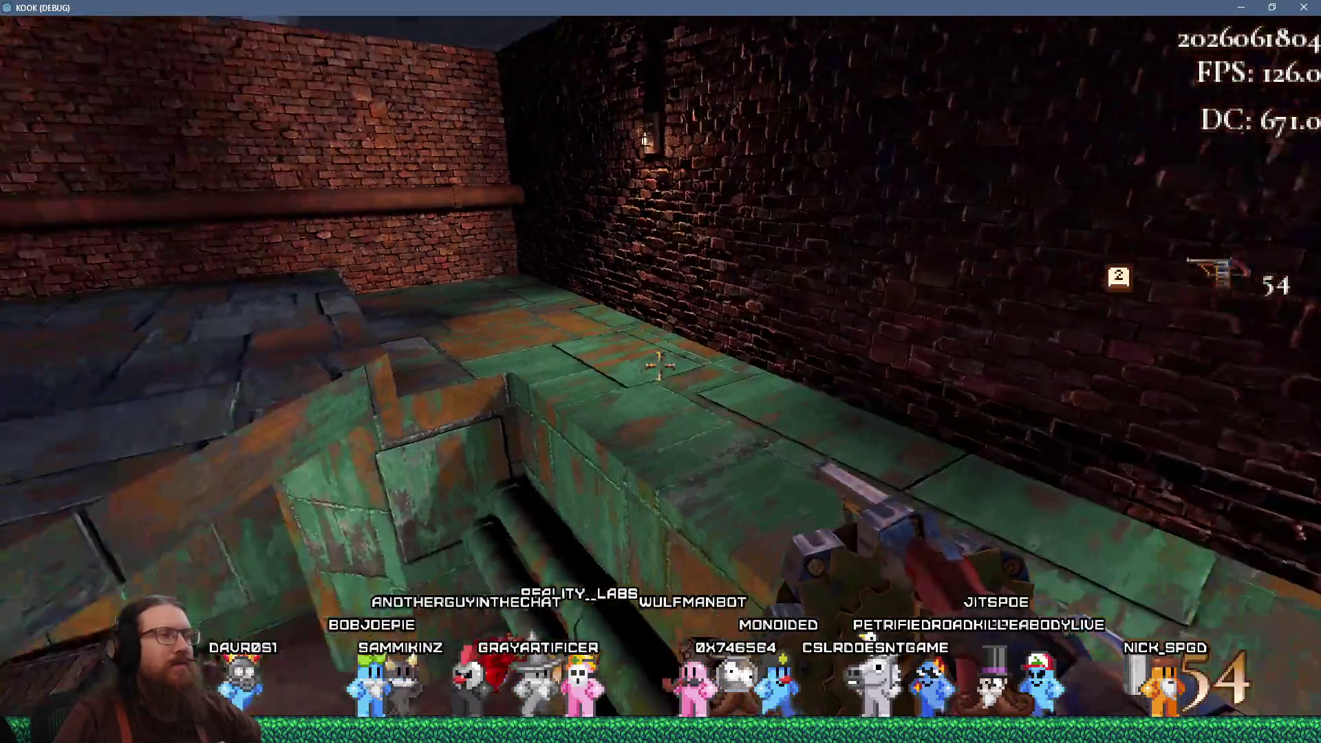
key(w)
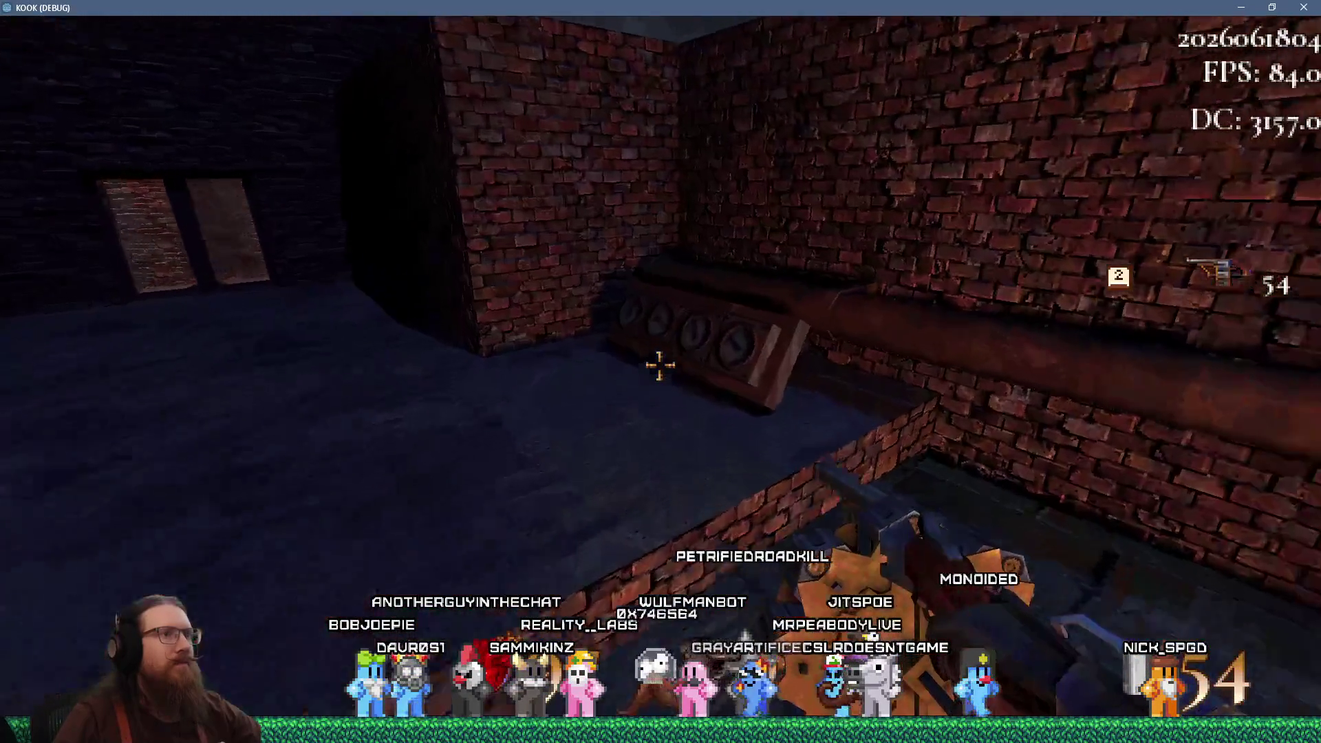
key(w)
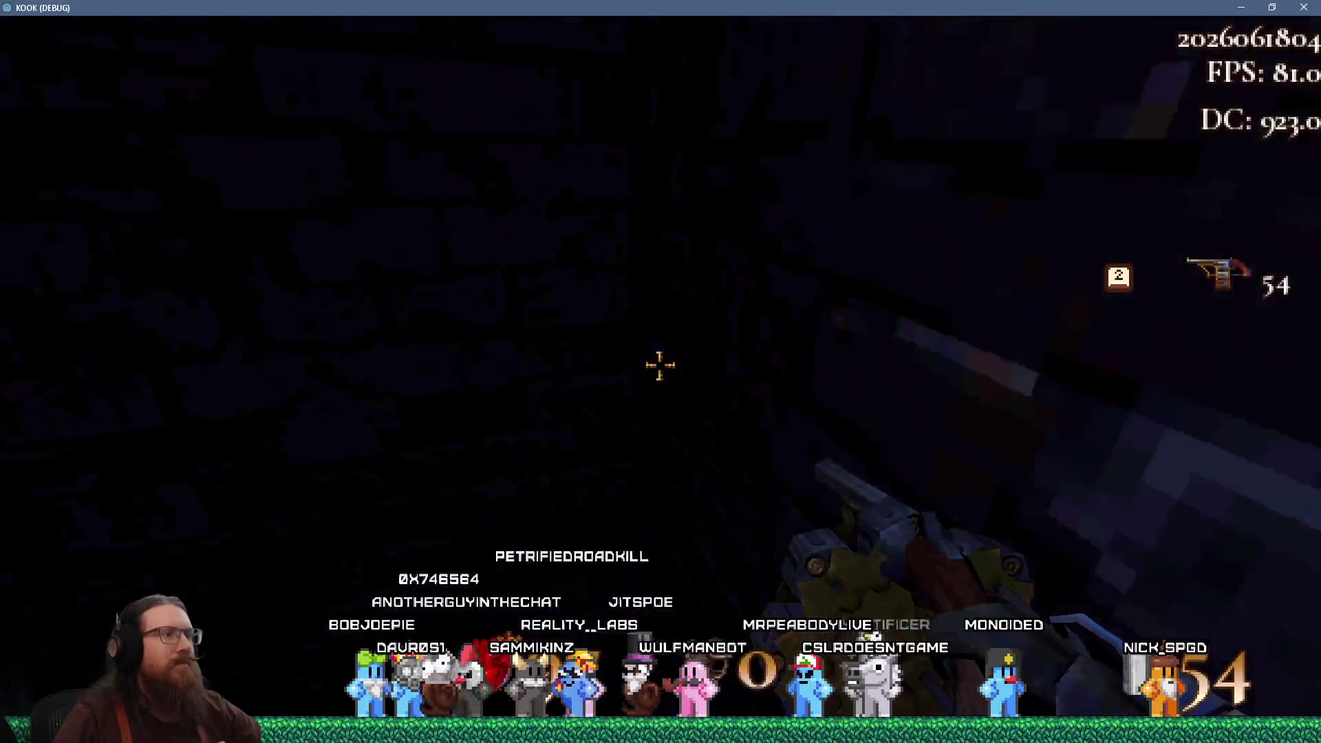
key(w)
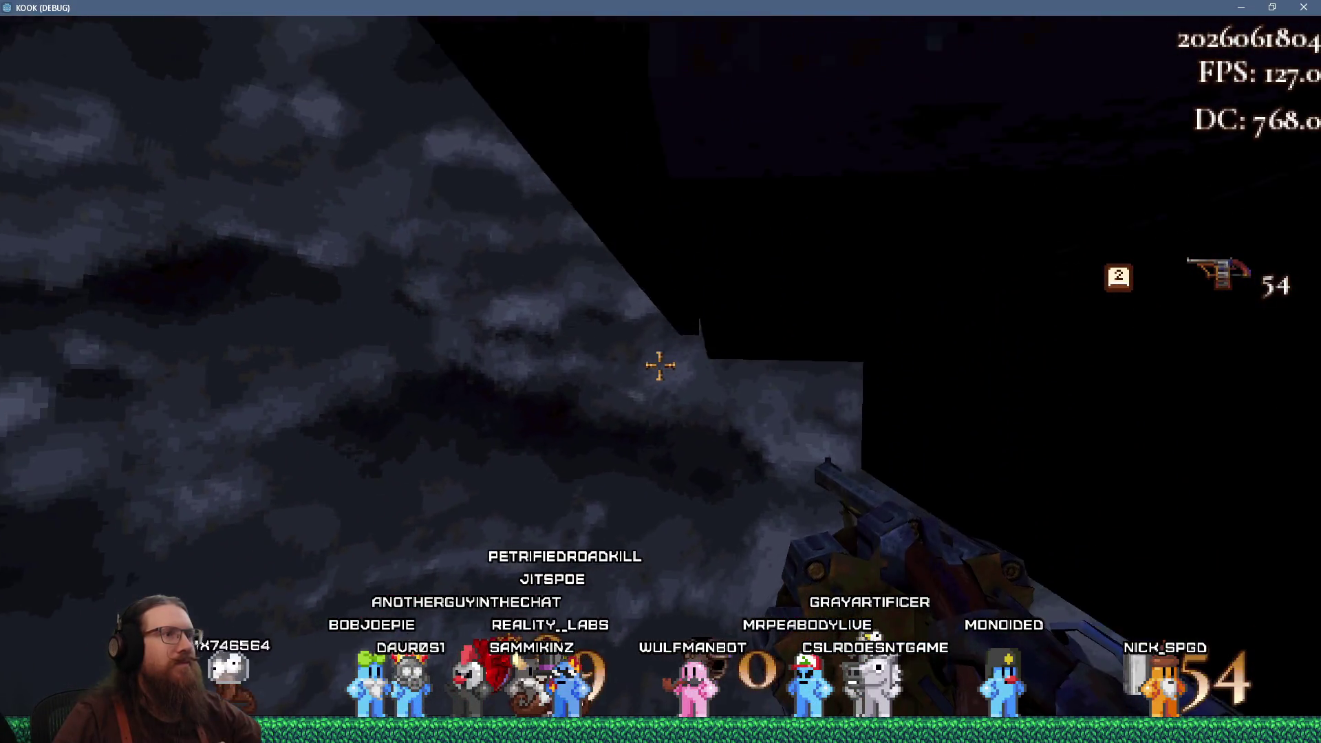
Pass under the dark block, down the striped corridor, and open the side grate in the brick room
key(w)
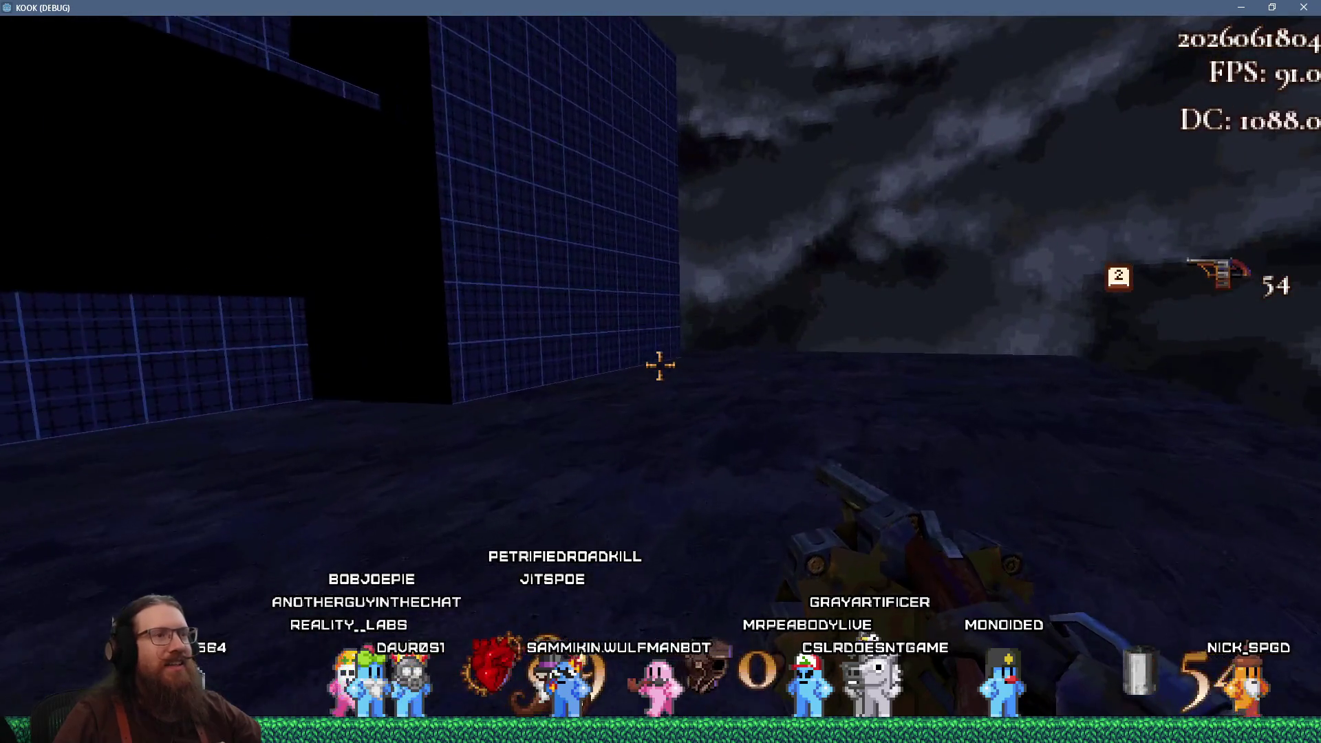
key(w)
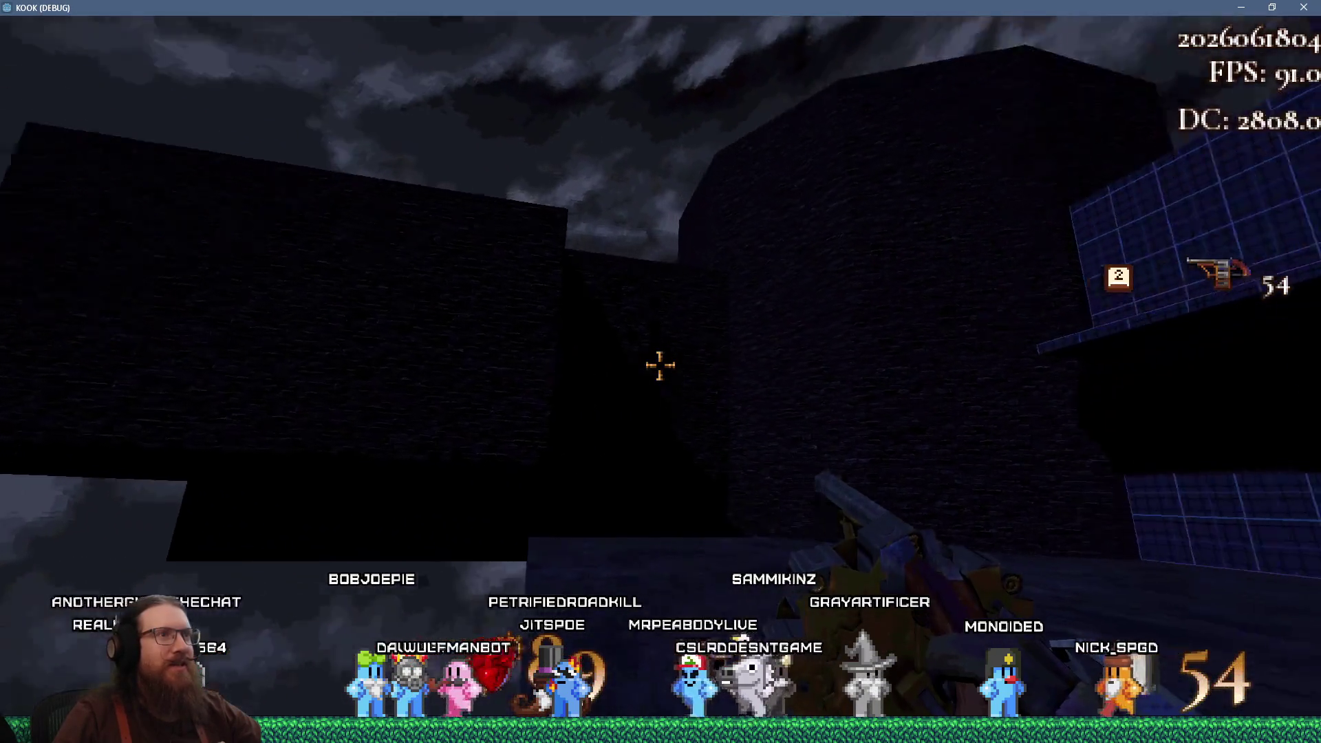
key(w)
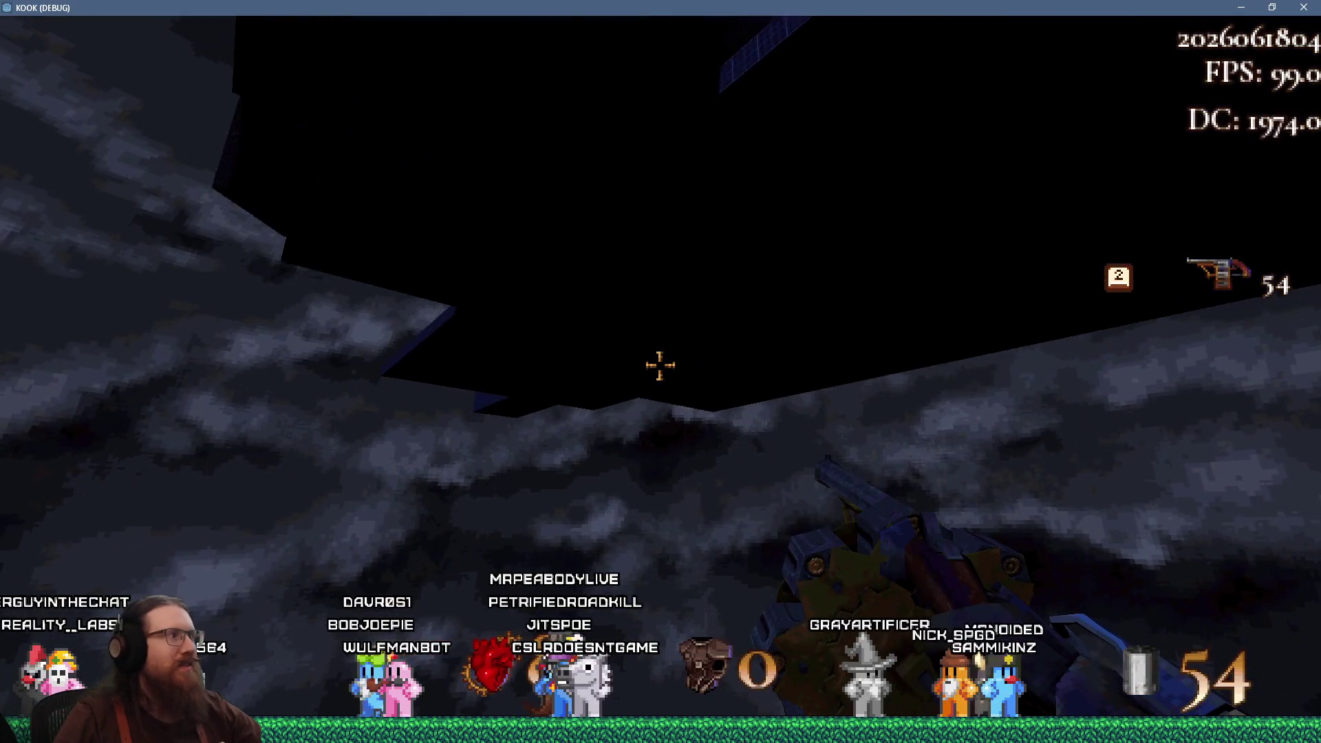
key(w)
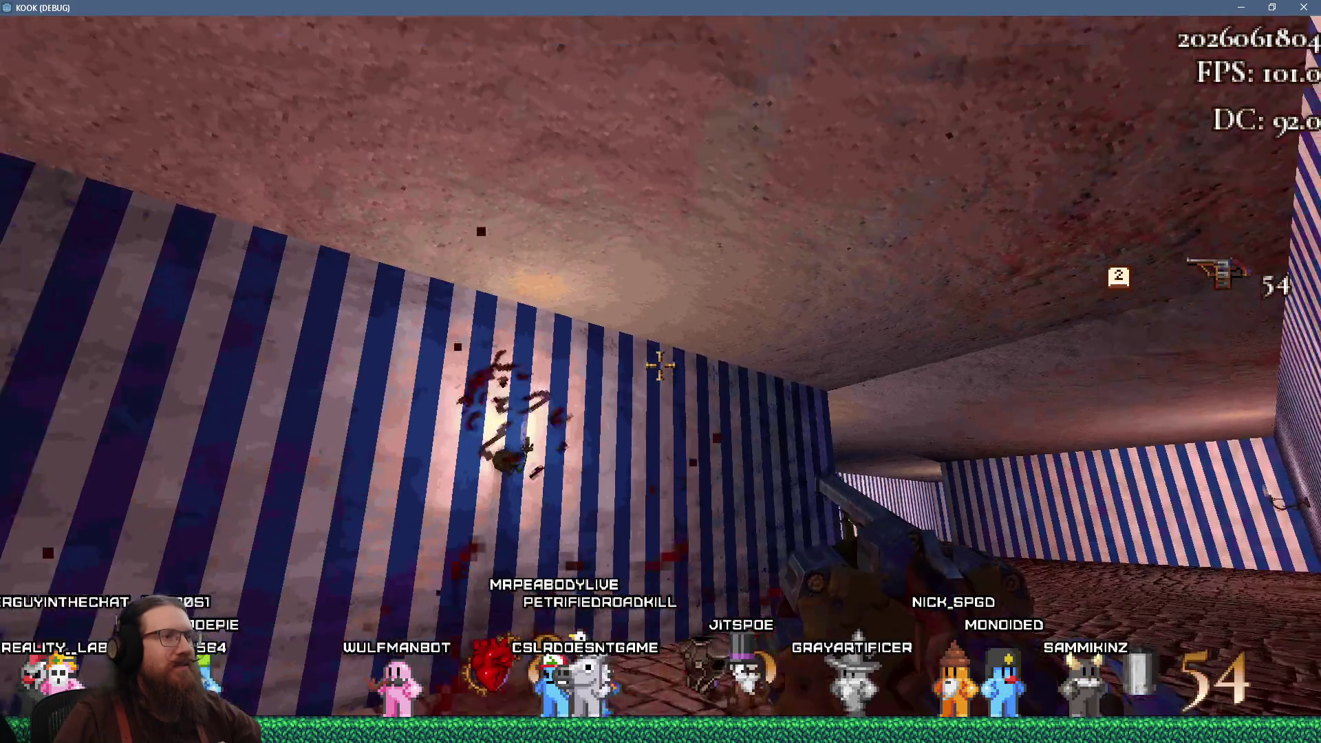
key(w)
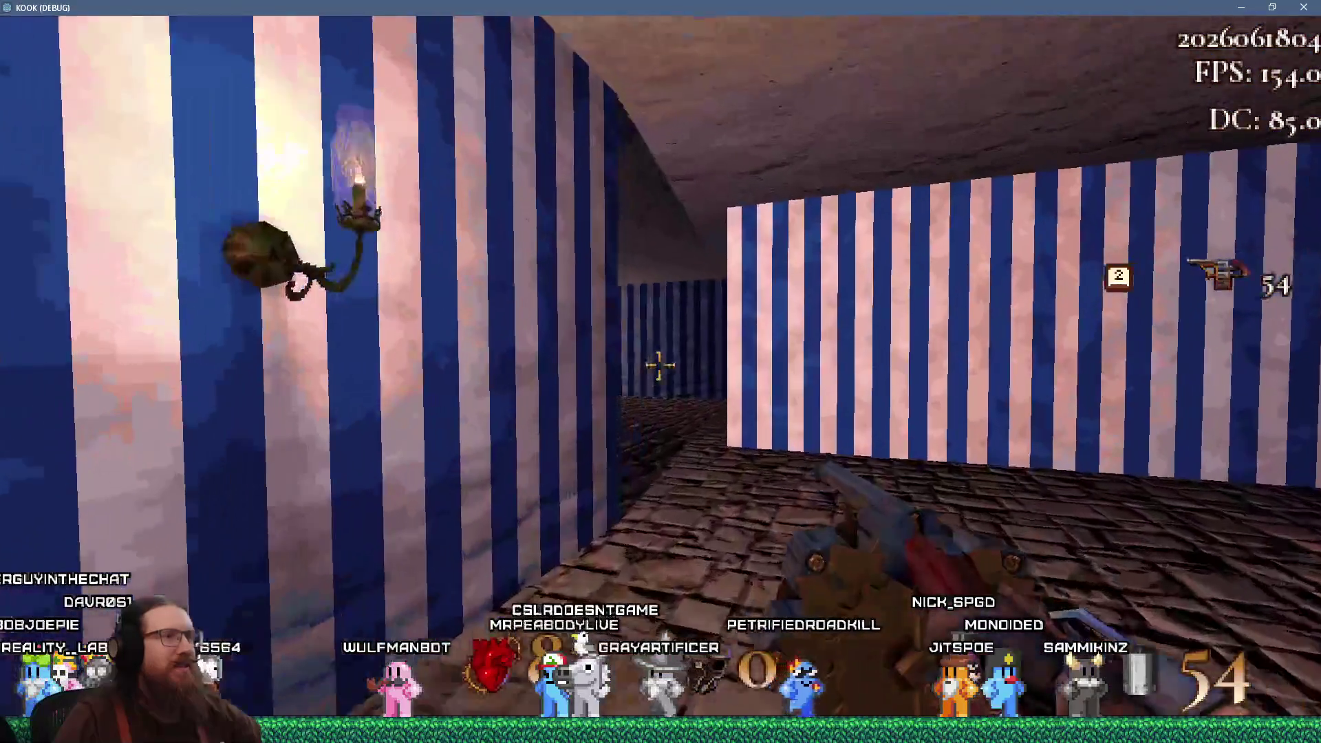
key(w)
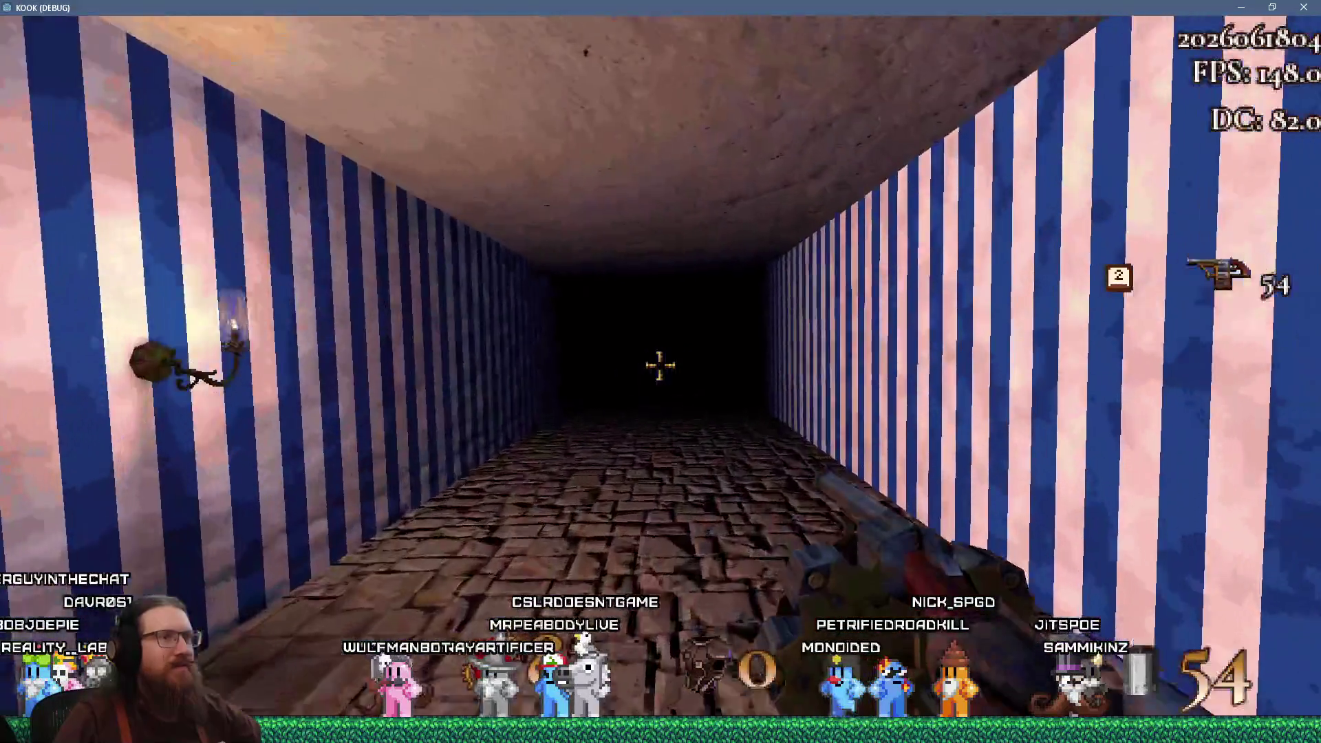
key(w)
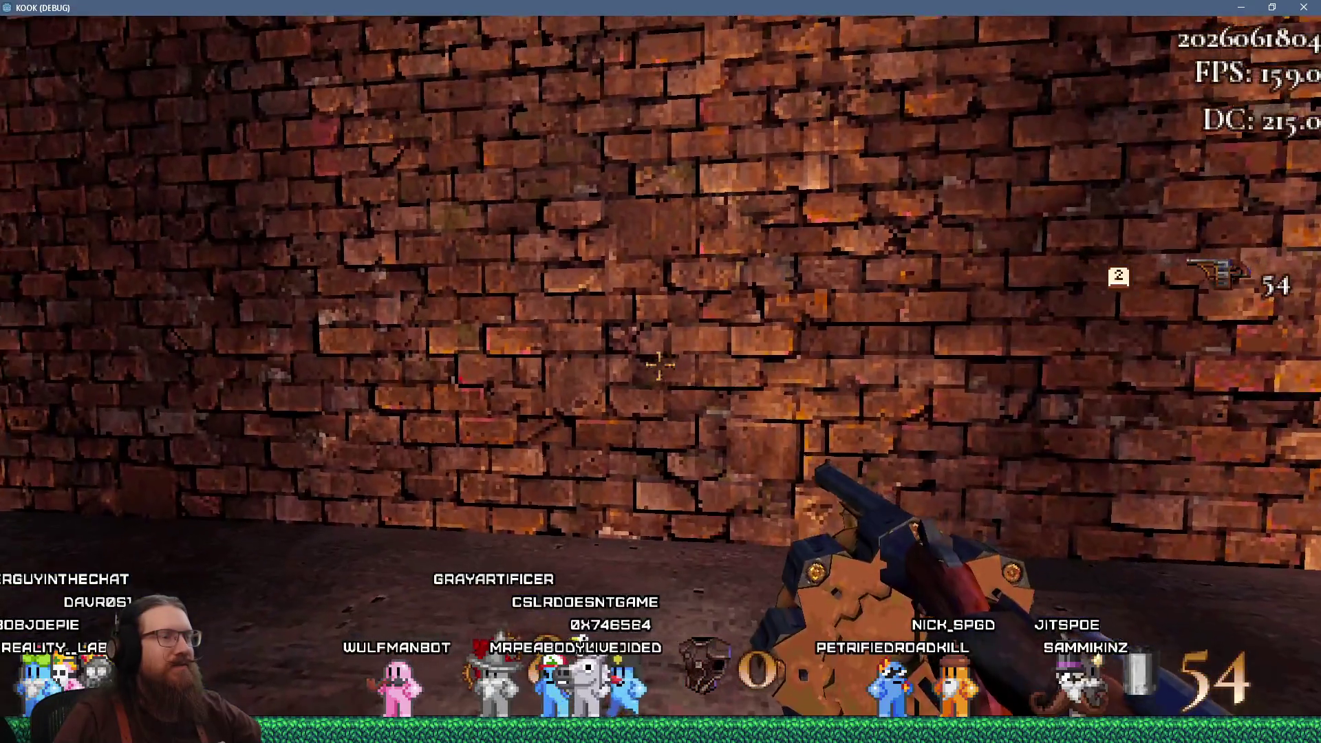
key(w)
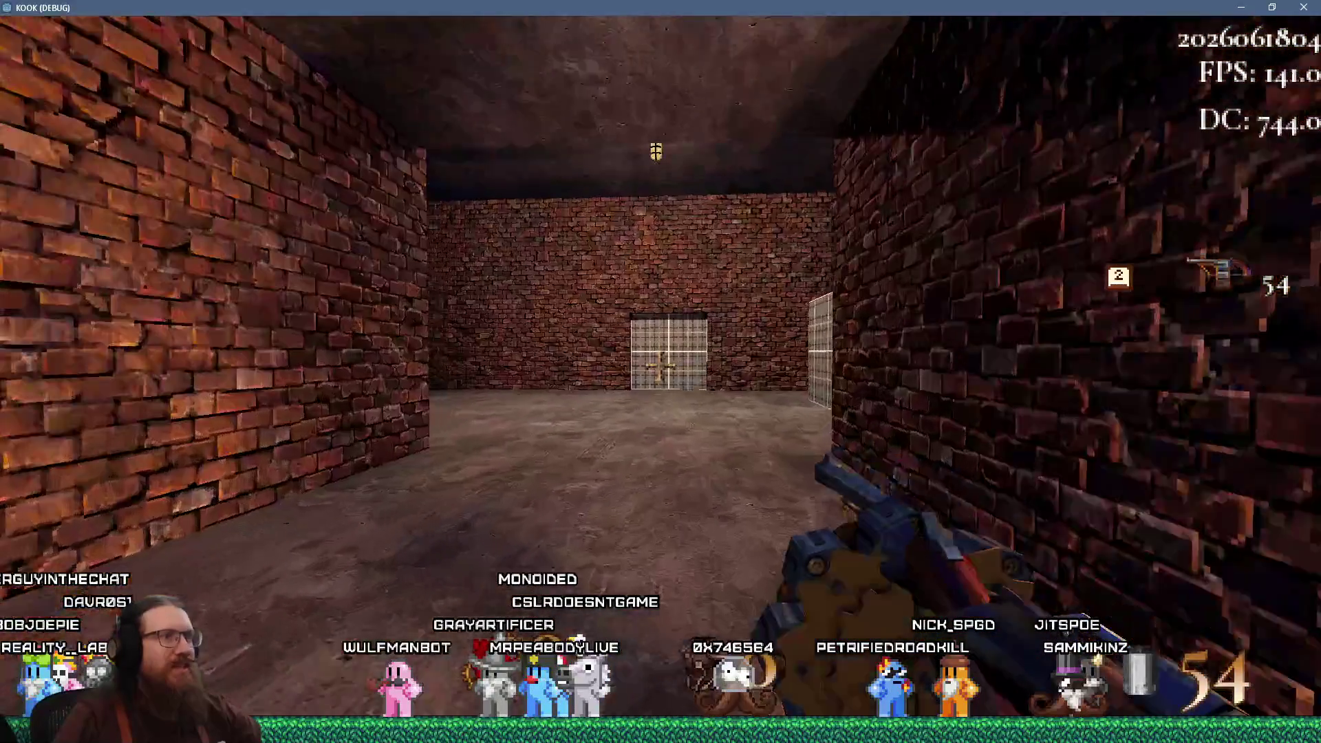
key(w)
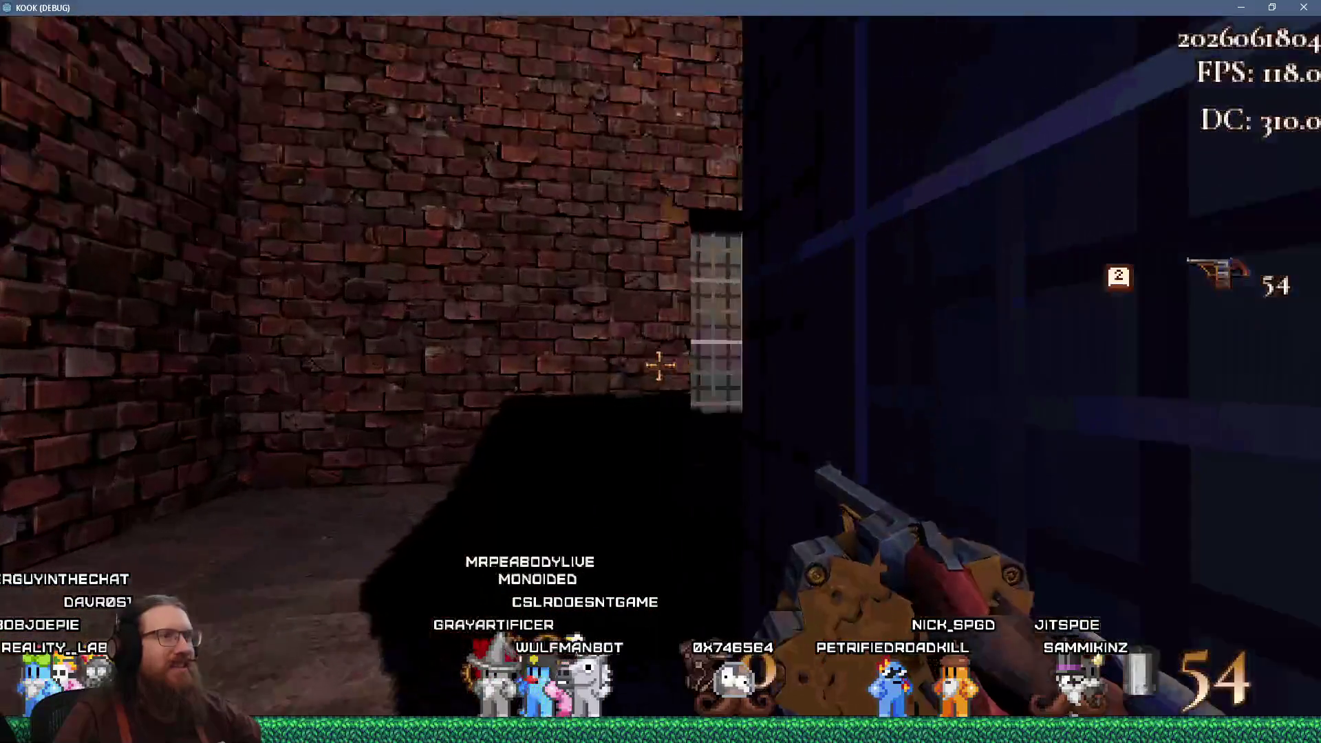
key(w)
key(e)
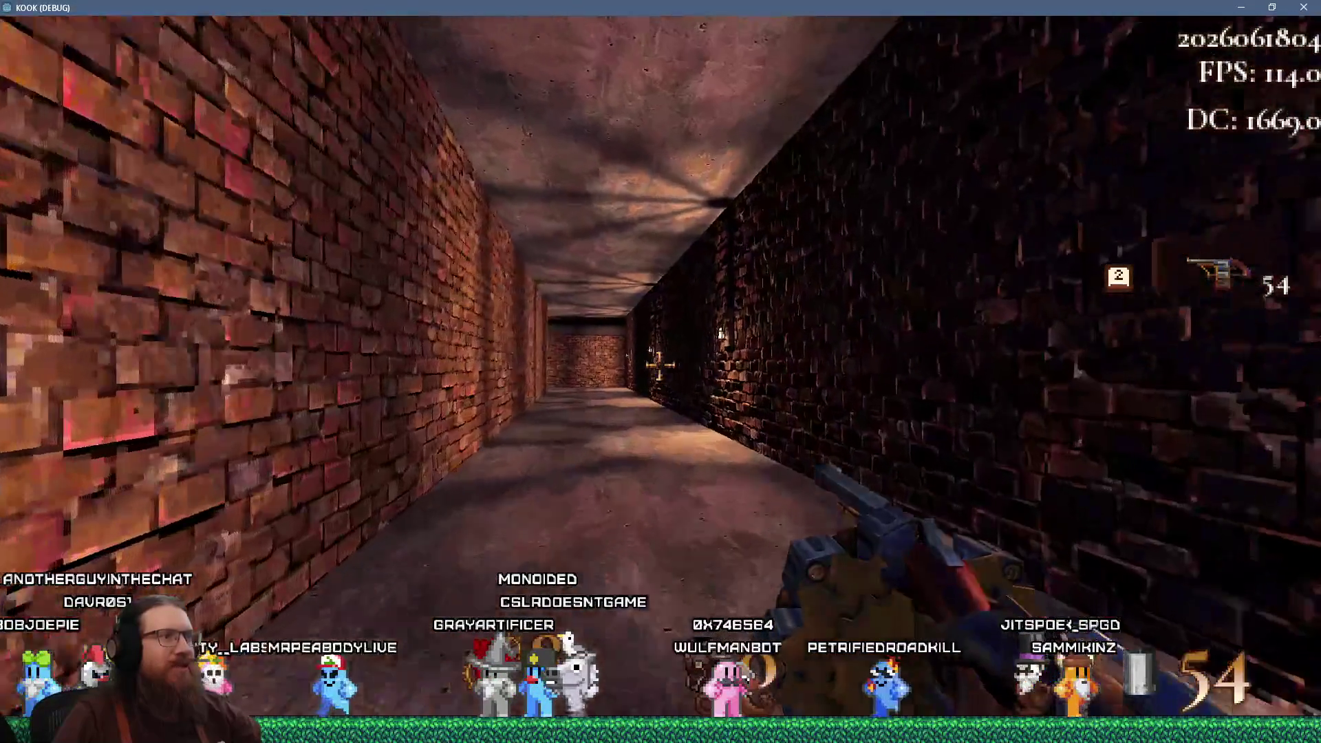
key(w)
key(w)
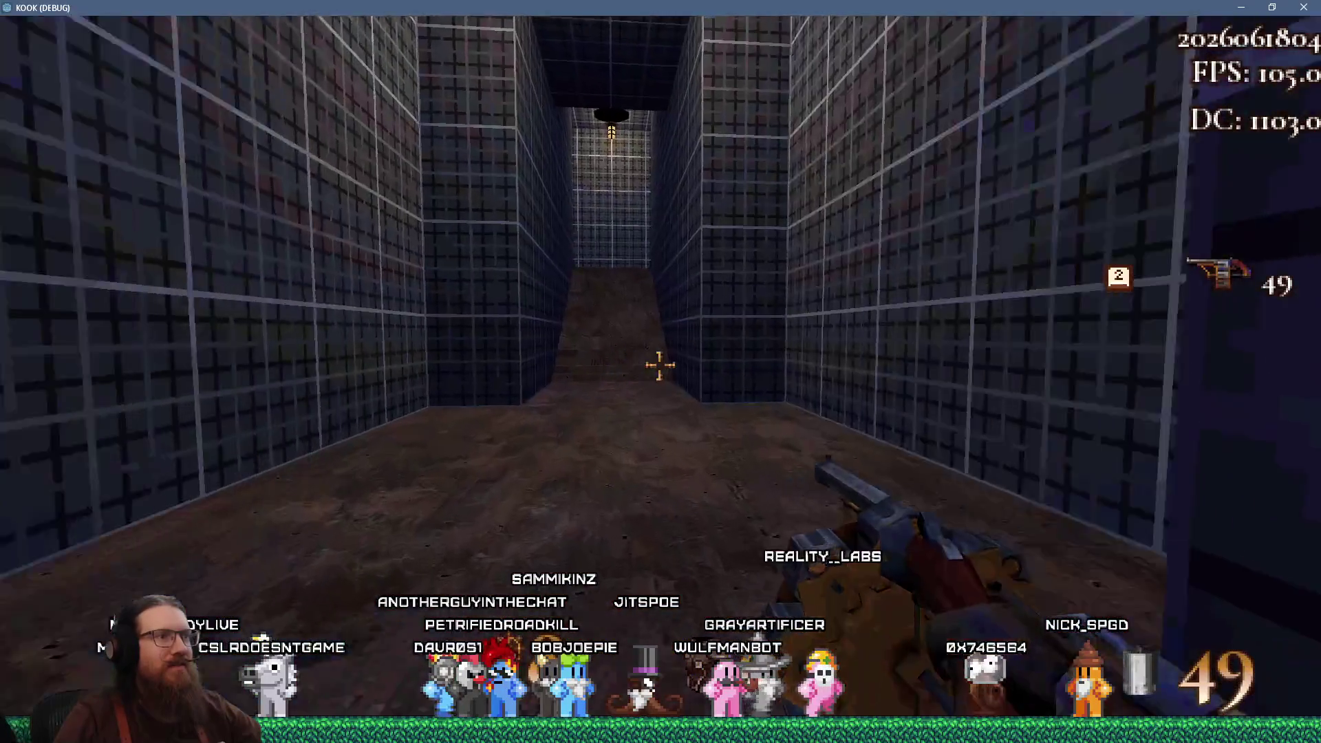
Climb through the tiled room to the courtyard and drop into the well for secret 1 of 4
key(w)
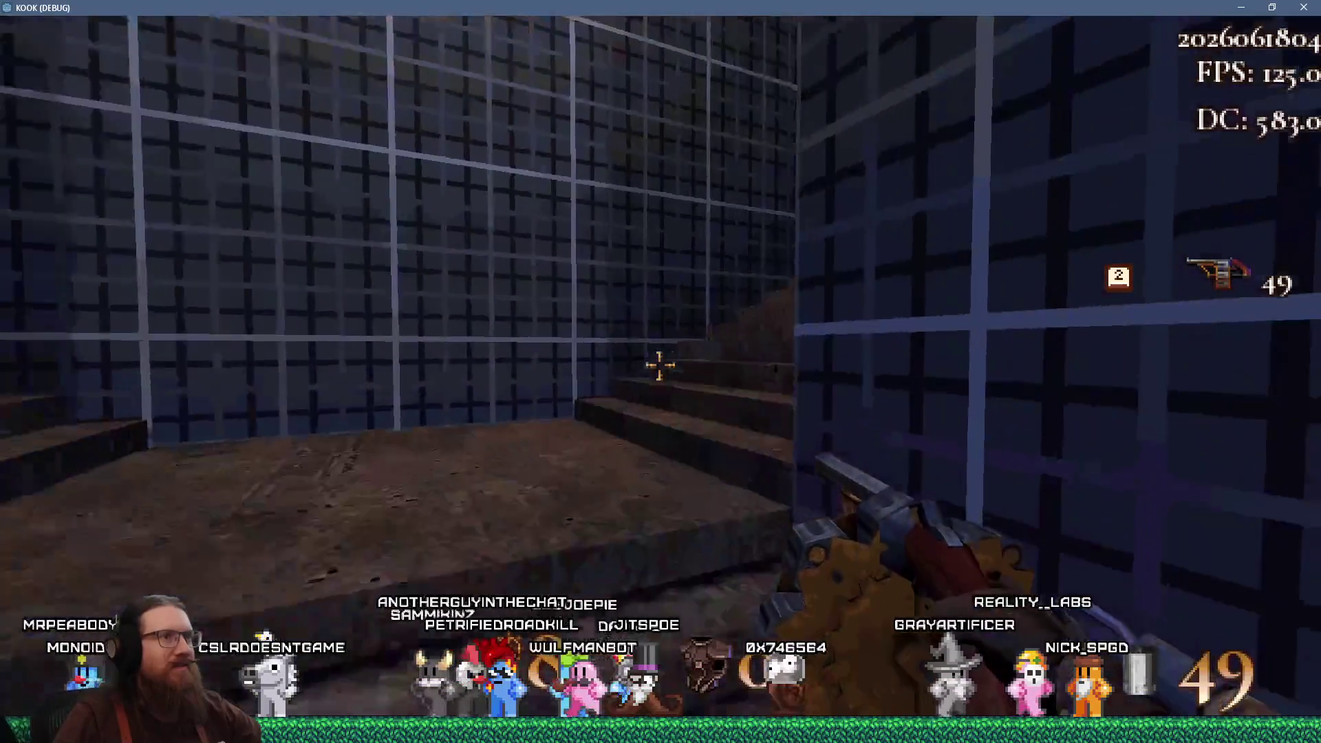
key(w)
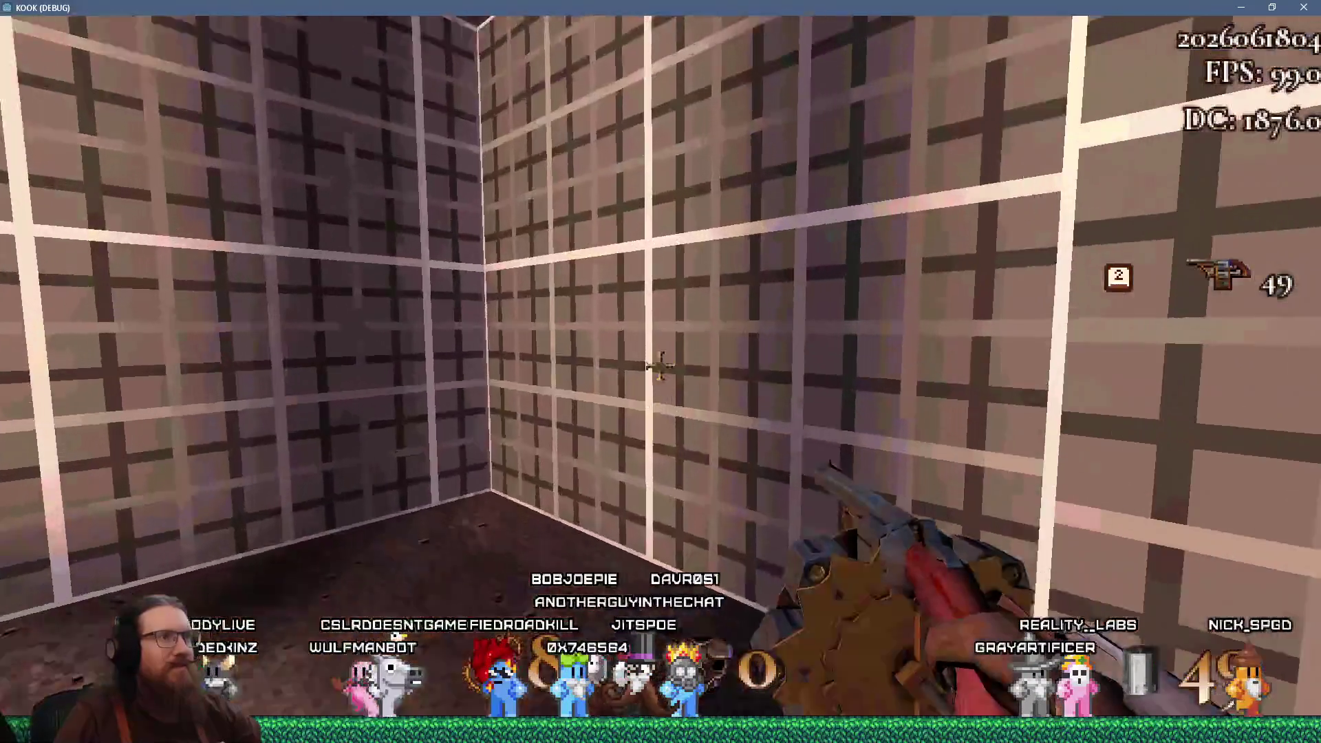
key(w)
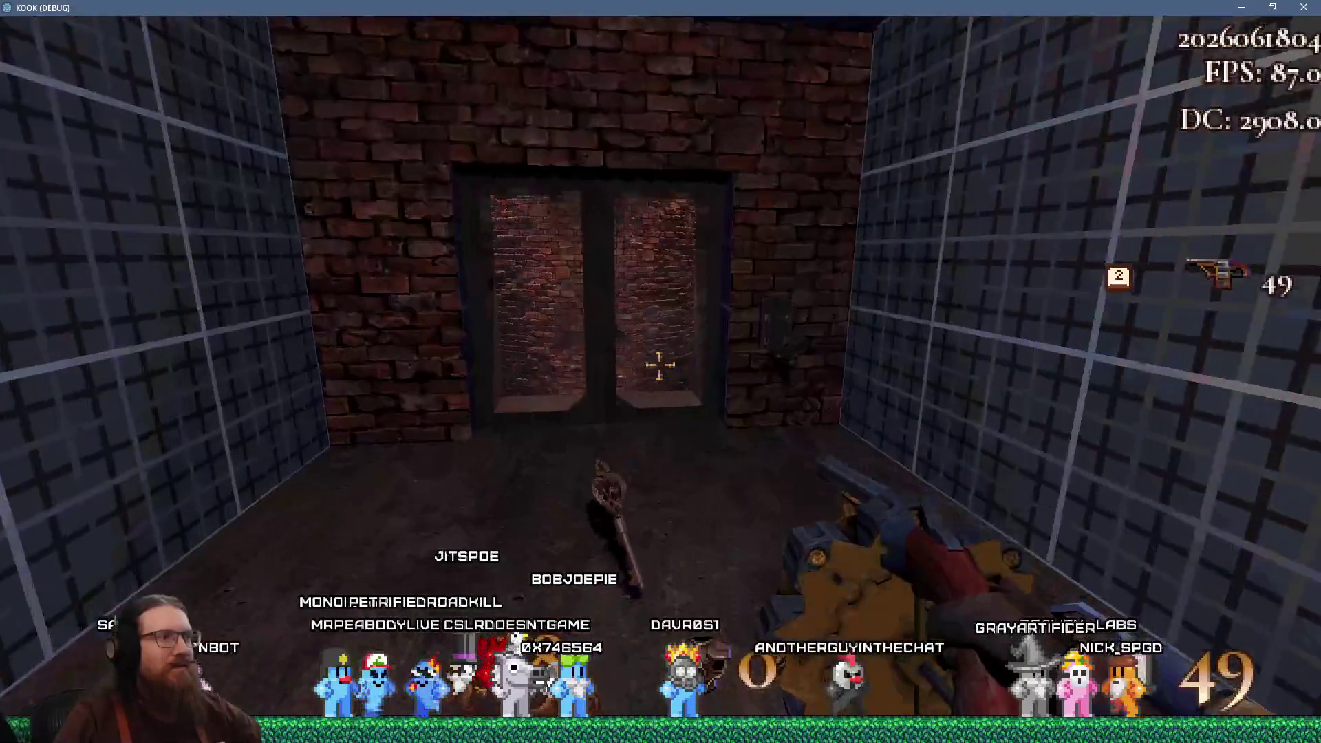
key(w)
key(w)
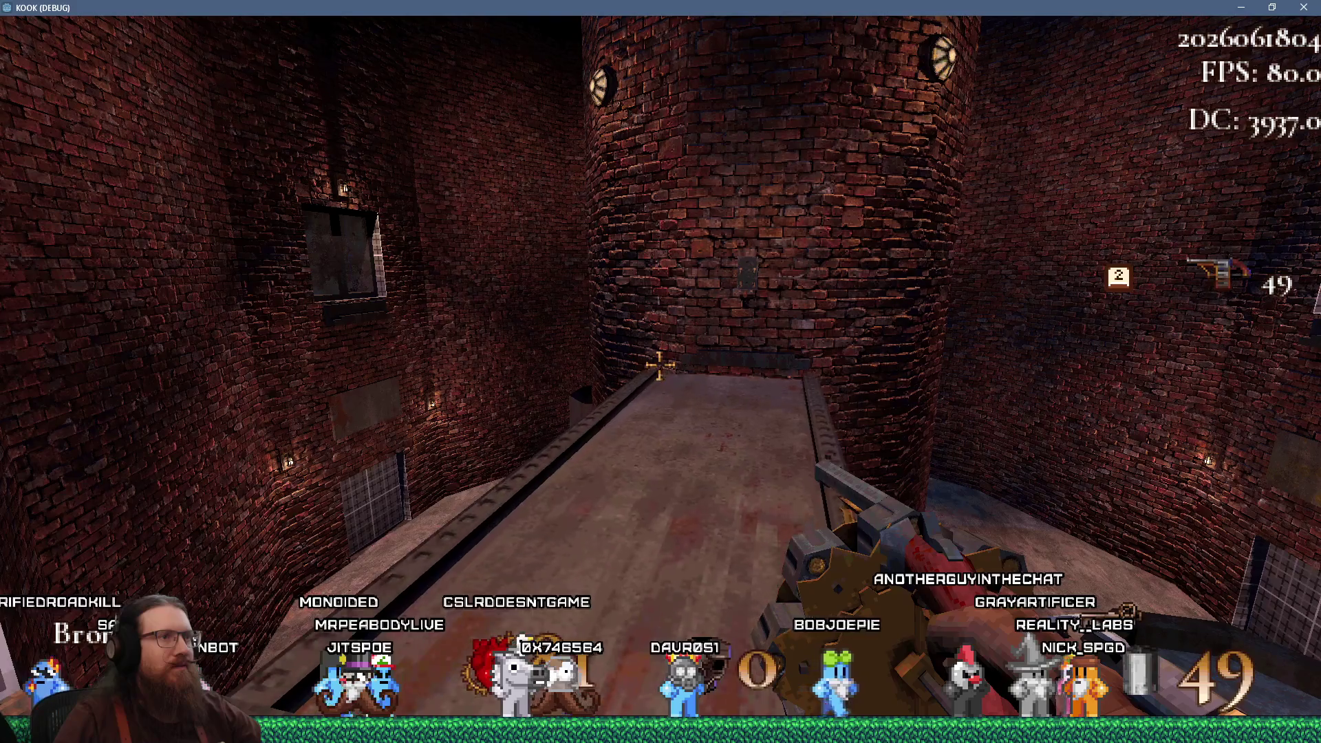
key(w)
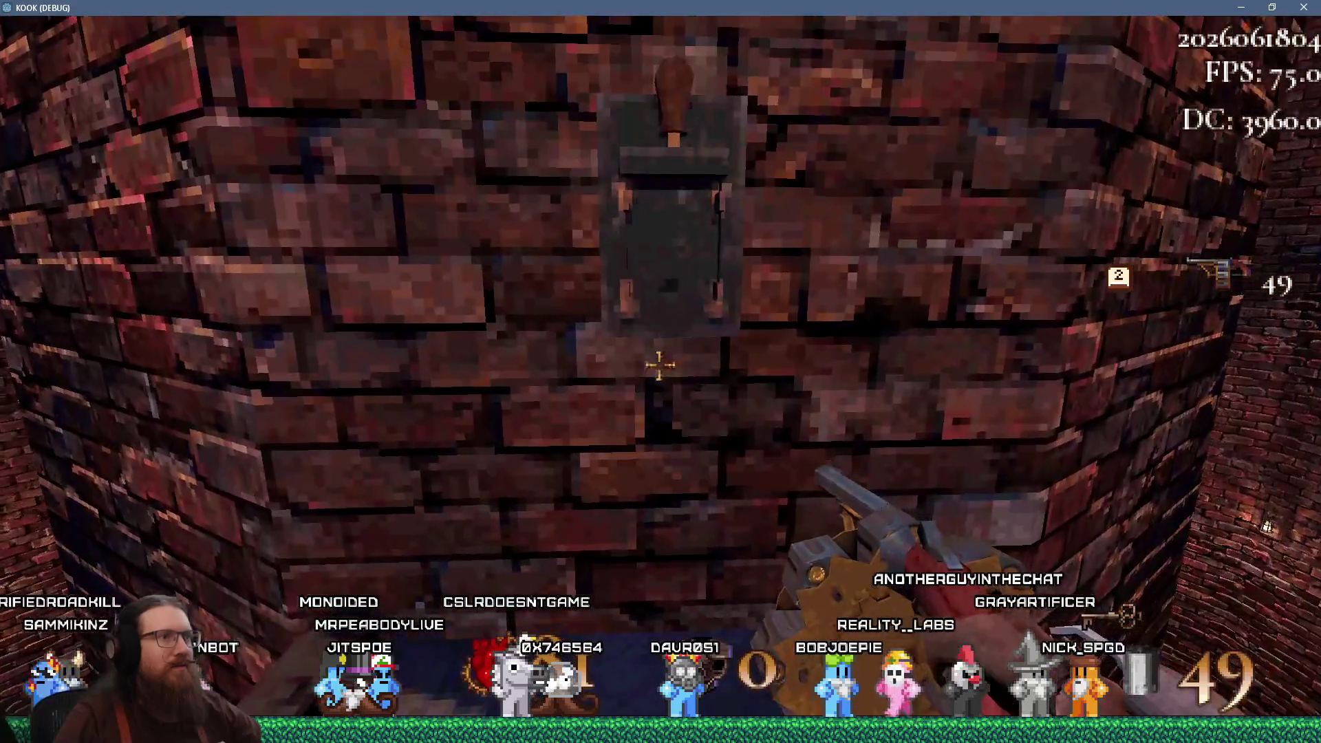
key(w)
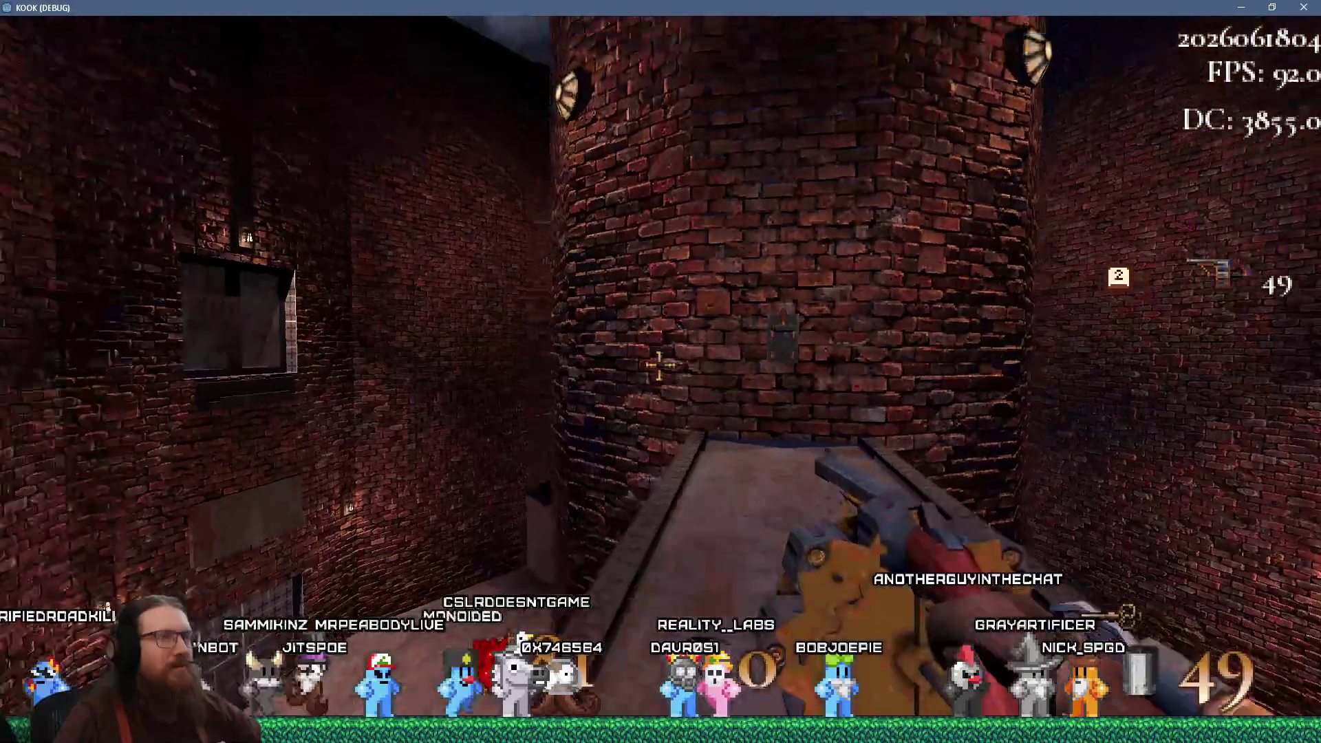
key(w)
key(w)
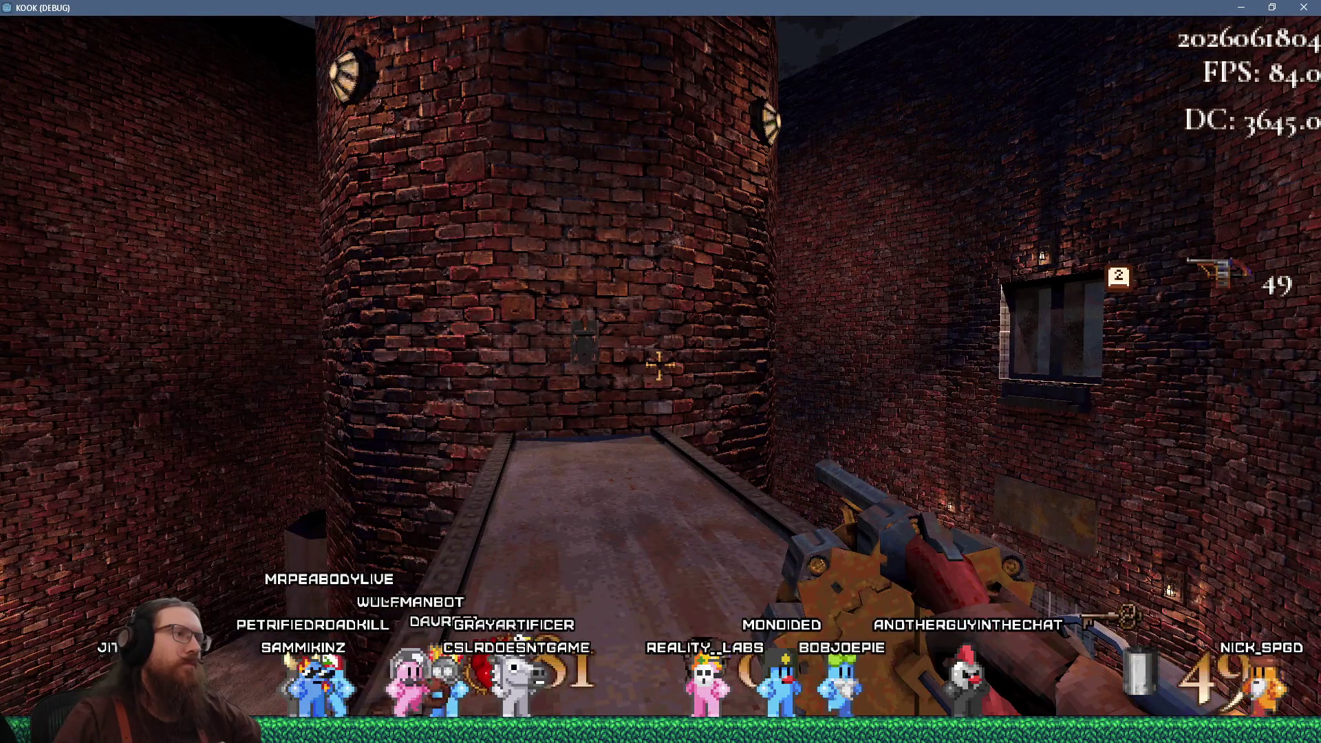
key(w)
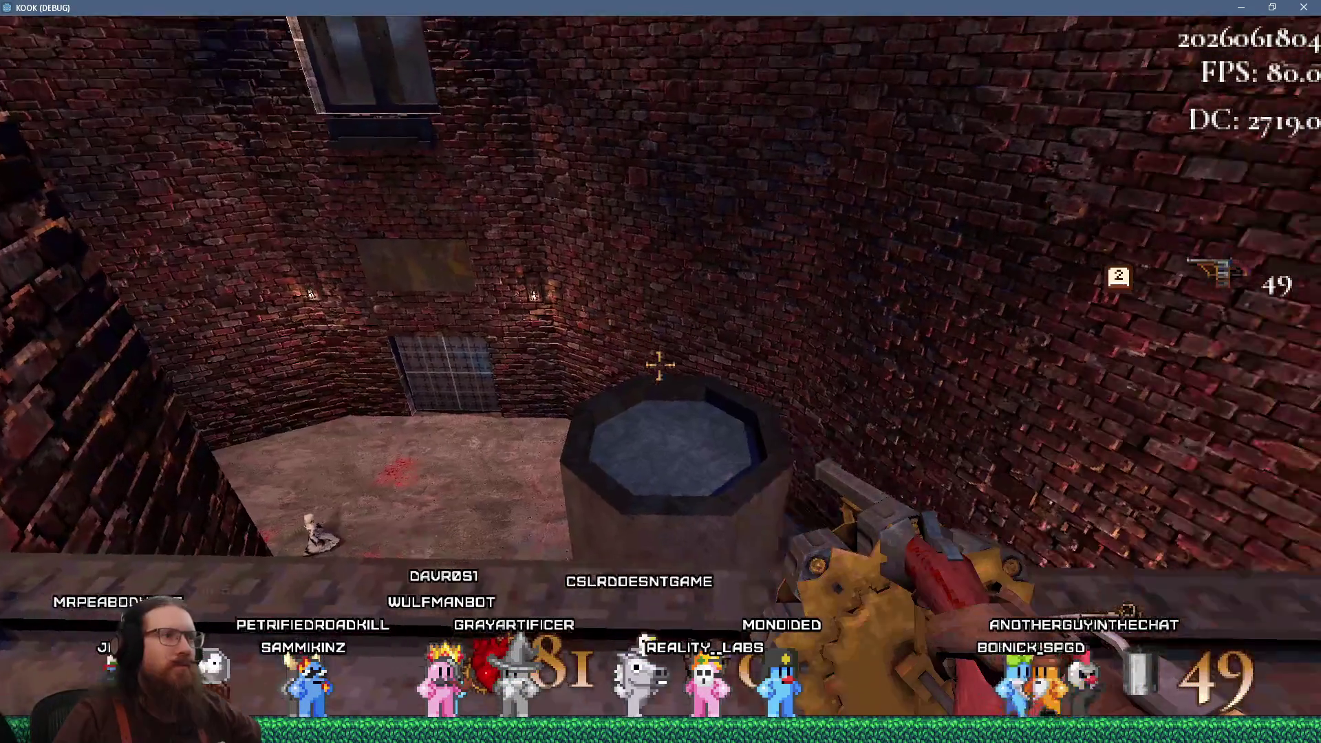
key(w)
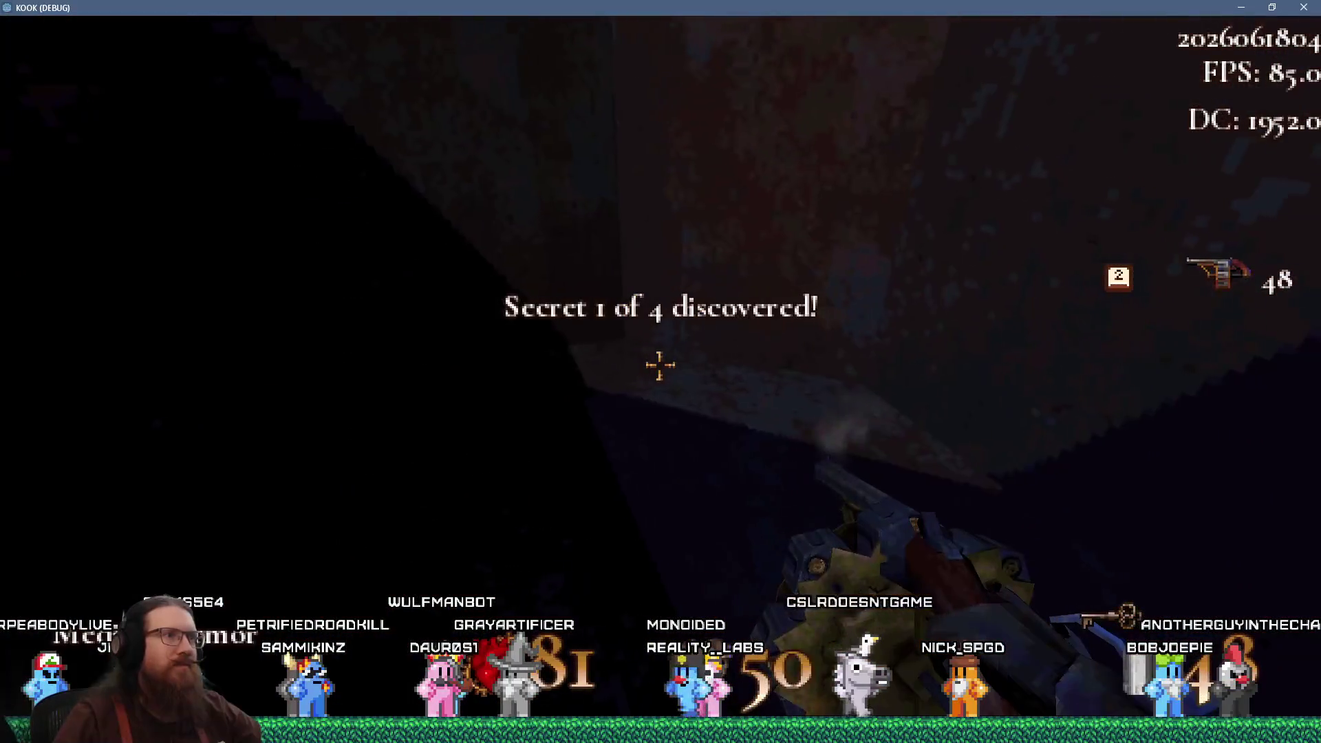
Shoot the two robed enemies until they are dead
click(660, 365)
click(661, 364)
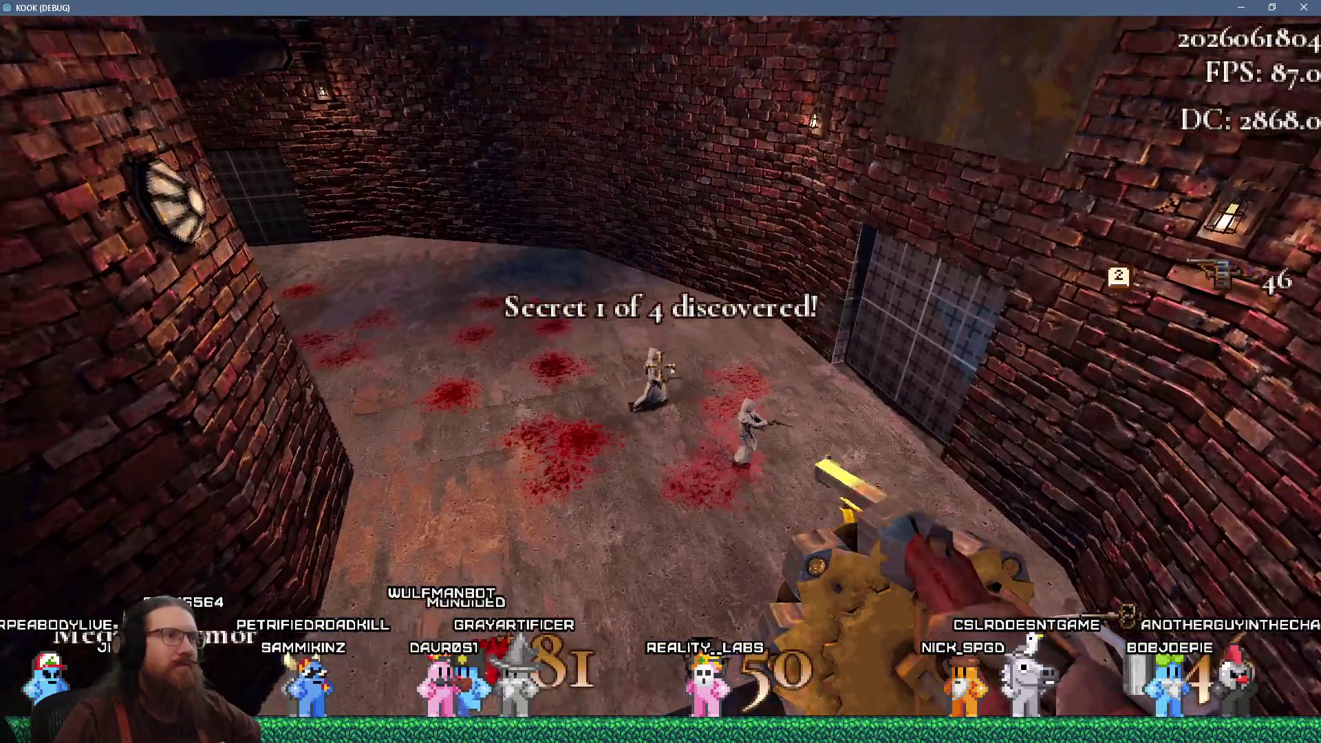
click(662, 364)
click(660, 365)
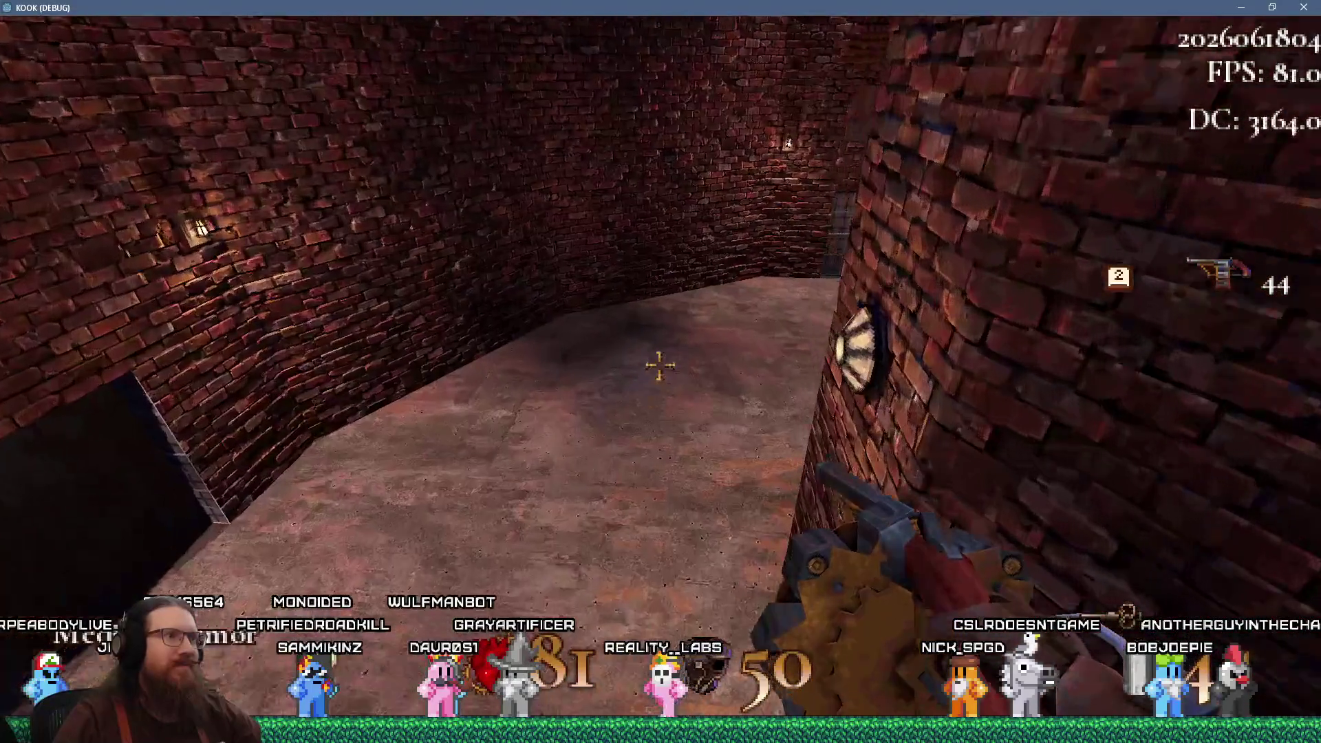
Try the silver- and gold-key grate doors, then walk down the corridor to collect the Super Shotgun
key(w)
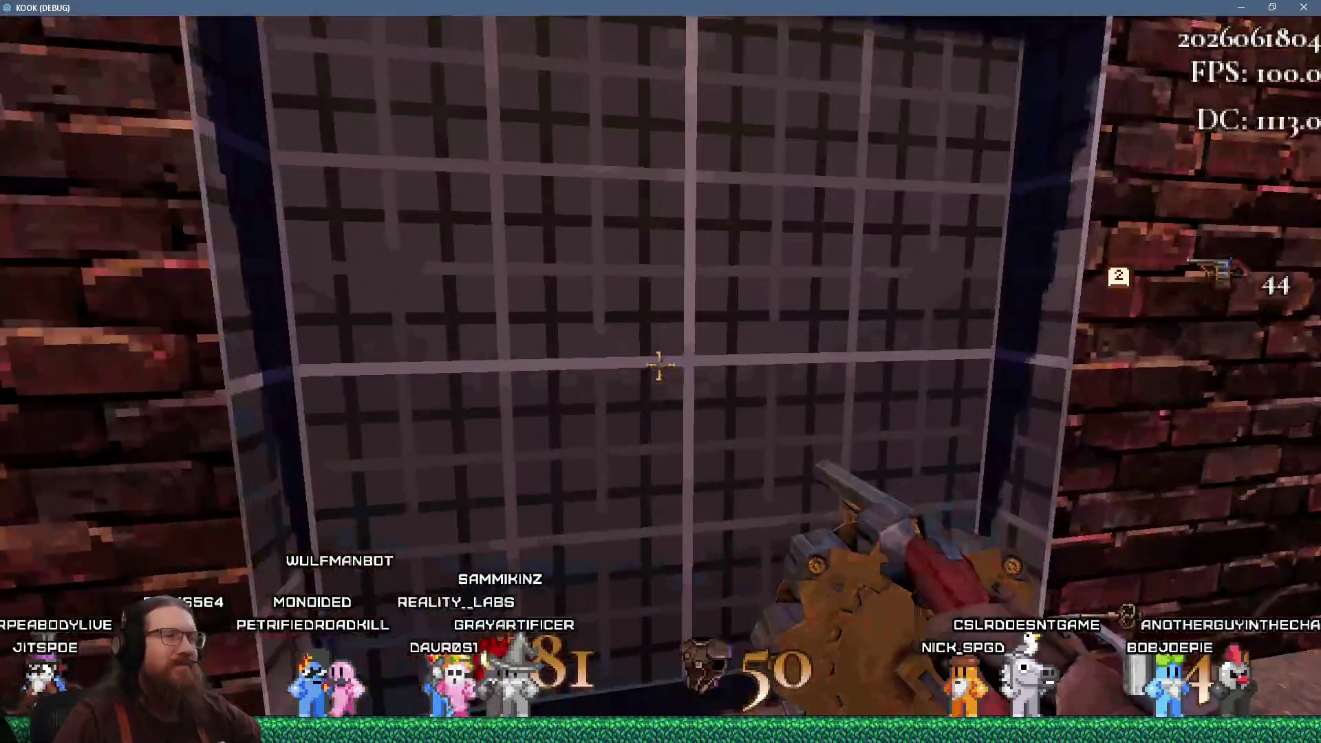
key(e)
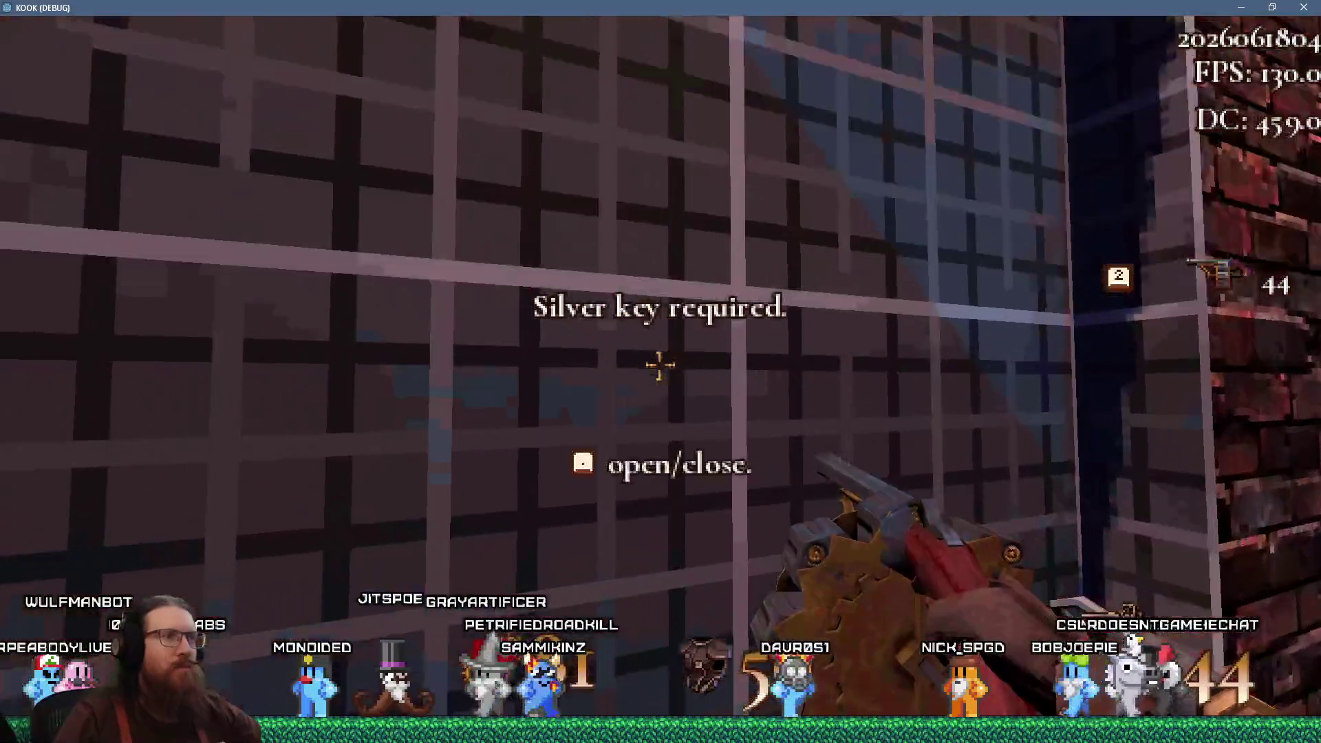
key(e)
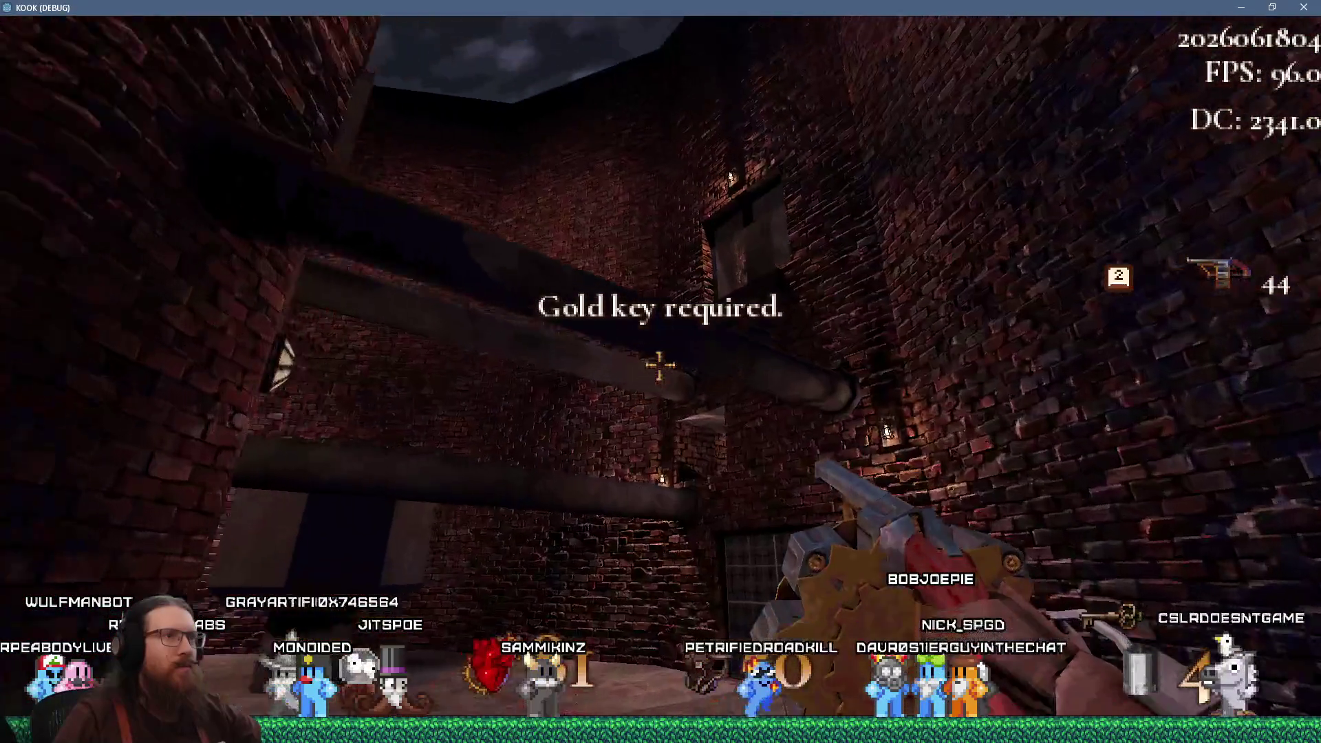
key(w)
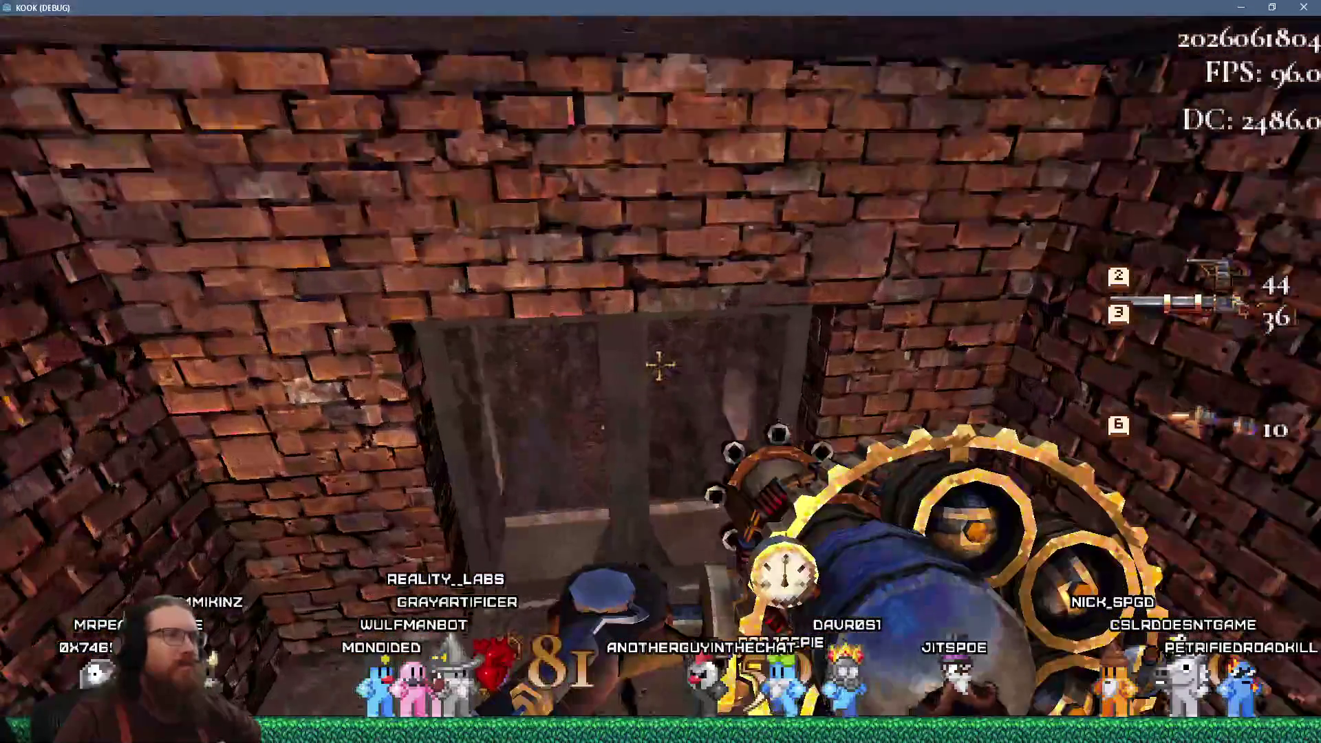
Enter secret 3 through the dark wall opening, cross the courtyard, and fire the black-hole gun at the pipes
mouse_move(660, 371)
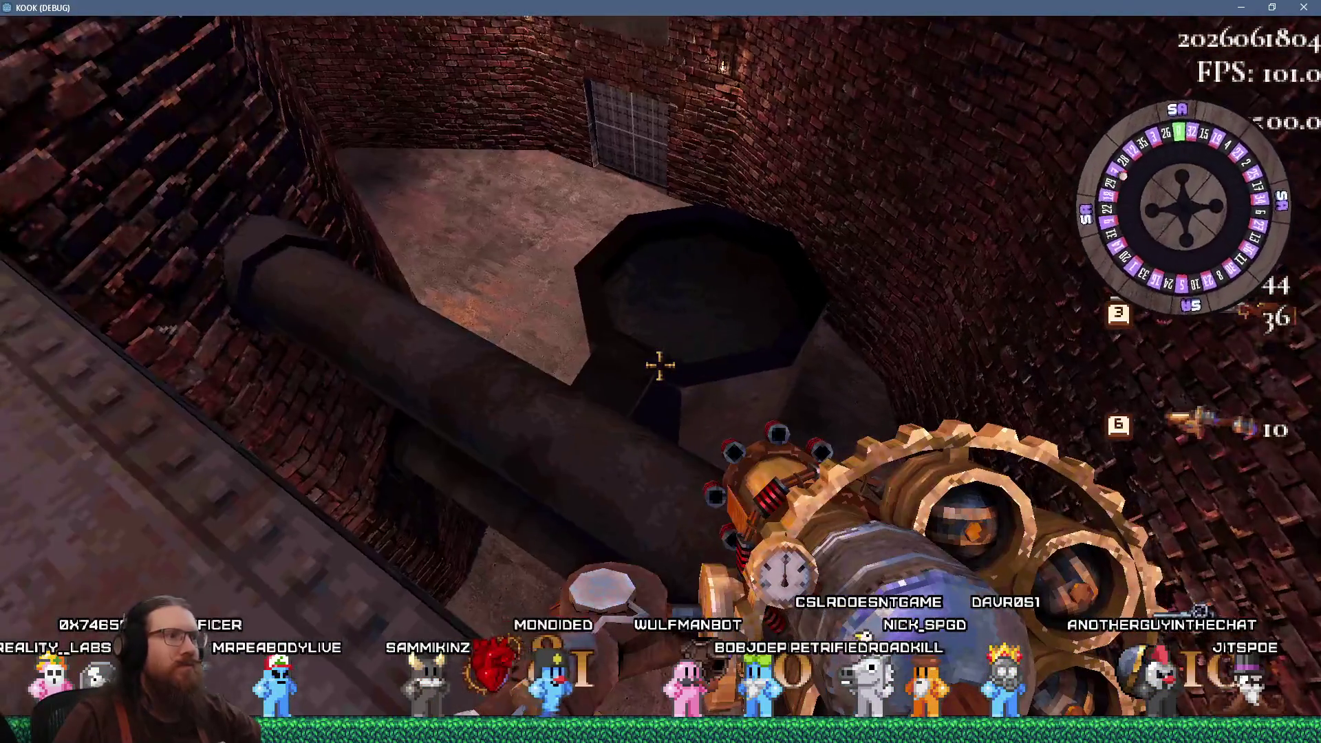
key(w)
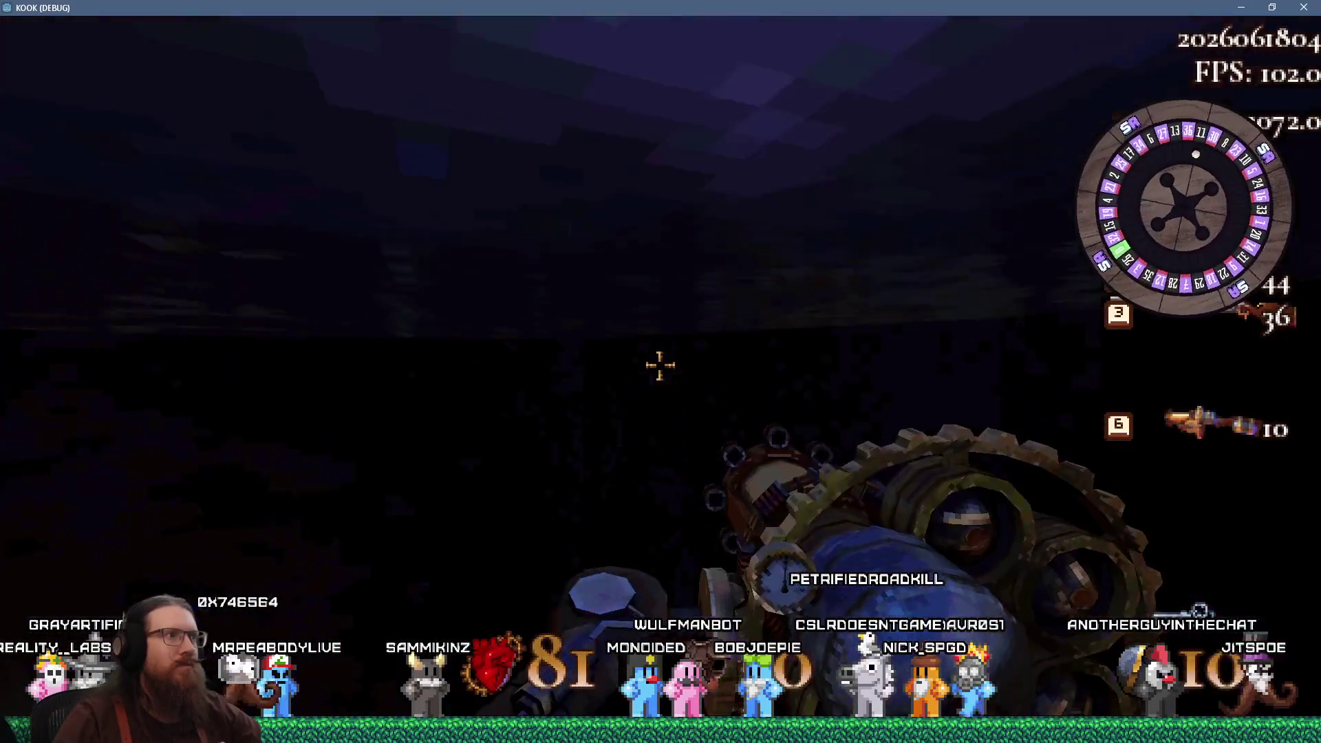
key(w)
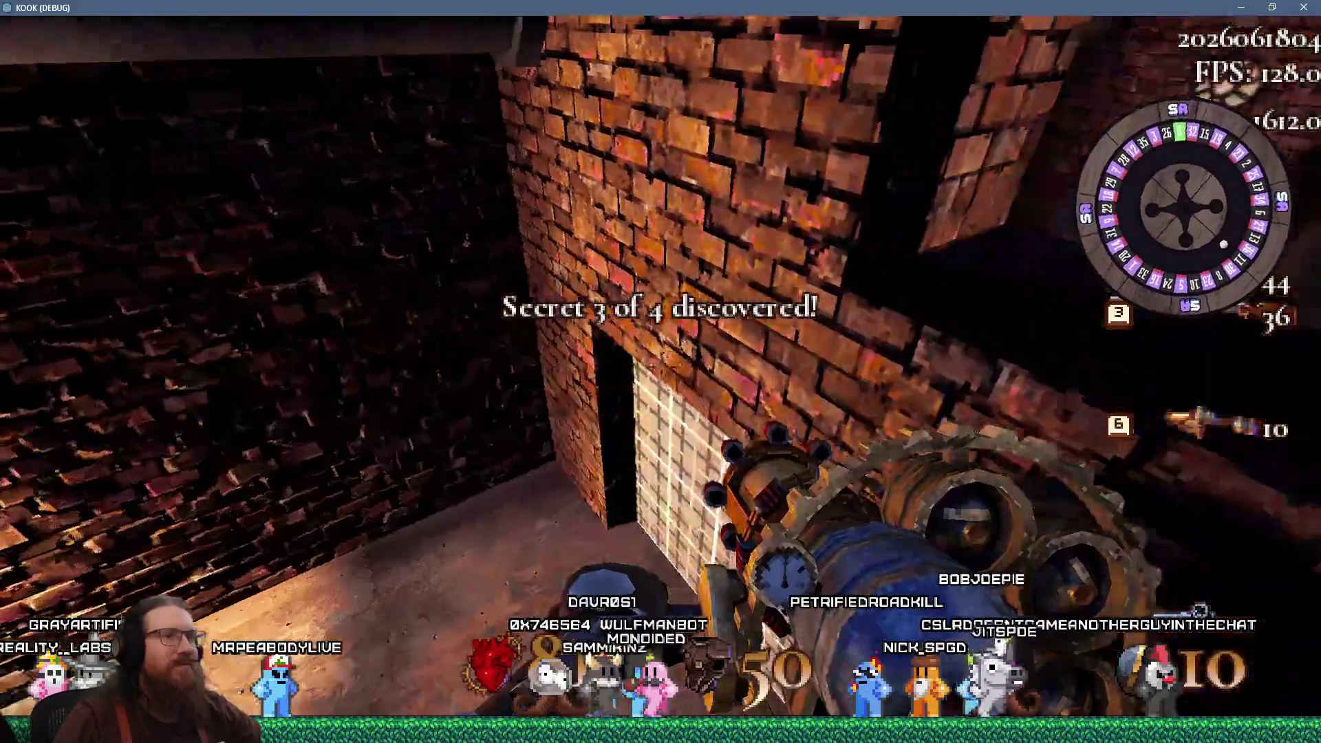
key(w)
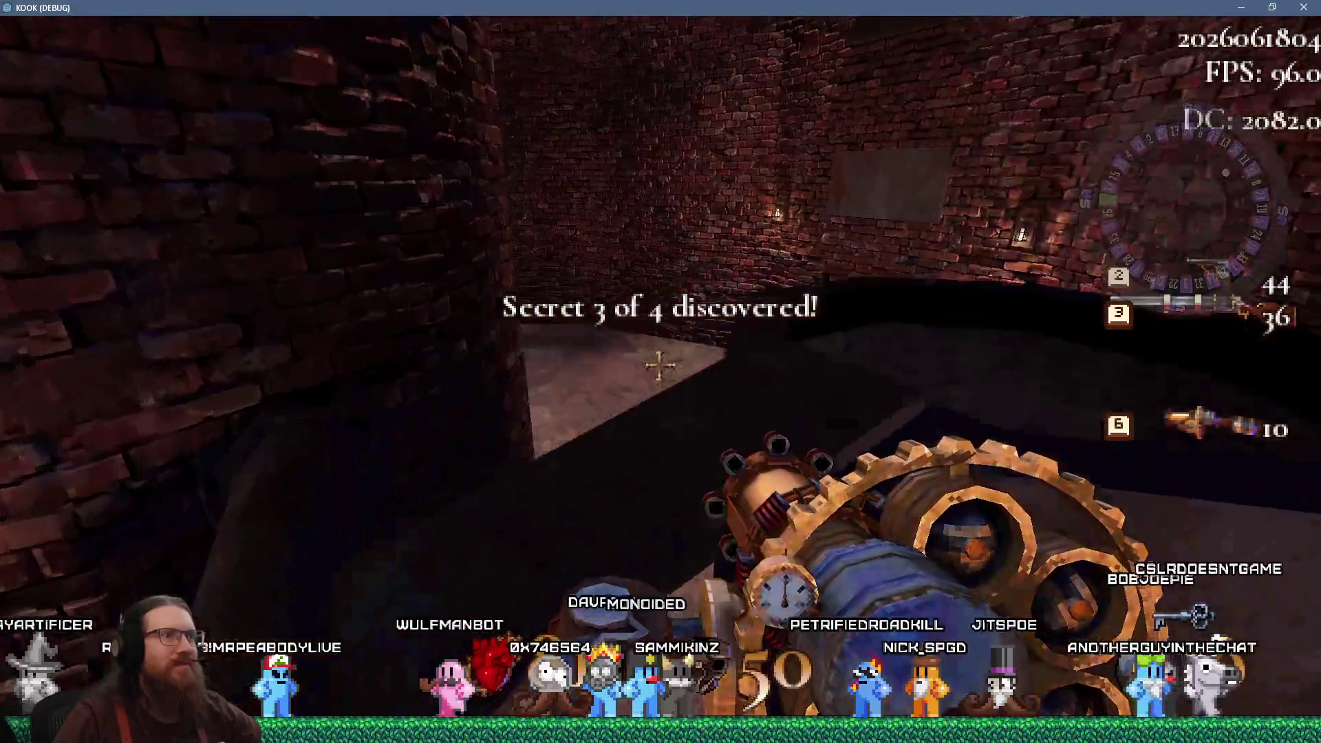
key(w)
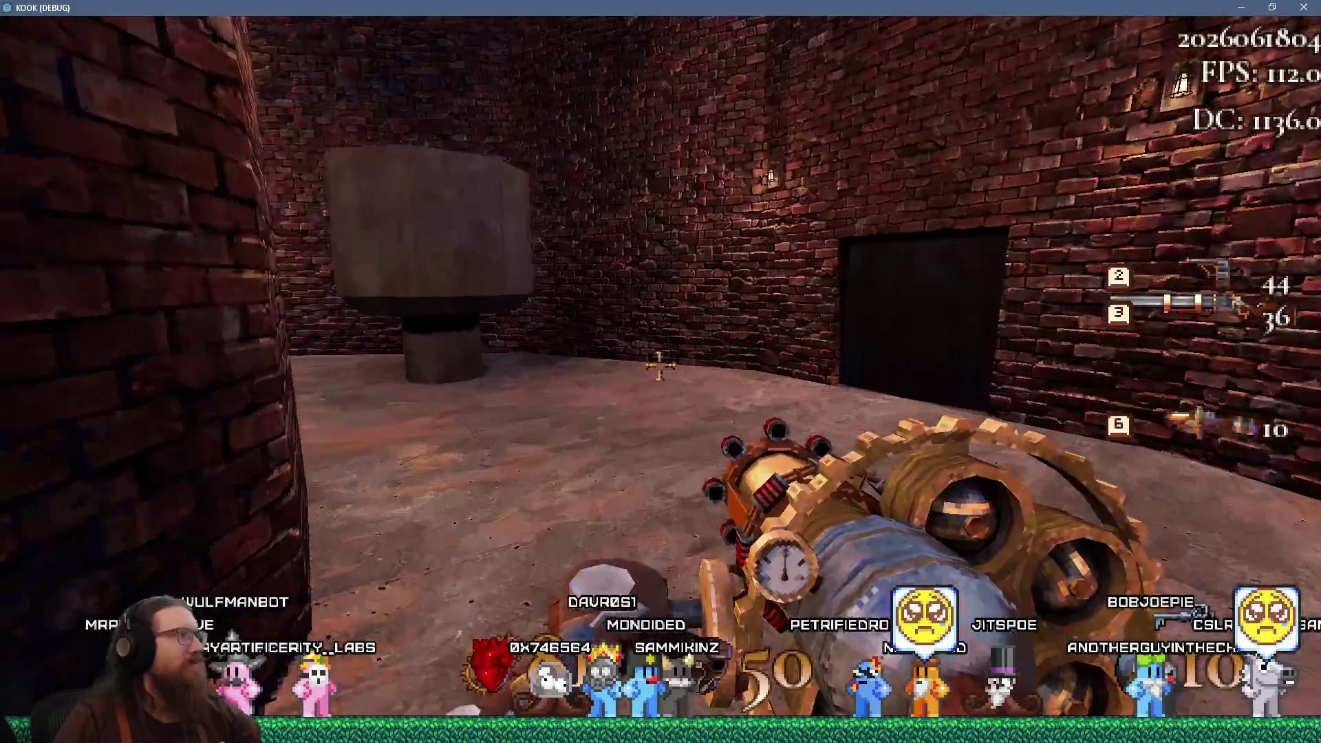
key(w)
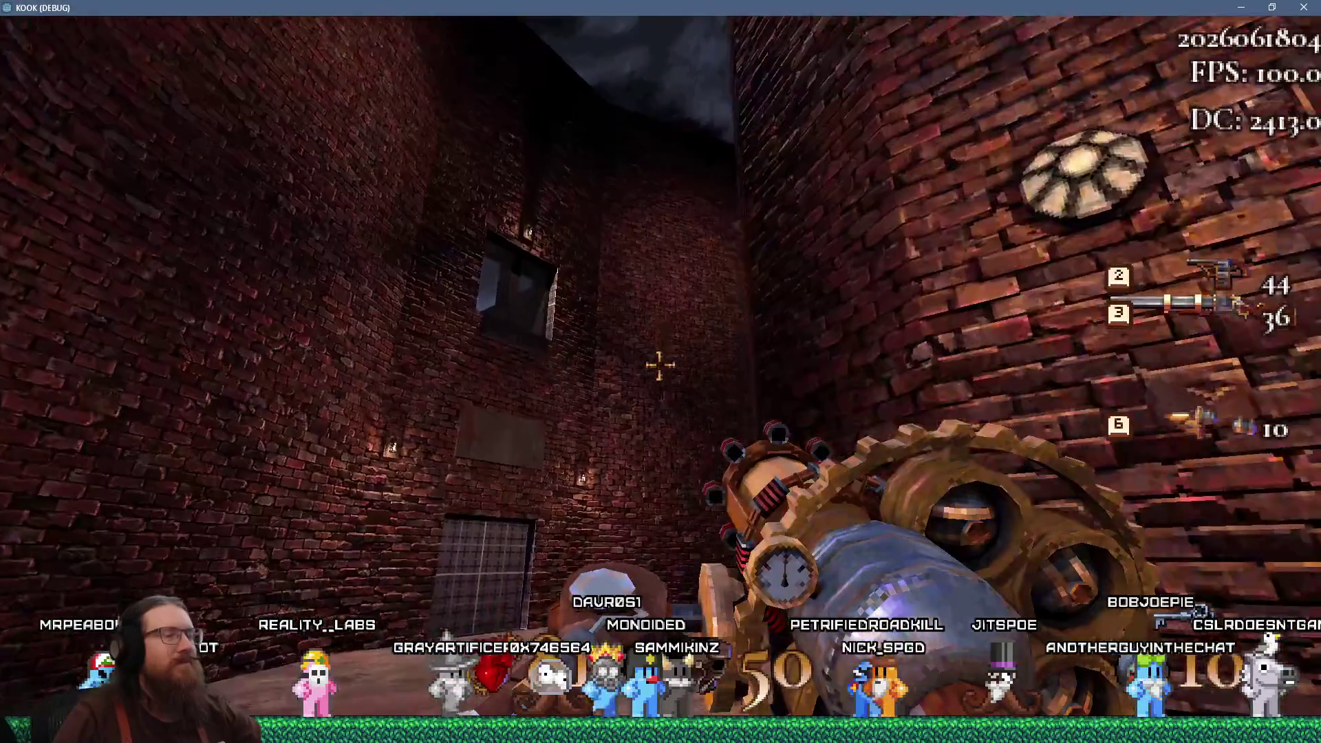
key(w)
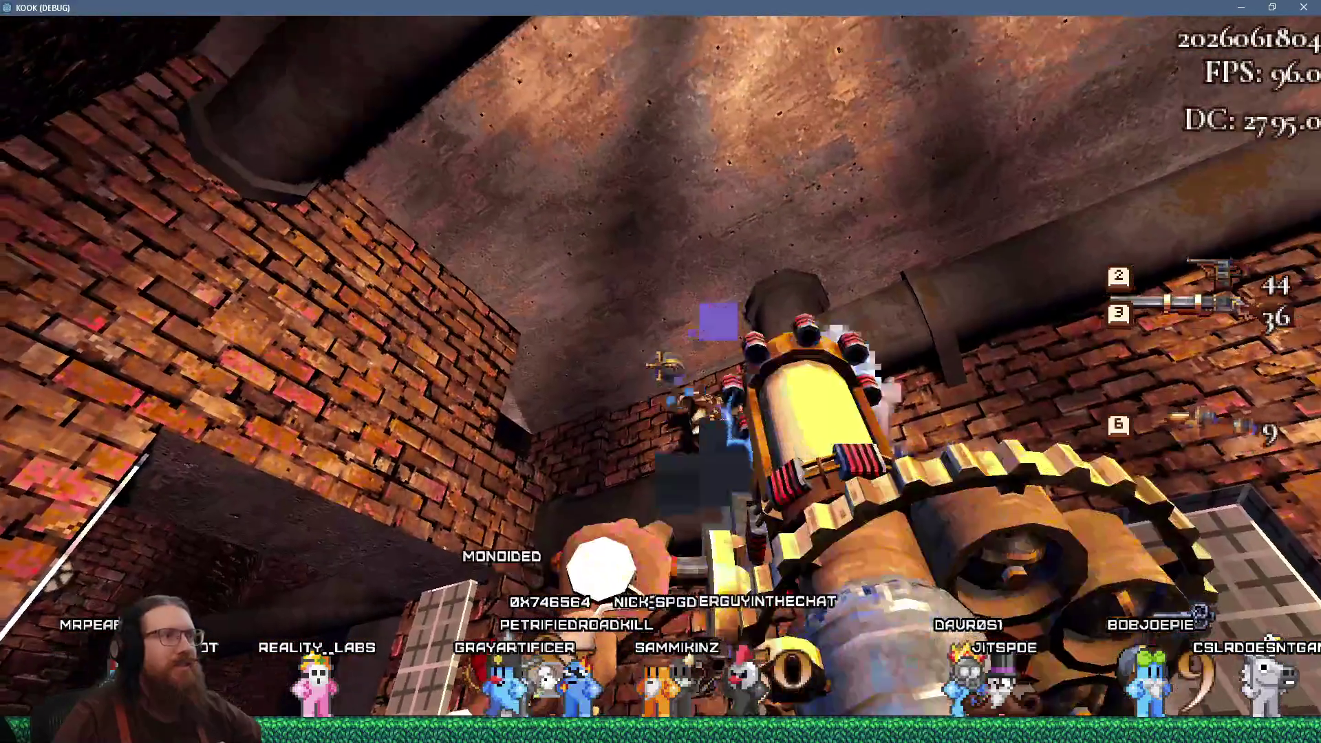
click(660, 371)
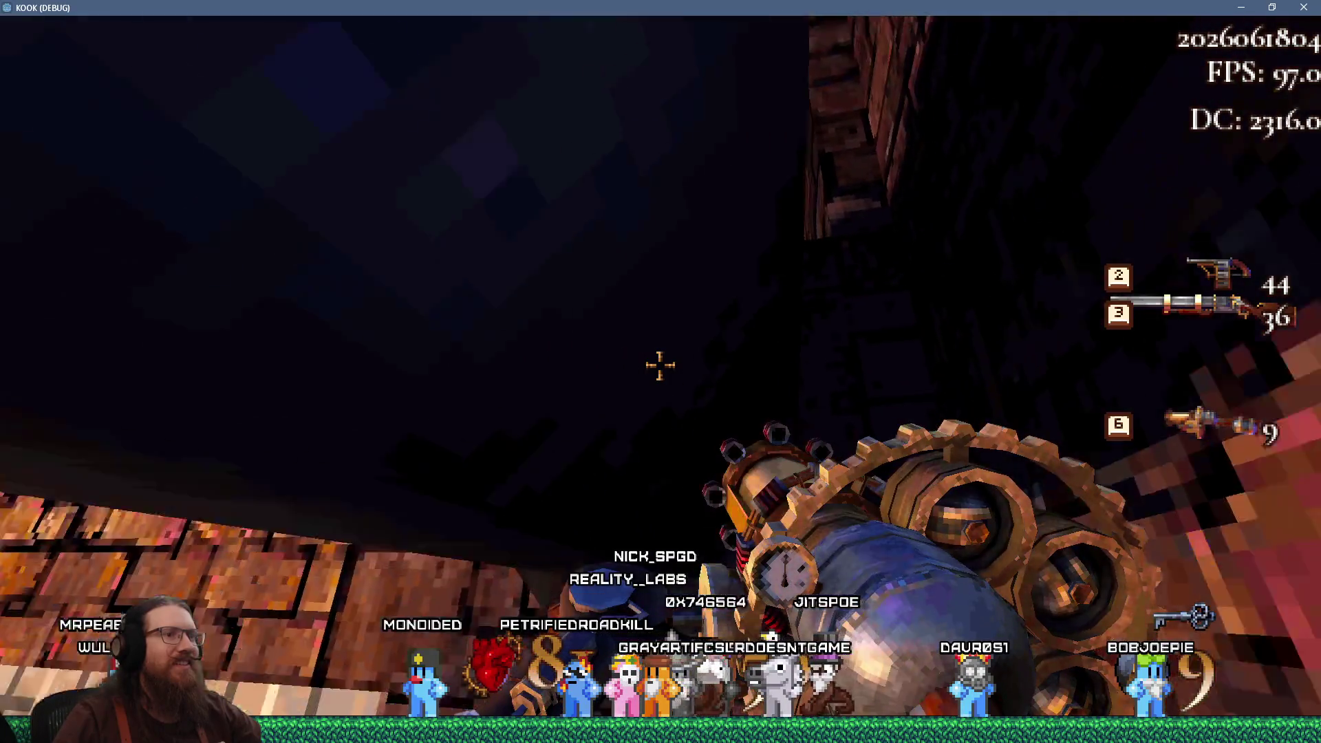
Fire a black-hole shot at the pipes, then walk through the courtyard opening the grate and dark doors
click(660, 366)
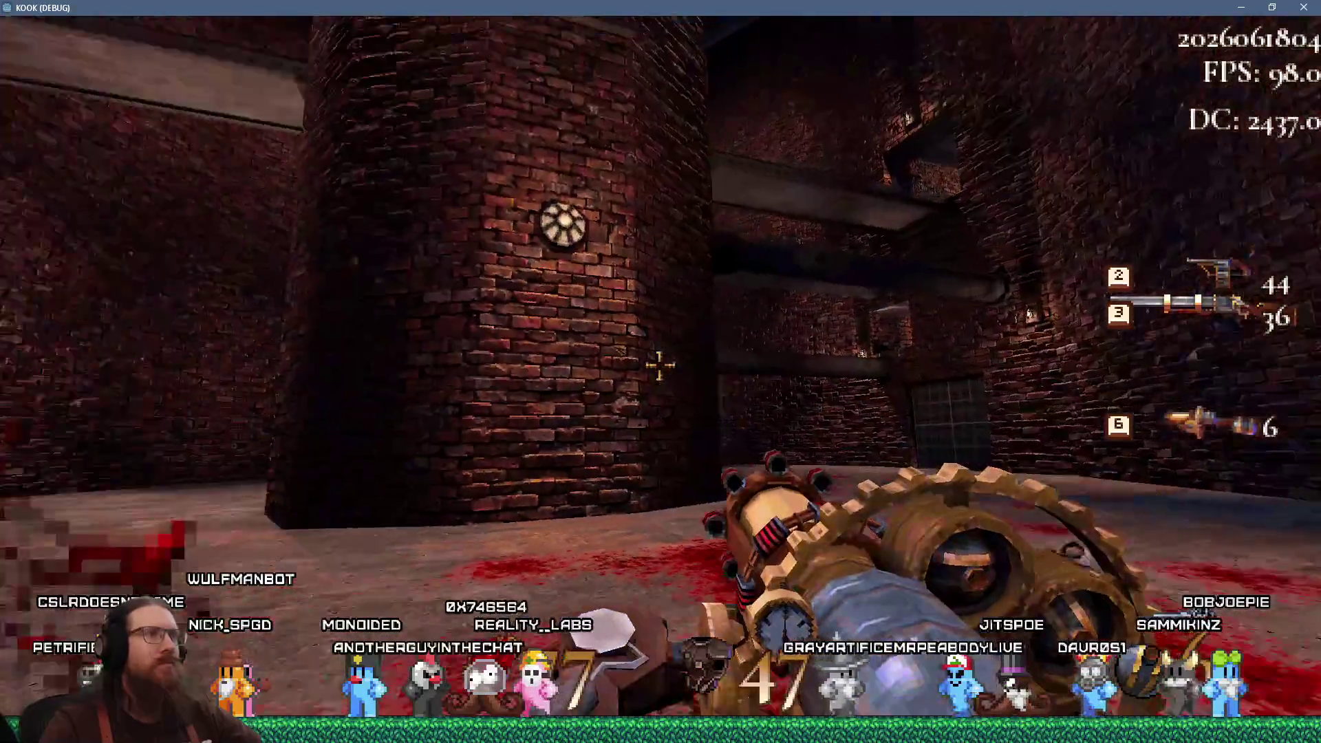
key(w)
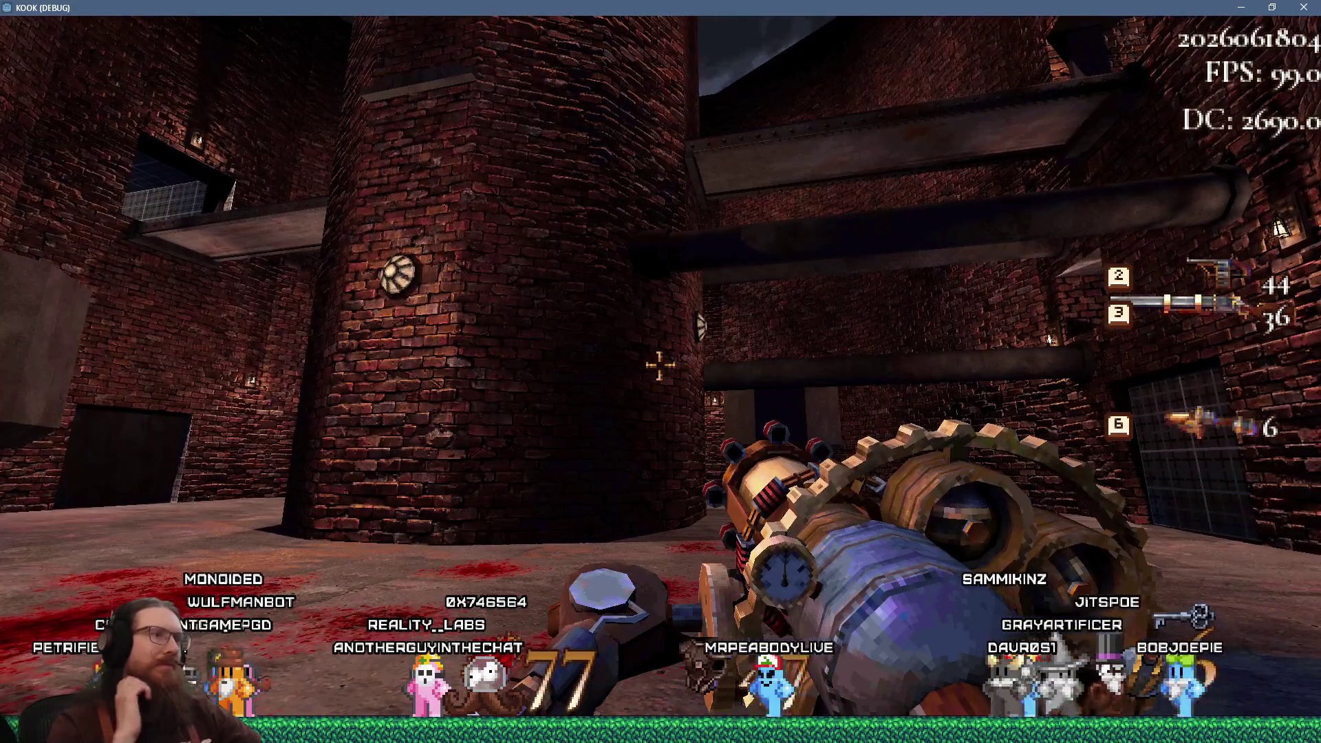
mouse_move(660, 366)
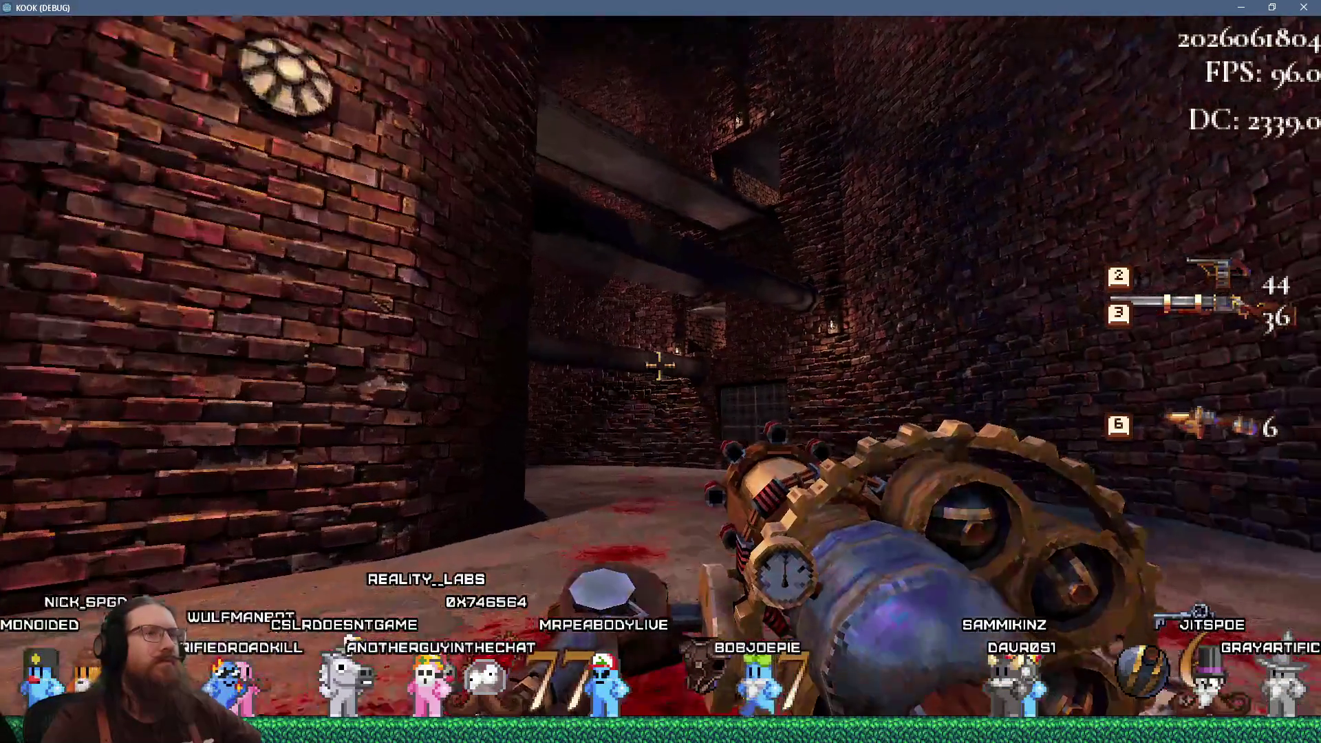
key(w)
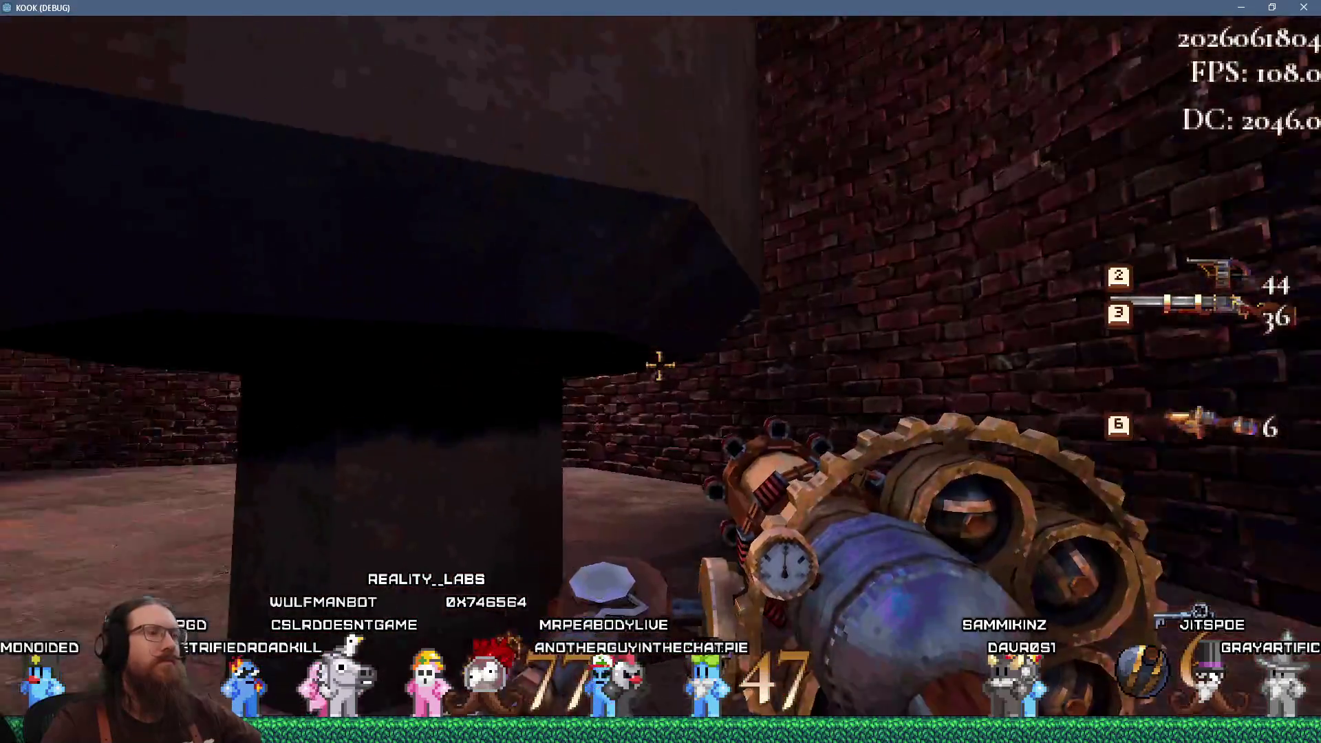
key(w)
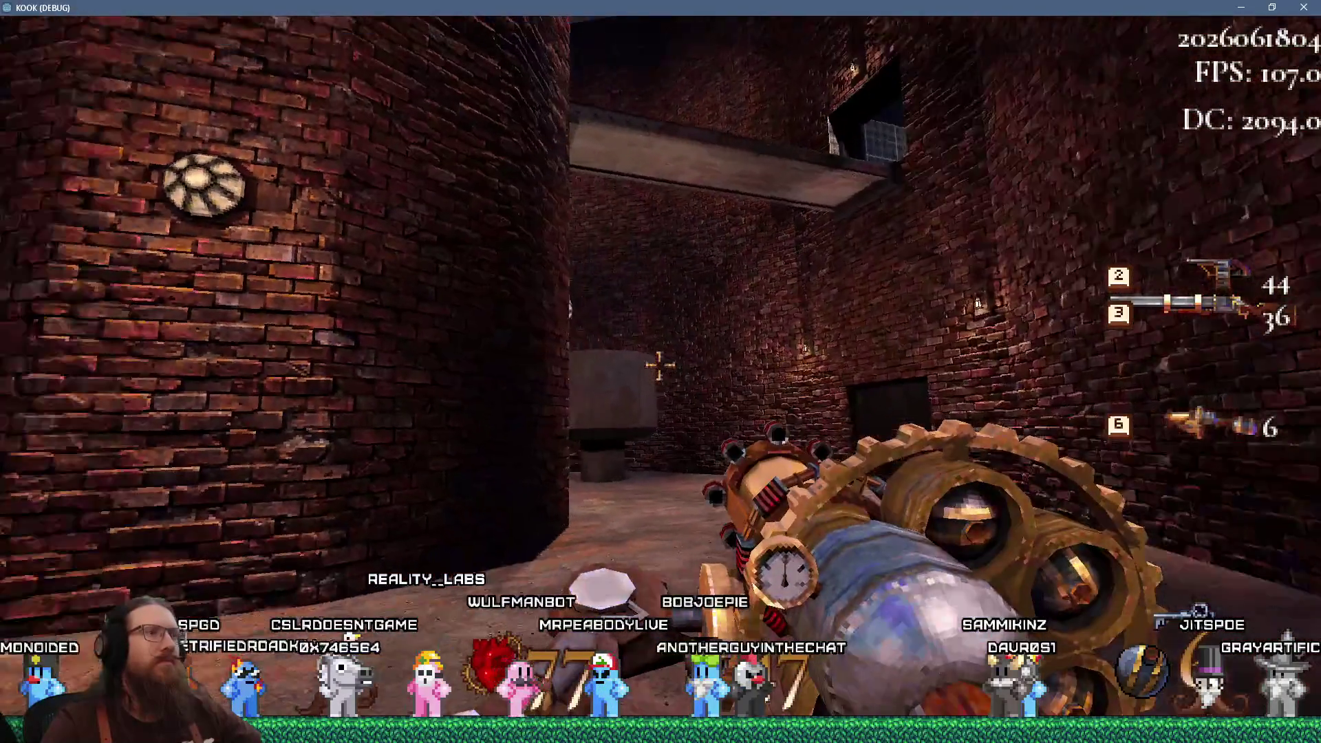
key(w)
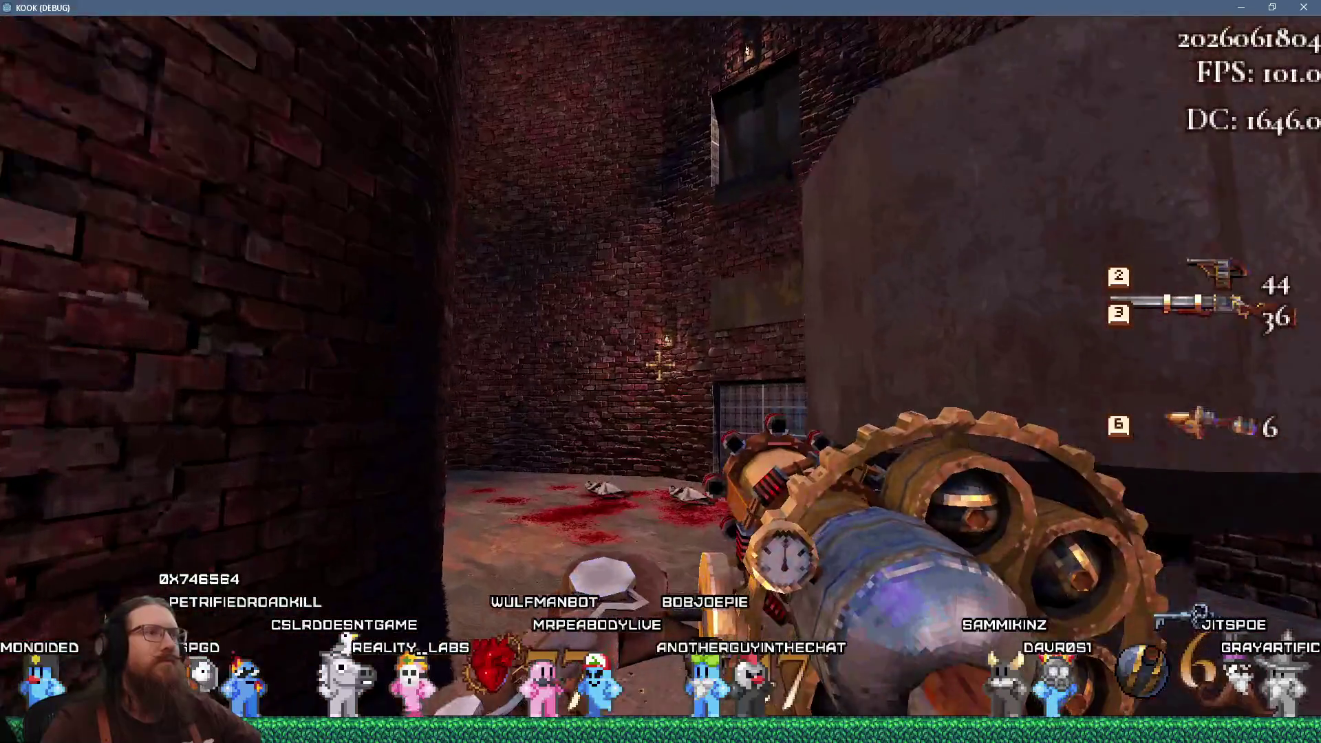
key(w)
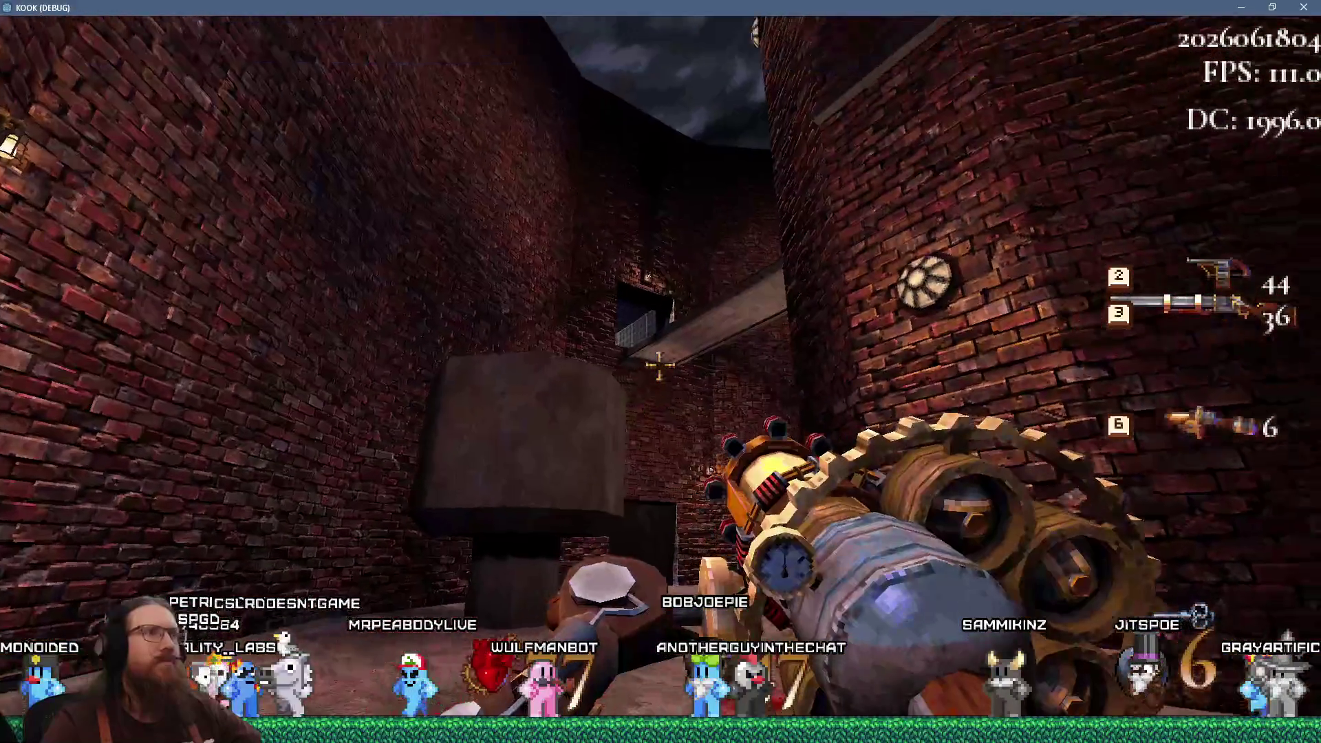
key(w)
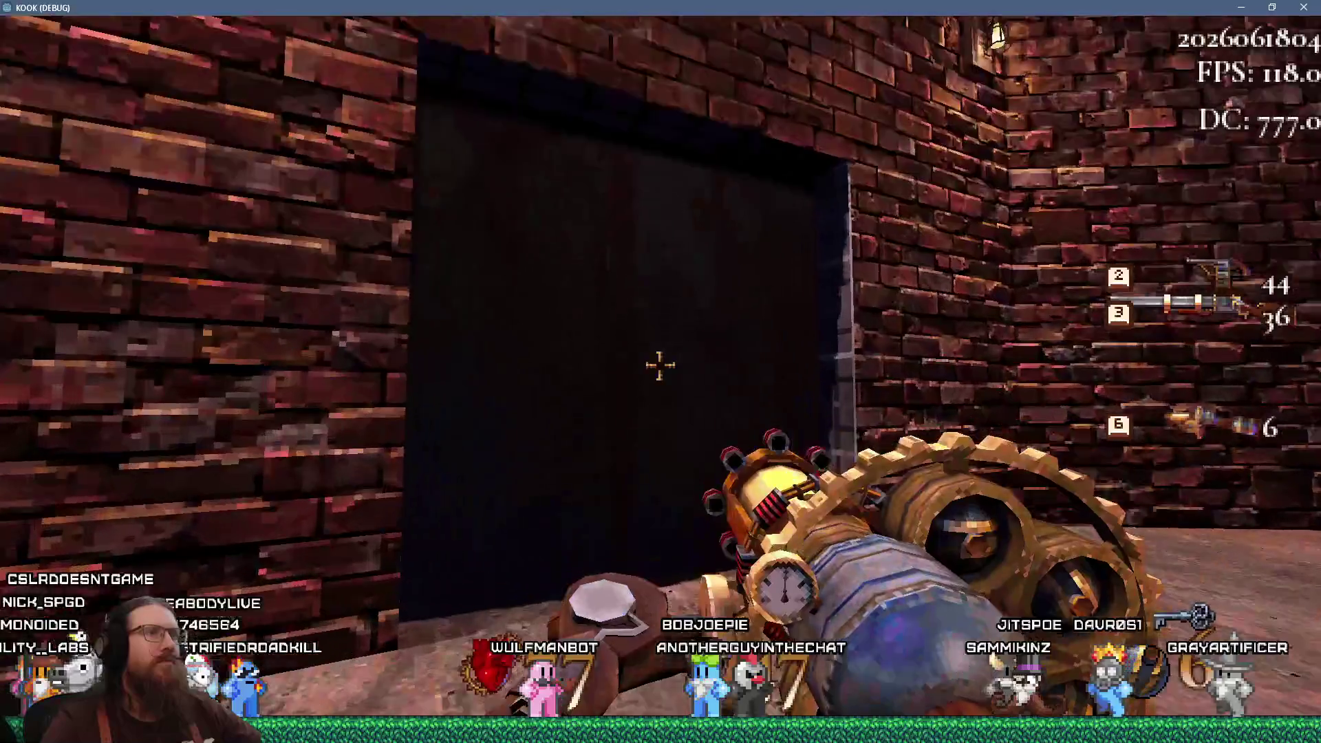
key(e)
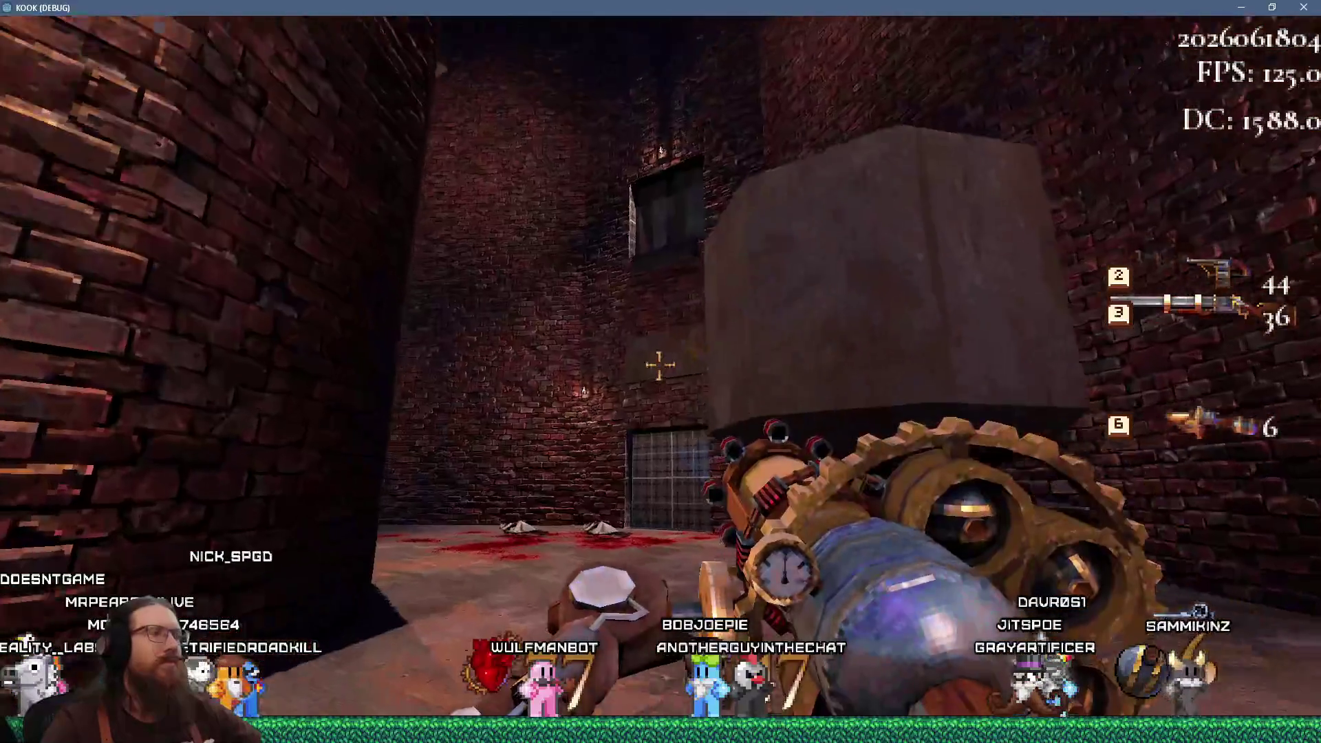
Quit the game from the developer console with the quit command
key(grave)
text(qu)
text(t)
key(Return)
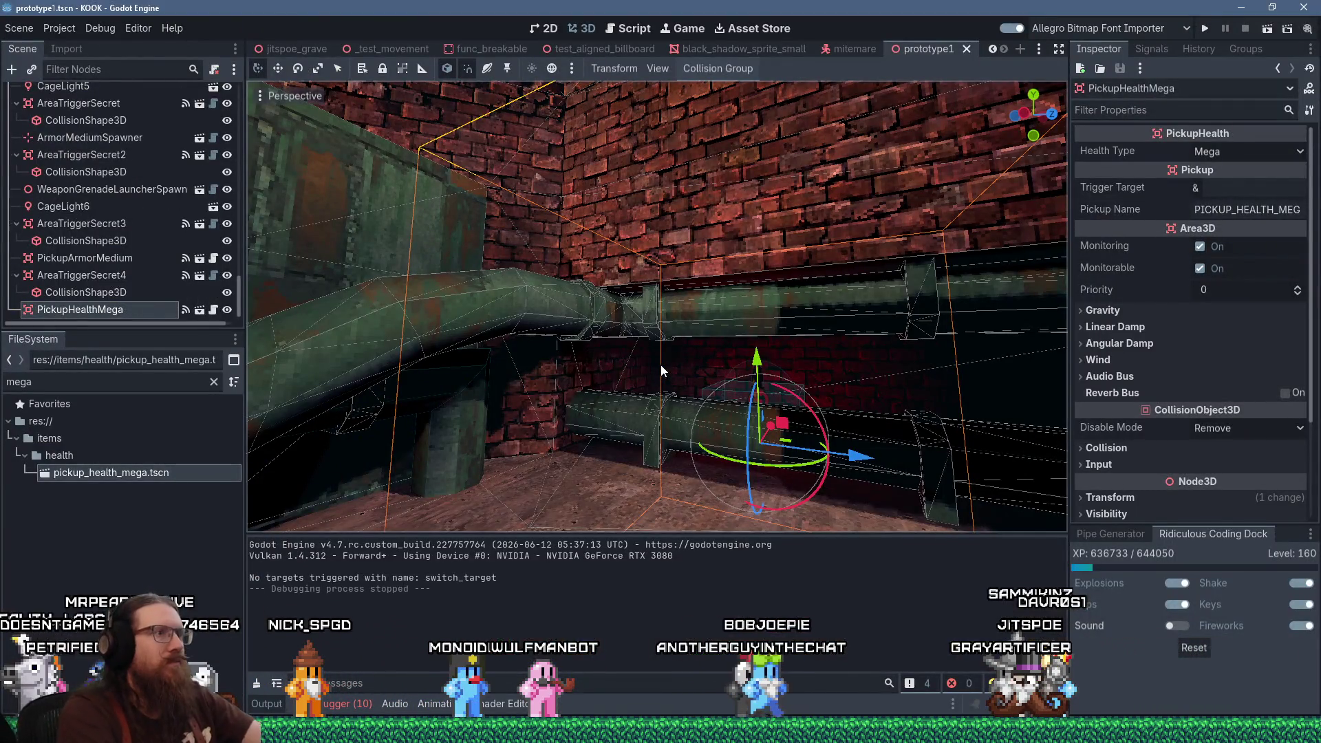
Zoom and orbit Godot's 3D view onto the green pipe ledge, then bring TrenchBroom forward
scroll(up, 3)
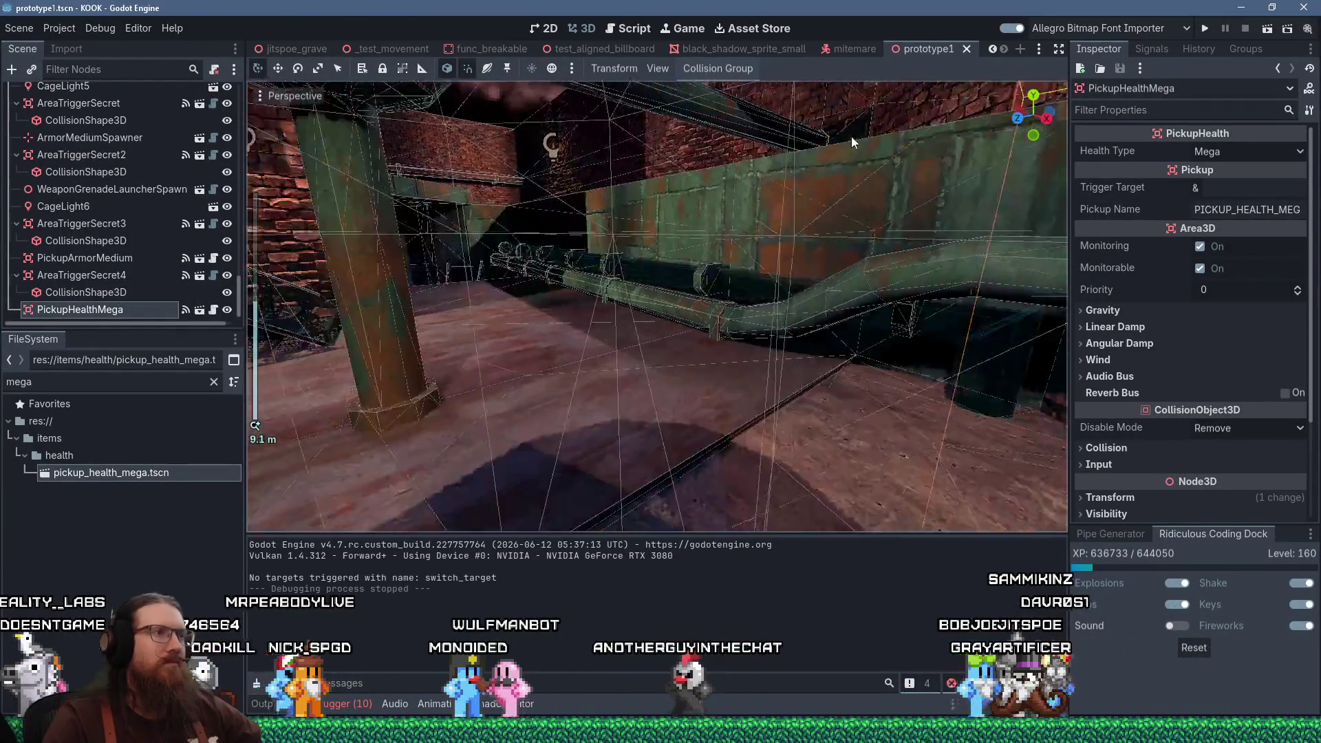
scroll(down, 3)
drag(874, 214, 754, 288)
scroll(up, 3)
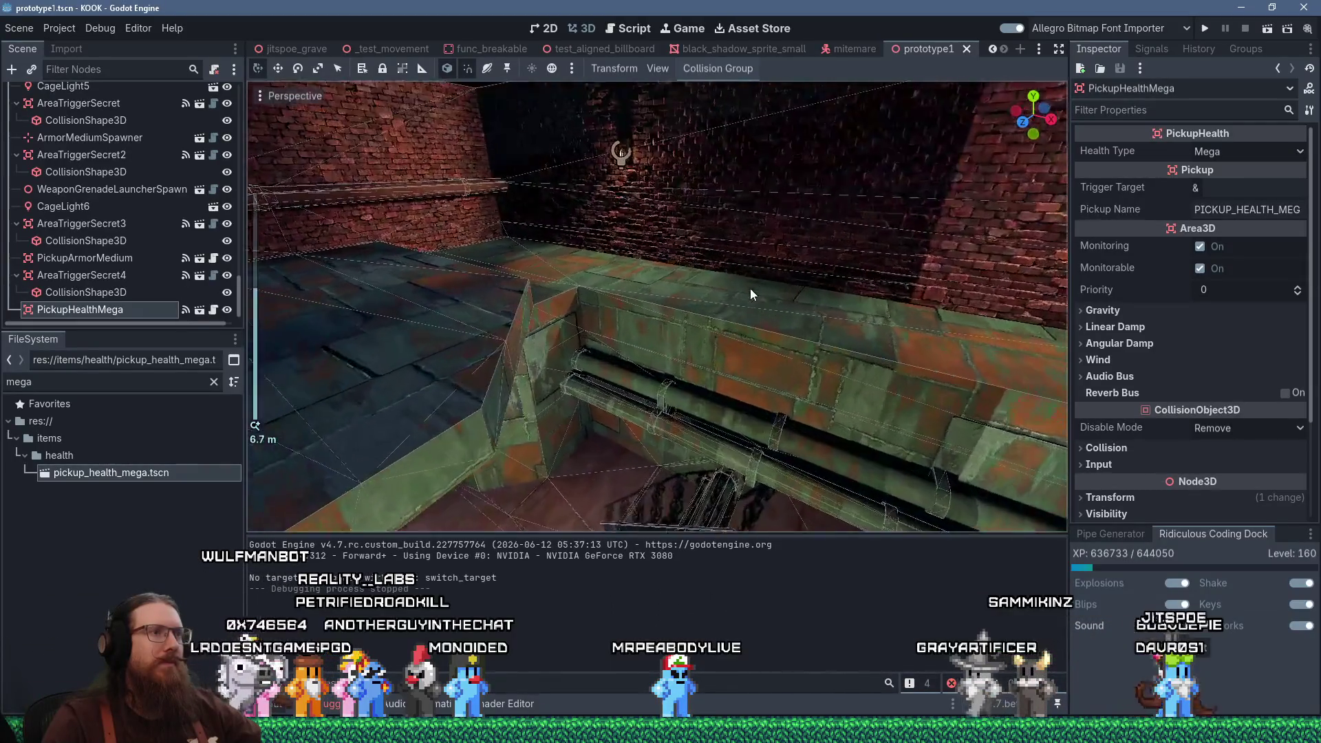
key(alt+Tab)
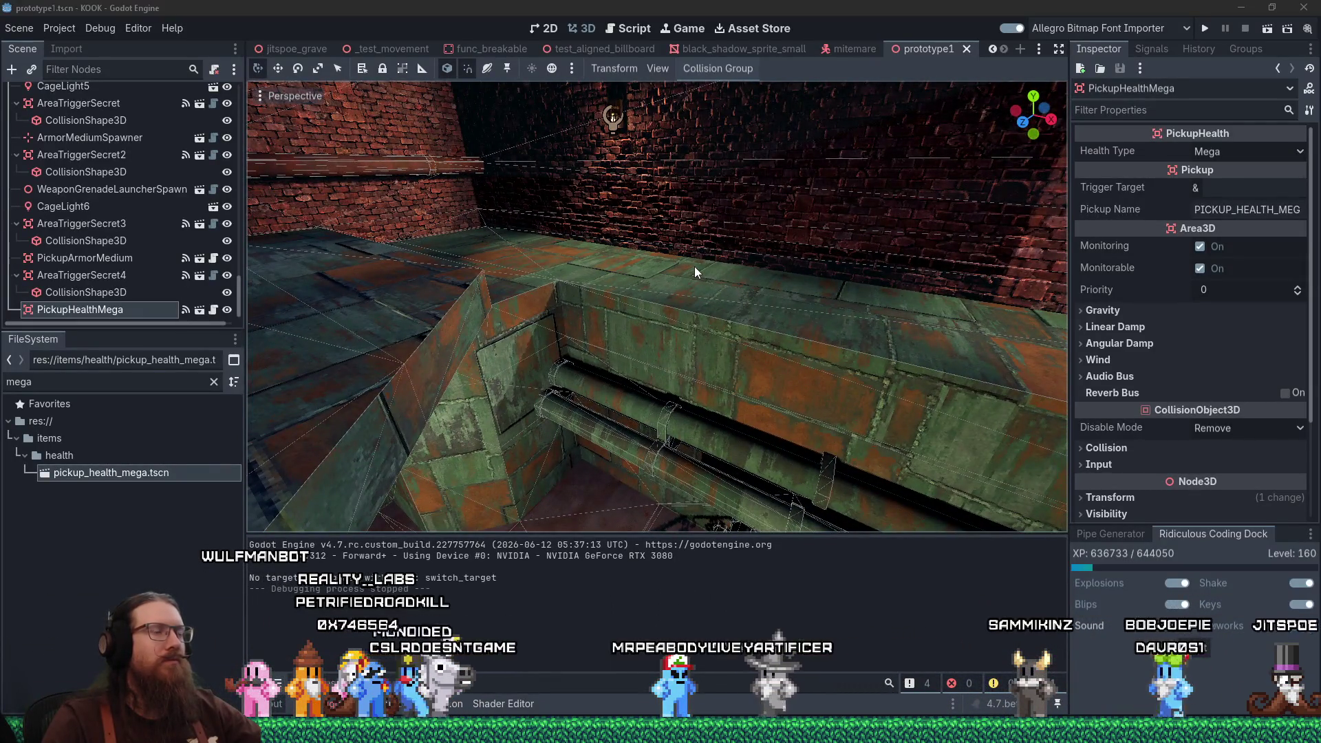
key(alt+Tab)
key(alt+Tab)
key(alt+Tab)
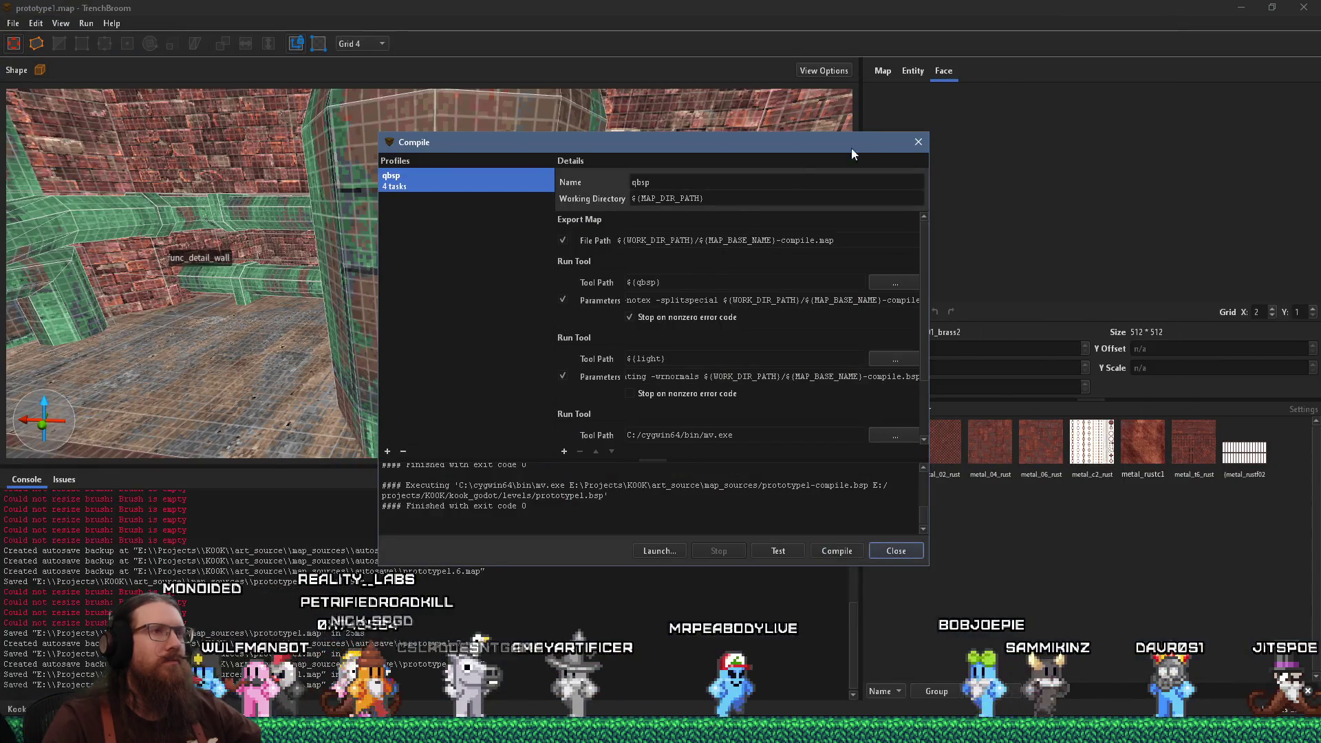
Dismiss the Compile dialog and select the lower copper pipe brush along the green-railed wall
click(909, 148)
drag(825, 158, 542, 177)
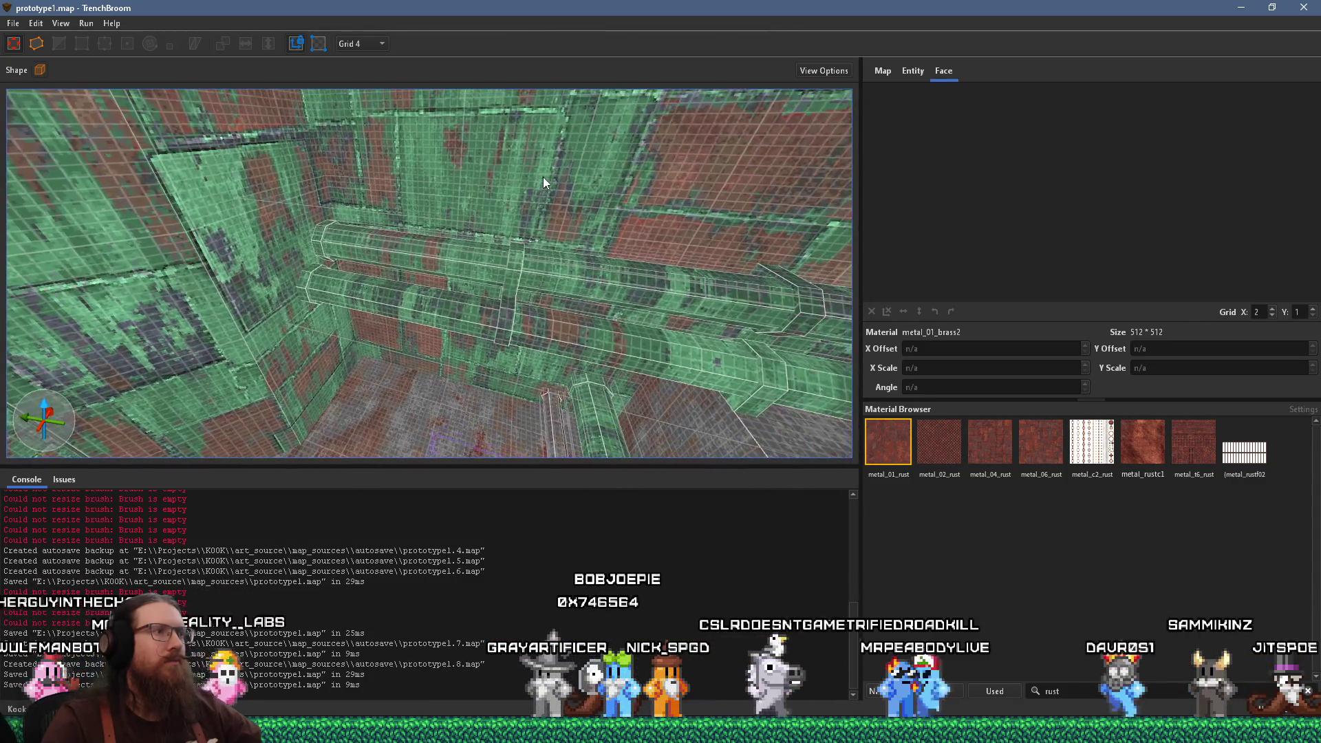
drag(471, 215, 325, 341)
click(305, 297)
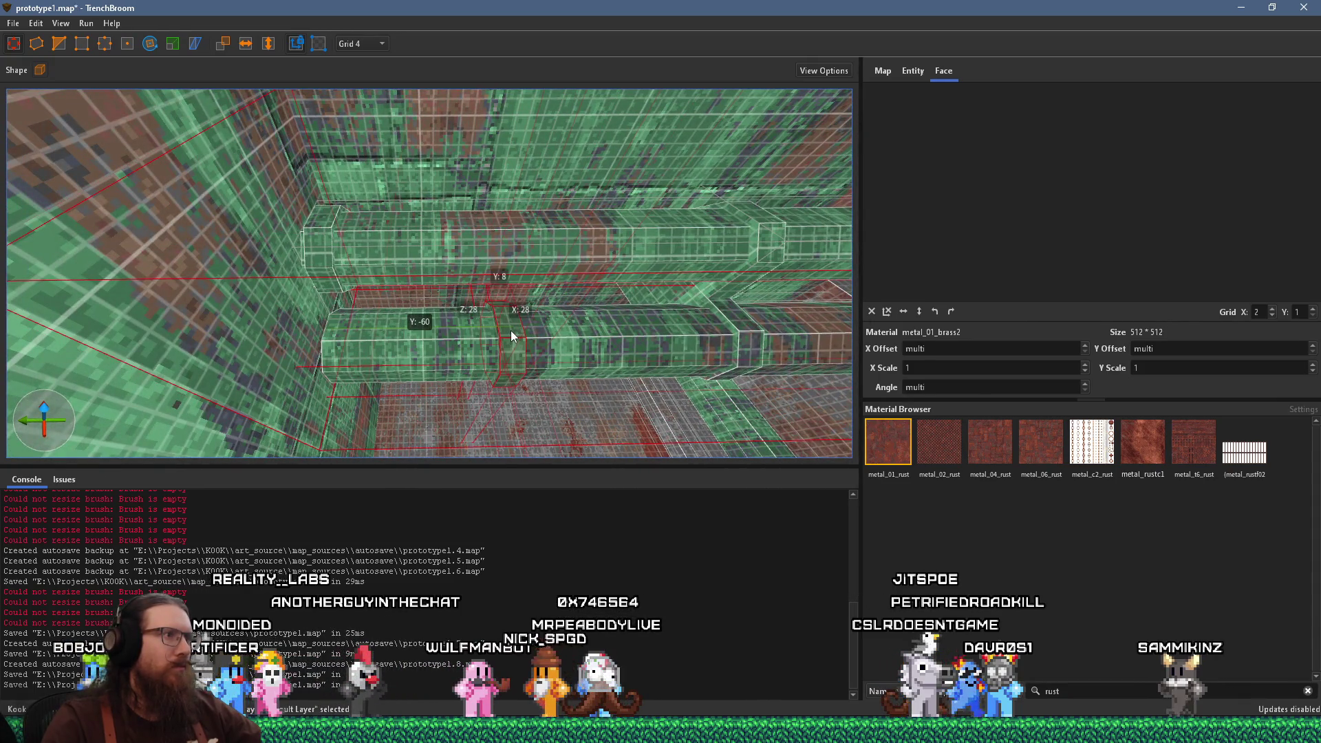
drag(420, 335, 410, 302)
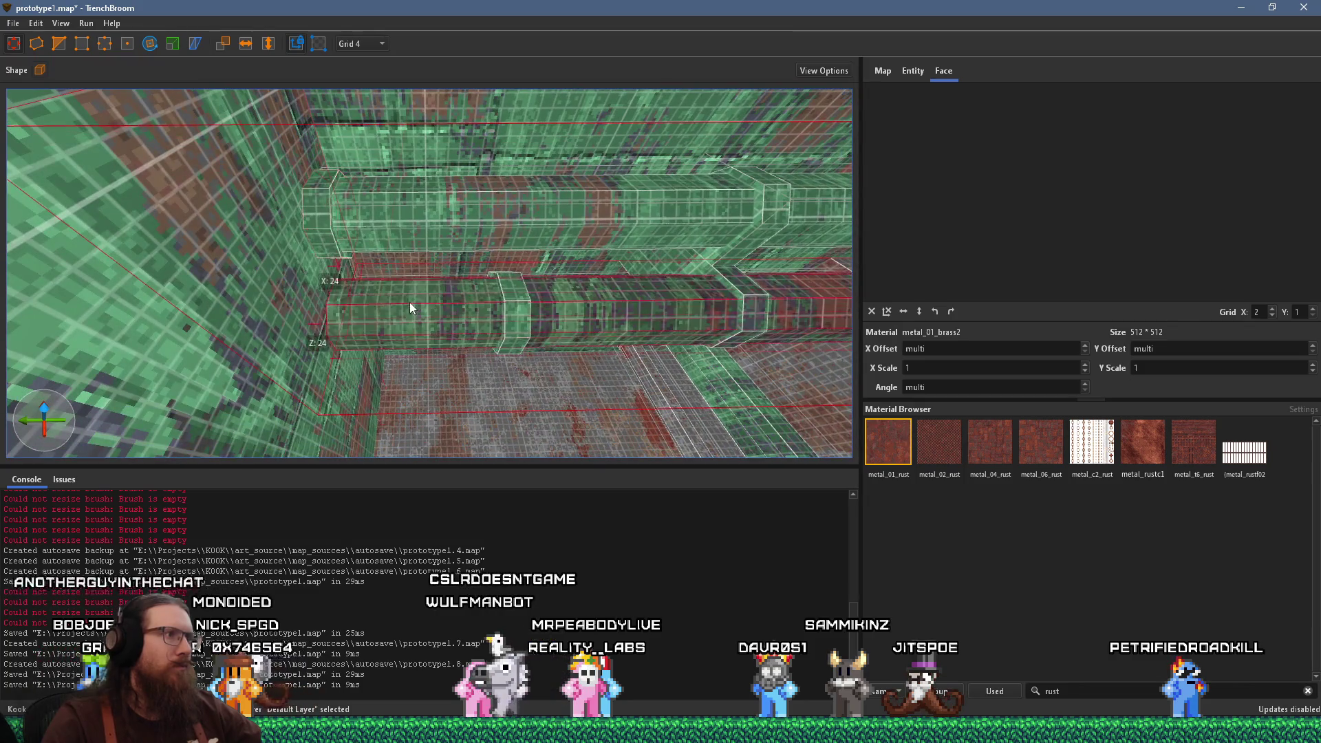
drag(321, 324, 369, 179)
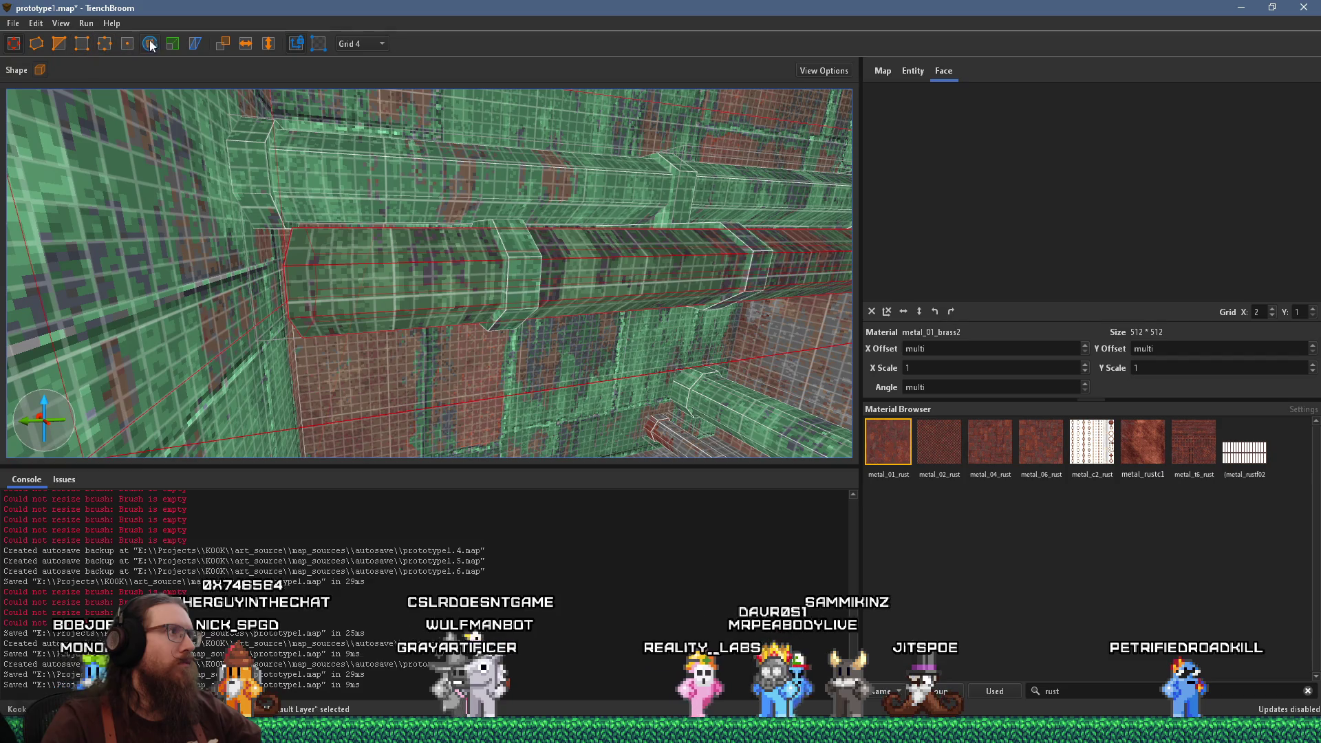
click(62, 46)
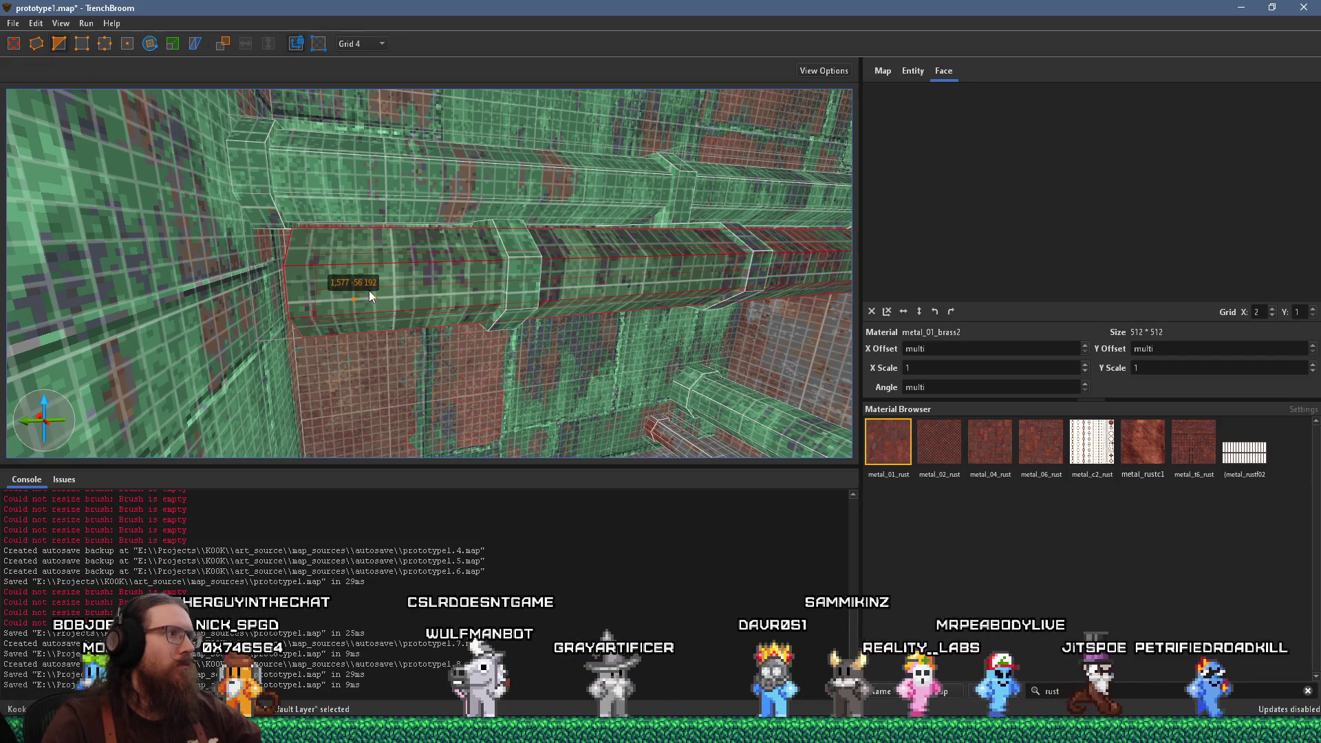
Shrink the lower pipe brush to a thin slab with Y: 4
click(447, 282)
key(Escape)
drag(620, 242, 570, 313)
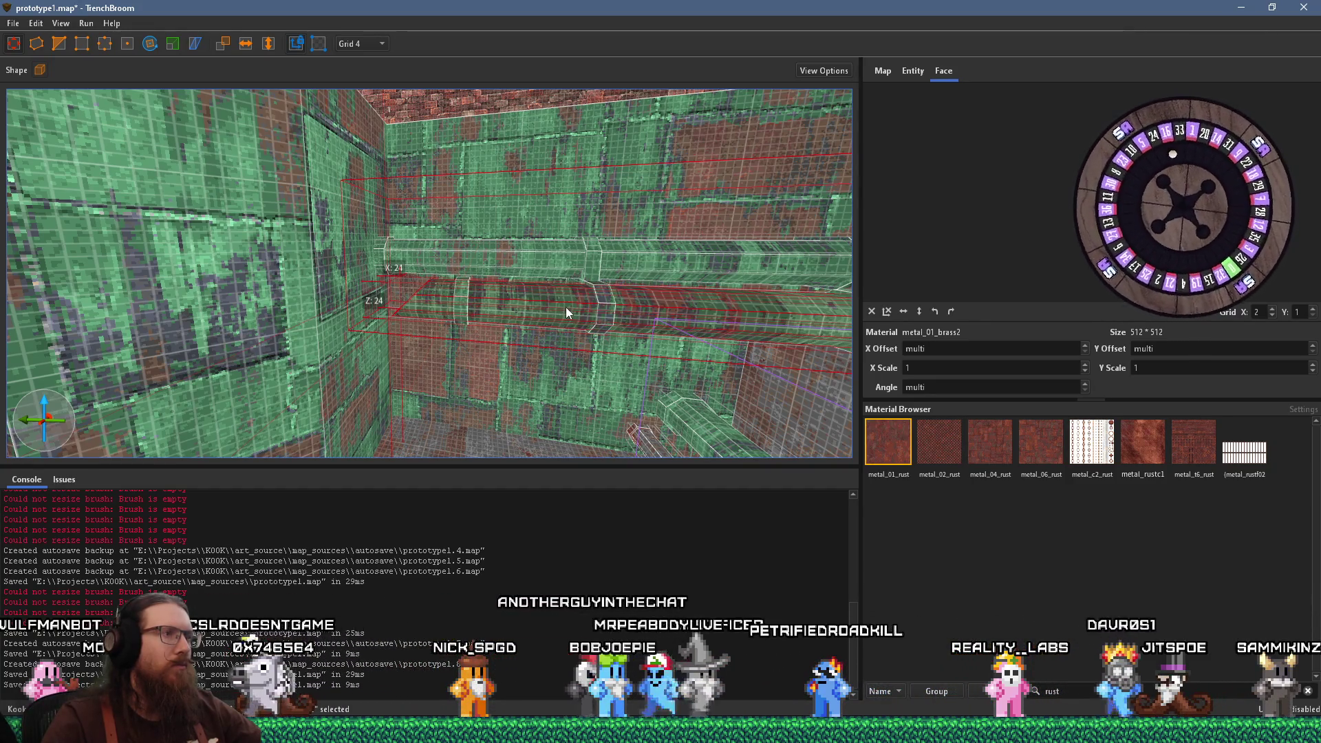
drag(566, 307, 569, 305)
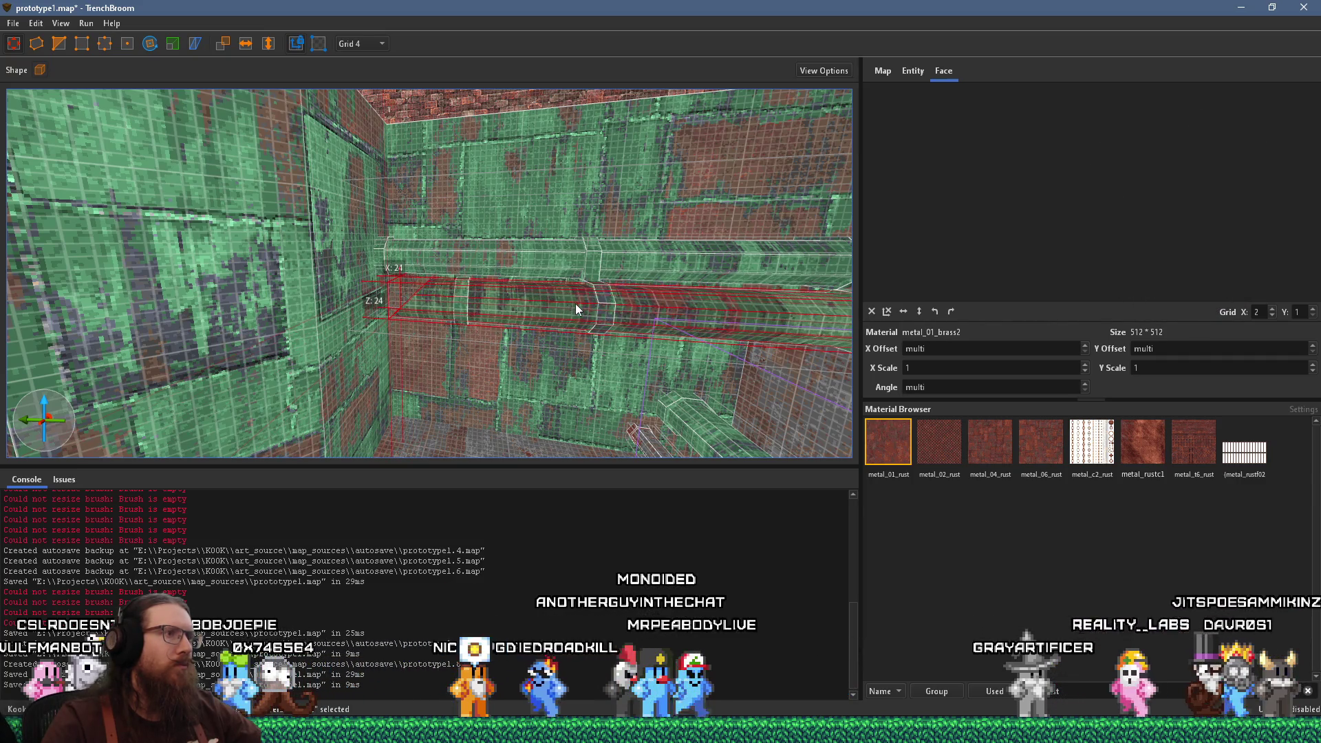
scroll(down, 3)
scroll(up, 3)
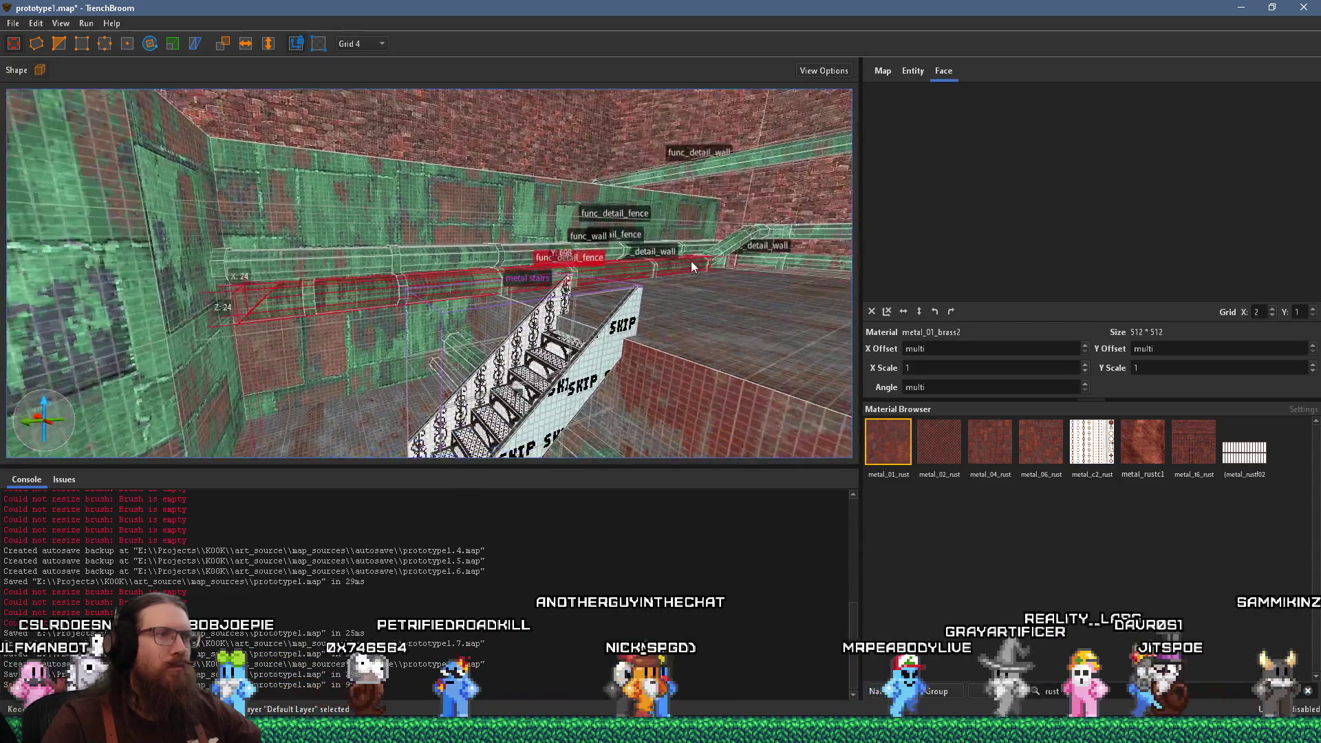
scroll(up, 3)
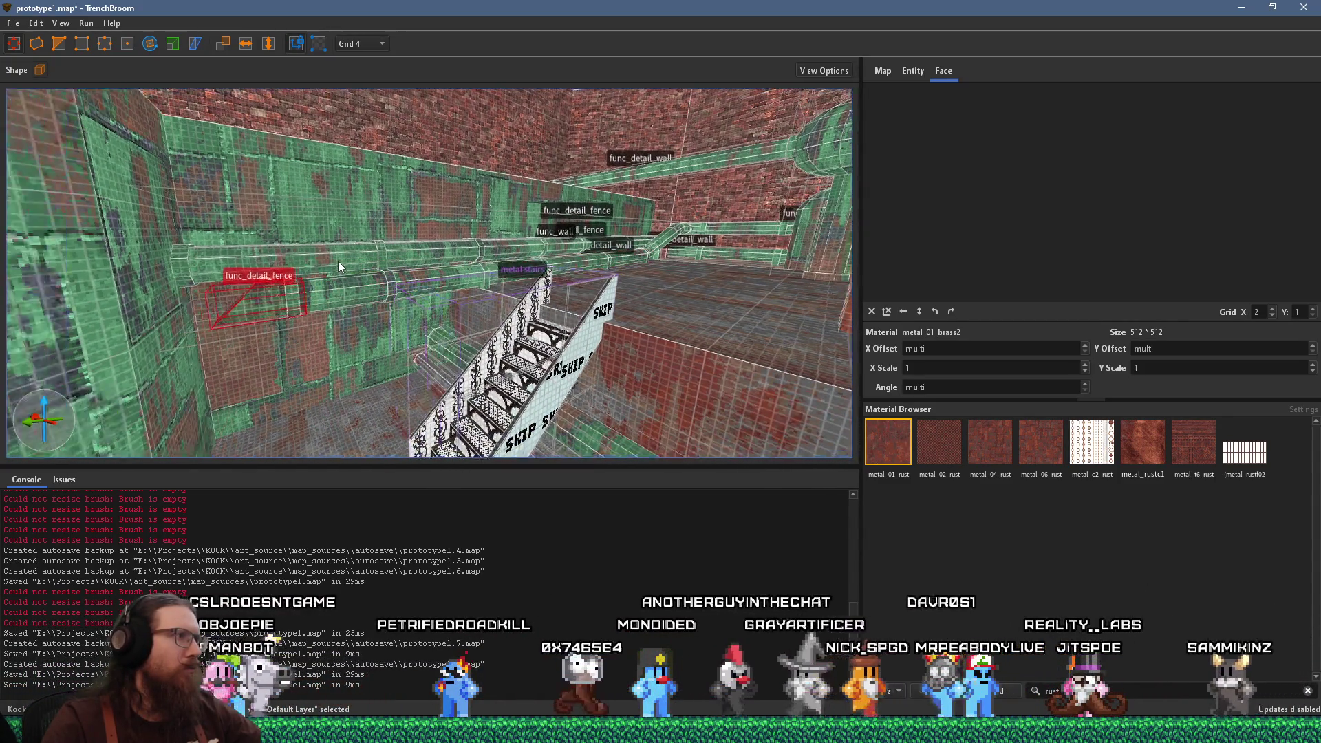
key(r)
drag(387, 260, 403, 354)
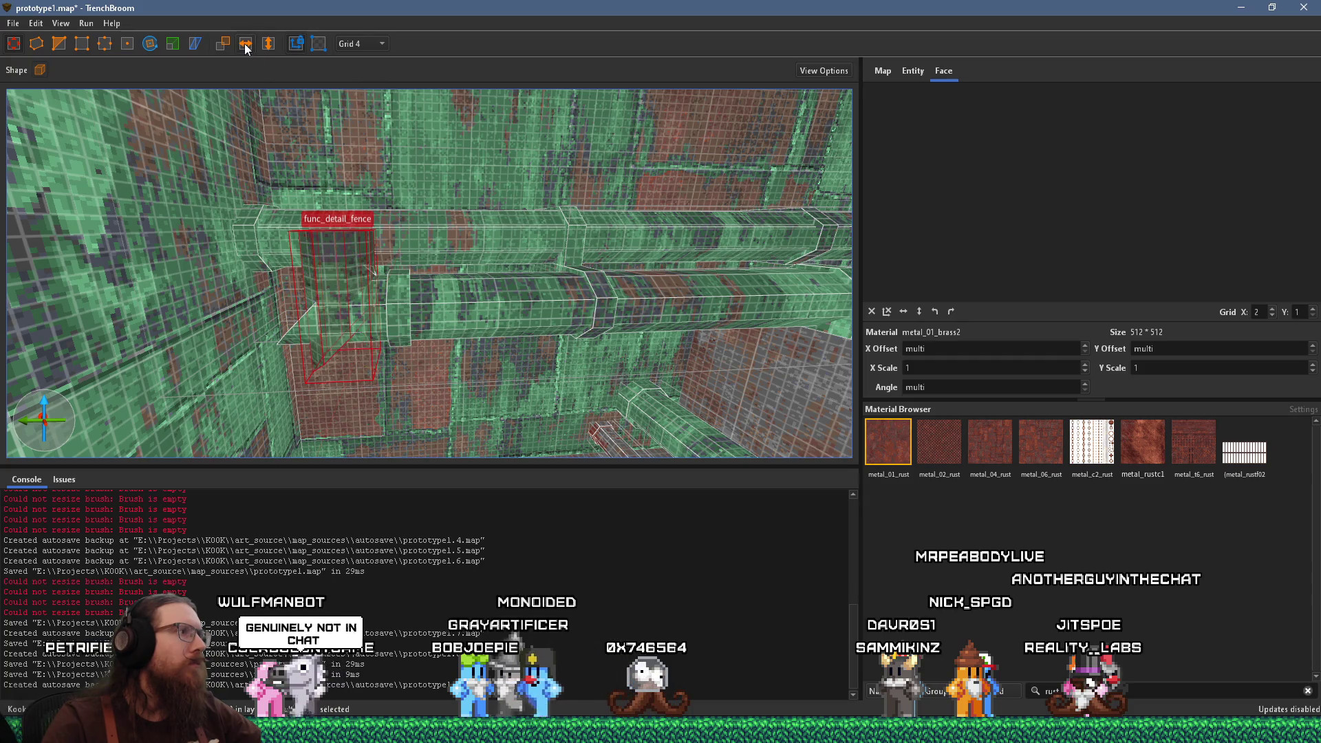
scroll(up, 3)
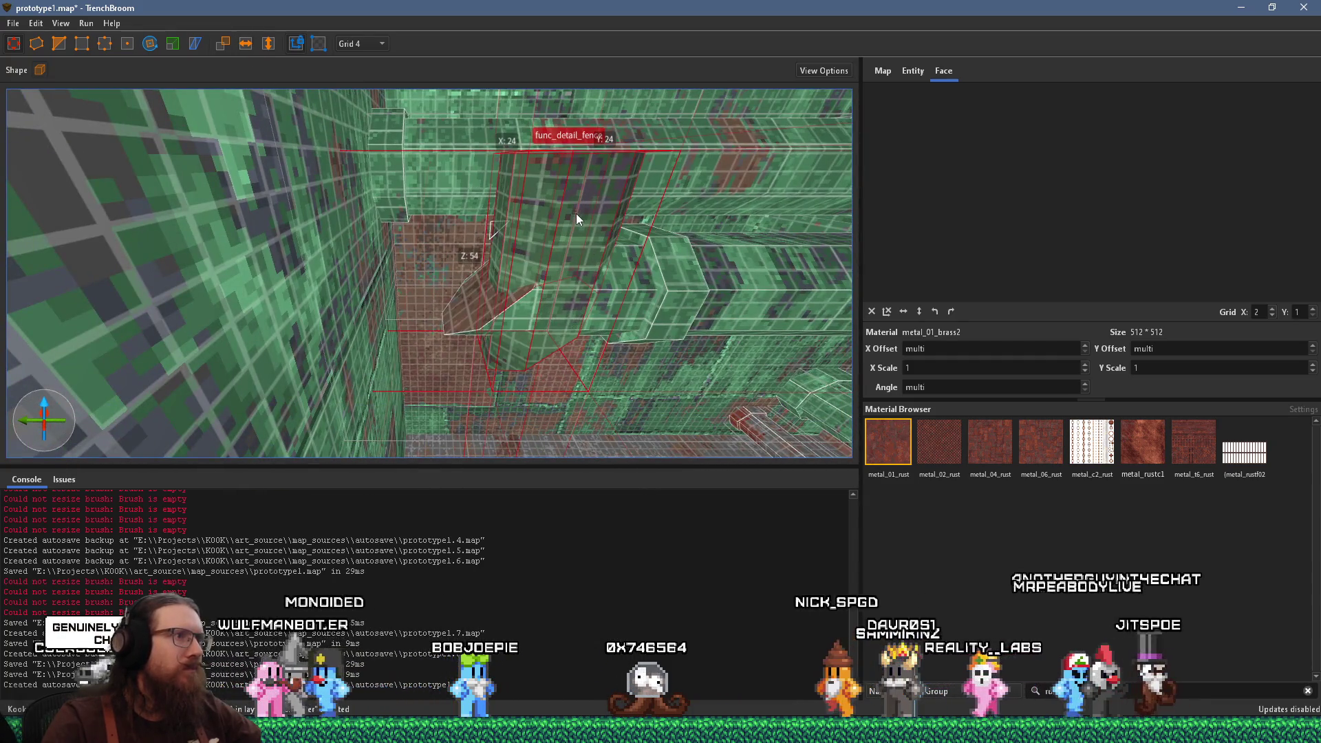
drag(578, 217, 405, 139)
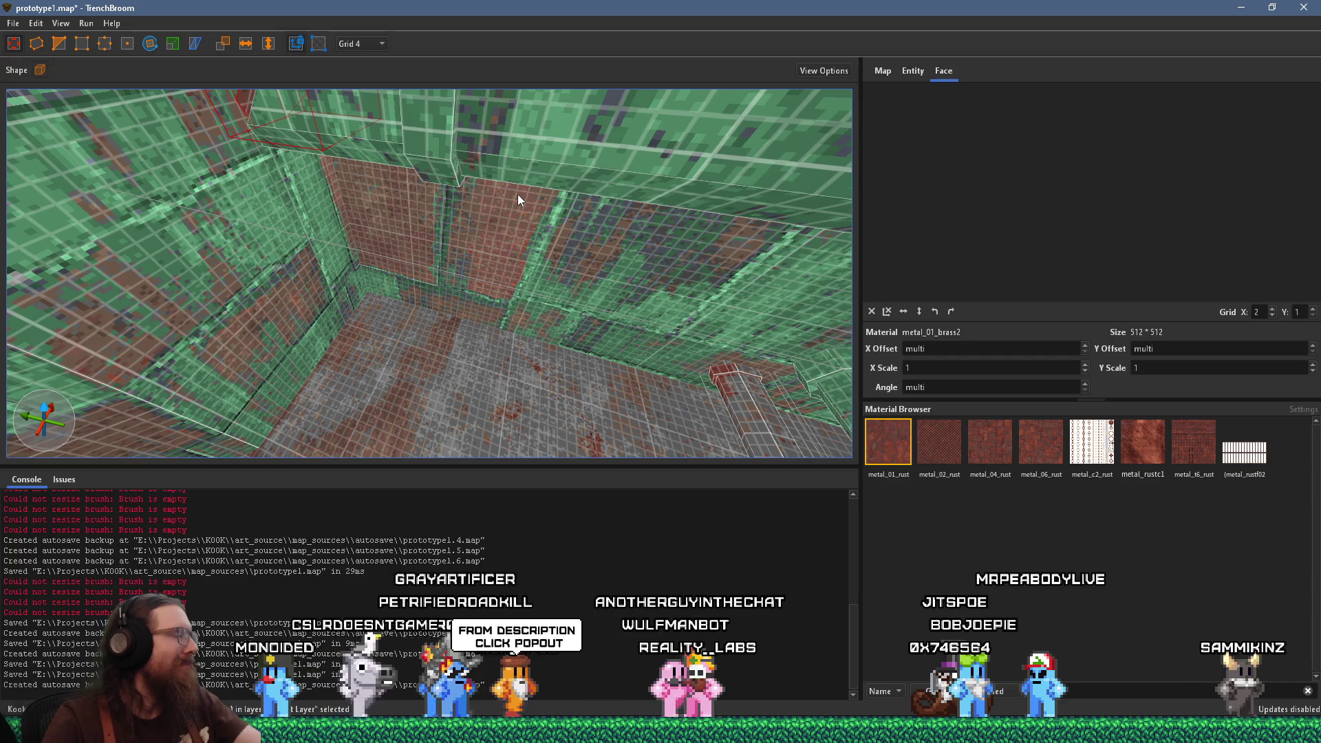
key(w)
key(w)
key(w)
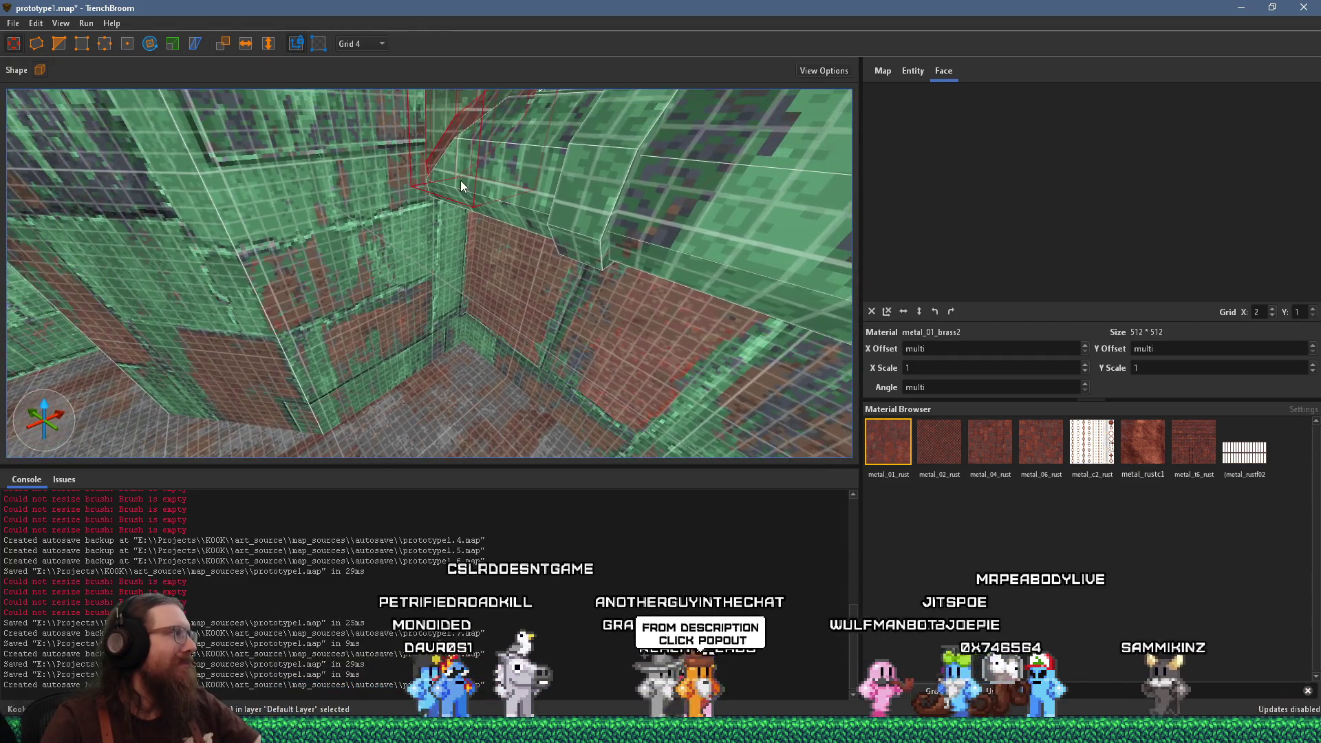
scroll(down, 3)
scroll(up, 3)
scroll(down, 3)
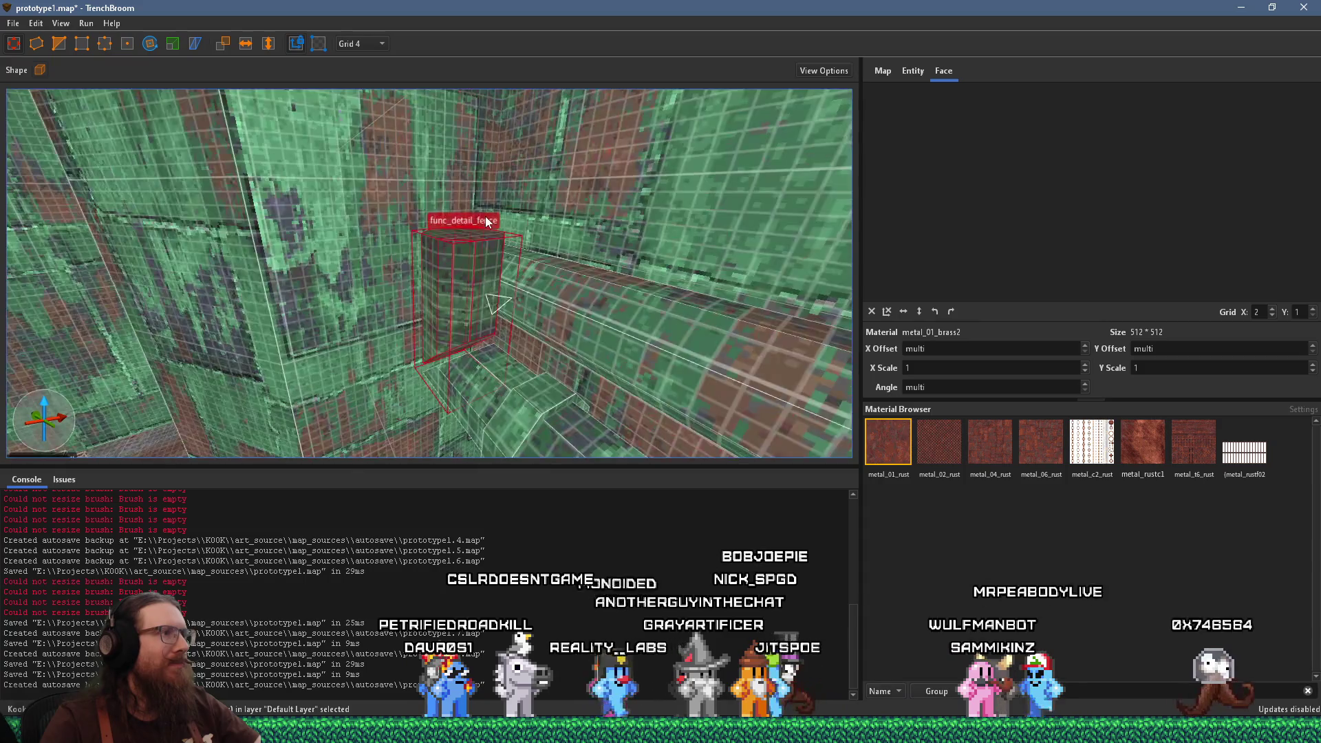
scroll(up, 3)
scroll(up, 3)
scroll(down, 3)
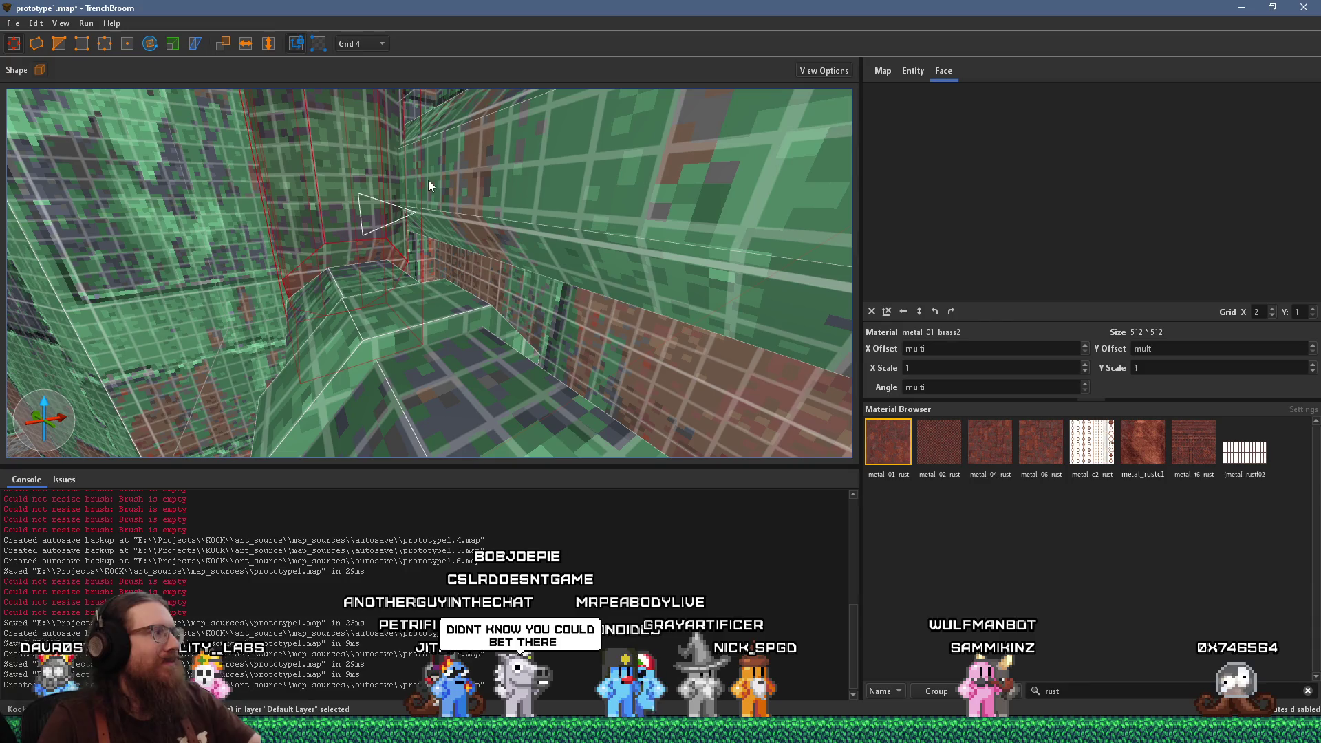
key(alt+Tab)
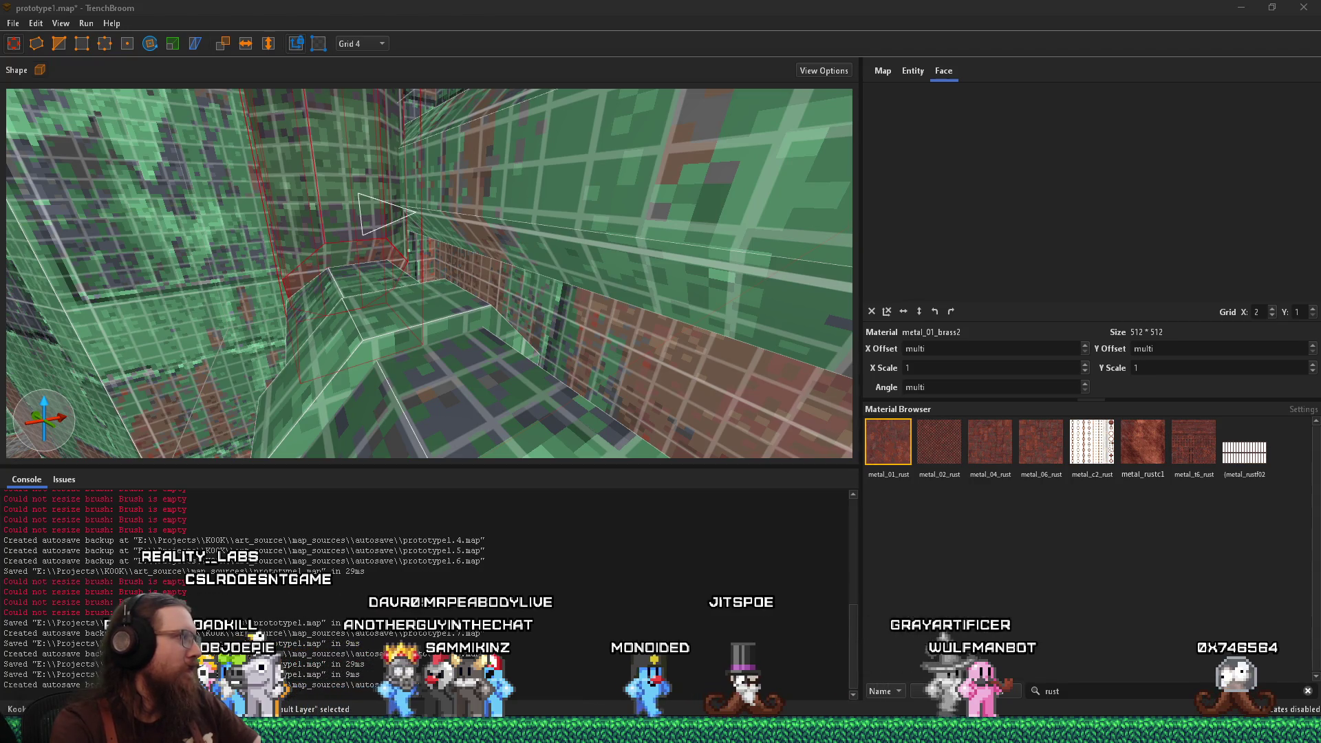
drag(383, 294, 456, 280)
key(w)
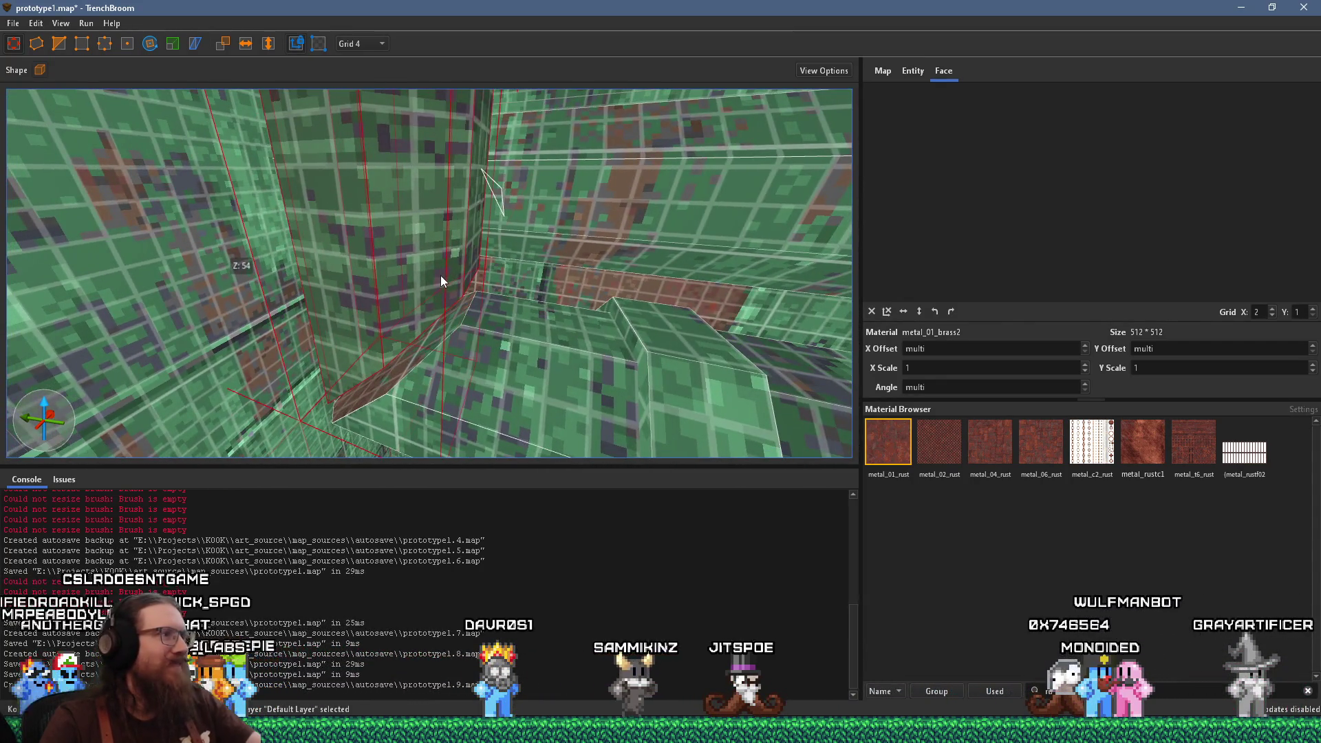
key(w)
key(a)
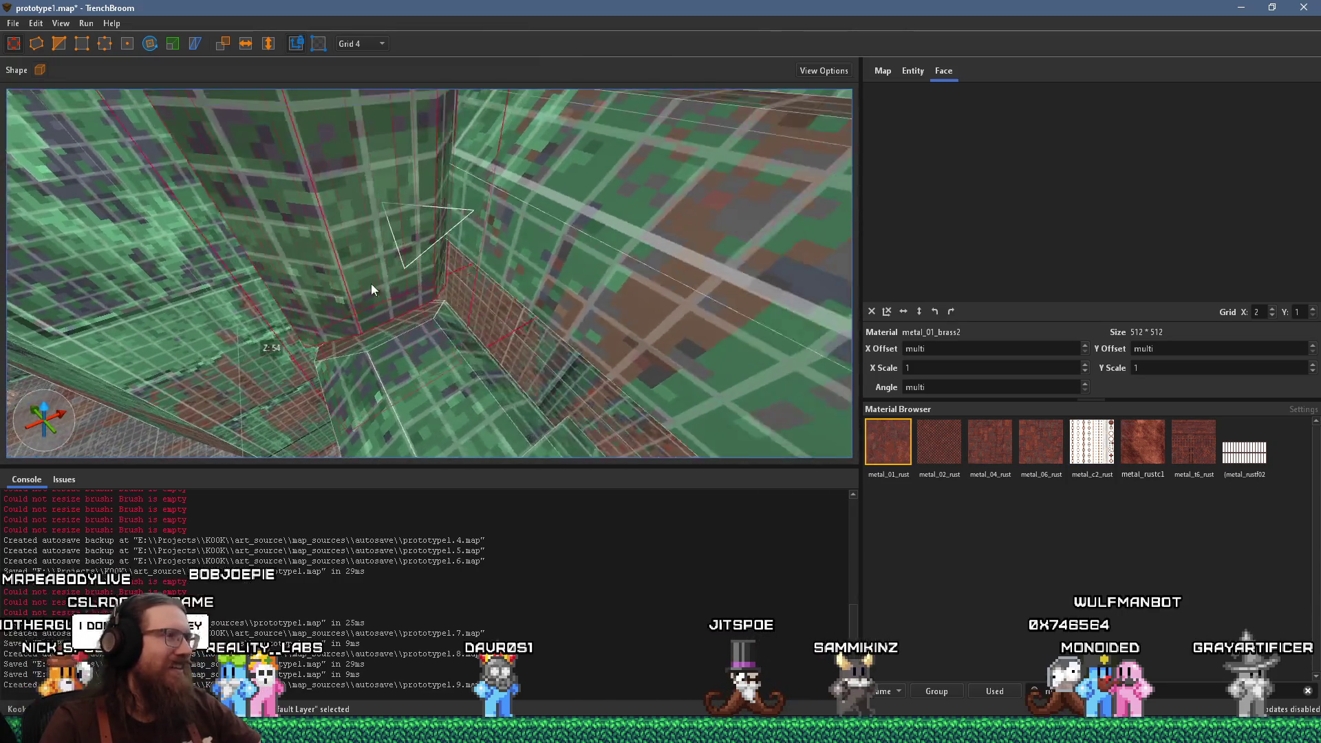
key(w)
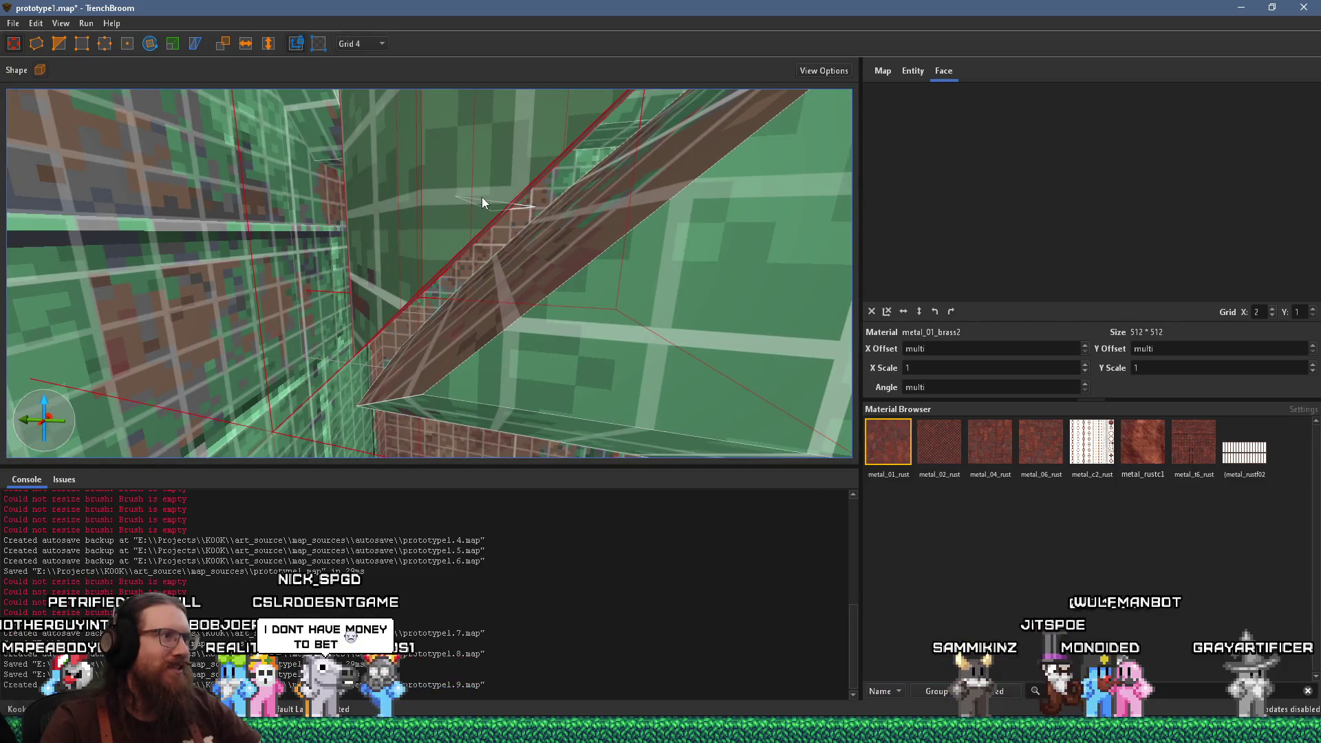
key(w)
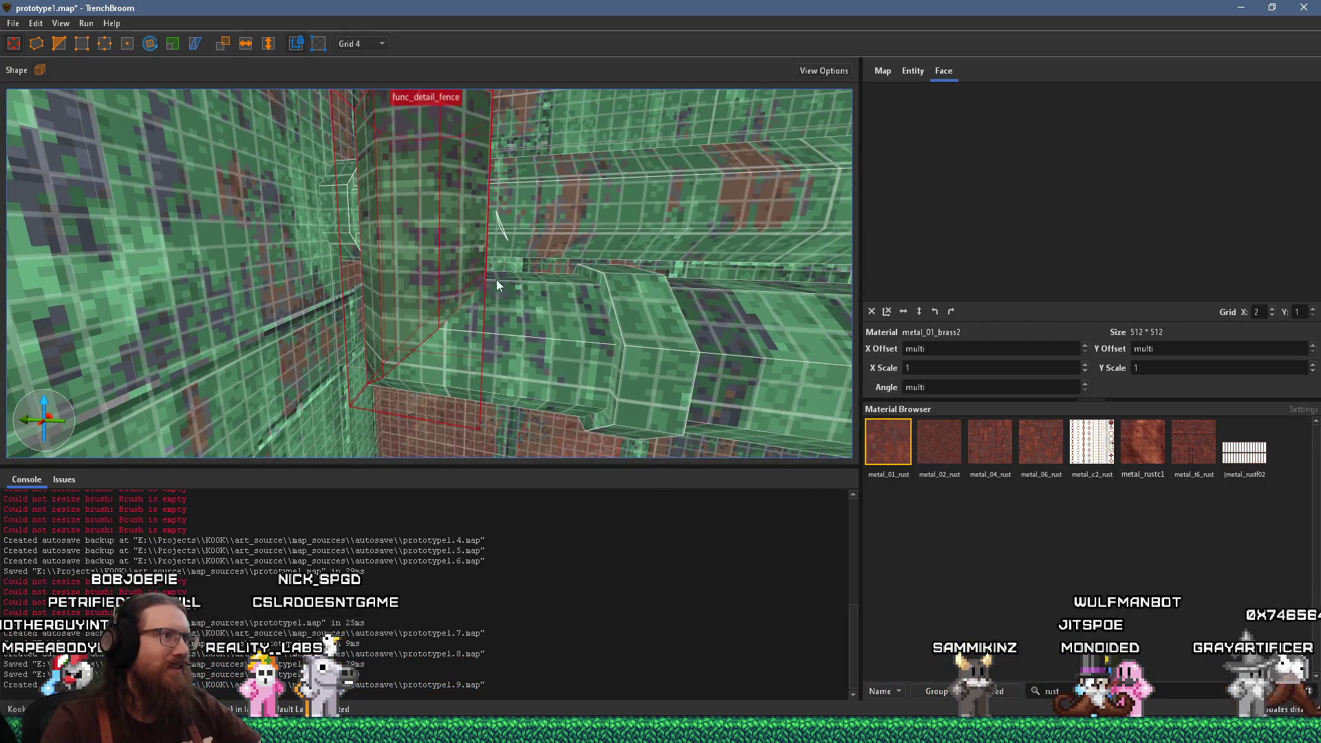
click(485, 369)
key(w)
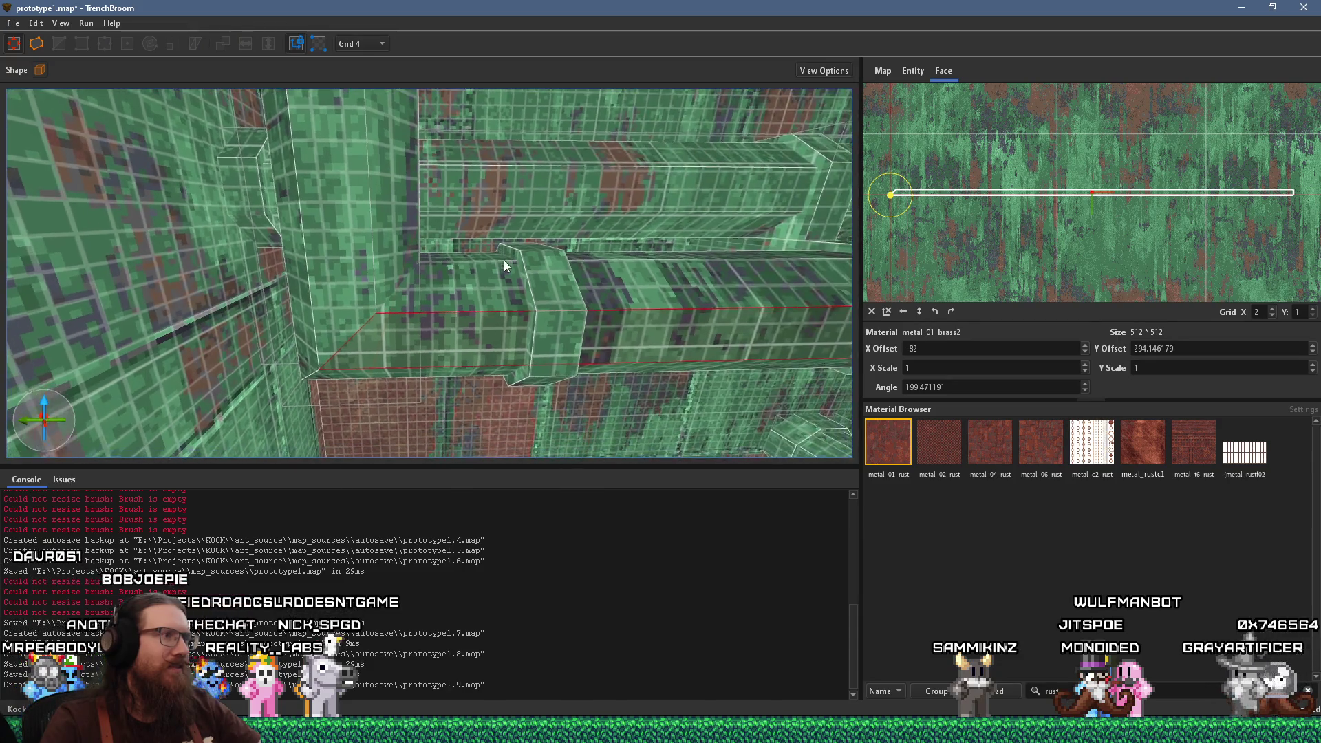
Fly the camera along the wall to the corner with the pipes and fence
key(w)
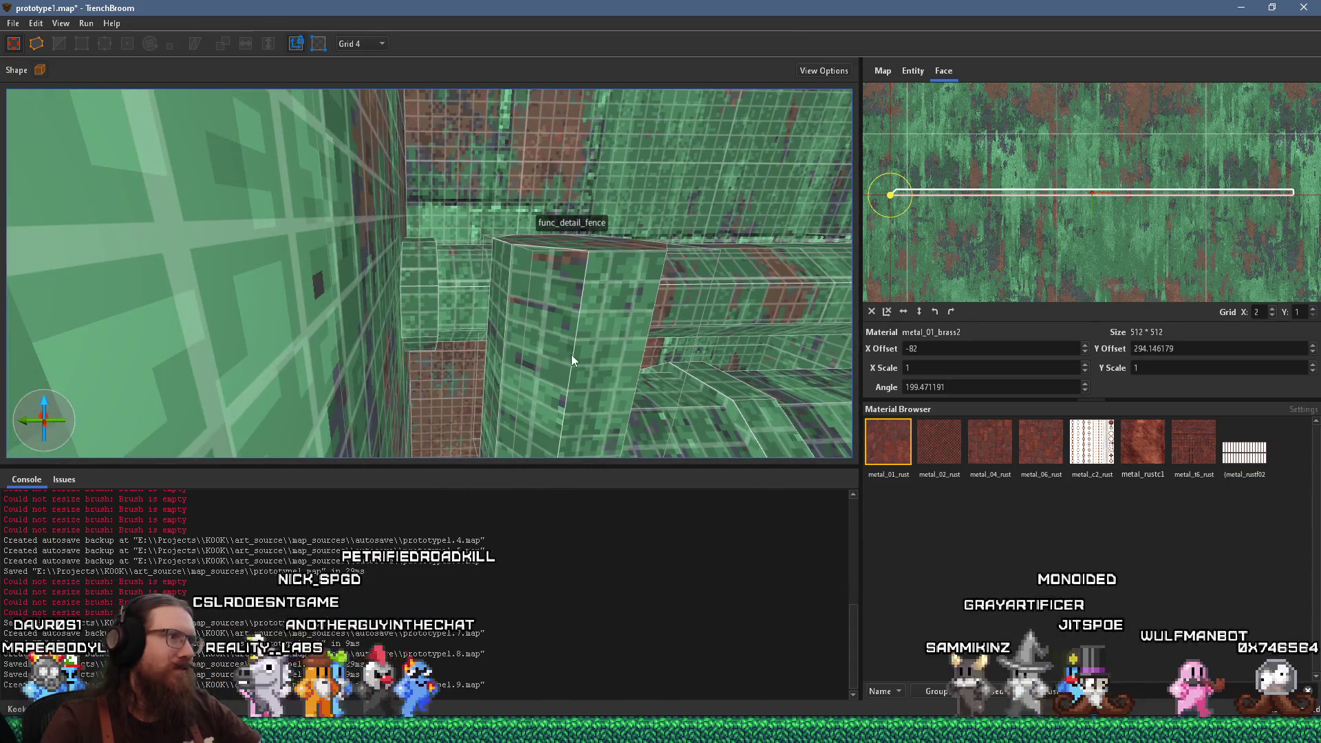
click(568, 352)
key(w)
key(w)
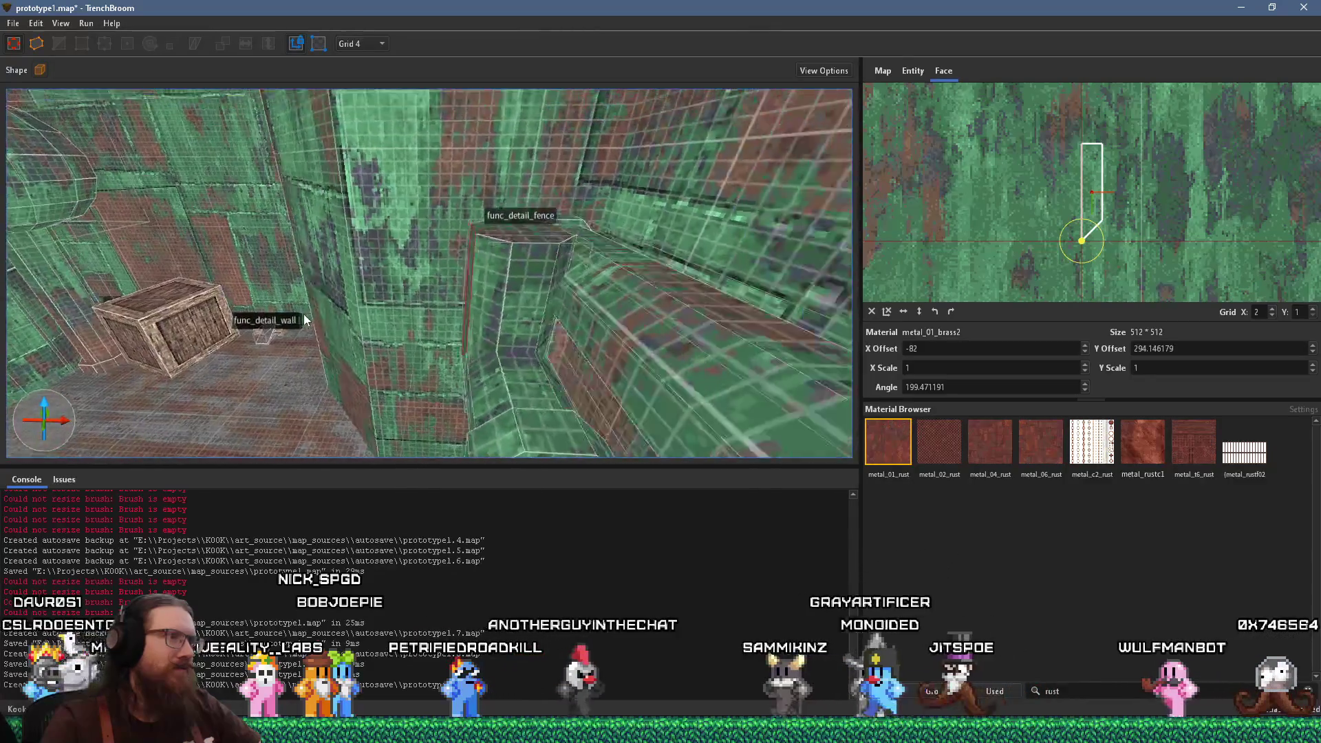
key(w)
key(w)
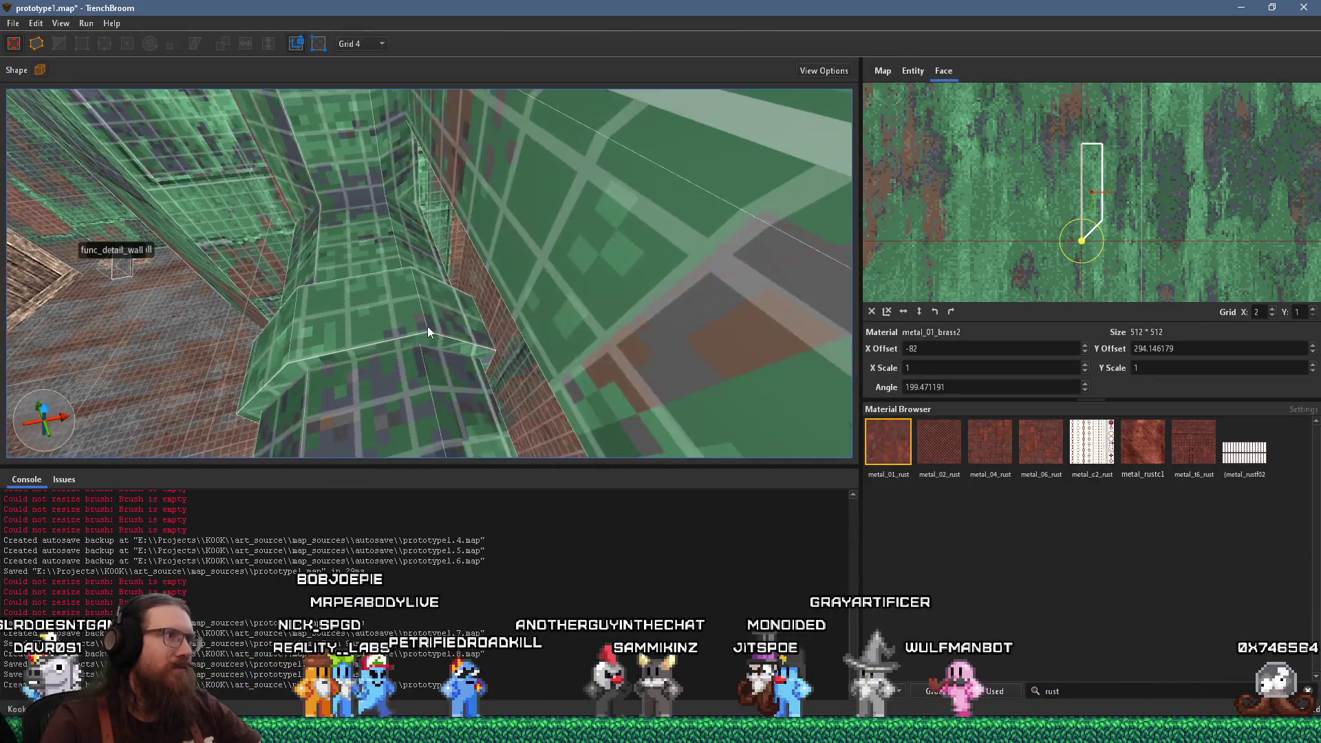
key(w)
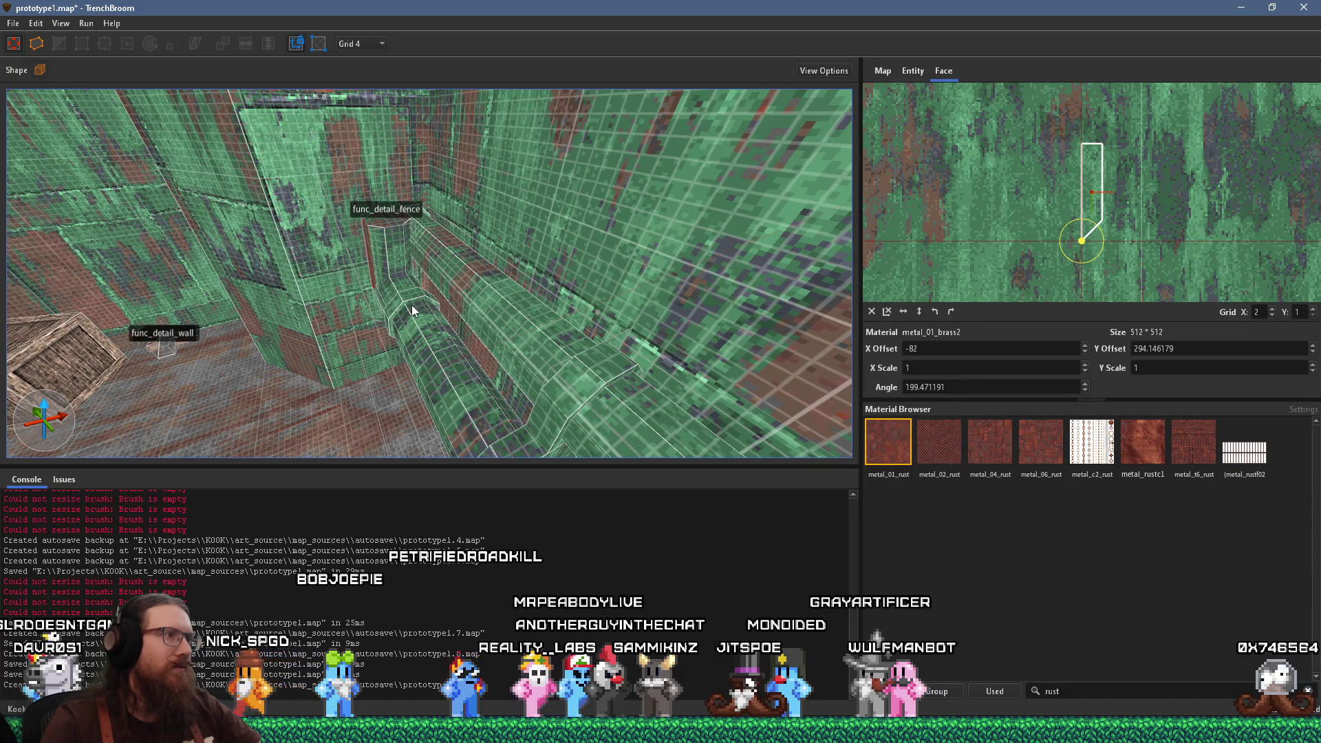
key(w)
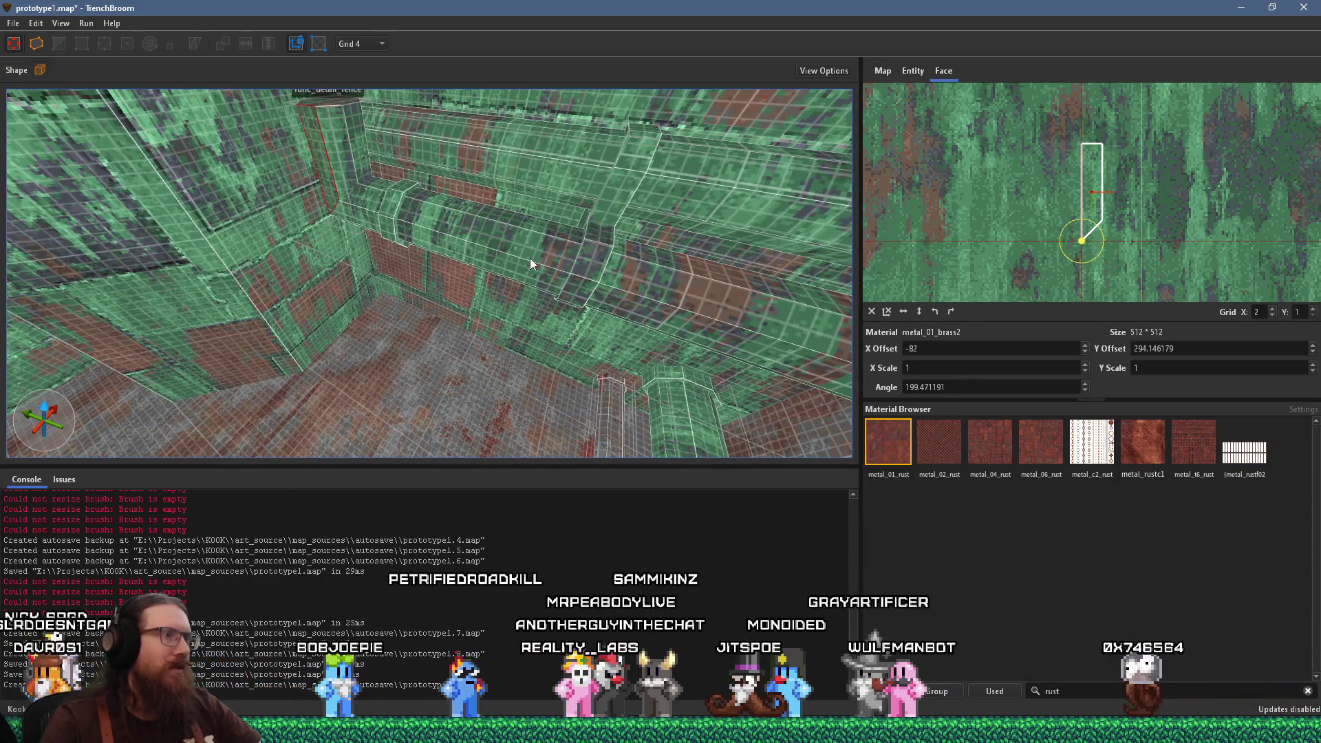
key(w)
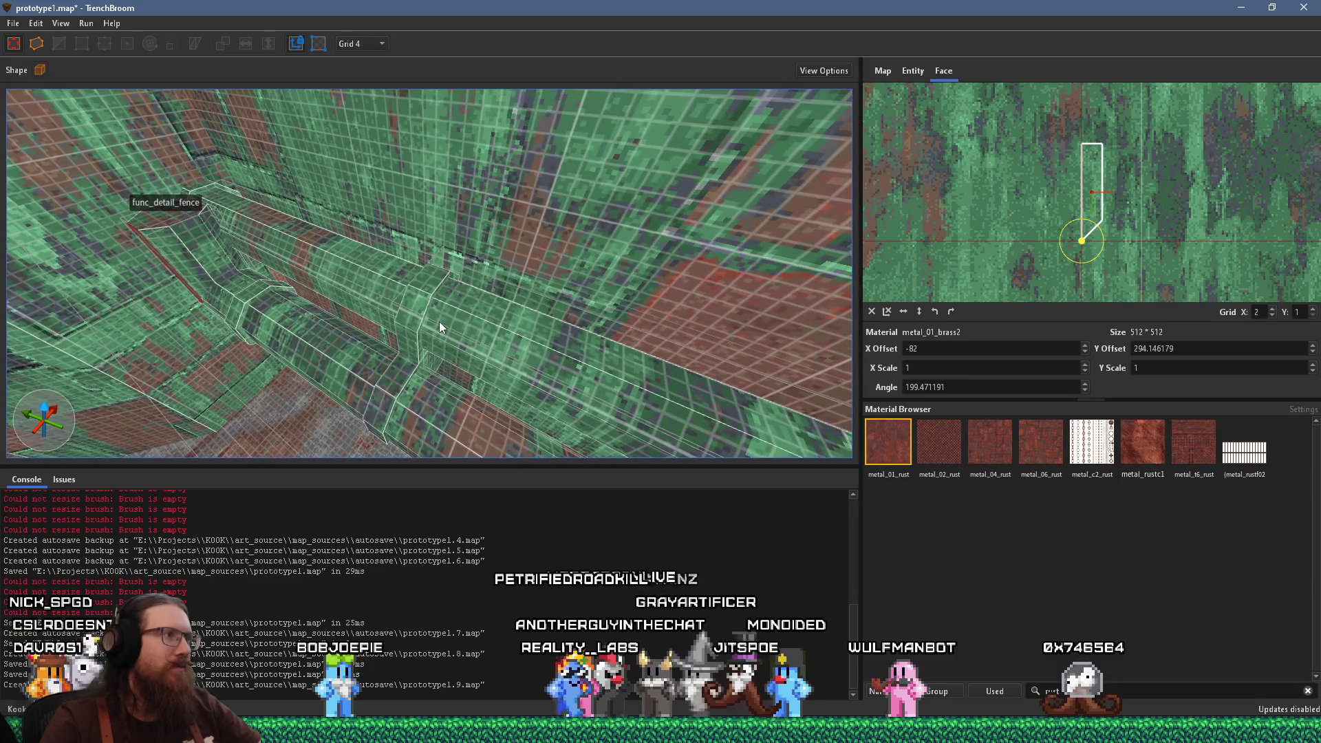
key(w)
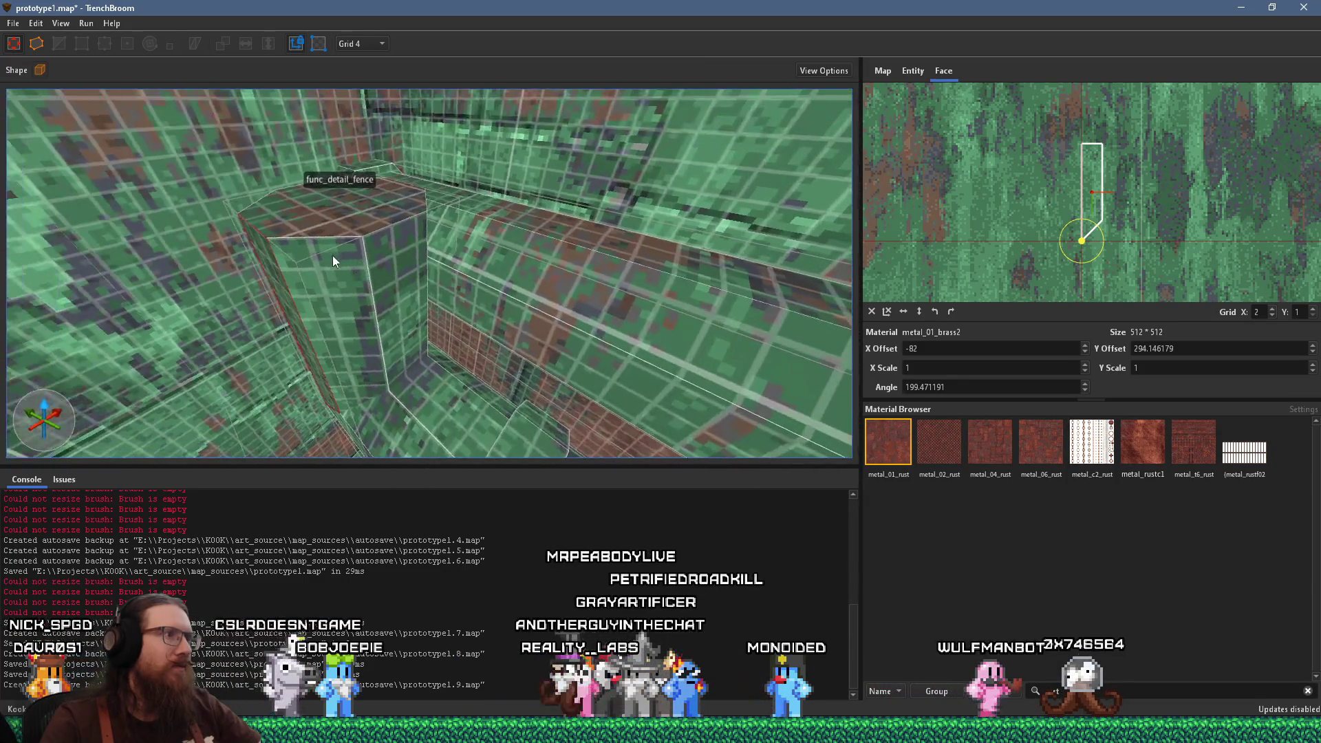
Drag the func_detail_fence brush's top down to Z: 30 and fly around to check it
click(263, 195)
drag(267, 282, 292, 334)
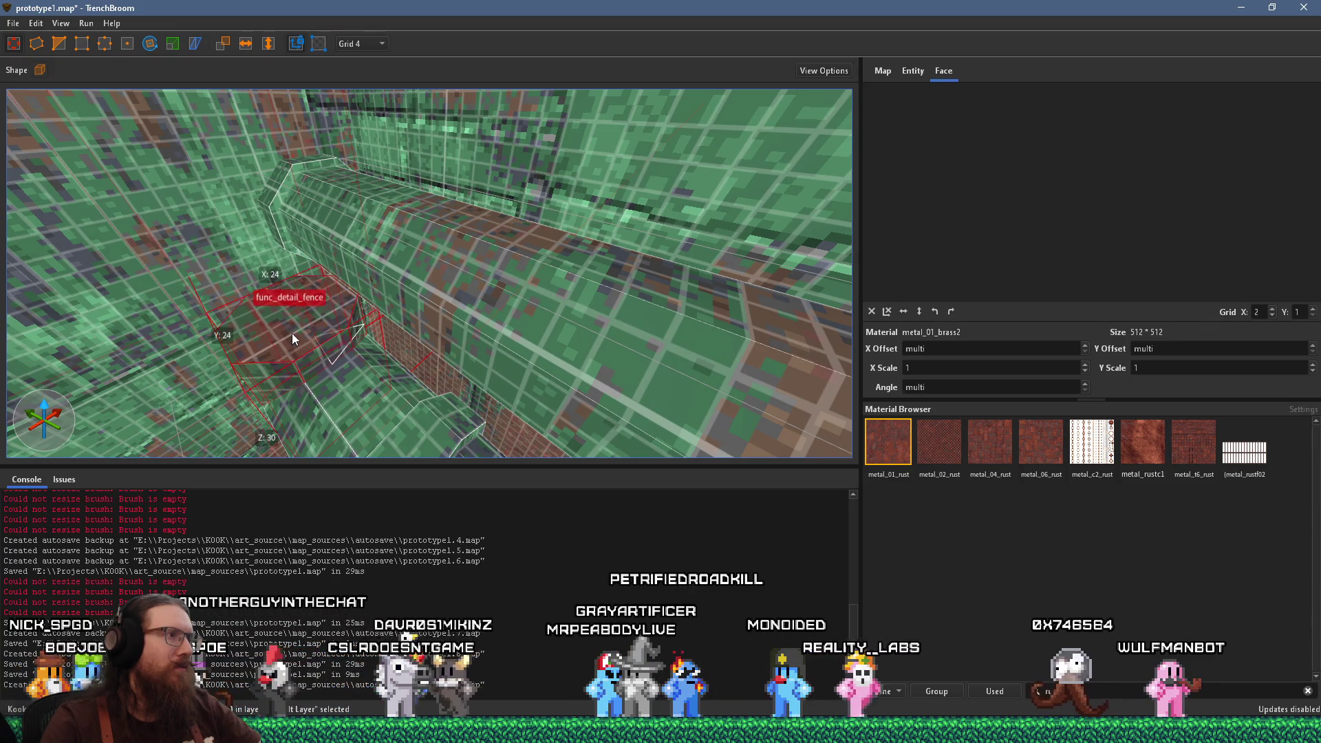
key(w)
key(w)
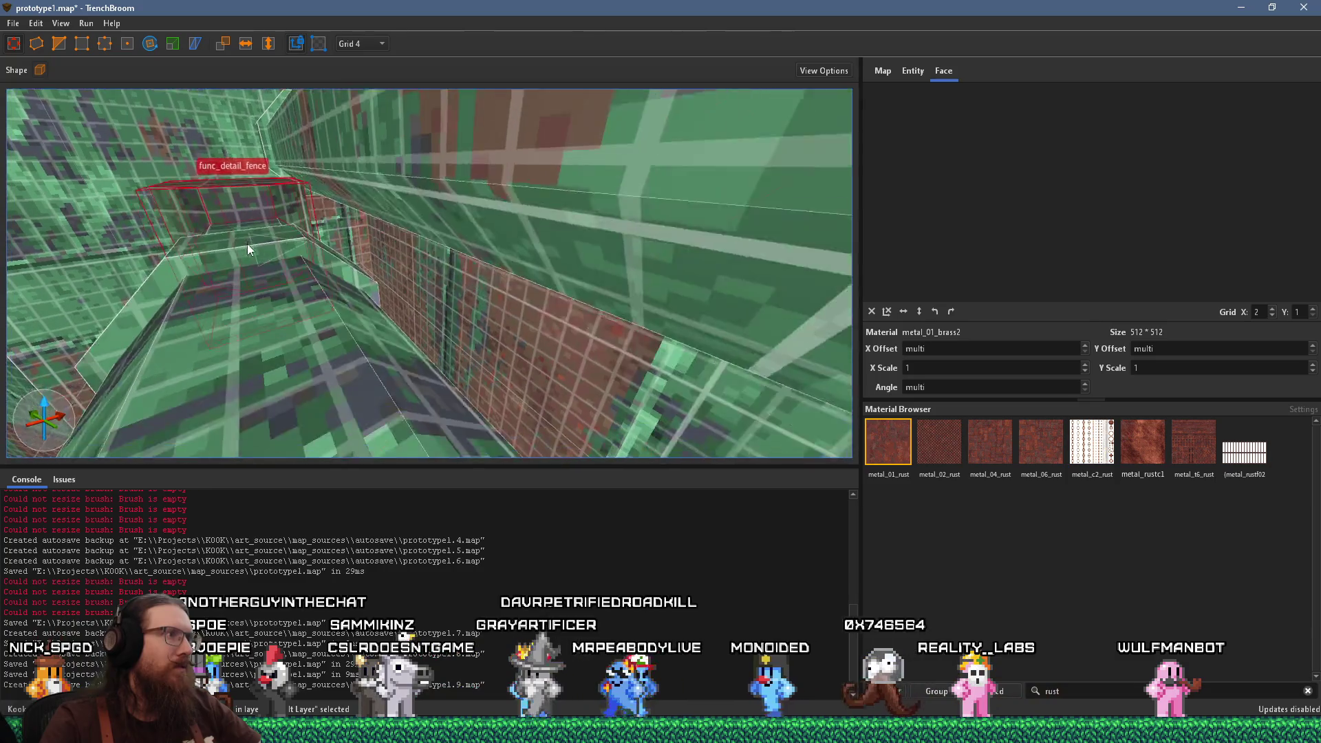
key(w)
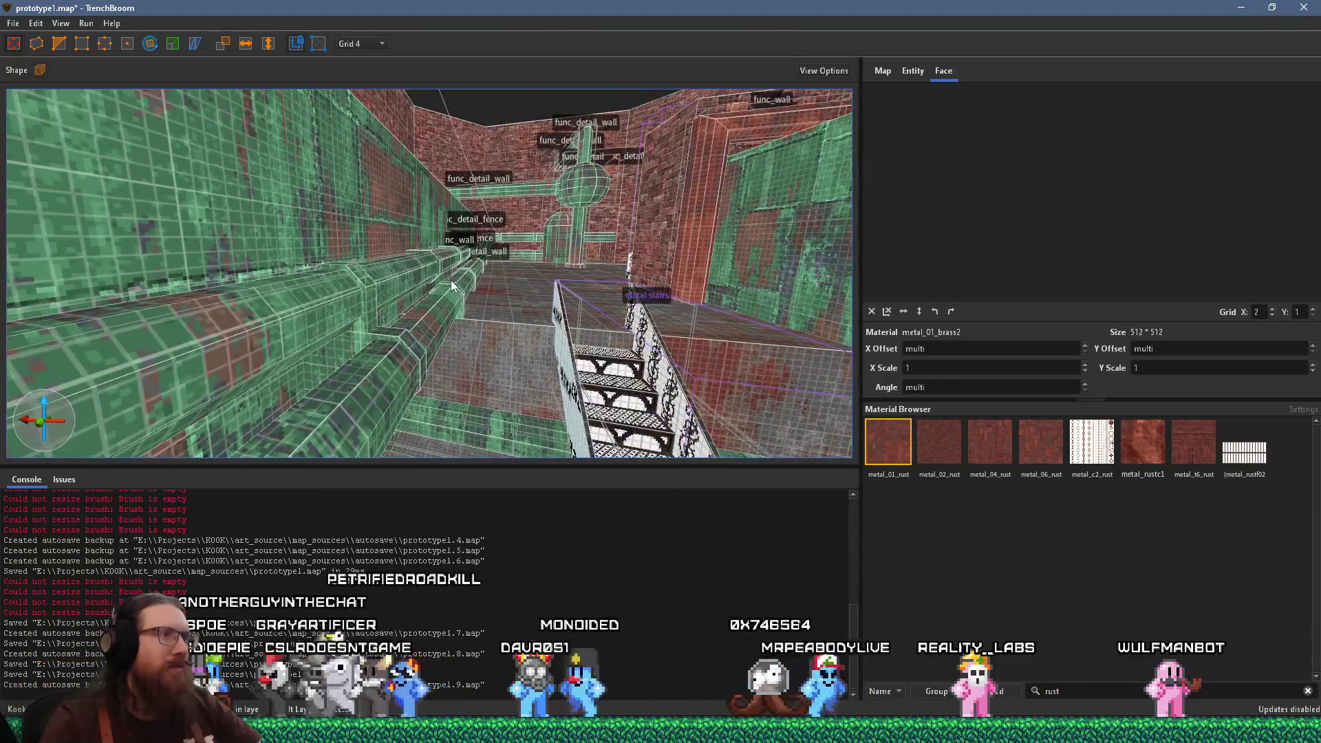
key(w)
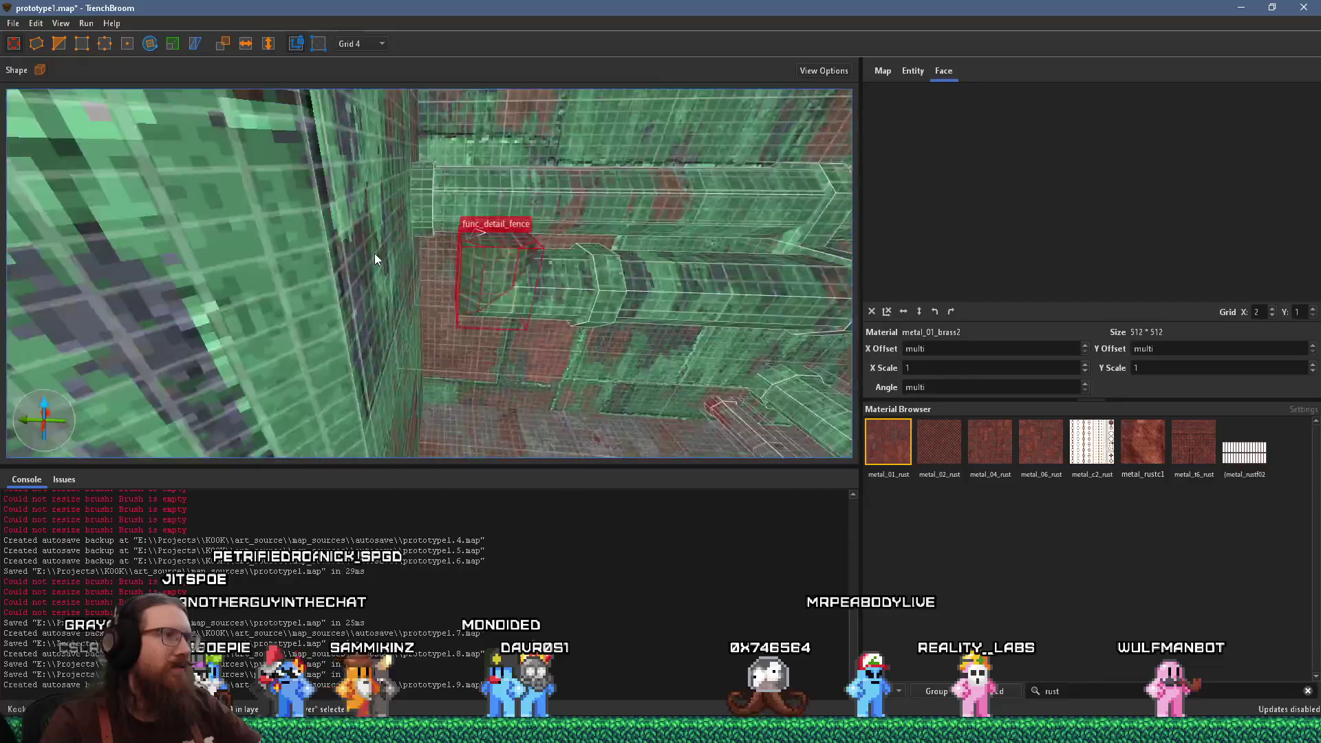
key(w)
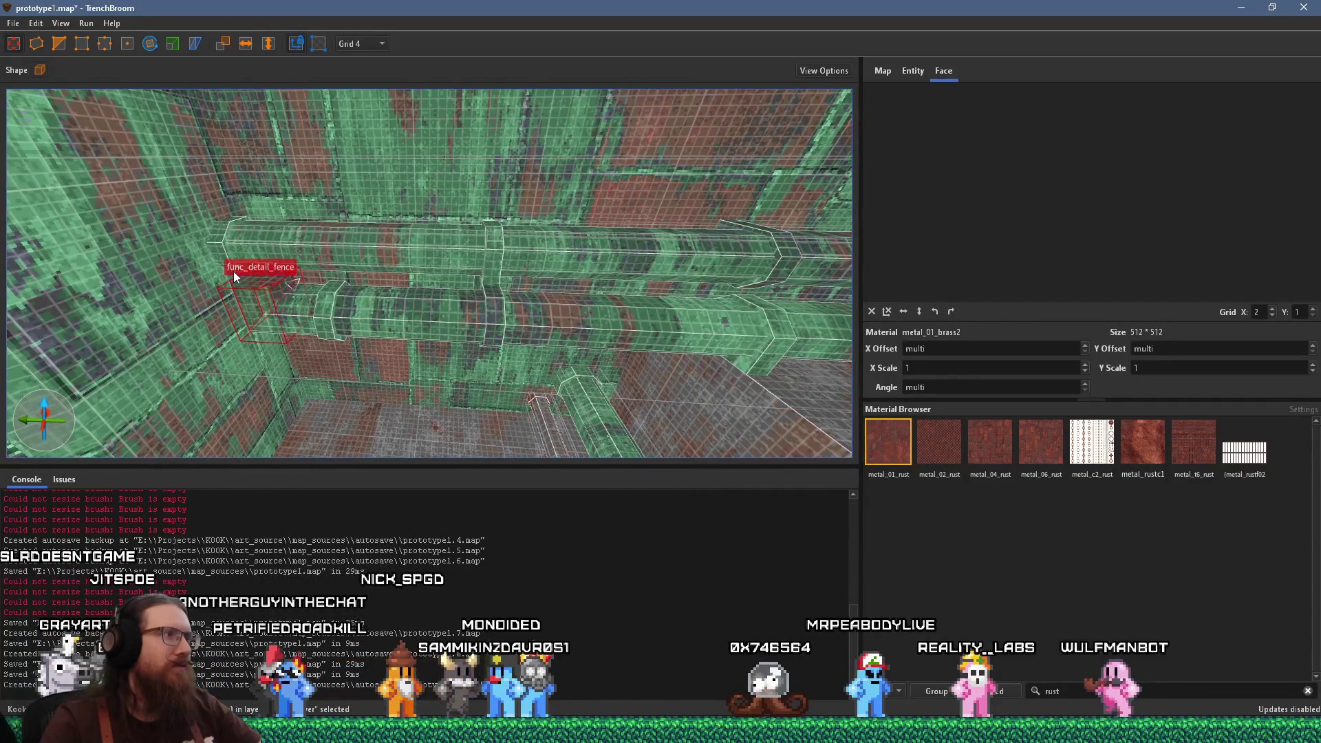
key(w)
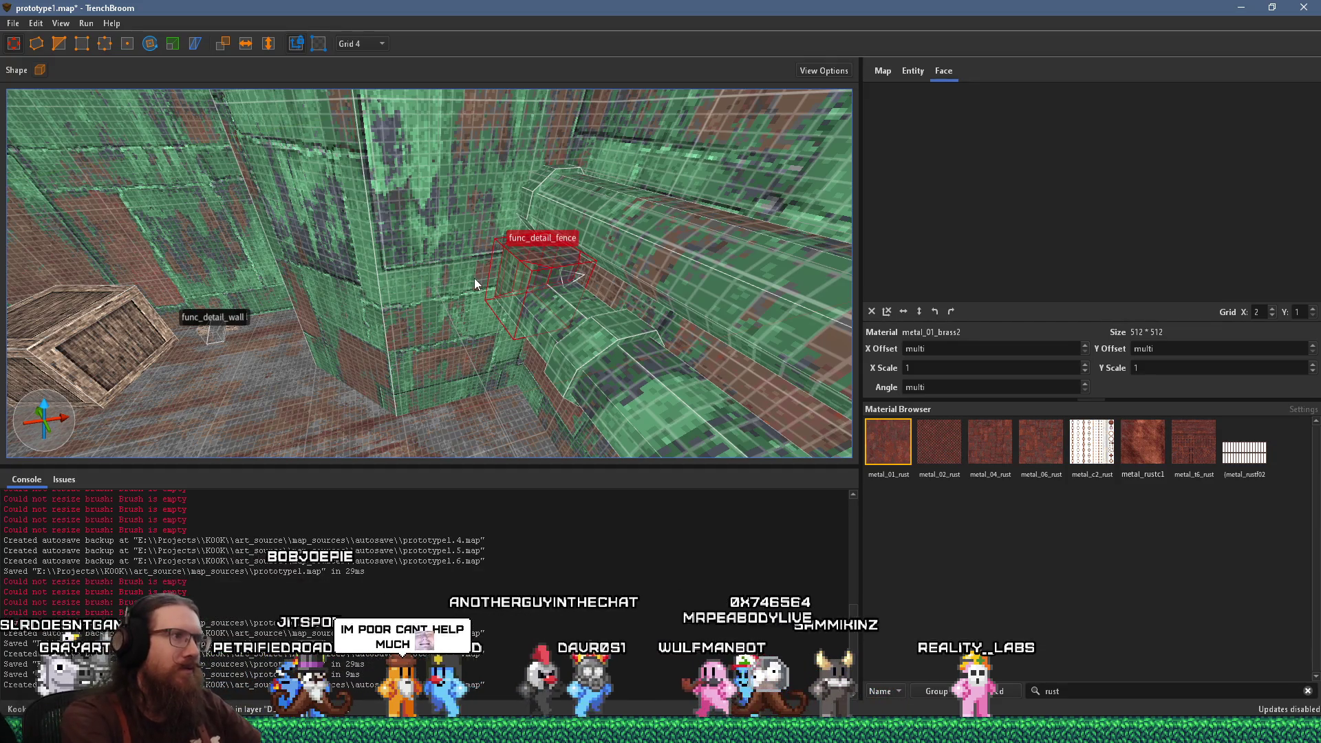
key(d)
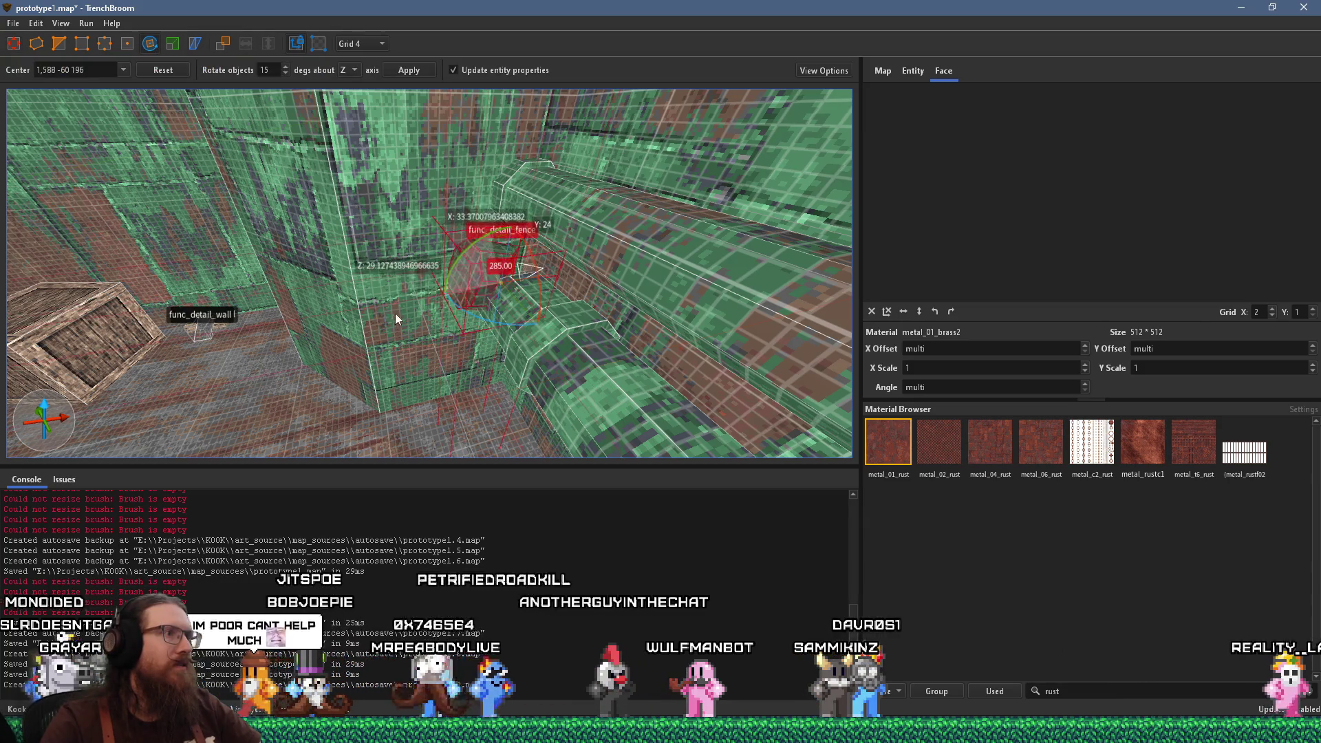
Cut the pipe brush along a two-point clip plane and shift the slanted remainder toward the fence
drag(399, 332, 565, 354)
scroll(up, 3)
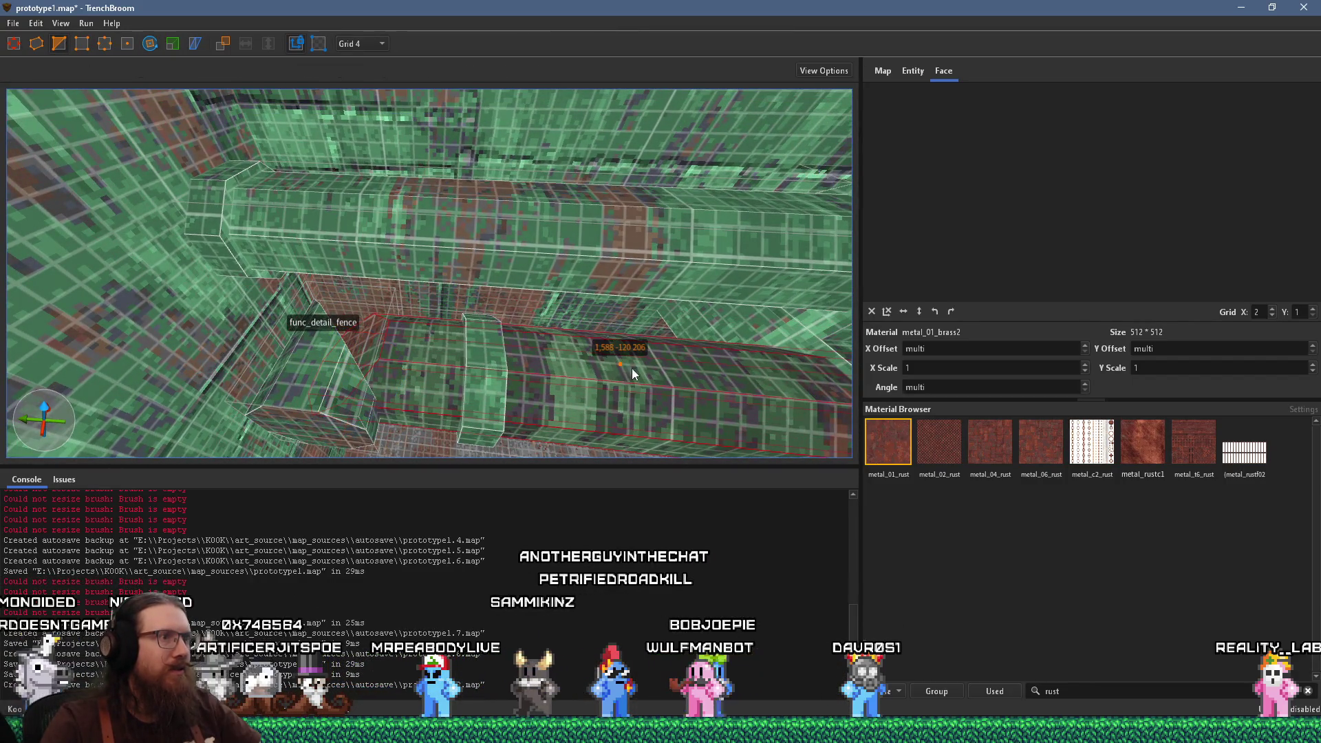
click(648, 384)
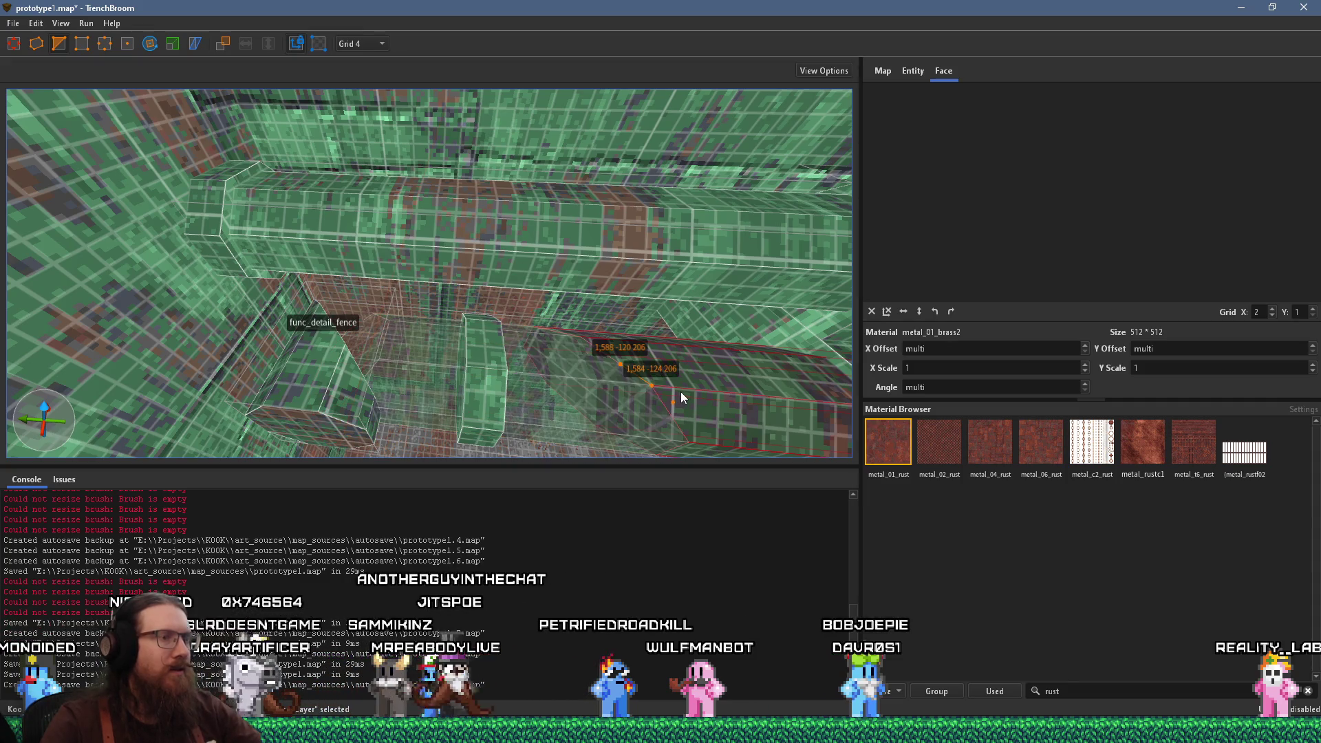
key(Return)
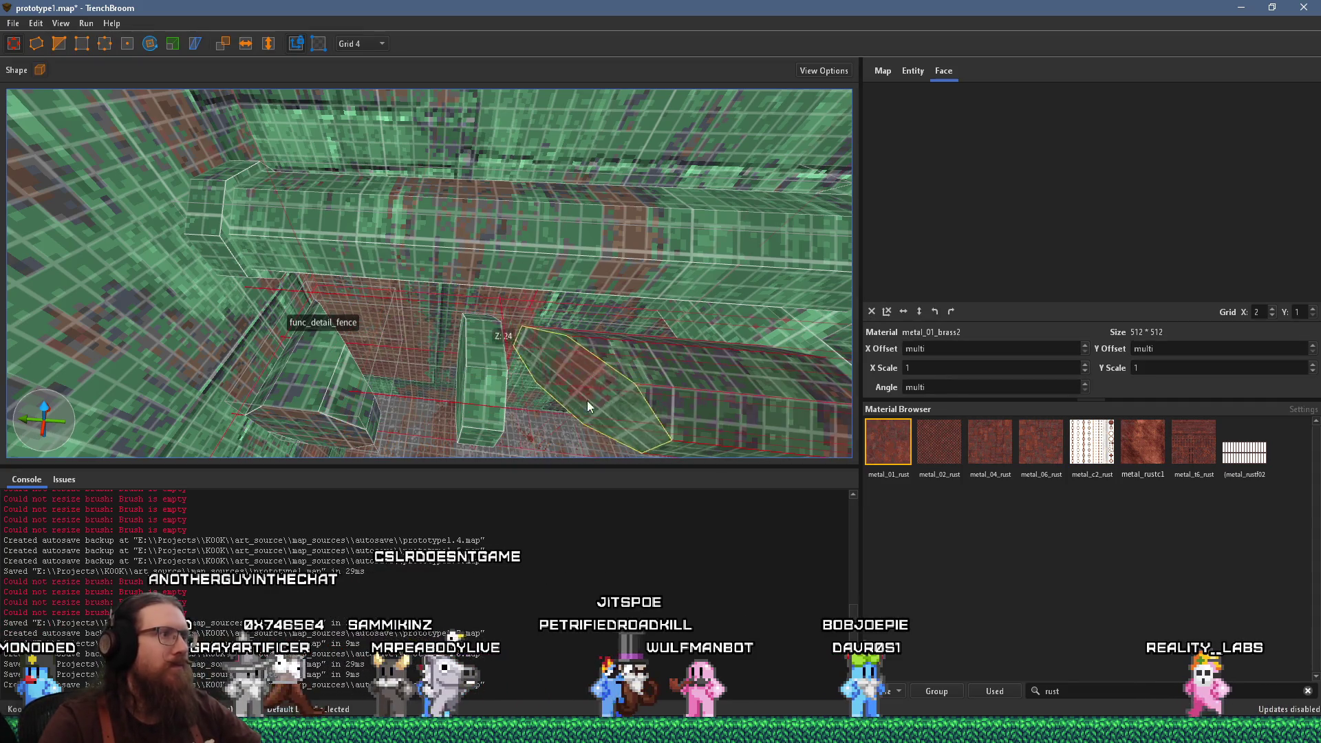
drag(587, 400, 385, 370)
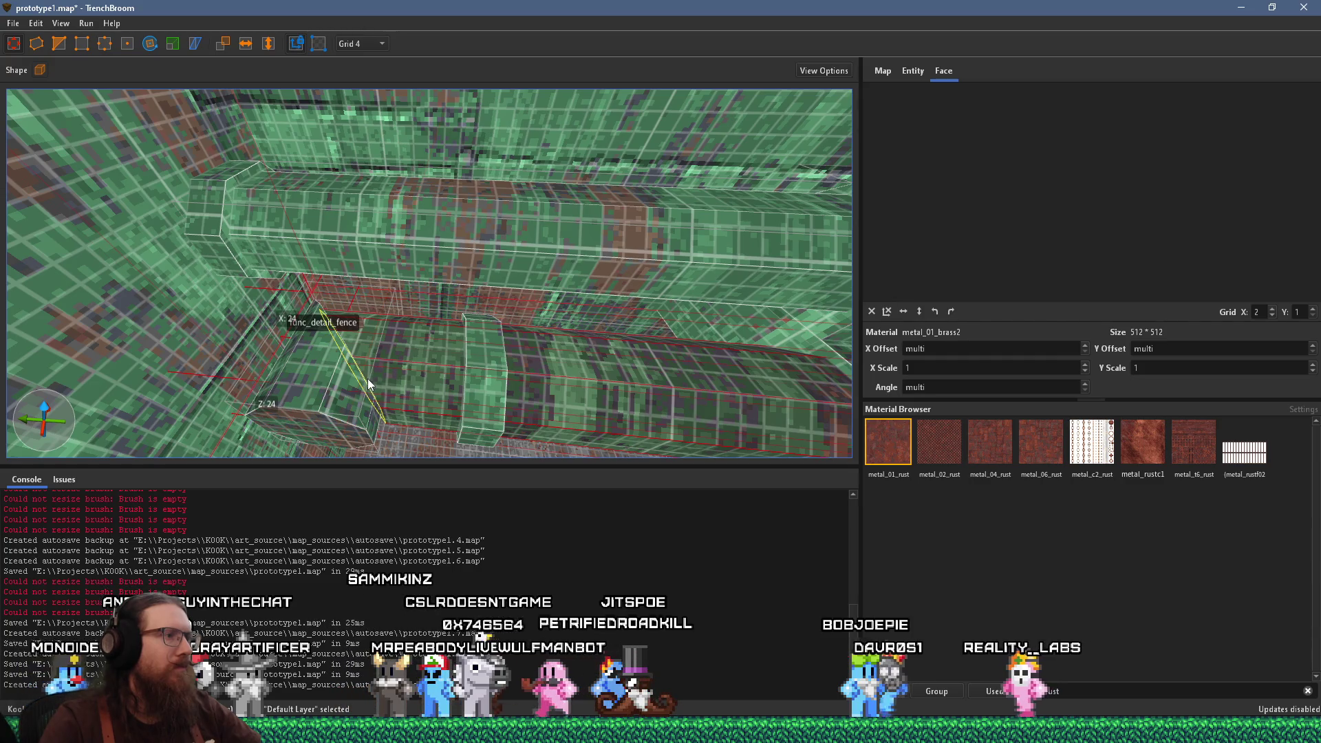
scroll(up, 3)
scroll(up, 3)
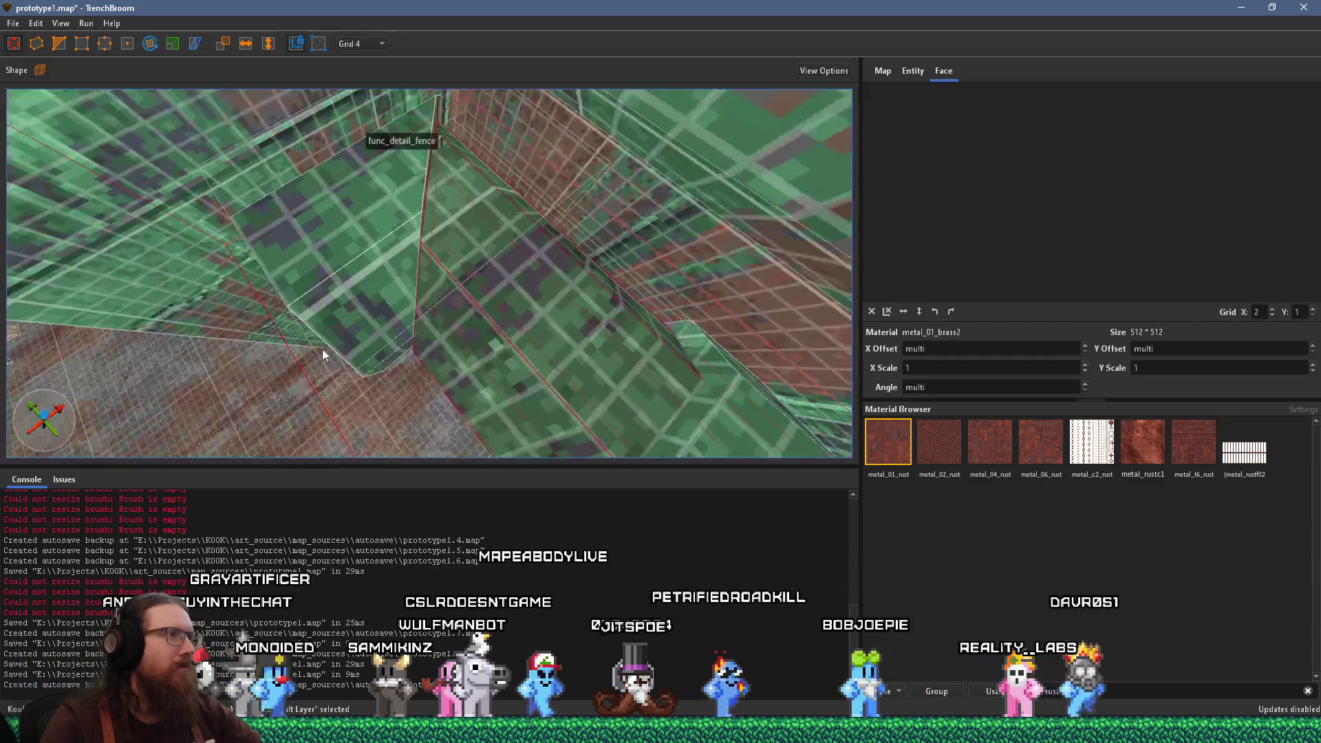
scroll(up, 3)
key(Escape)
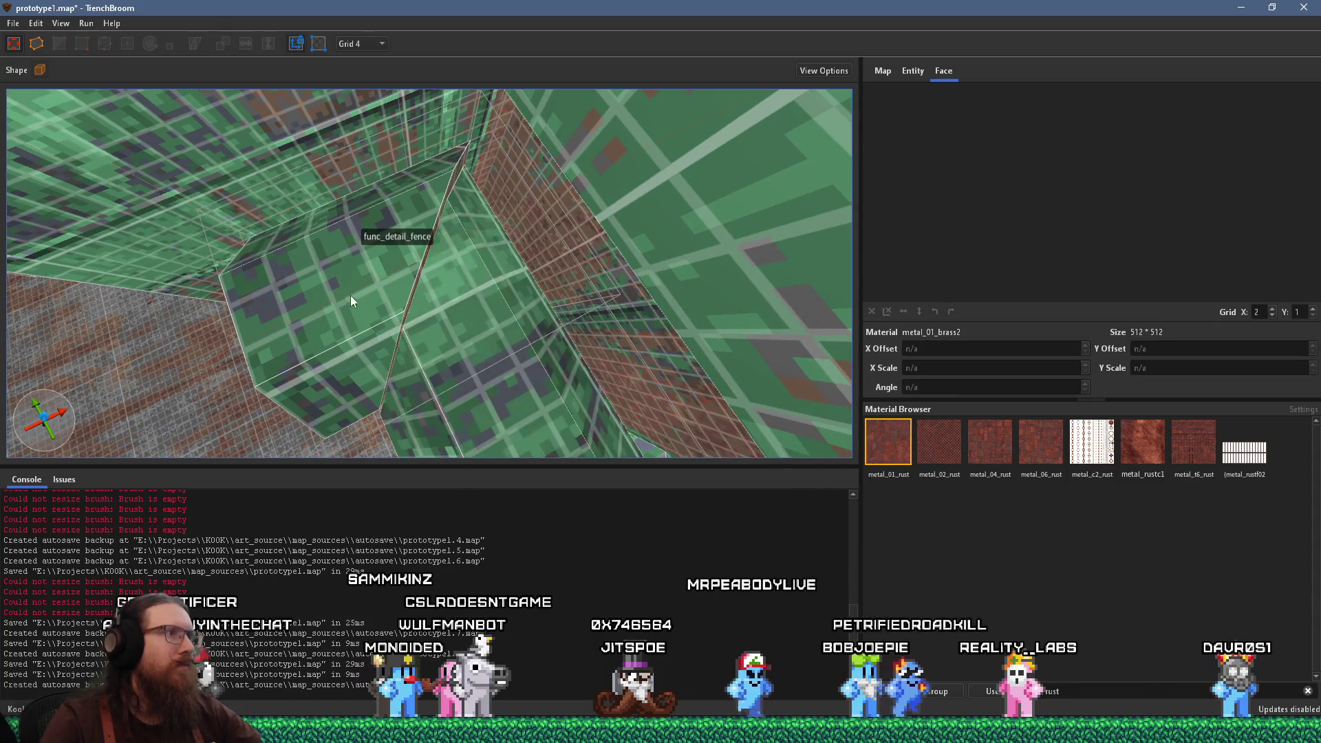
drag(356, 263, 395, 167)
Select the func_detail_fence brush, set Grid 1, and view it from below and around
click(396, 174)
key(1)
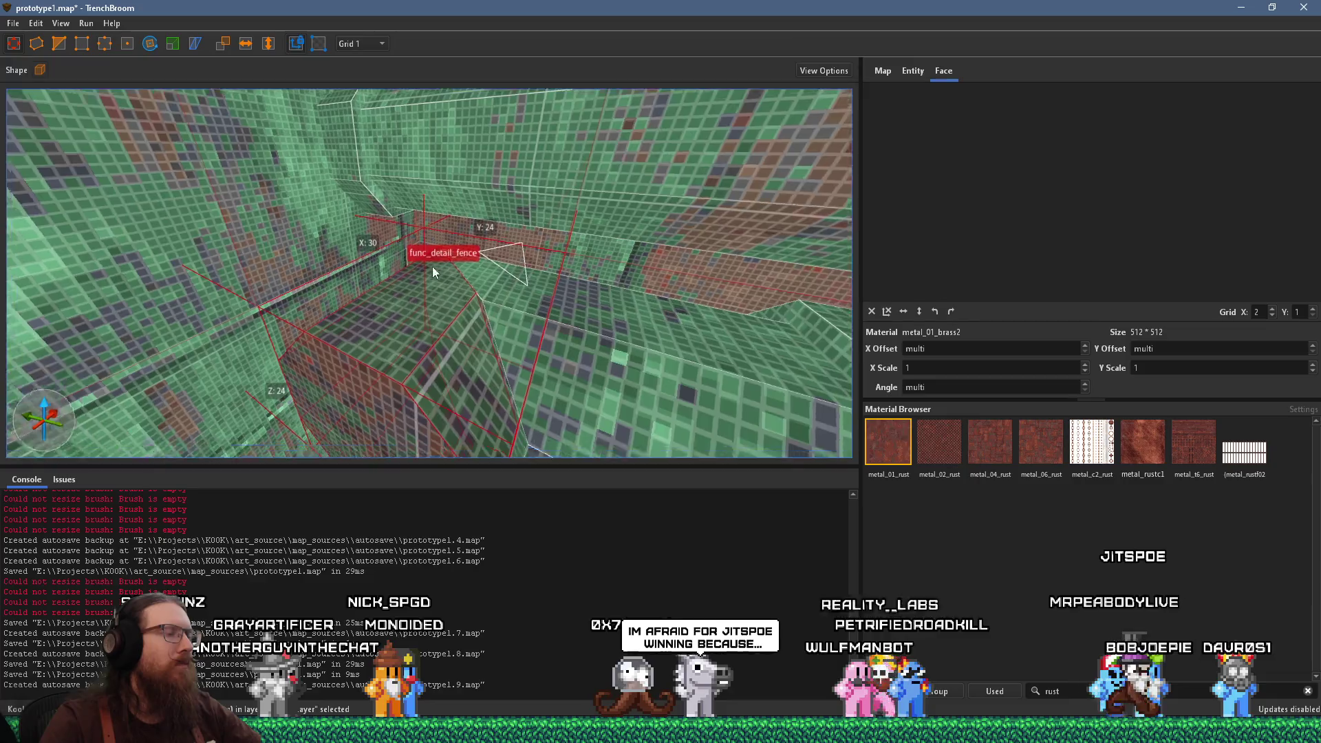
scroll(up, 3)
drag(394, 327, 431, 124)
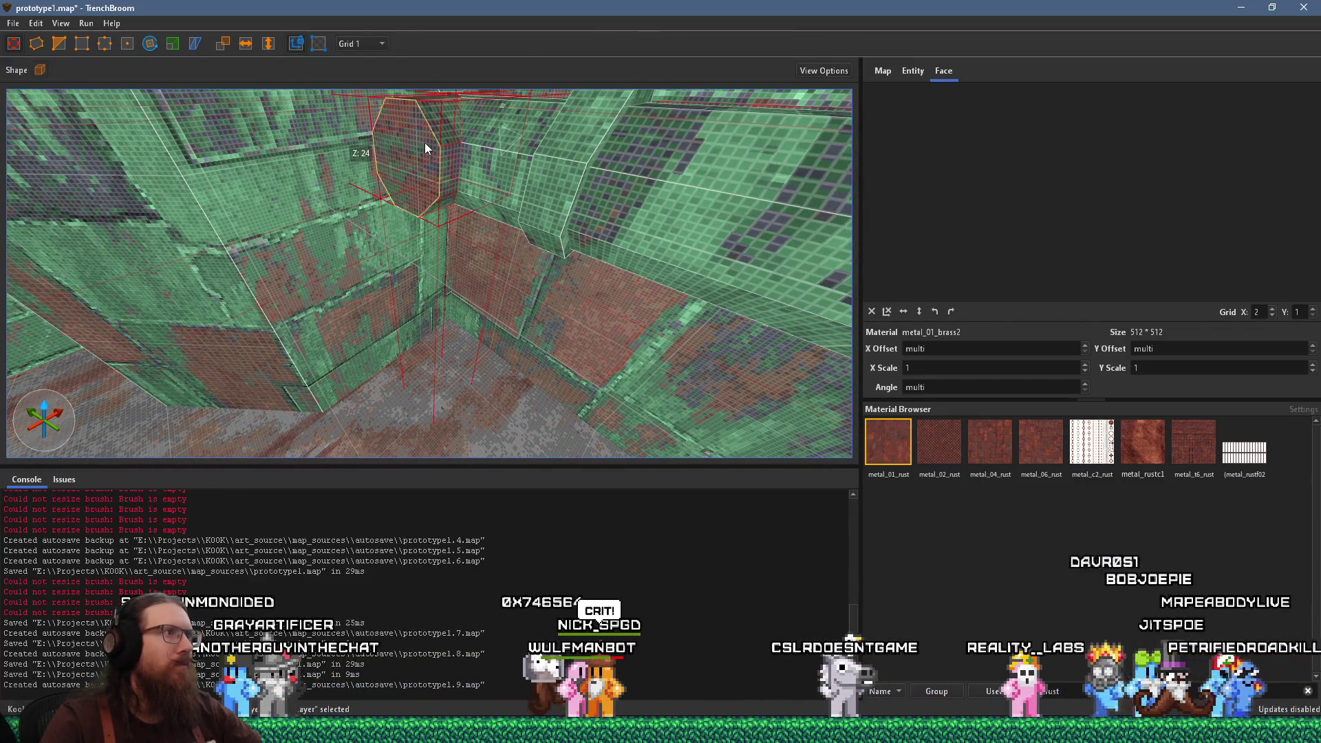
drag(367, 179, 428, 234)
drag(548, 227, 497, 210)
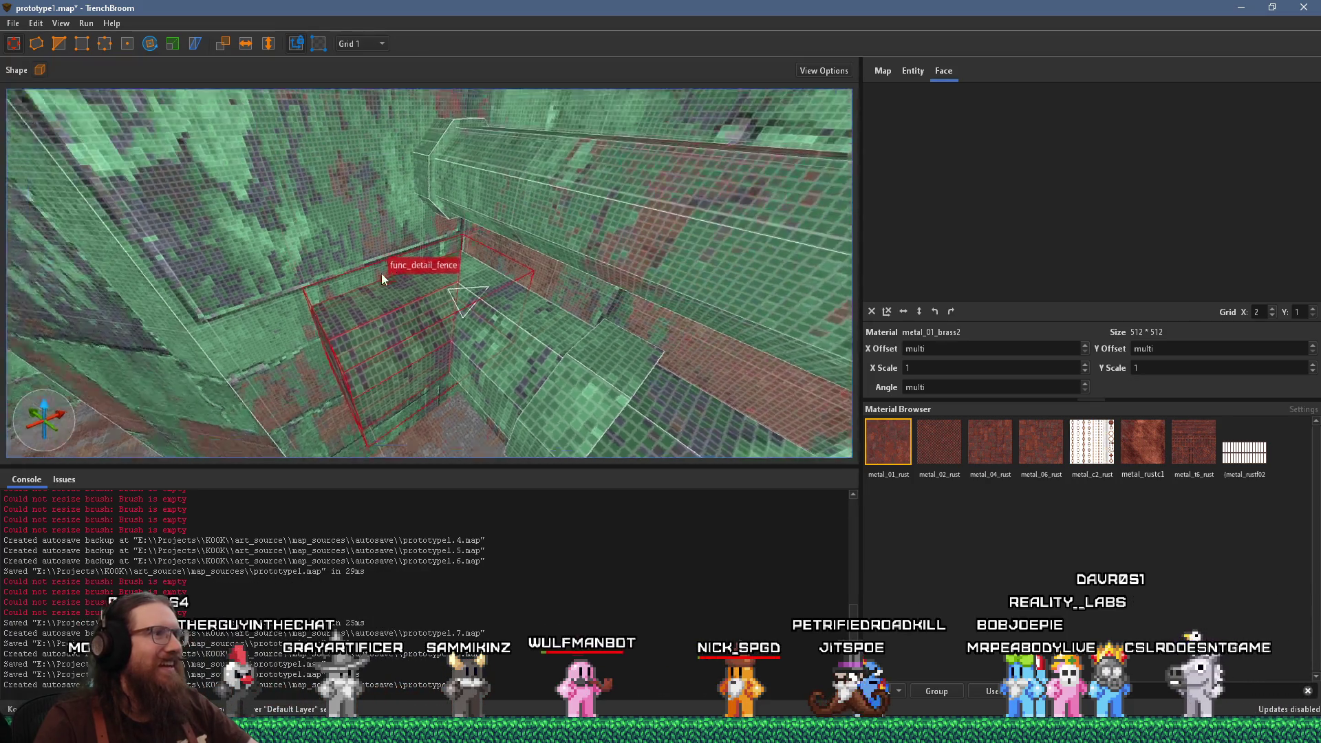
Rotate the pipe face's metal_01_brass2 texture 90 degrees and set its X offset to -100
click(443, 274)
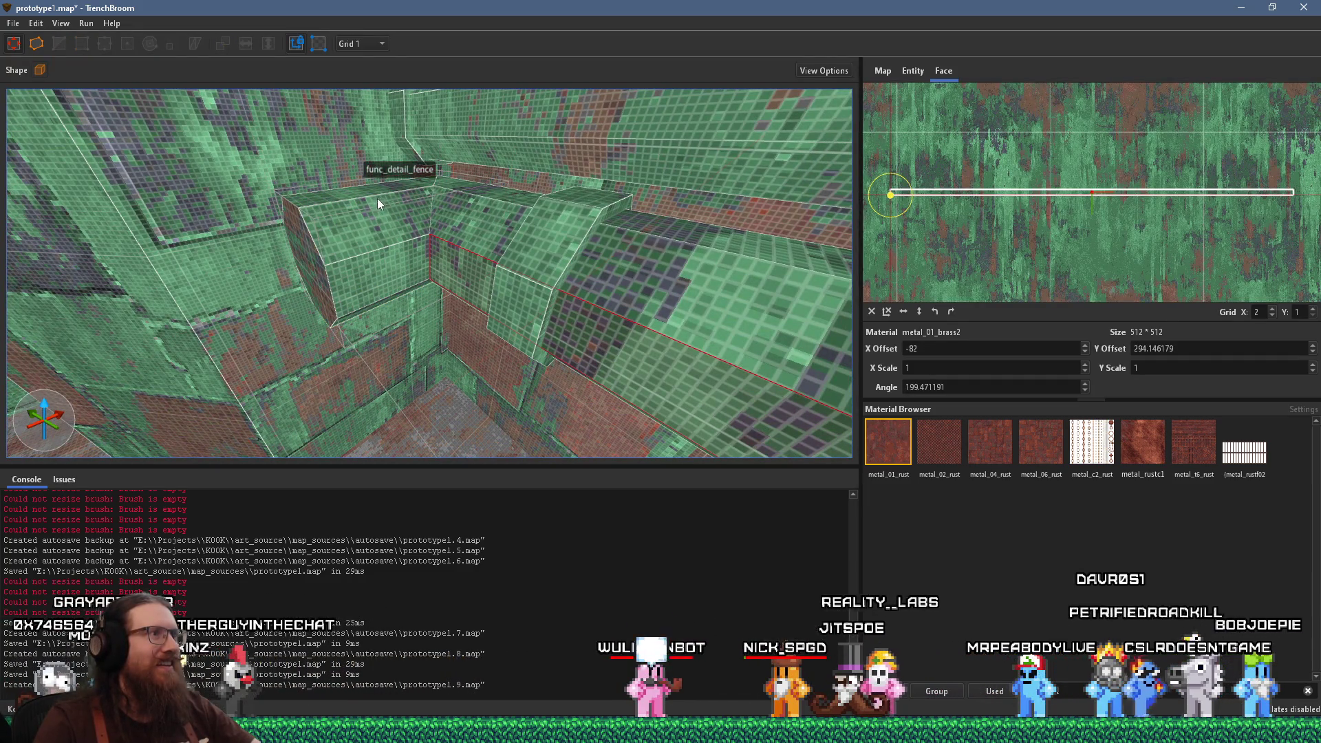
drag(348, 276, 578, 270)
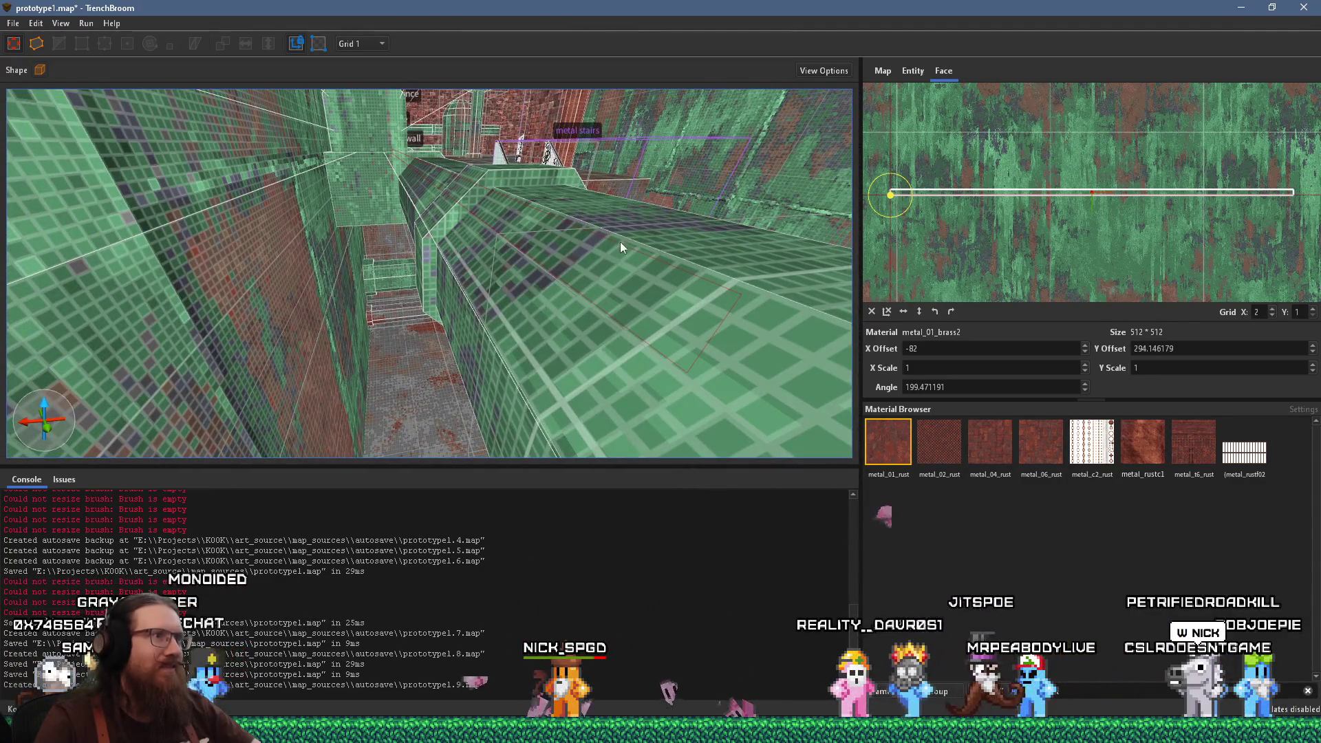
key(shift+Page_Down)
click(492, 377)
scroll(up, 3)
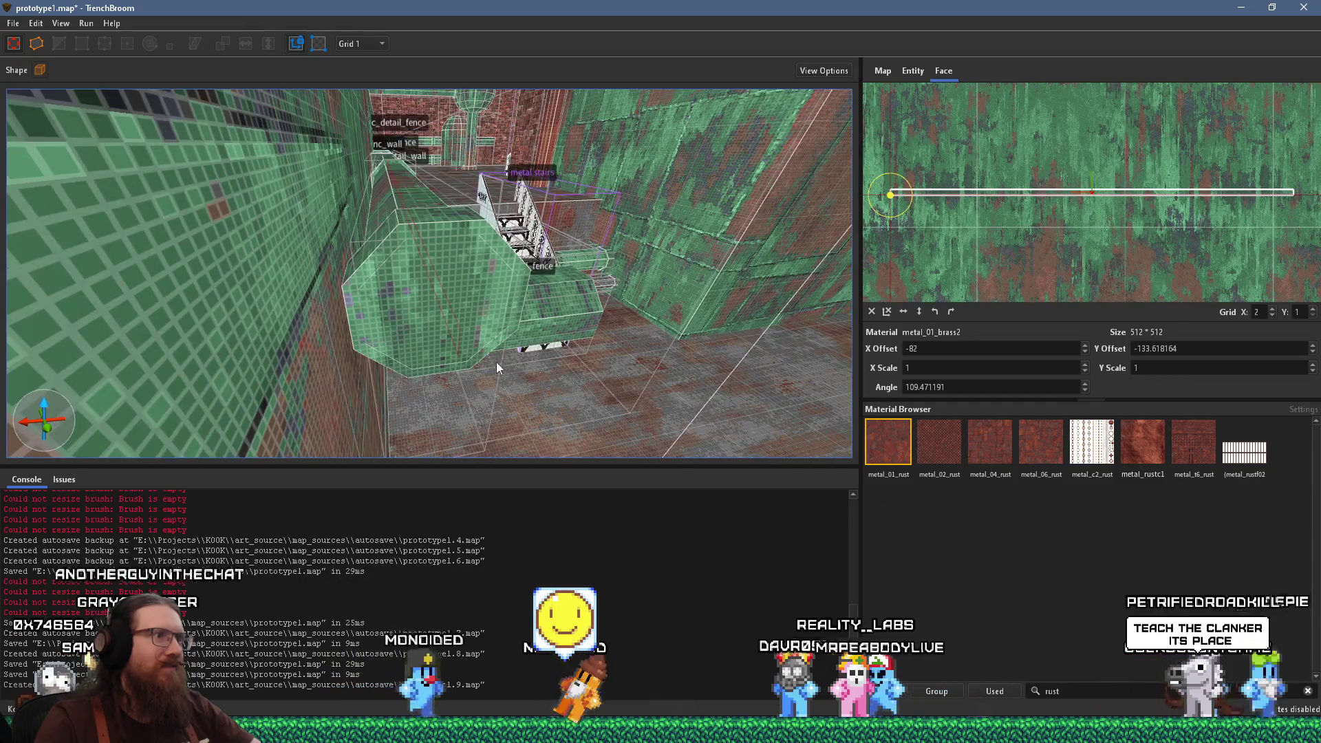
scroll(down, 3)
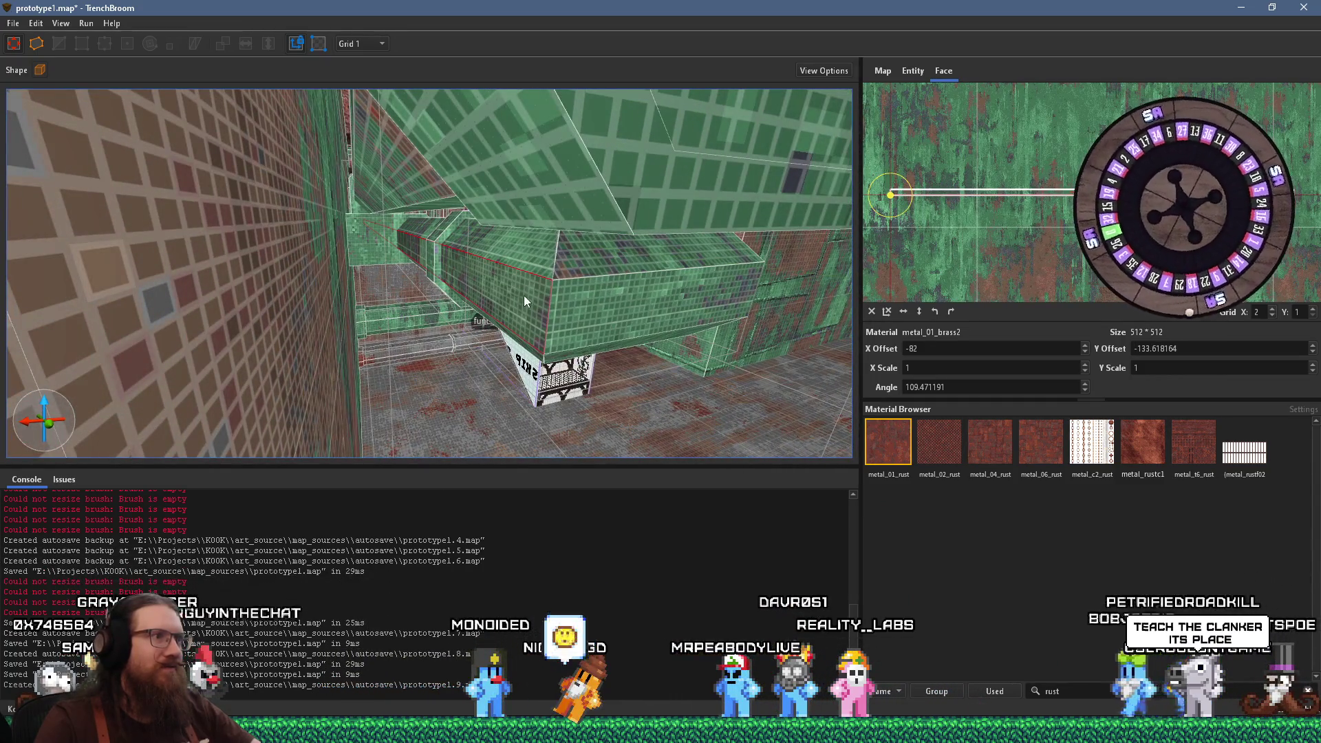
scroll(up, 3)
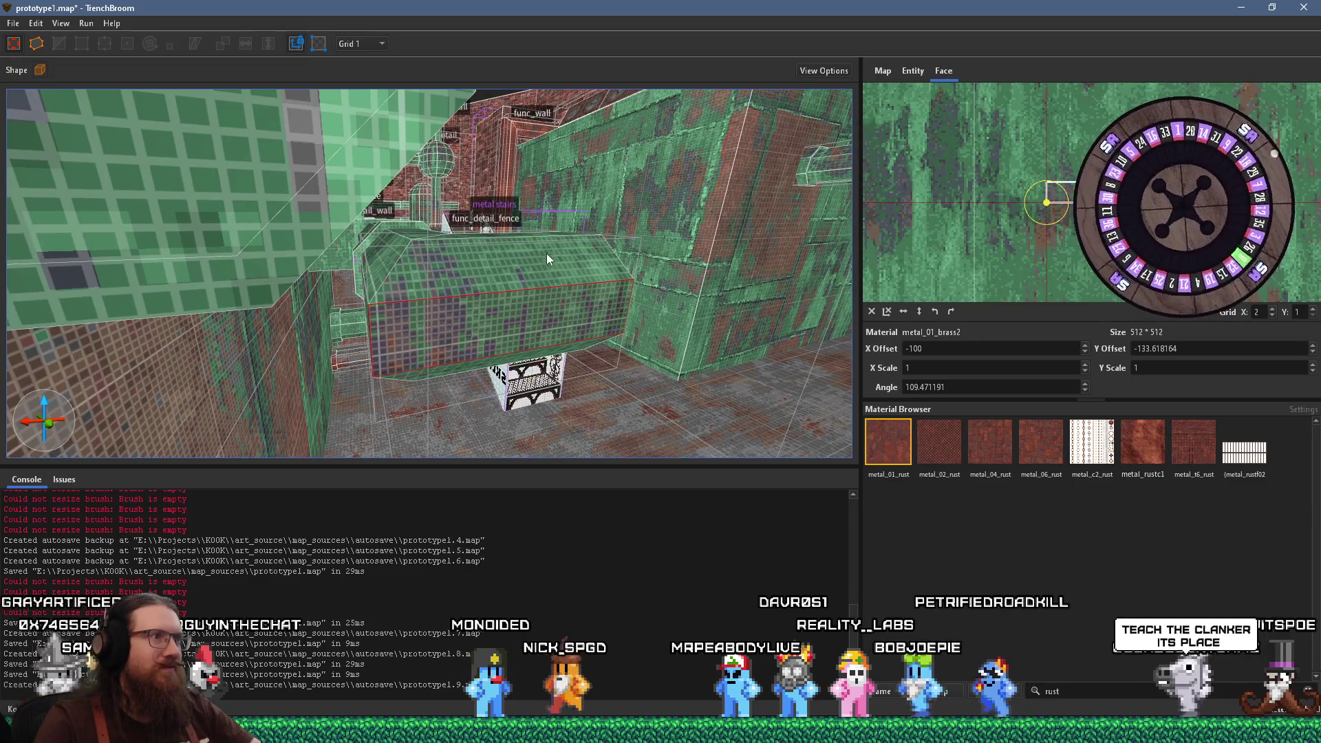
Move over to the tubes and select the pipe's lower strip face
drag(544, 237, 325, 191)
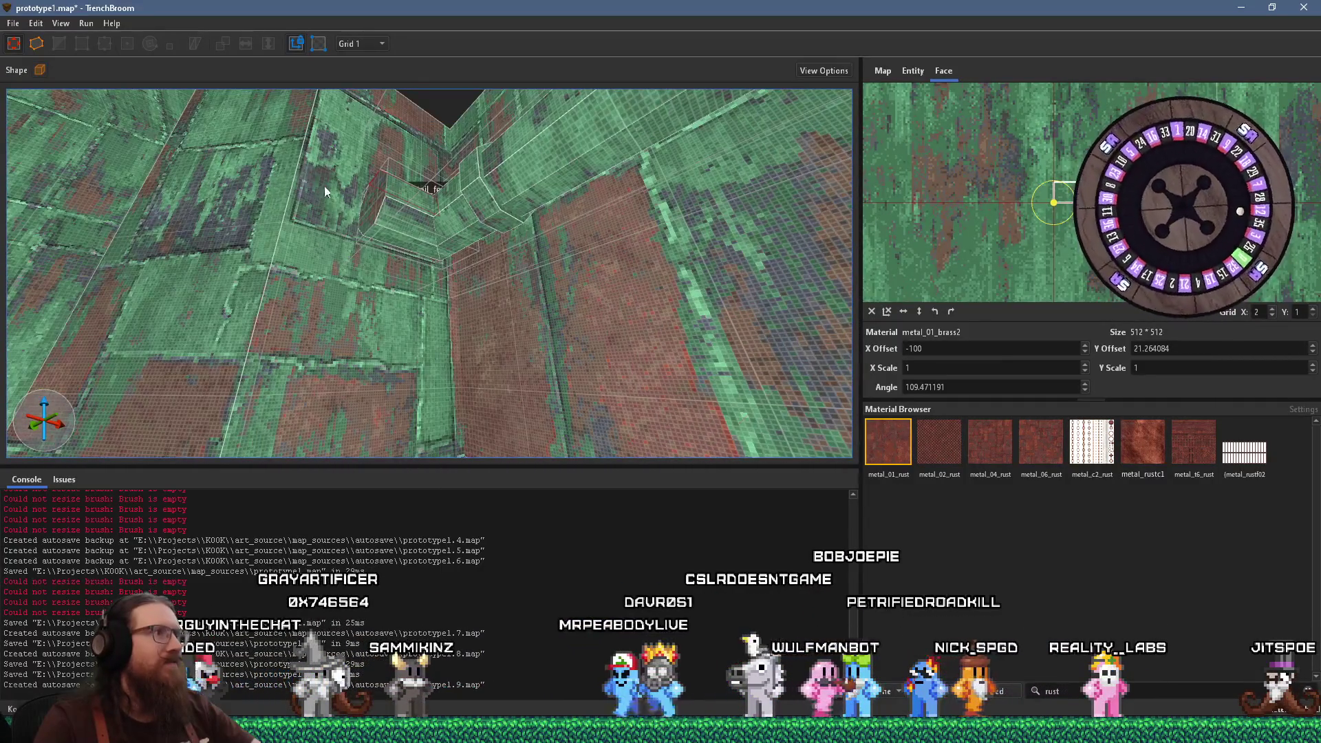
drag(413, 212, 509, 247)
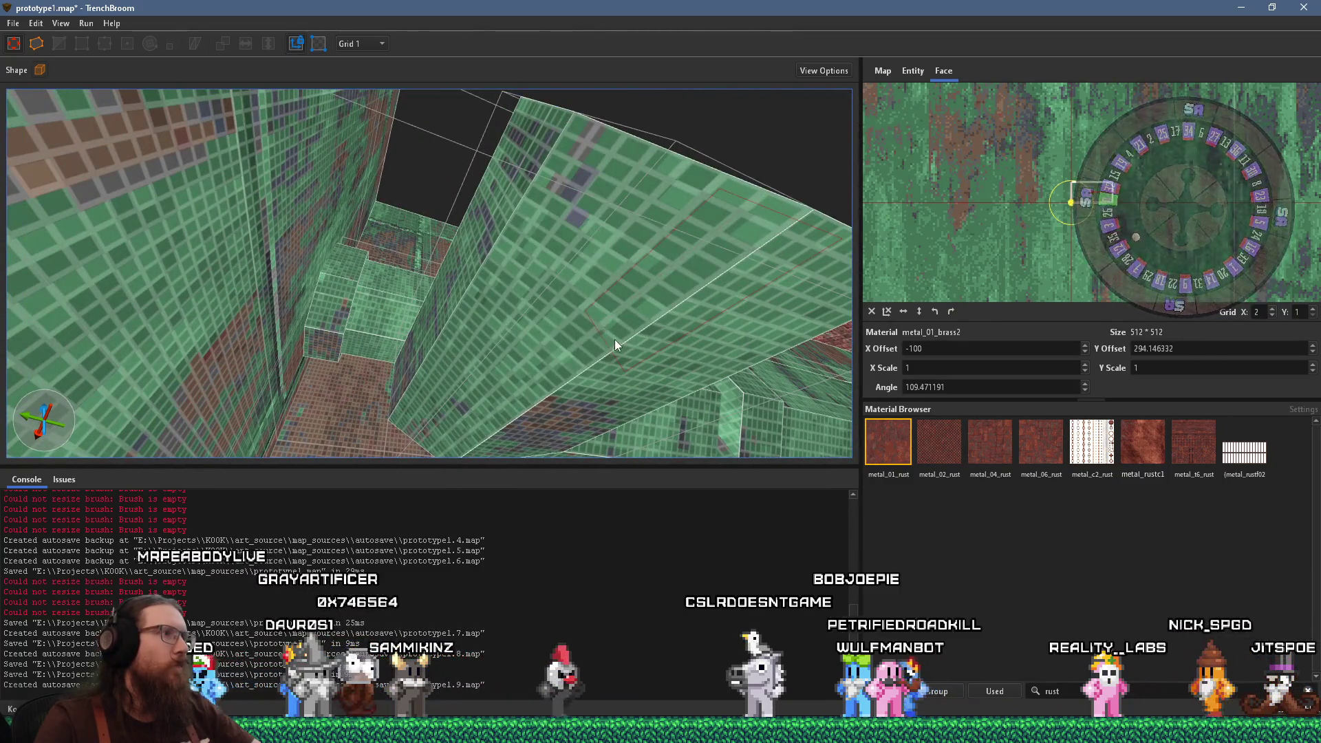
click(617, 344)
click(612, 378)
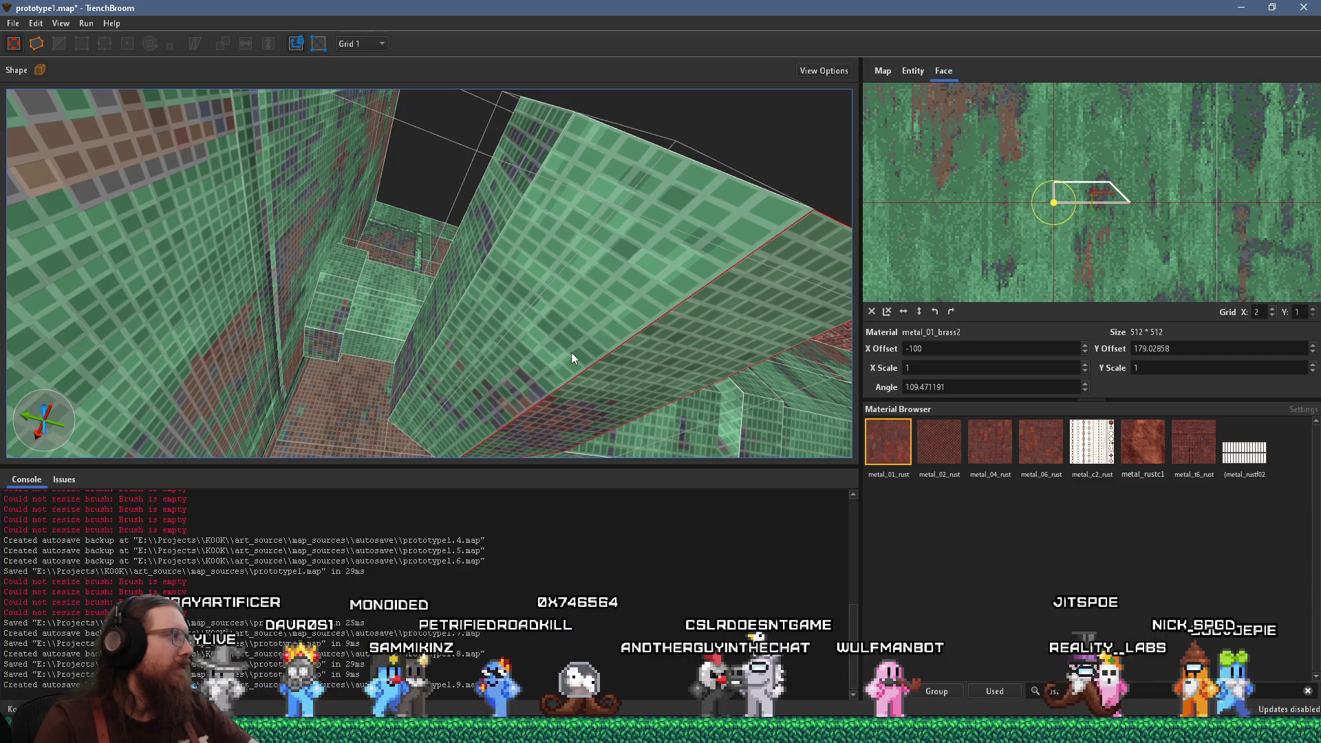
drag(576, 322, 335, 373)
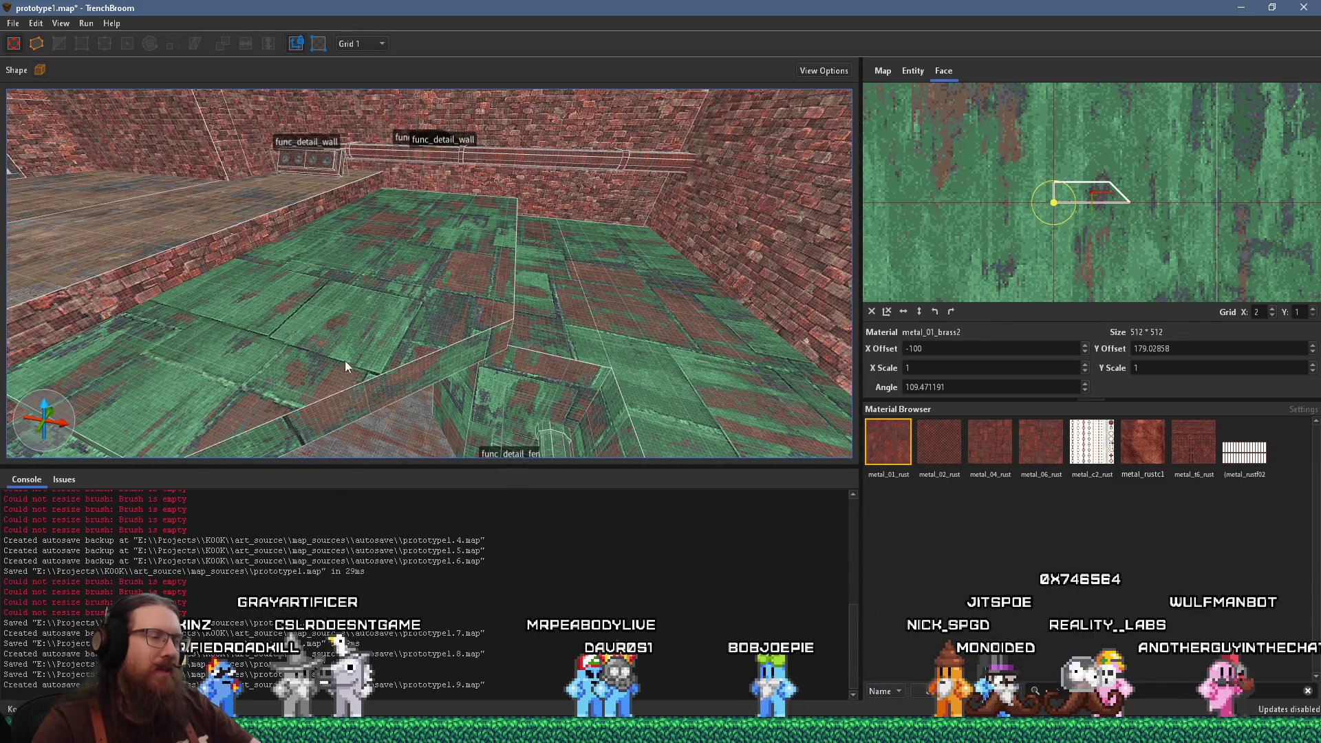
drag(528, 338, 416, 278)
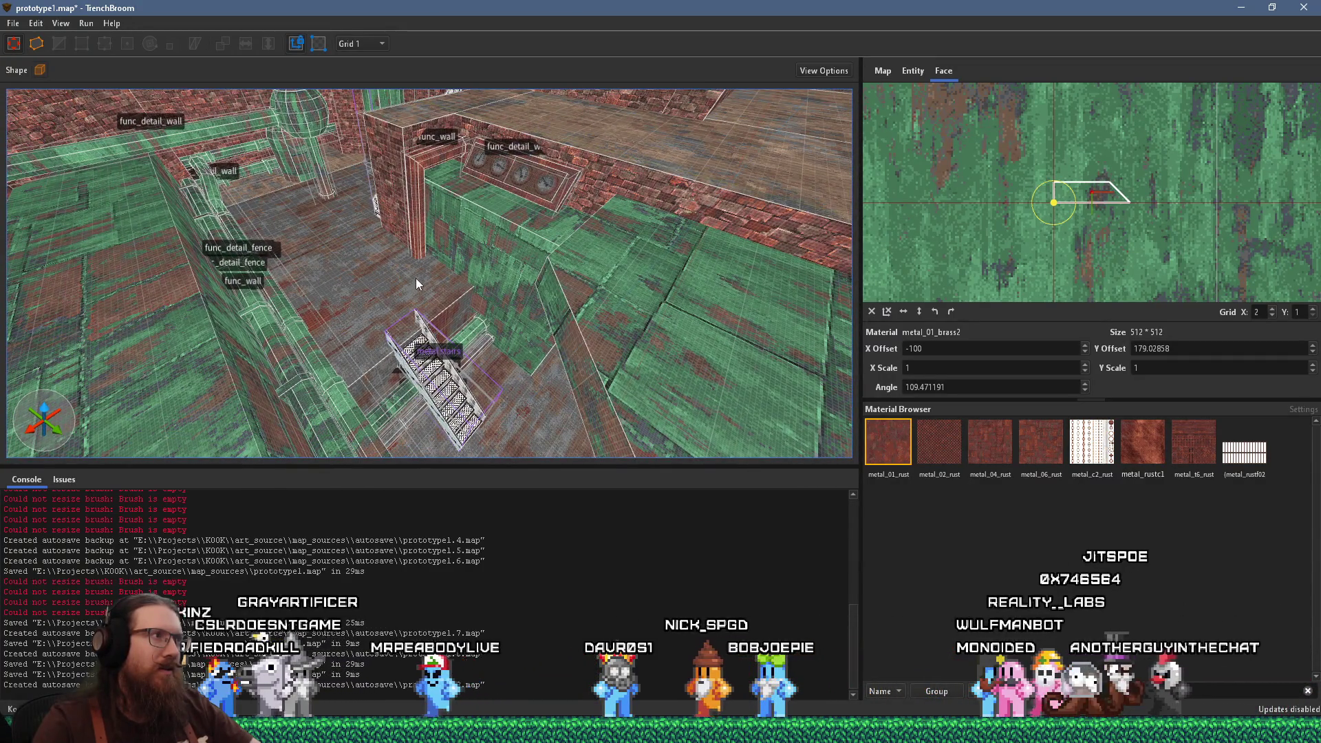
drag(416, 278, 557, 292)
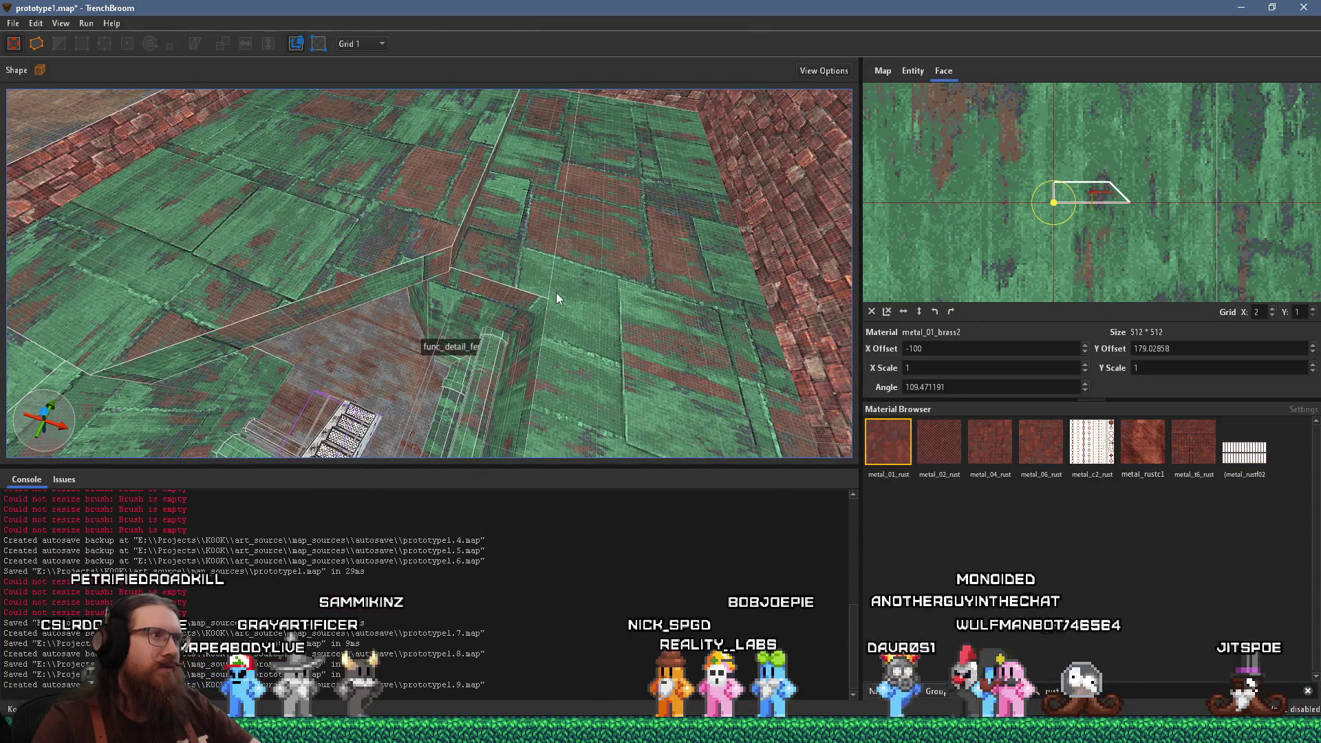
drag(439, 360, 493, 226)
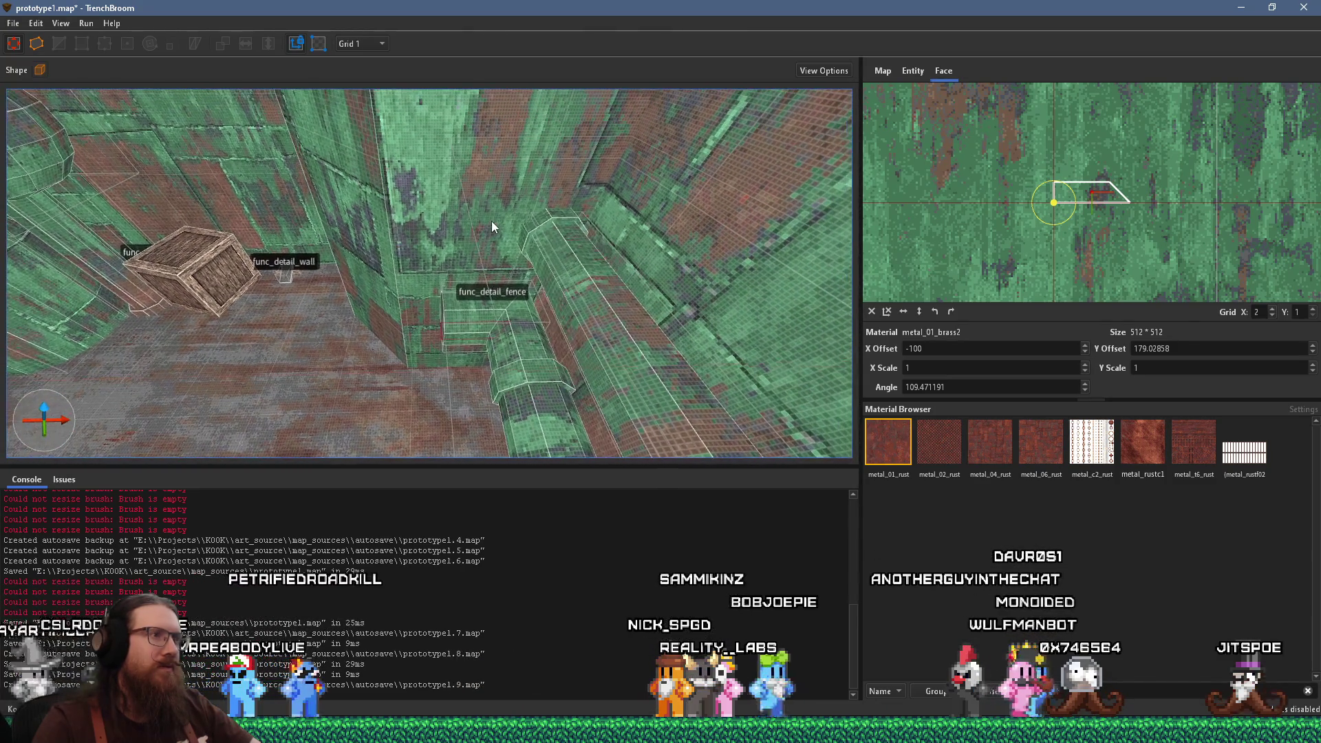
click(475, 315)
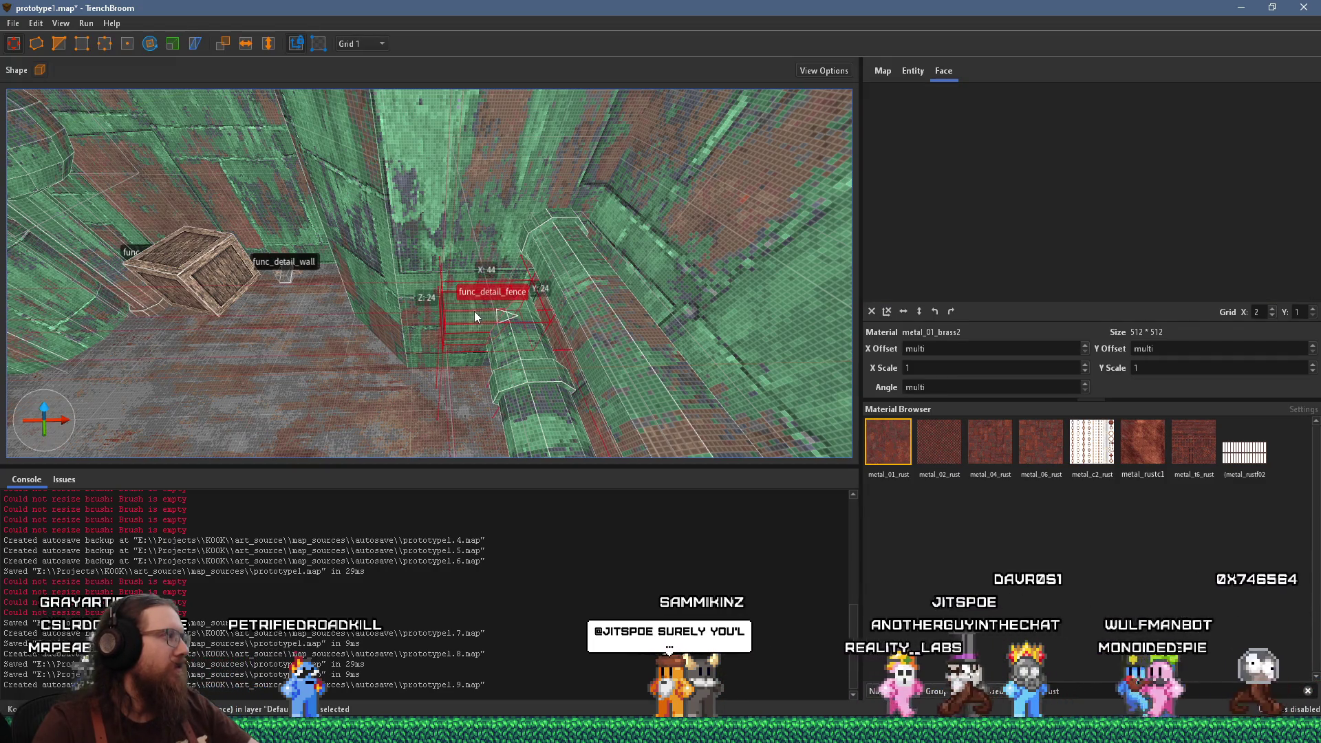
scroll(up, 3)
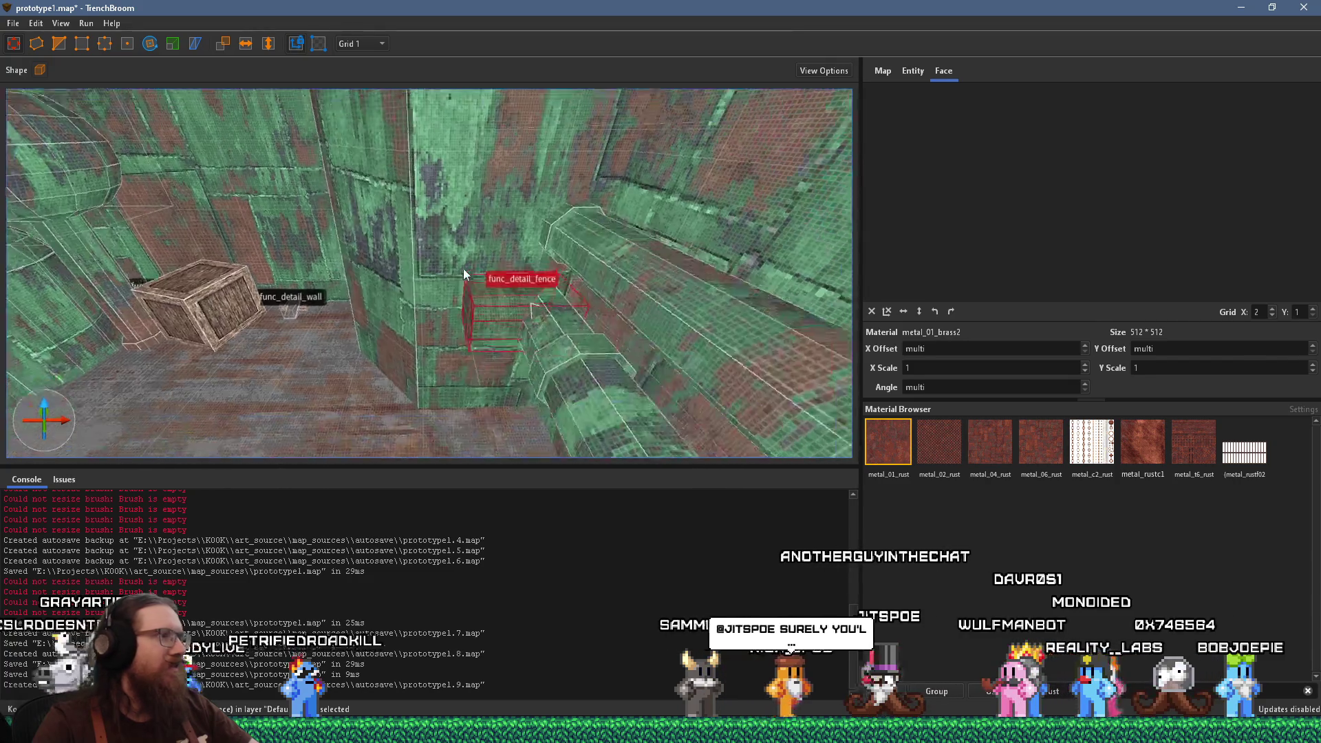
scroll(up, 3)
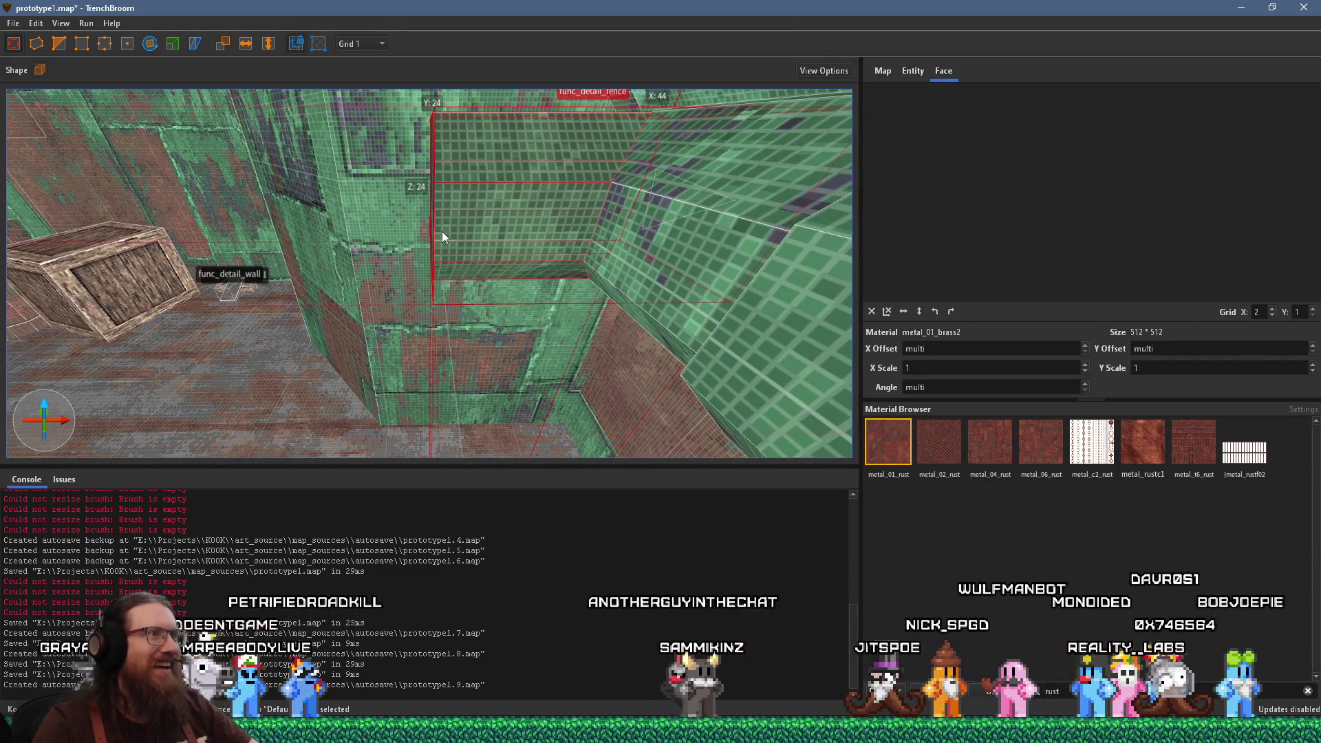
scroll(up, 3)
scroll(up, 3)
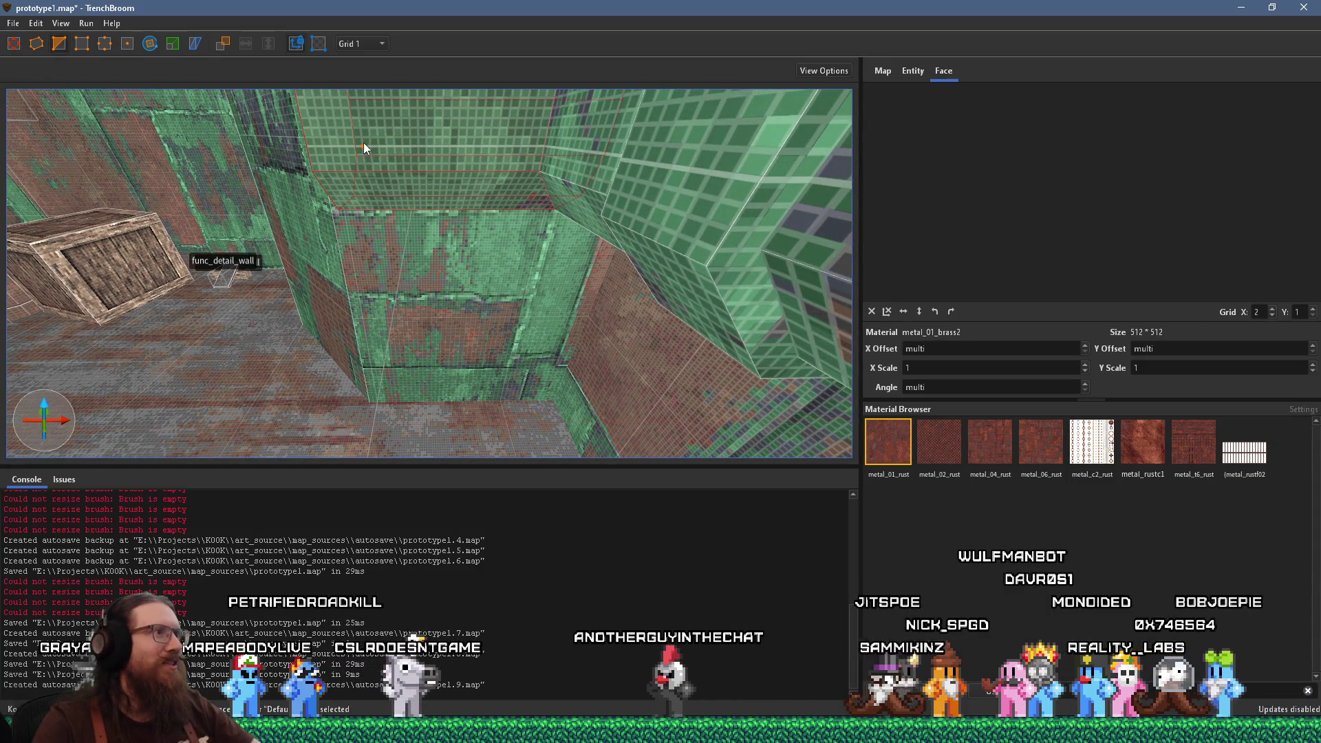
click(370, 144)
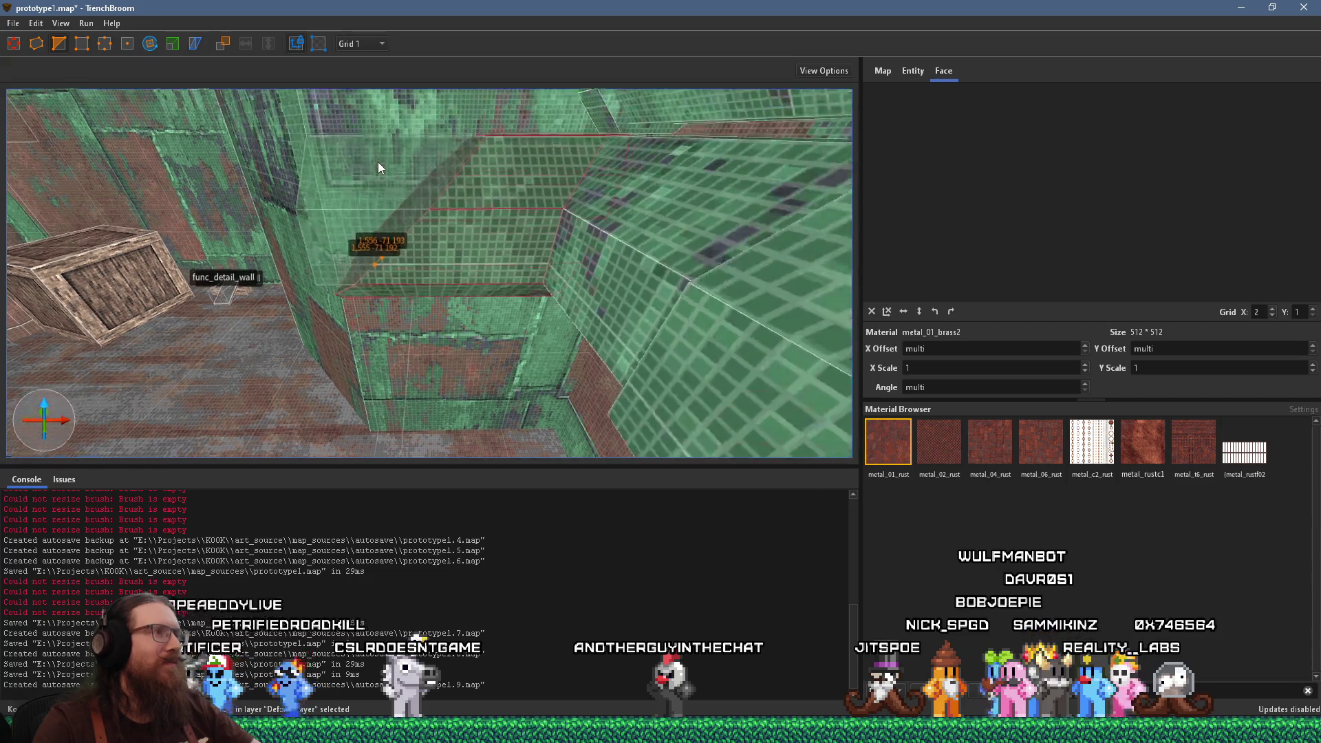
key(Escape)
scroll(down, 3)
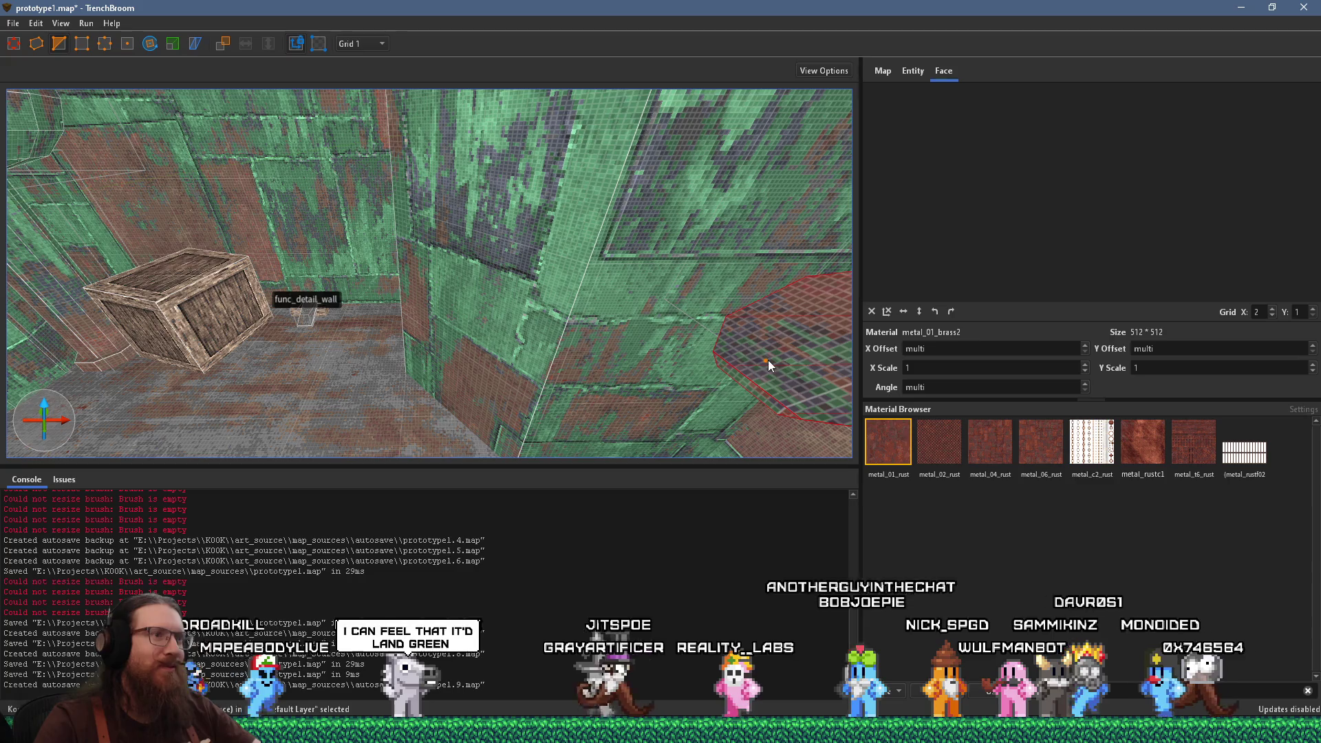
key(c)
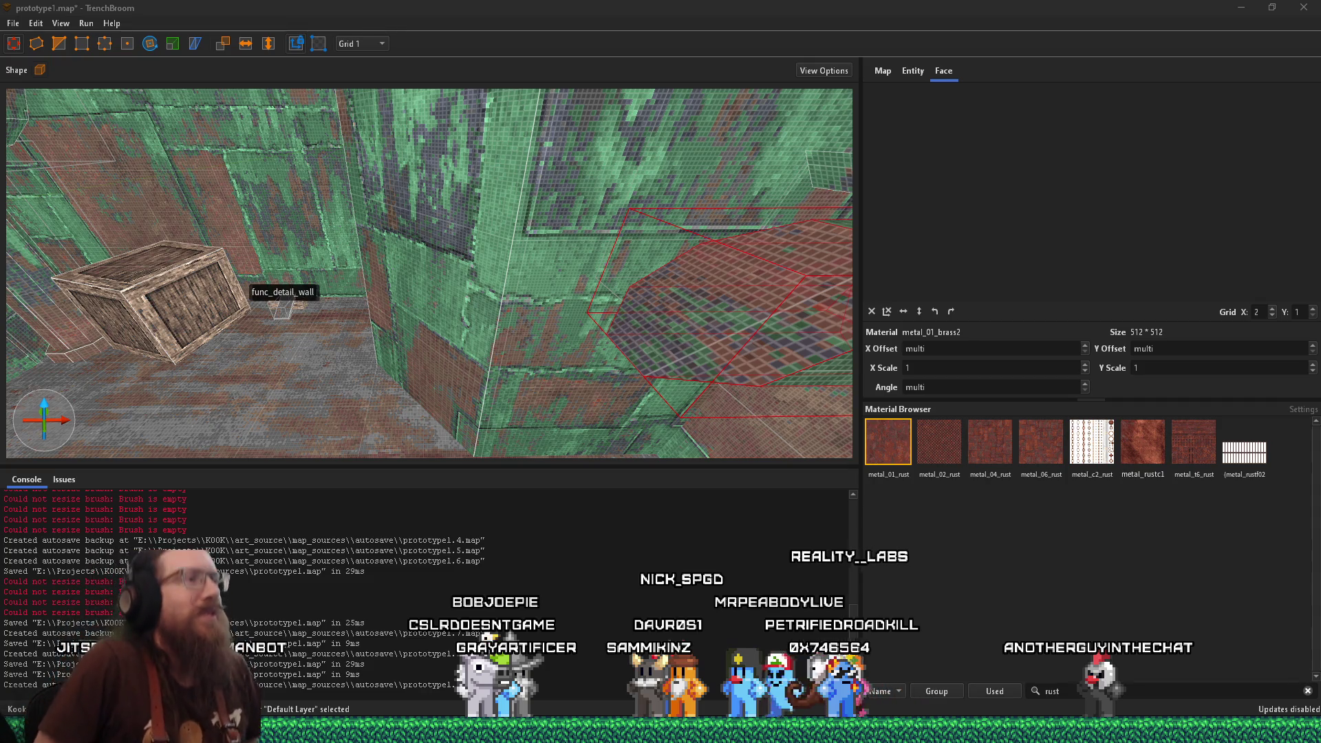
drag(406, 372, 411, 402)
key(Escape)
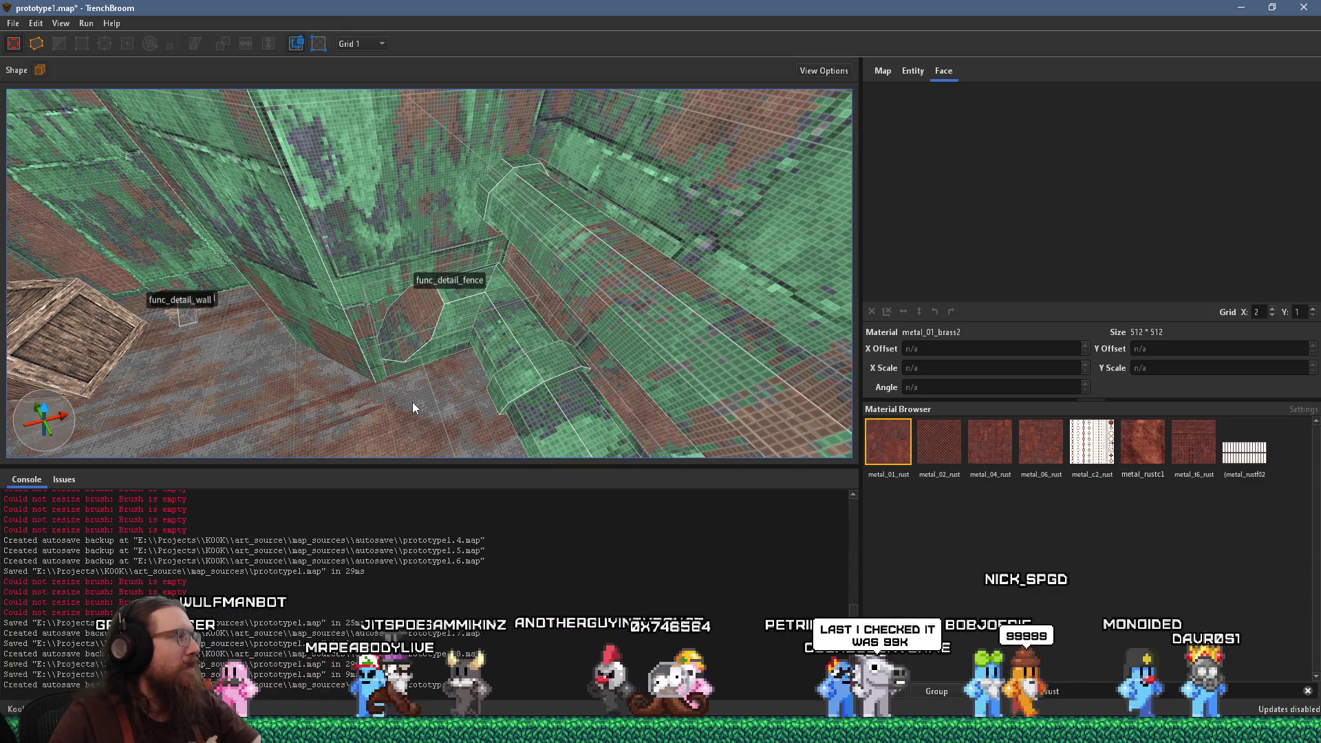
Duplicate the func_detail_fence brush and rotate the copy to 75 degrees about Z
drag(418, 398, 460, 286)
click(490, 322)
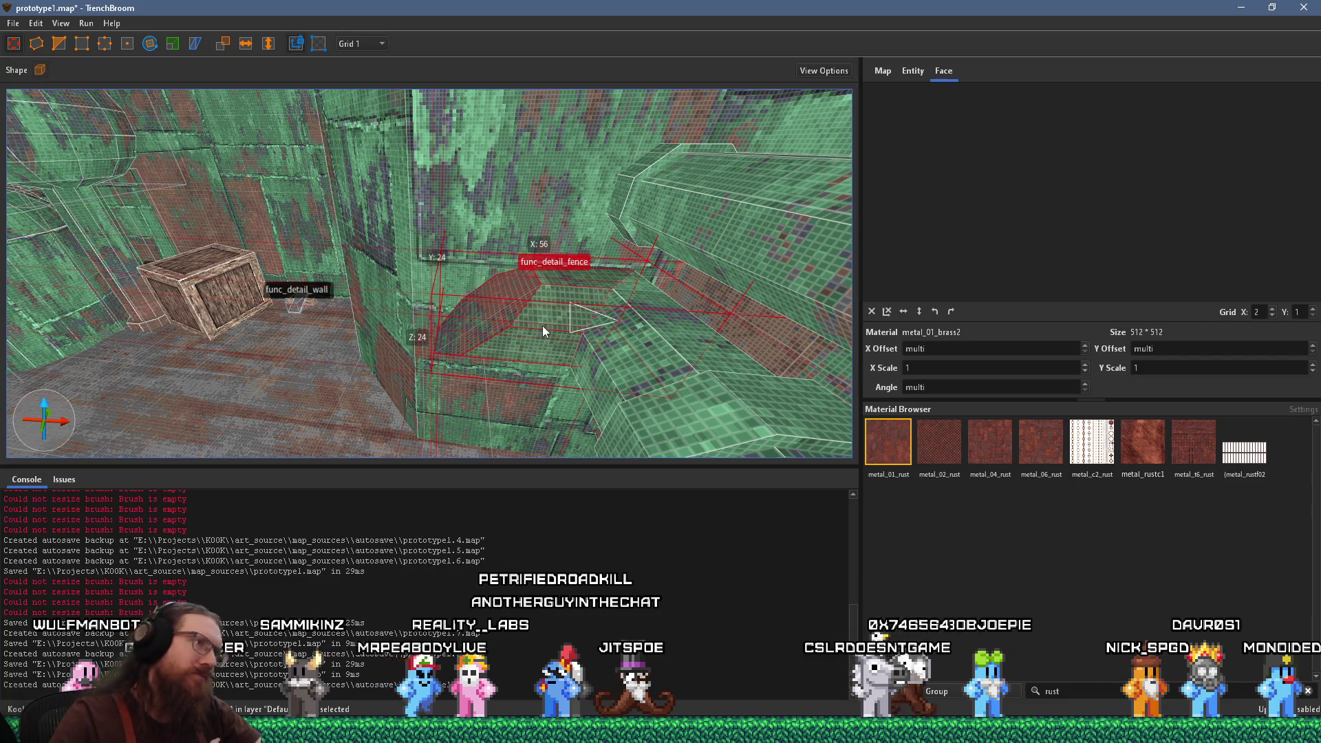
drag(553, 325, 451, 327)
key(r)
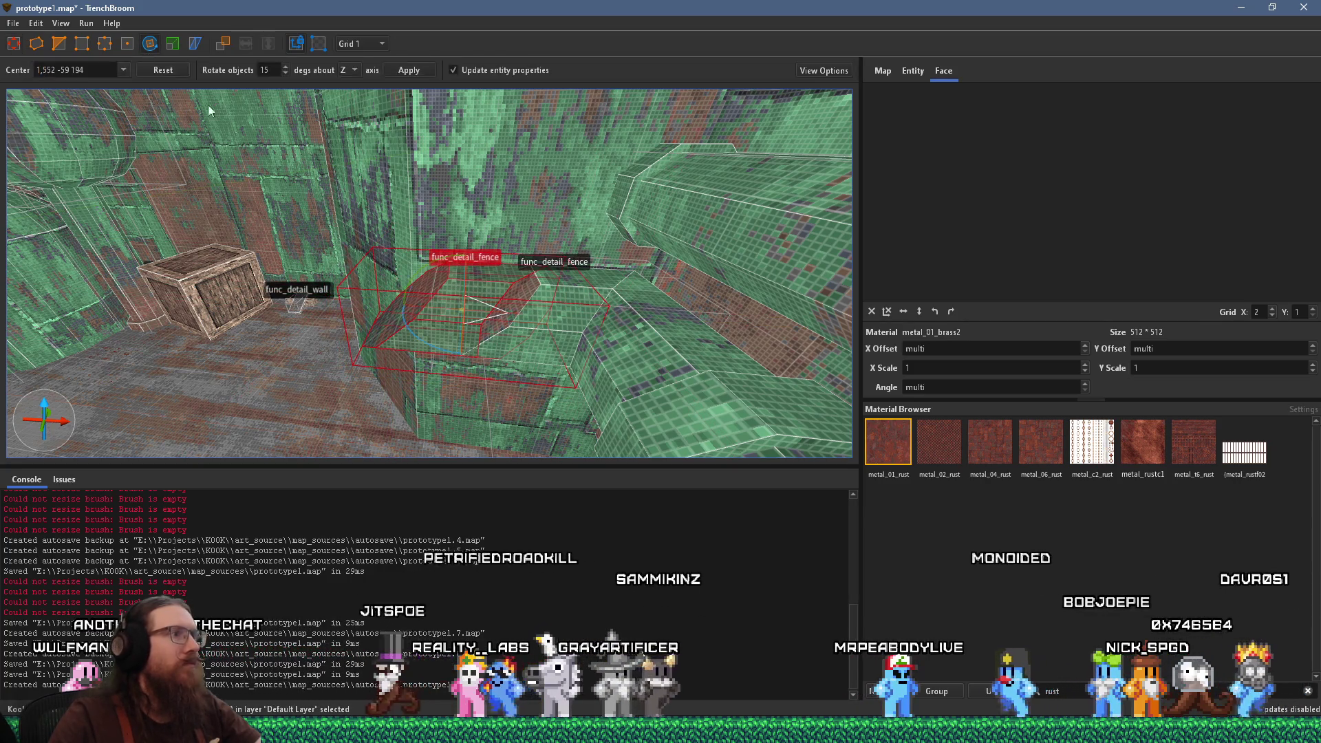
drag(490, 339, 564, 326)
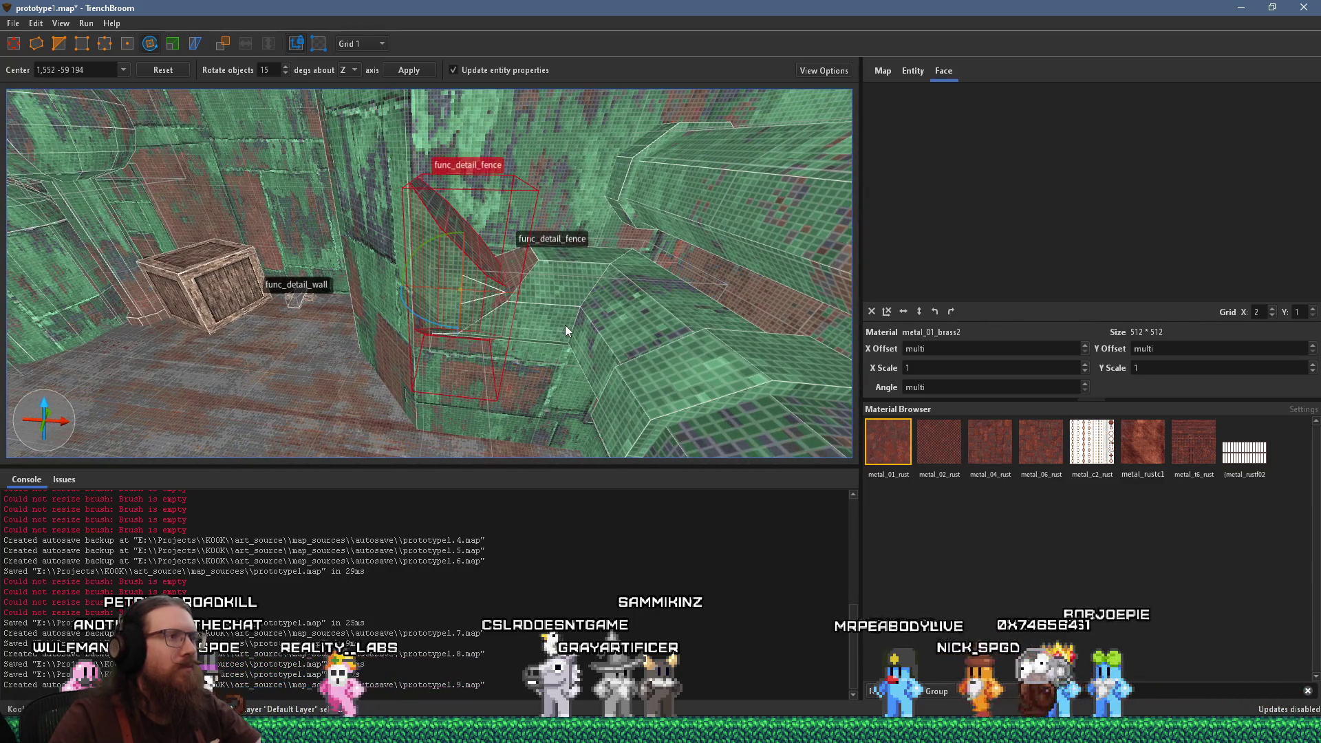
drag(434, 325, 560, 313)
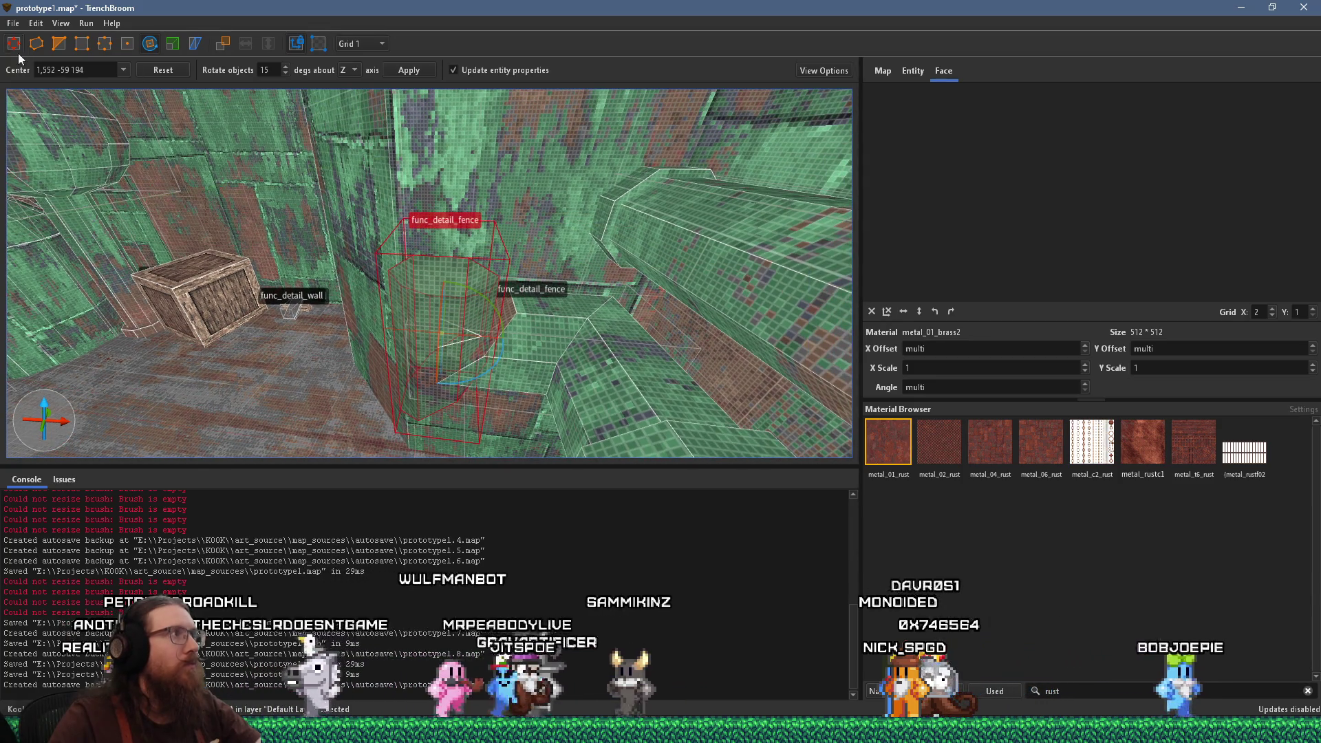
Stretch the fence copy taller and reshape its face to fit the pipe corner
key(r)
drag(425, 316, 474, 218)
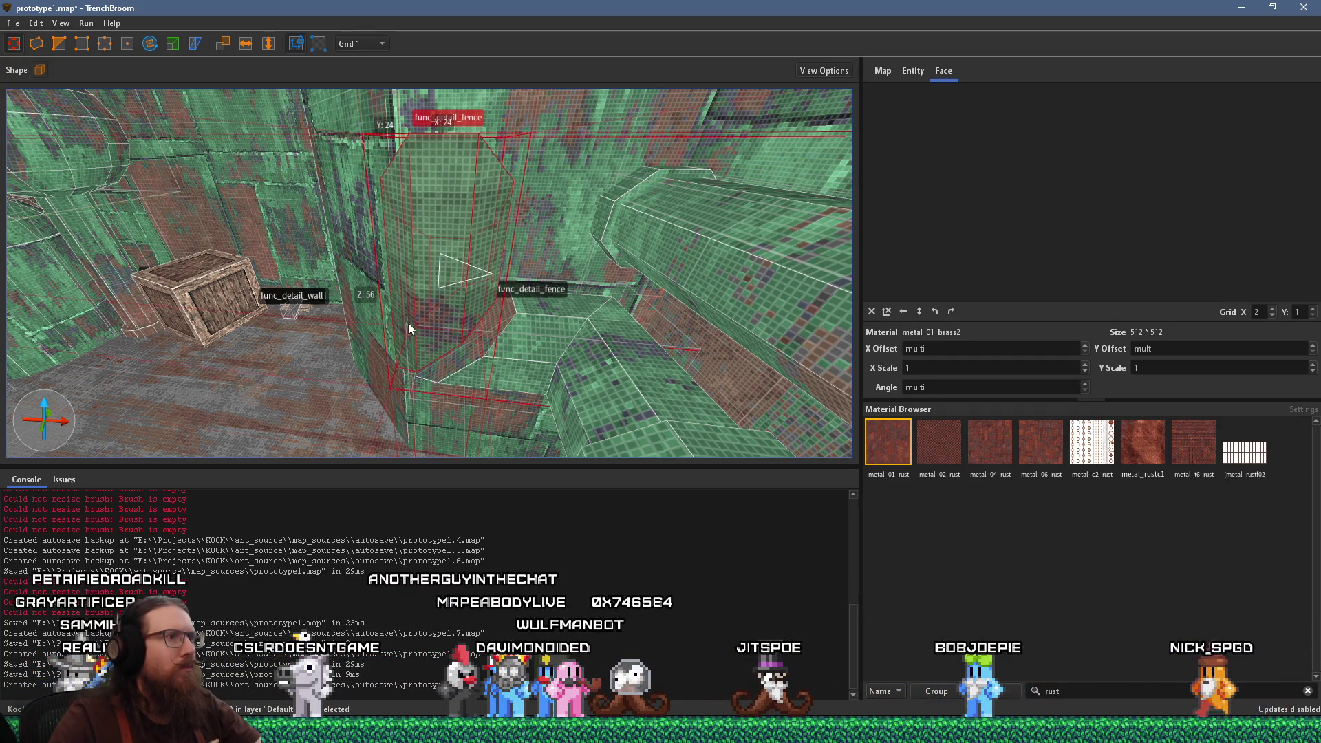
key(w)
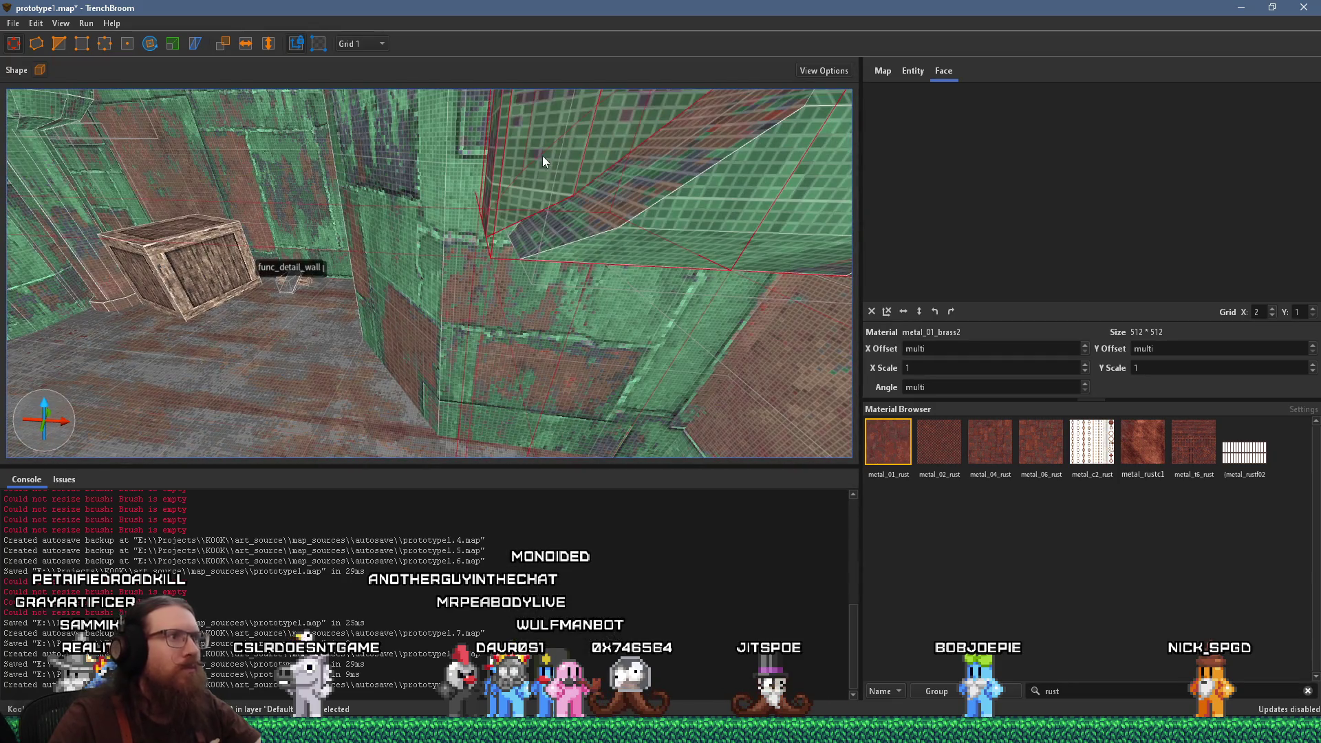
drag(627, 203, 534, 336)
scroll(up, 3)
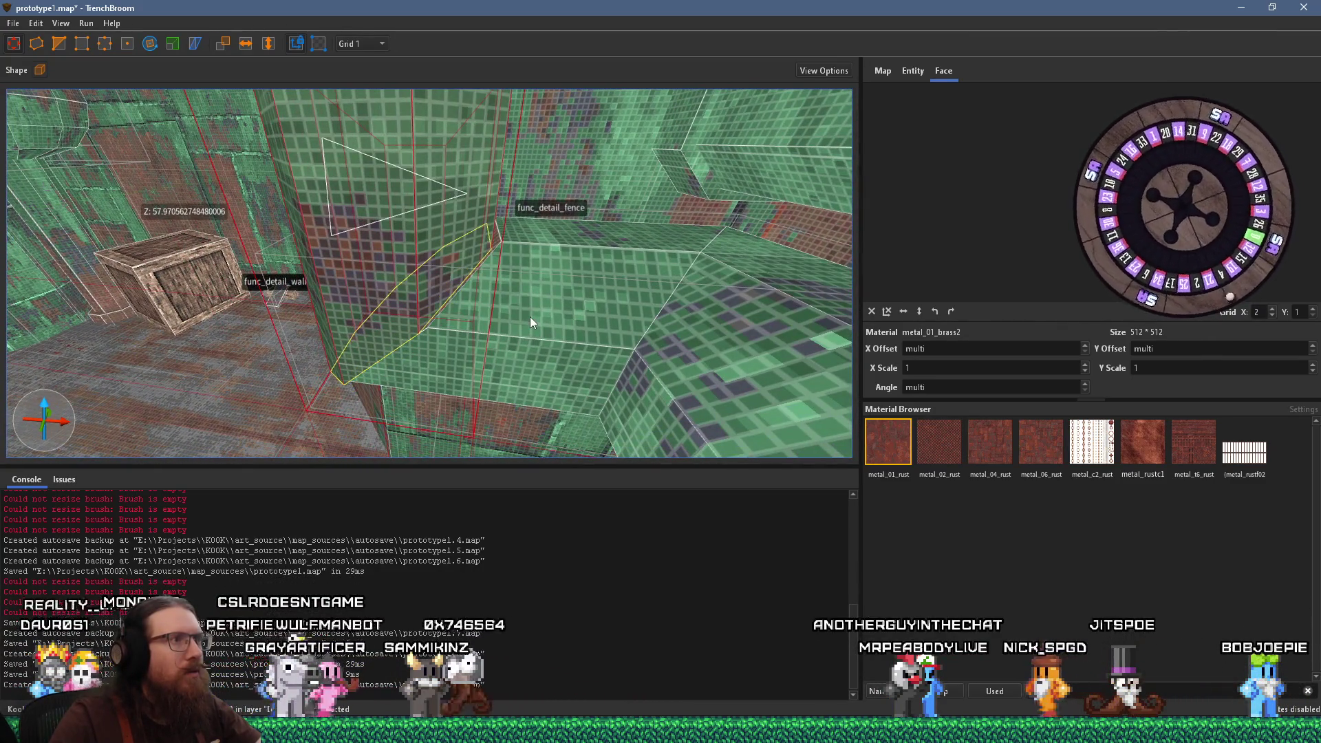
Inspect the func_detail_fence brush from several angles and set the grid to 16
click(484, 273)
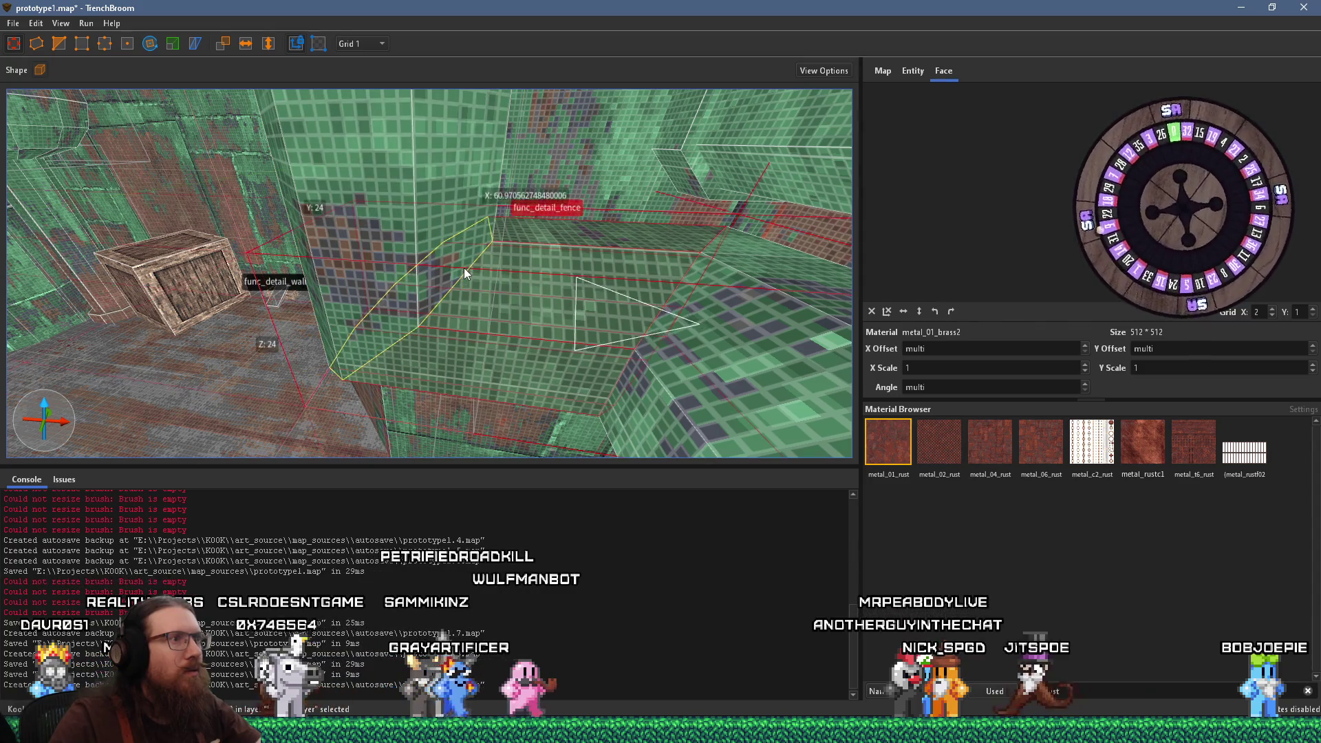
scroll(up, 3)
drag(575, 216, 452, 302)
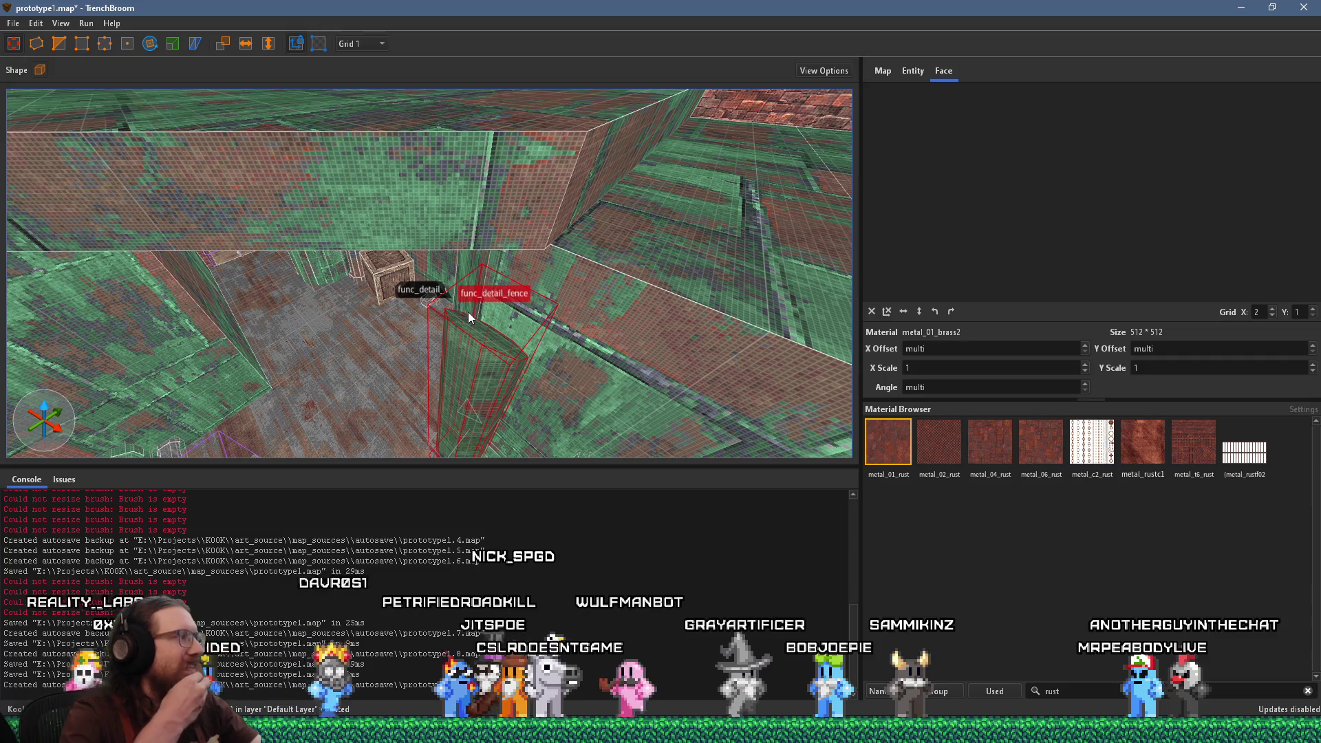
drag(461, 310, 317, 256)
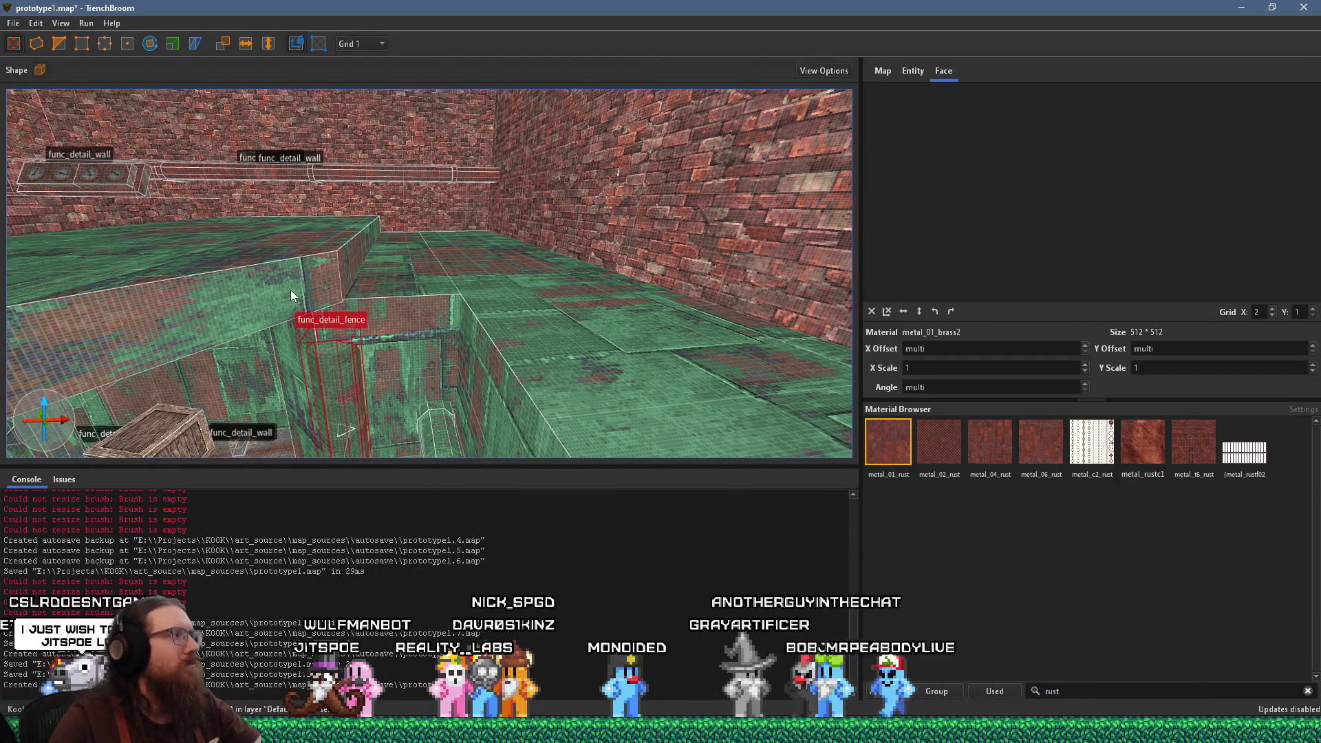
drag(291, 294, 271, 365)
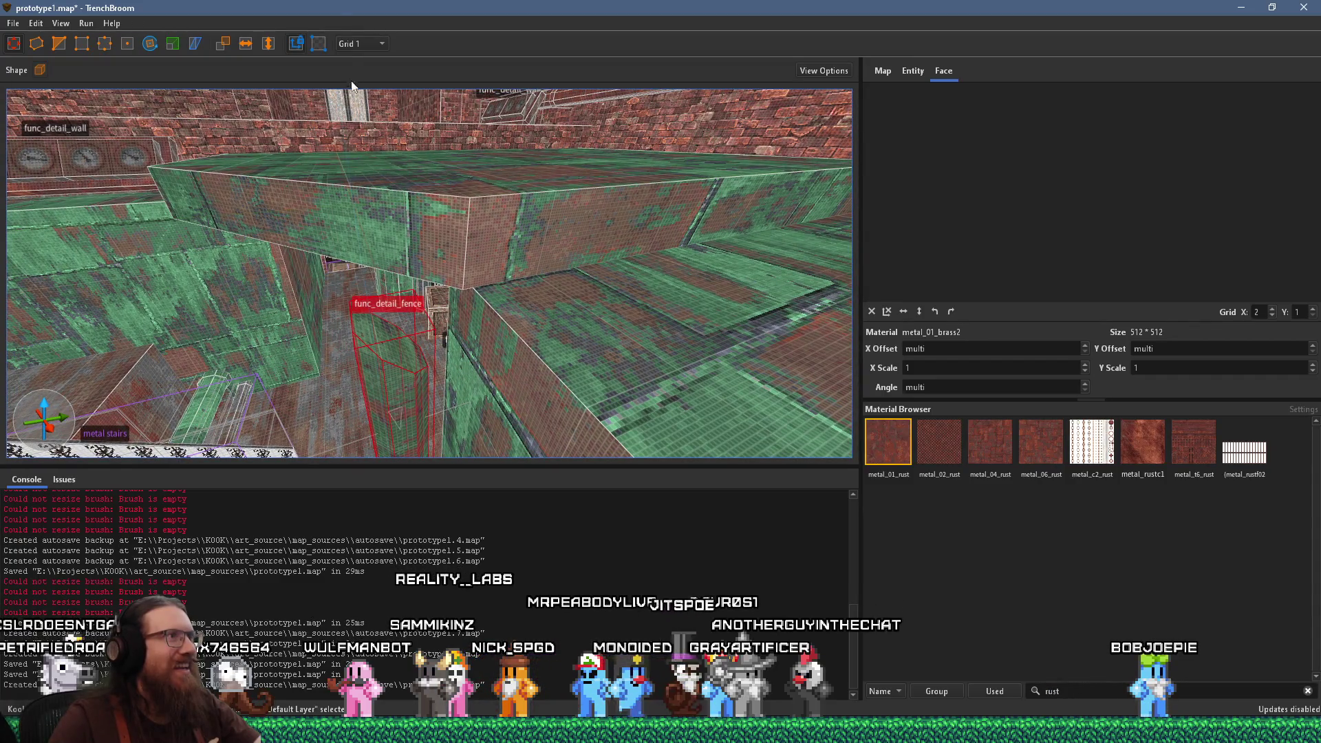
click(375, 125)
Reselect the func_detail_fence brush and nudge it slightly upward
drag(412, 207, 397, 226)
click(411, 271)
drag(412, 272, 397, 261)
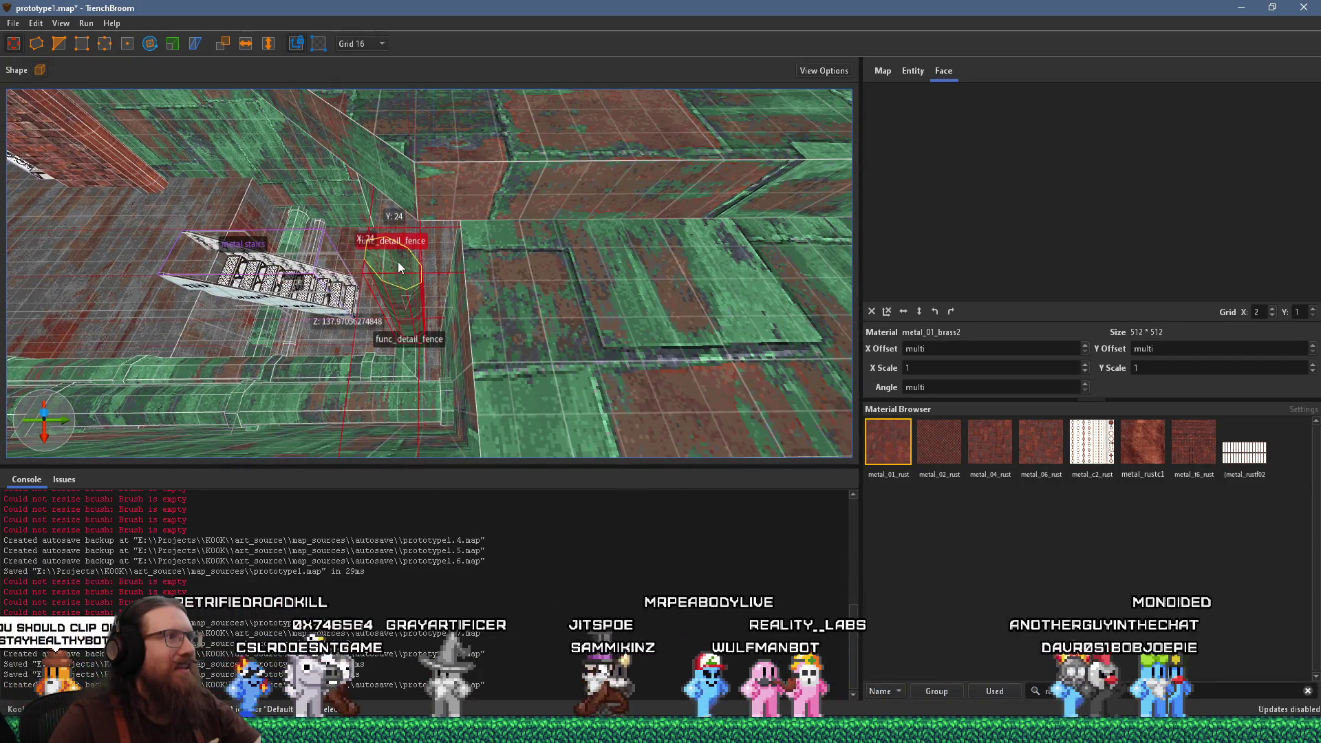
Convert the selected fence brush into a func_detail_wall brush entity under Create Brush Entity > Func
click(406, 369)
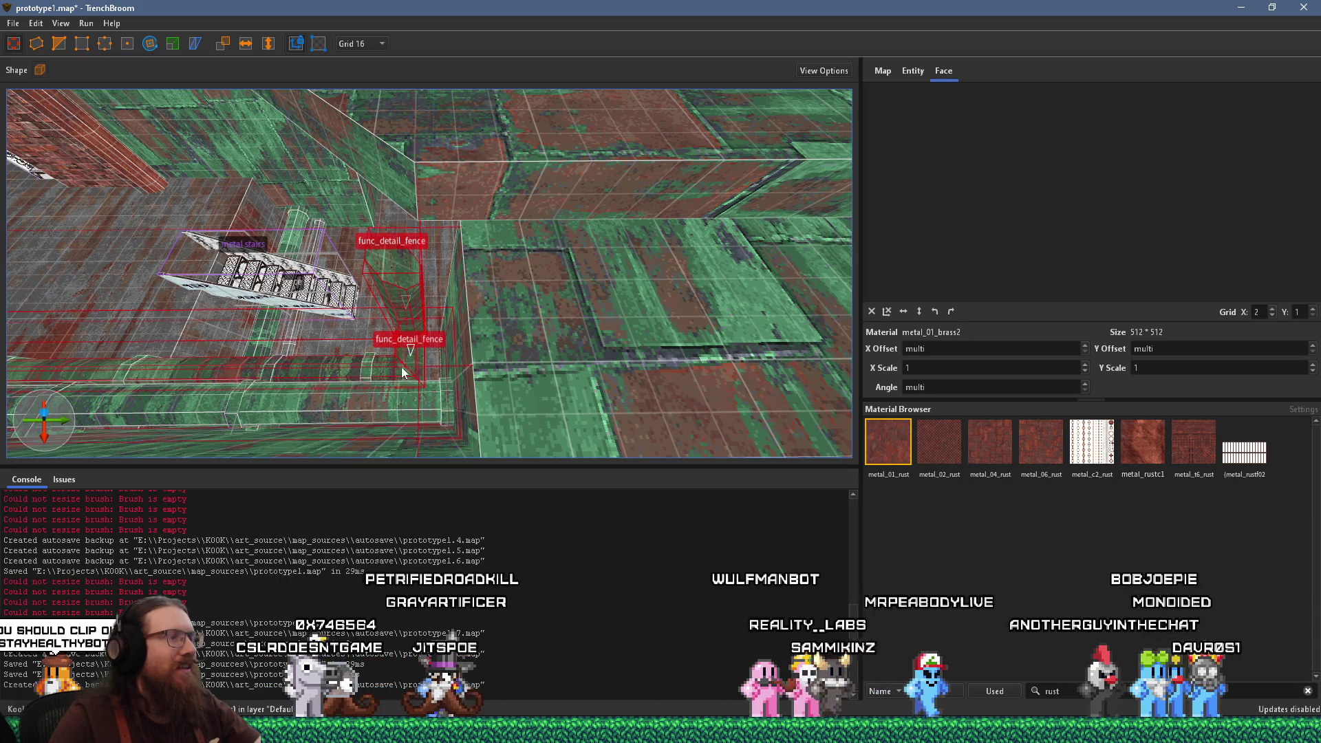
right_click(406, 289)
click(383, 366)
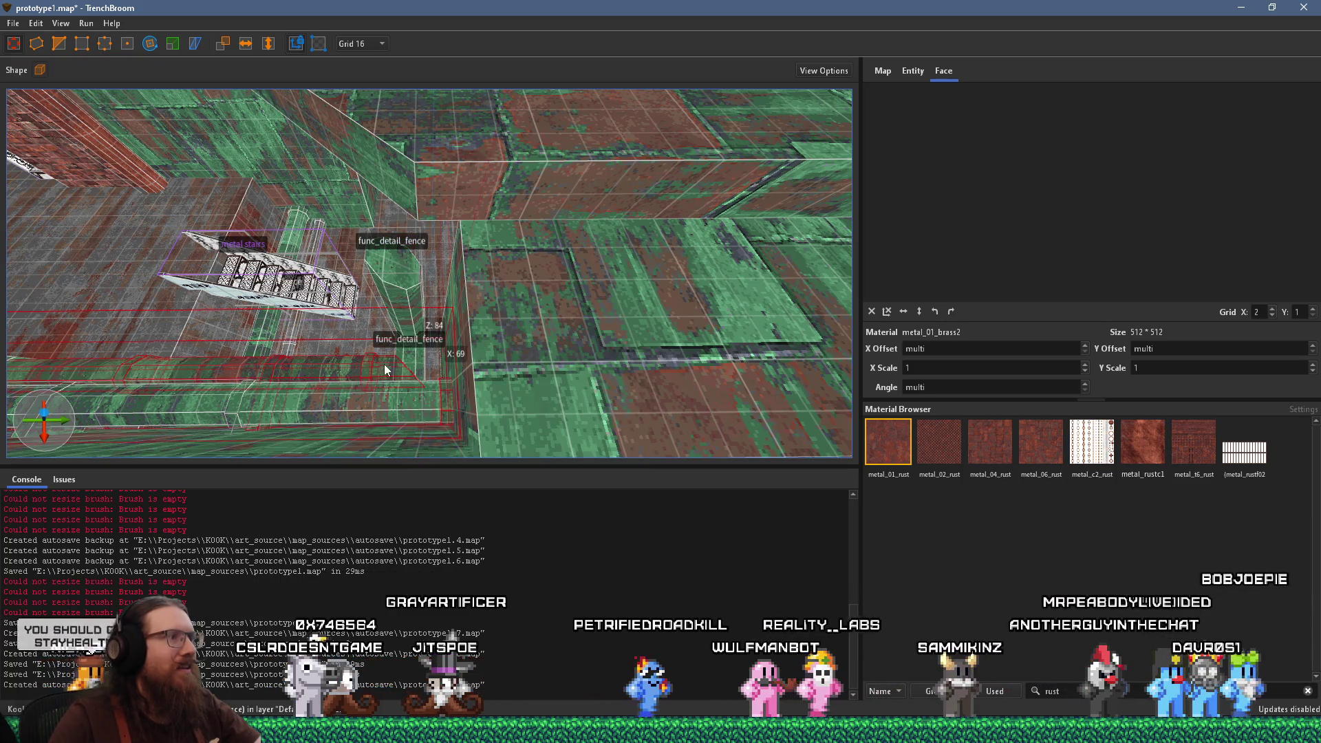
right_click(404, 311)
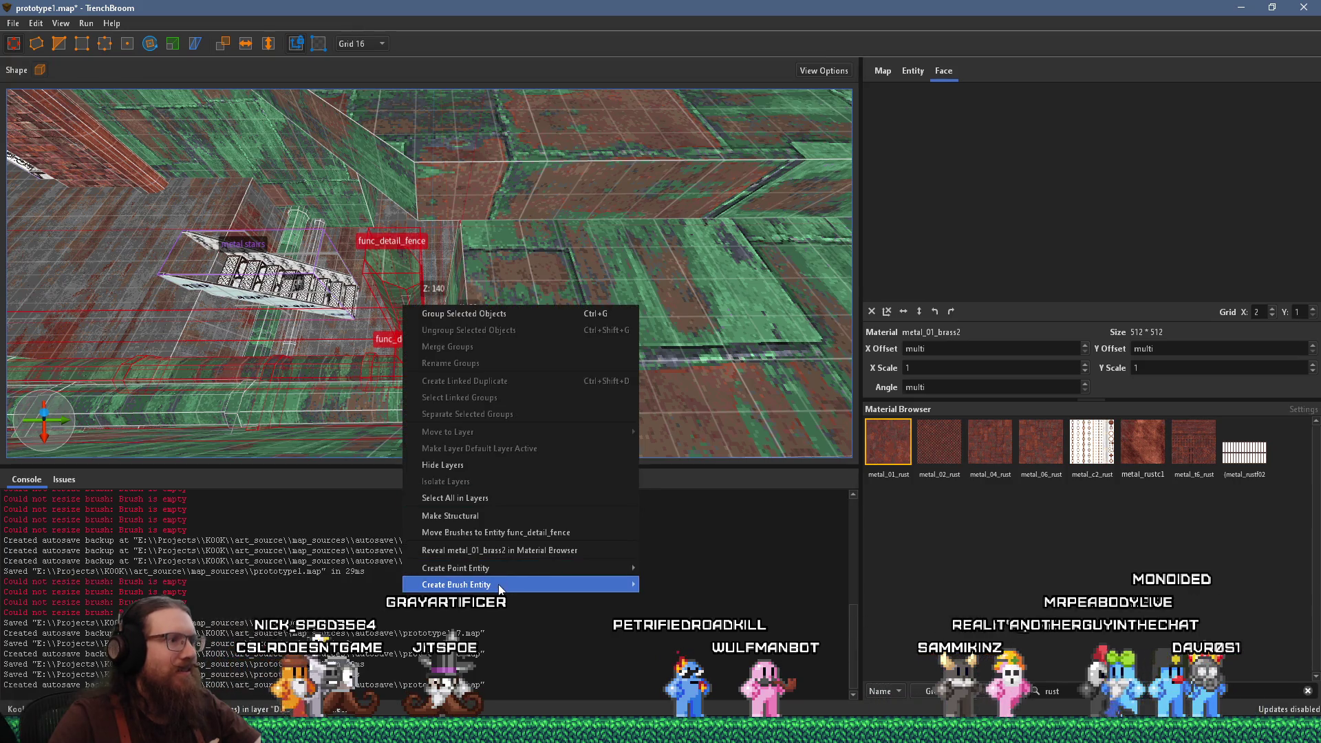
mouse_move(687, 600)
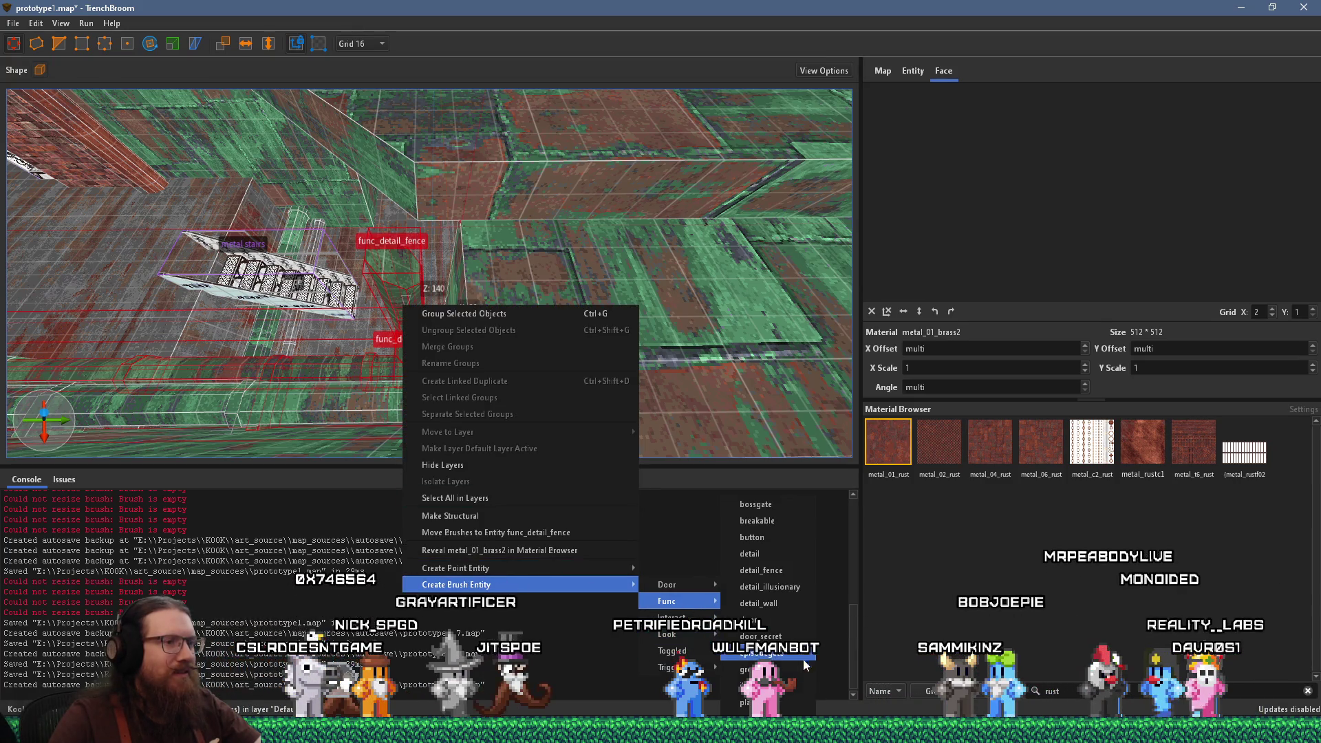
click(784, 602)
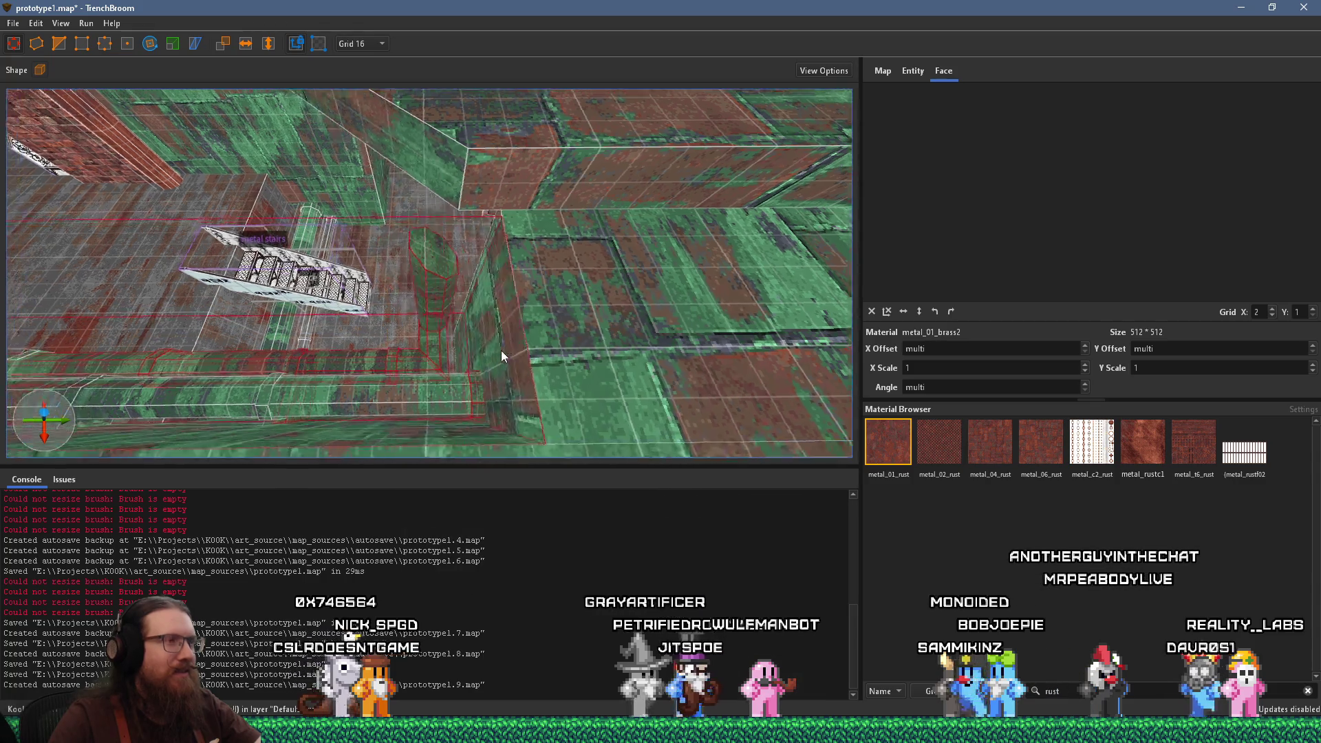
drag(548, 349, 674, 259)
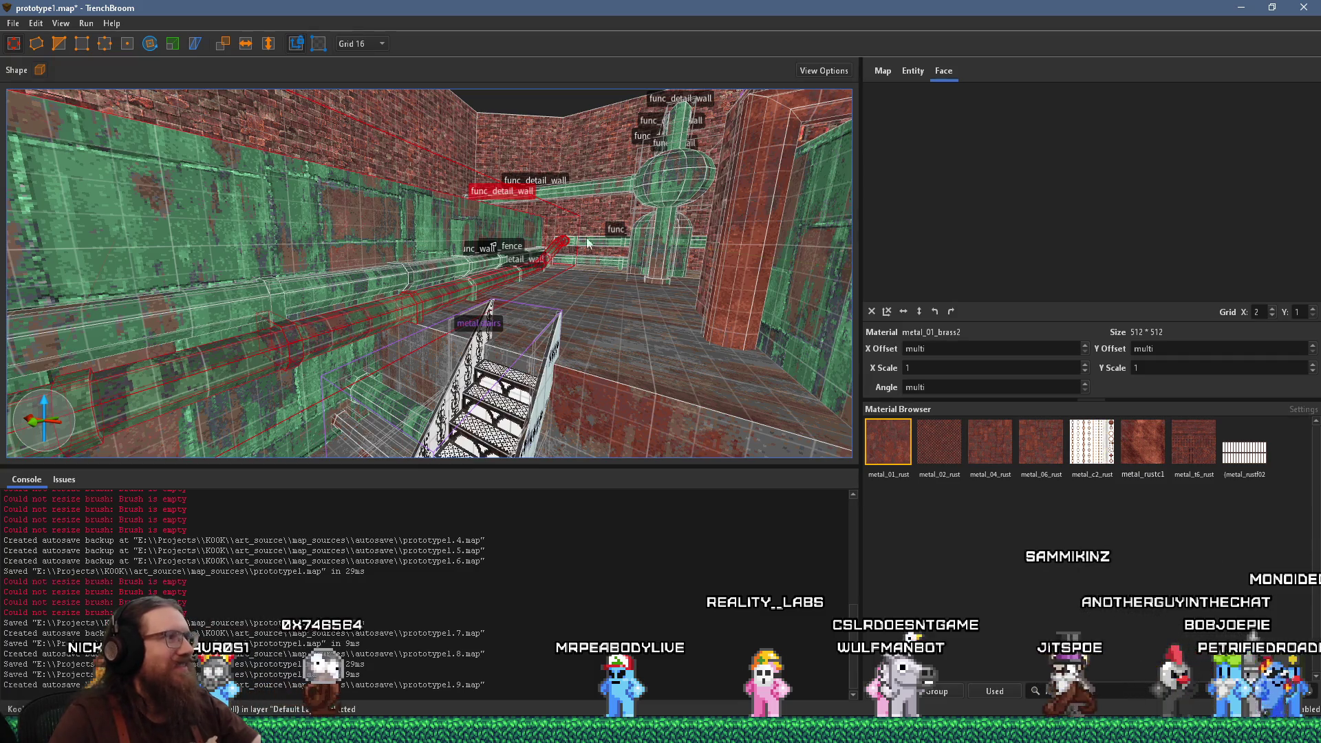
Inspect the texture offsets of a crate face and the tall narrow pipe face
scroll(up, 3)
scroll(down, 3)
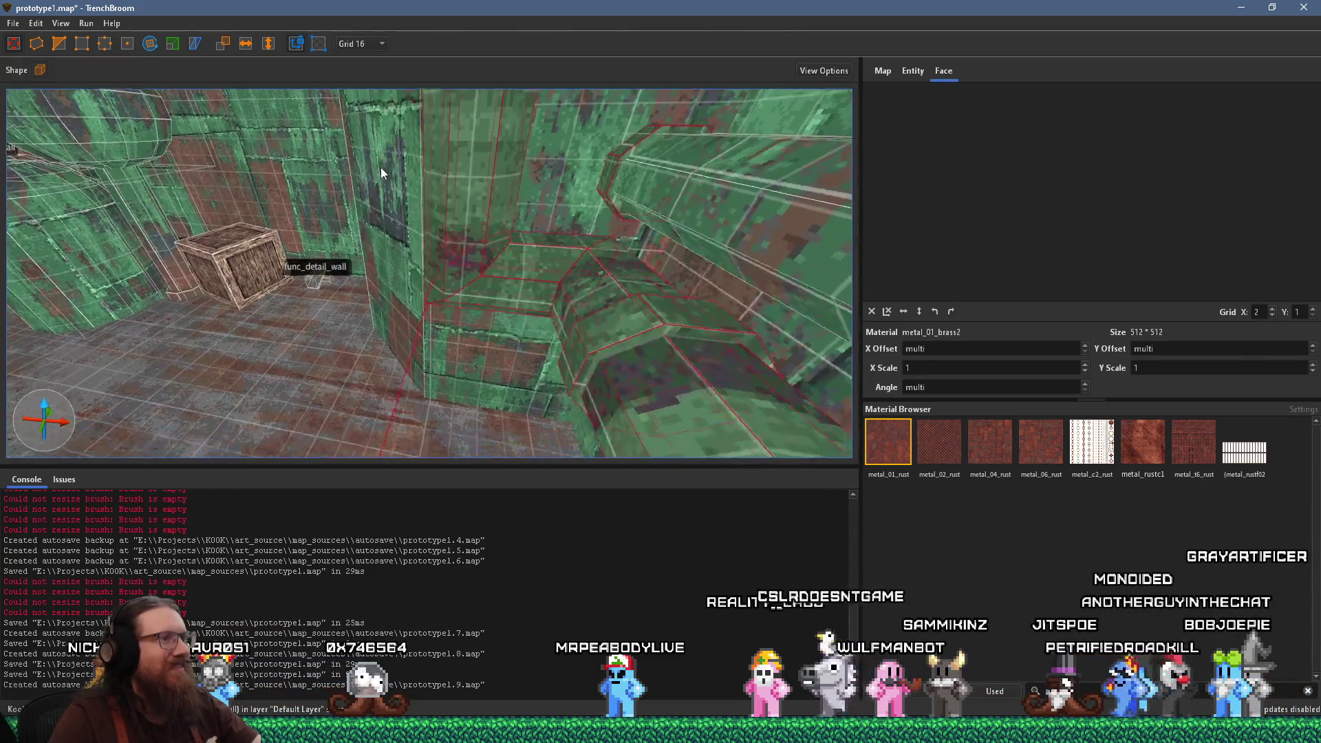
click(496, 289)
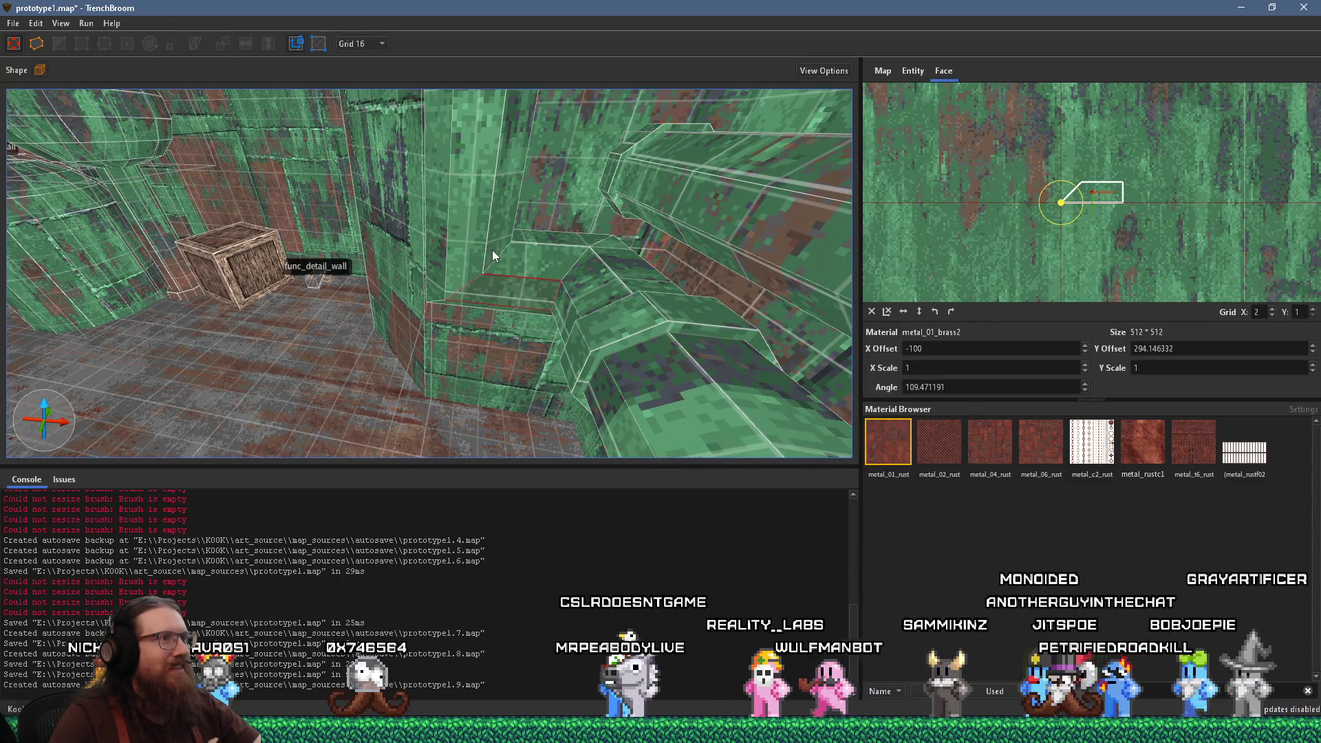
scroll(up, 3)
scroll(down, 3)
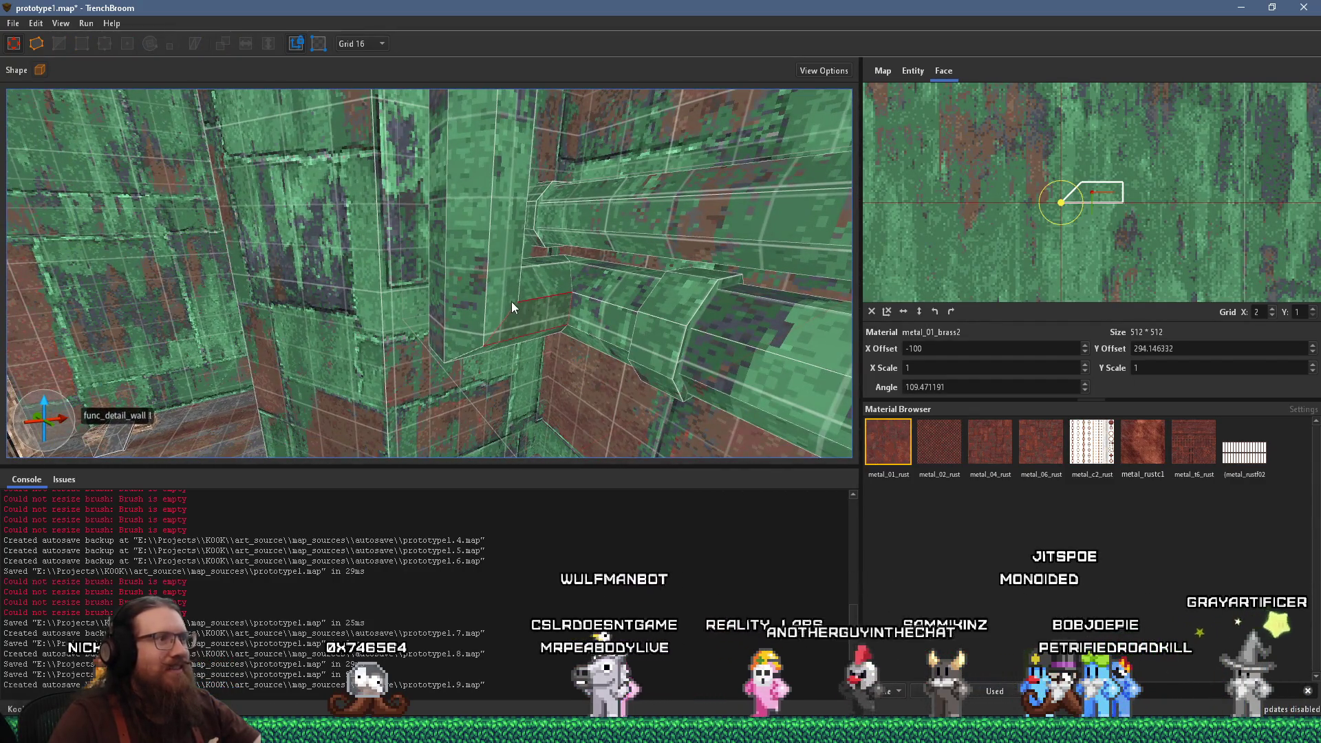
click(505, 295)
Check another face's alignment on the recessed wall, then select the tall post beside the stairs
scroll(down, 3)
drag(441, 266, 298, 344)
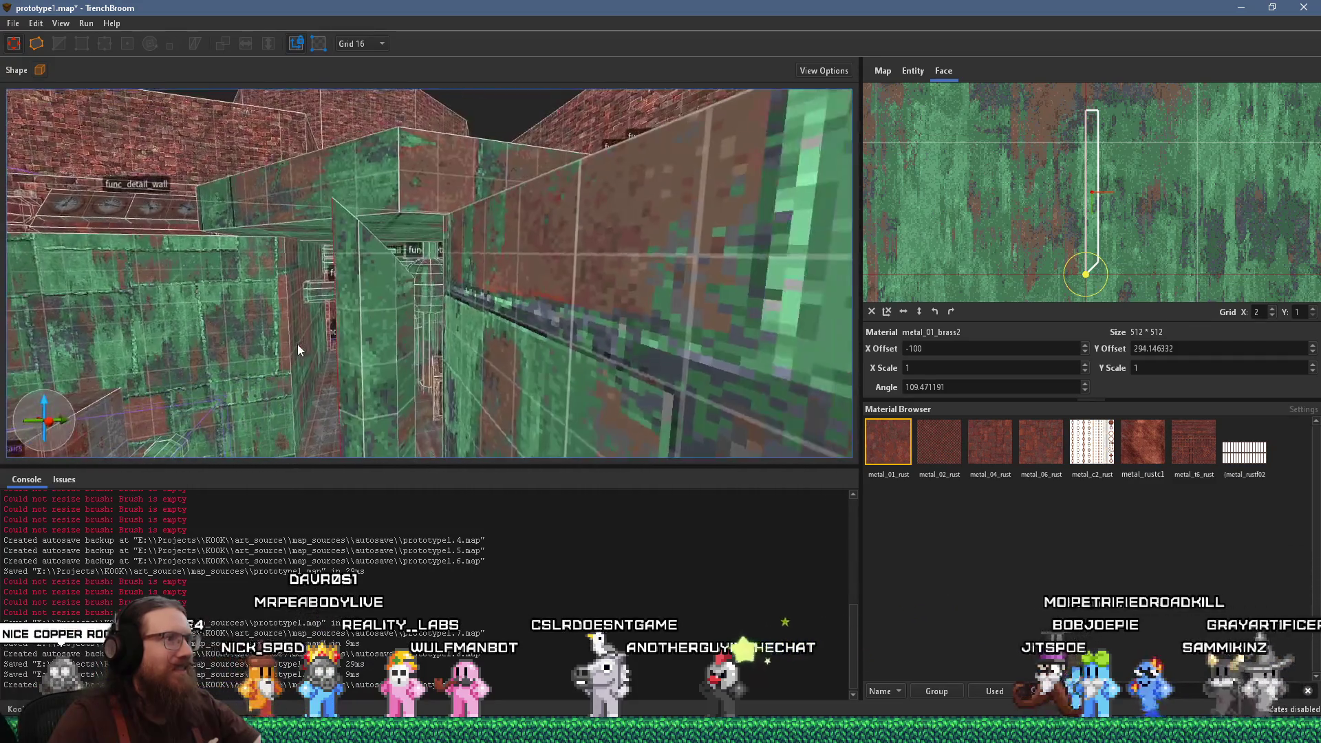
click(388, 376)
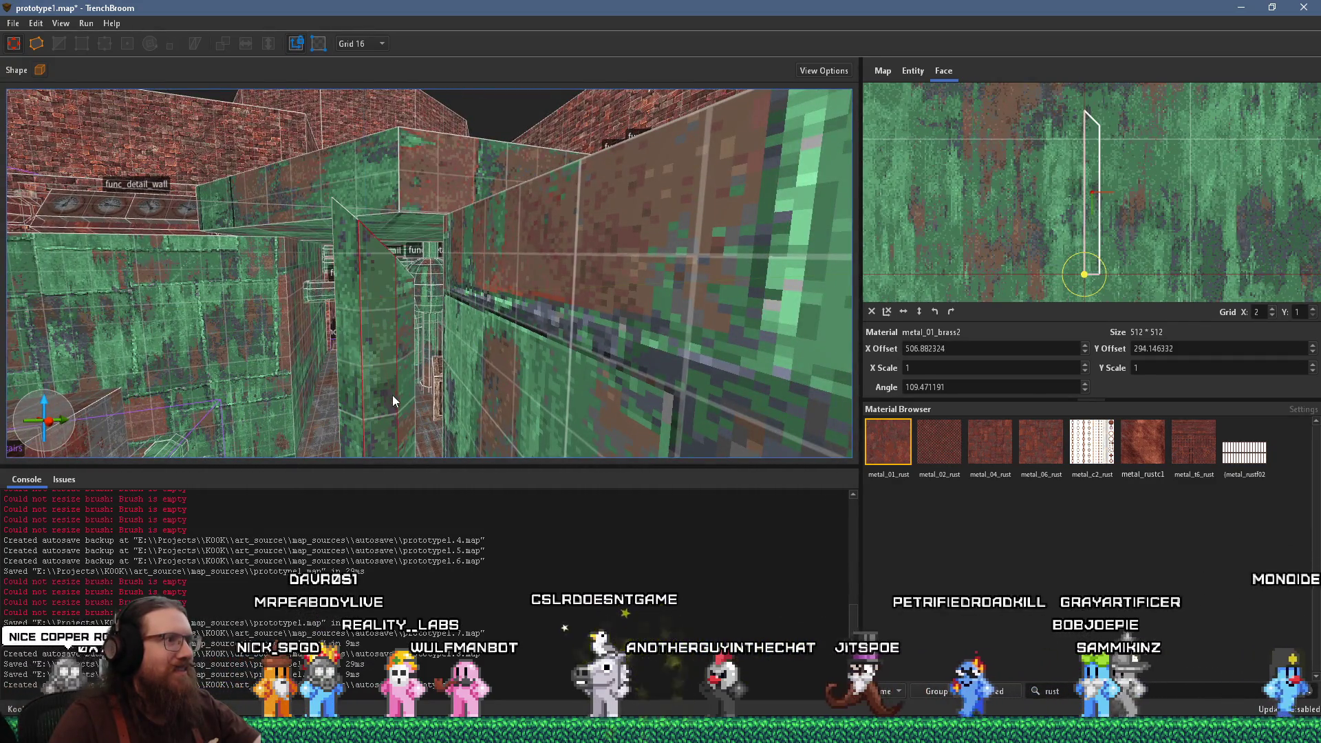
drag(368, 393, 480, 400)
click(480, 401)
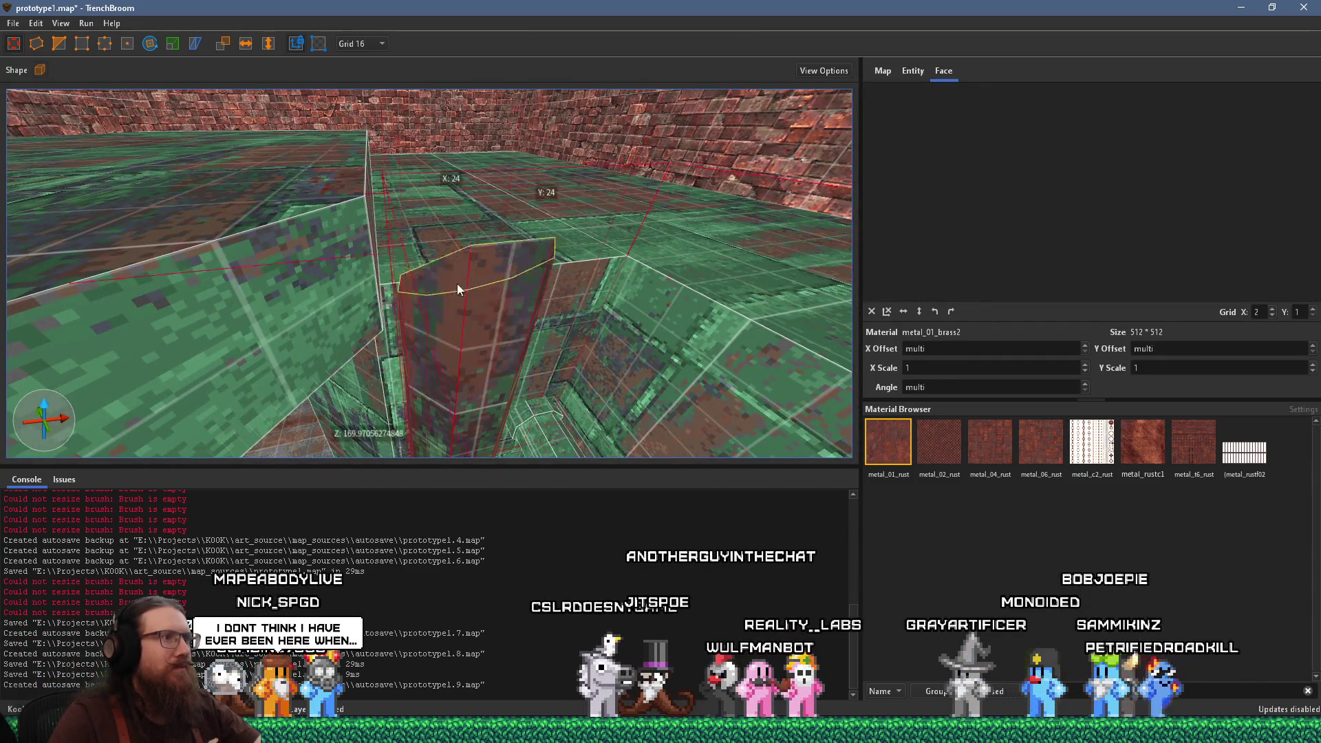
Resize the post's top face, ending 16 units taller, and frame the view on it
drag(460, 294, 403, 260)
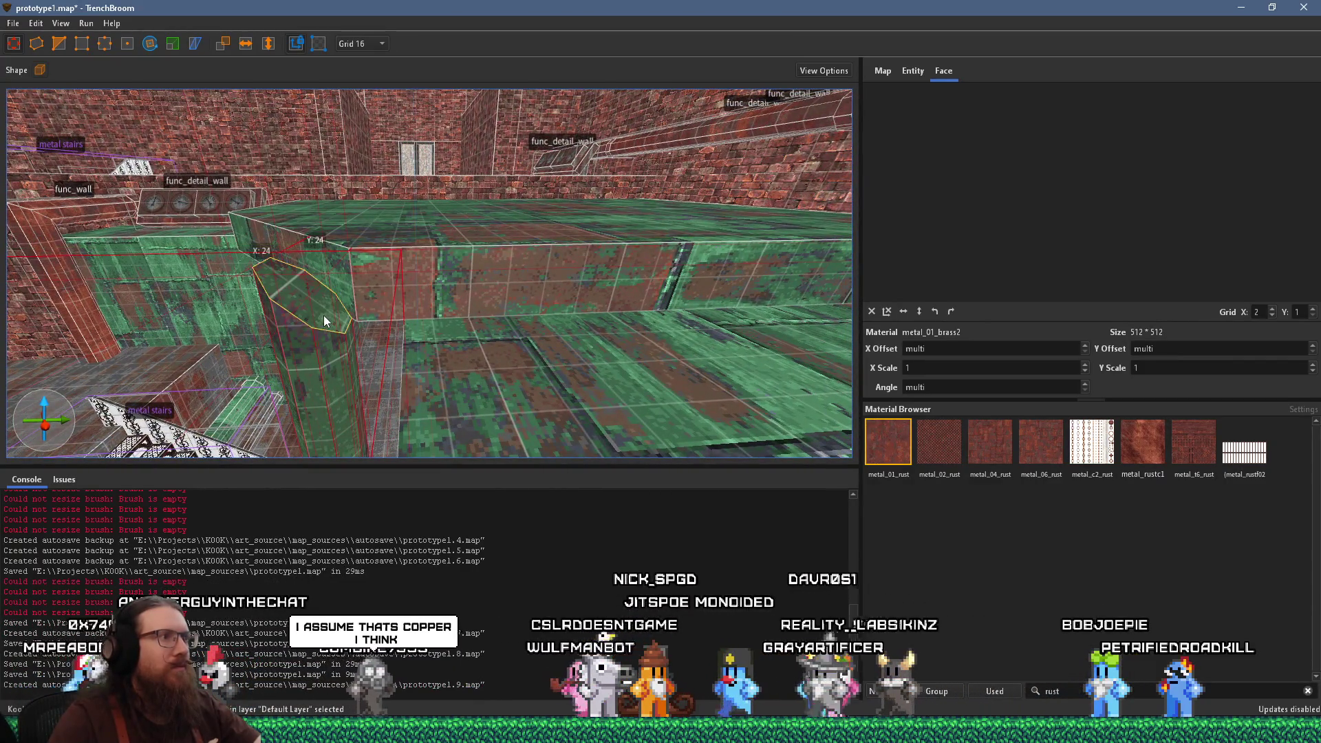
drag(319, 301, 309, 251)
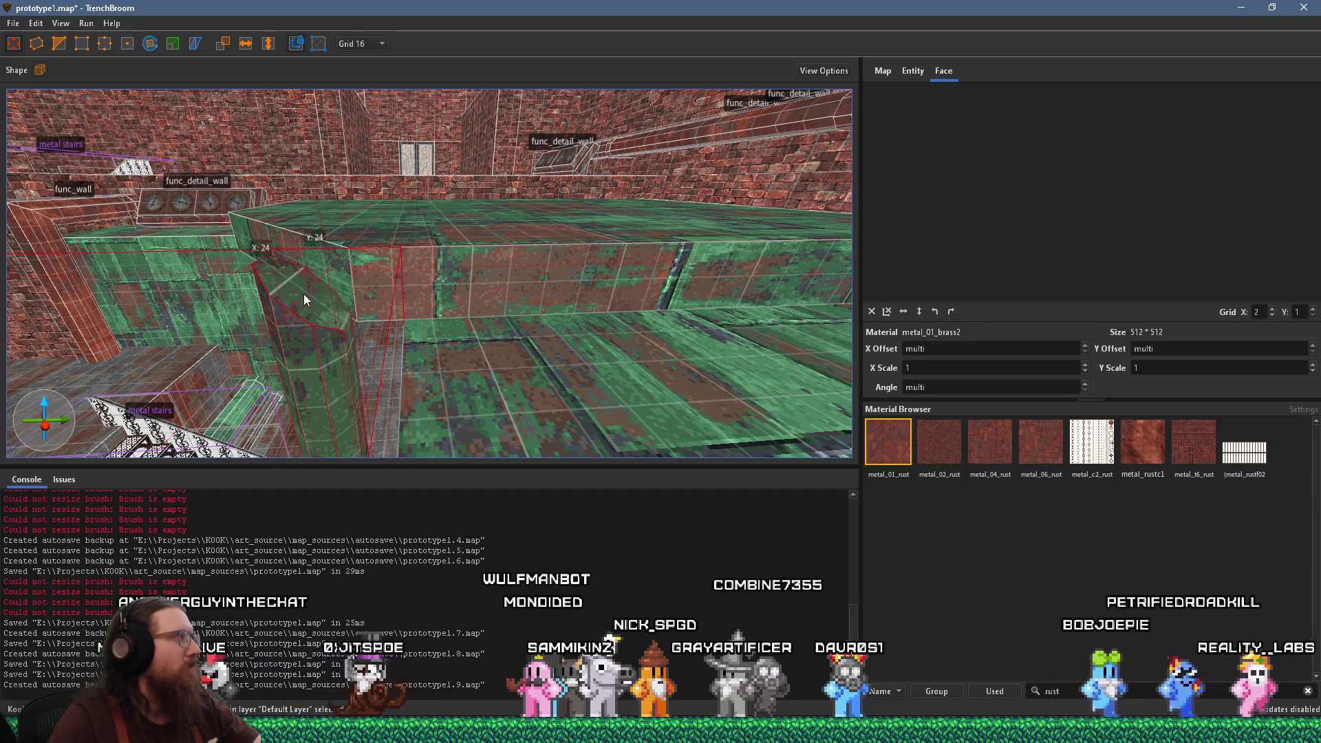
drag(306, 297, 322, 305)
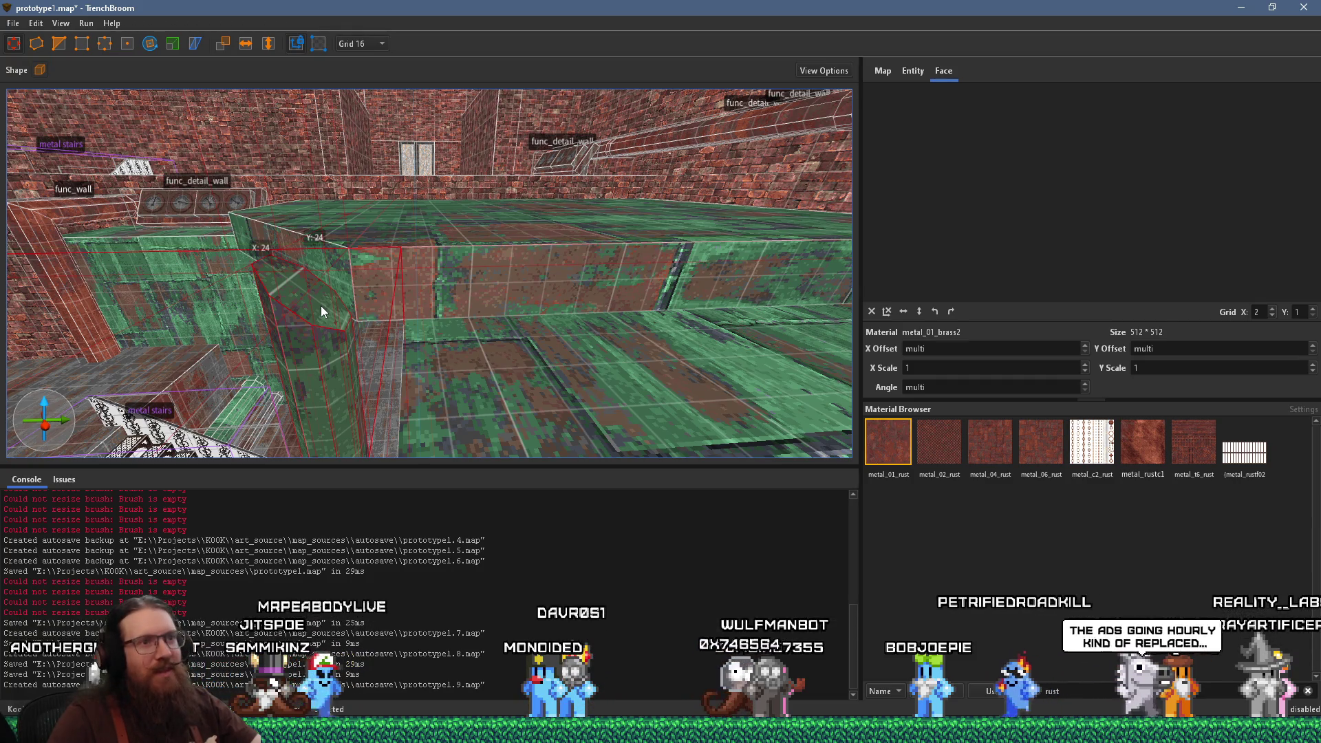
drag(361, 301, 366, 239)
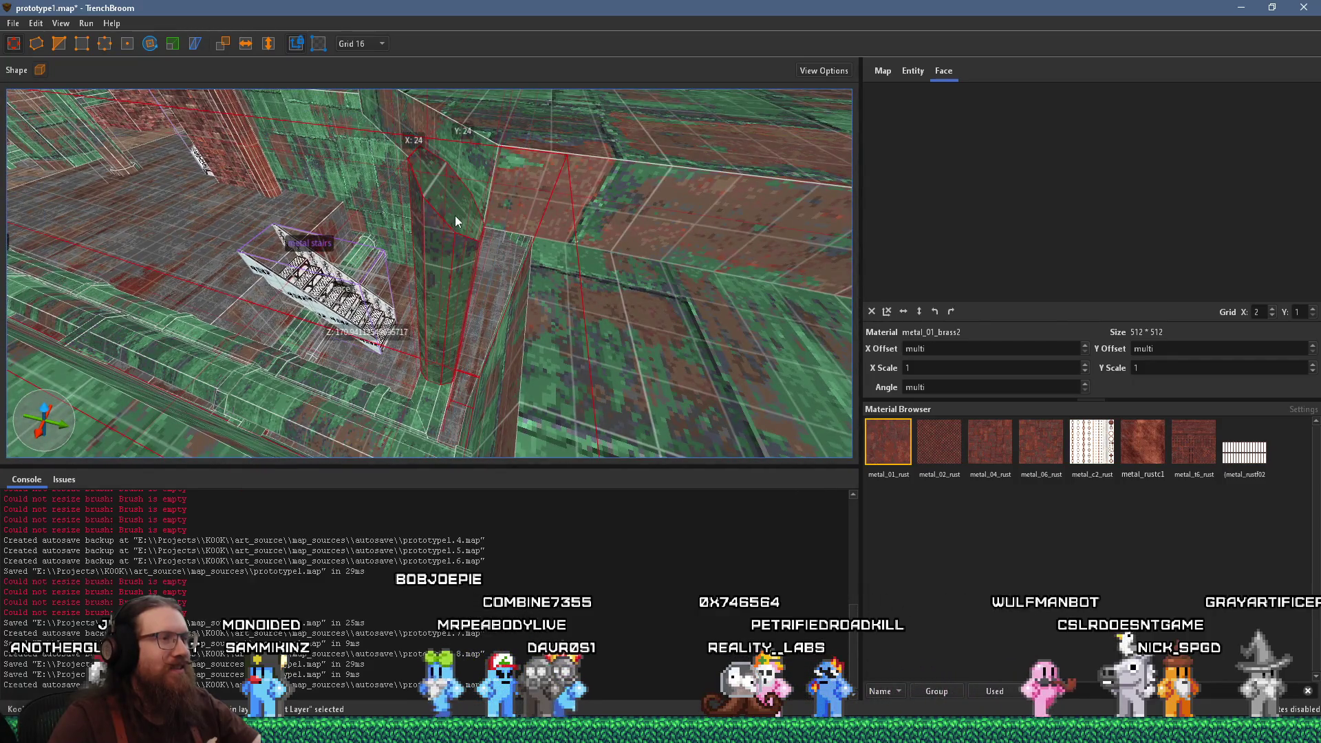
drag(447, 271, 467, 182)
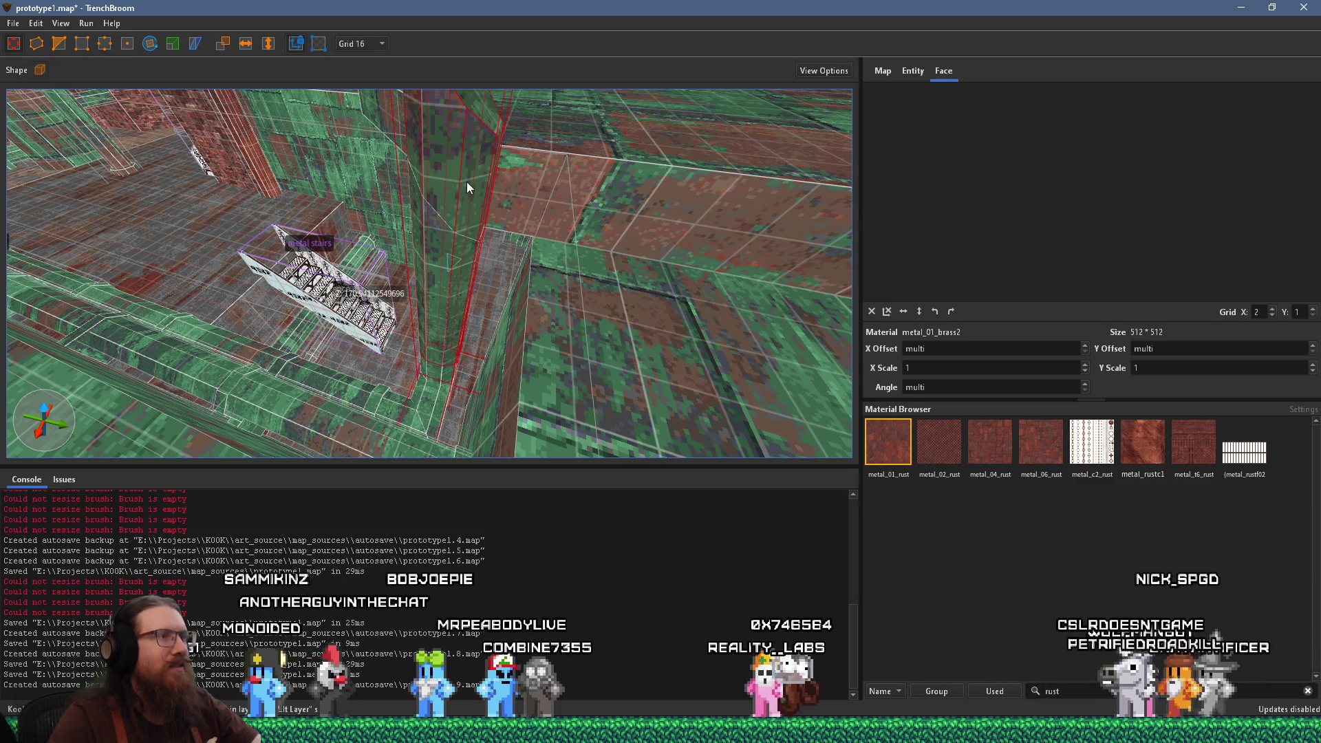
key(ctrl+u)
Rotate the func_detail_wall brush 270° about the vertical axis, then reshape one of its faces
click(150, 43)
drag(427, 232, 539, 347)
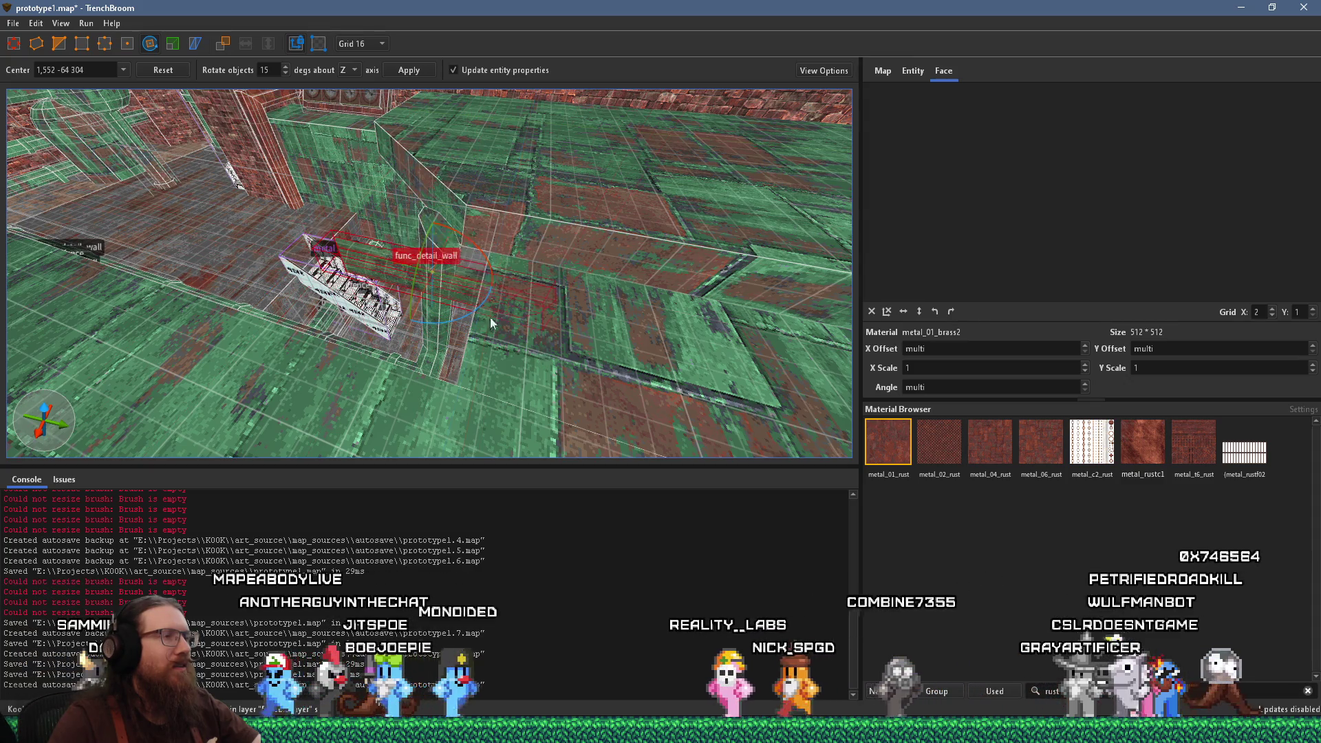
scroll(up, 3)
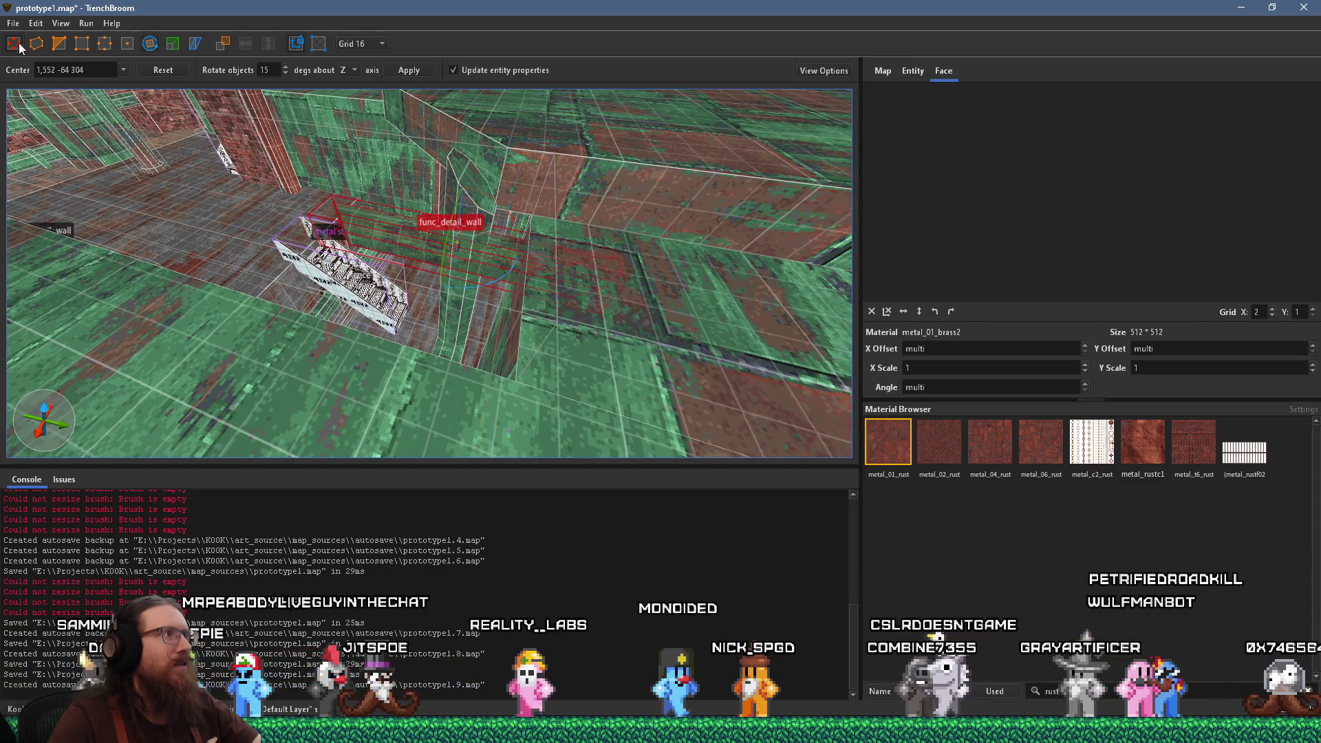
key(r)
drag(404, 243, 437, 177)
drag(528, 110, 342, 104)
click(360, 43)
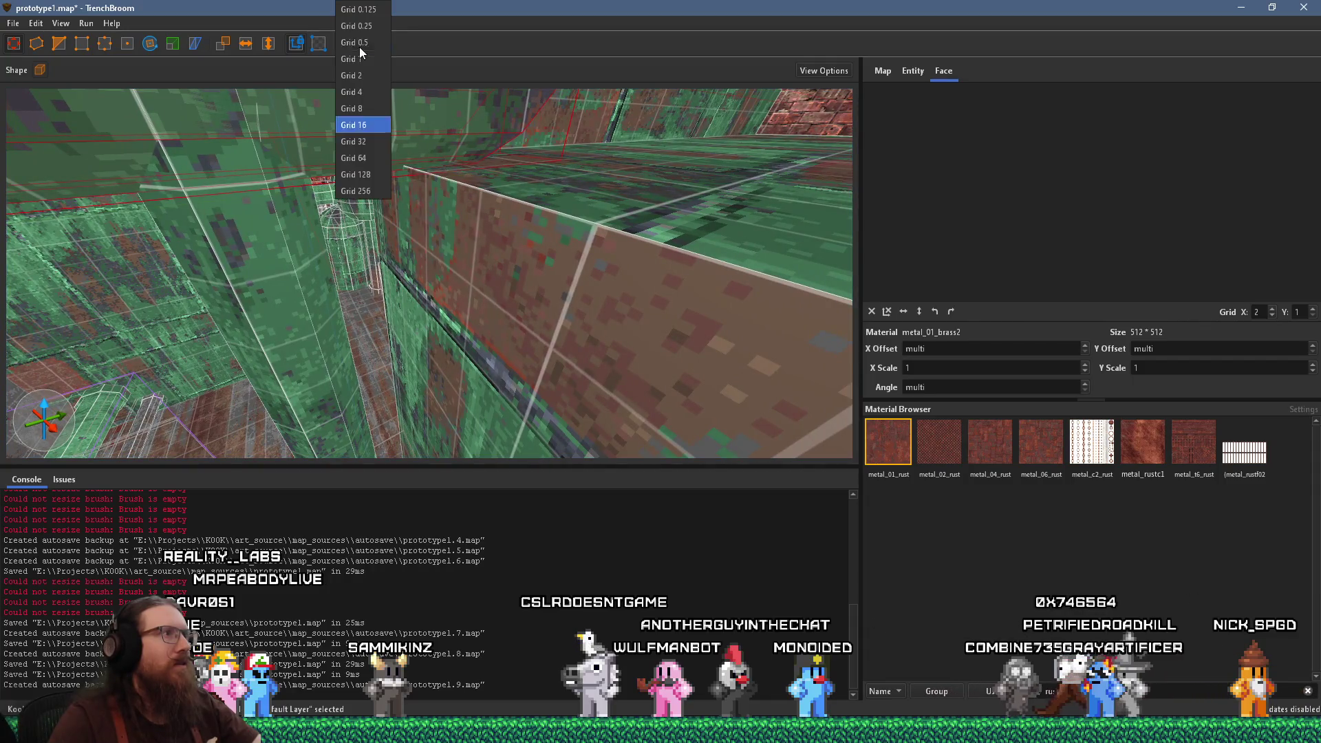
Set the grid to 4 and rotate the func_detail_wall brush a further 90 degrees
click(371, 92)
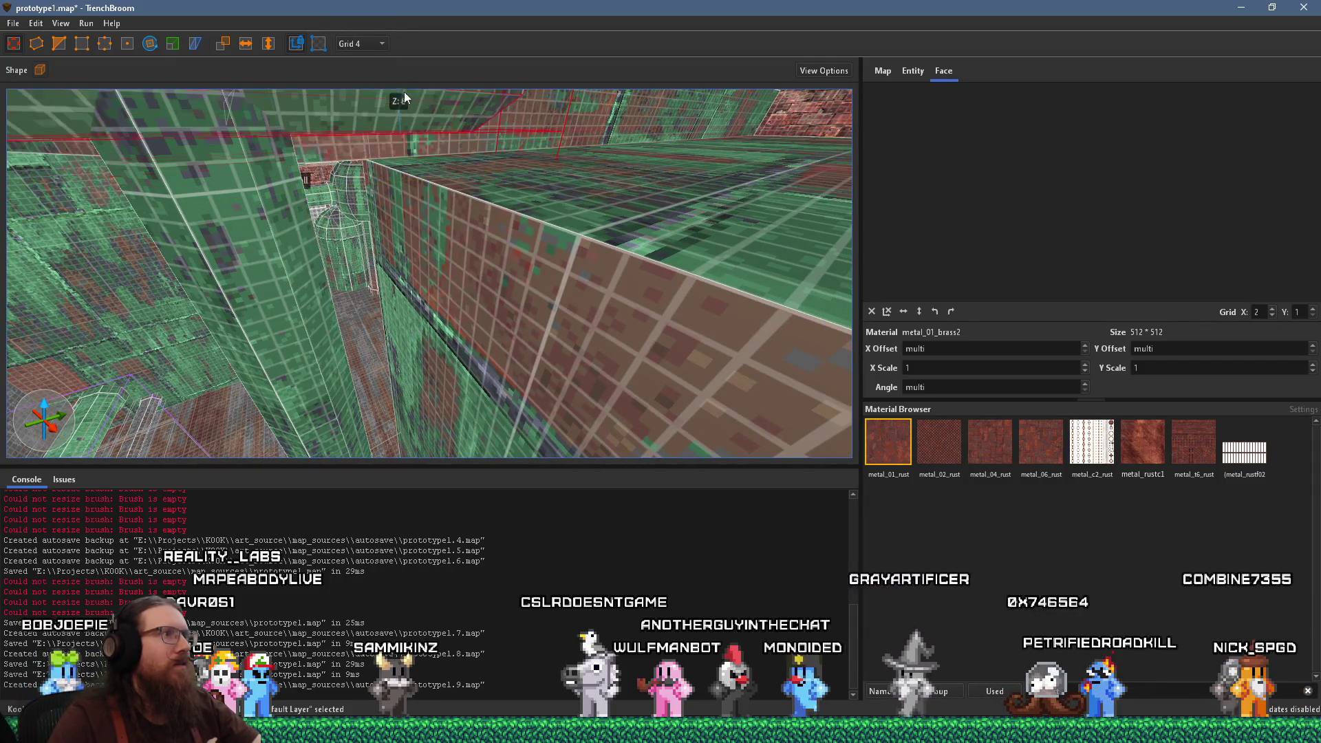
scroll(down, 3)
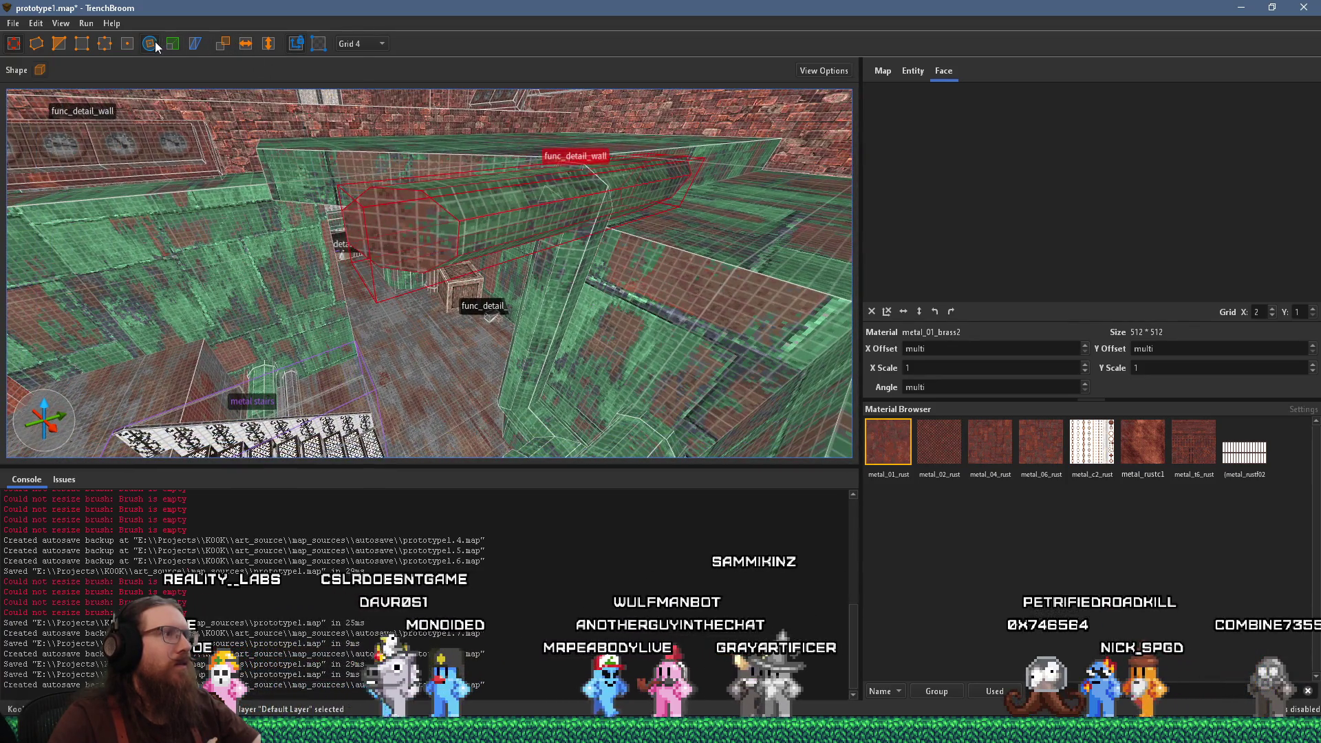
click(152, 42)
drag(631, 158, 310, 260)
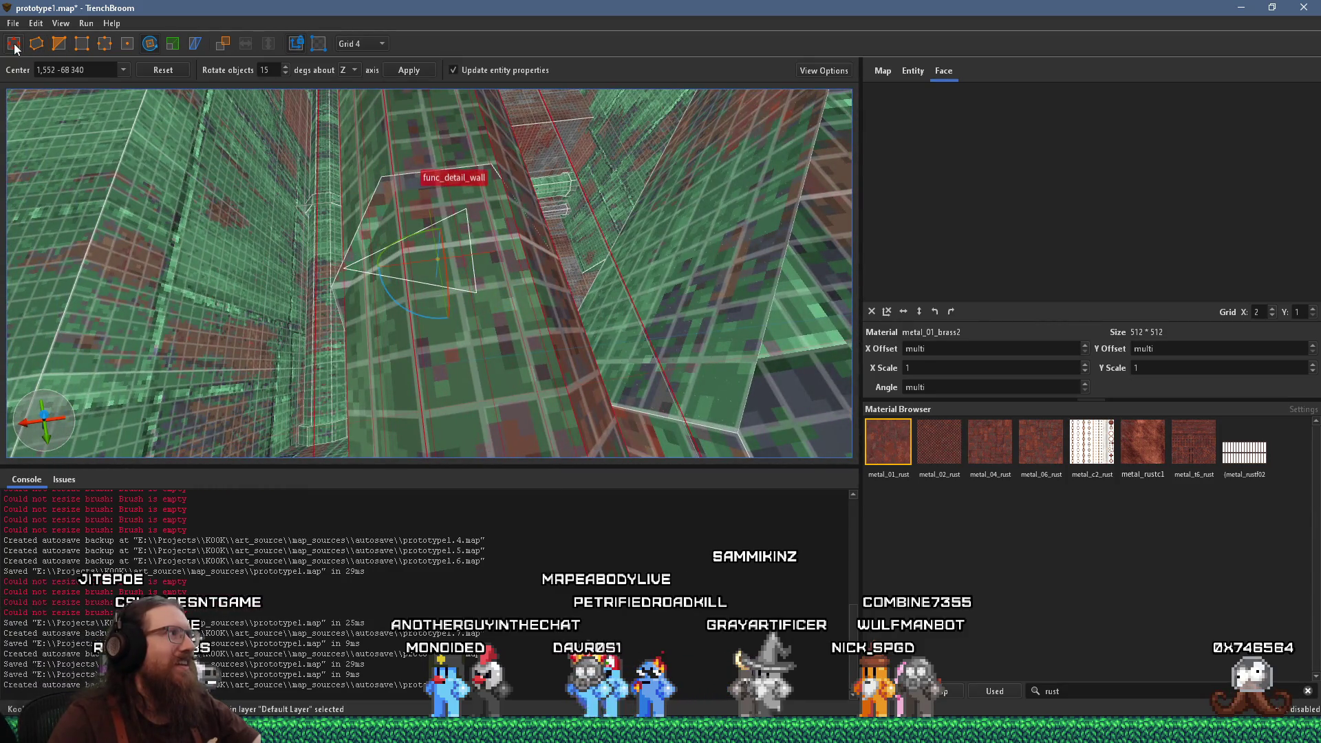
Switch to a 1-unit grid and move the brush into place along the floor ledge
click(363, 45)
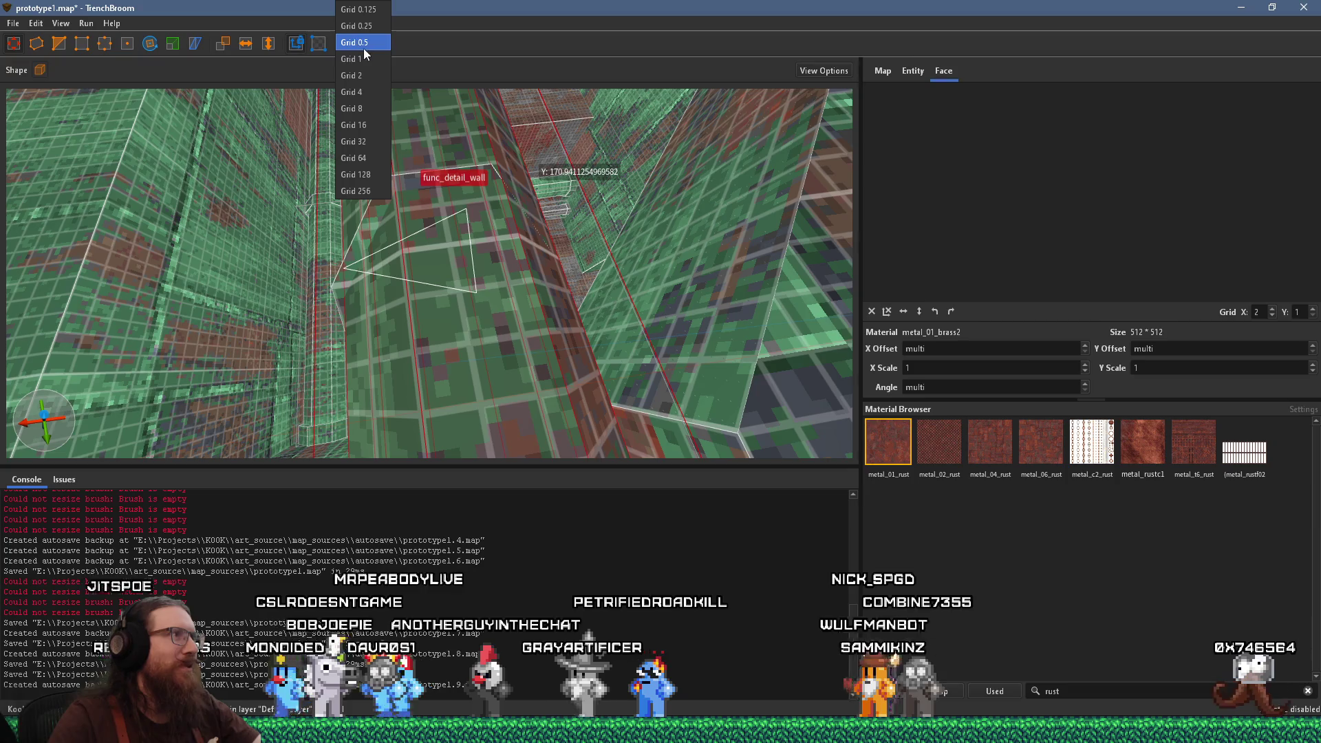
click(364, 62)
drag(478, 153, 599, 211)
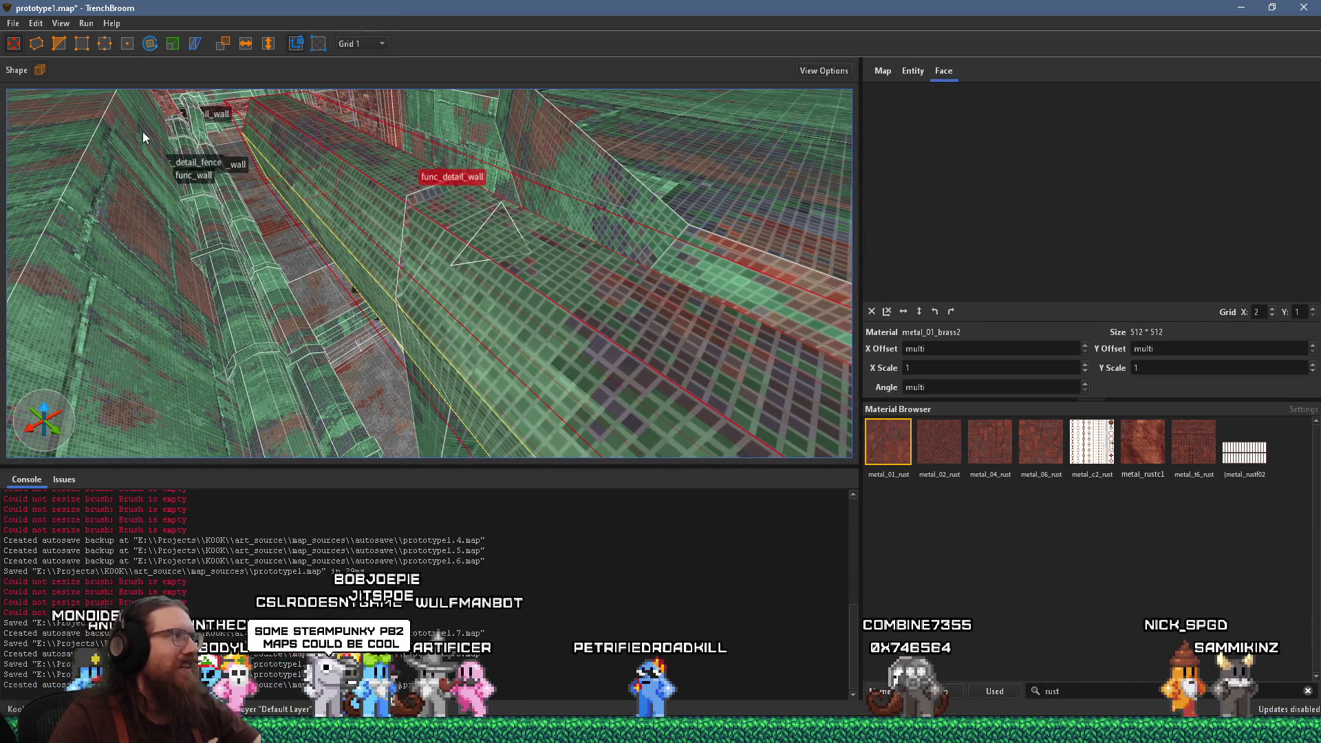
drag(141, 101, 400, 86)
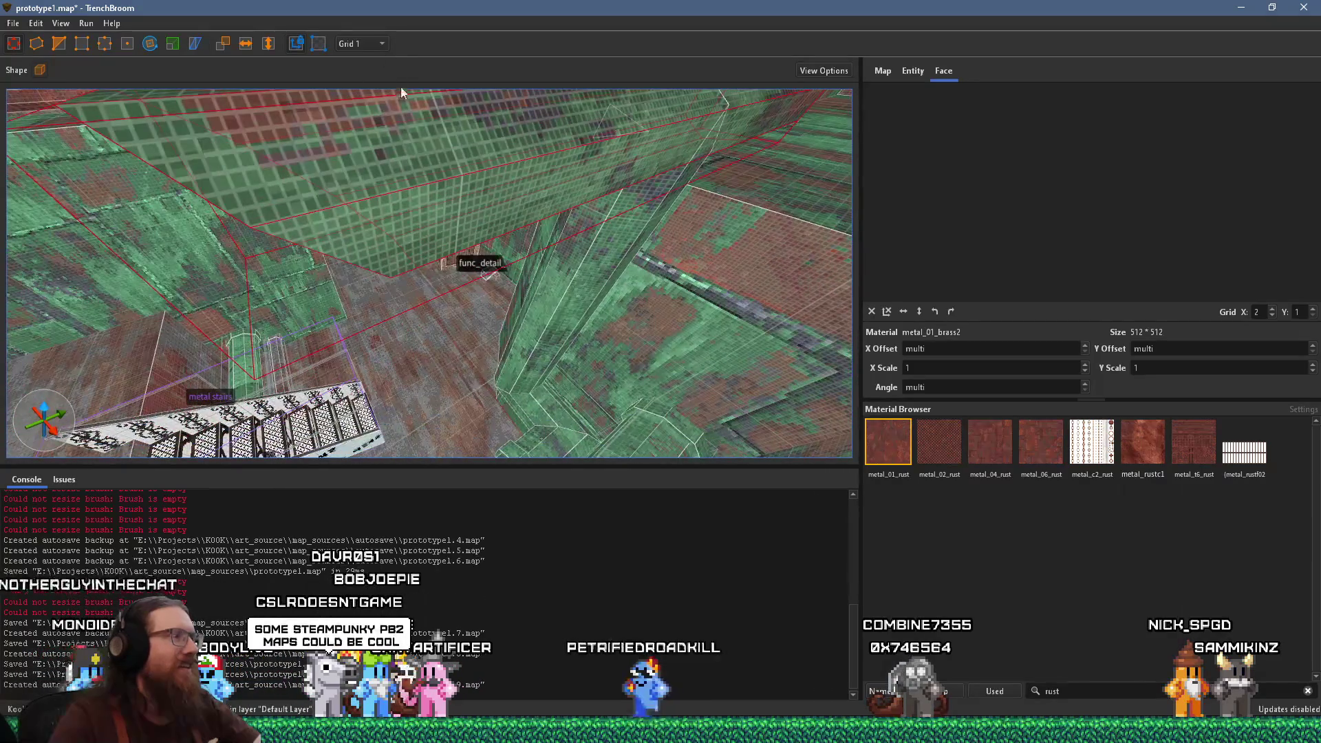
drag(193, 256, 234, 334)
drag(150, 338, 521, 271)
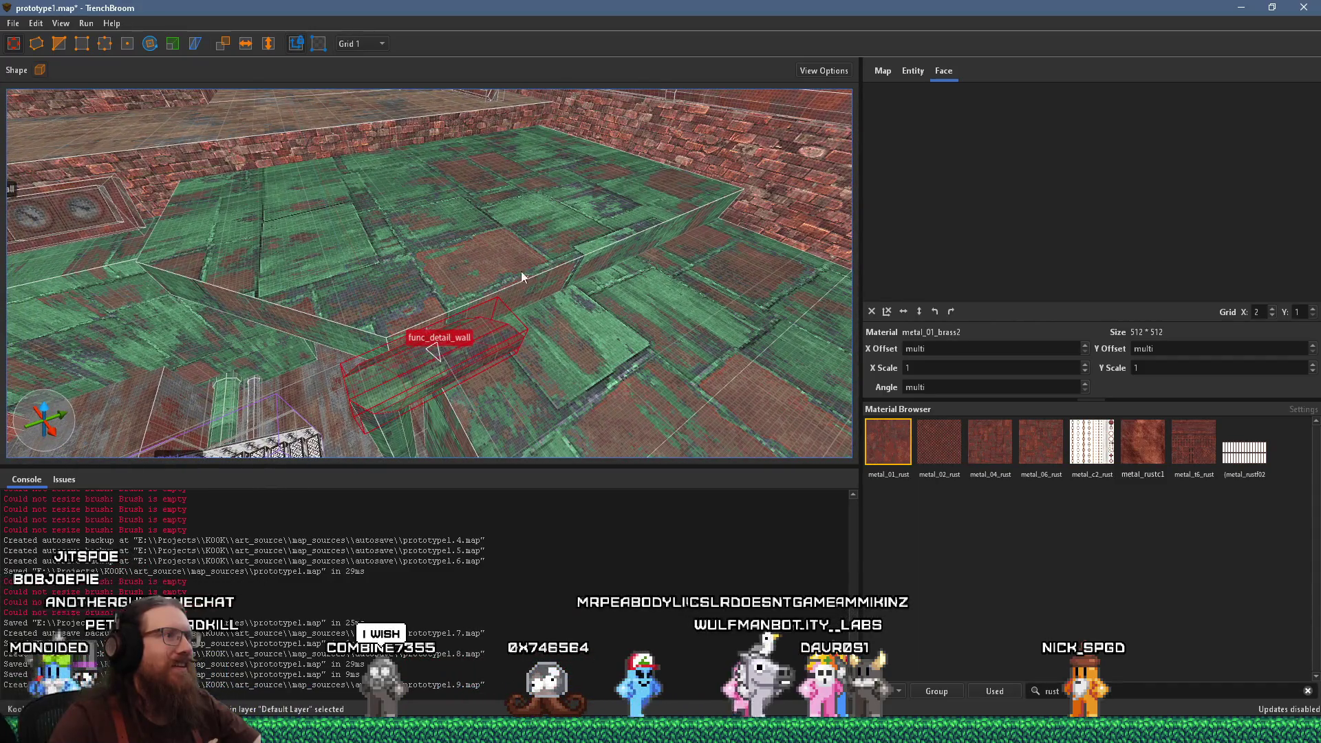
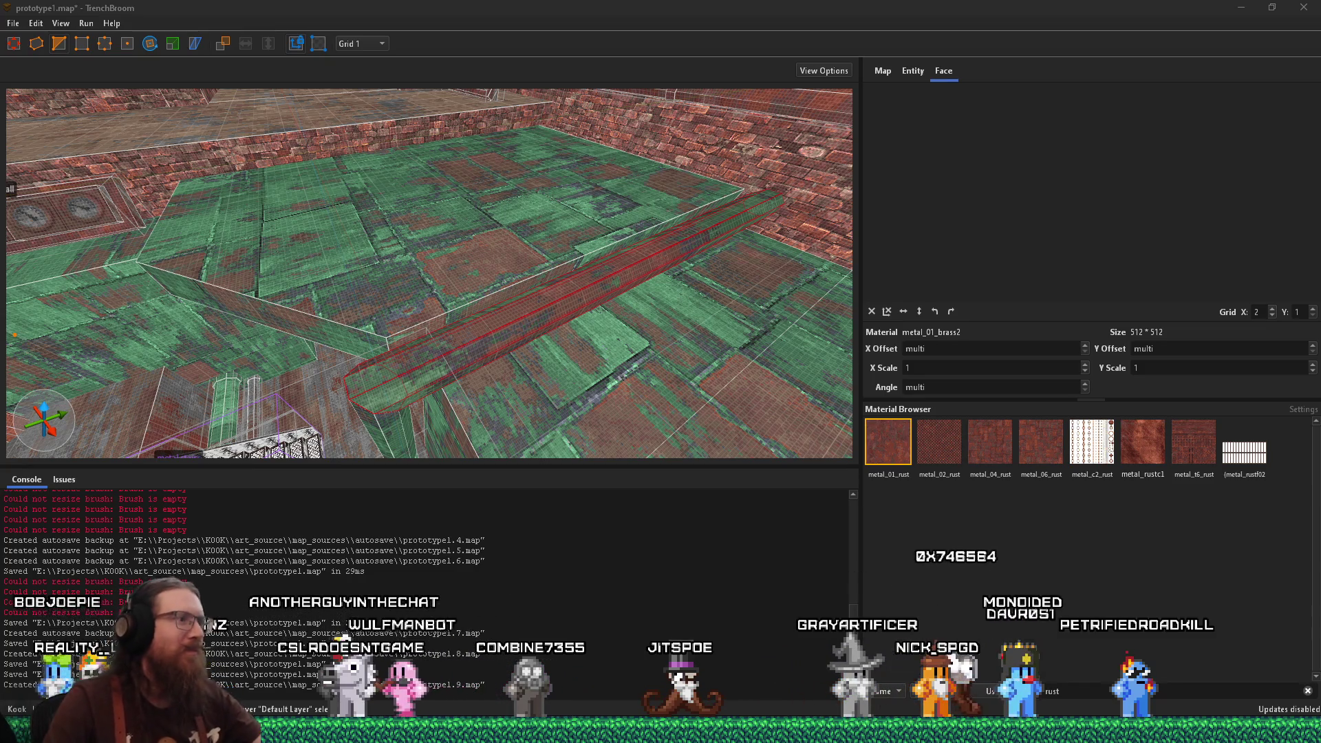
Fly down to the func_detail walls and move the small piece against the pillar's side
key(w)
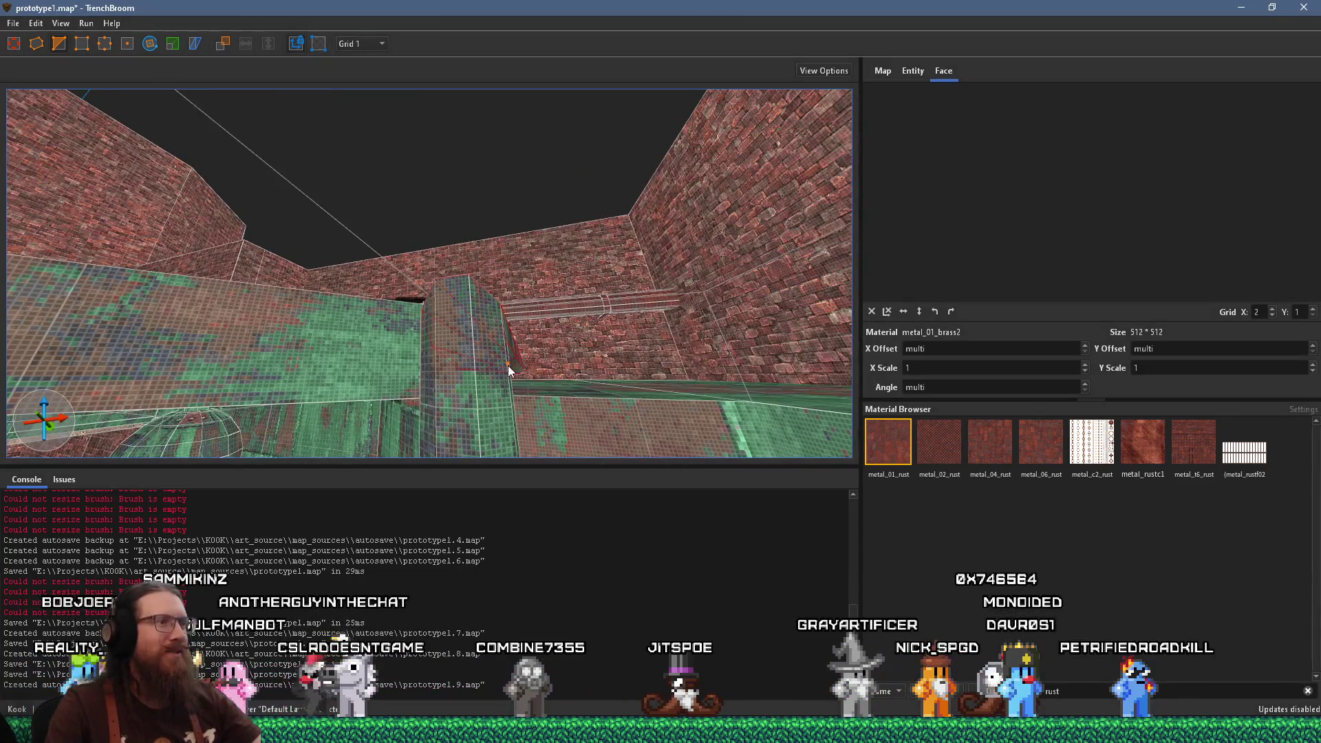
key(w)
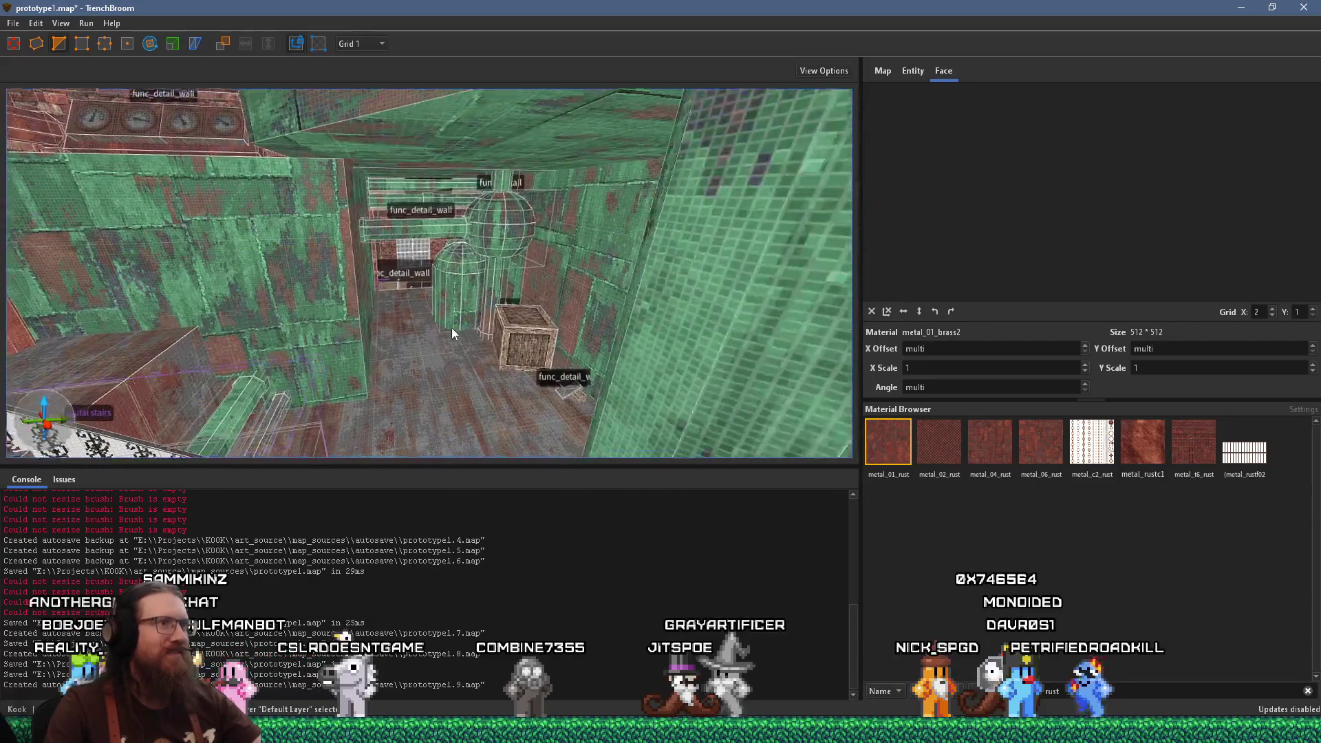
key(w)
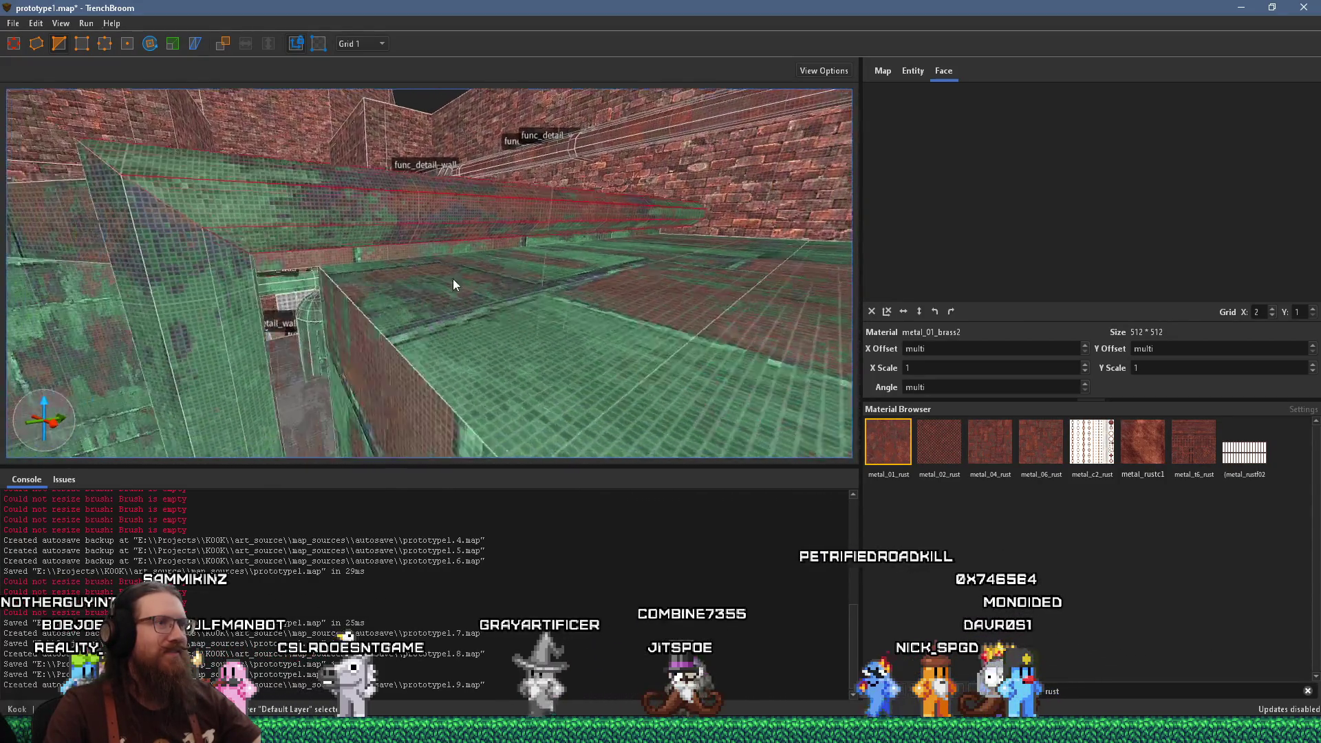
key(s)
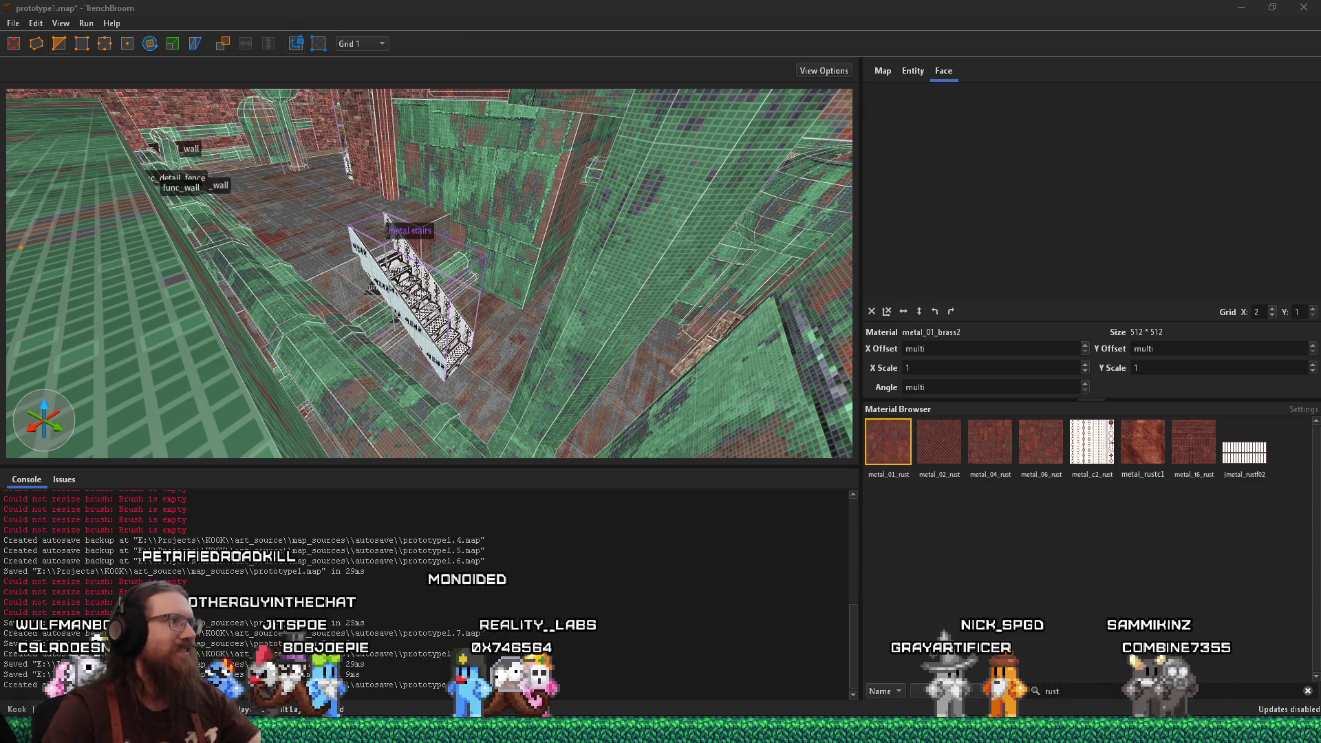
scroll(up, 3)
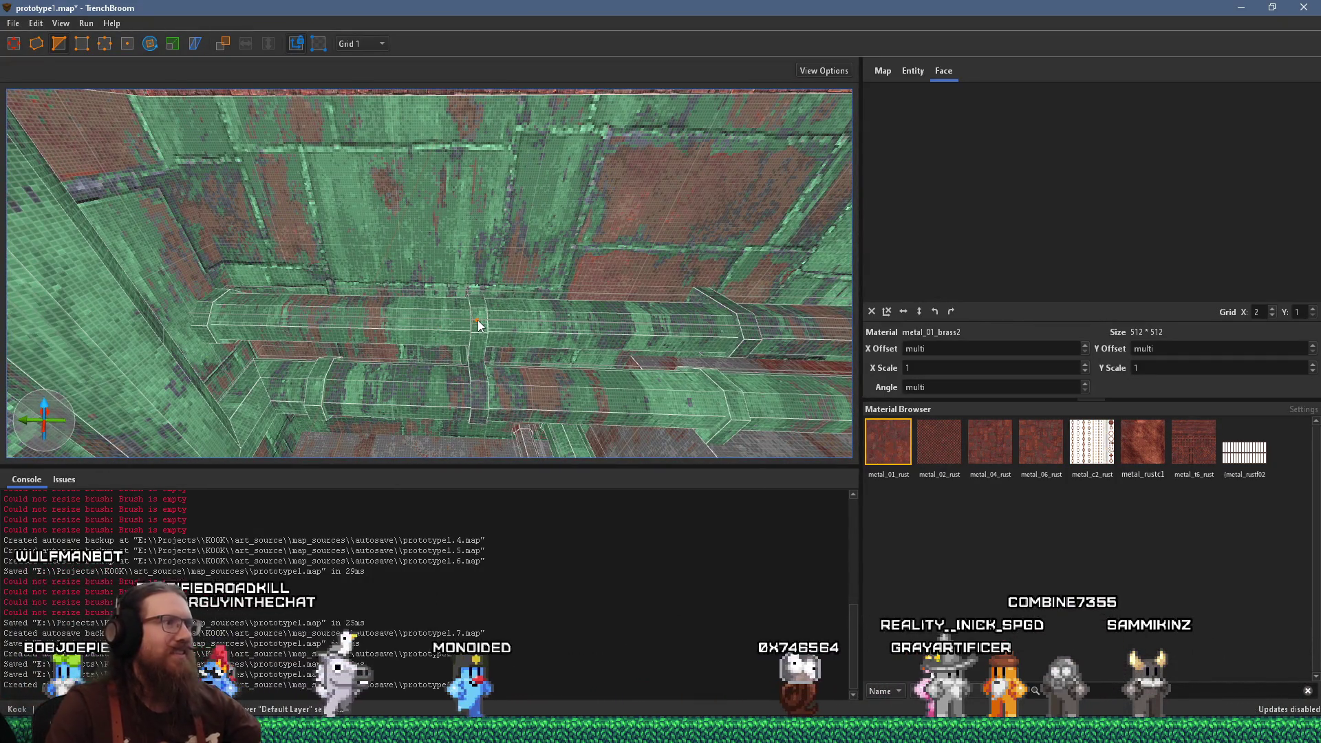
scroll(down, 3)
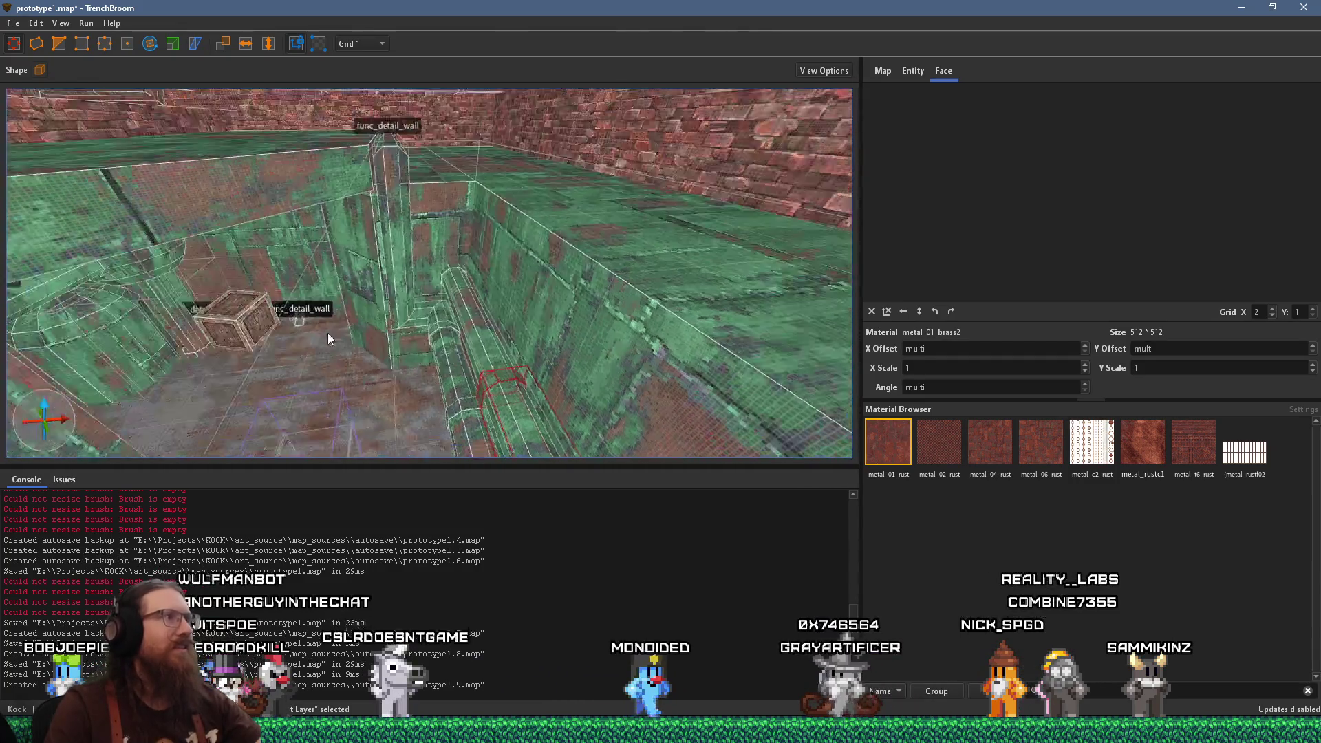
scroll(down, 3)
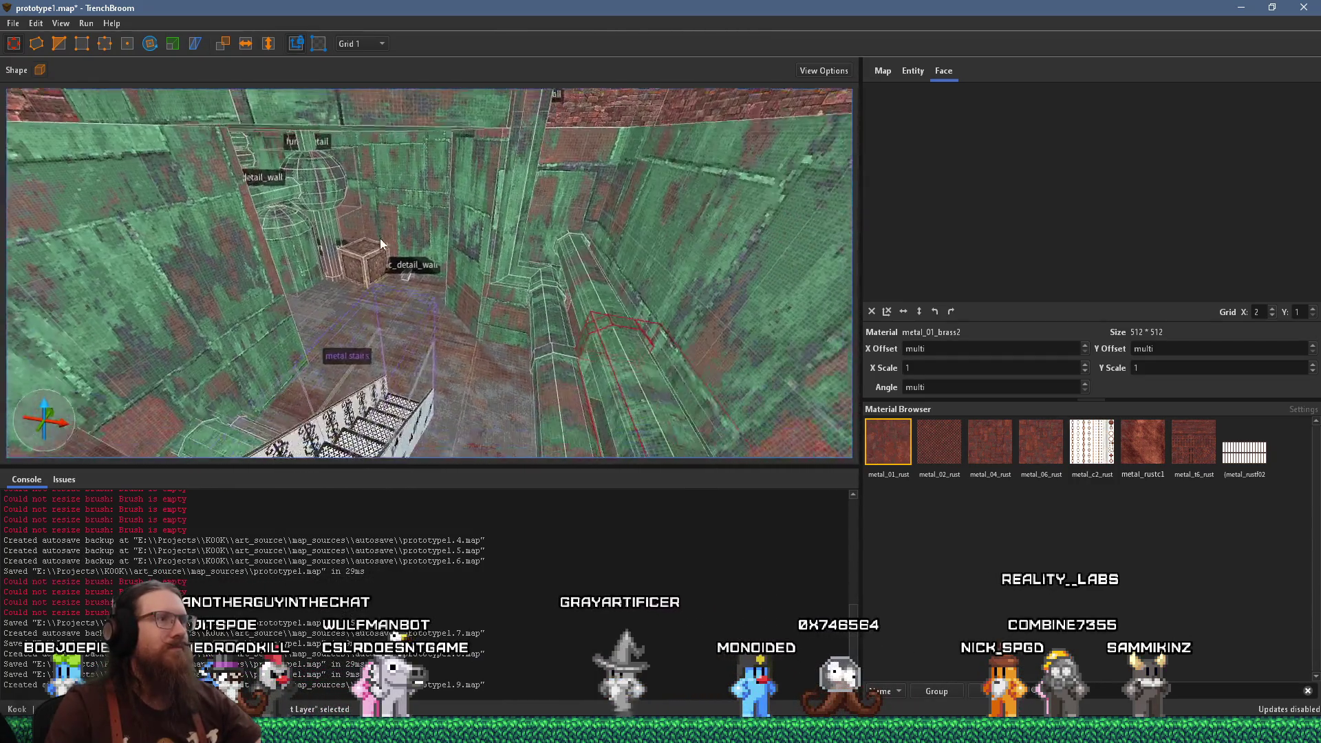
scroll(down, 3)
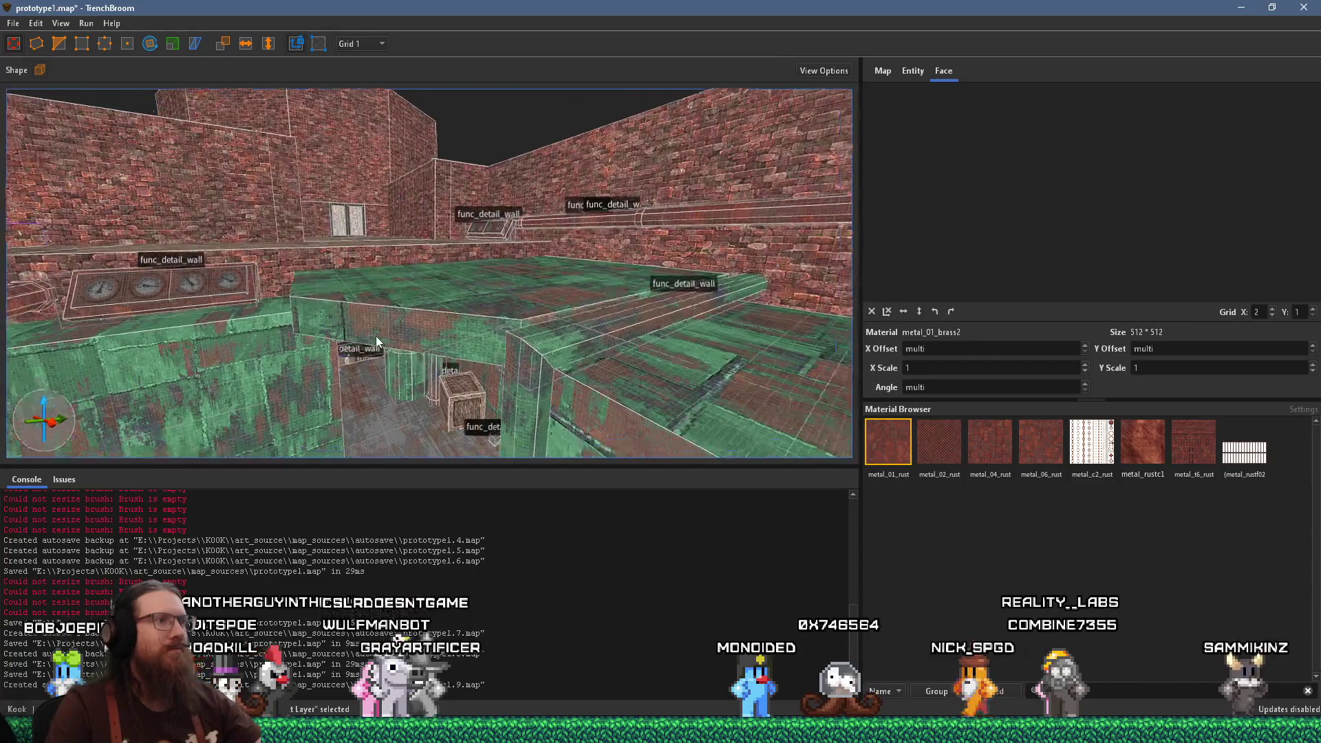
scroll(up, 3)
scroll(up, 3)
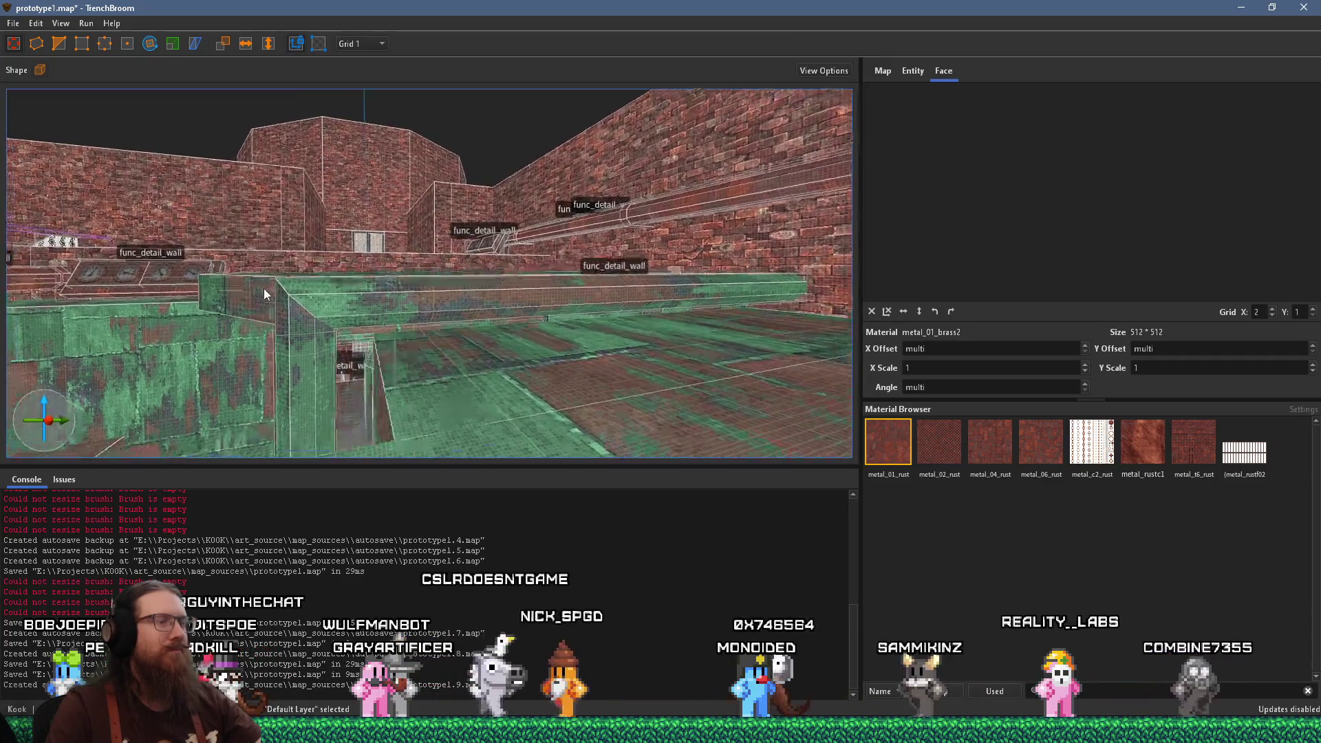
scroll(up, 3)
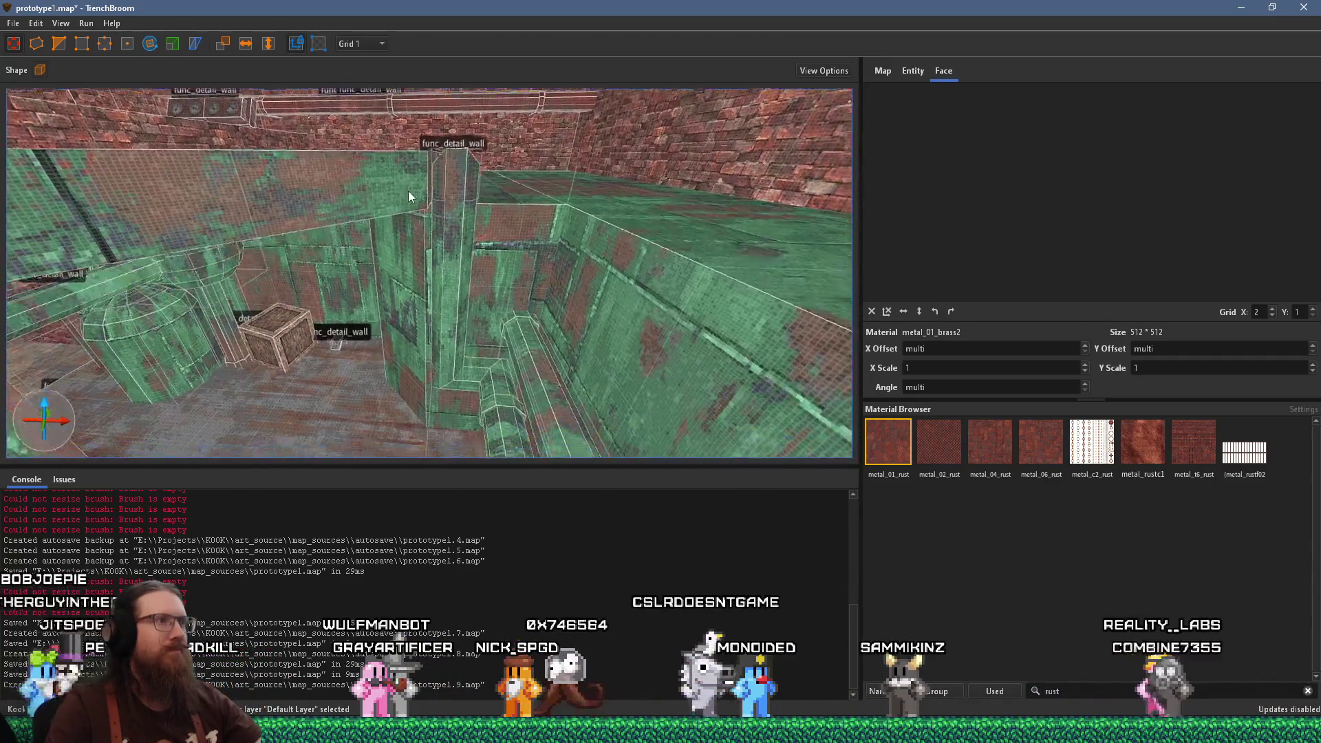
scroll(up, 3)
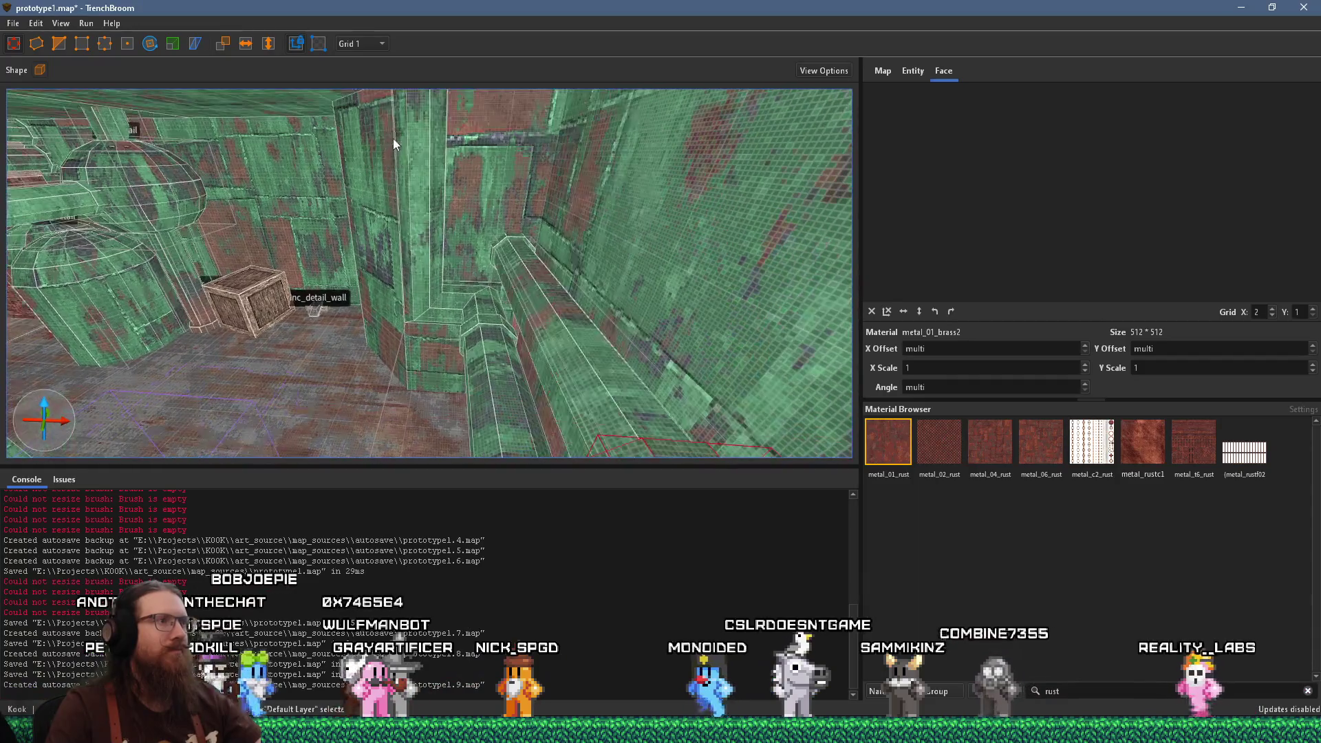
scroll(up, 3)
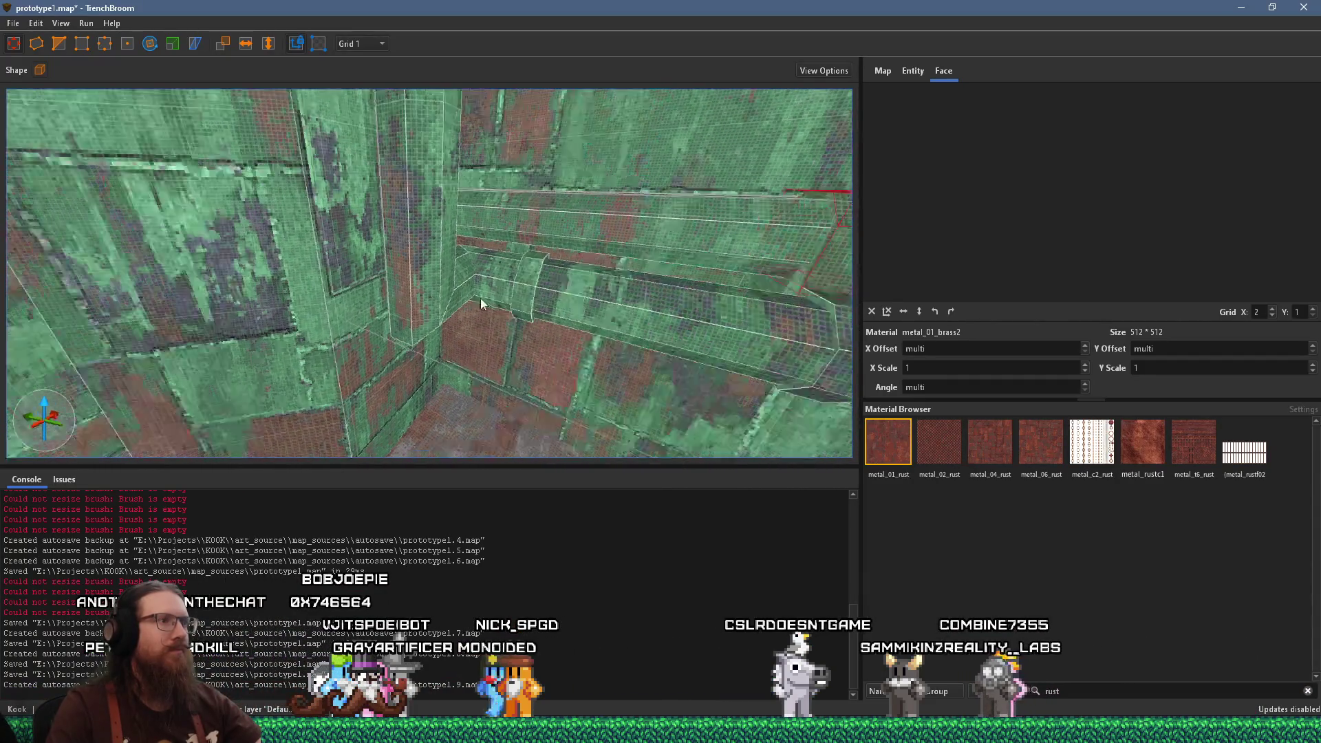
scroll(up, 3)
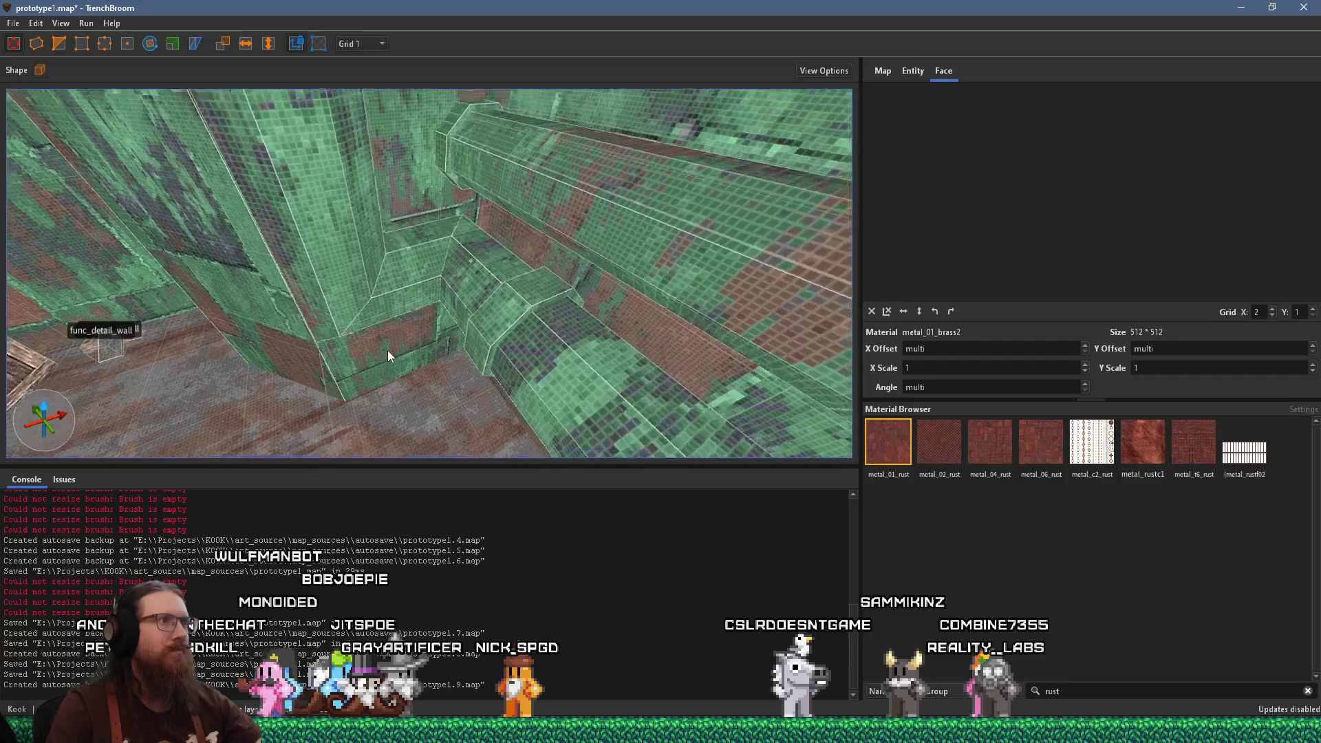
scroll(up, 3)
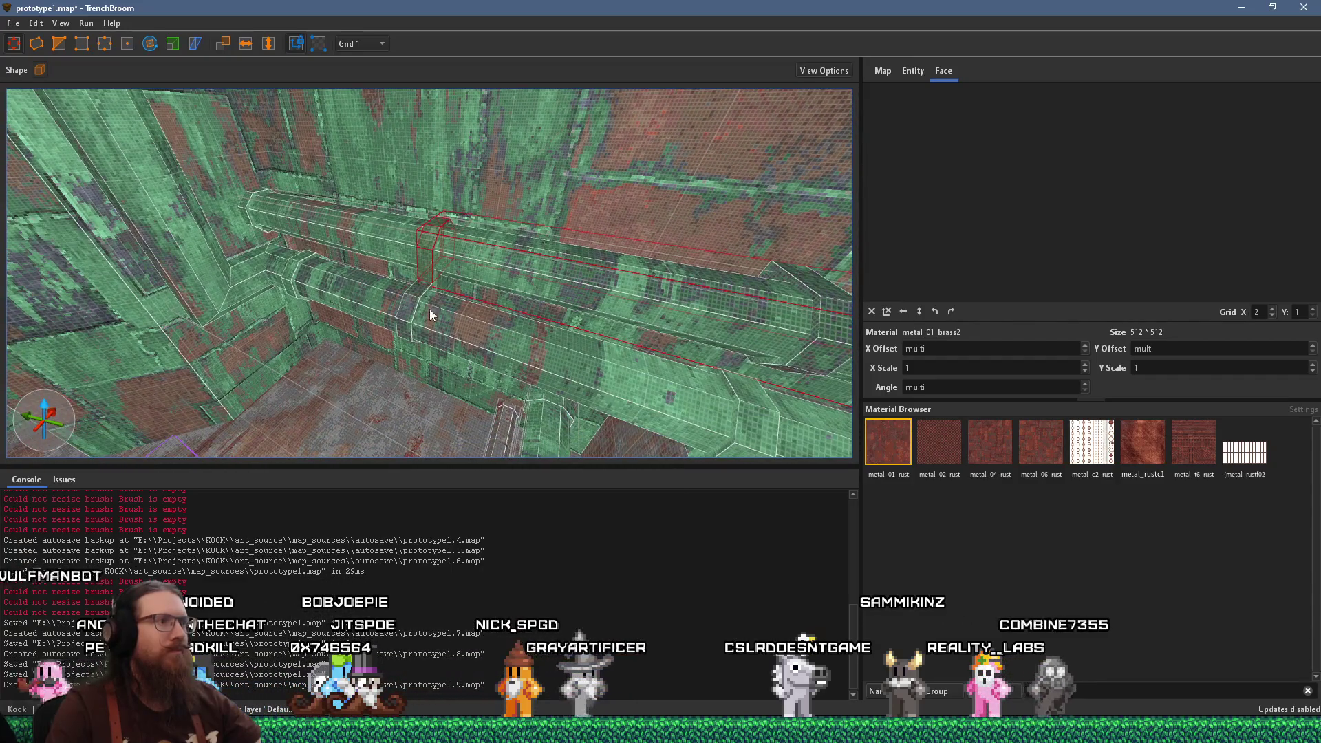
scroll(down, 3)
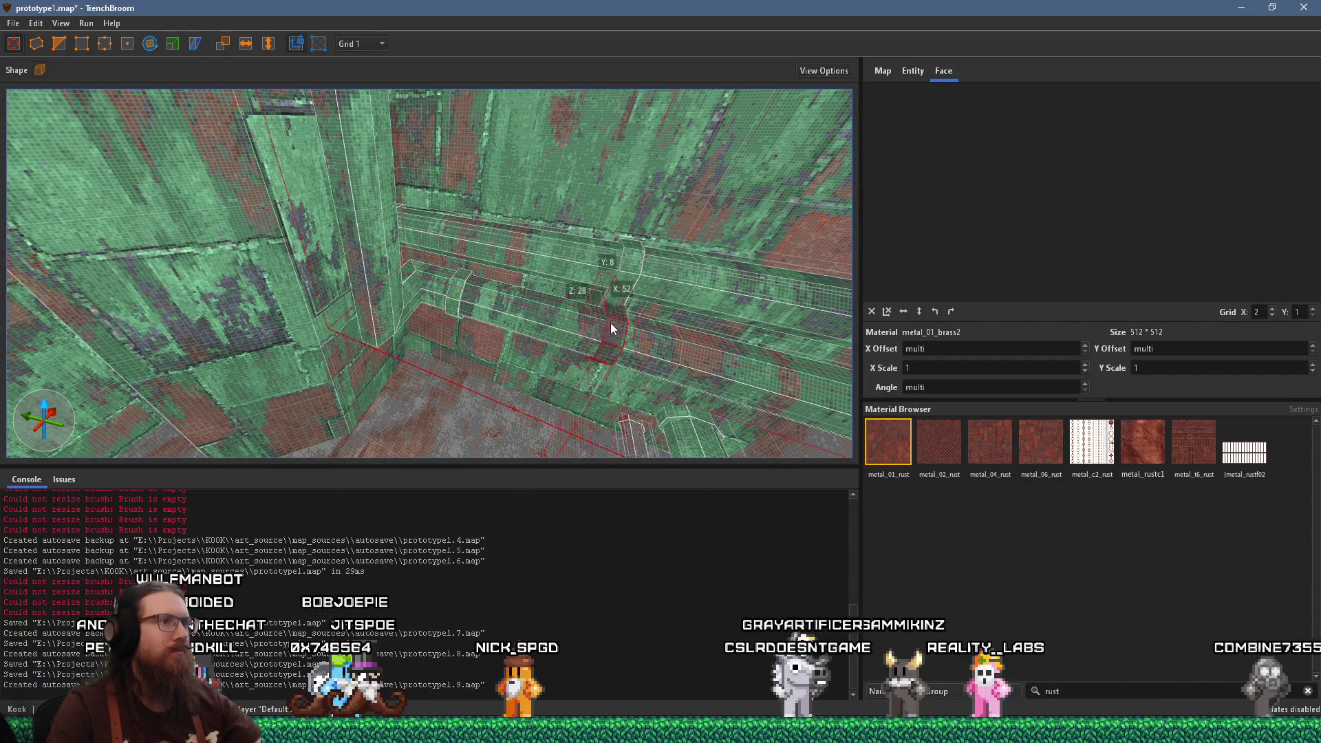
drag(377, 312, 379, 357)
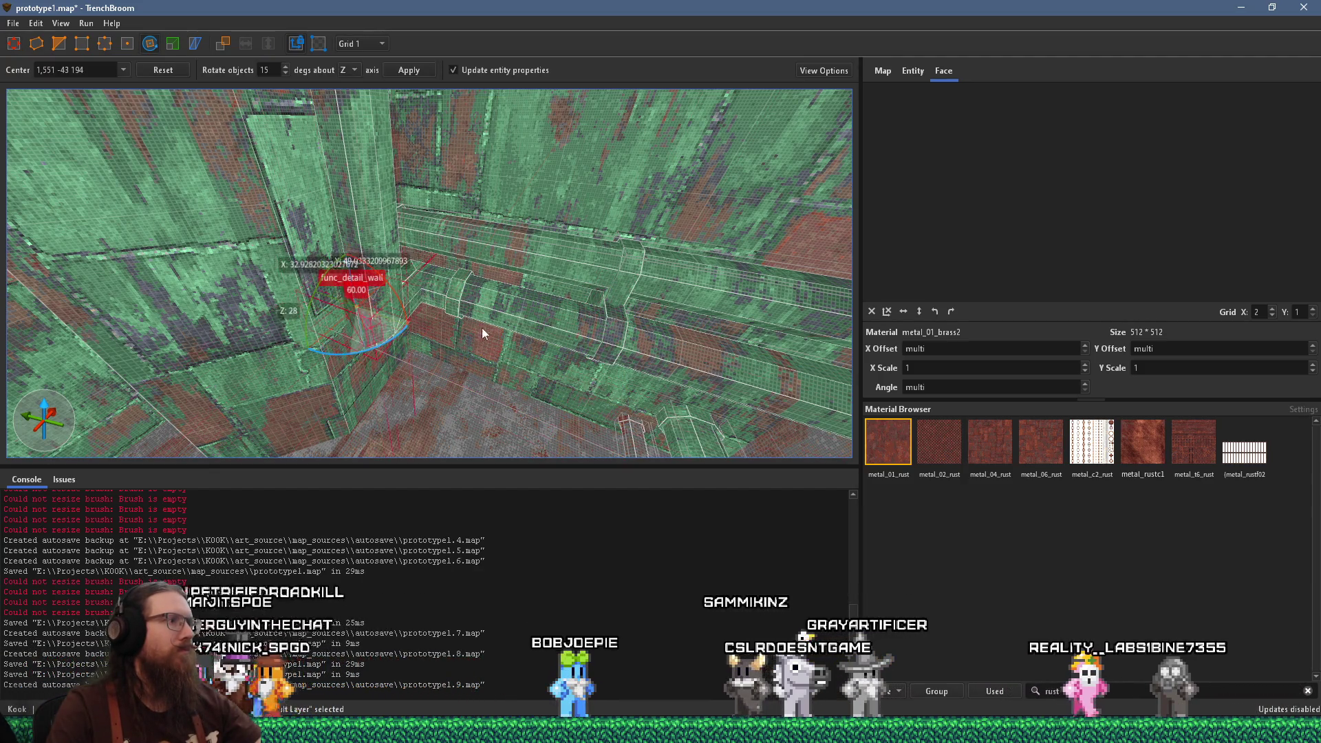
Rotate the small piece to fit the pillar and nudge it upward into place
drag(322, 290, 316, 290)
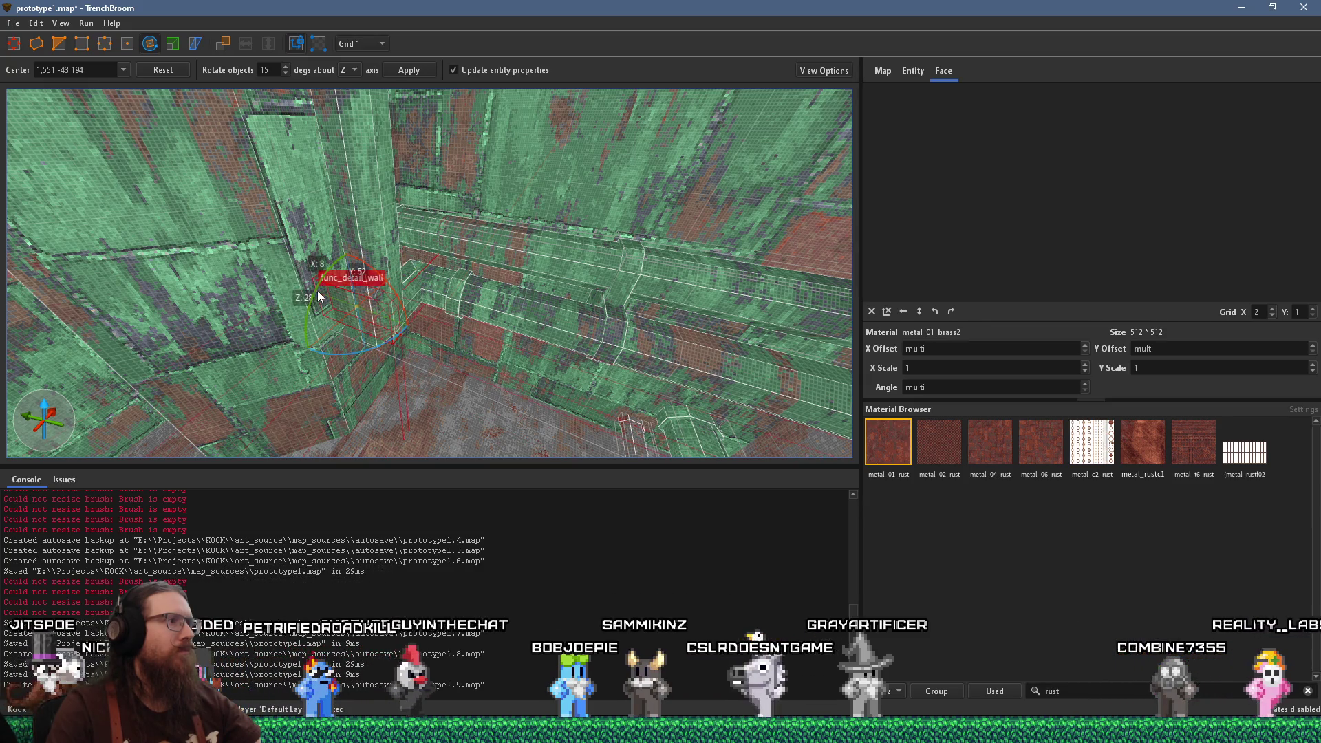
scroll(up, 3)
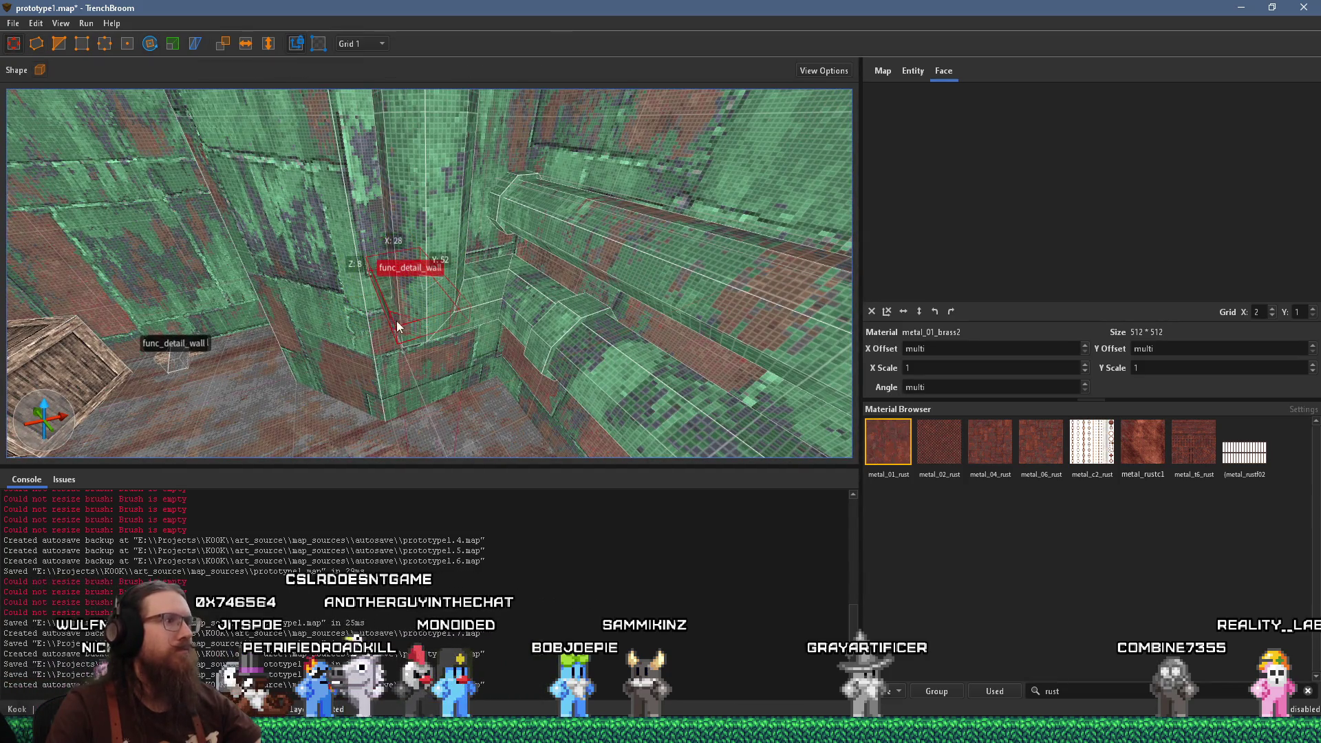
drag(433, 252, 416, 331)
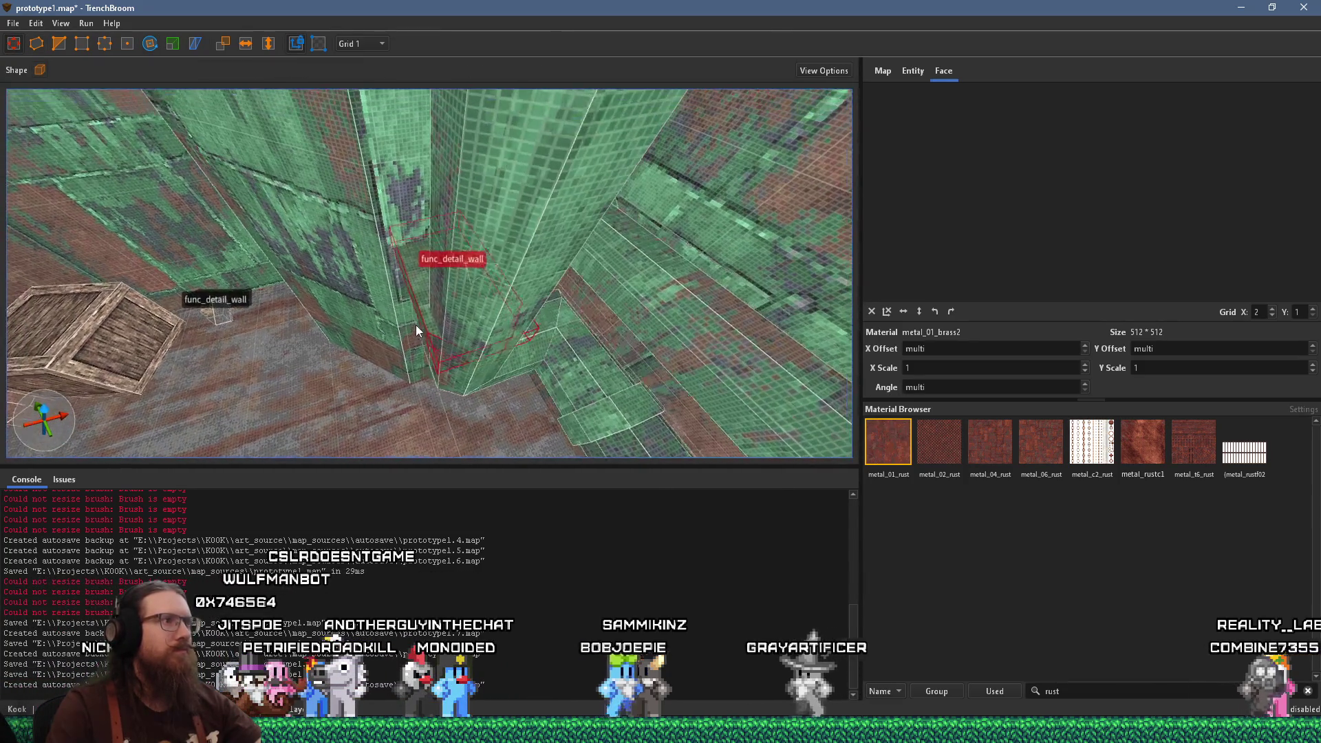
drag(440, 284, 448, 278)
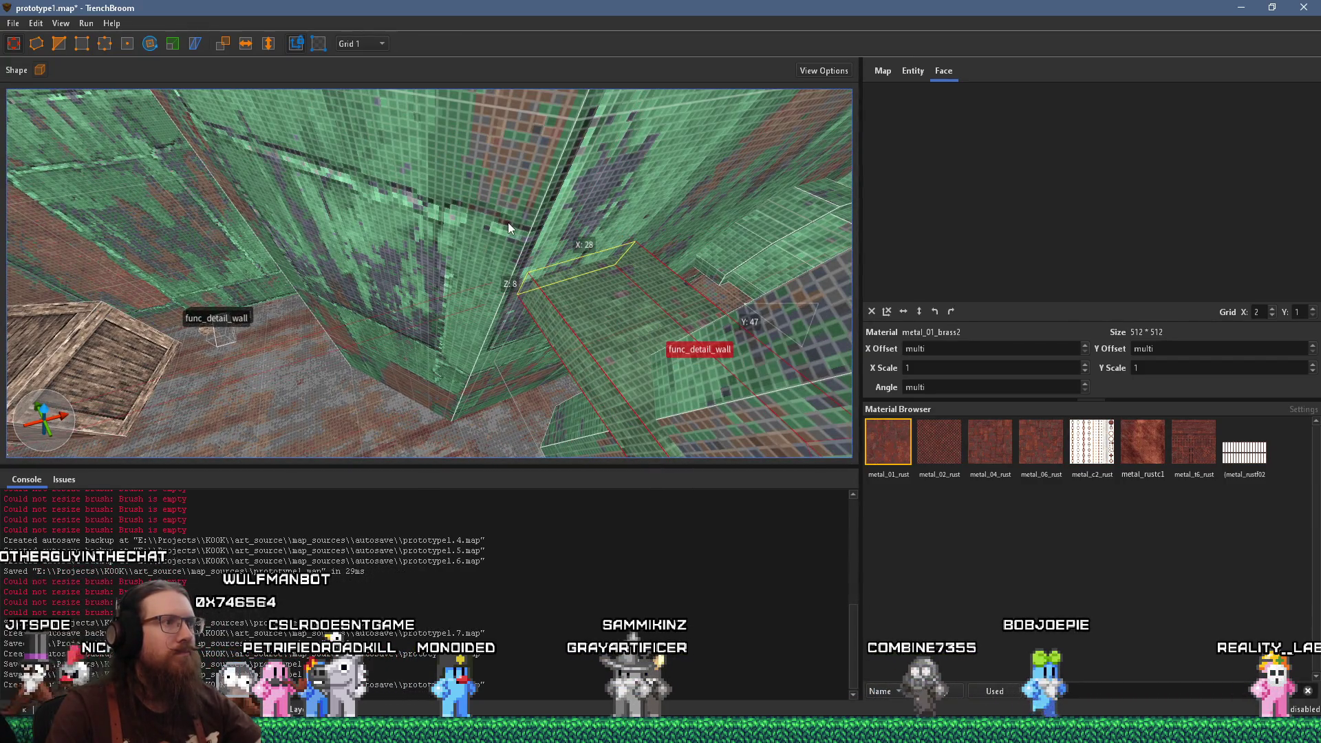
scroll(down, 3)
scroll(up, 3)
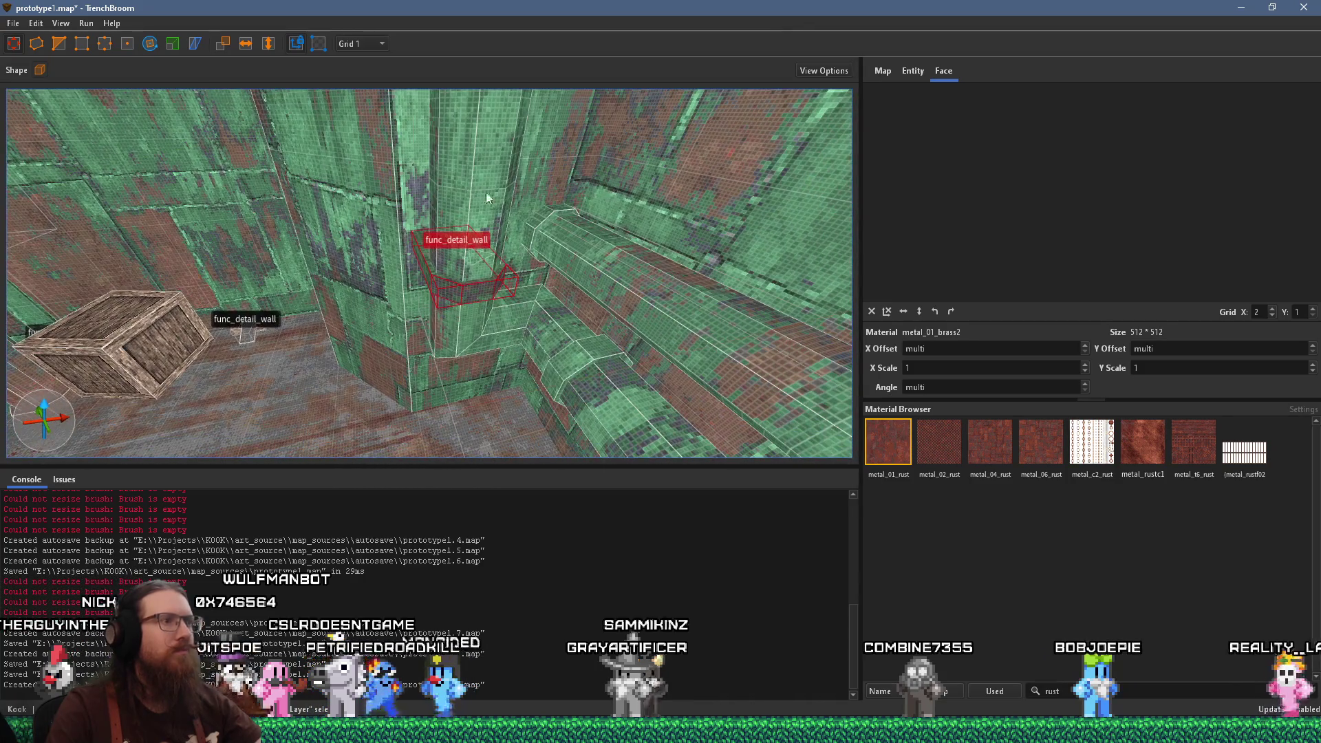
scroll(up, 3)
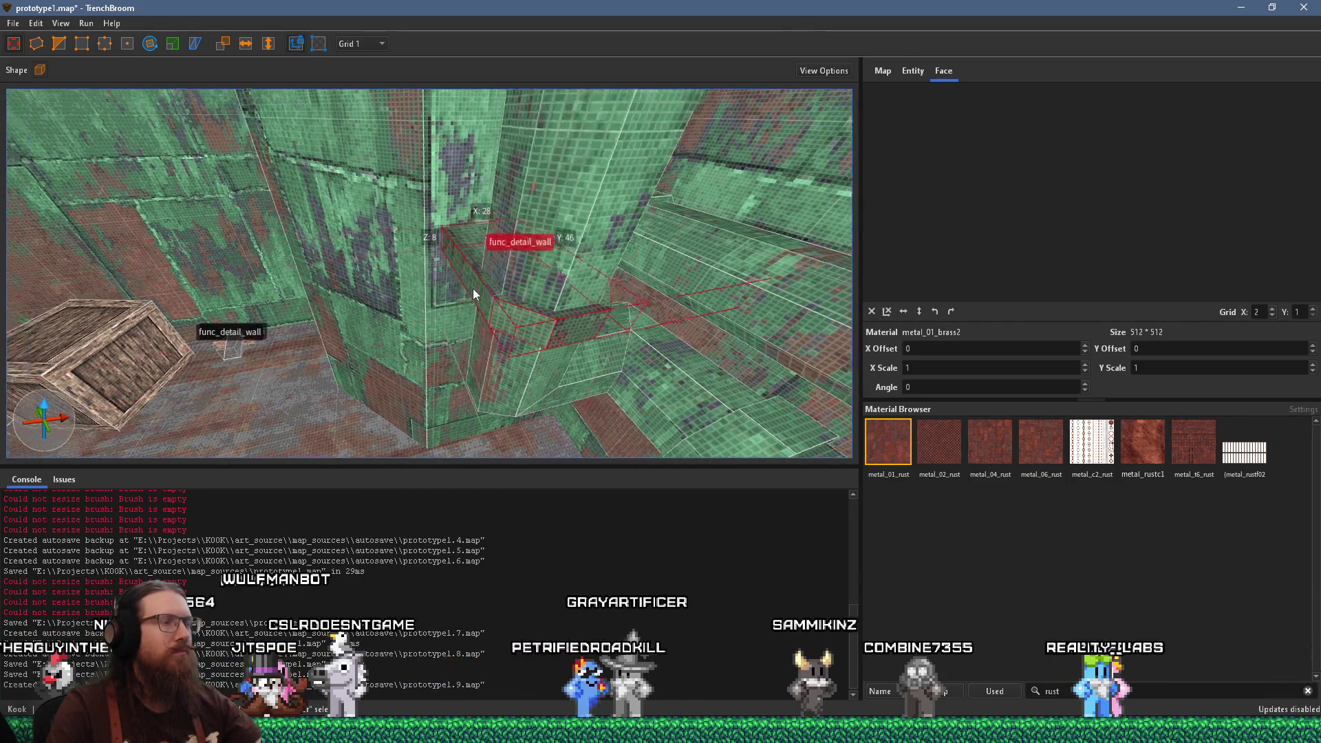
Select faces of the piece and the adjacent pillar to inspect them in the Face tab
click(530, 321)
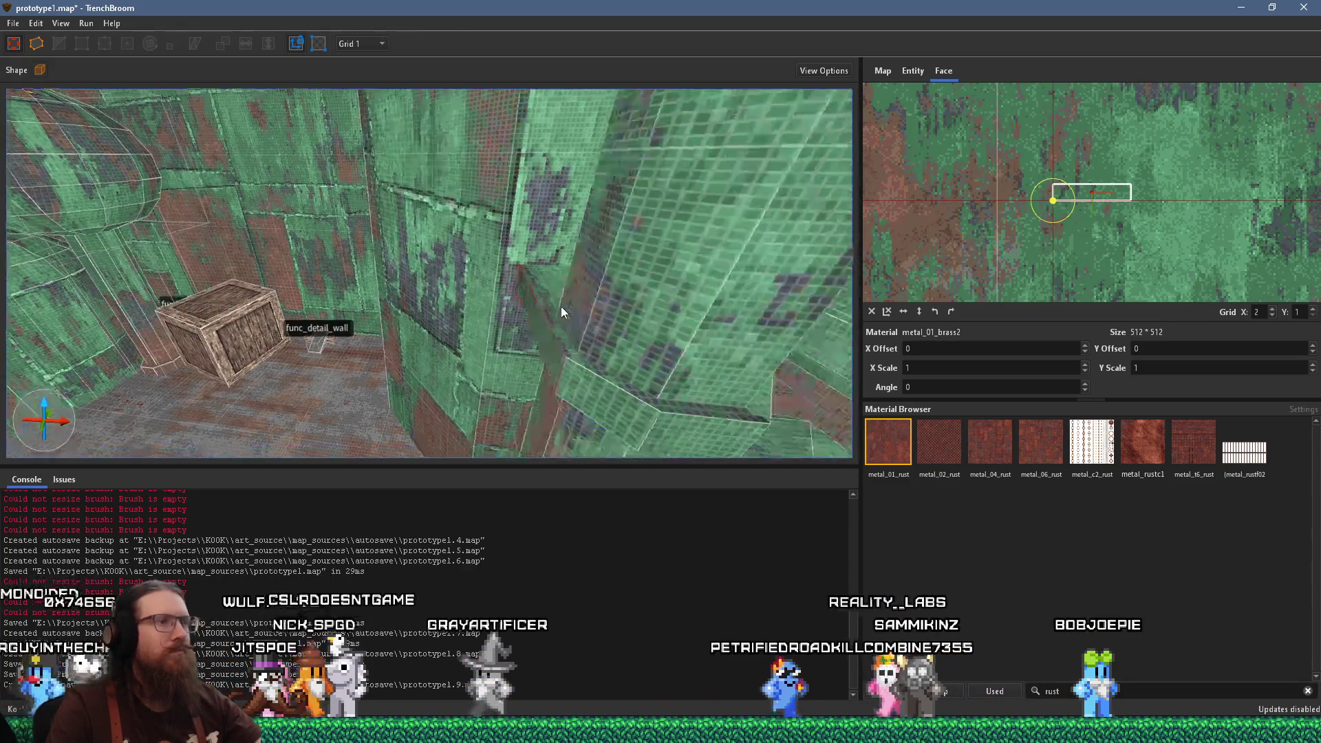
click(222, 303)
click(214, 299)
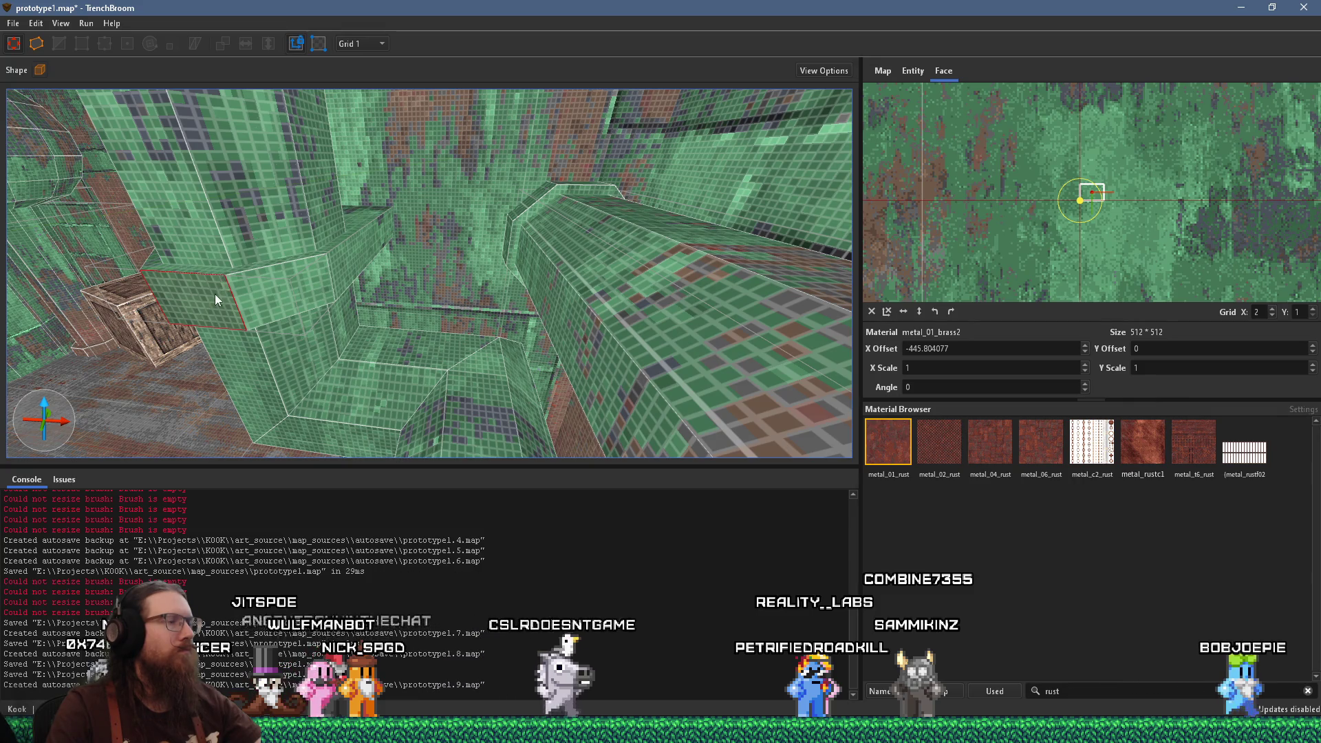
scroll(up, 3)
drag(303, 180, 501, 338)
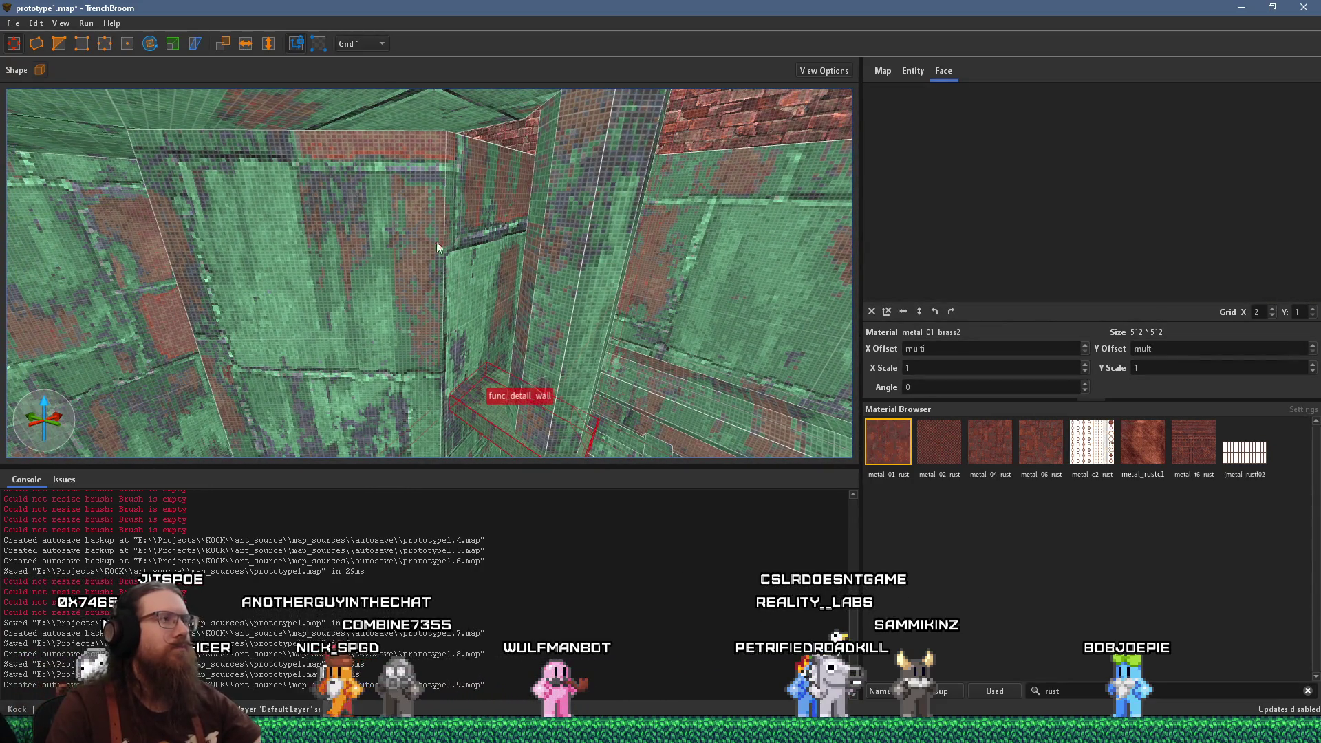
Set the grid size to 8 and resize the func_detail_wall piece against the pillar
click(365, 108)
drag(365, 112, 456, 125)
drag(485, 341, 493, 423)
click(488, 172)
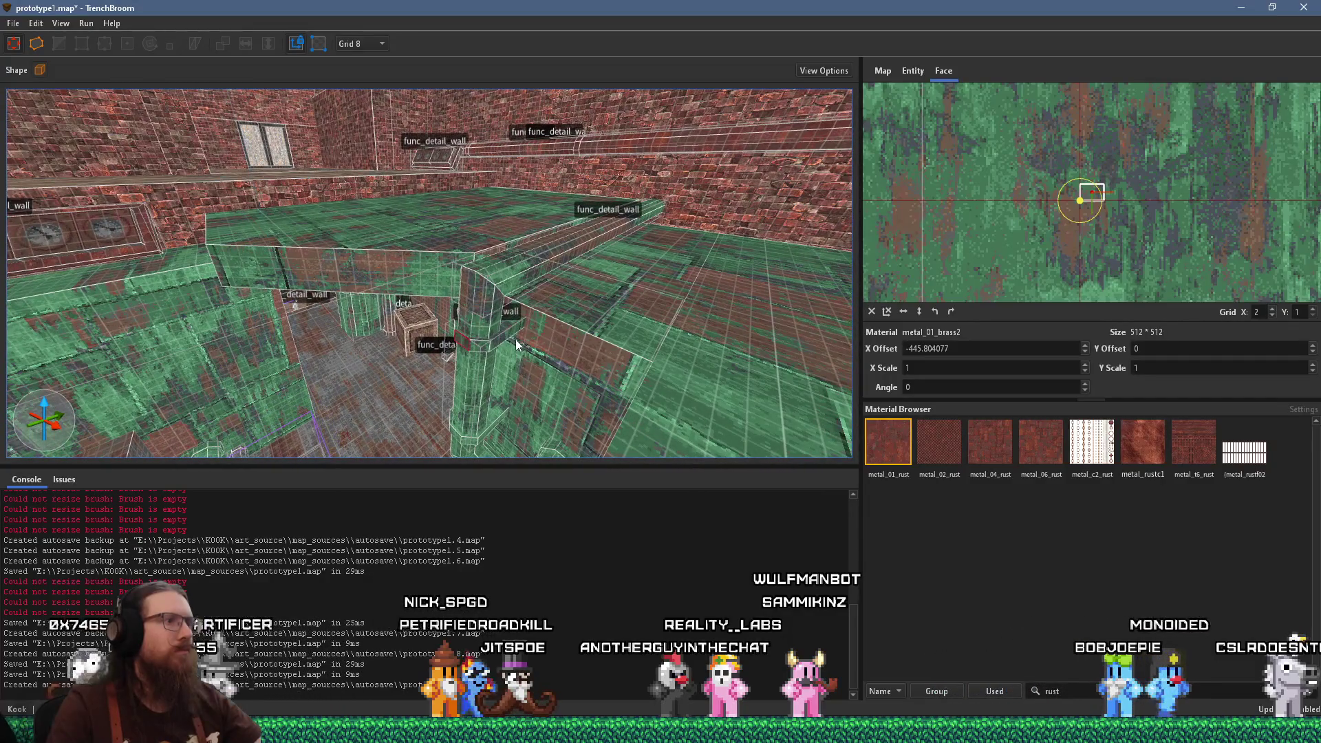
Leave rotate mode and slide the func_detail_wall block further along the green beam
click(516, 341)
click(501, 285)
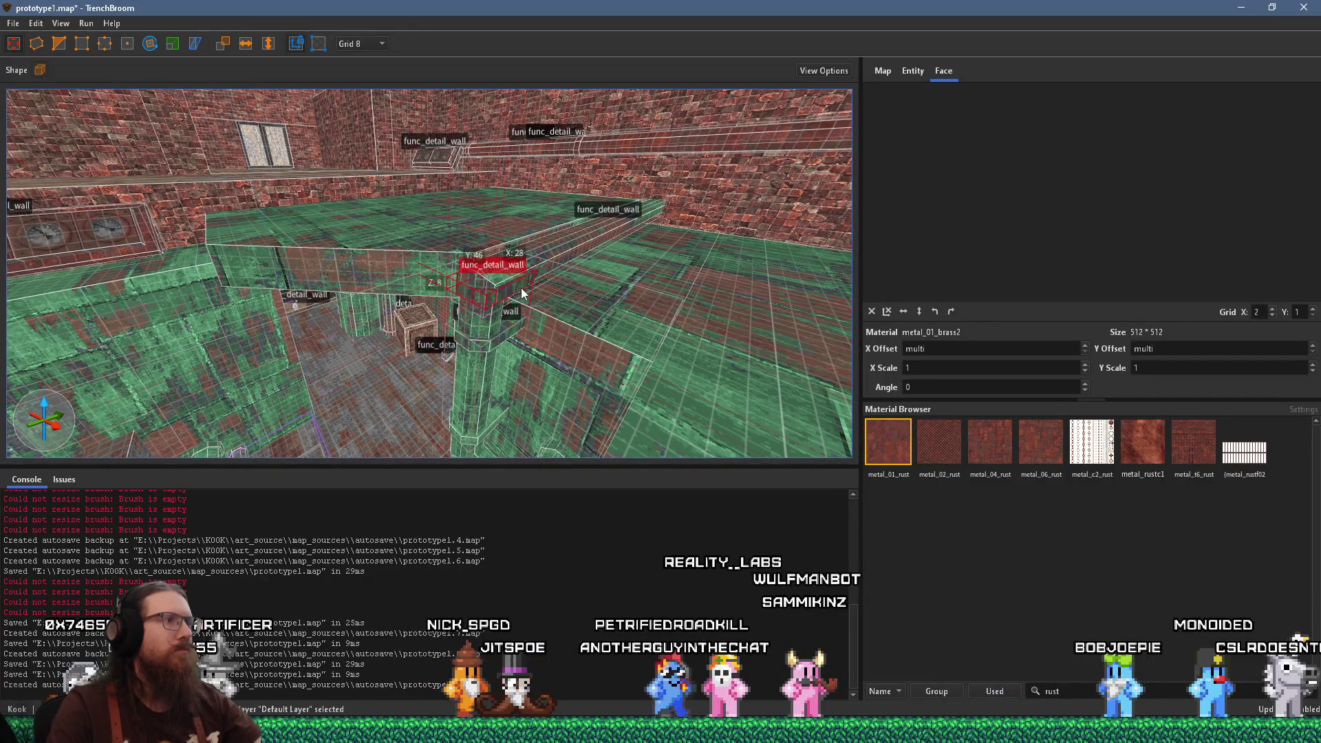
drag(523, 293, 307, 300)
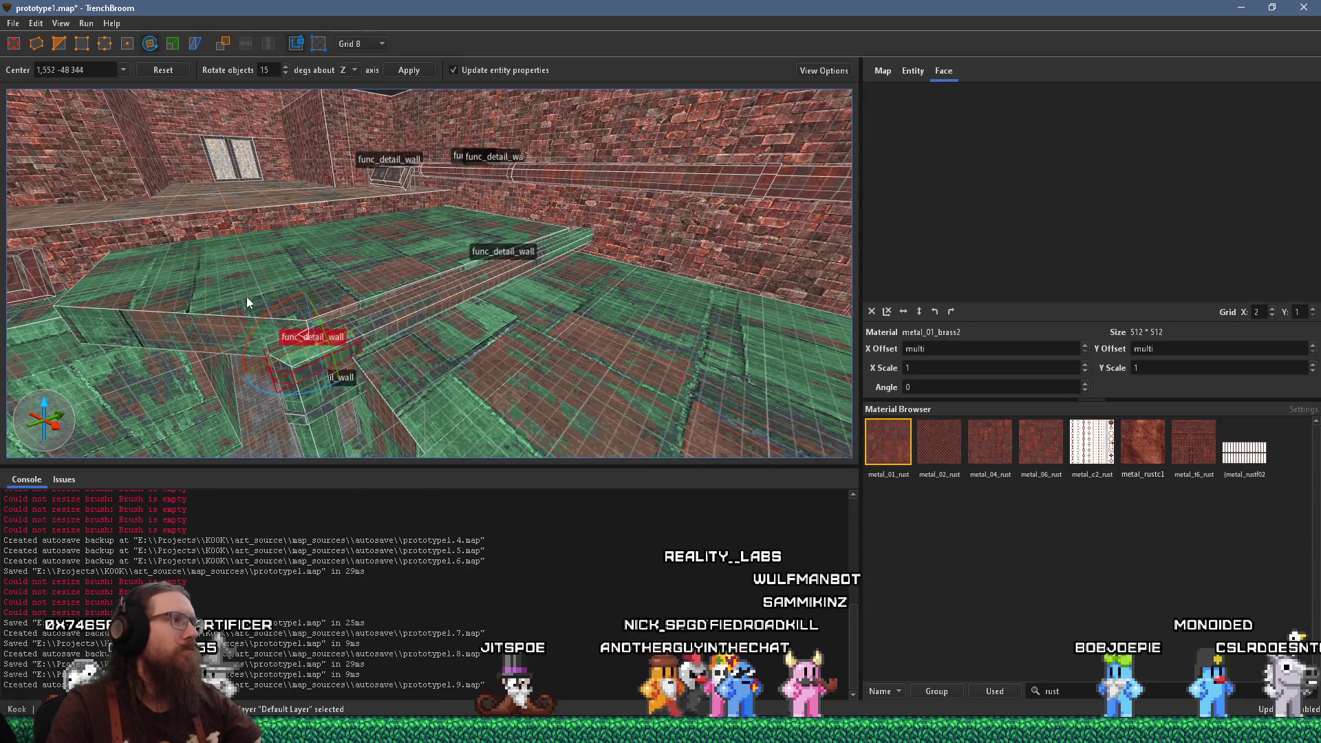
click(262, 316)
drag(369, 288, 207, 229)
key(r)
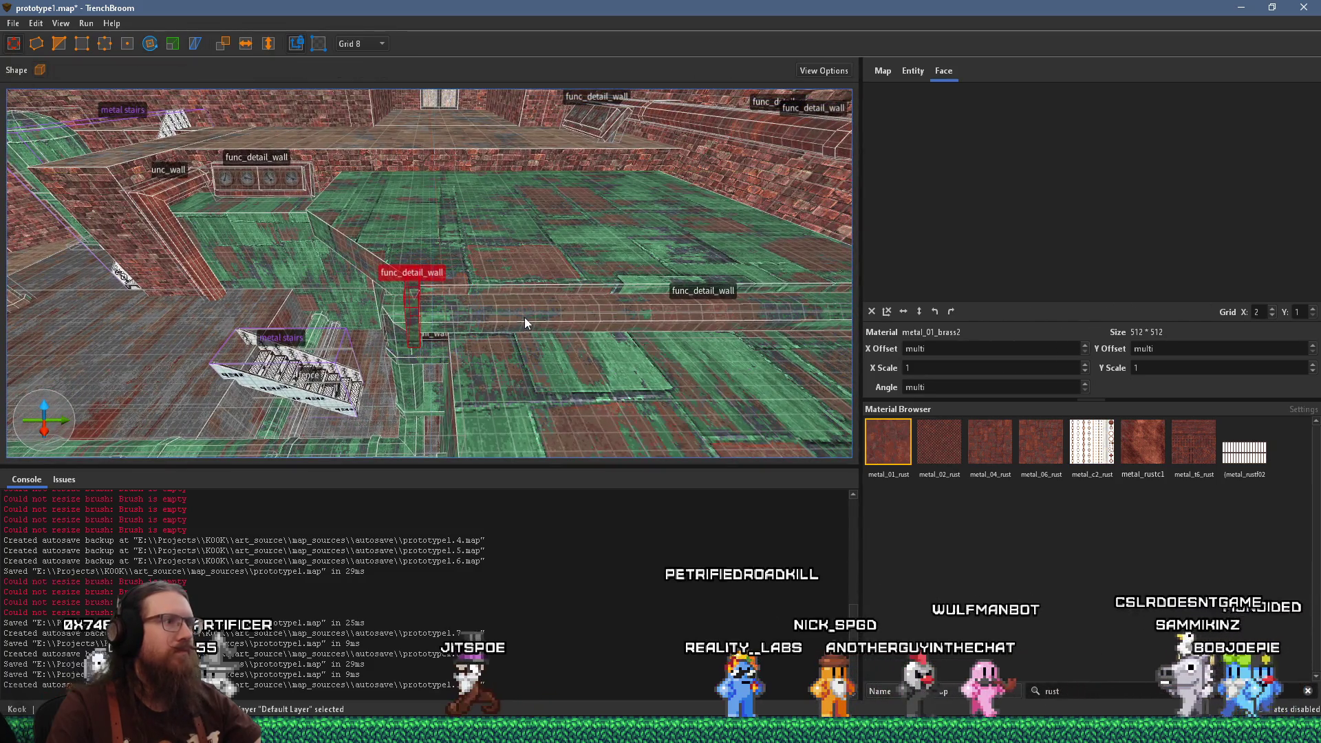
drag(418, 321, 526, 313)
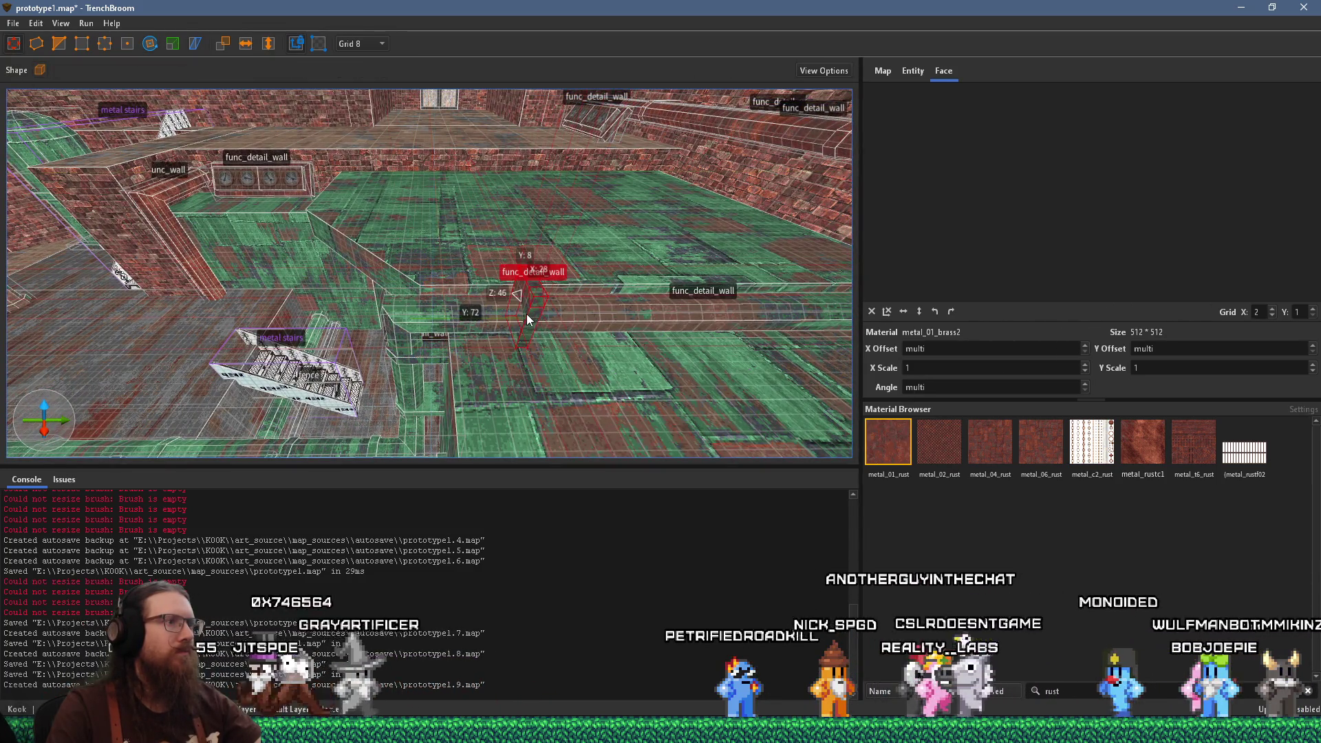
scroll(up, 3)
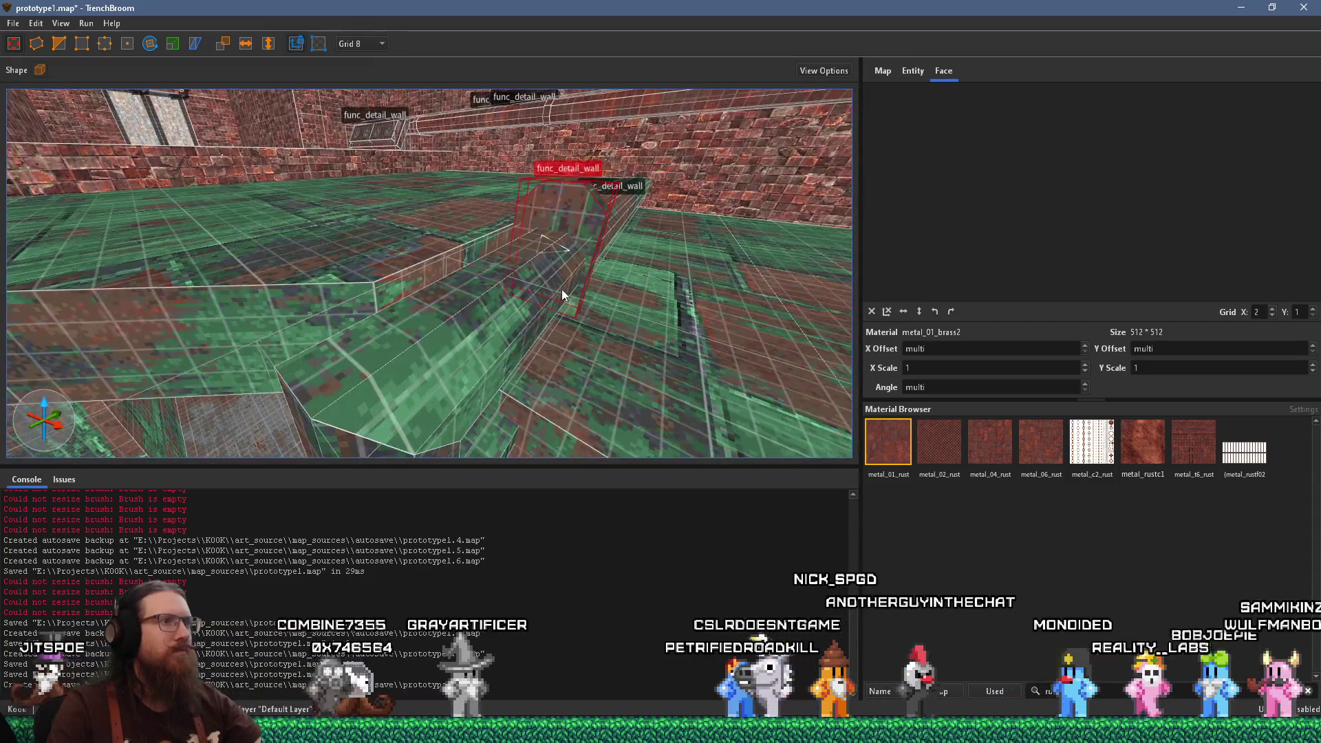
scroll(up, 3)
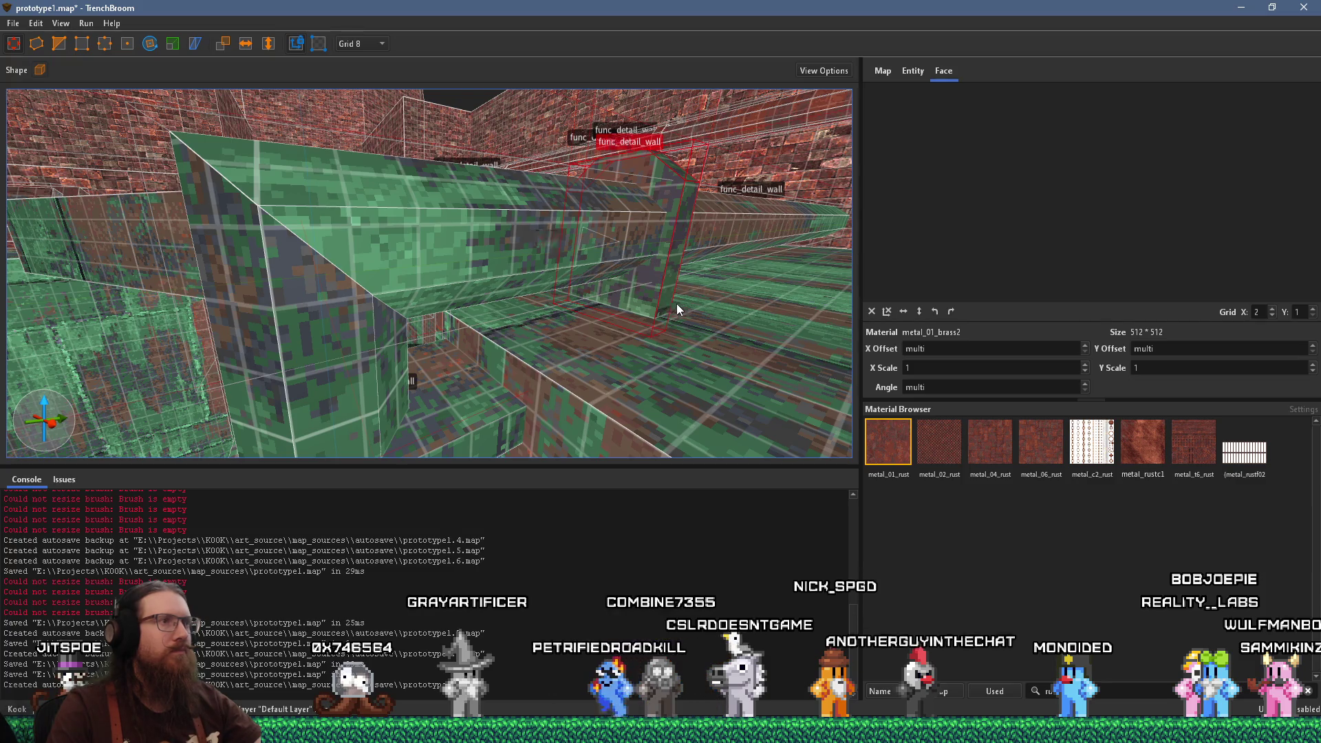
scroll(down, 3)
Make the grid finer, changing it from 8 to 2 units
click(359, 44)
click(352, 75)
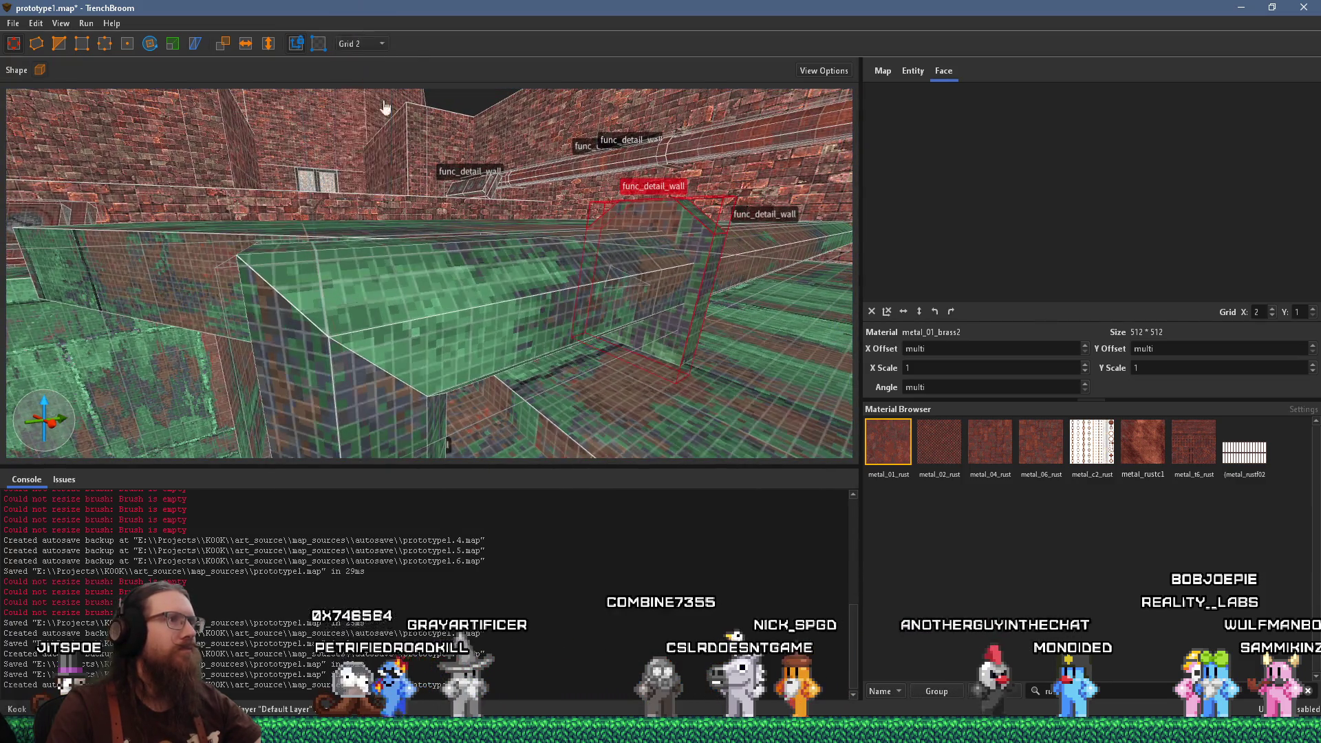
scroll(up, 3)
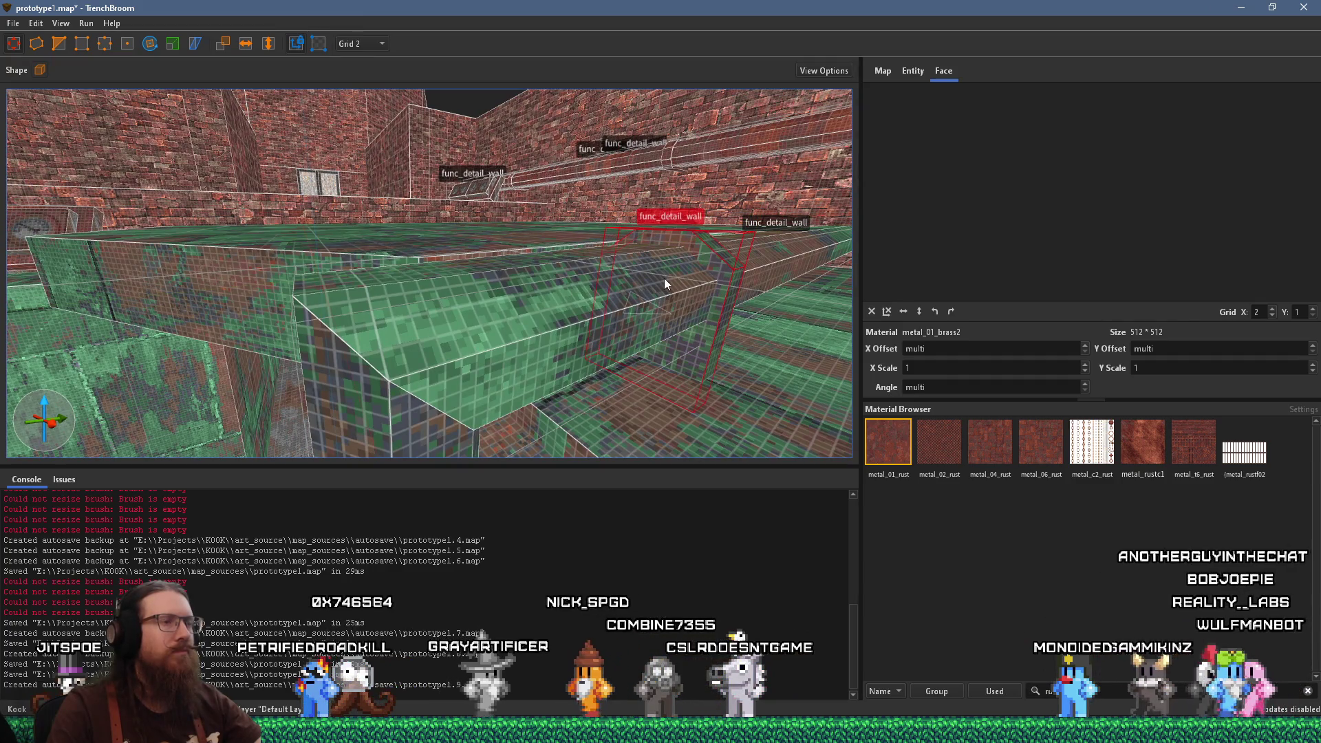
scroll(up, 3)
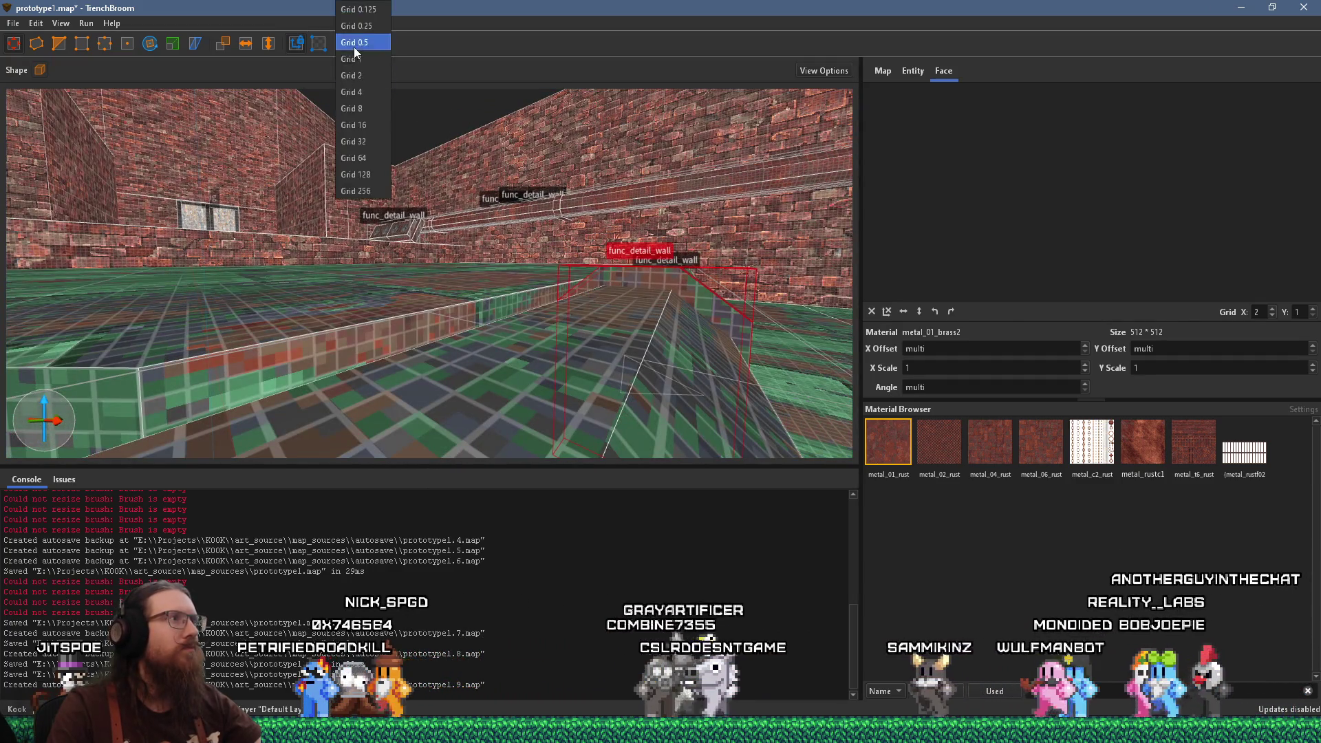
Set the grid to 1 unit and fly in close to the pillars and lower detail walls
click(362, 62)
scroll(up, 3)
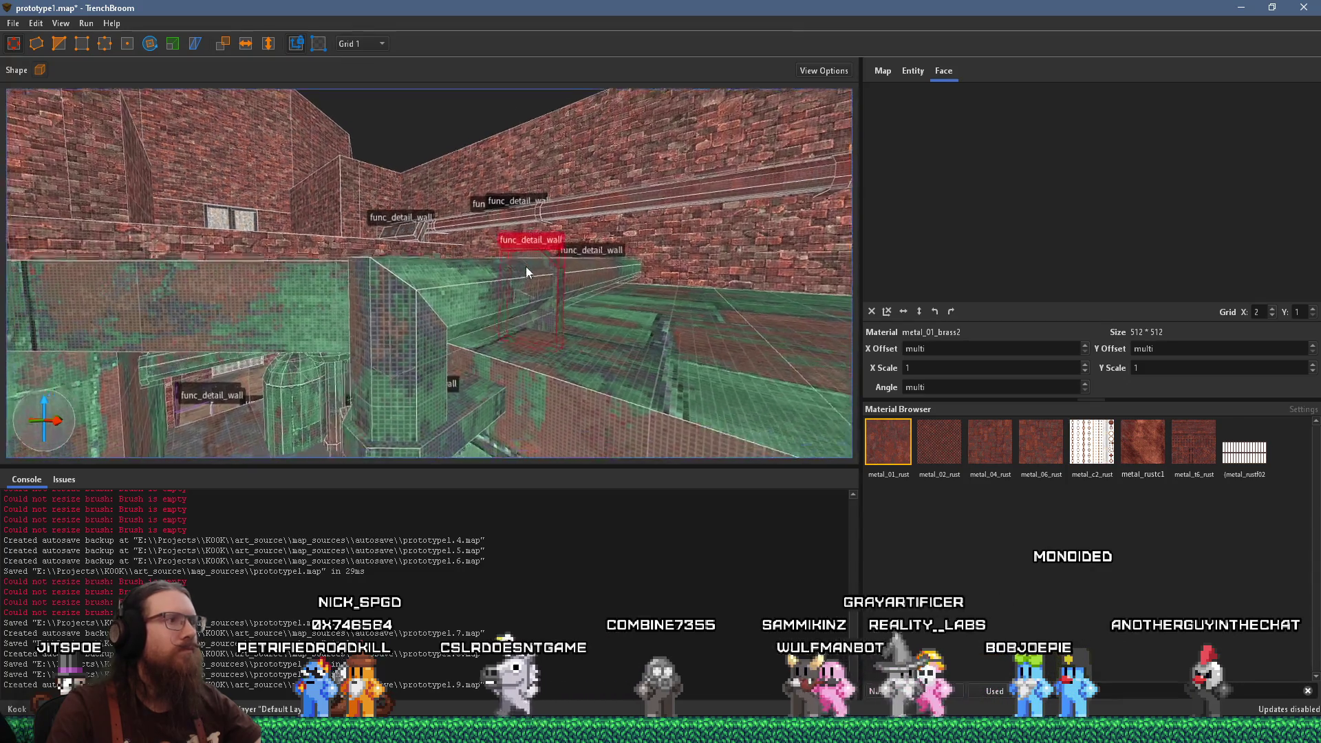
scroll(up, 3)
scroll(down, 3)
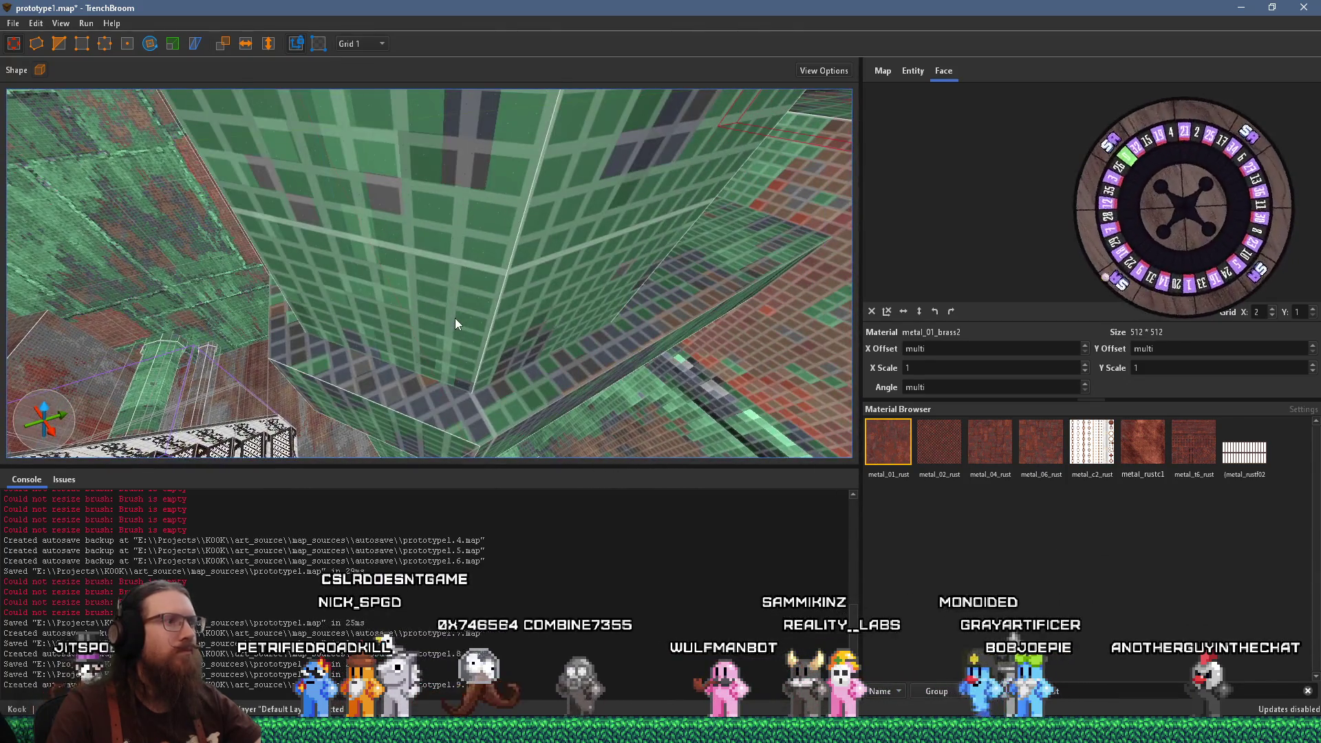
scroll(up, 3)
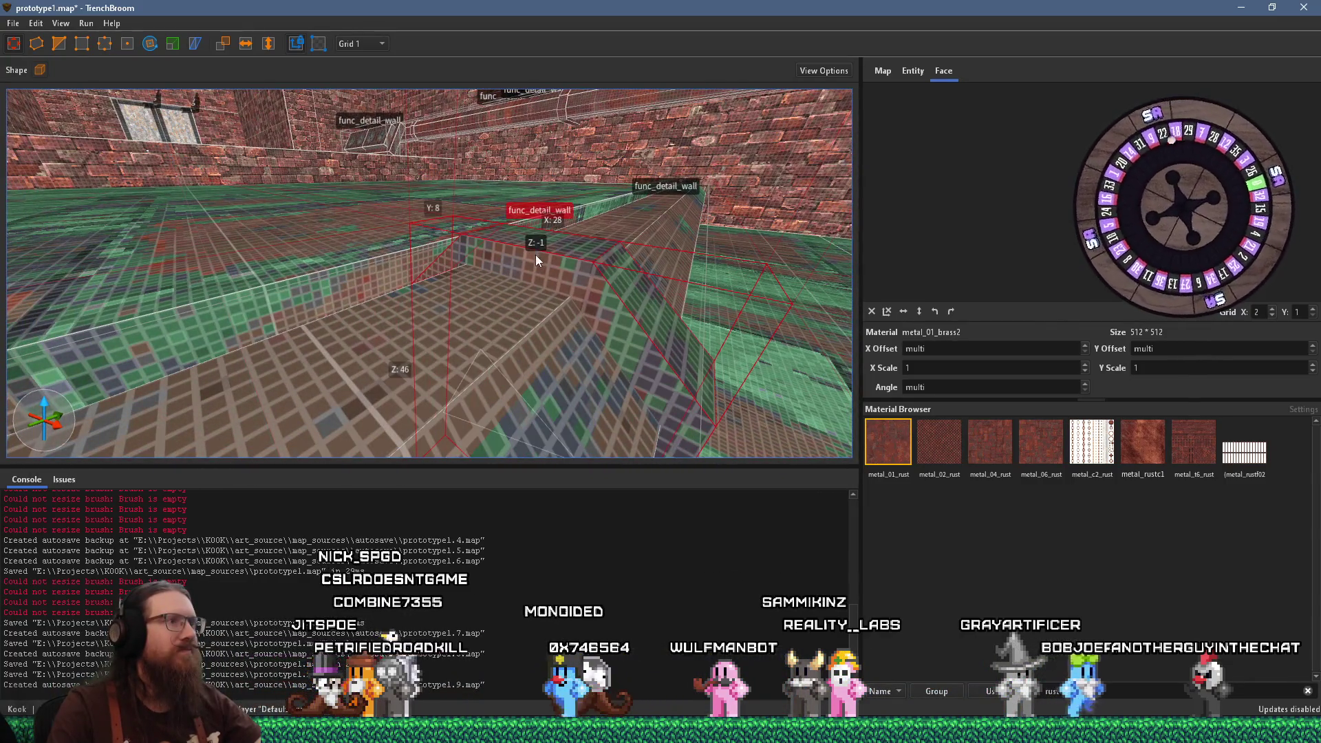
scroll(up, 3)
scroll(up, 3)
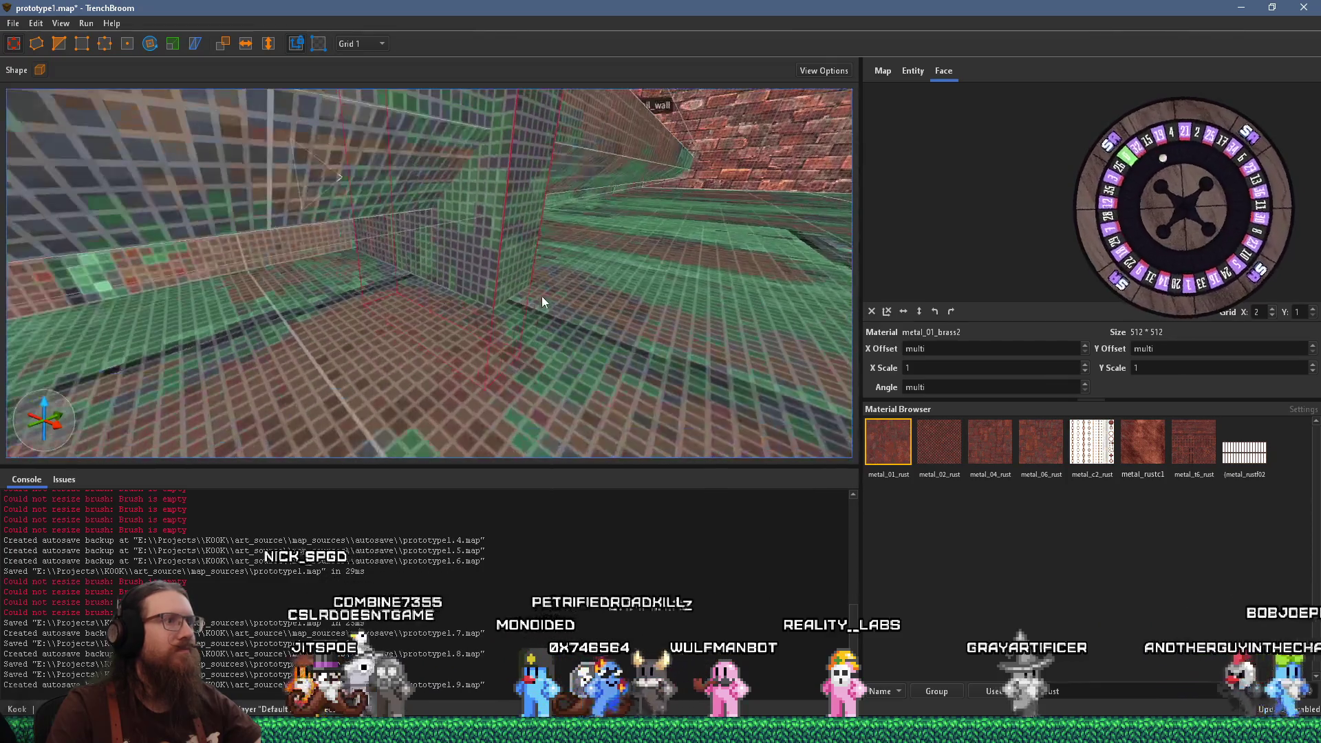
scroll(down, 3)
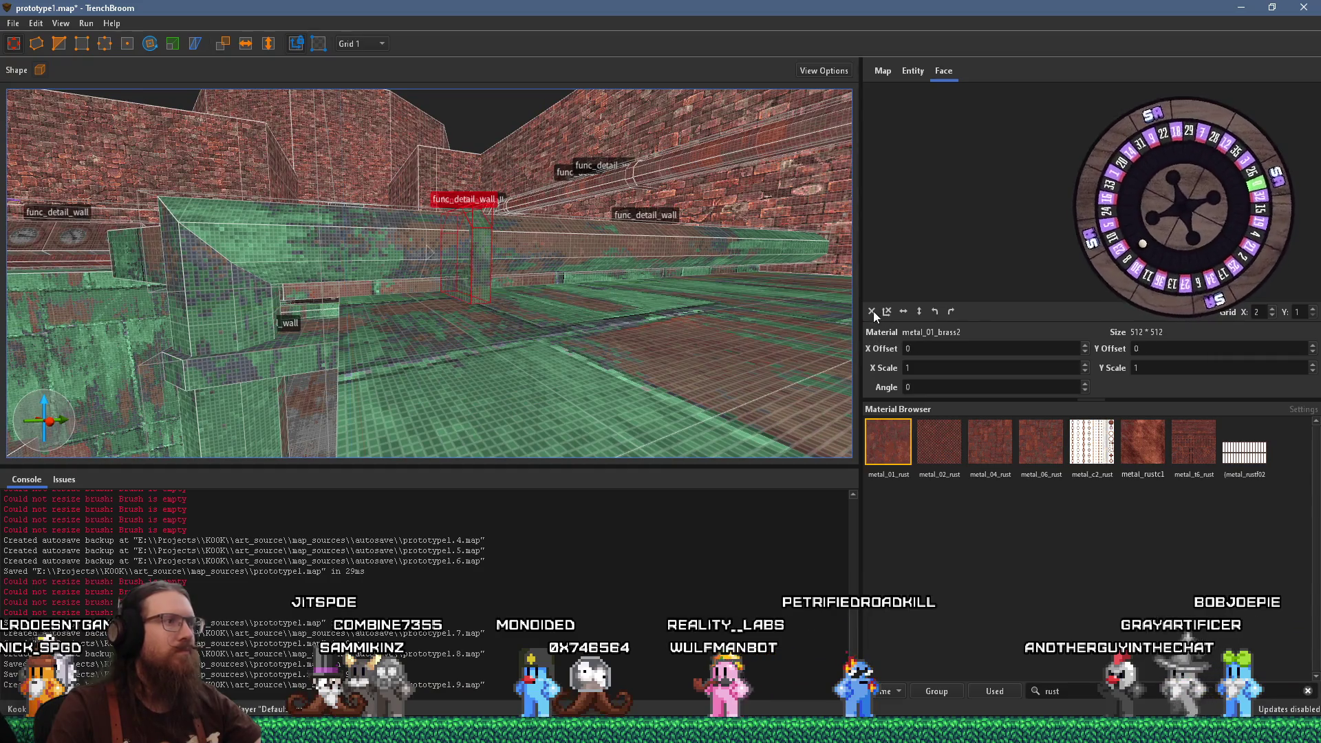
Select pillar, wall and sloped detail-wall faces to check their rust texture mapping
scroll(down, 3)
click(447, 370)
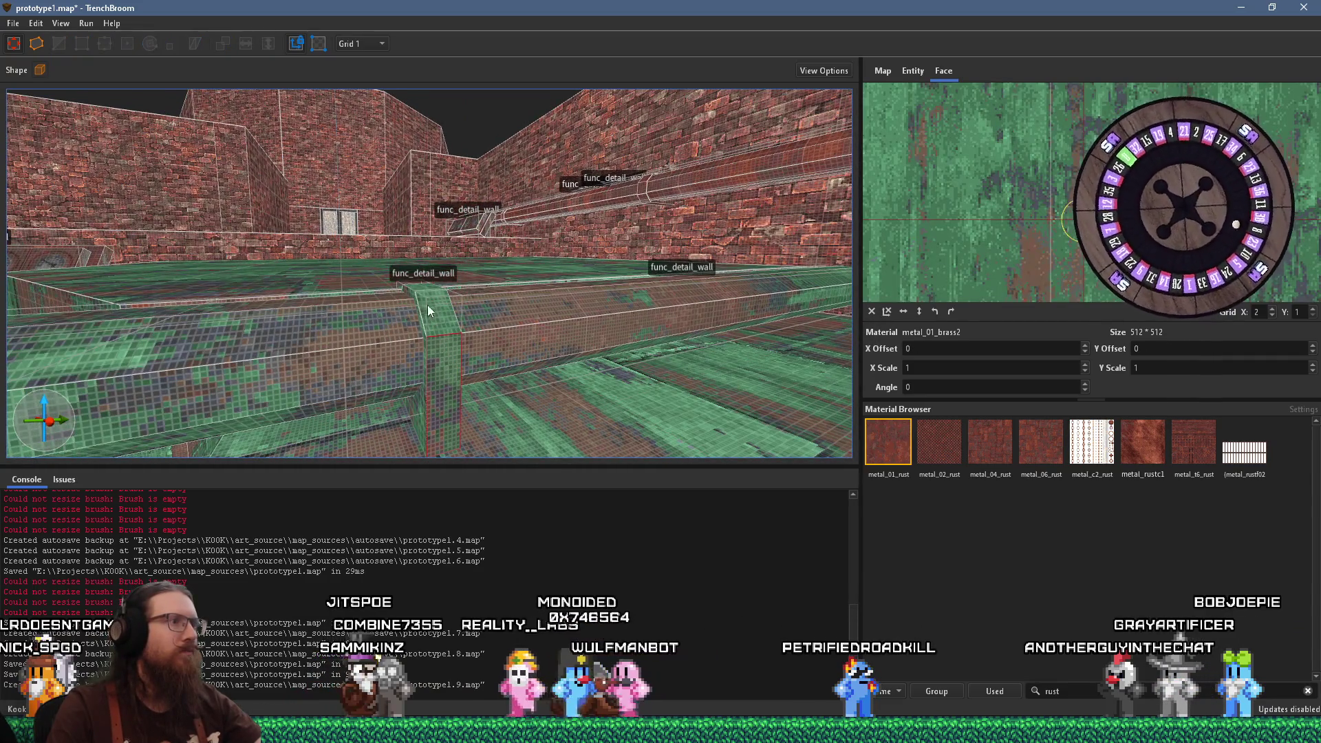
drag(424, 288, 485, 306)
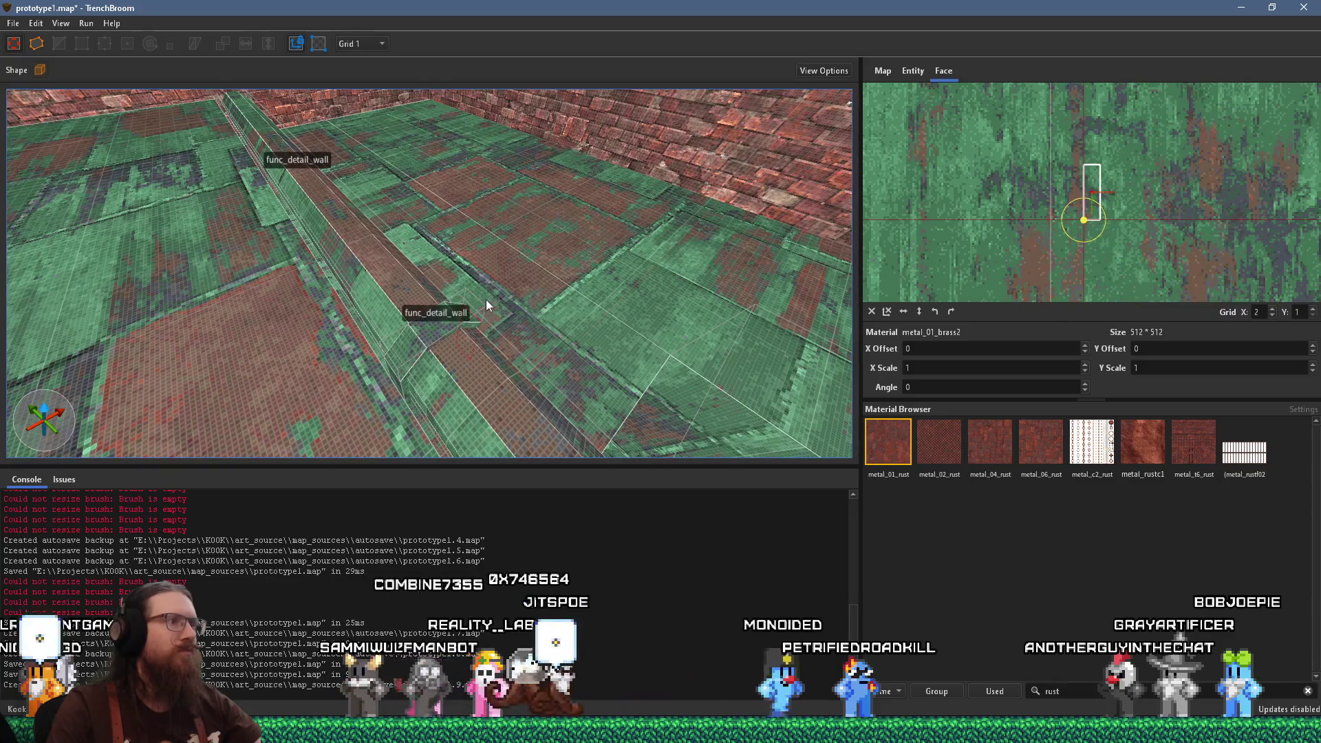
click(426, 333)
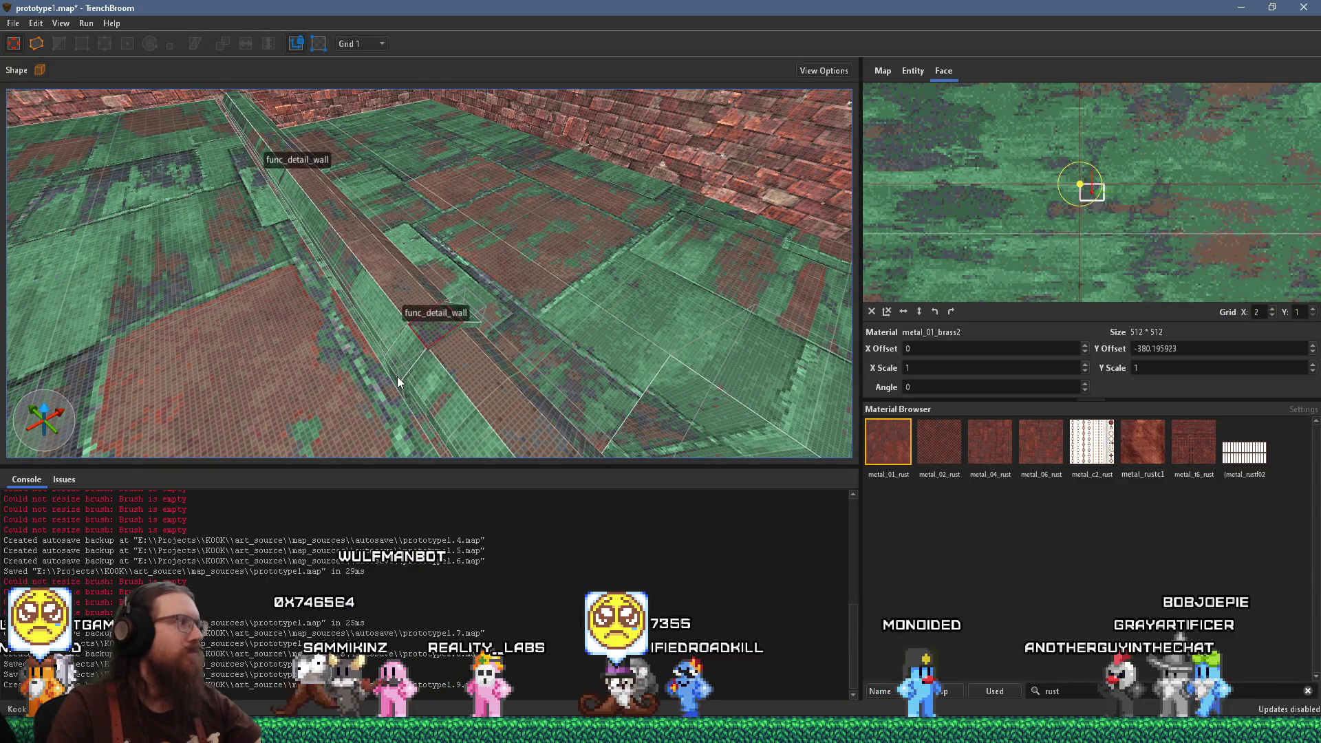
drag(443, 368, 427, 293)
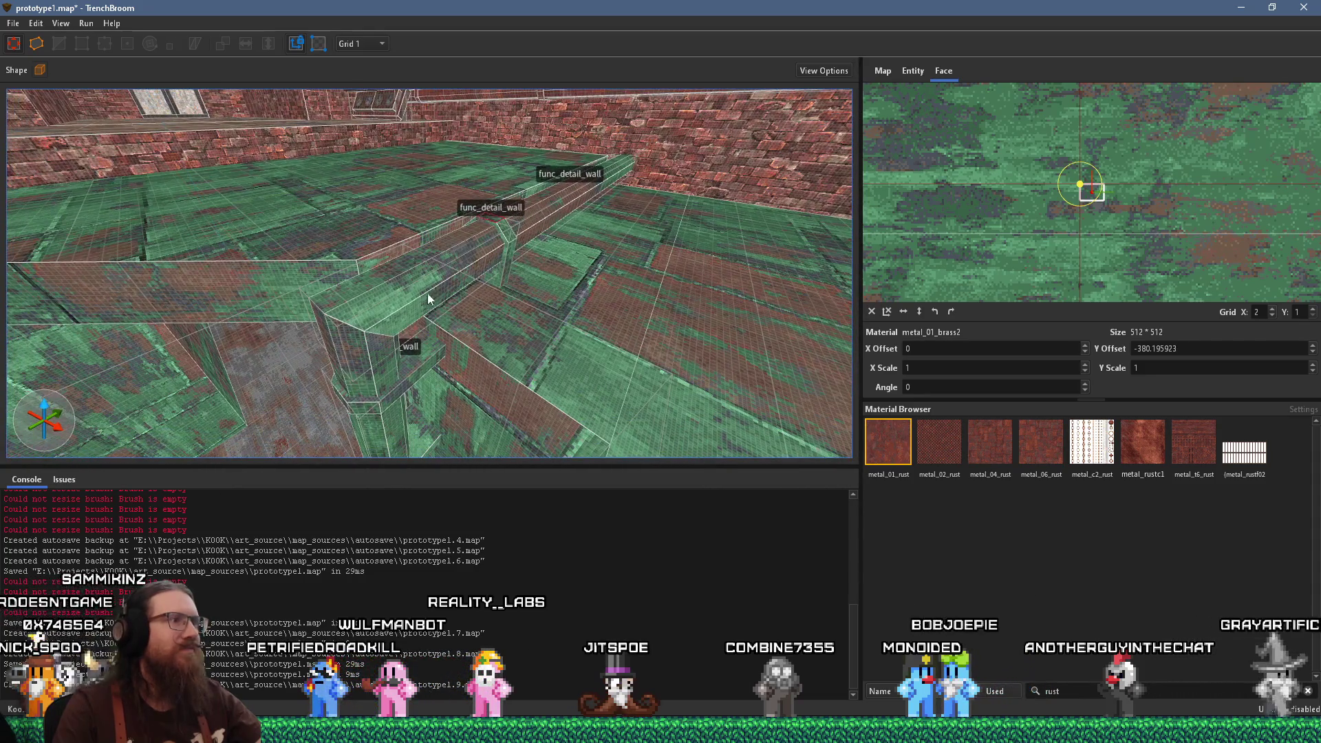
click(385, 348)
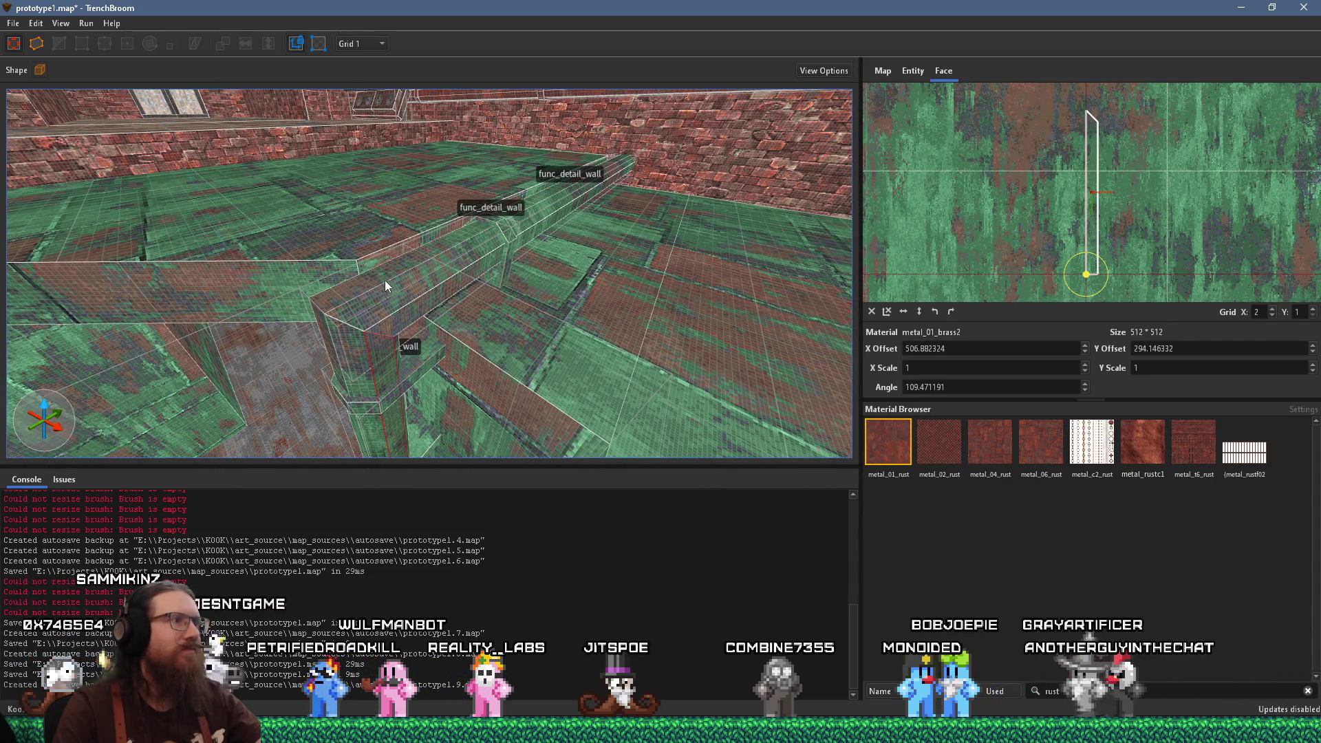
drag(357, 318, 242, 327)
click(655, 293)
click(529, 324)
Select the beam's lower face and set the grid back to 8 units
scroll(up, 3)
click(254, 333)
click(366, 43)
click(365, 111)
Shorten the long floor func_detail_wall piece from 232 to 48 units
click(387, 351)
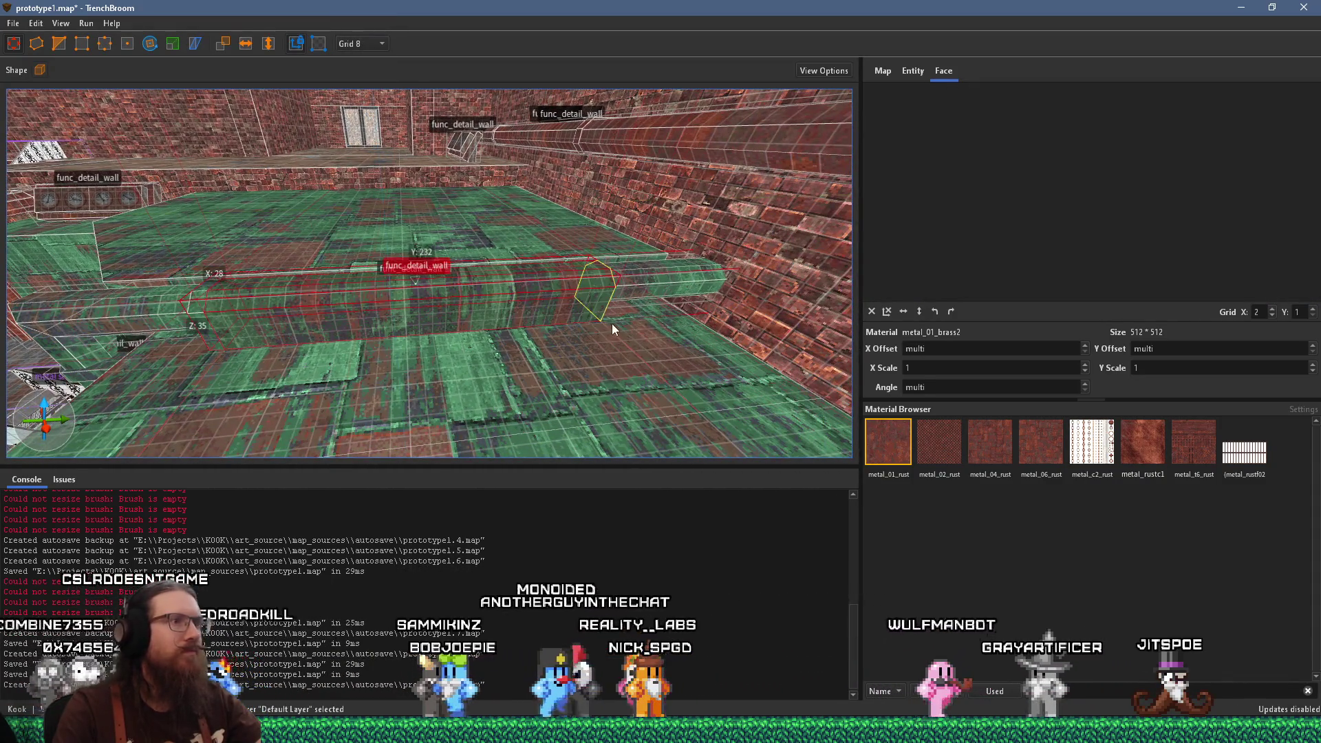
drag(195, 322, 604, 326)
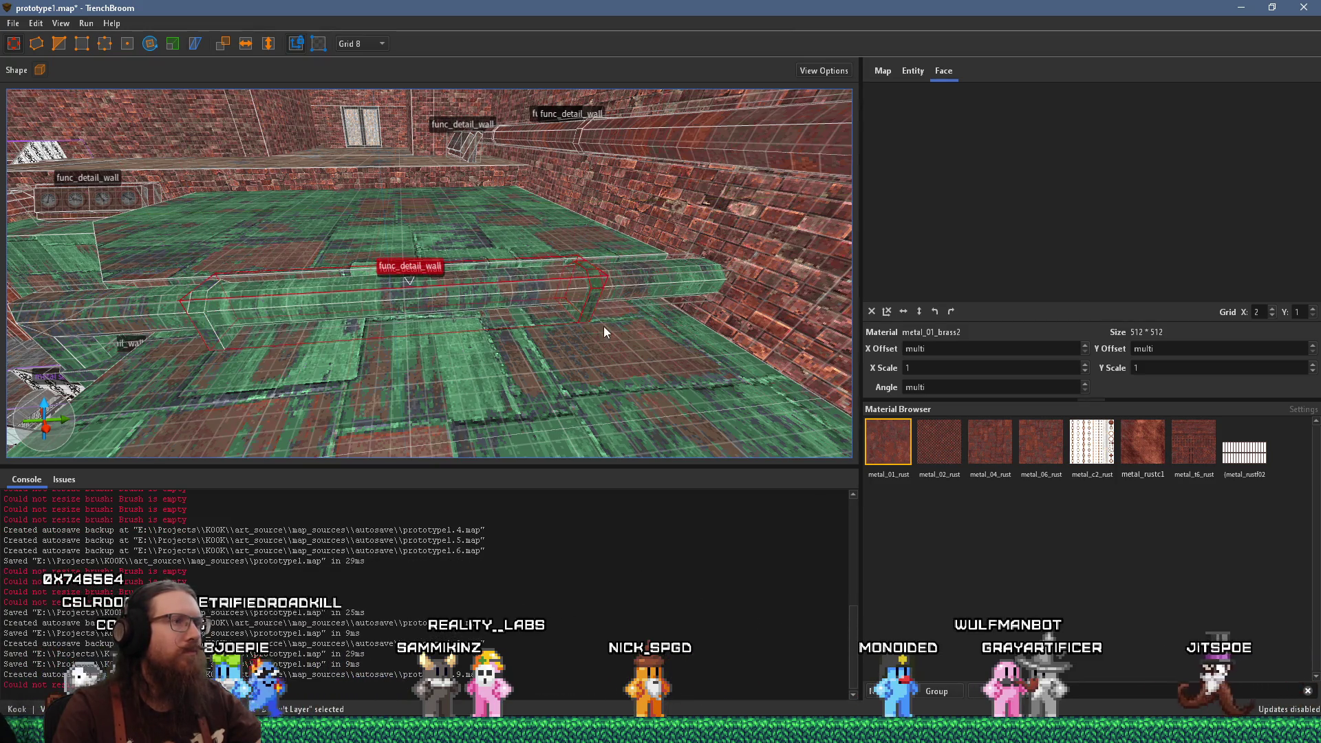
scroll(up, 3)
scroll(up, 3)
click(509, 311)
Pan toward the right wall and finish the 'rust' filter in the Material Browser
drag(493, 327, 333, 341)
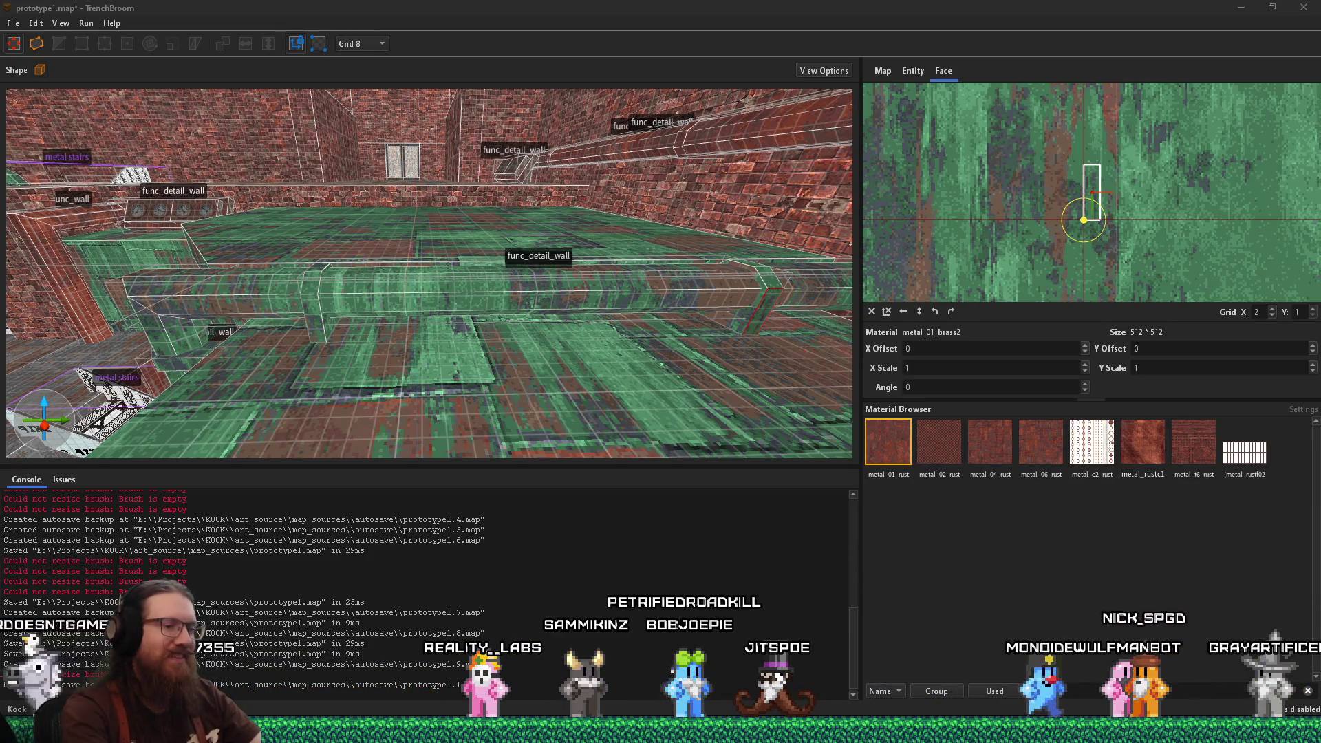
text(st)
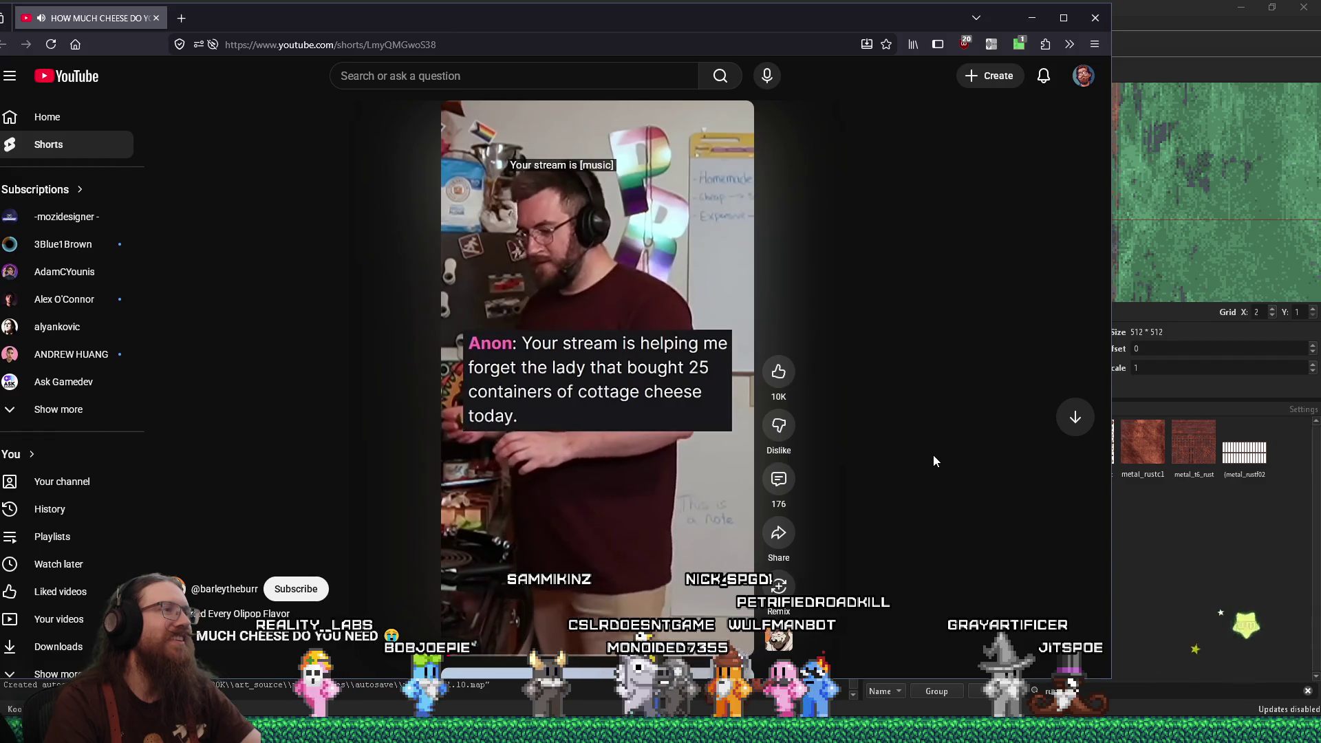
Switch from Firefox back to TrenchBroom with prototype1.map
mouse_move(513, 198)
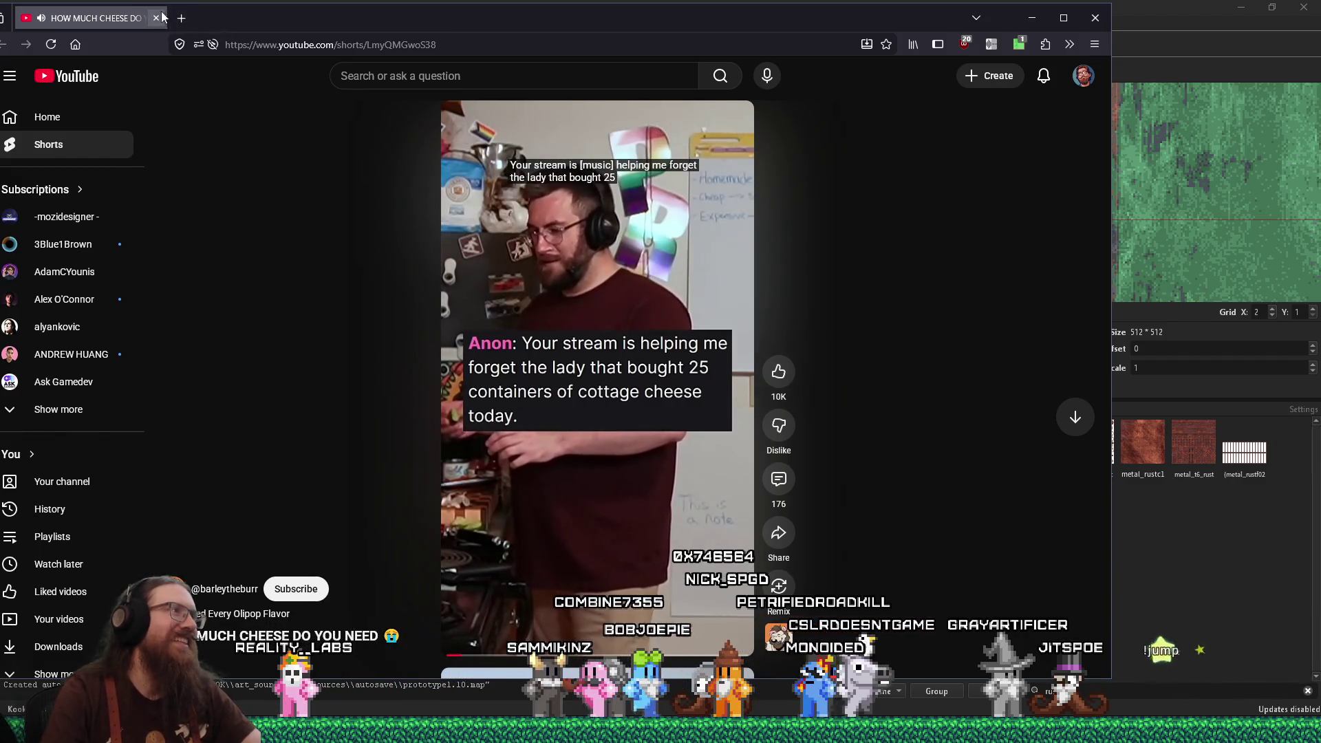
key(alt+Tab)
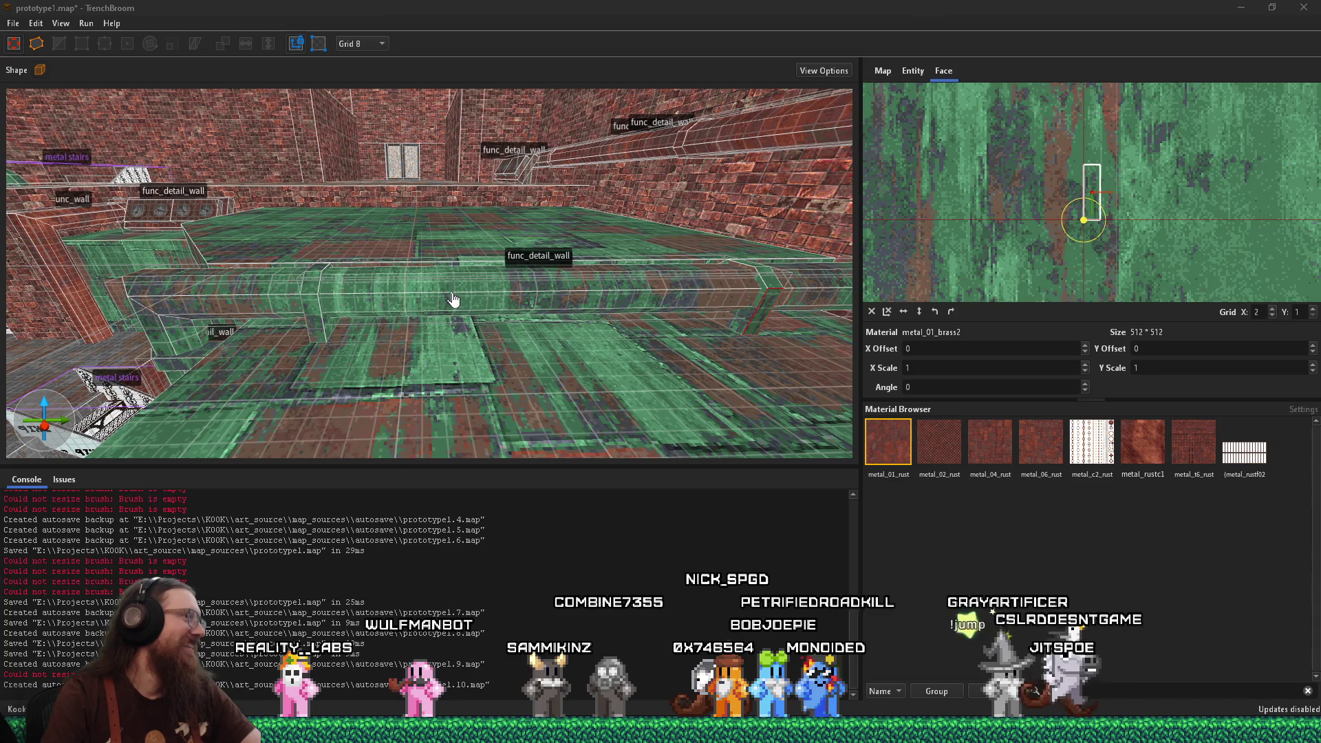
drag(387, 297, 616, 275)
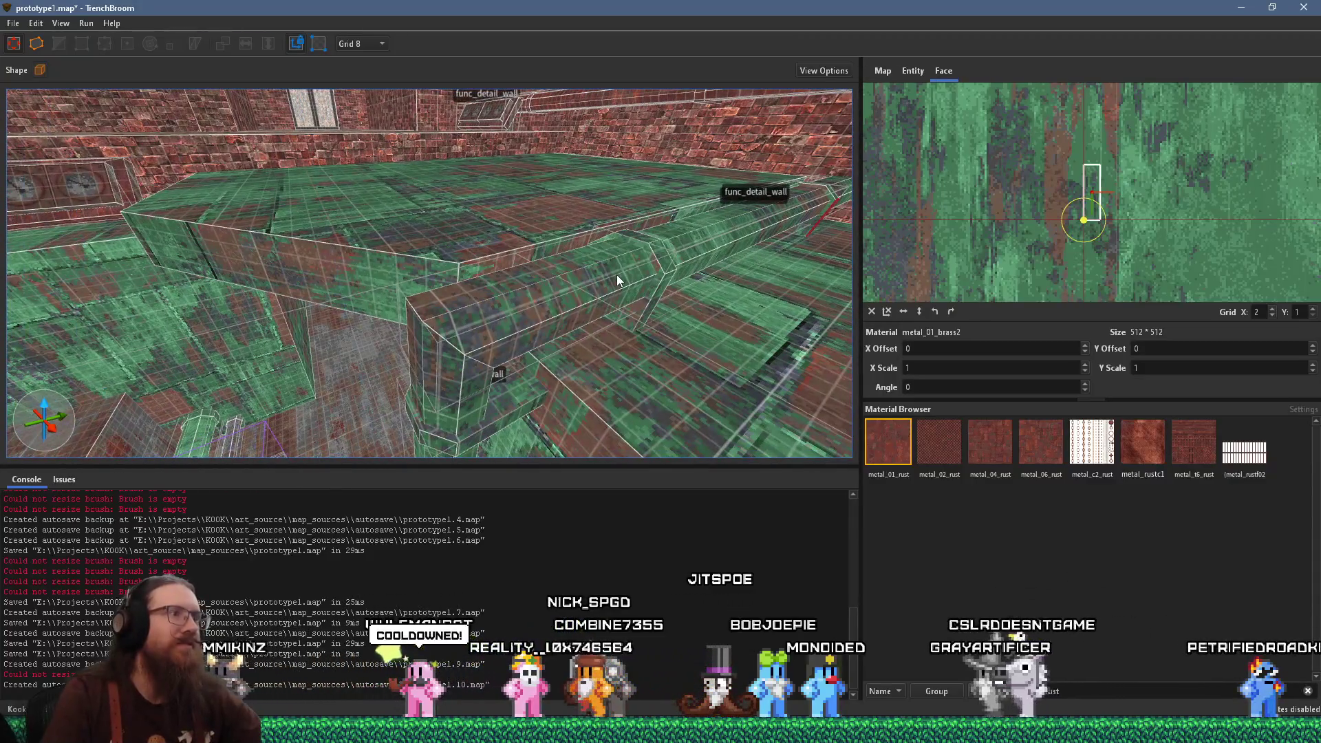
key(Escape)
drag(590, 286, 305, 283)
click(469, 217)
drag(508, 320, 568, 303)
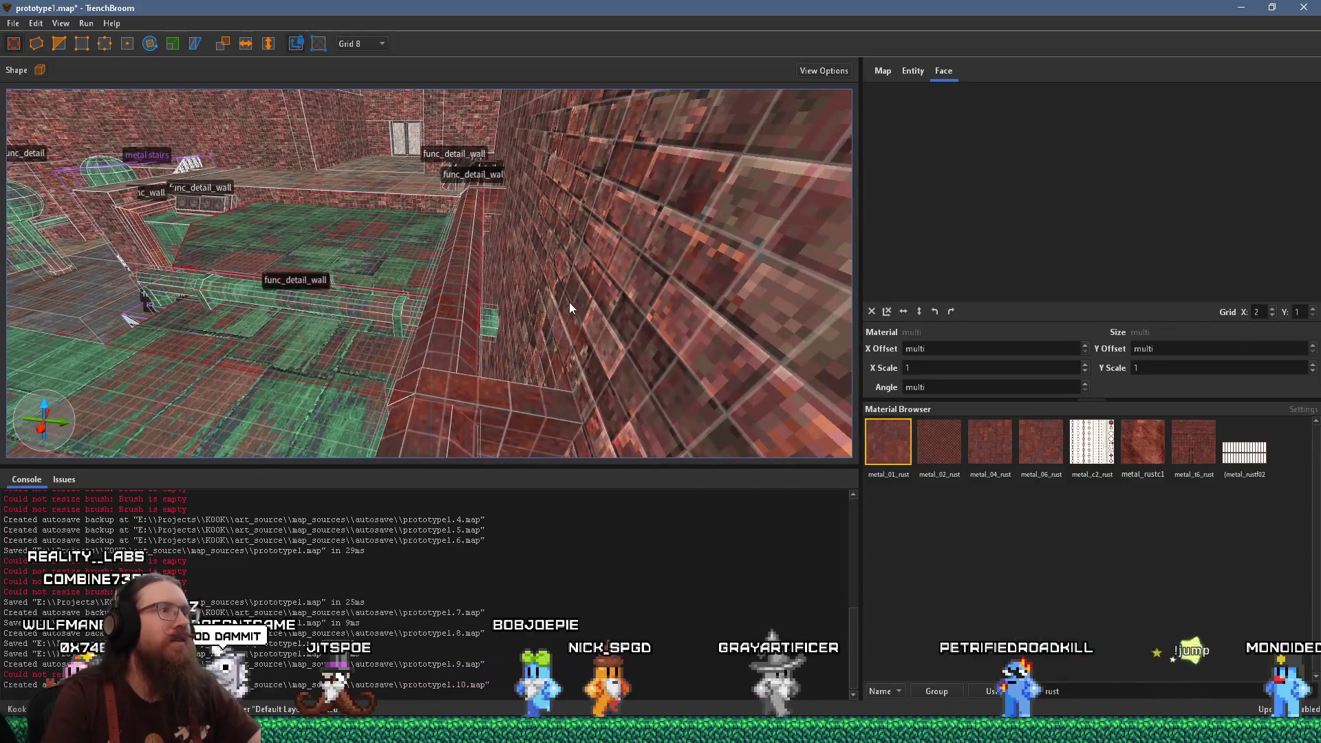
click(588, 303)
drag(538, 208, 455, 349)
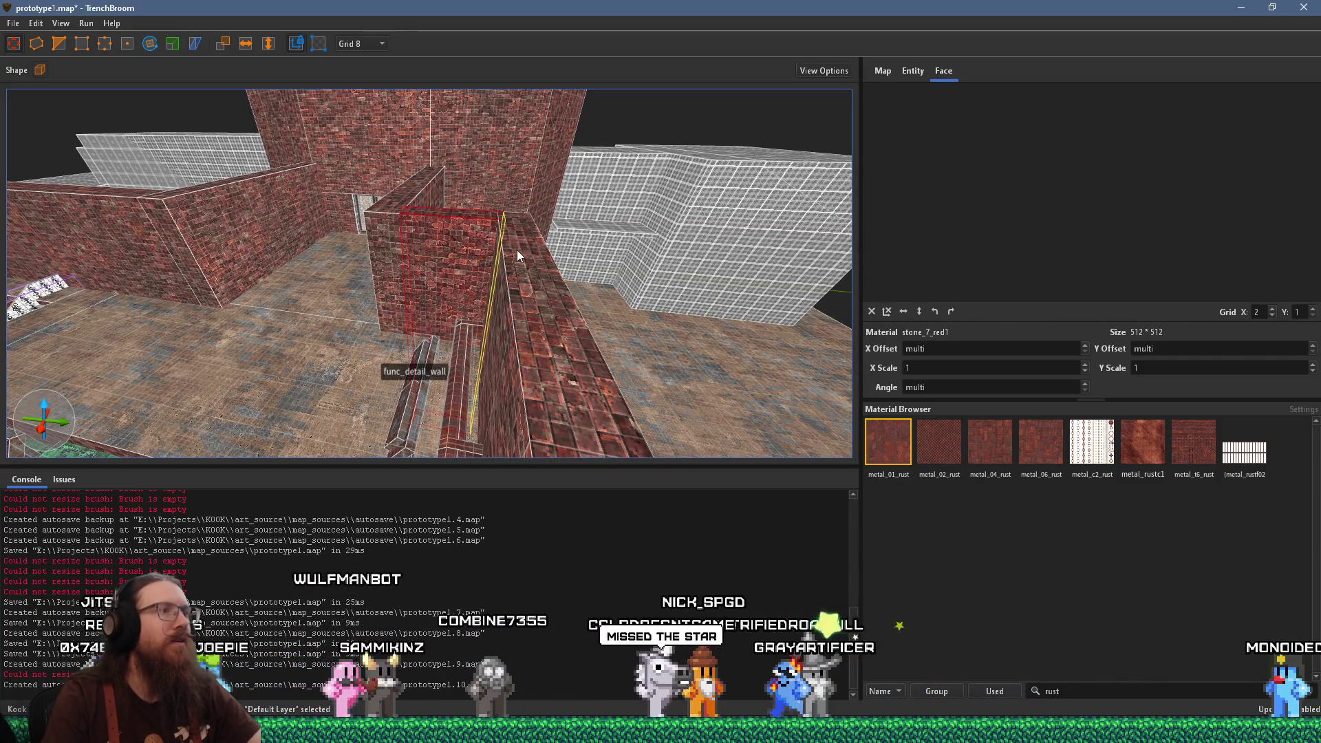
drag(571, 273, 553, 229)
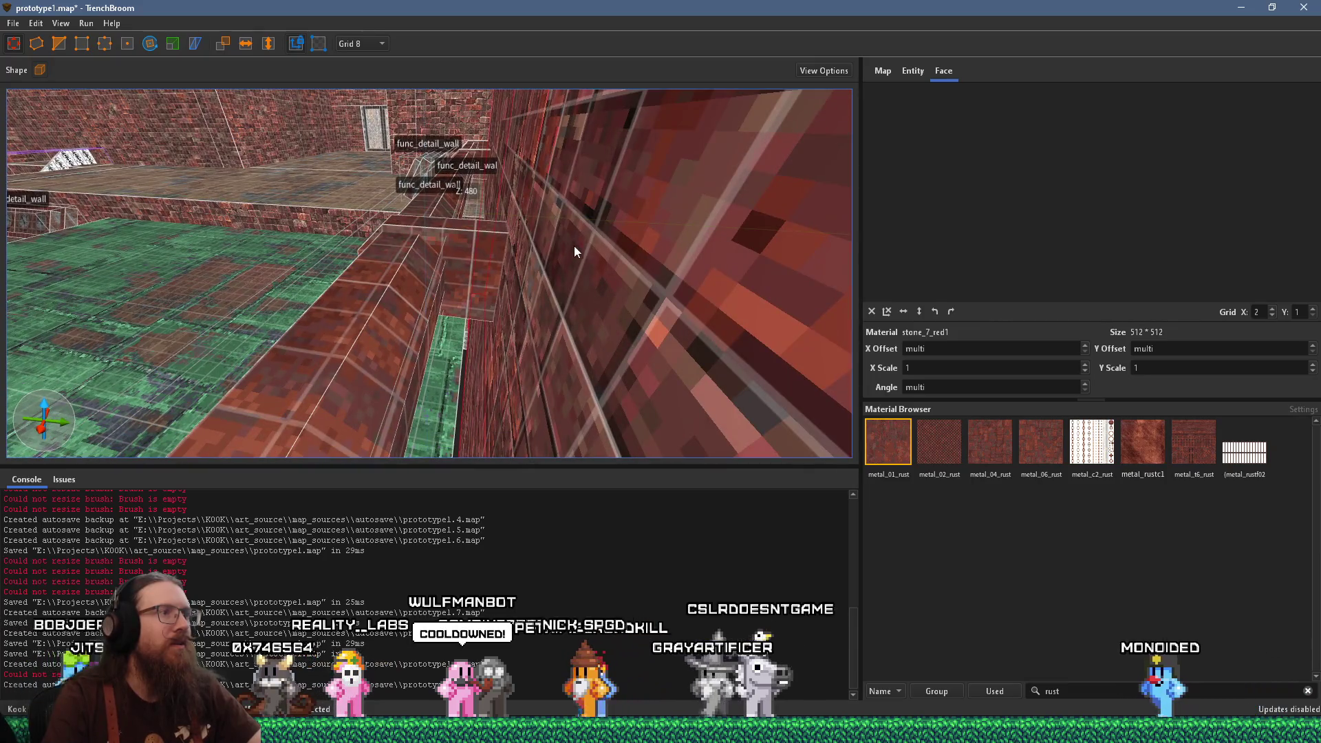
drag(554, 287, 601, 335)
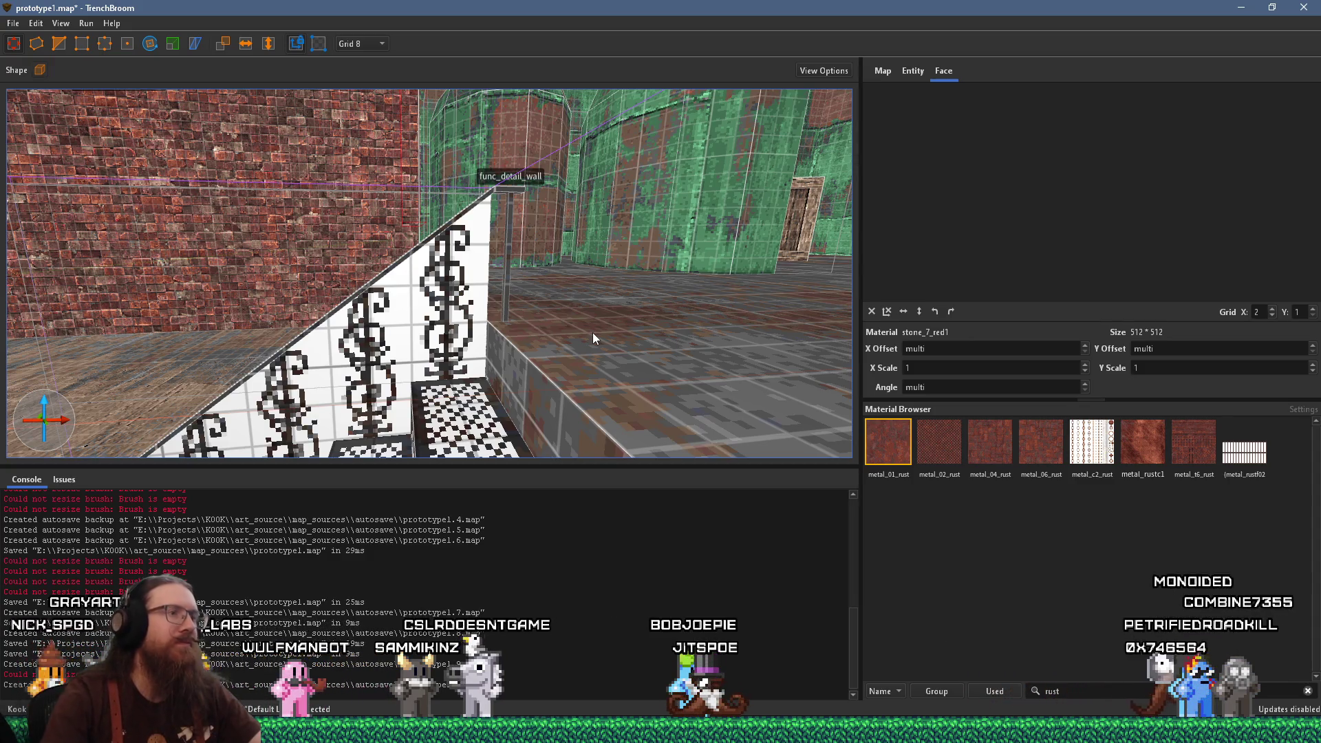
Delete the thin wall post beside the railing and select the func_detail_fence brush
click(509, 278)
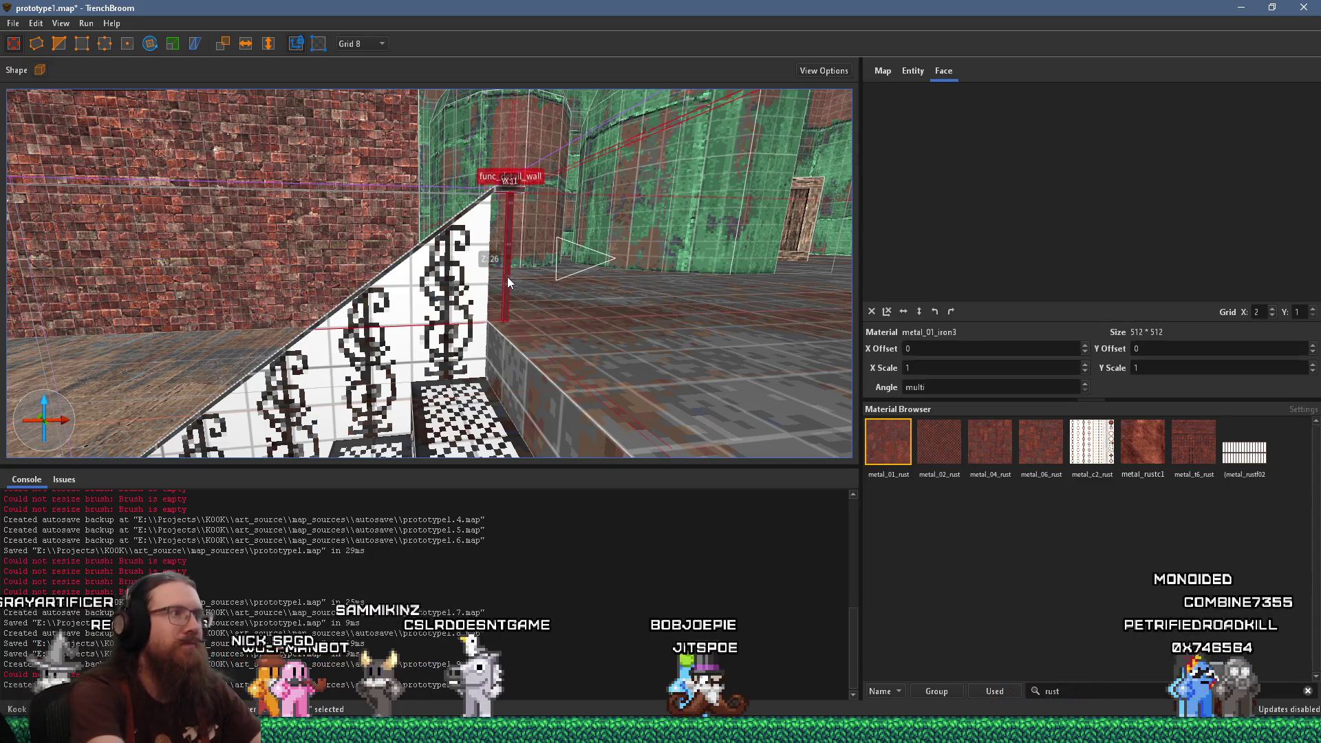
key(Delete)
double_click(451, 282)
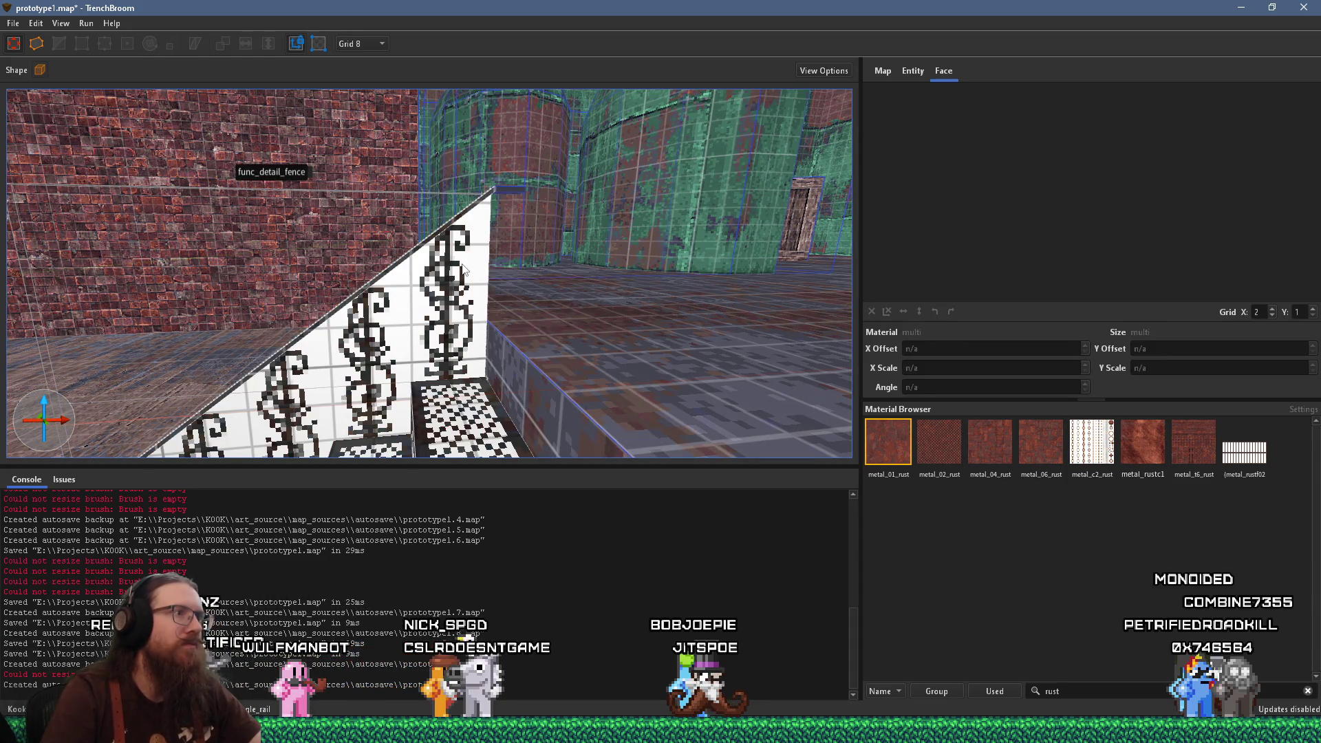
click(487, 271)
Undo the last change, stretch the fence brush along the staircase, and select its railing face
key(Escape)
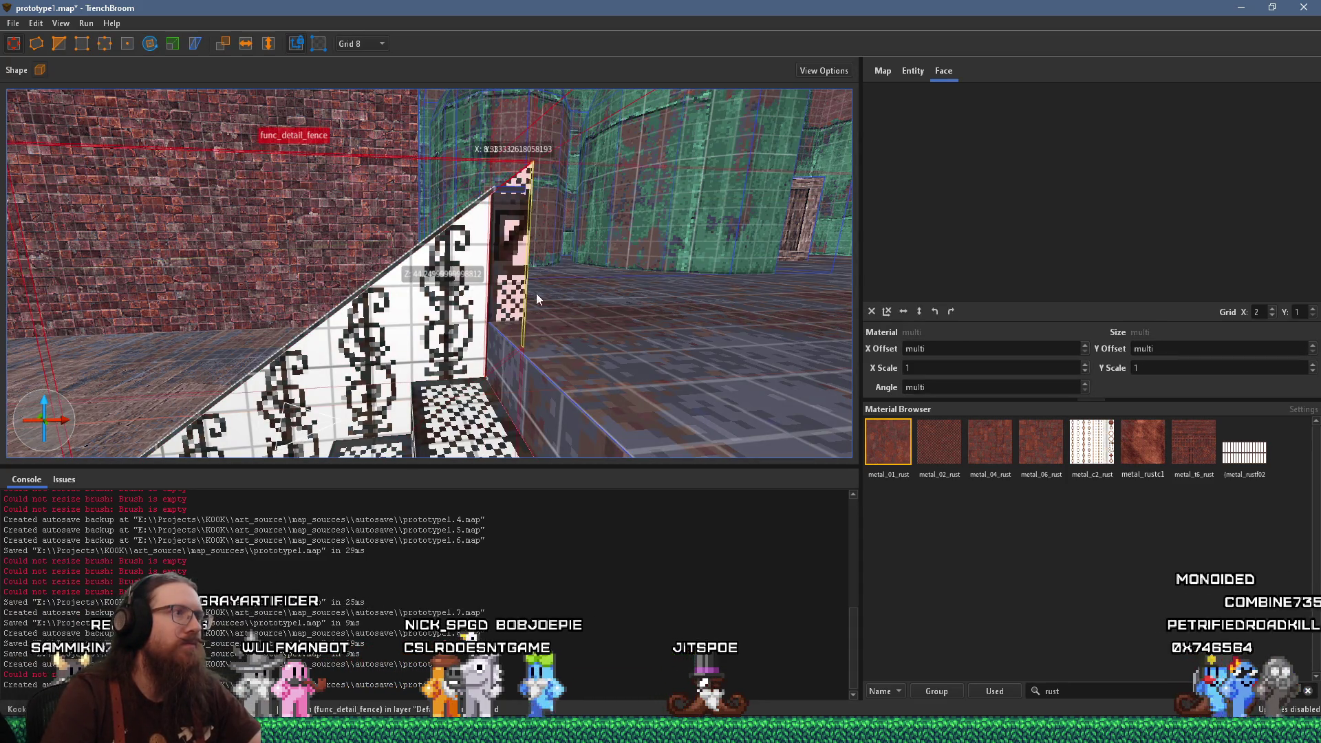
key(ctrl+z)
drag(560, 282, 666, 270)
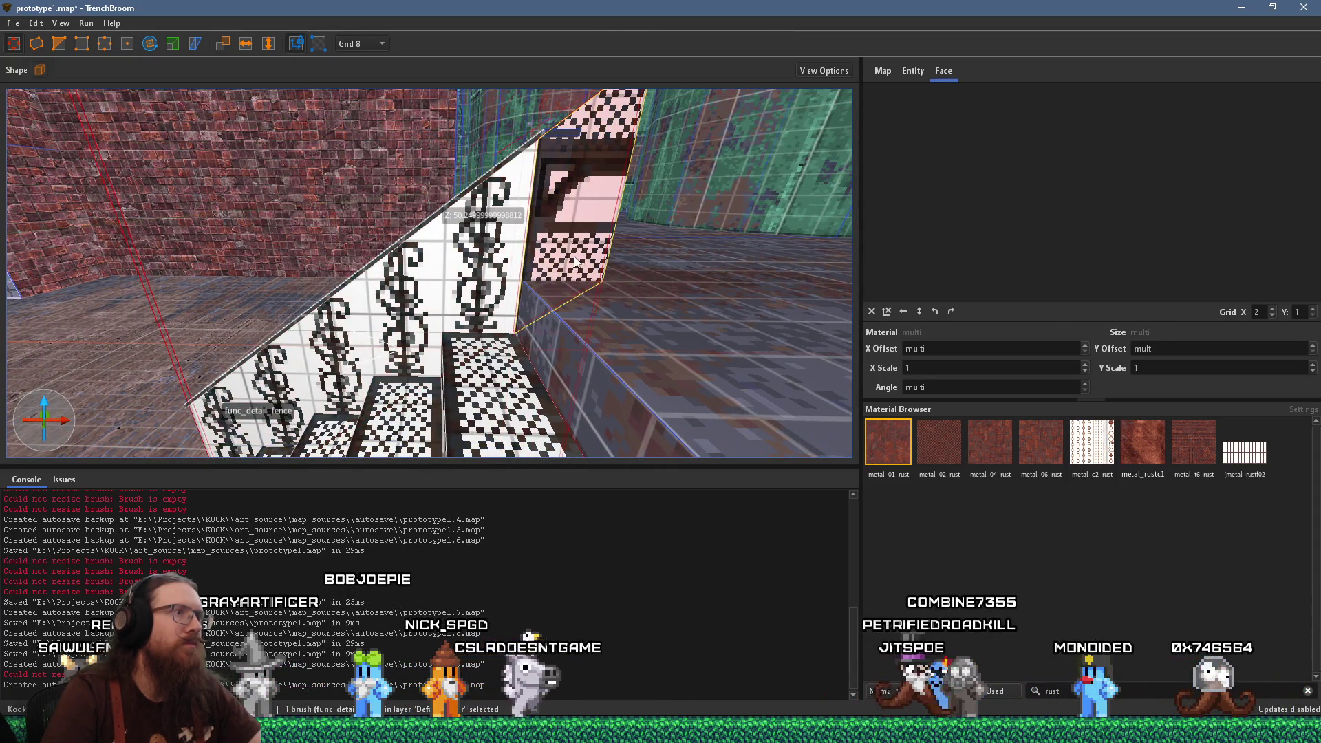
click(641, 266)
Set the railing's metal_stairs_1 texture X offset to 0 in the Face panel
scroll(up, 3)
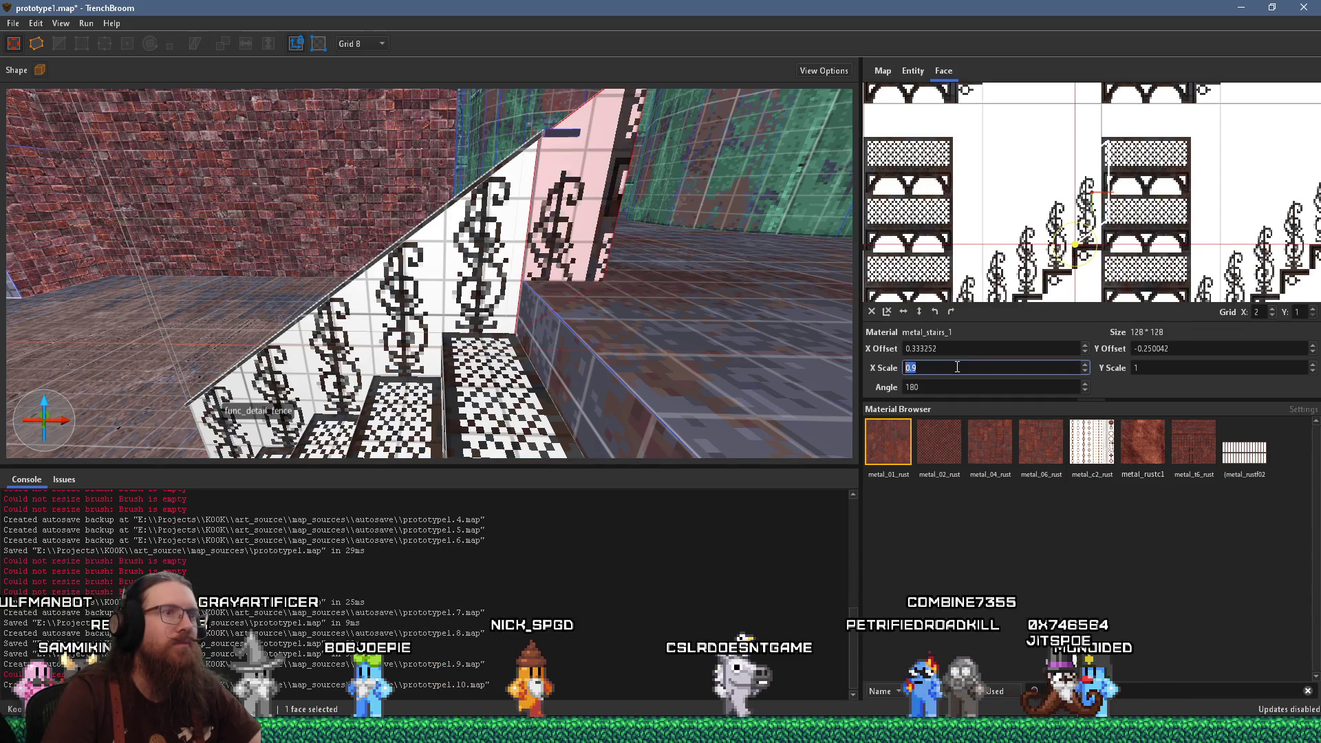
scroll(up, 3)
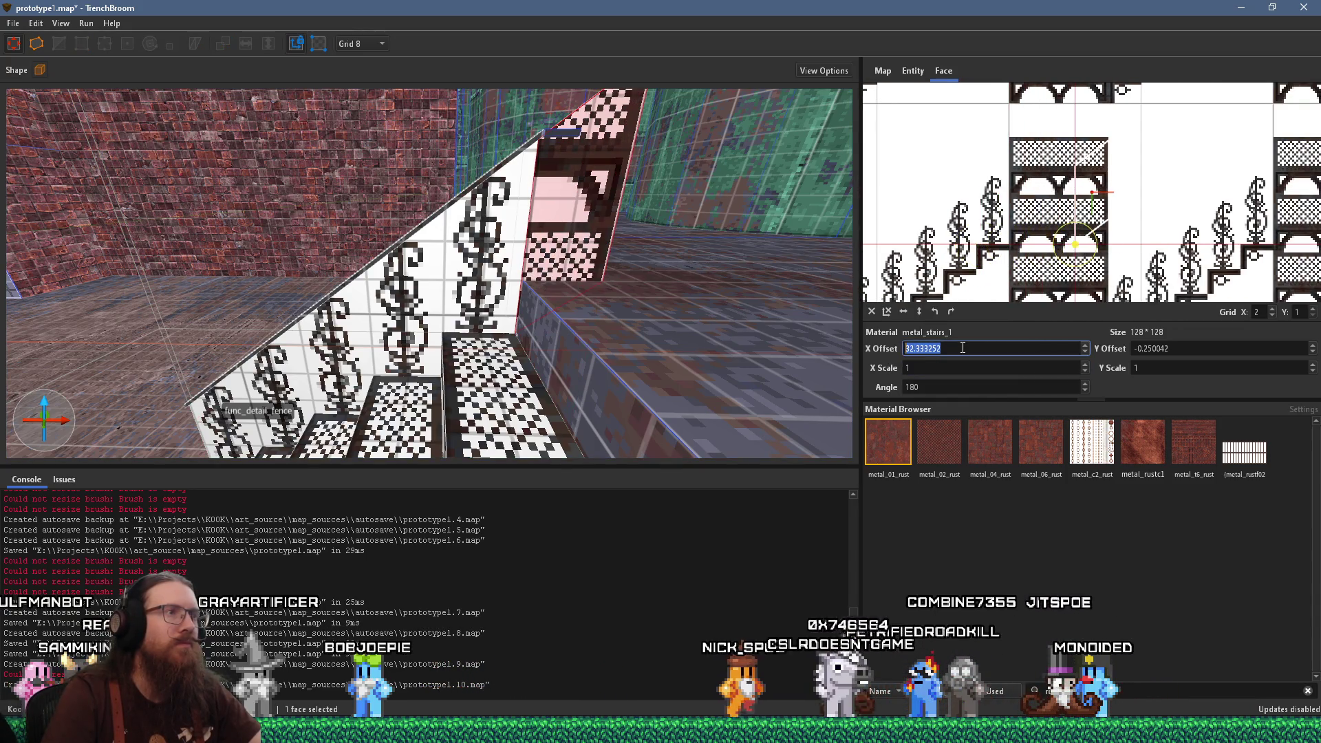
scroll(down, 3)
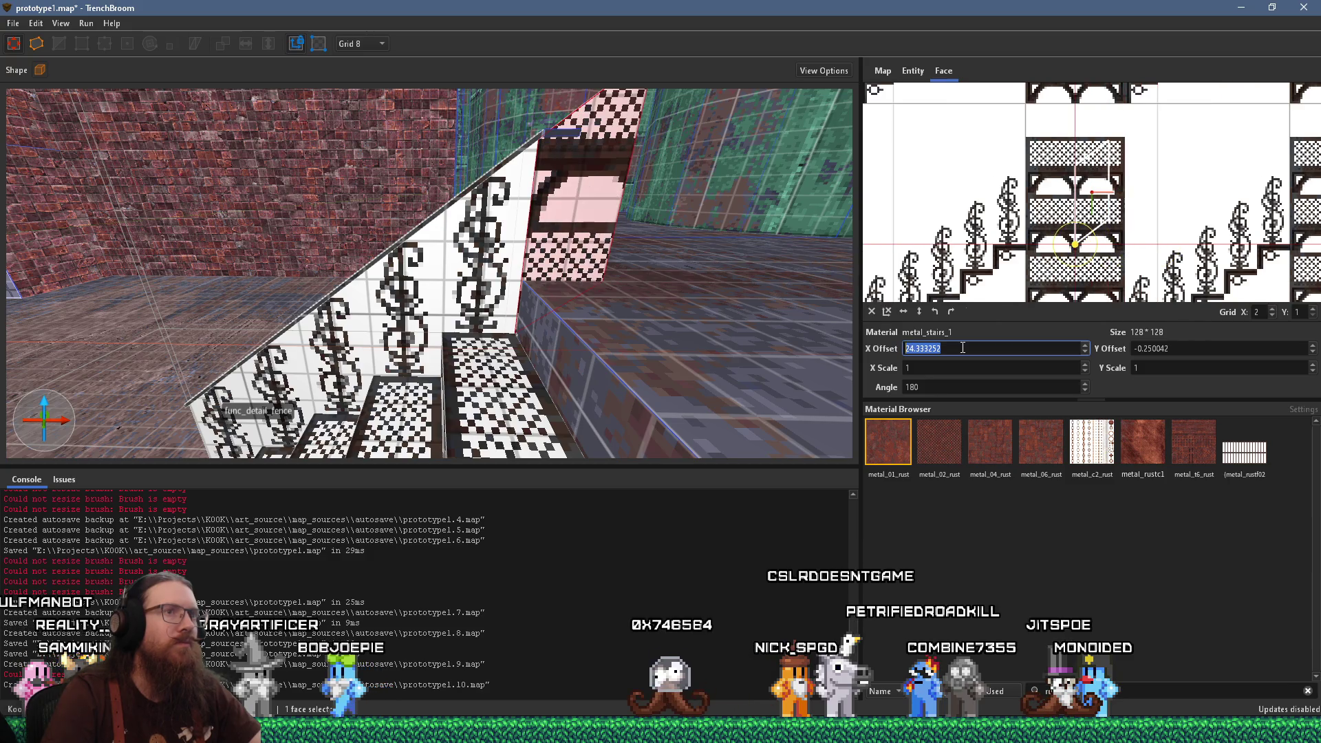
scroll(down, 3)
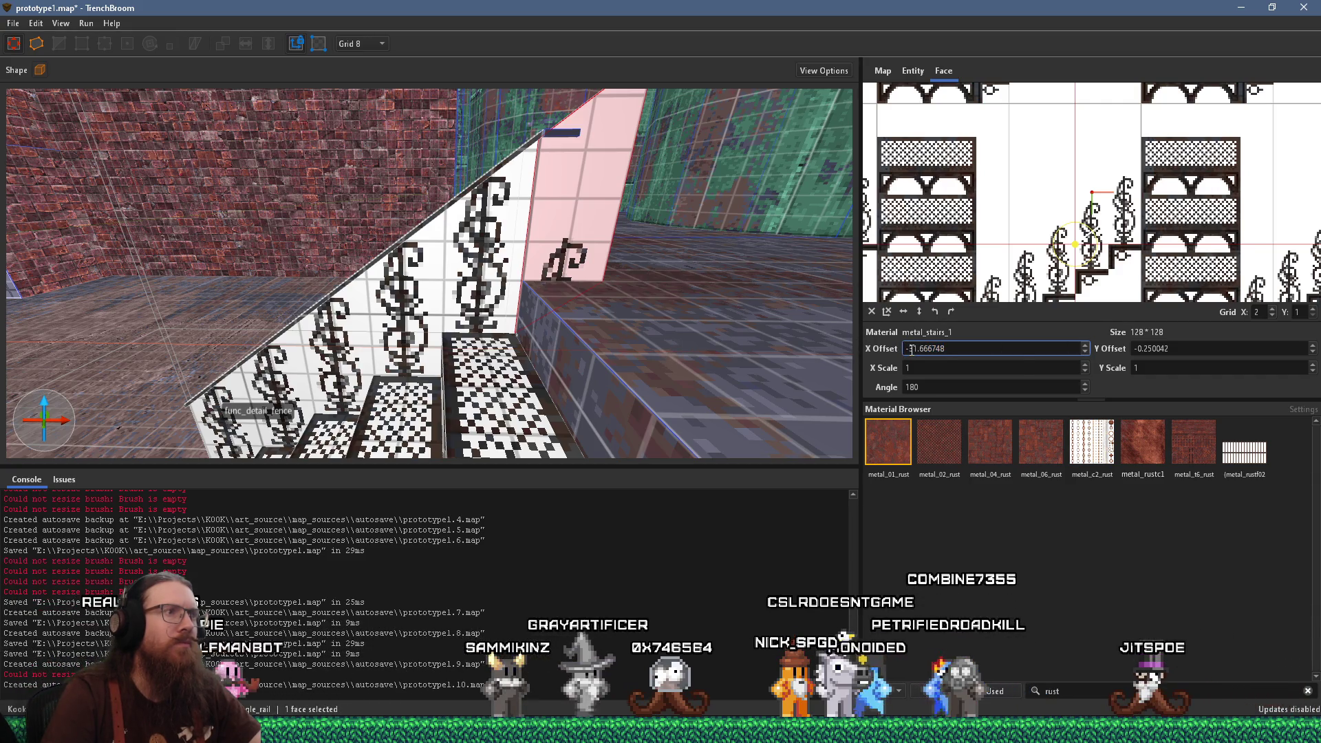
scroll(up, 3)
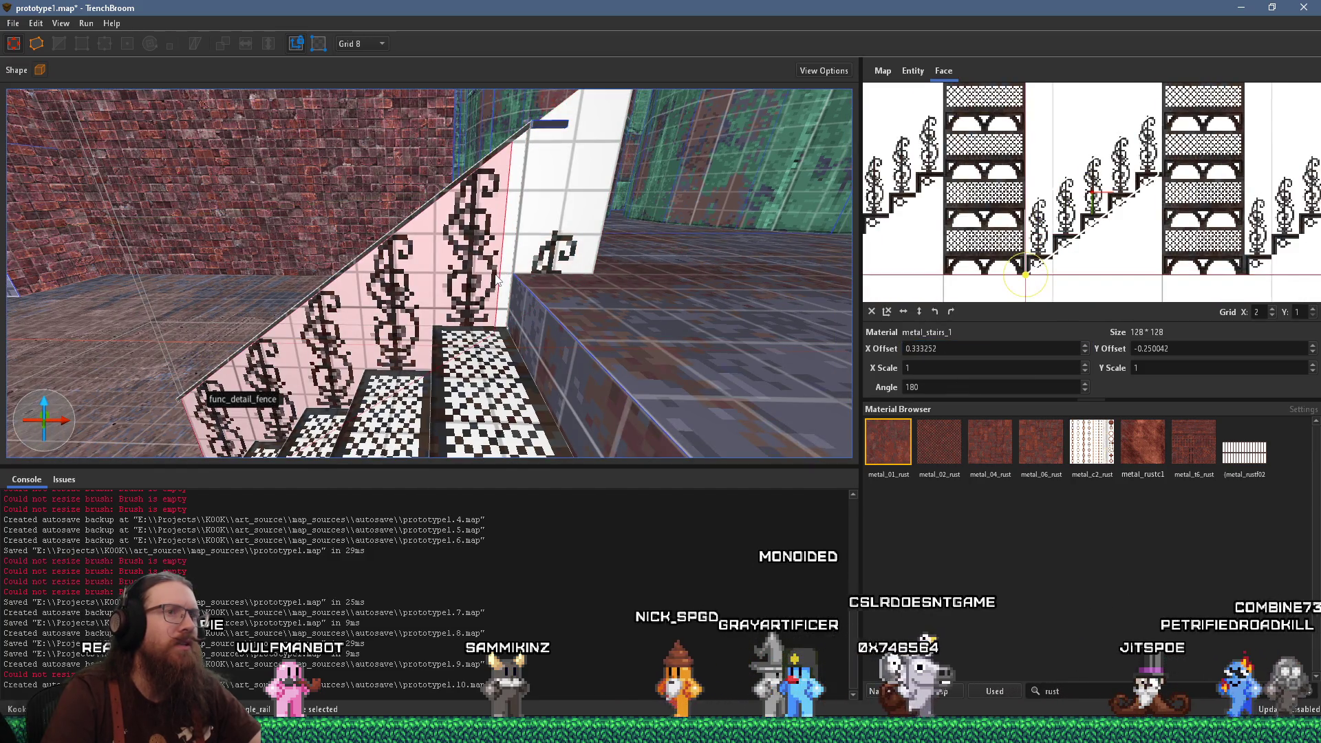
click(974, 349)
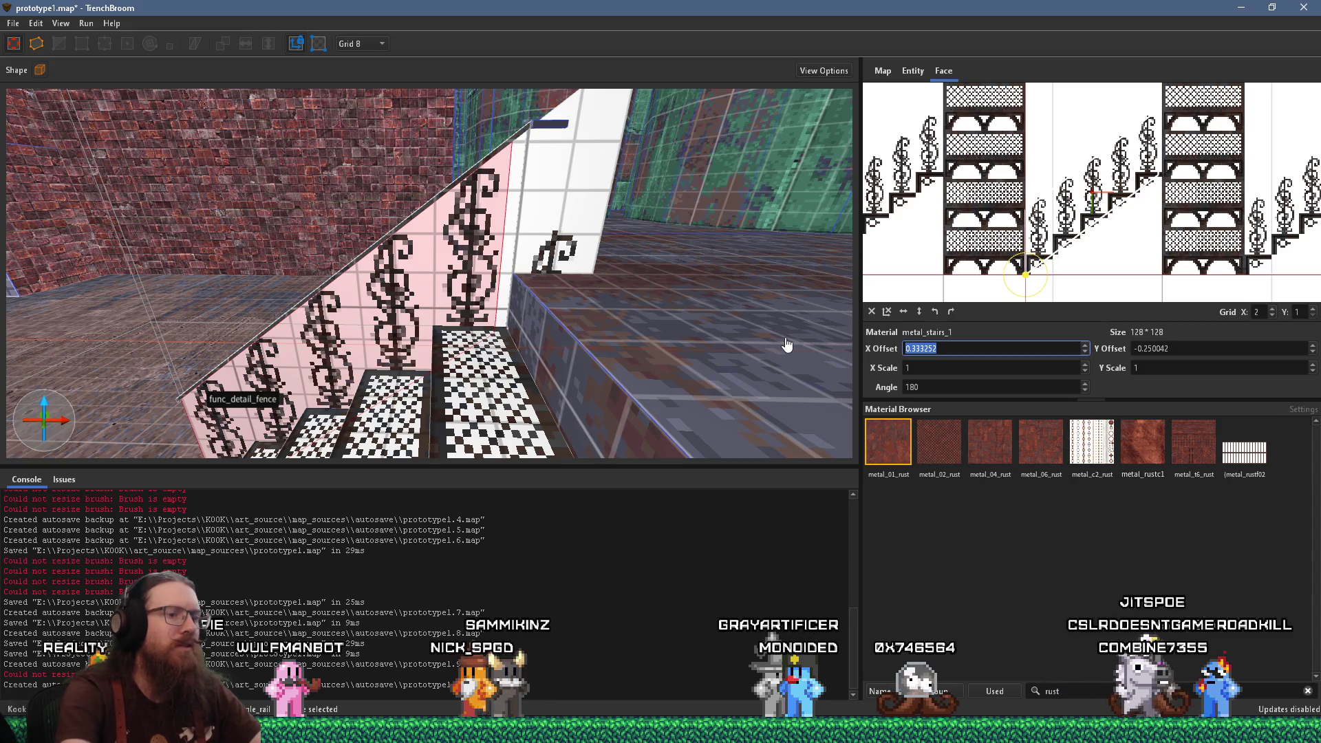
text(0)
scroll(up, 3)
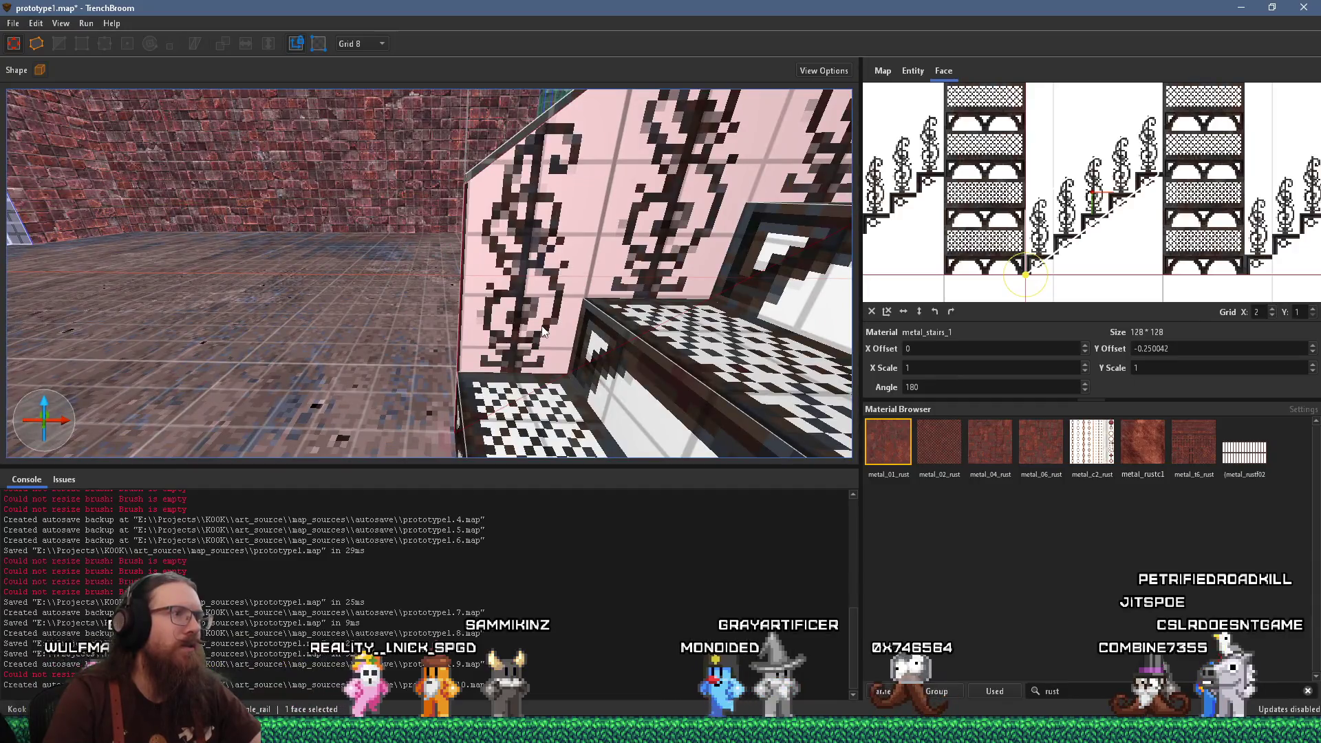
Select the checkered stair tread face and frame the view on the staircase
scroll(up, 3)
click(492, 401)
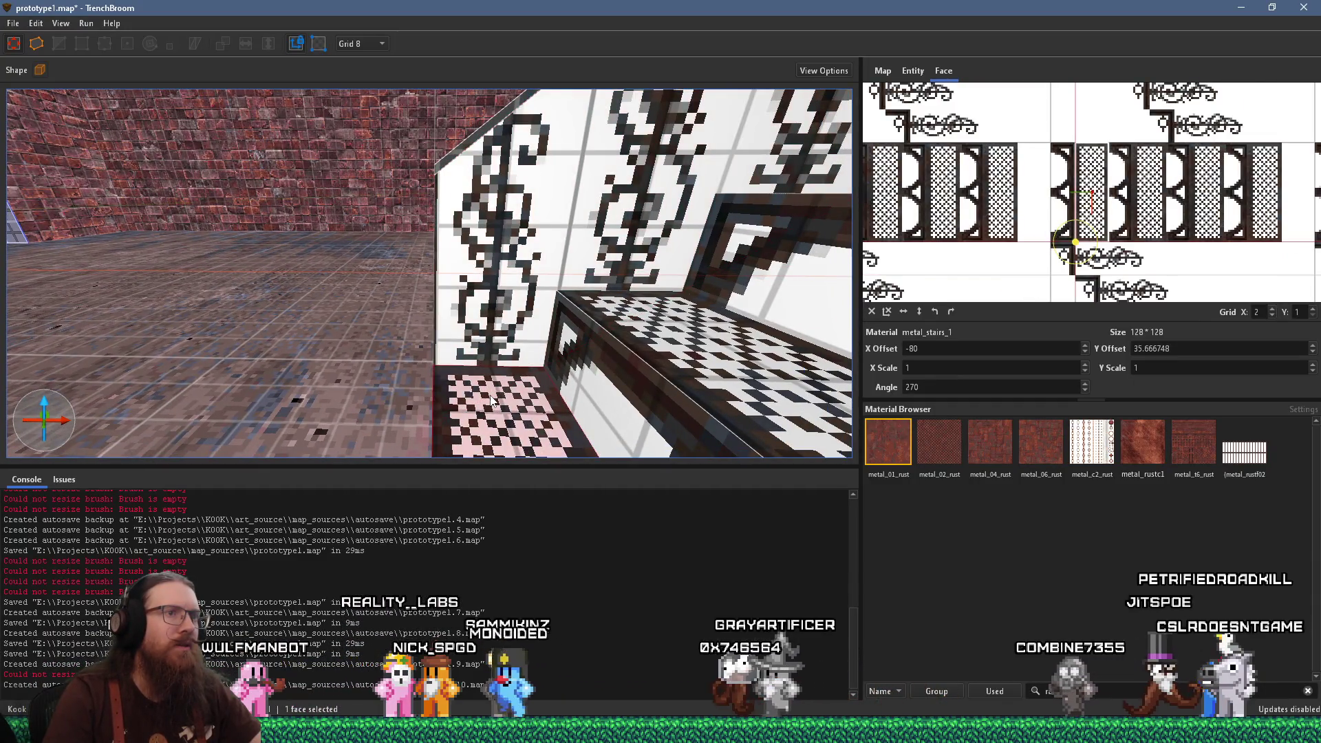
scroll(up, 3)
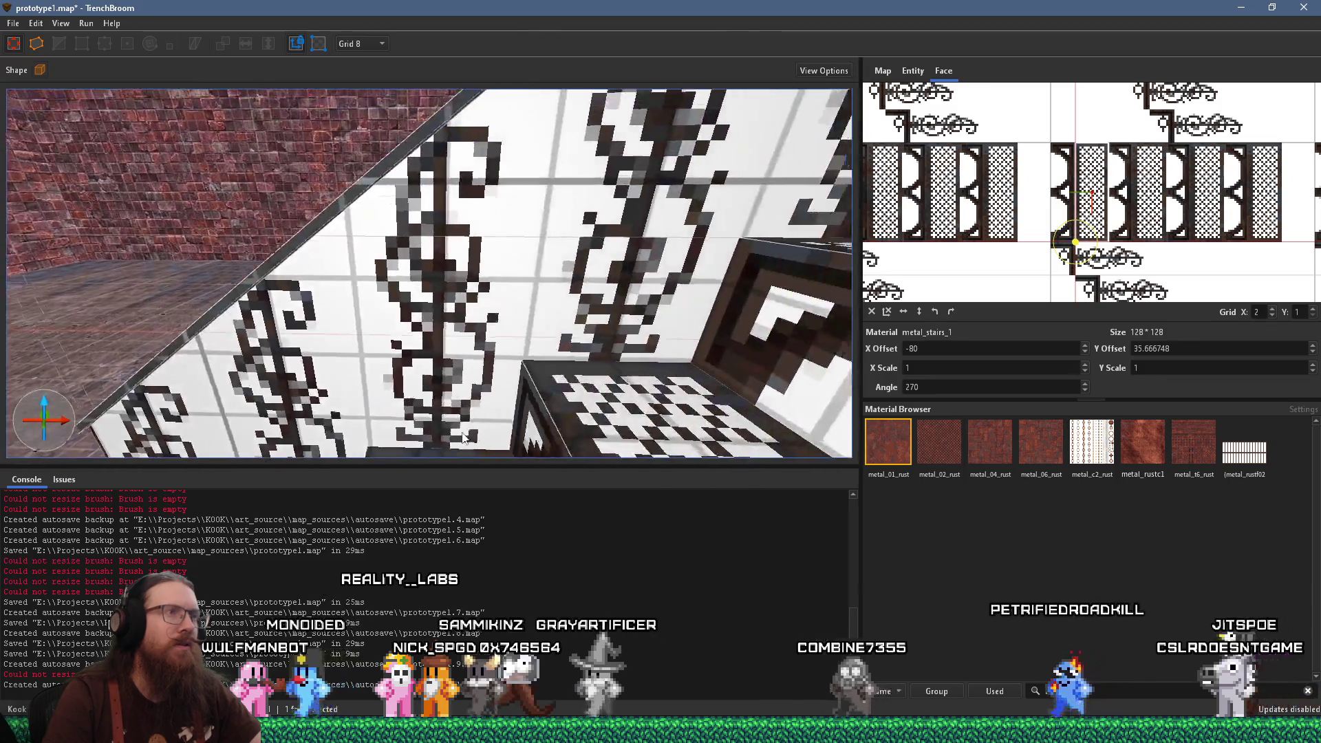
scroll(up, 3)
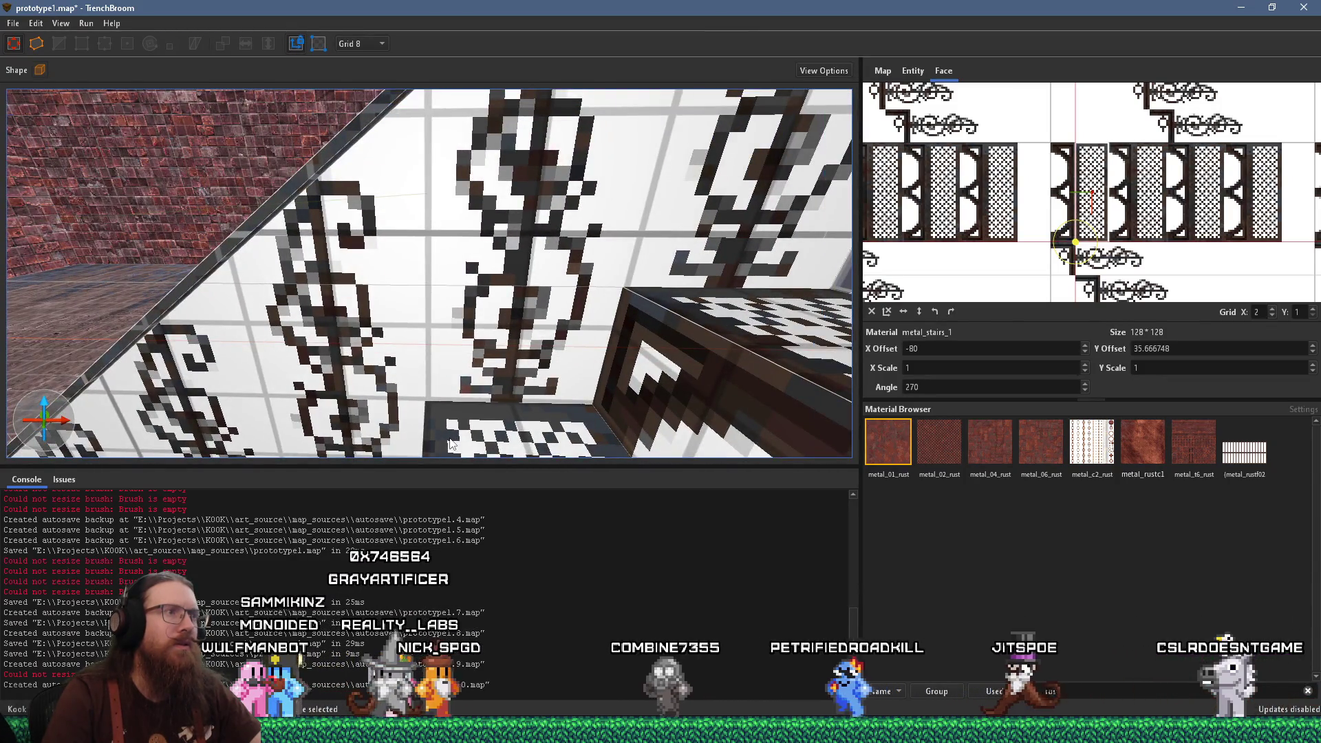
scroll(up, 3)
scroll(up, 3)
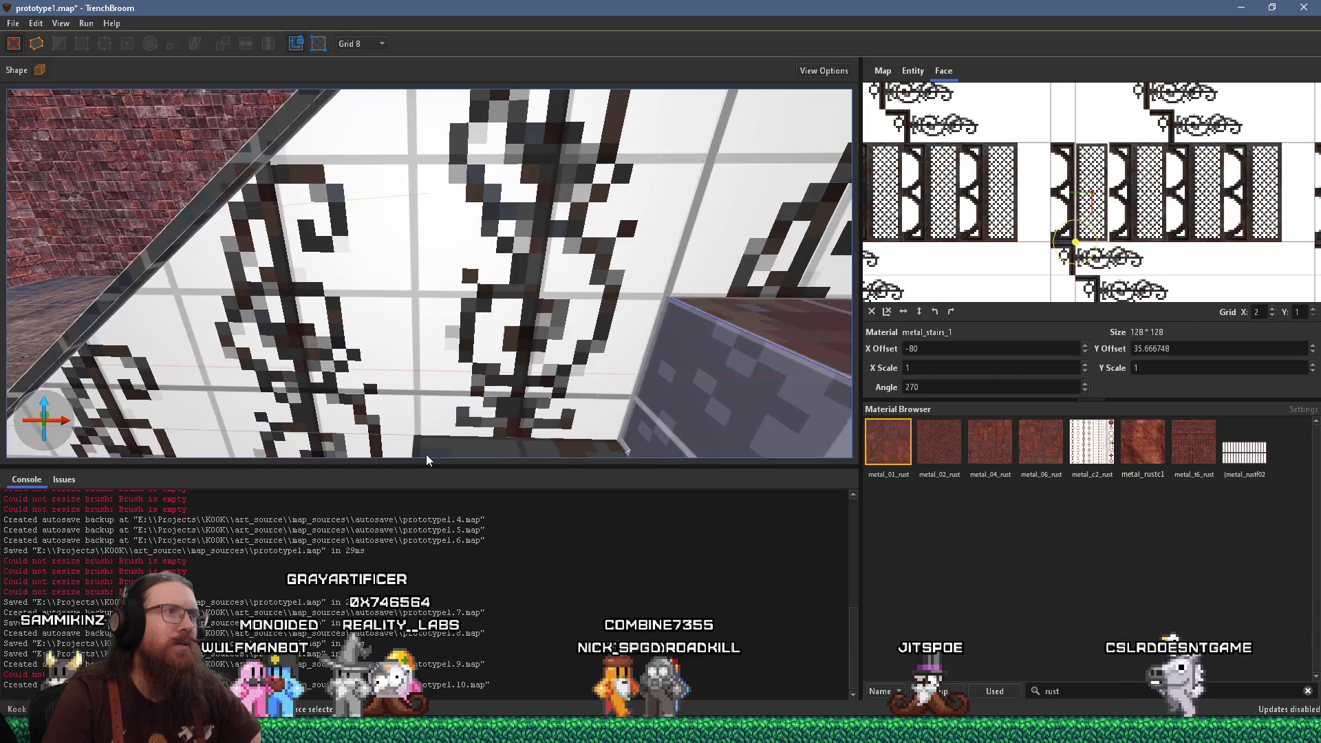
scroll(up, 3)
key(ctrl+u)
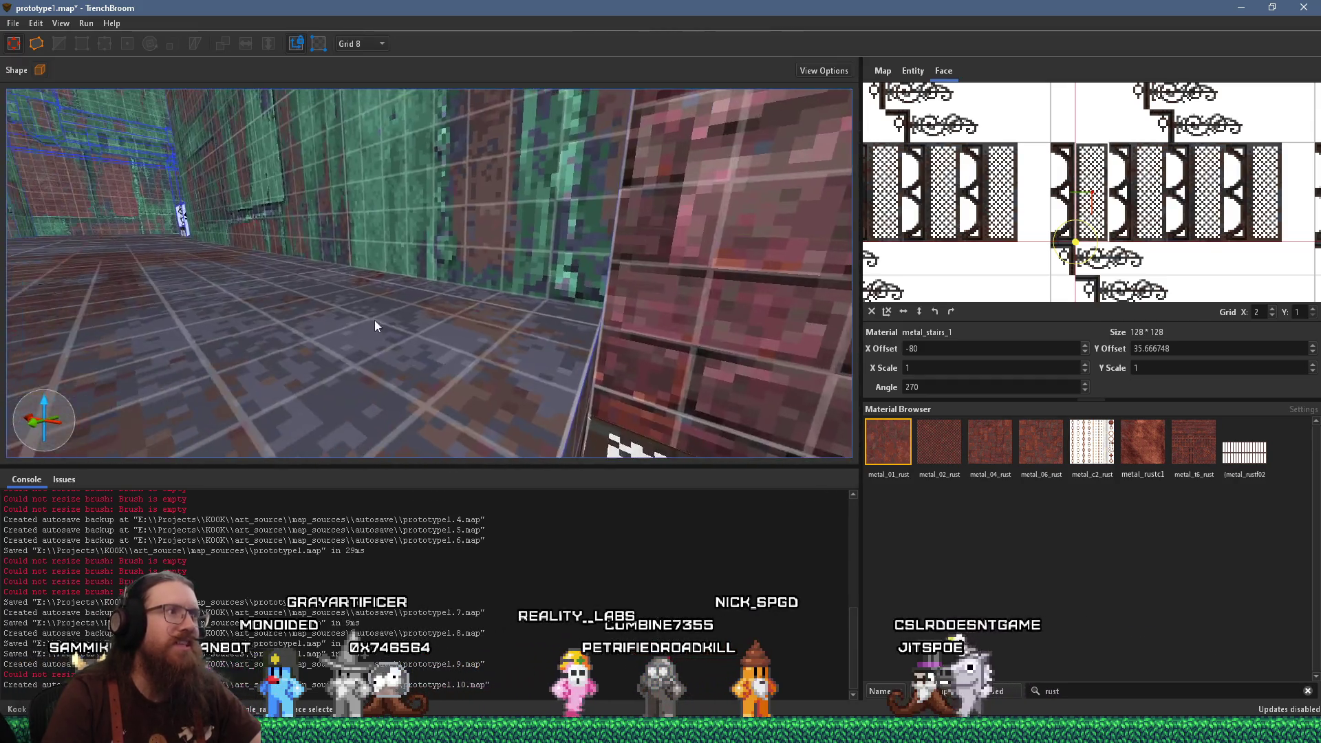
Rotate the texture of a selected staircase face, then pick the bottom stair tread
scroll(up, 3)
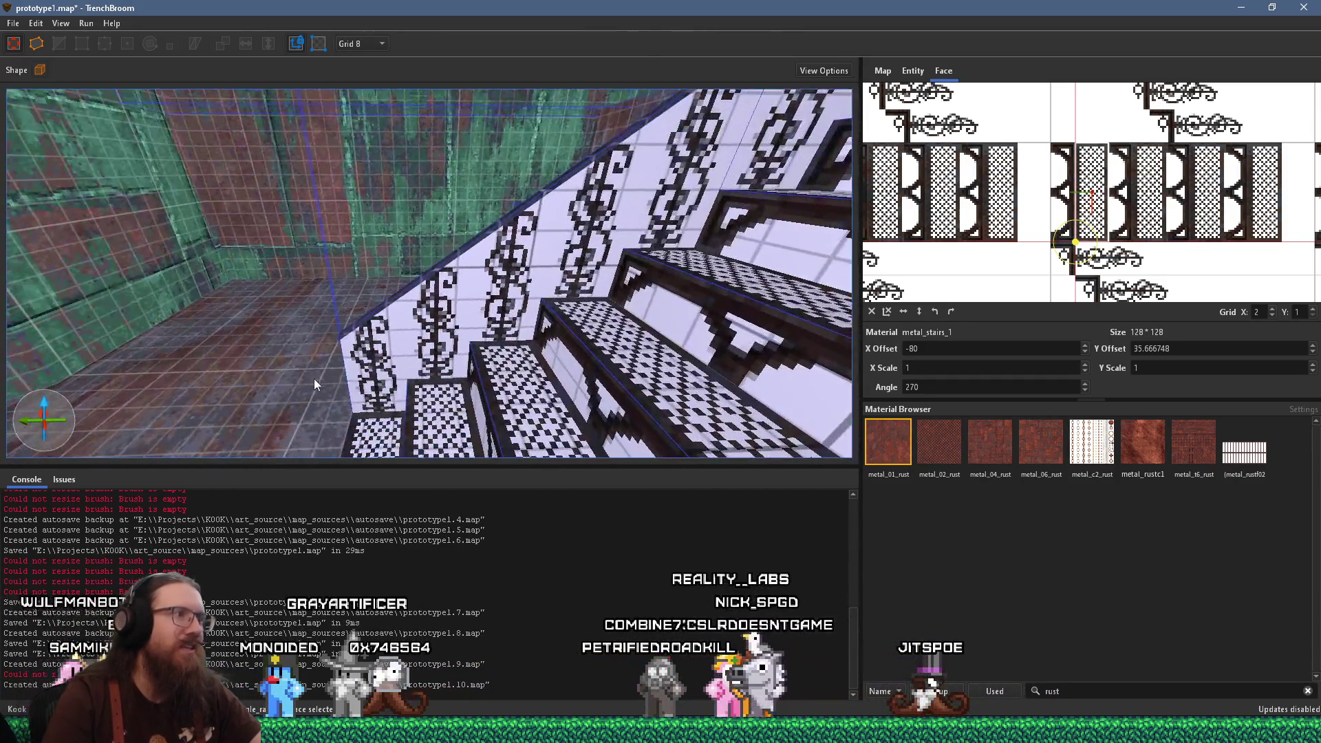
scroll(up, 3)
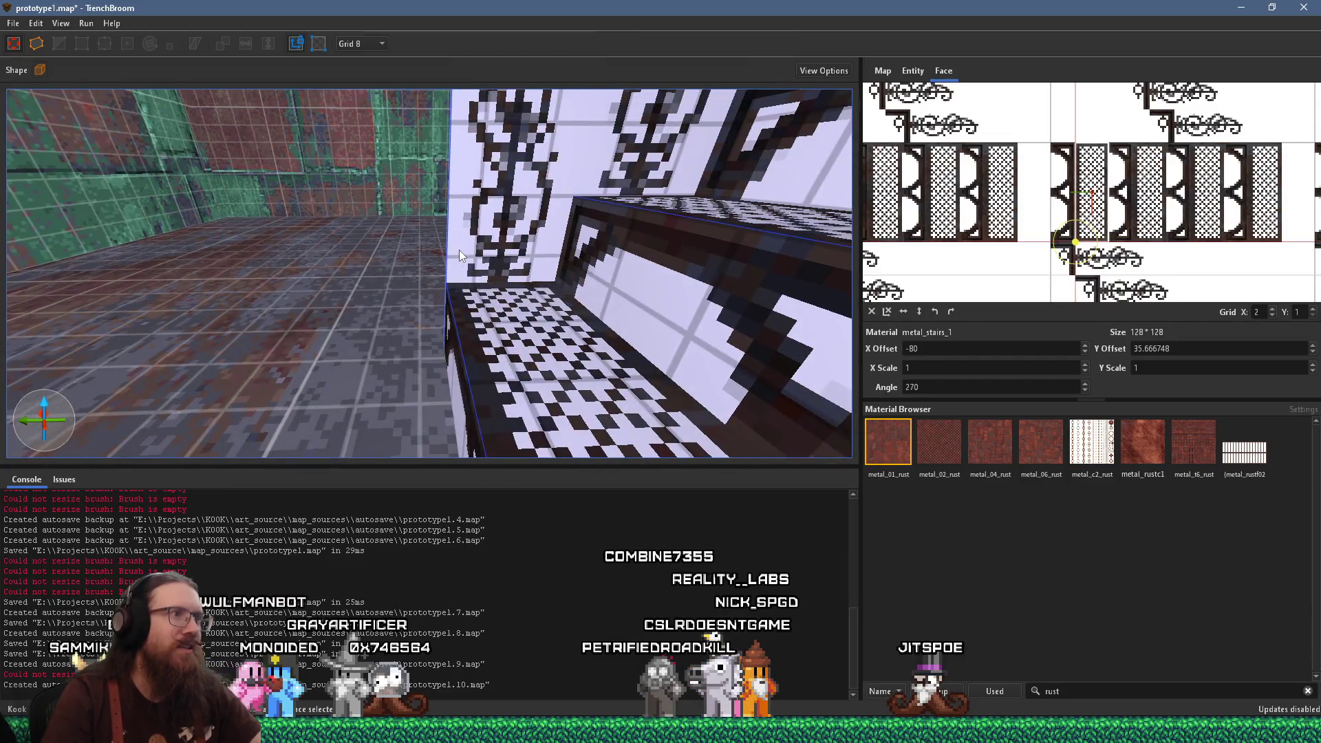
click(460, 250)
click(509, 239)
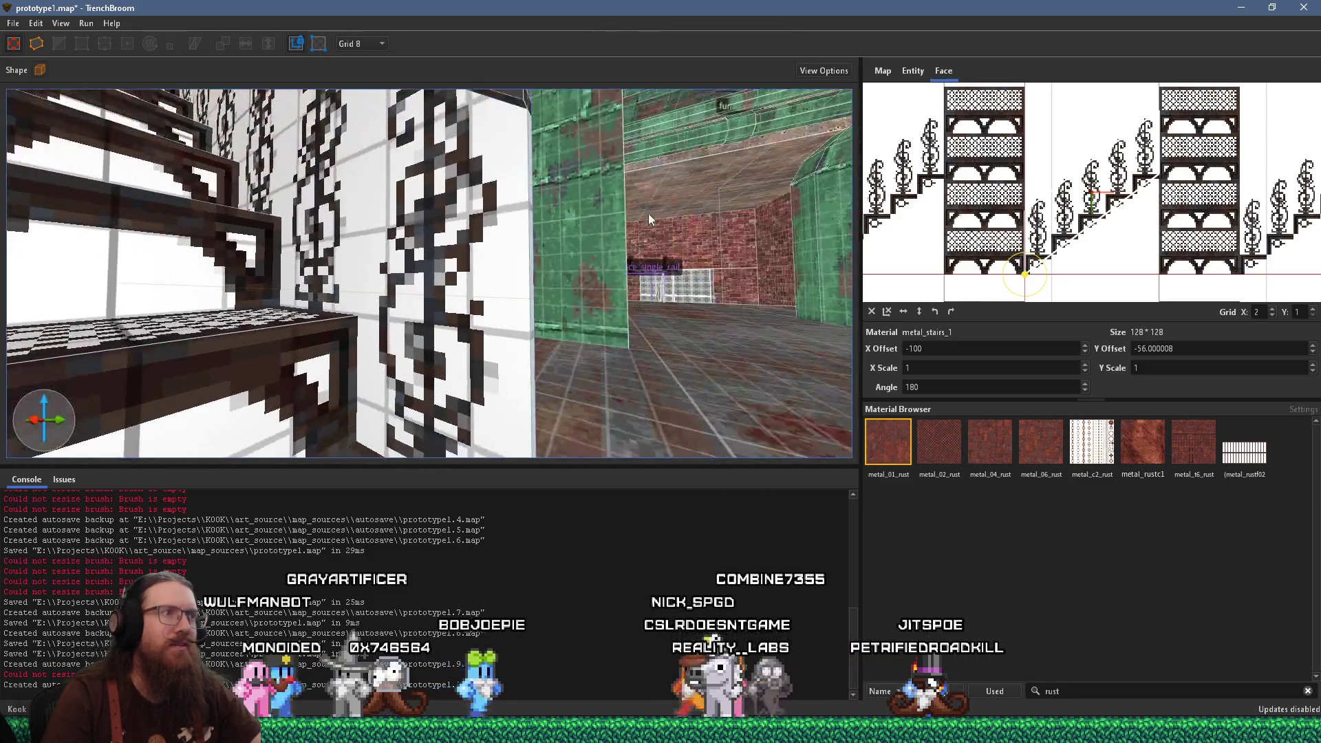
key(shift+Page_Up)
key(shift+Page_Up)
scroll(up, 3)
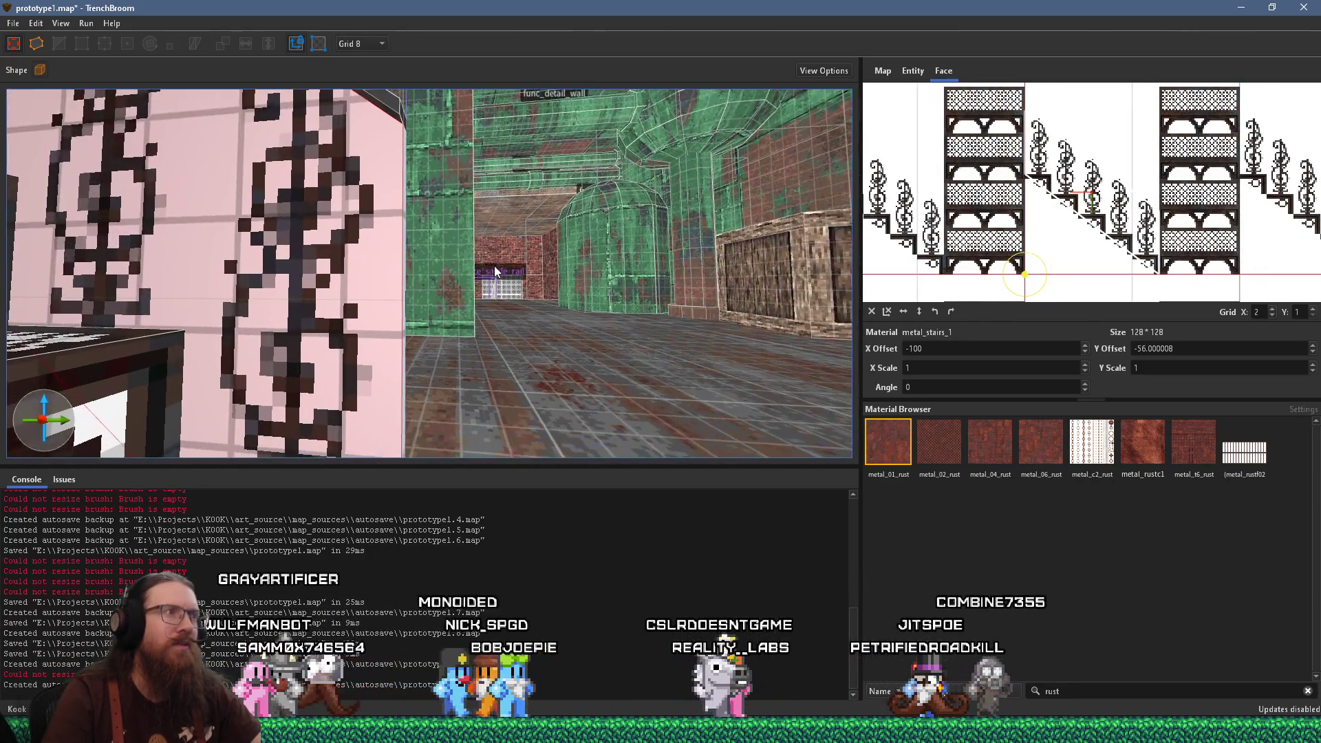
key(a)
key(a)
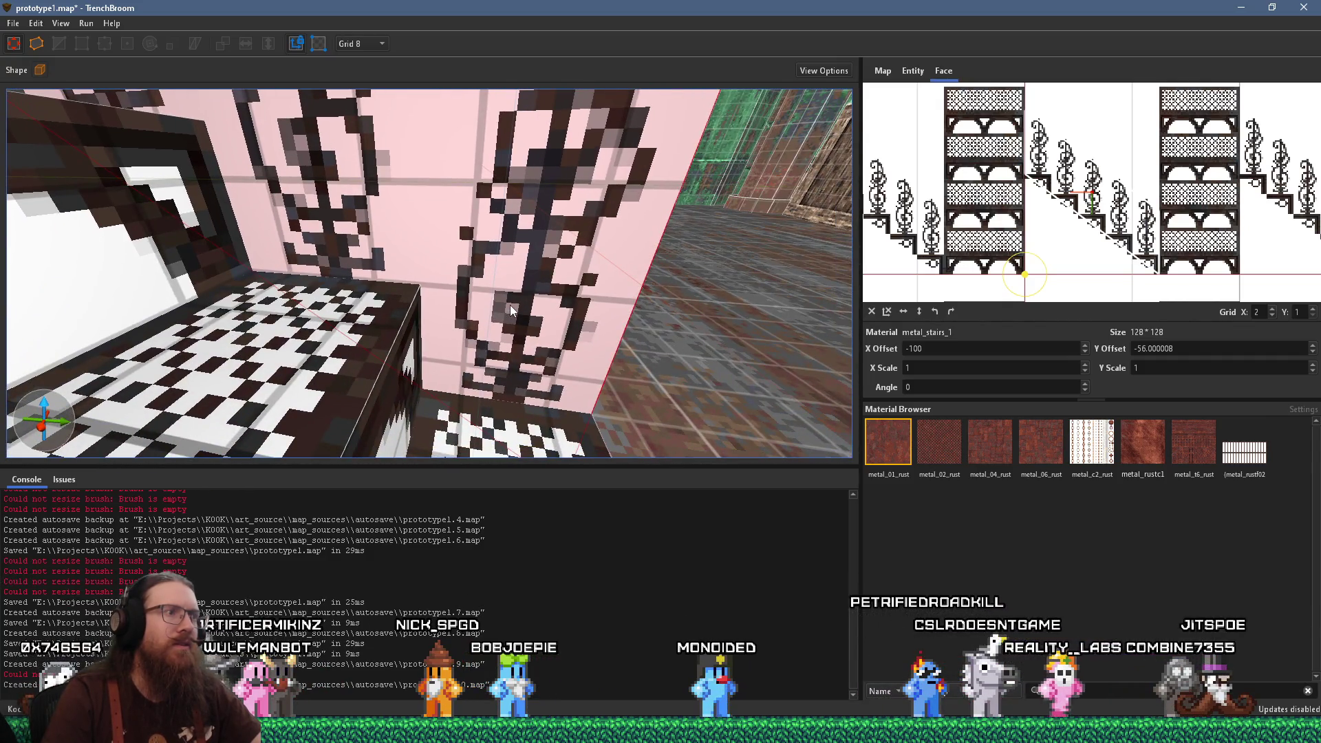
scroll(down, 3)
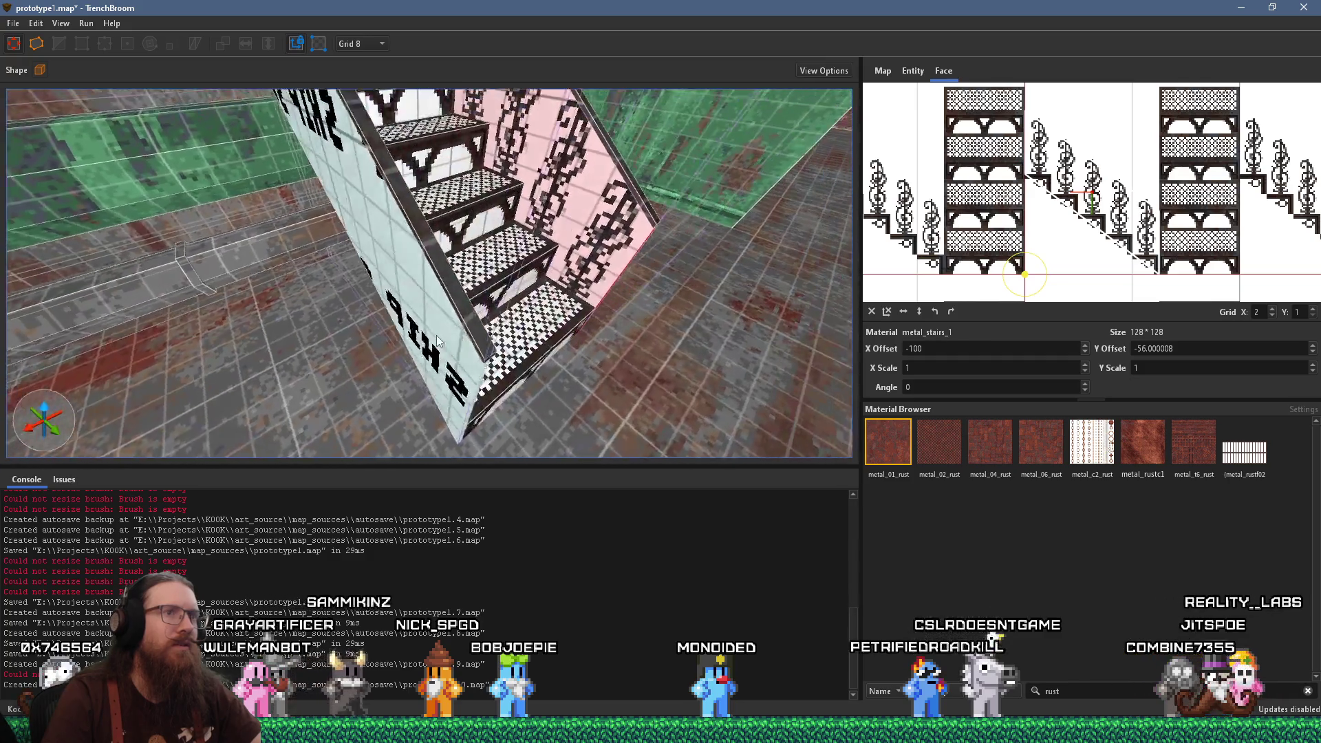
click(473, 347)
Inspect the stairs up close, selecting the railing side face and a step's front riser
drag(486, 342, 428, 308)
key(w)
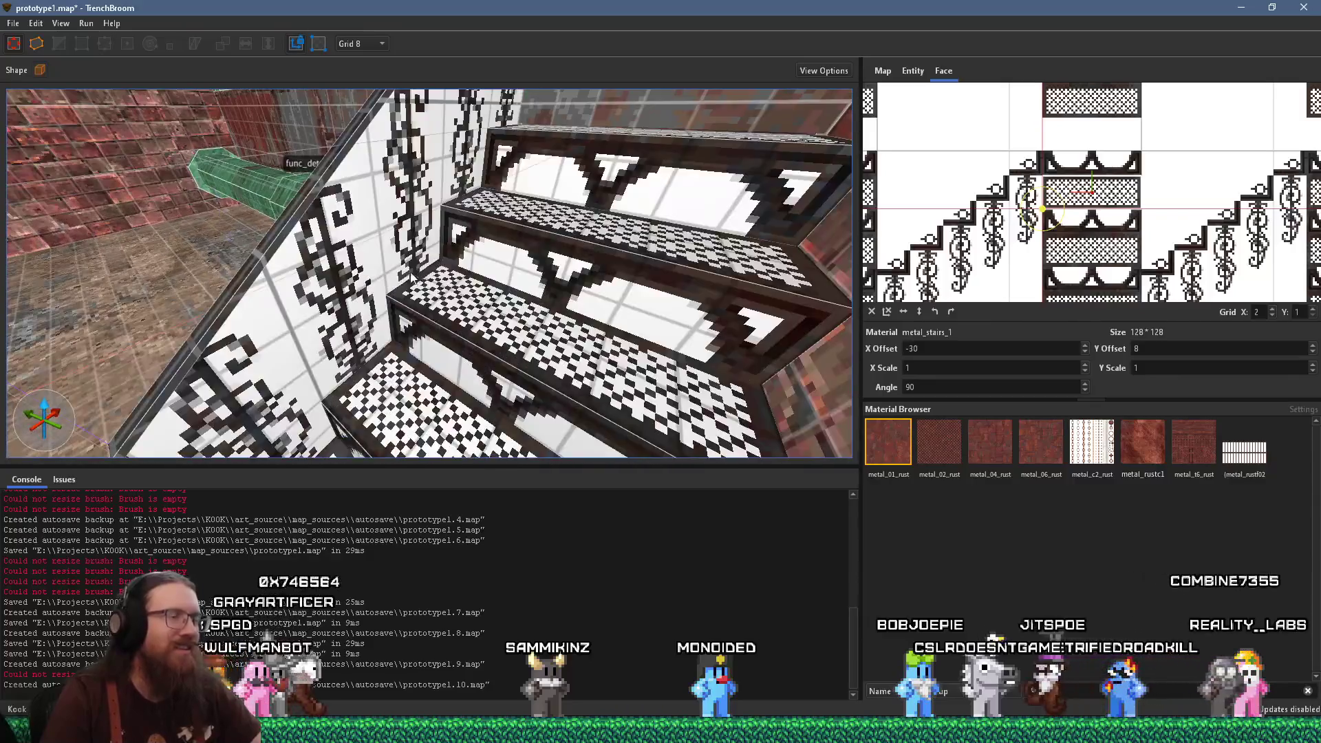
key(a)
click(505, 253)
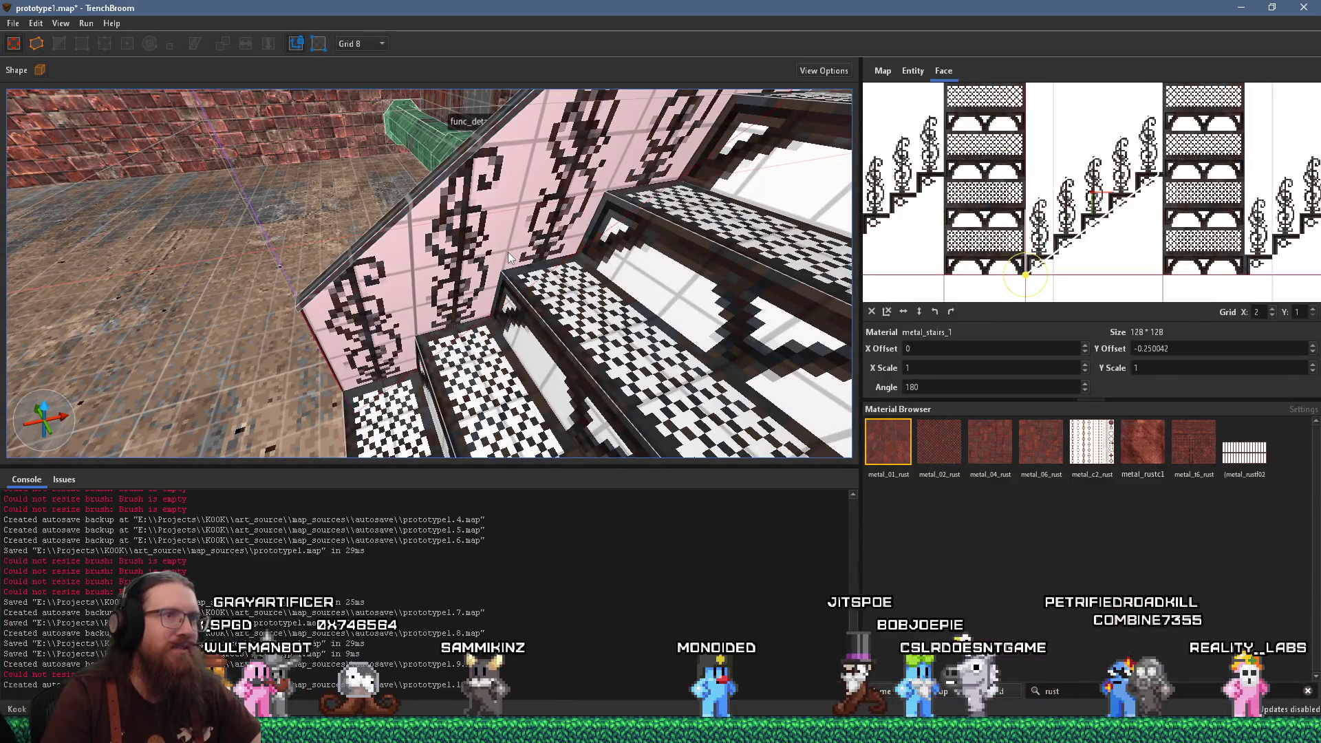
key(w)
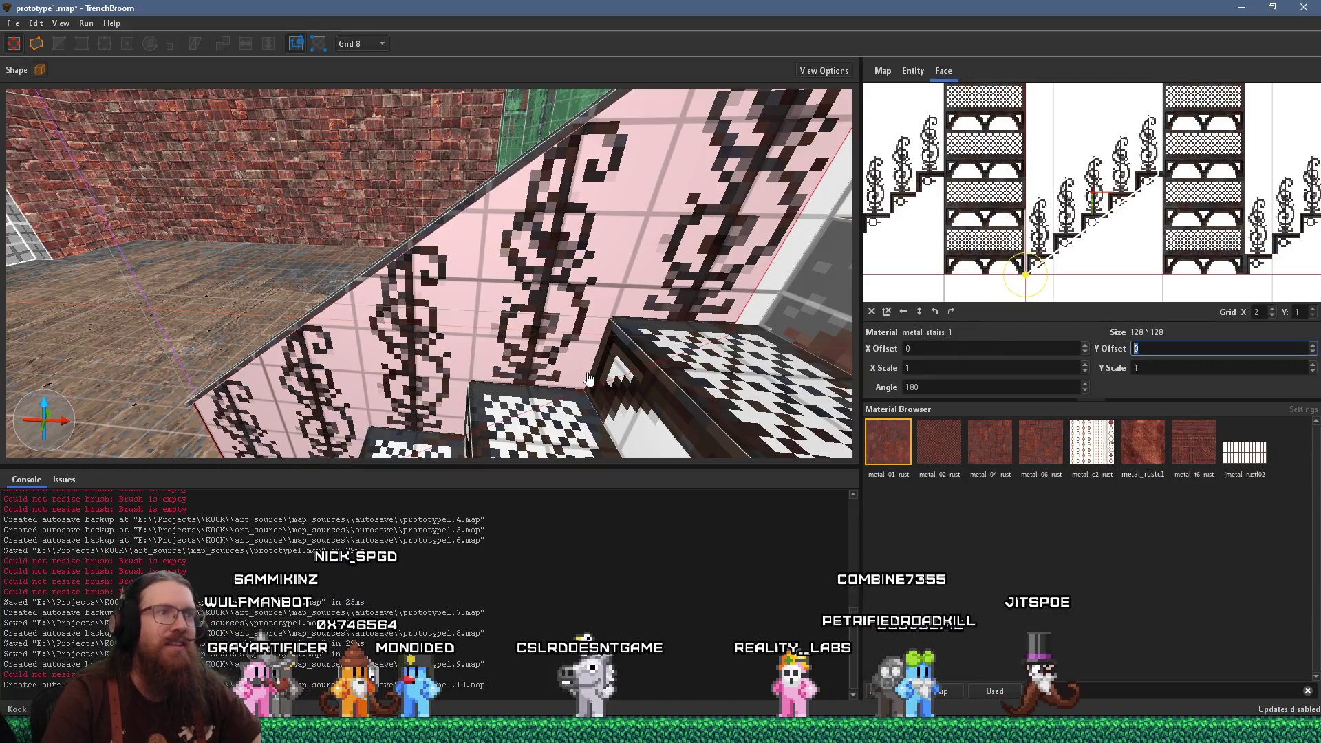
key(s)
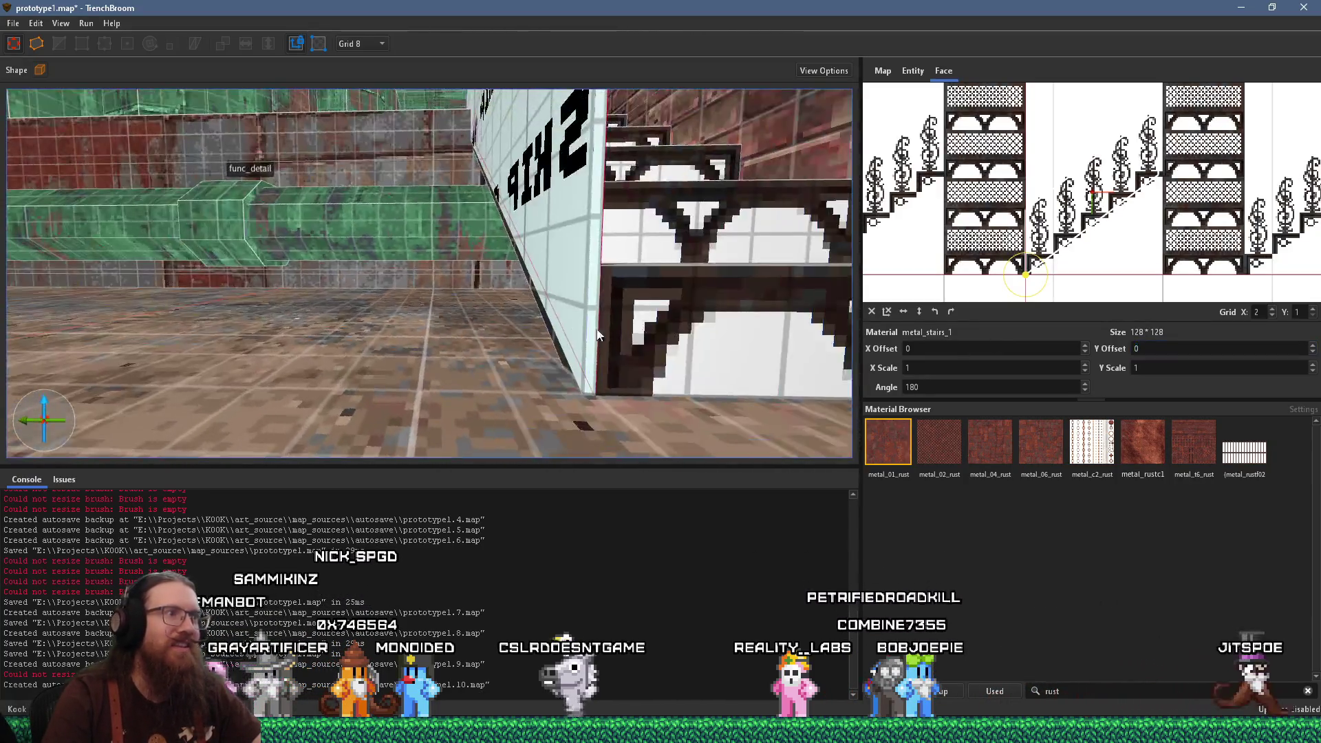
key(w)
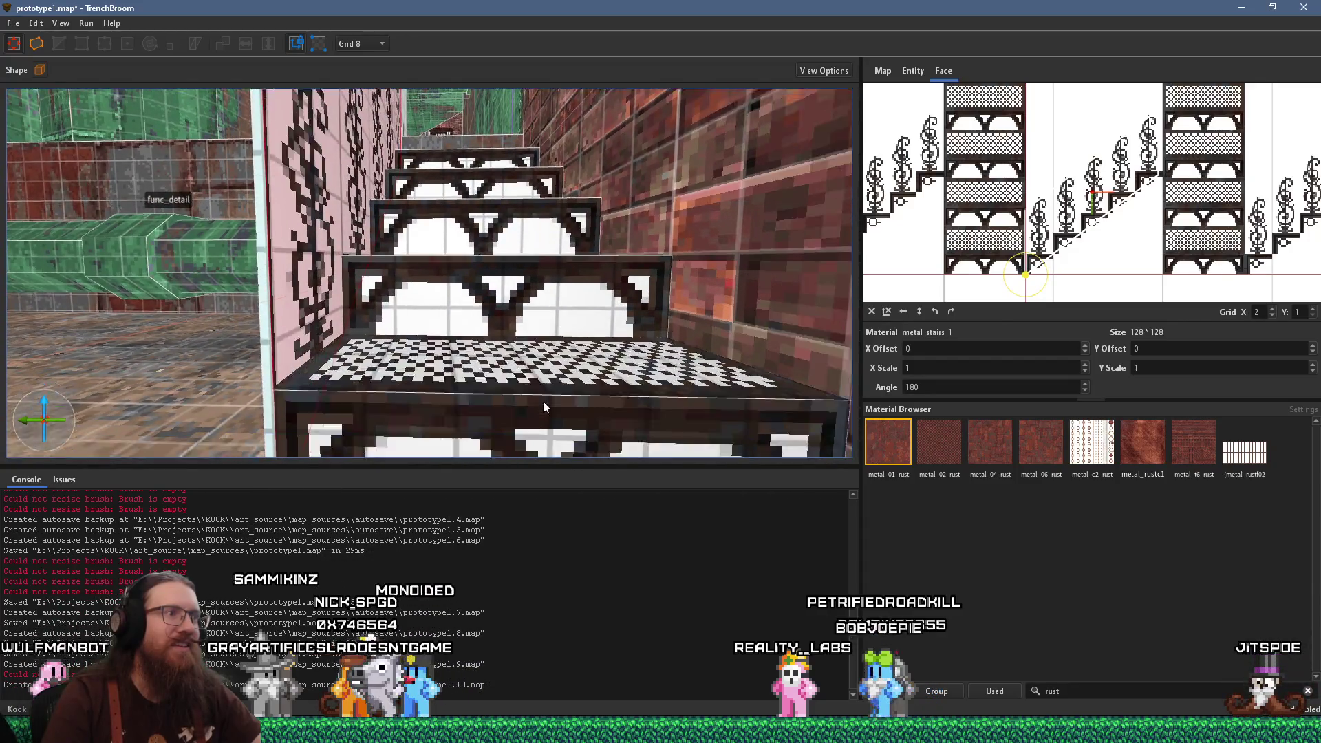
click(546, 396)
key(s)
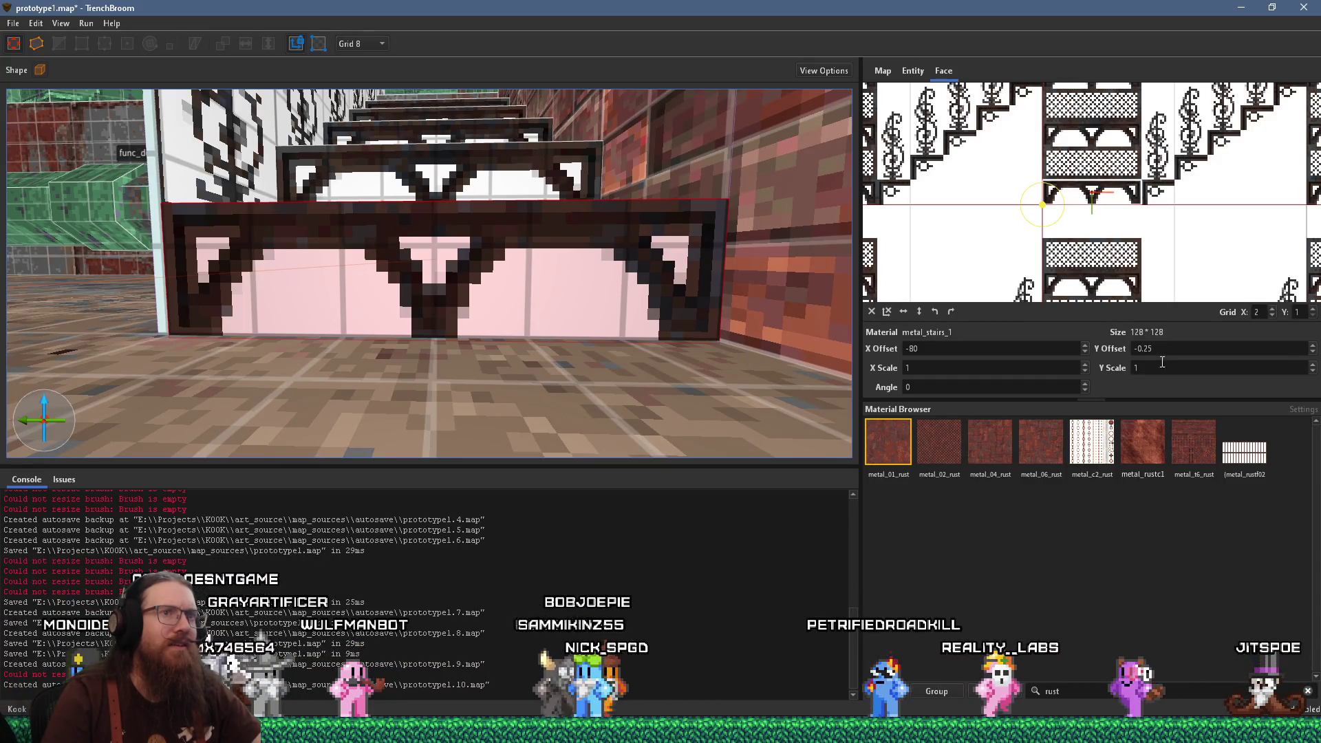
Set the riser texture's offset field to 0 and select a step's top face
drag(1156, 348, 1092, 336)
text(0)
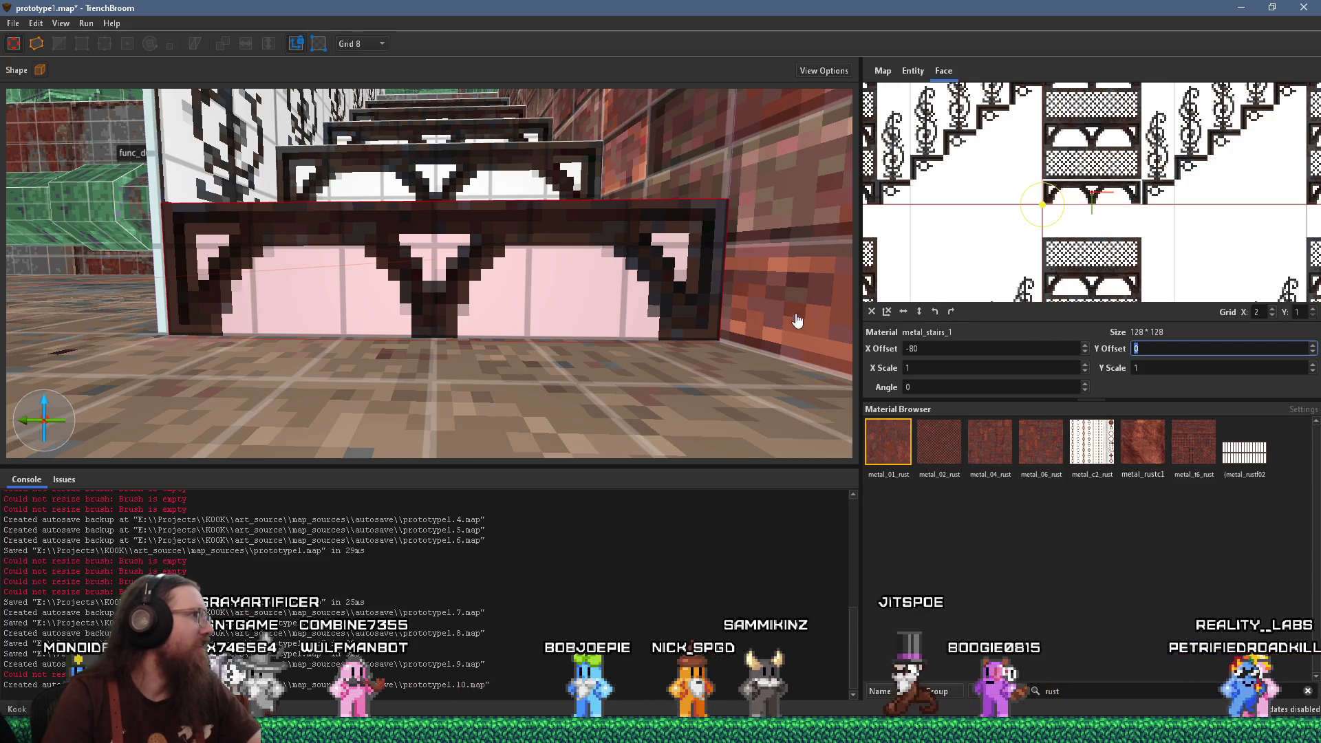
drag(590, 269, 539, 272)
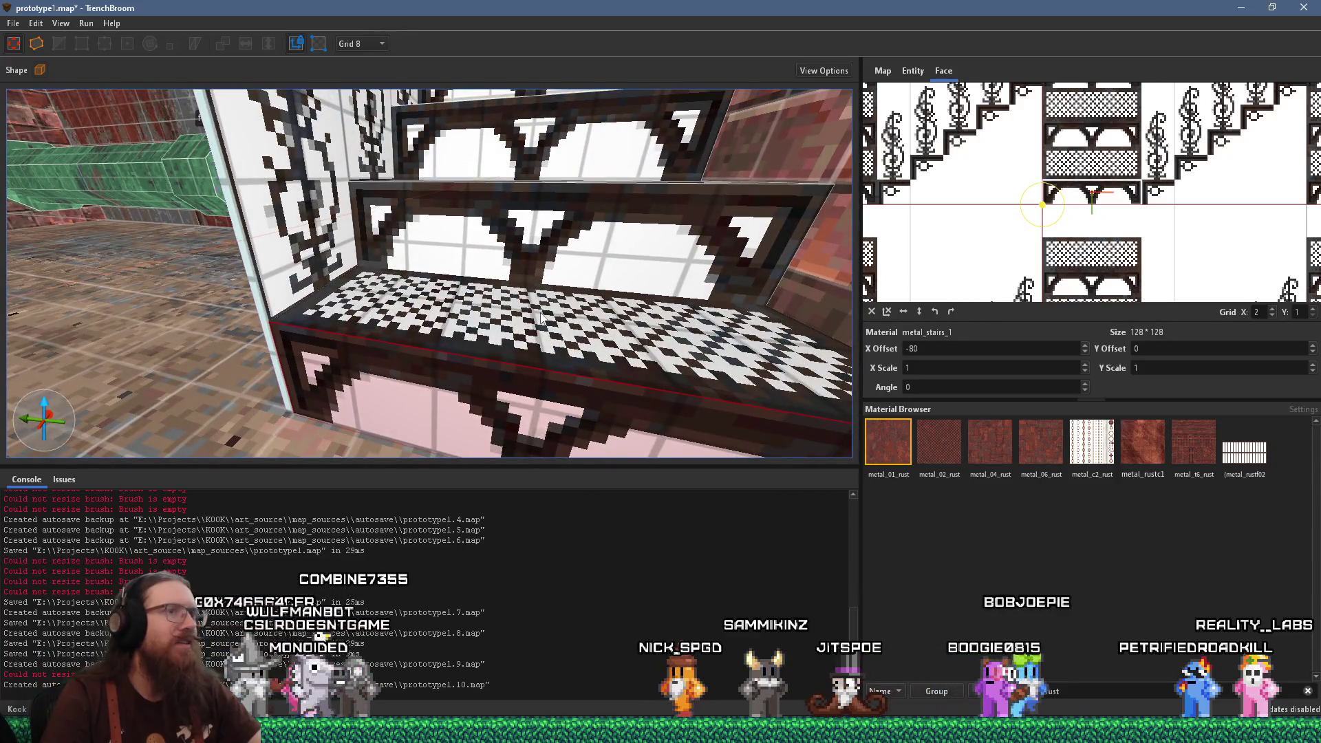
click(541, 317)
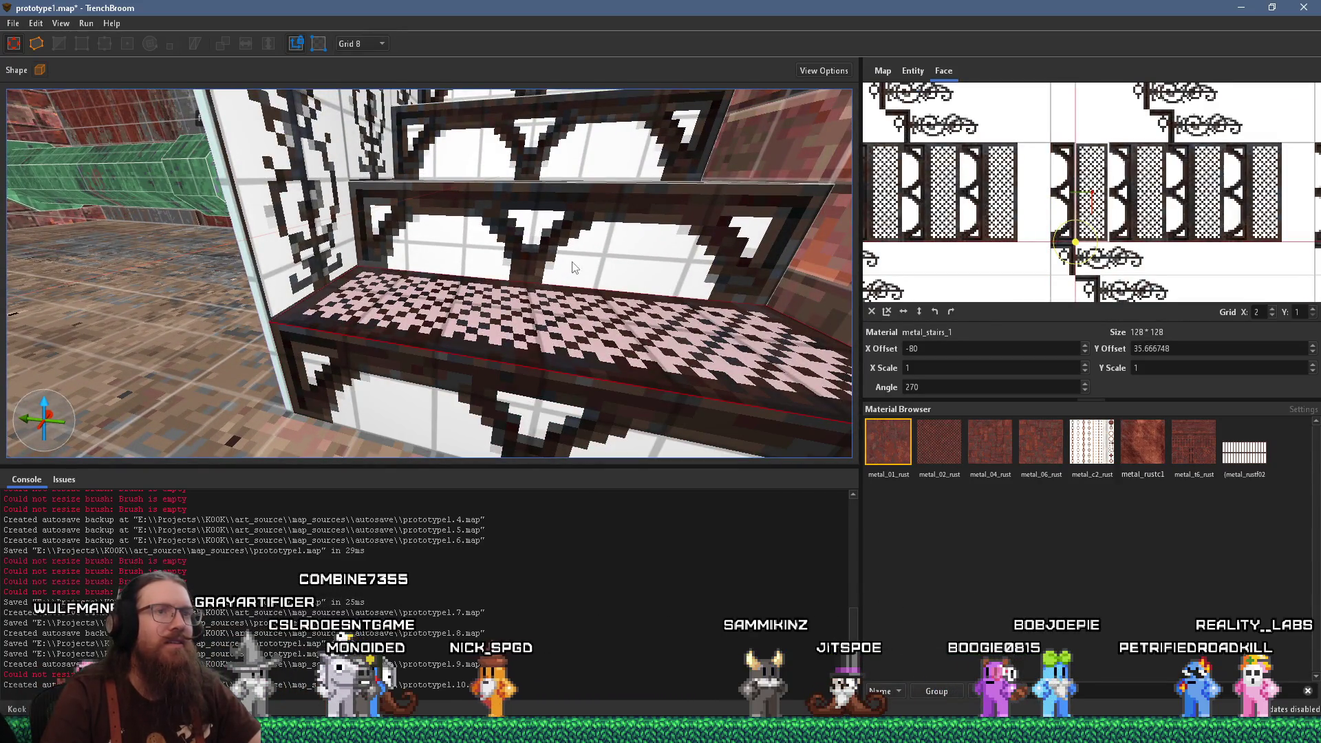
scroll(up, 3)
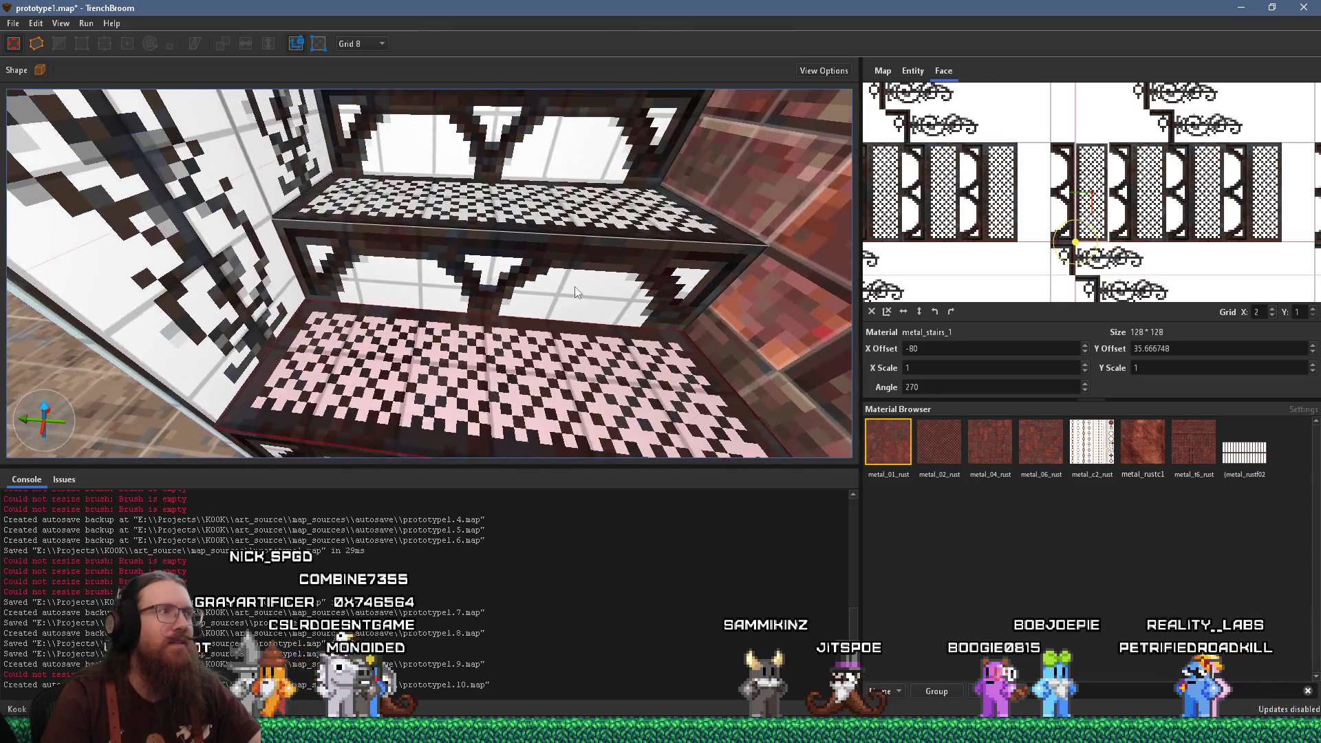
drag(571, 285, 616, 311)
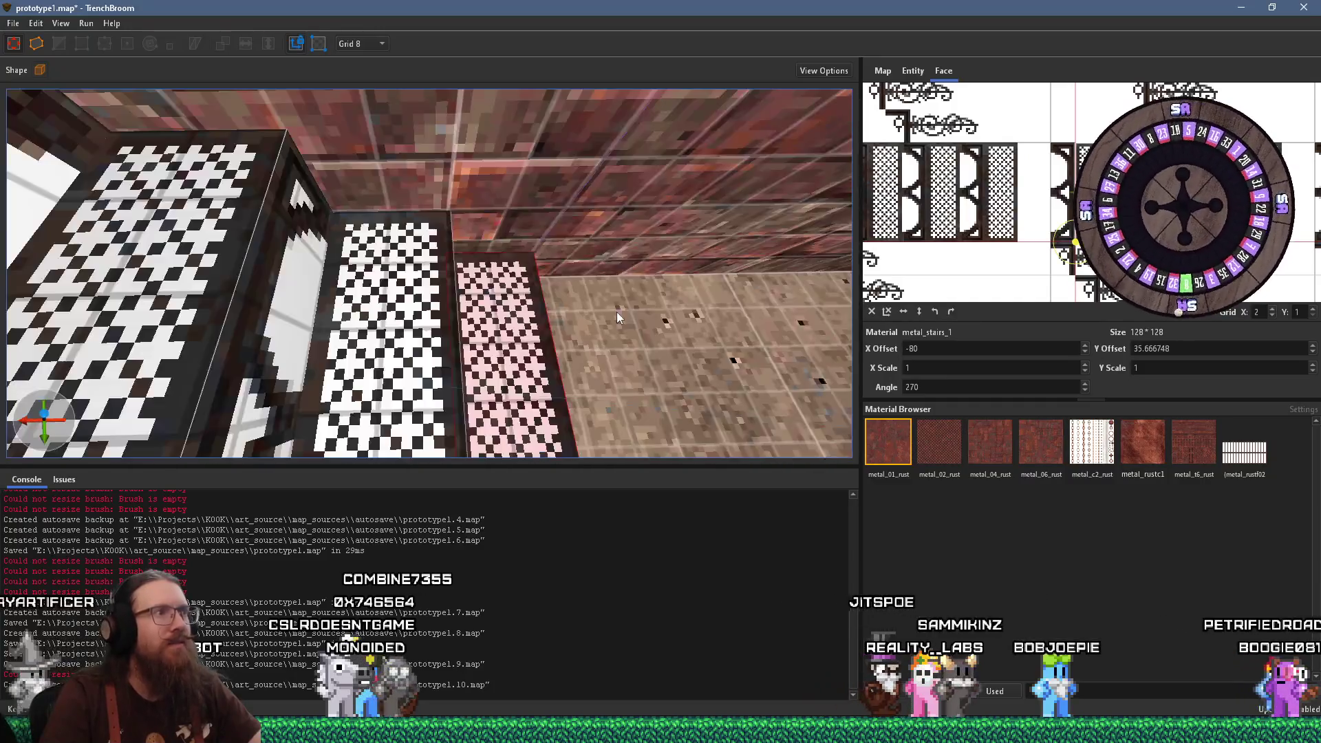
scroll(down, 3)
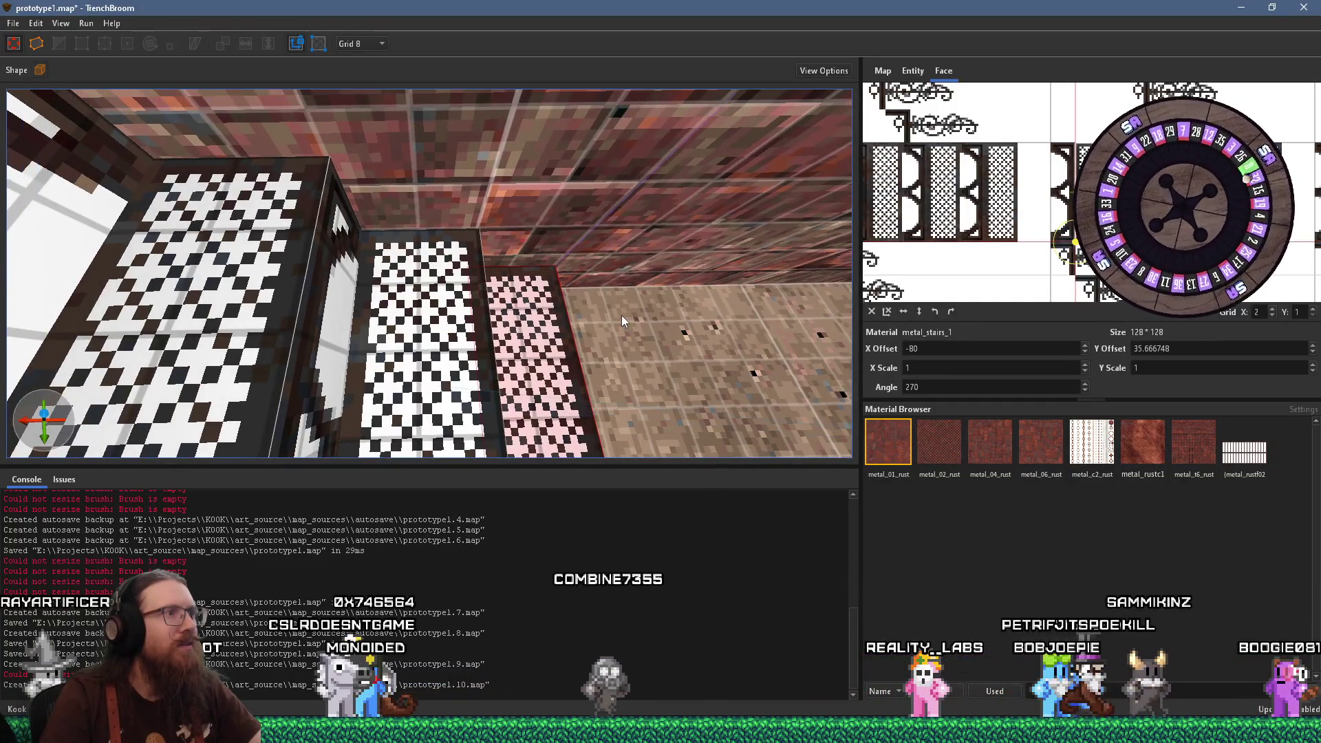
drag(621, 315, 379, 354)
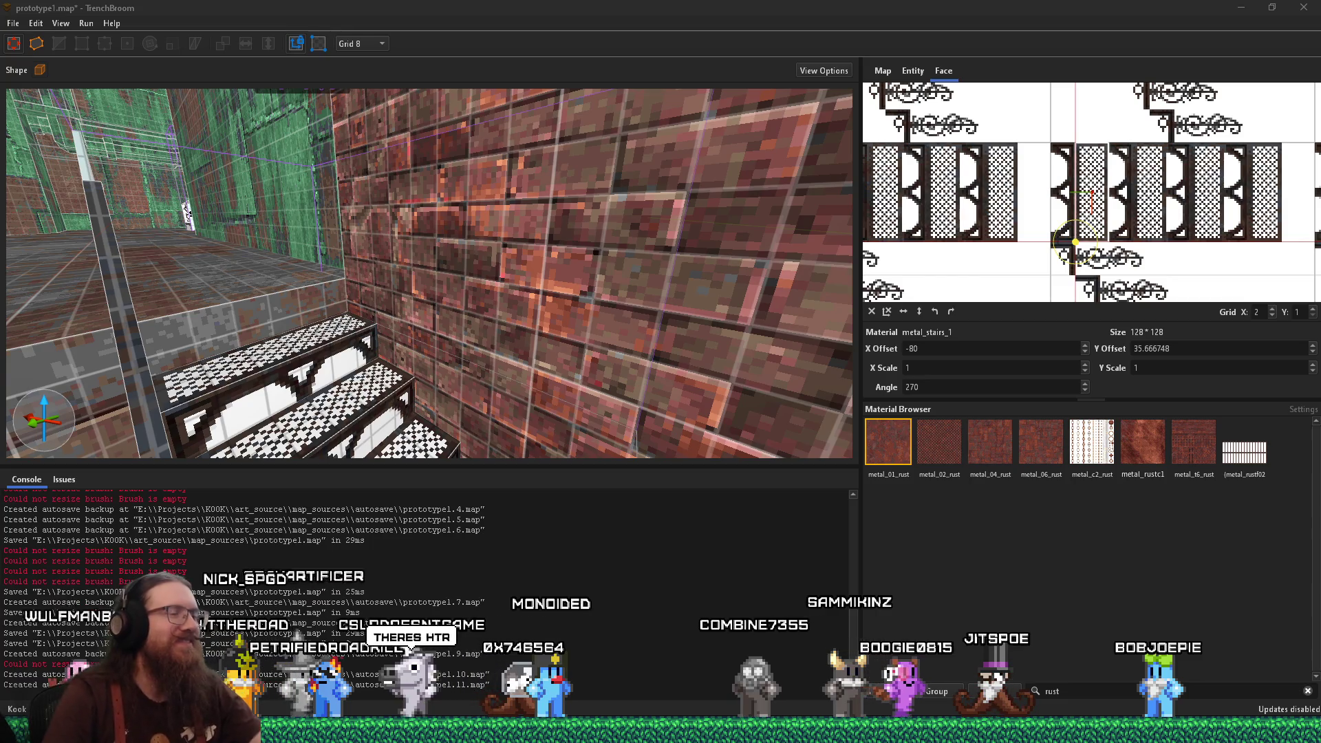
drag(76, 279, 388, 335)
click(388, 335)
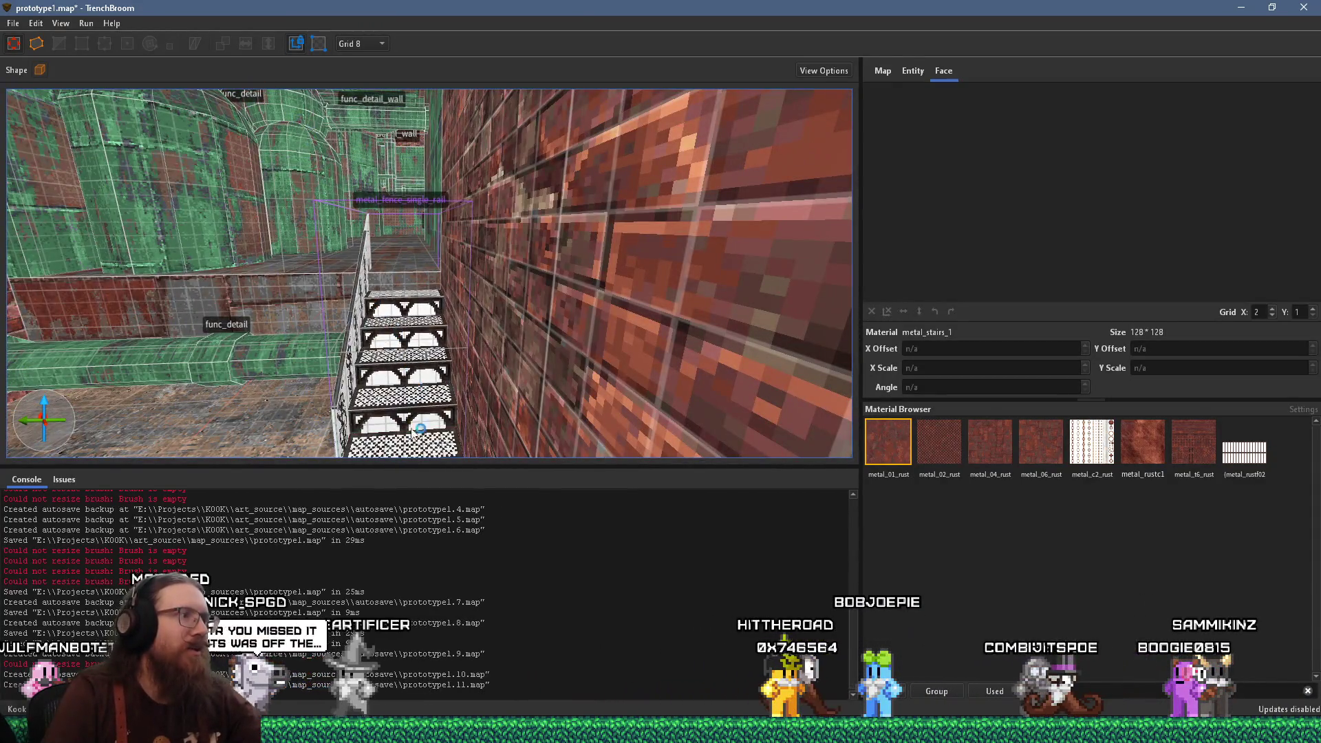
click(411, 431)
click(410, 435)
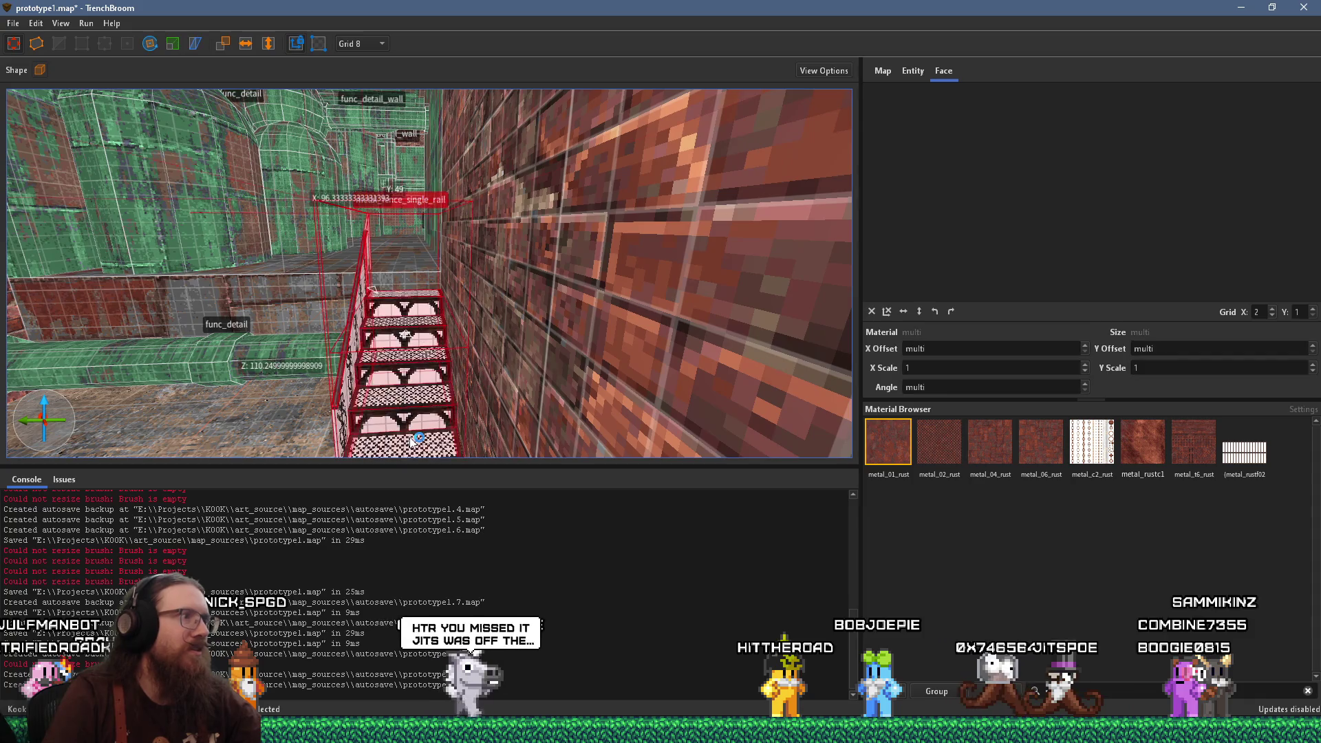
key(Escape)
drag(411, 441, 594, 383)
click(409, 227)
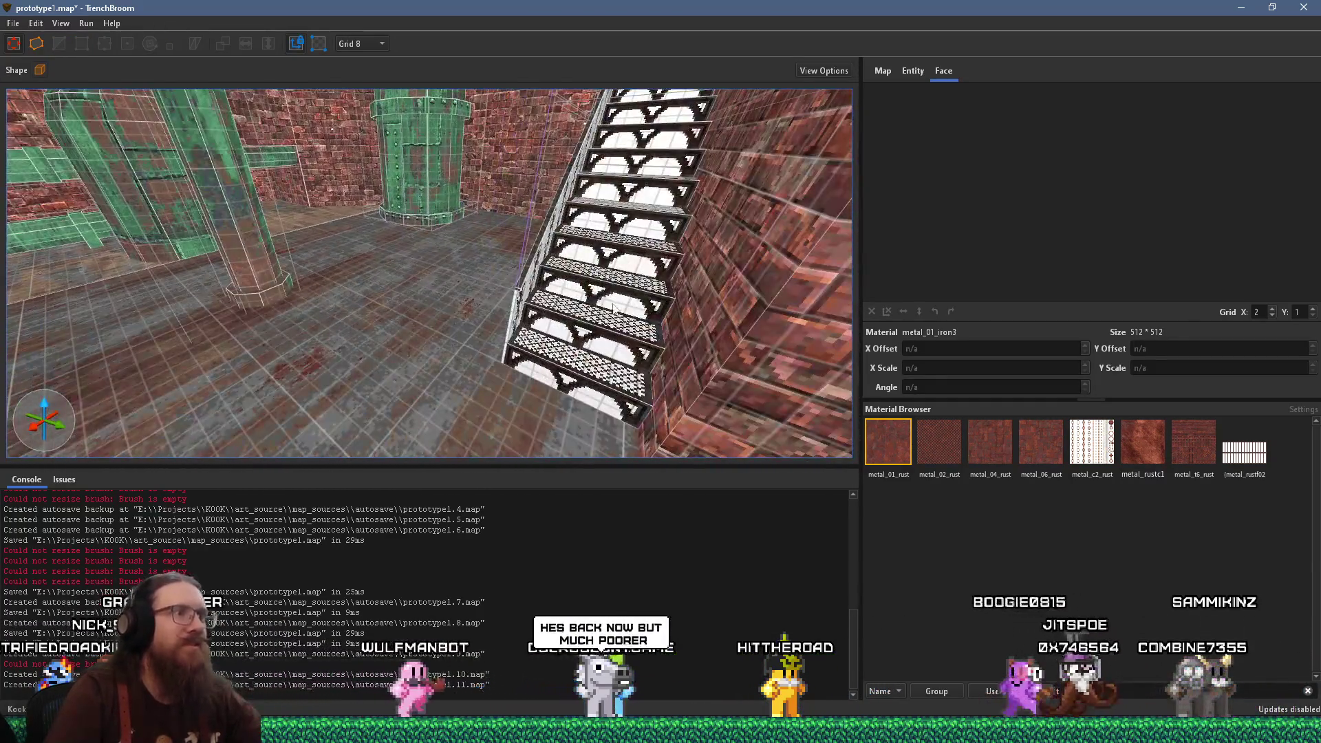
click(595, 382)
Select the metal staircase brushes and switch to the Rotate tool
key(Escape)
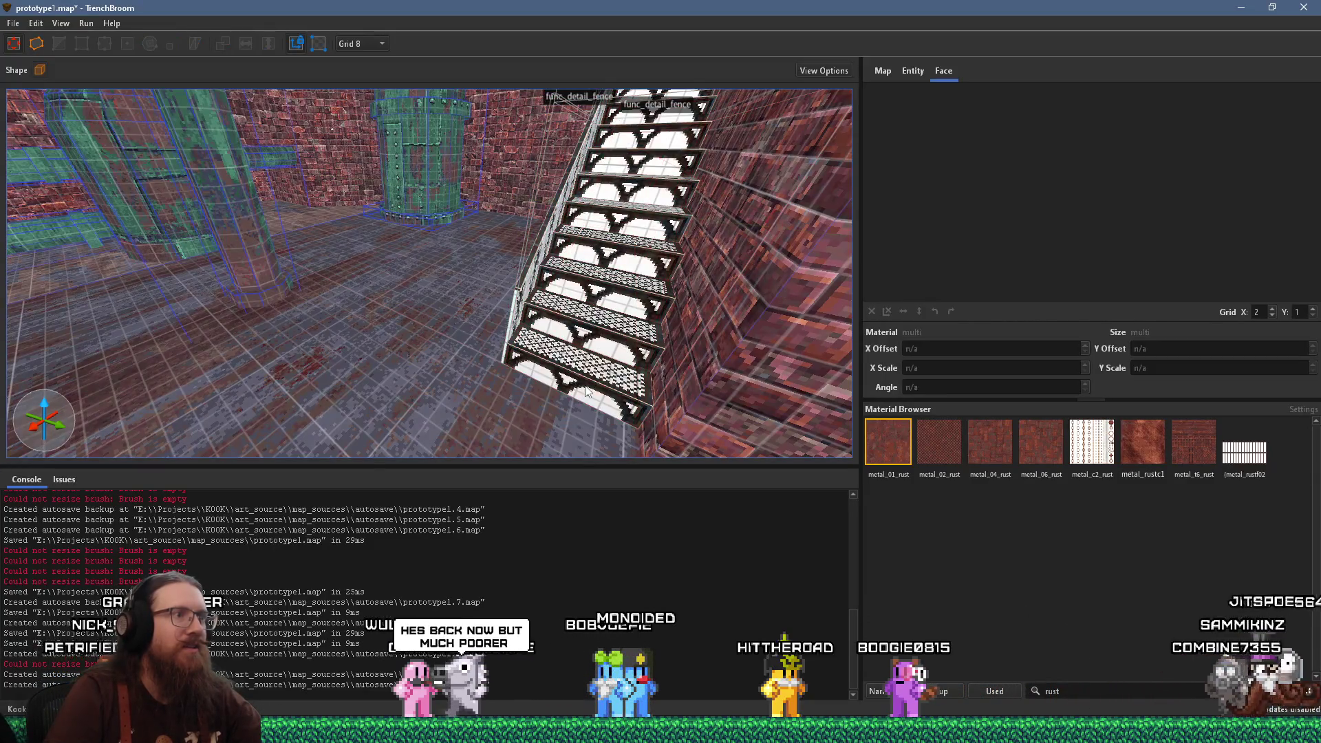
click(576, 390)
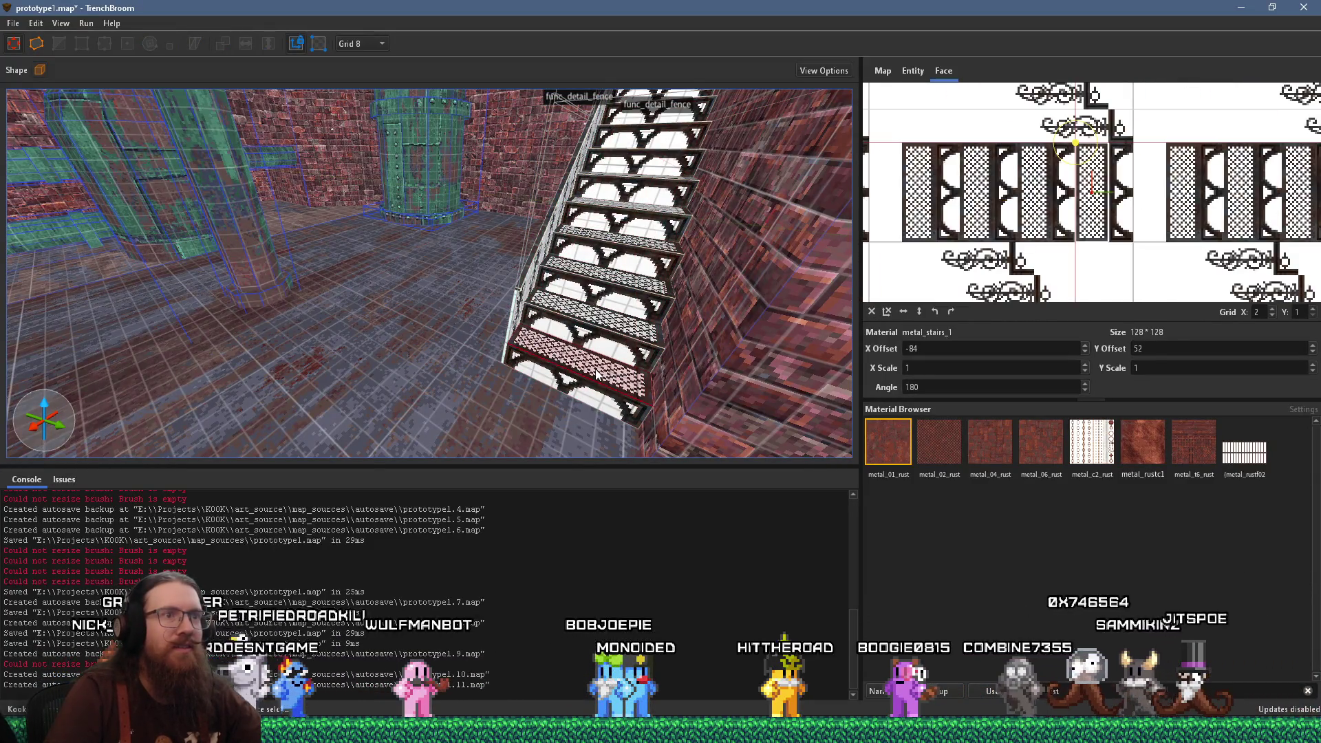
click(595, 375)
drag(596, 375, 426, 188)
click(569, 406)
click(157, 48)
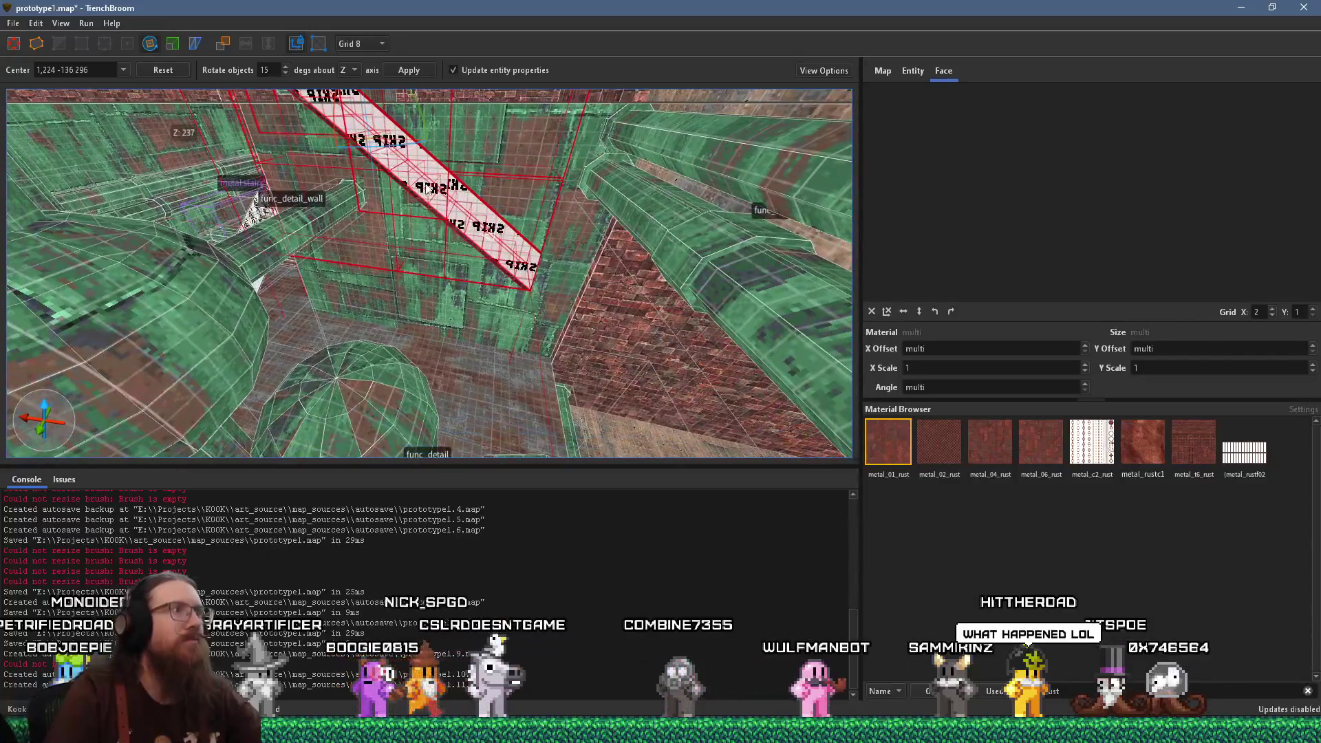
Drag the staircase brushes down and to the right in the 3D view
drag(345, 146, 600, 528)
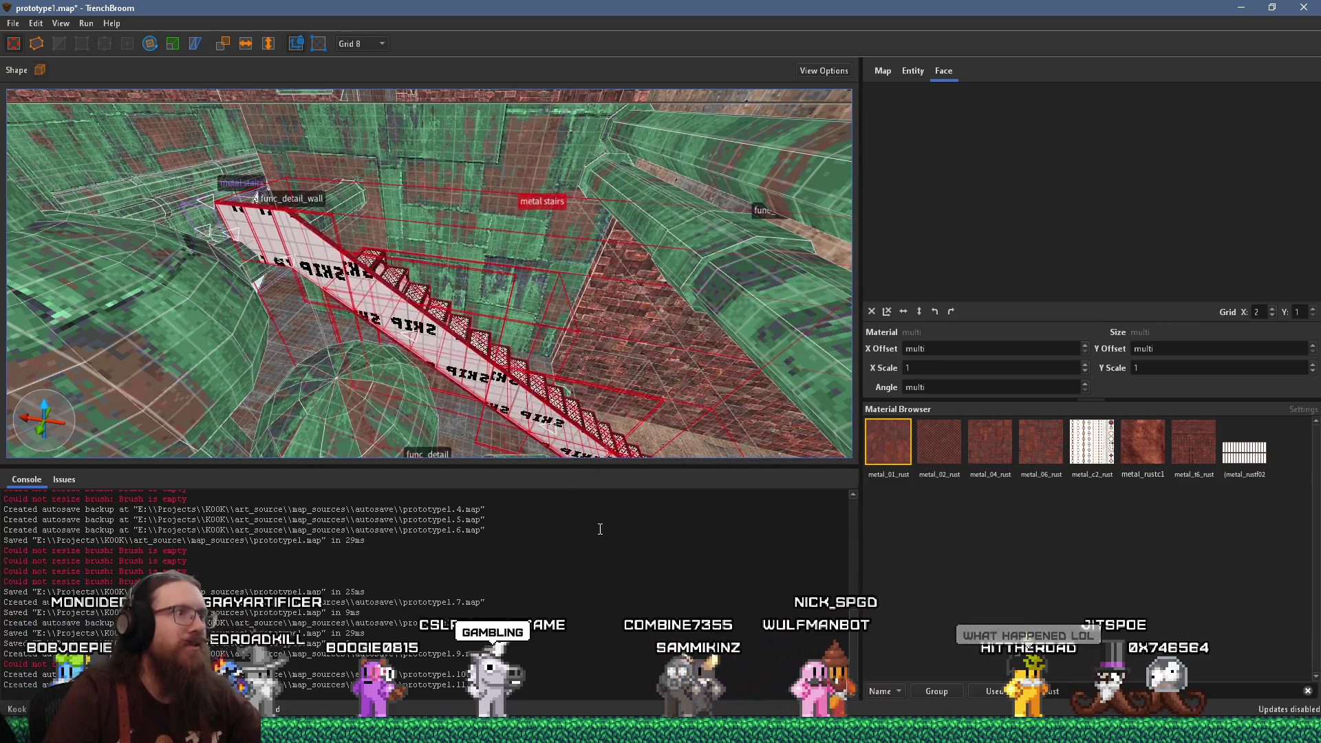
drag(390, 335, 461, 215)
scroll(up, 3)
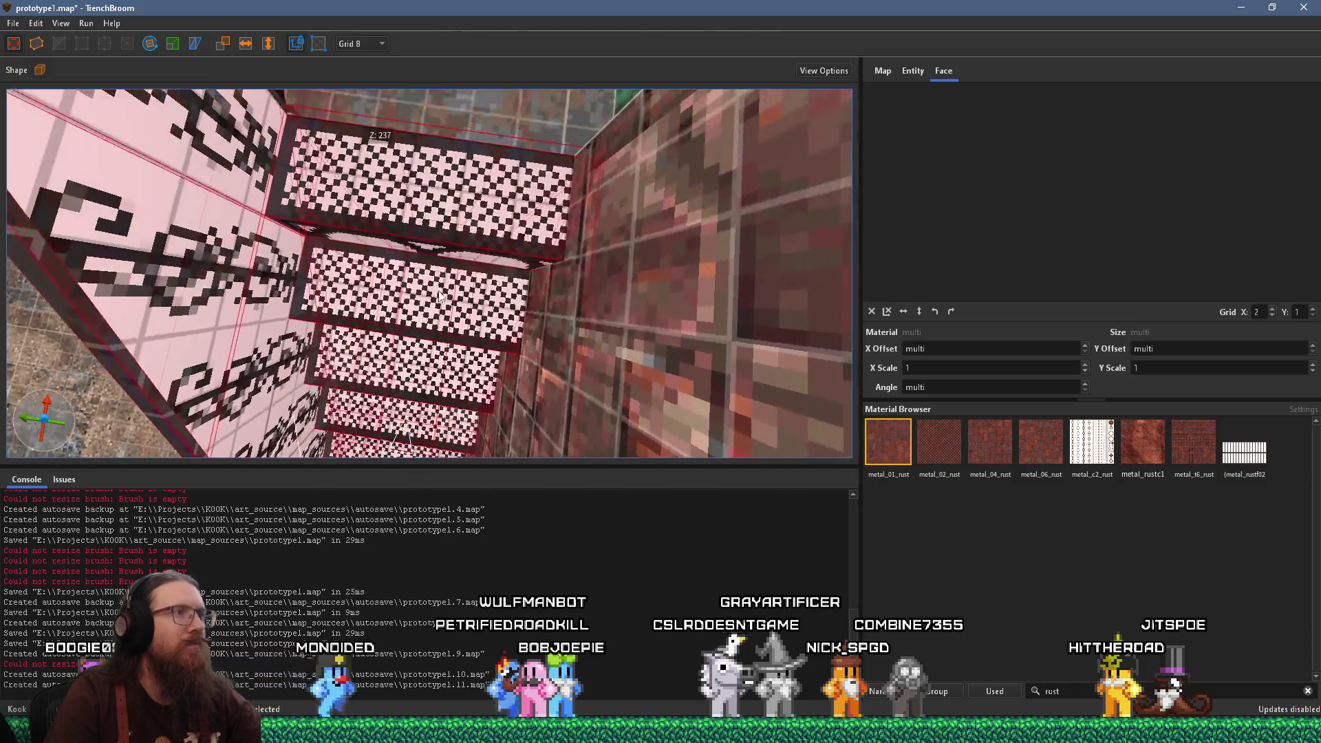
Set the grid size to 4 units
click(361, 43)
click(354, 29)
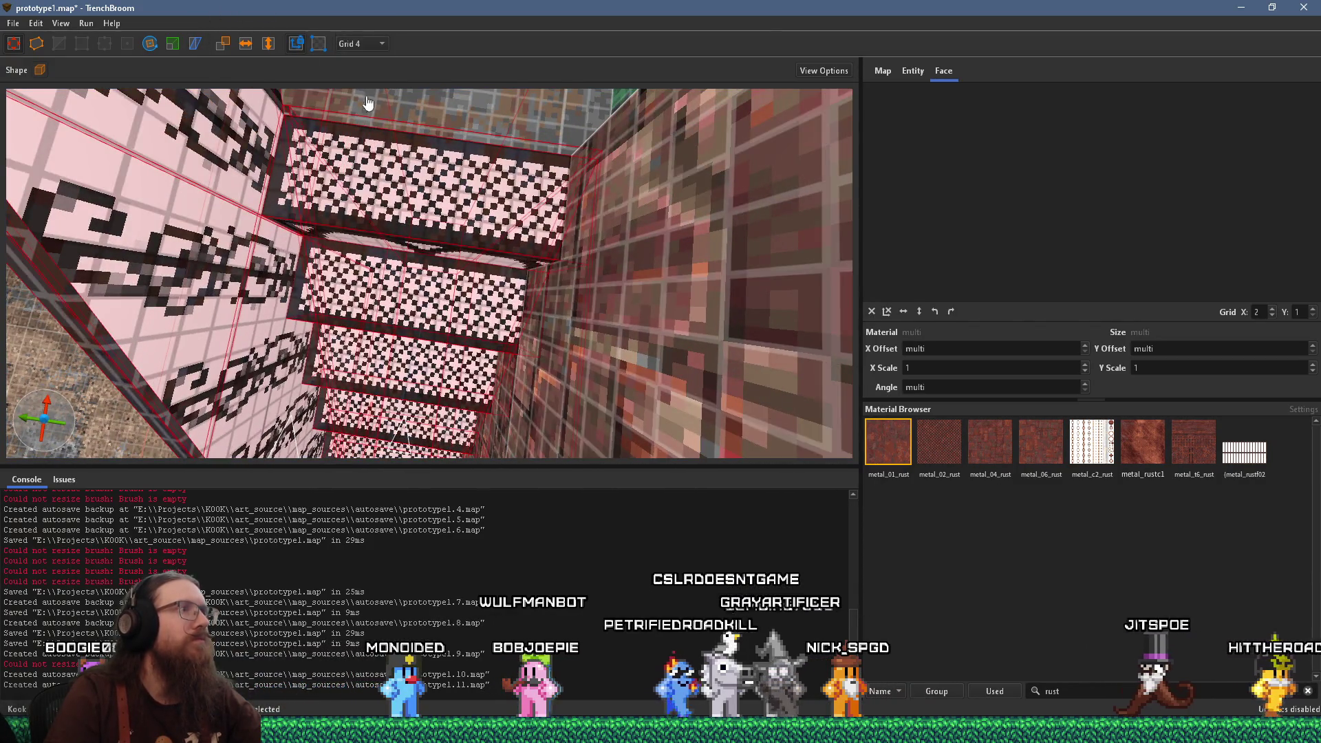
scroll(up, 3)
Orbit around the staircase to inspect its treads from both sides
drag(452, 219, 344, 81)
scroll(up, 3)
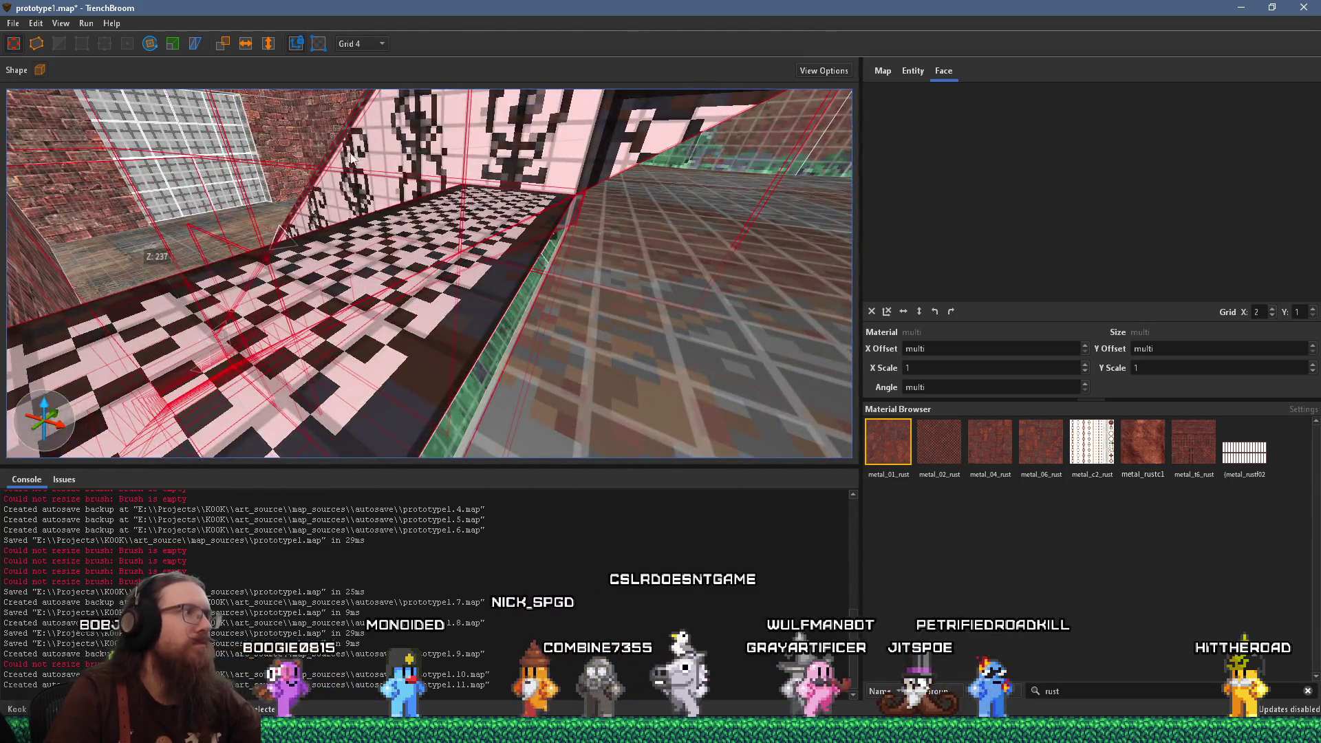
scroll(up, 3)
drag(387, 199, 307, 177)
scroll(down, 3)
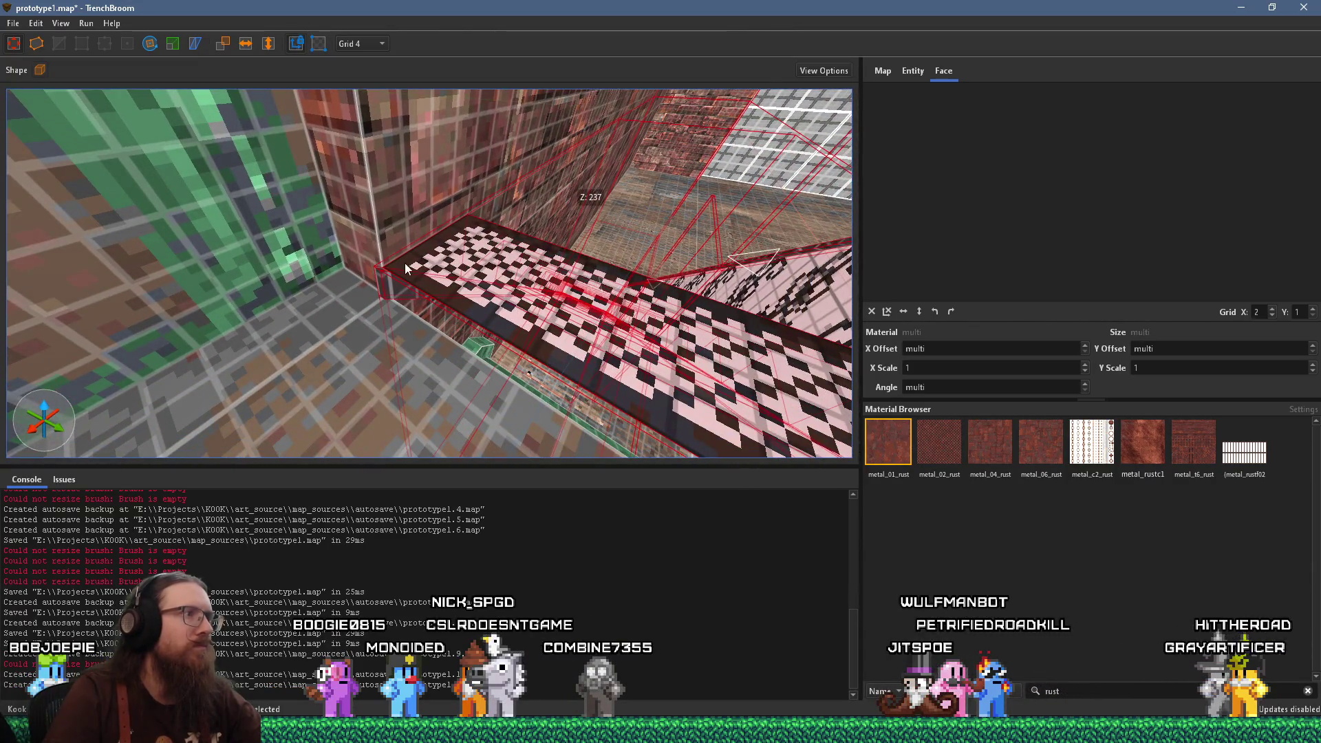
scroll(down, 3)
scroll(up, 3)
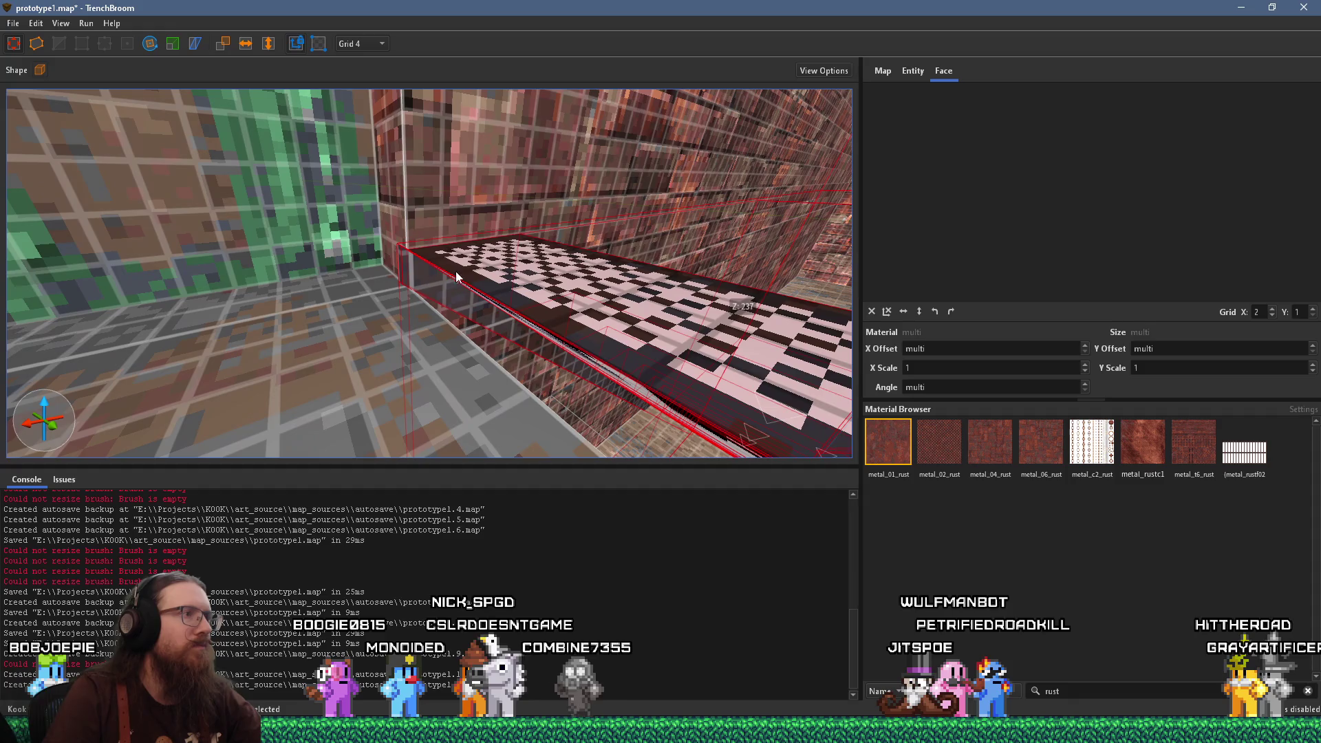
scroll(up, 3)
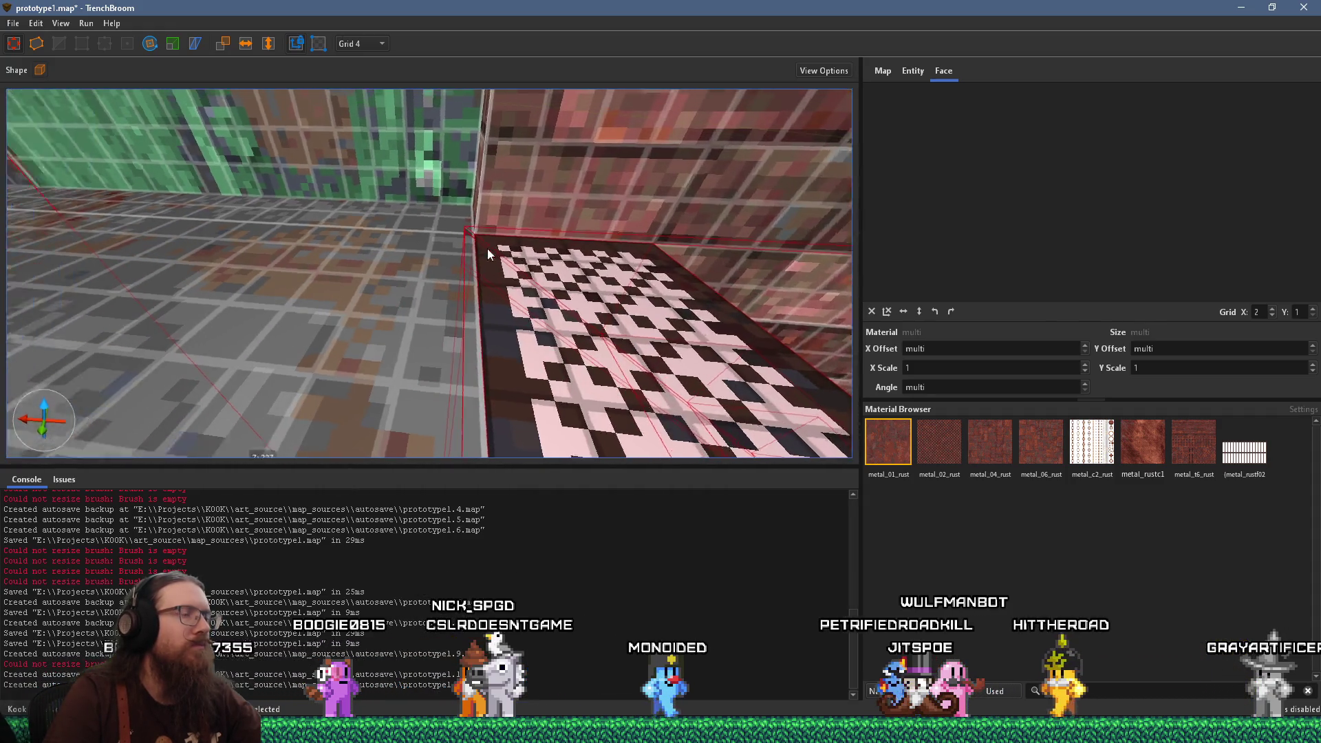
scroll(down, 3)
drag(406, 213, 529, 231)
click(502, 303)
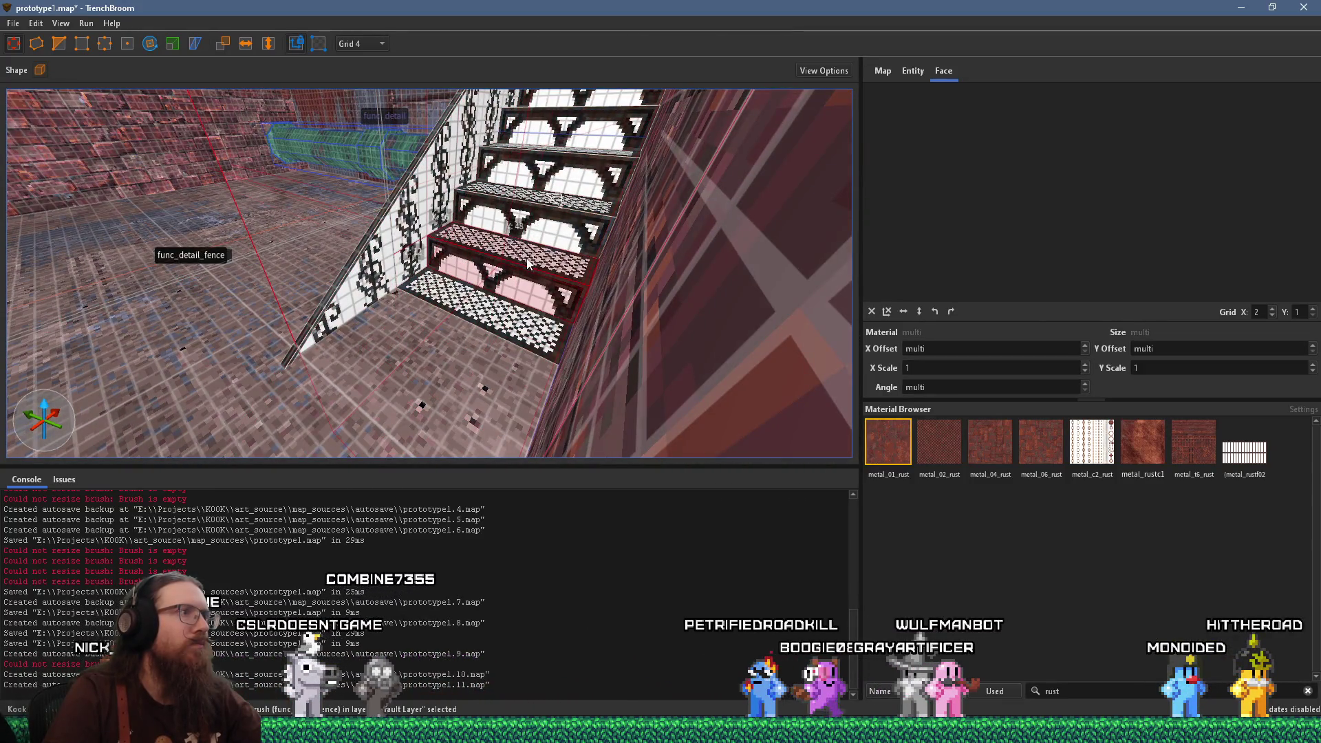
drag(468, 315, 489, 224)
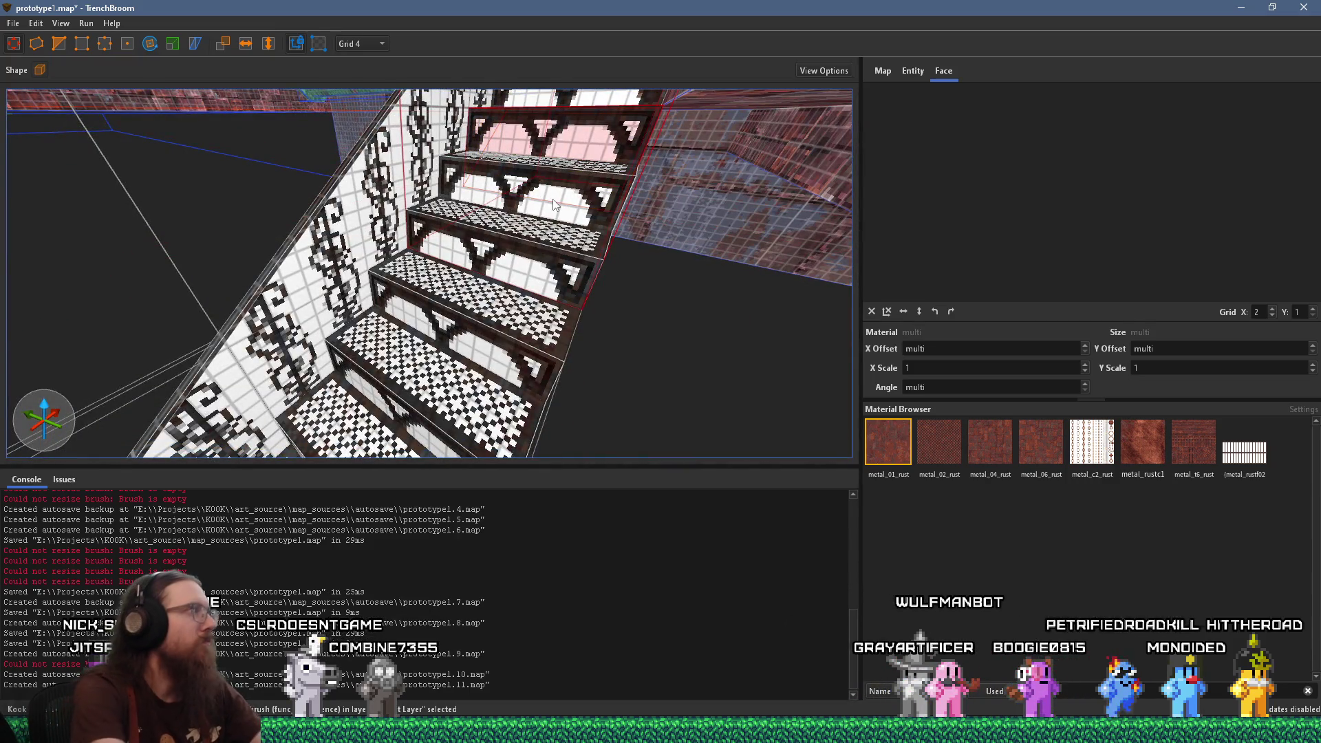
key(Escape)
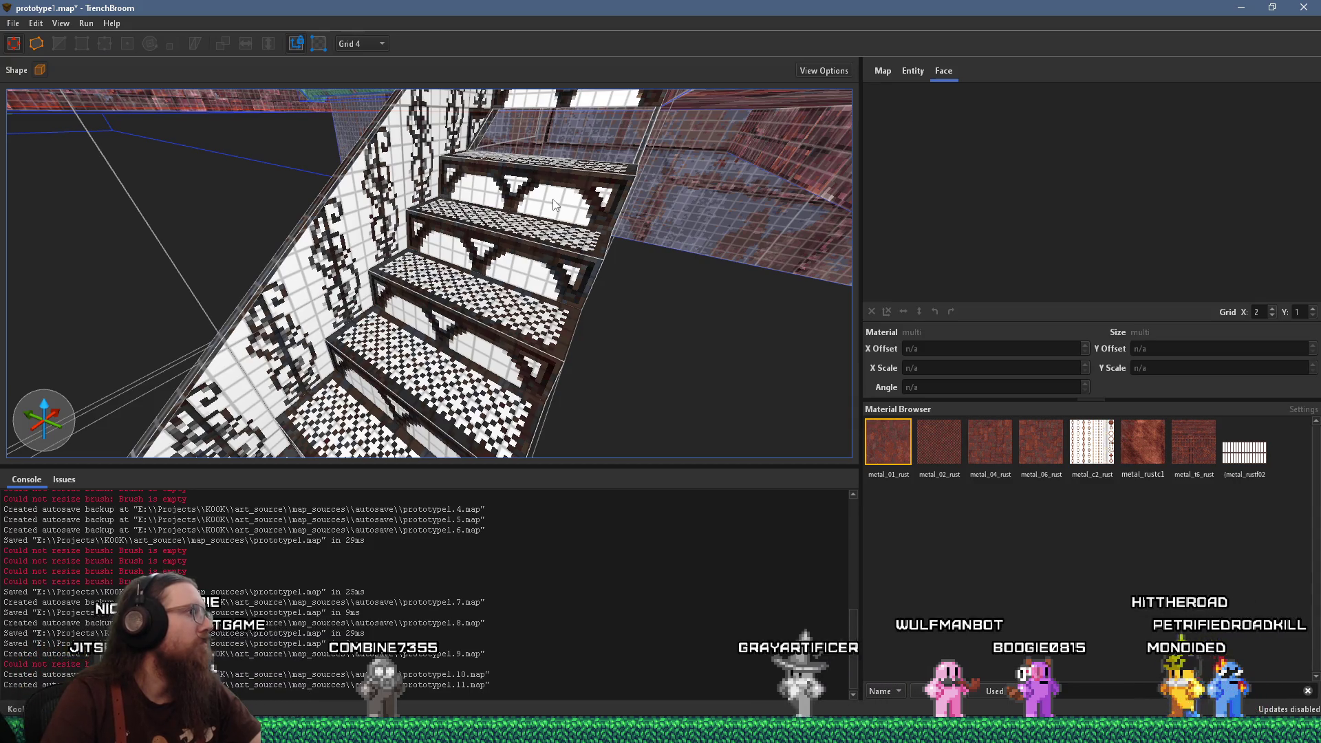
drag(552, 200, 539, 233)
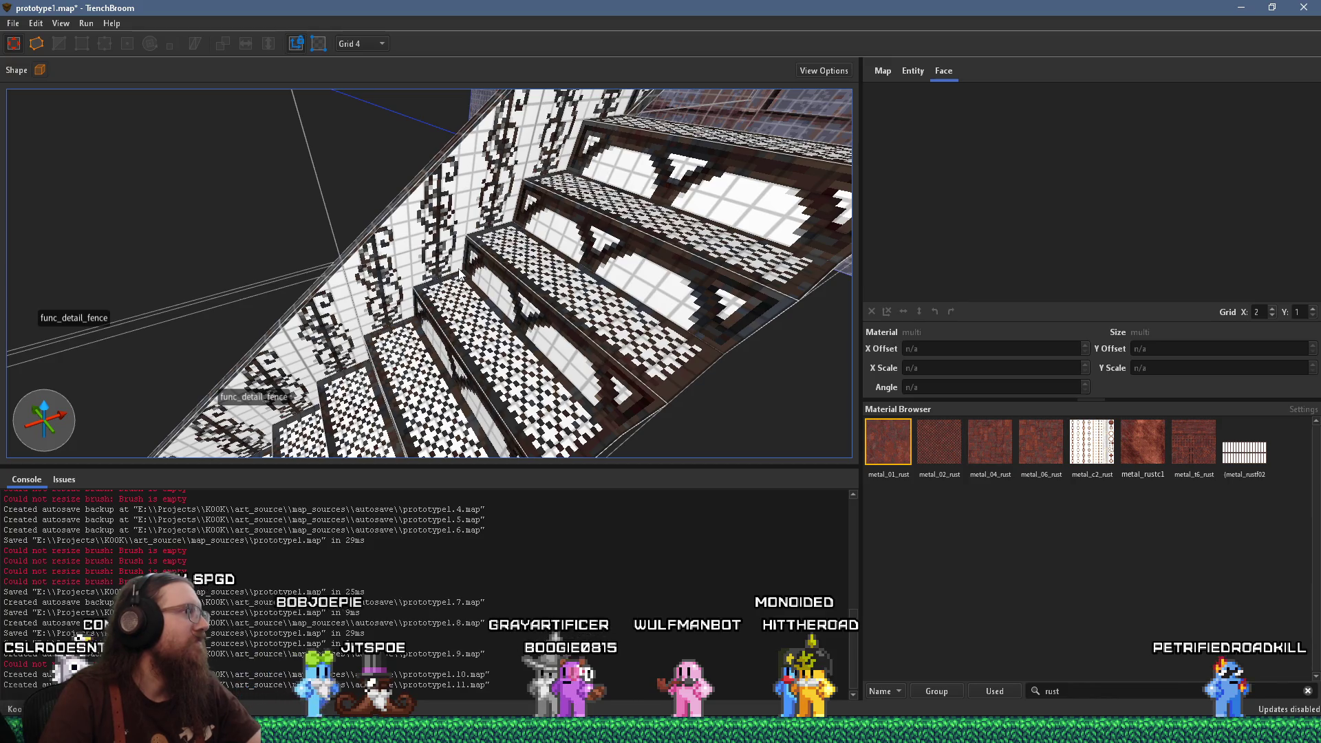
drag(459, 273, 357, 407)
click(537, 215)
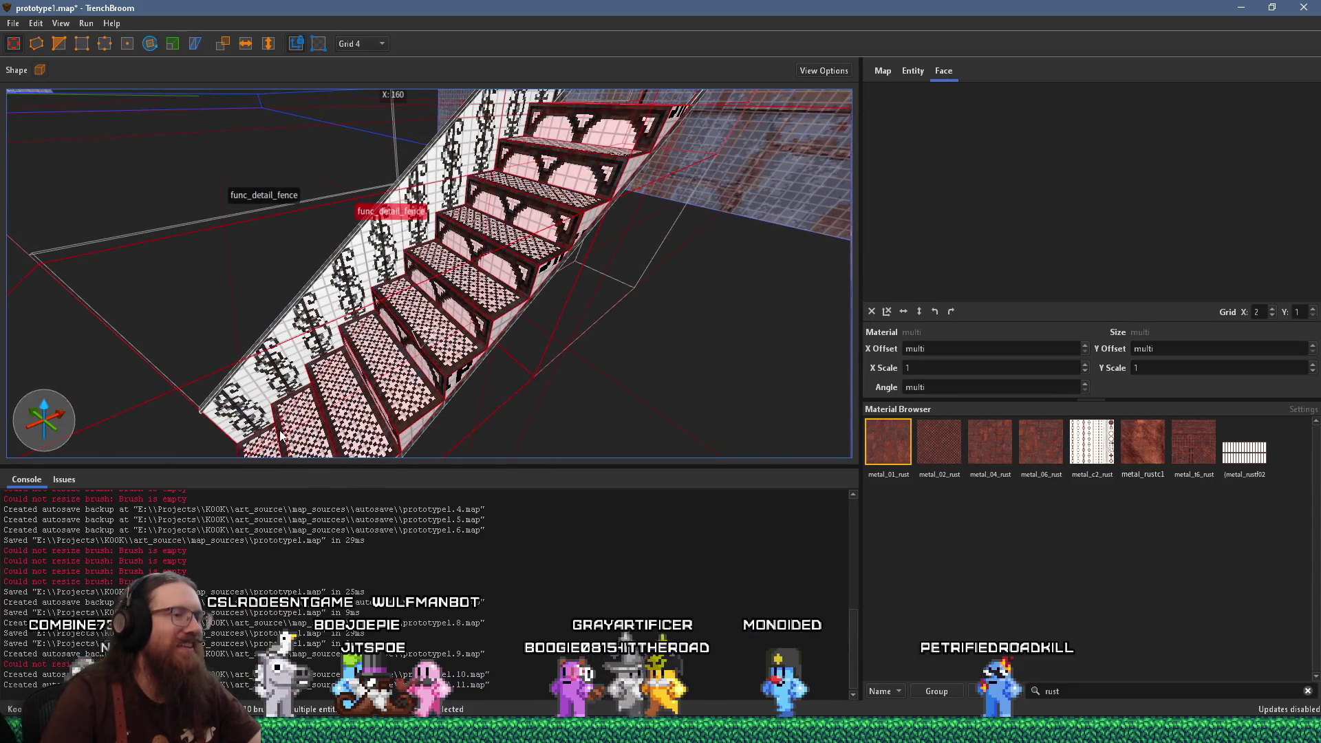
key(Escape)
drag(280, 435, 404, 275)
scroll(up, 3)
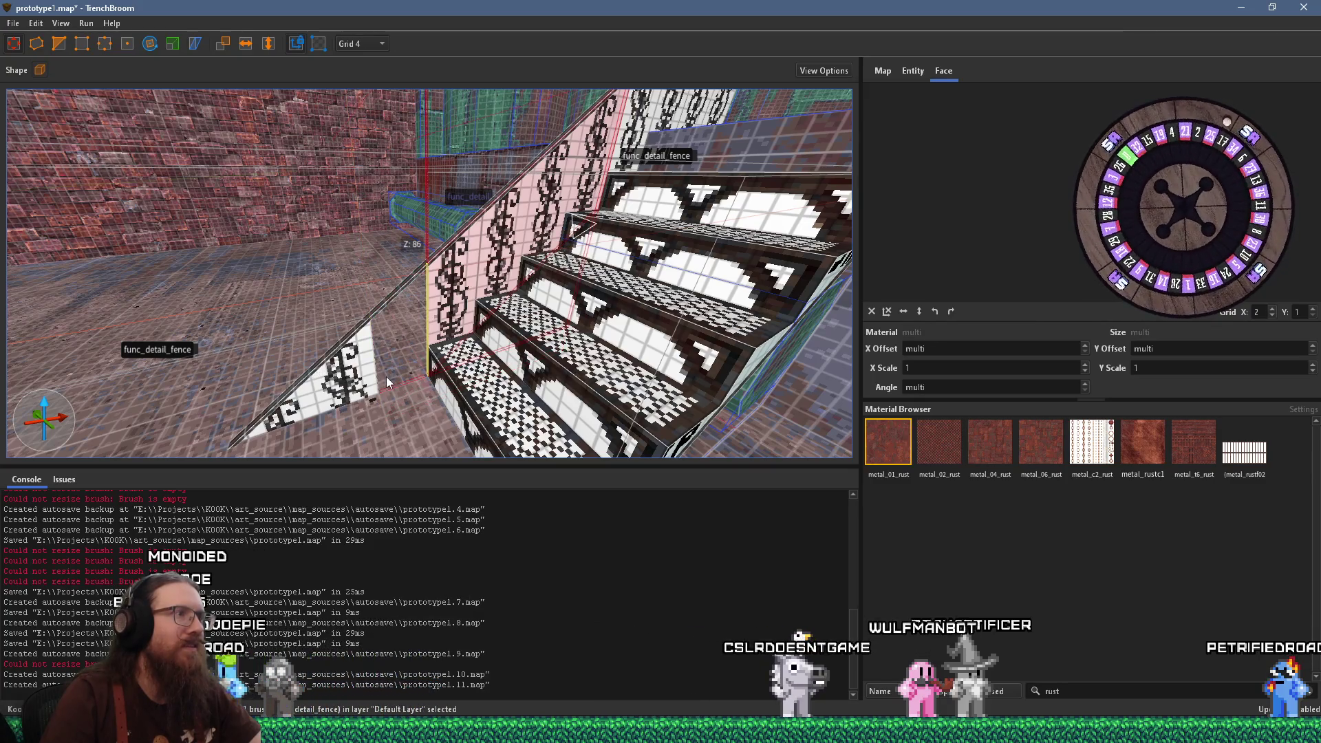
Select the railing brush beside the stairs and nudge it slightly left
click(403, 286)
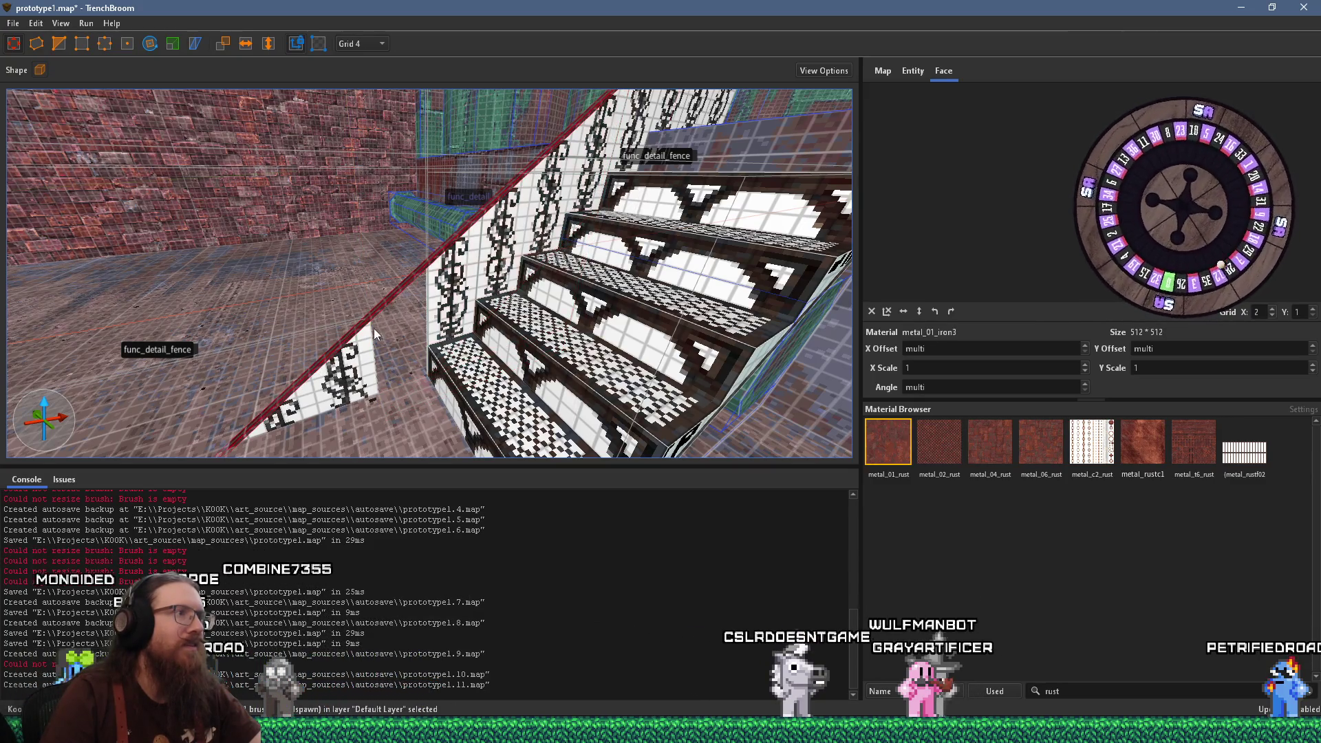
scroll(down, 3)
scroll(down, 3)
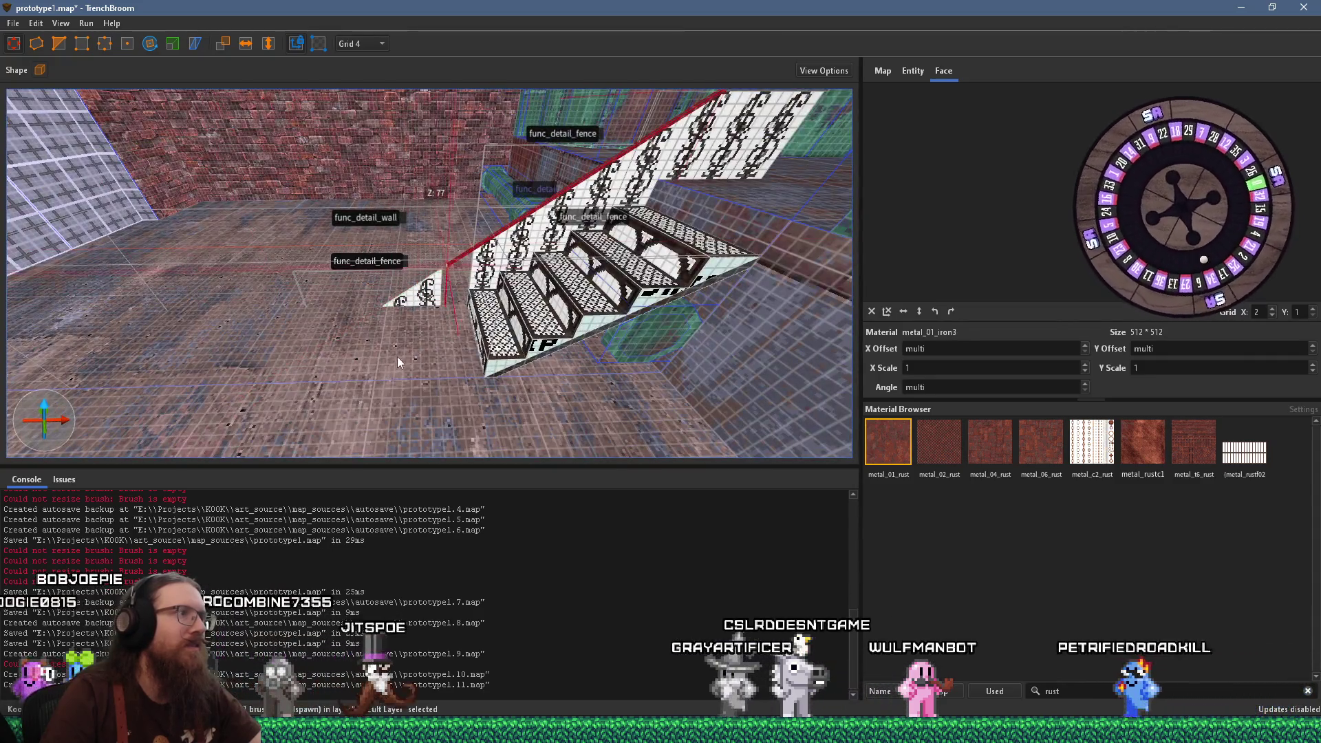
scroll(up, 3)
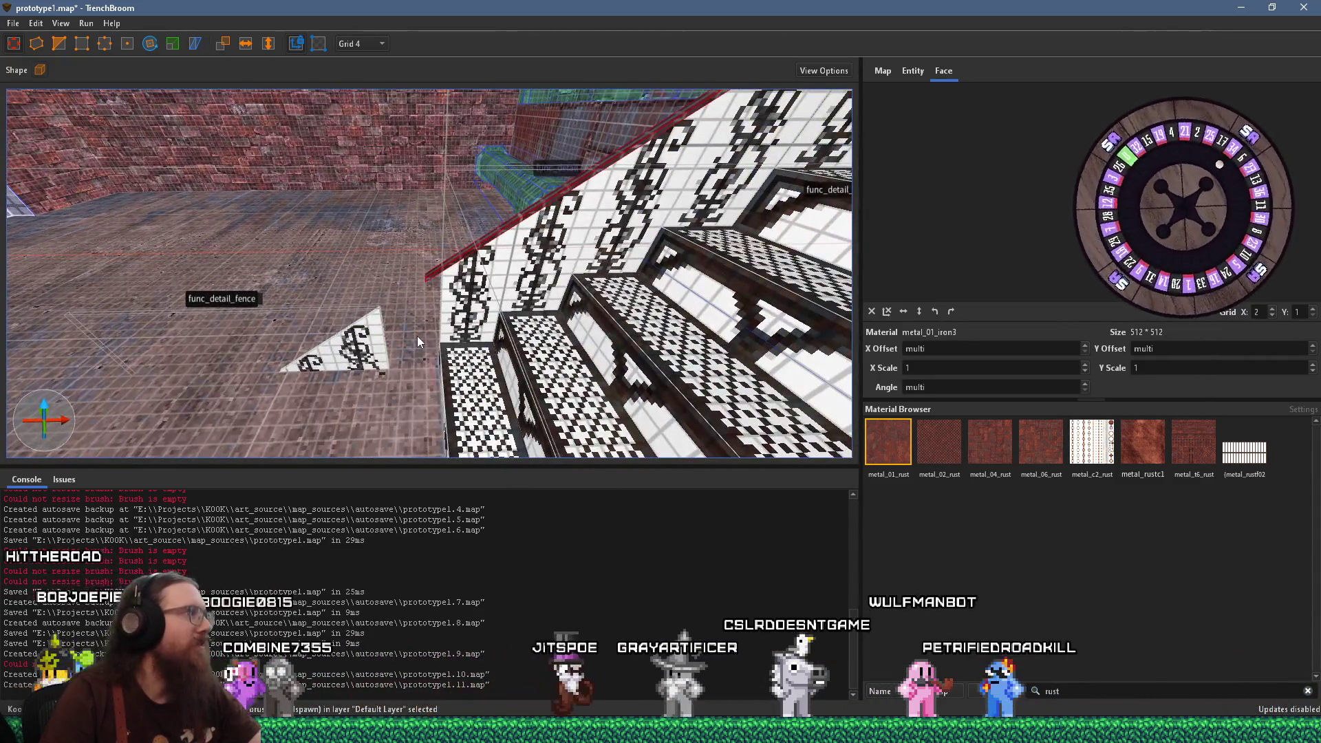
scroll(up, 3)
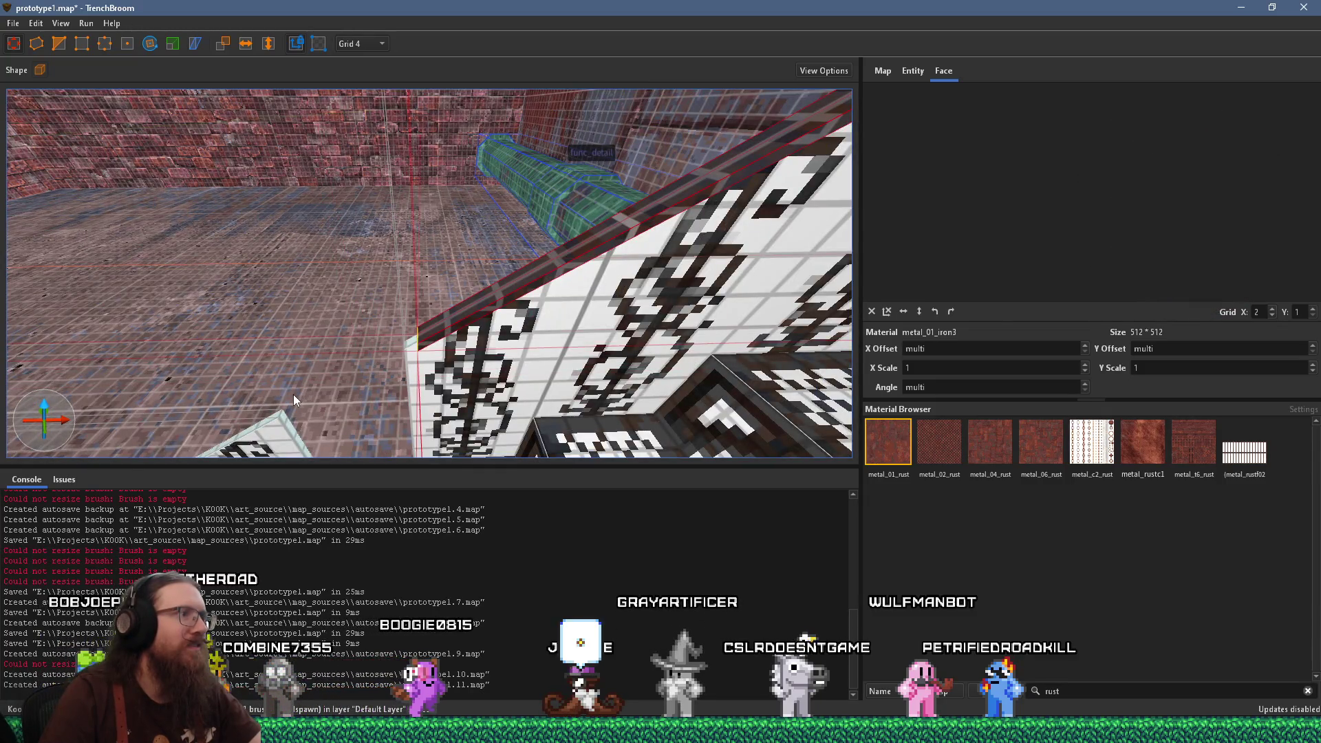
key(Left)
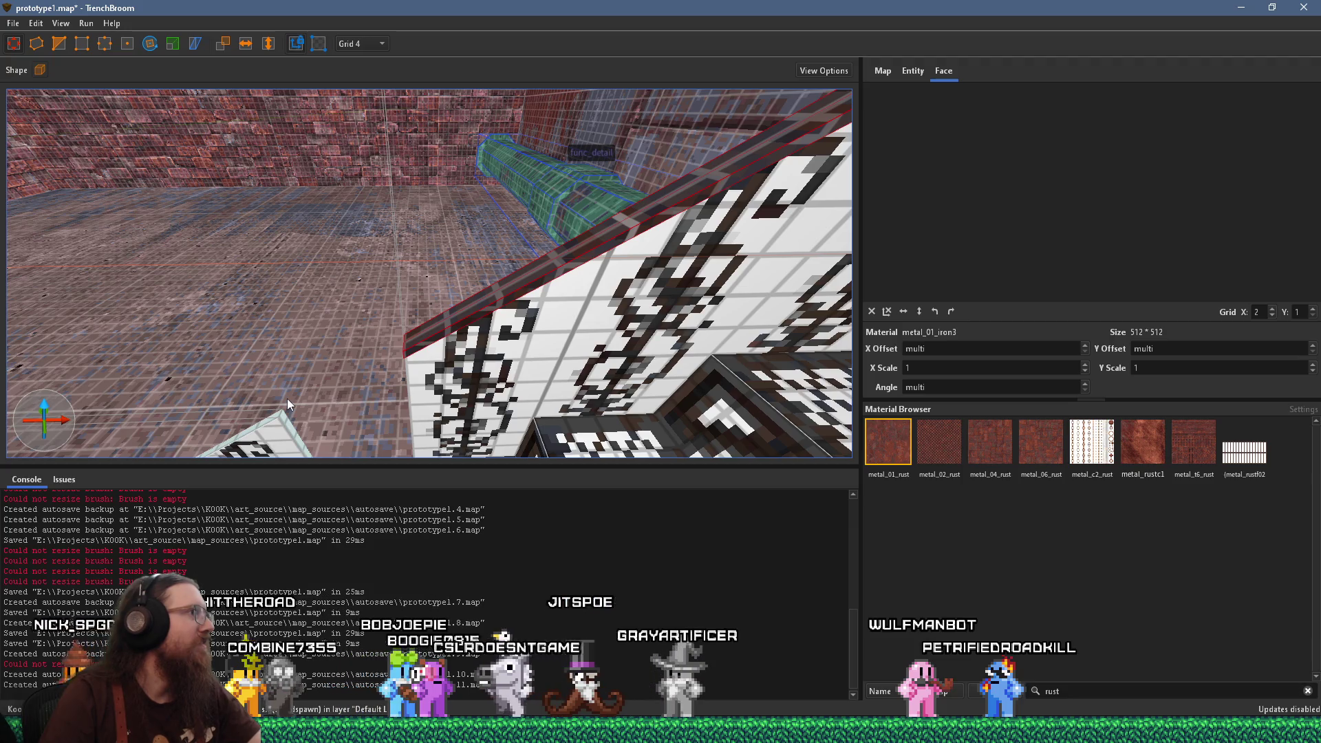
Delete the fence brush together with its lower diagonal rail
click(278, 436)
key(ctrl+u)
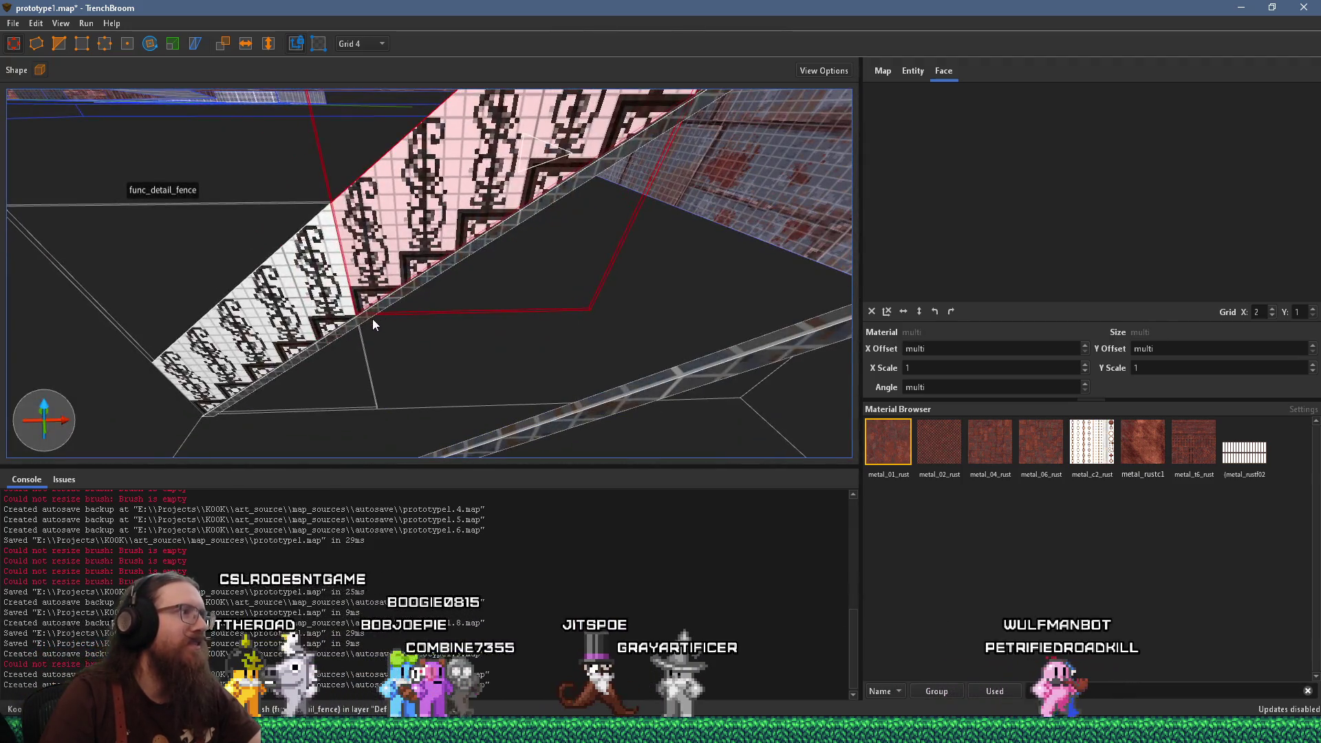
key(w)
click(443, 379)
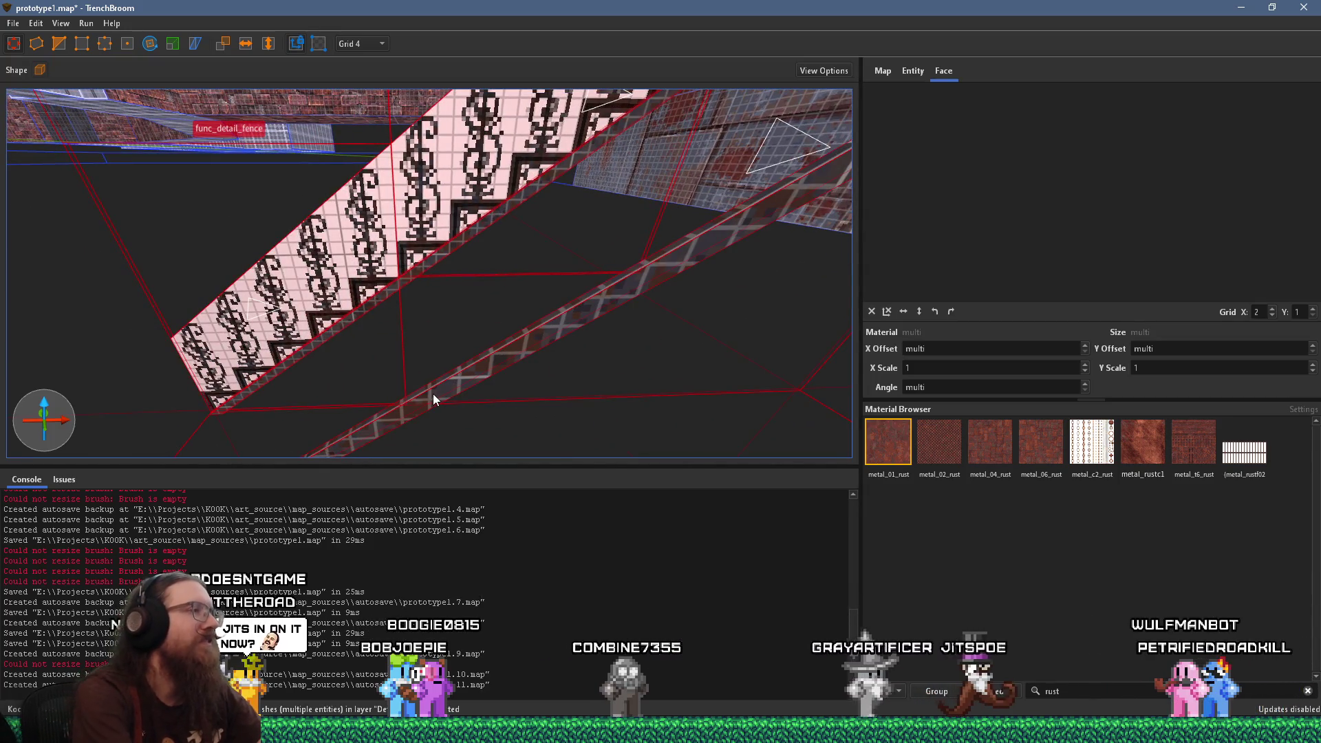
key(Delete)
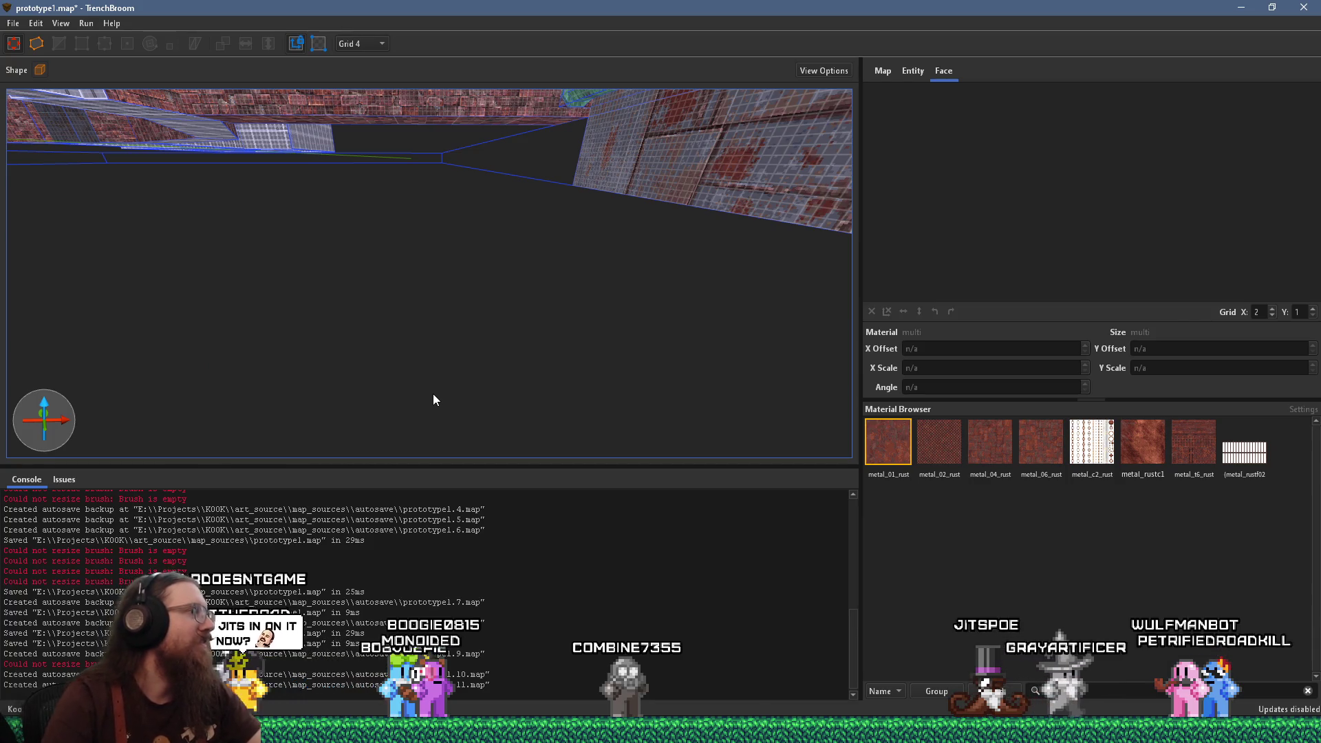
Delete the middle and right fence segments
key(s)
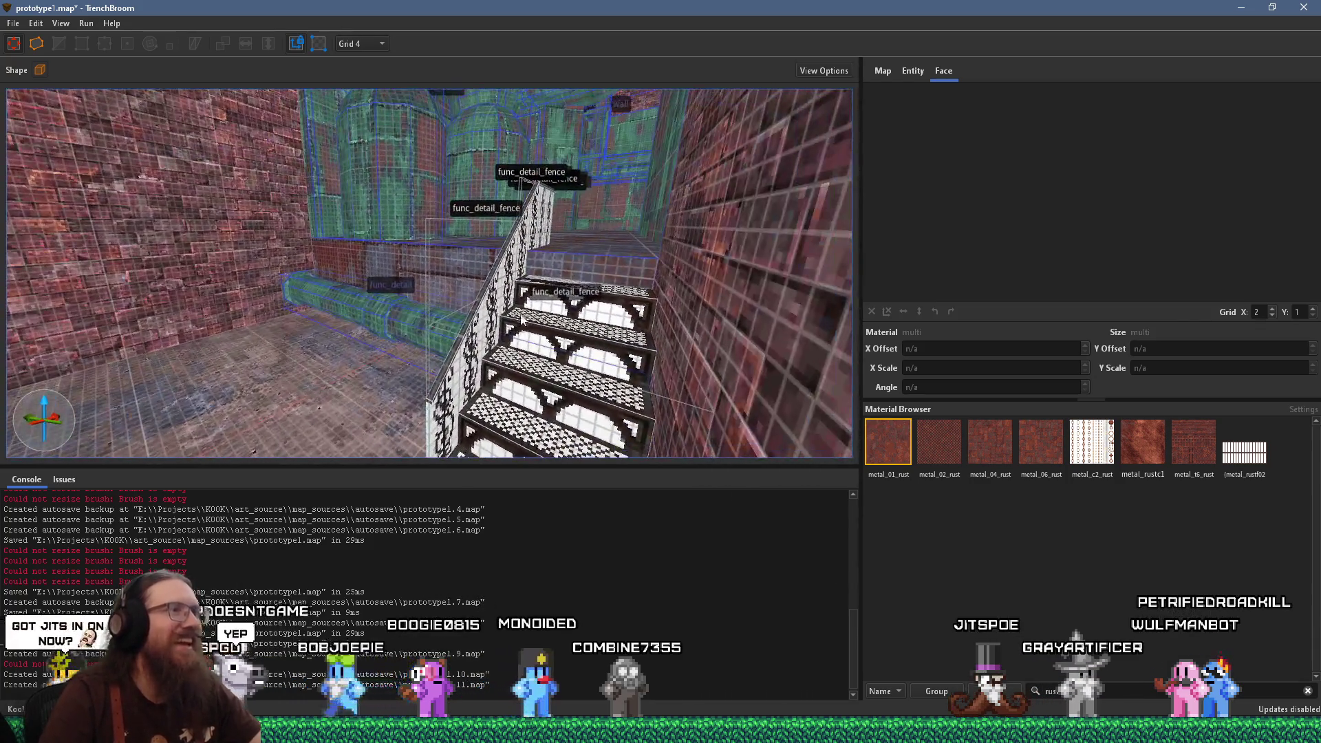
key(w)
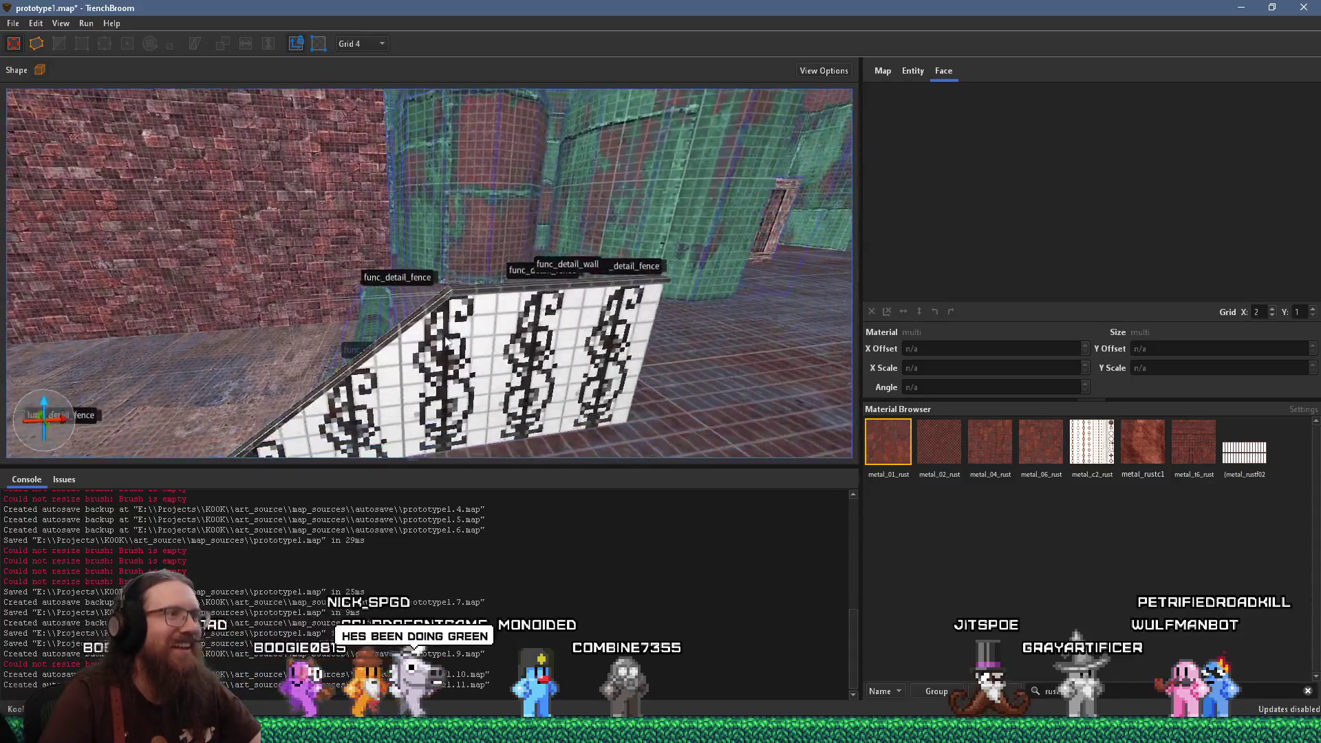
click(459, 321)
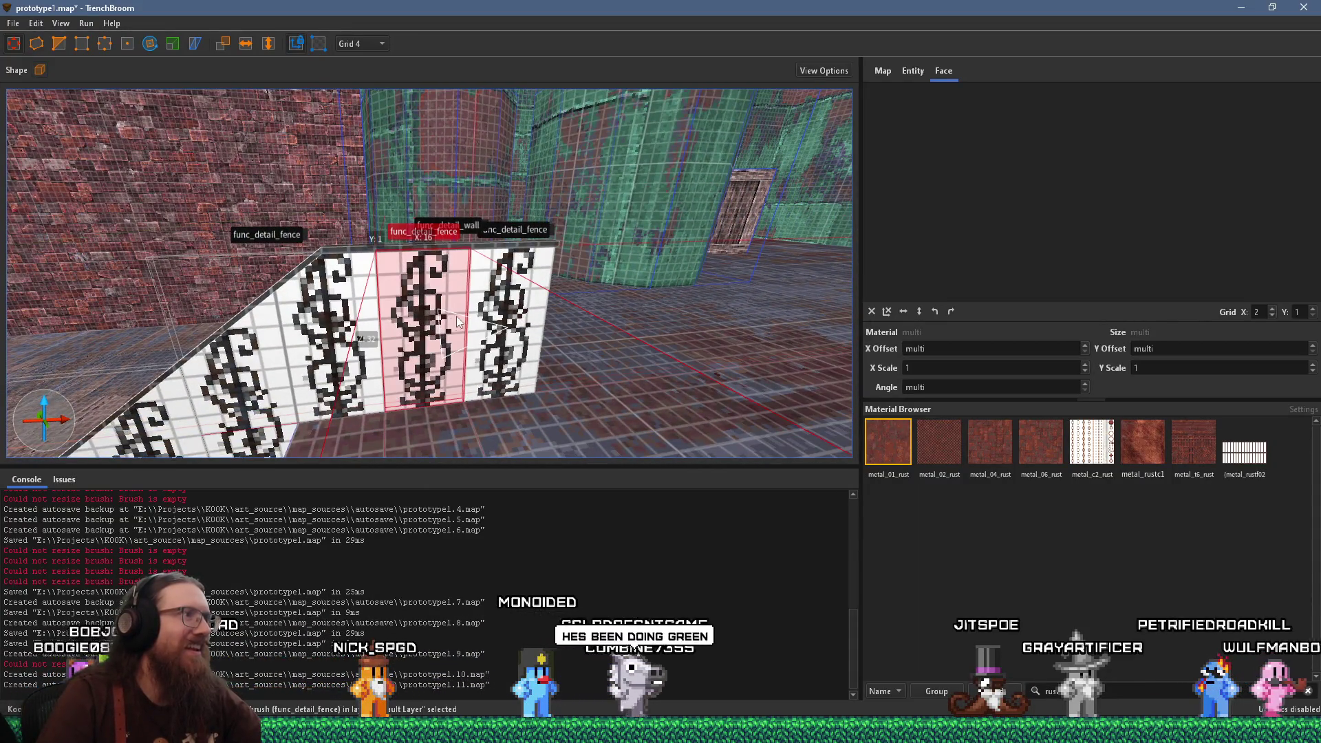
click(502, 317)
key(Delete)
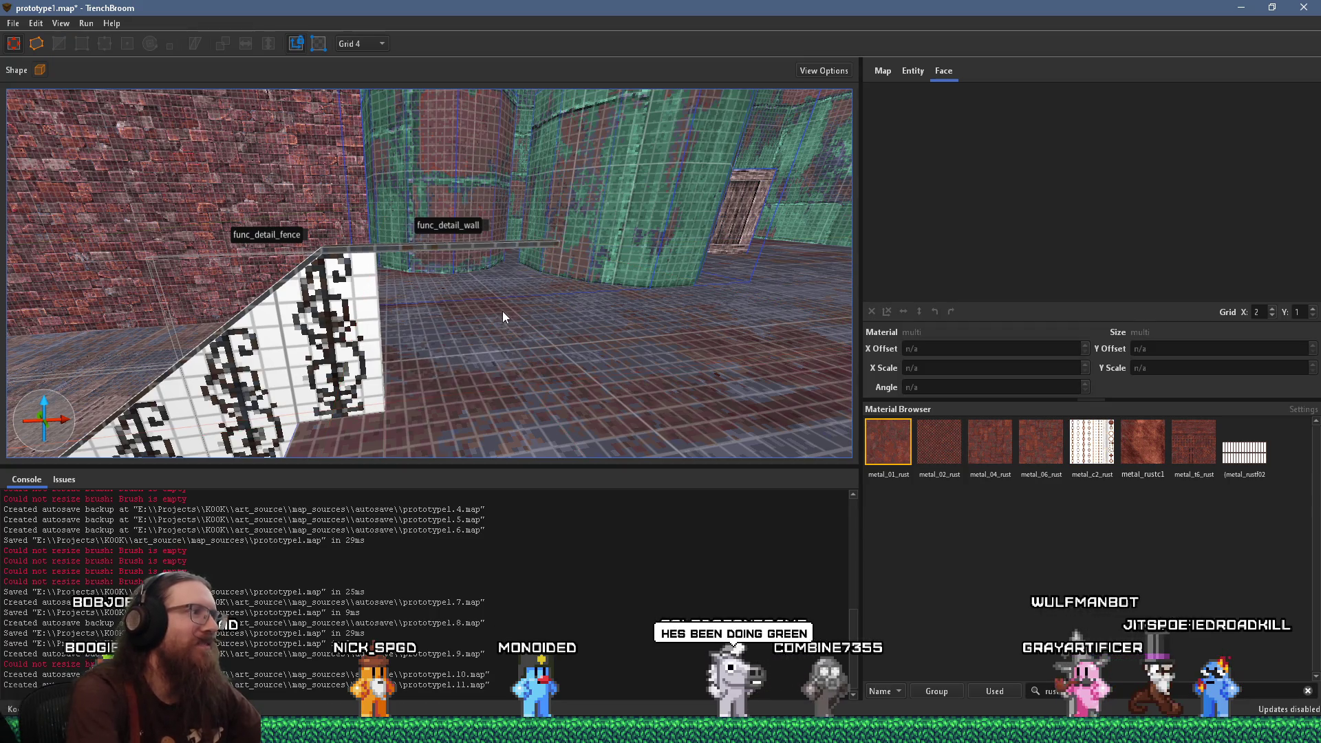
Select the func_detail_wall beam, then clear the selection
click(440, 245)
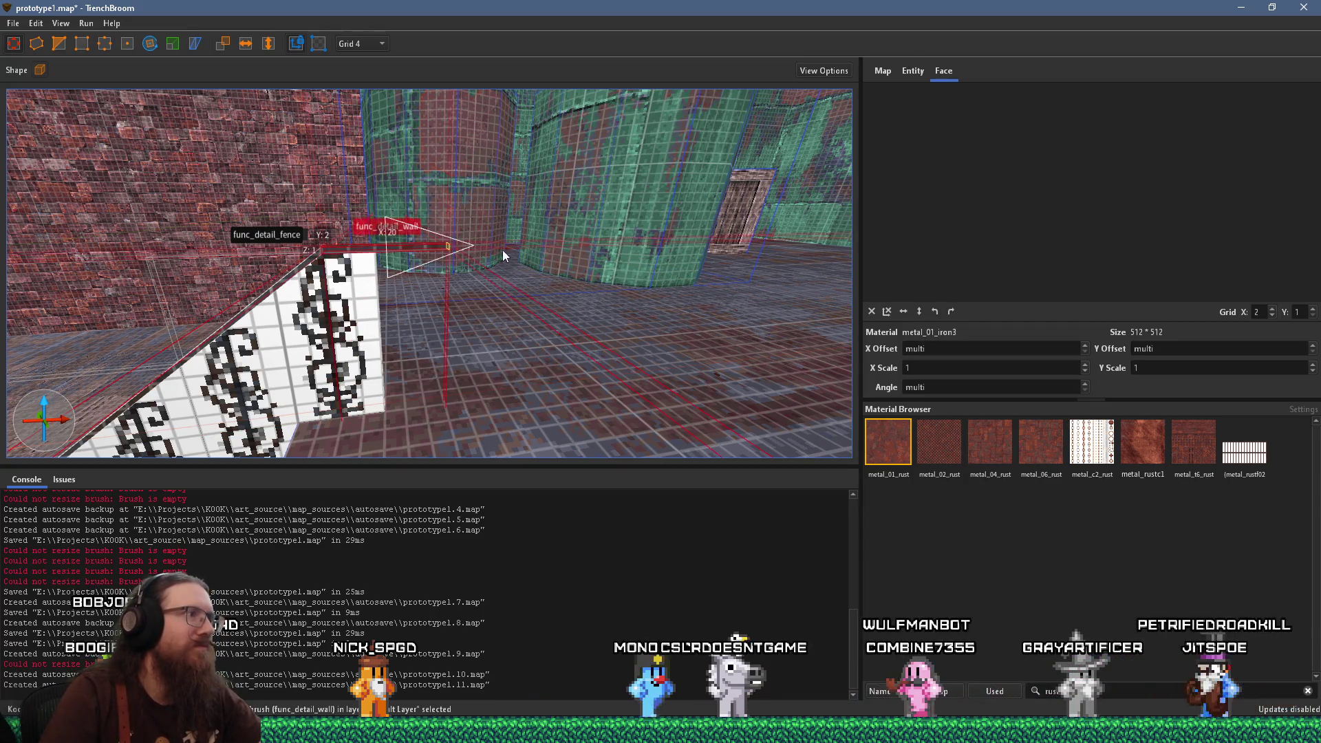
scroll(up, 3)
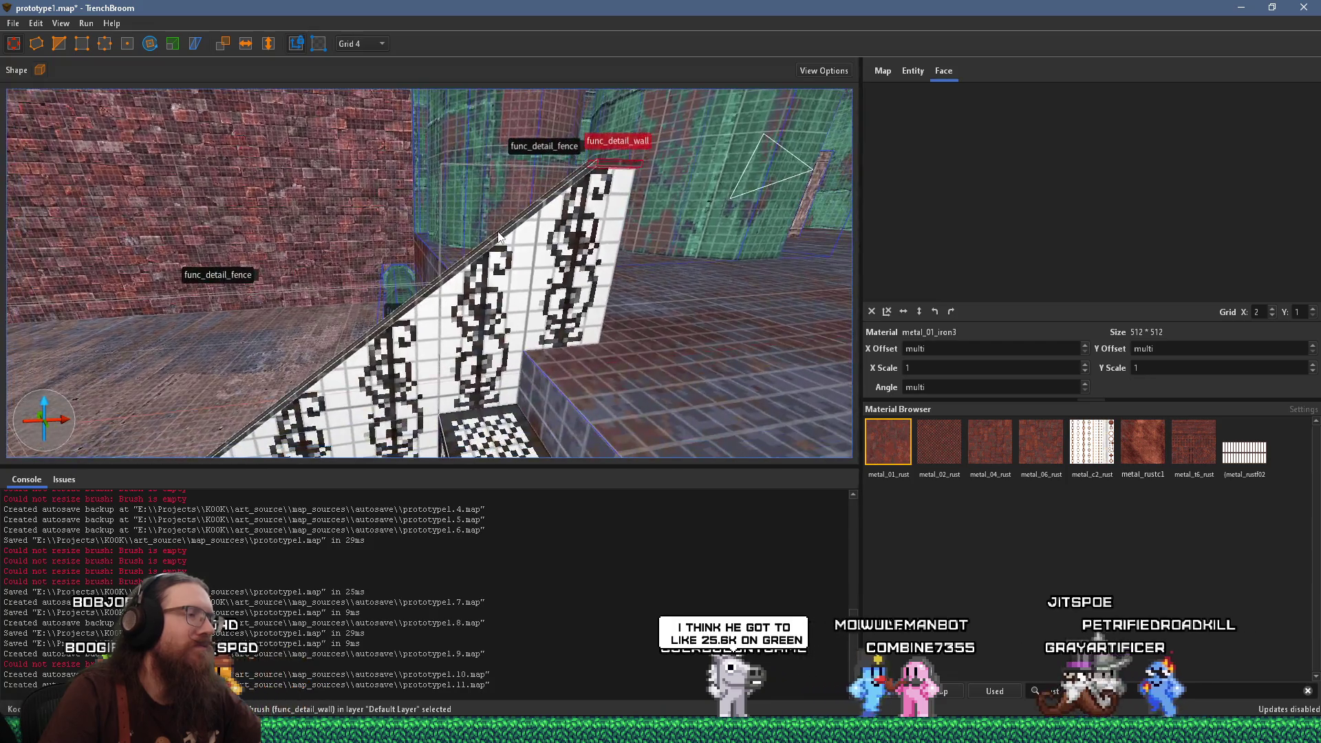
scroll(down, 3)
key(Escape)
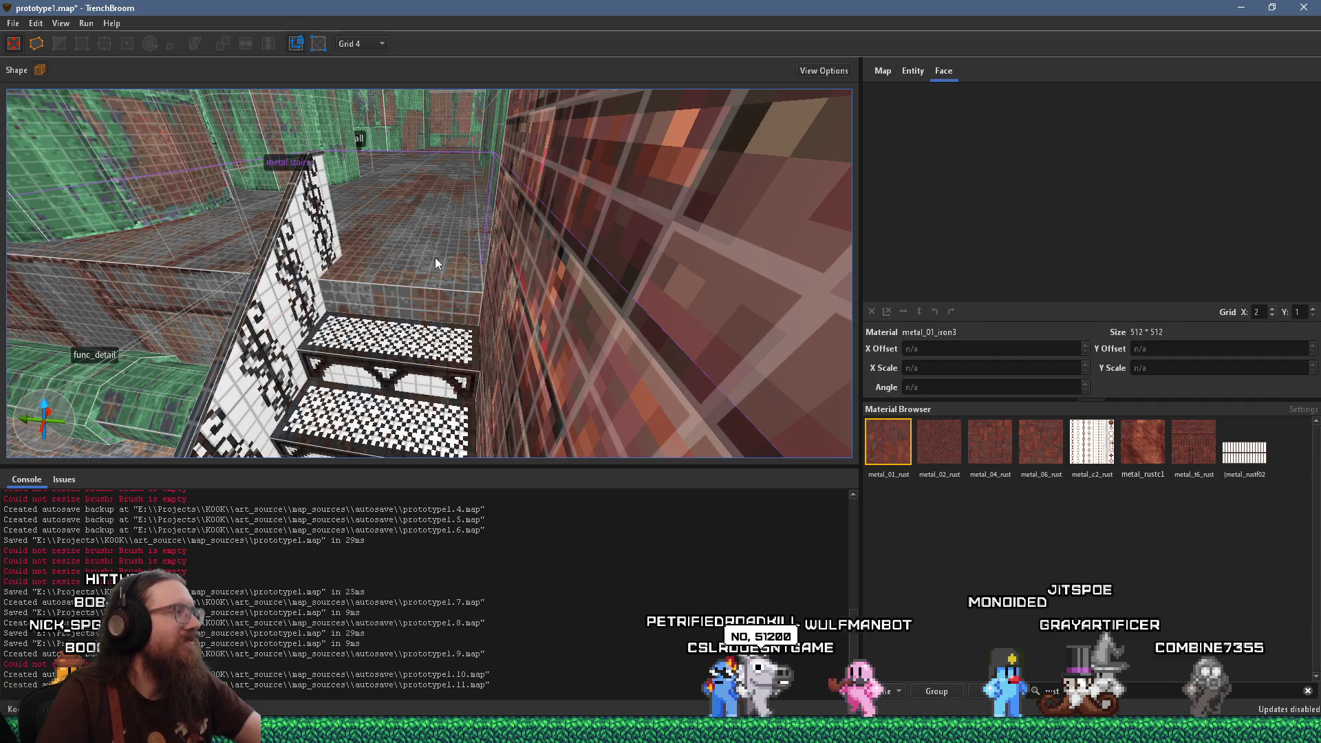
drag(369, 275, 730, 243)
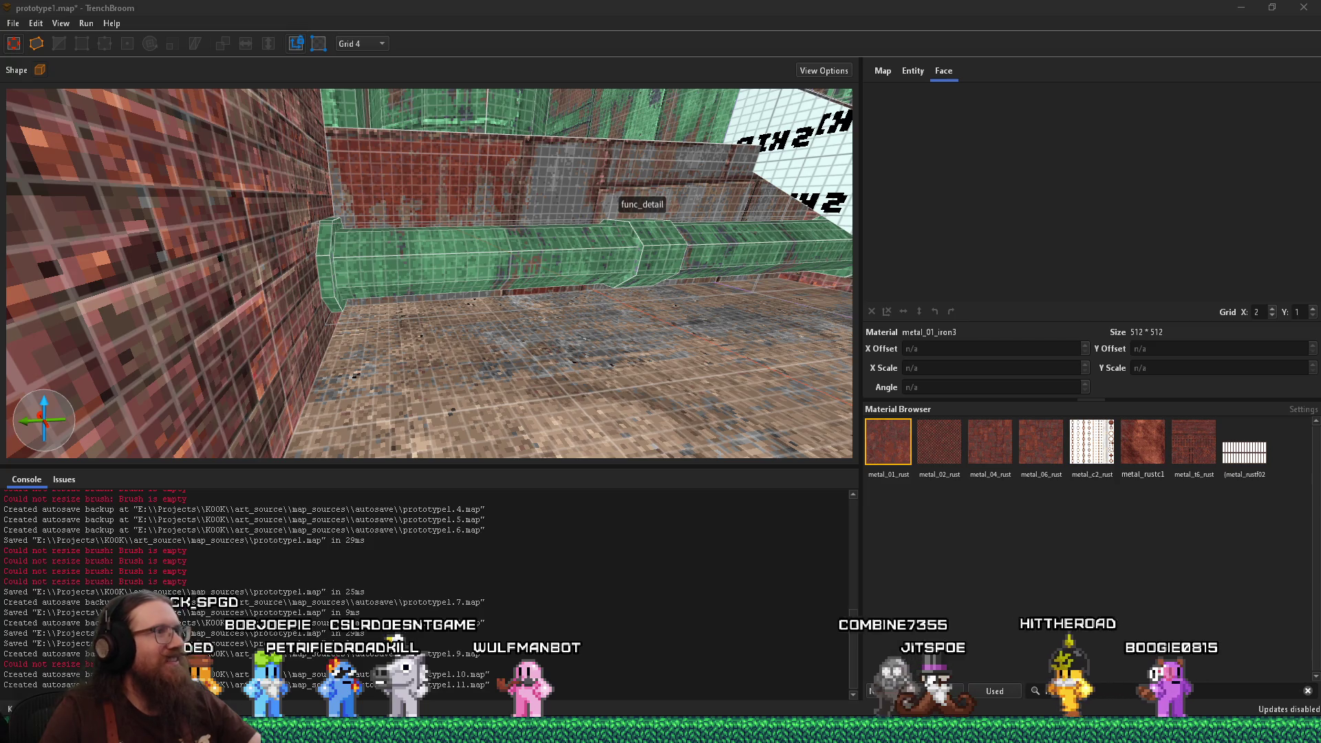
drag(512, 262, 417, 323)
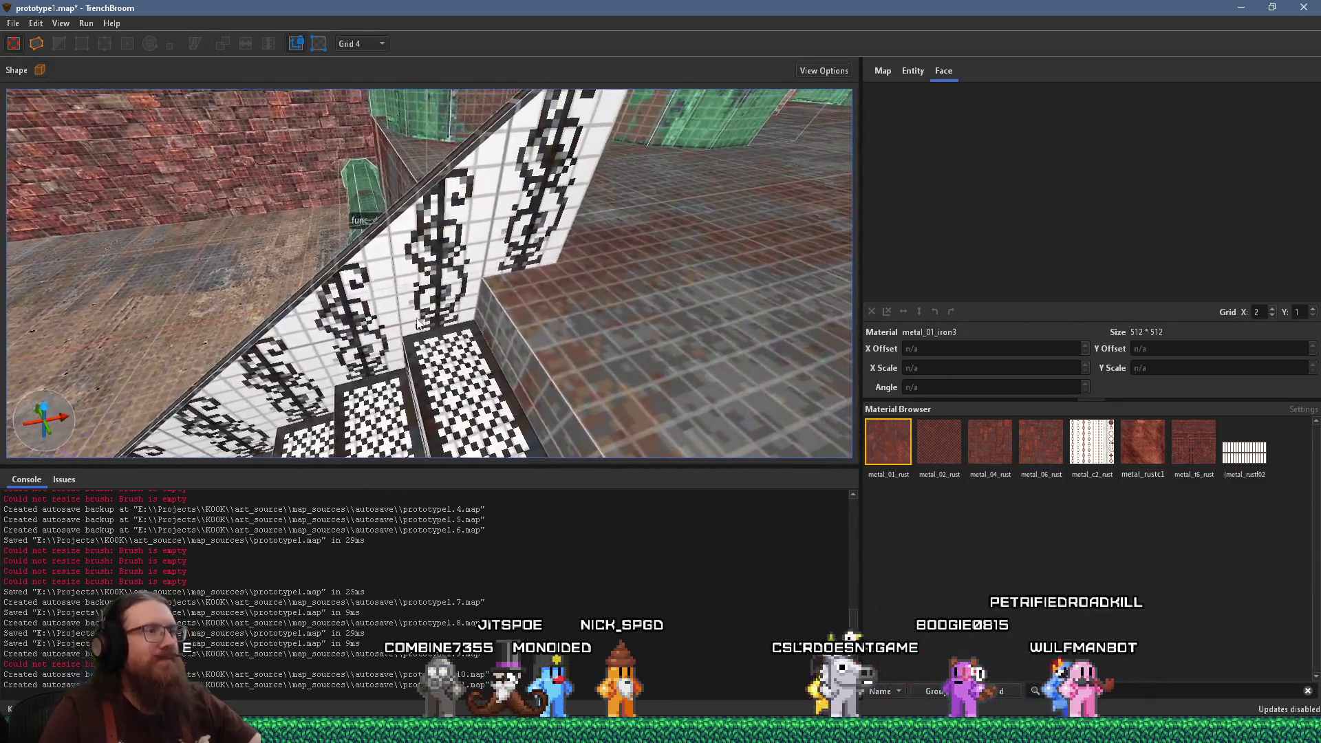
key(d)
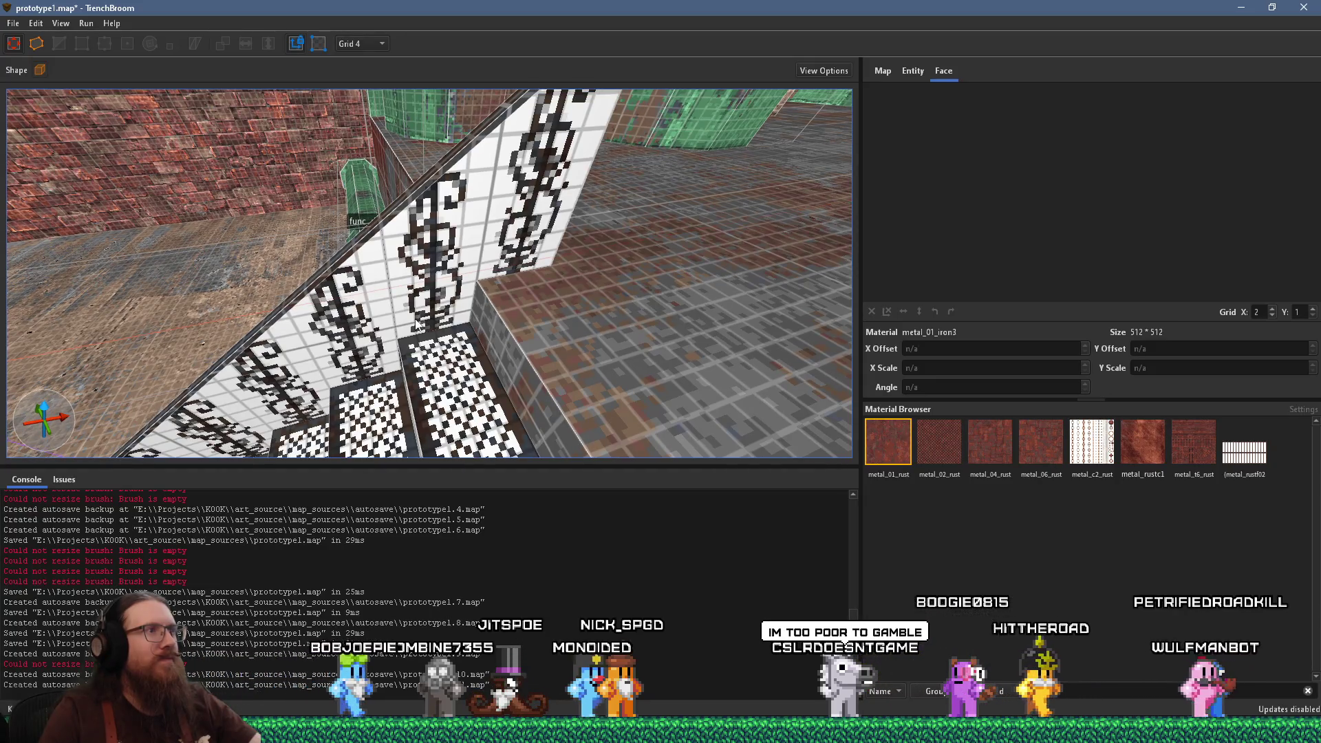
drag(478, 301, 473, 298)
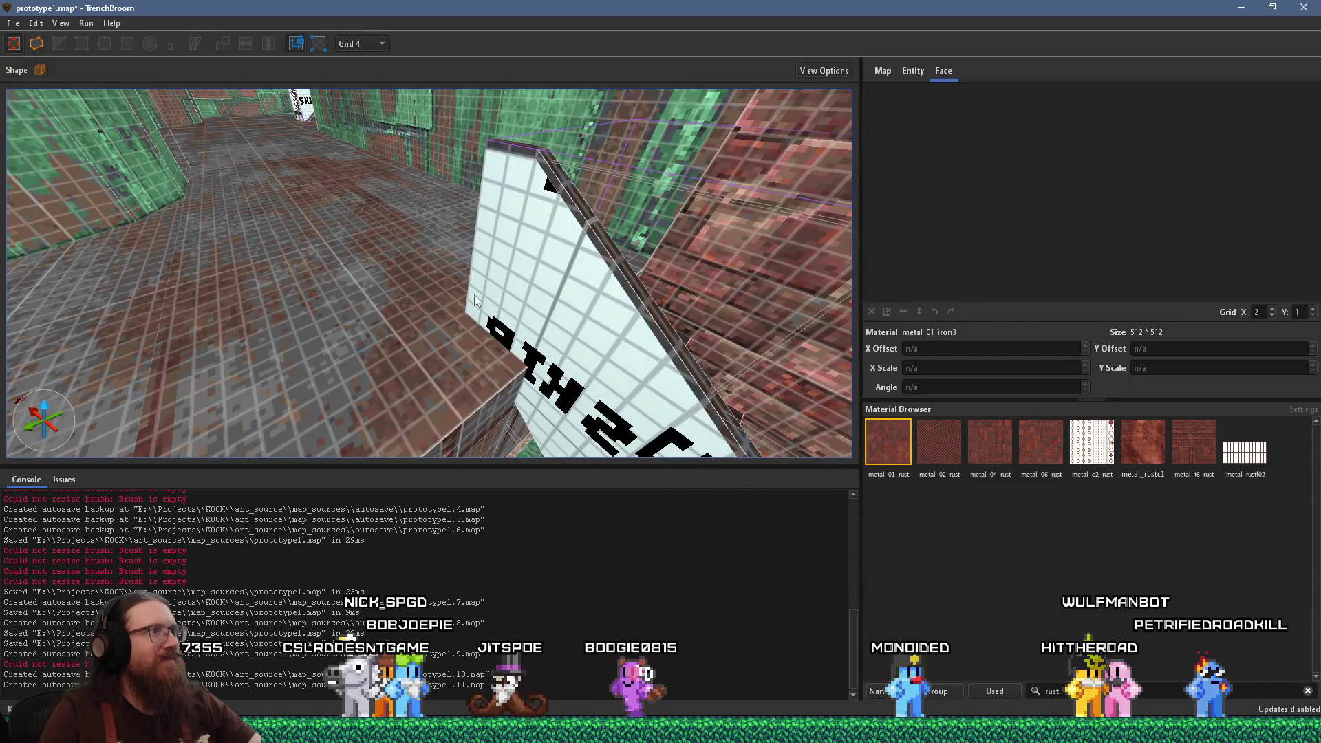
Save prototype1.map with the metal stairs selected
click(473, 300)
scroll(down, 3)
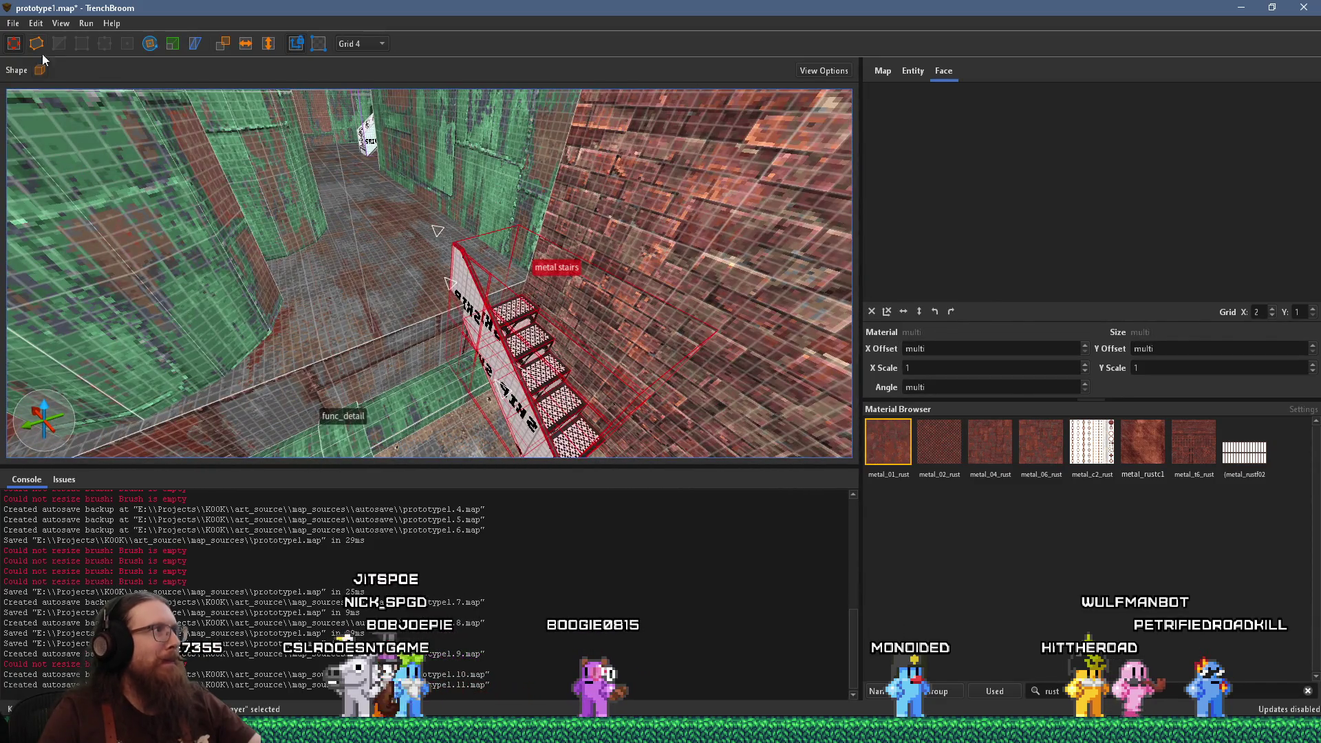
click(13, 23)
click(29, 91)
Deselect, fly the camera to the green walls, and show Firefox's window previews
key(Escape)
drag(442, 236, 351, 249)
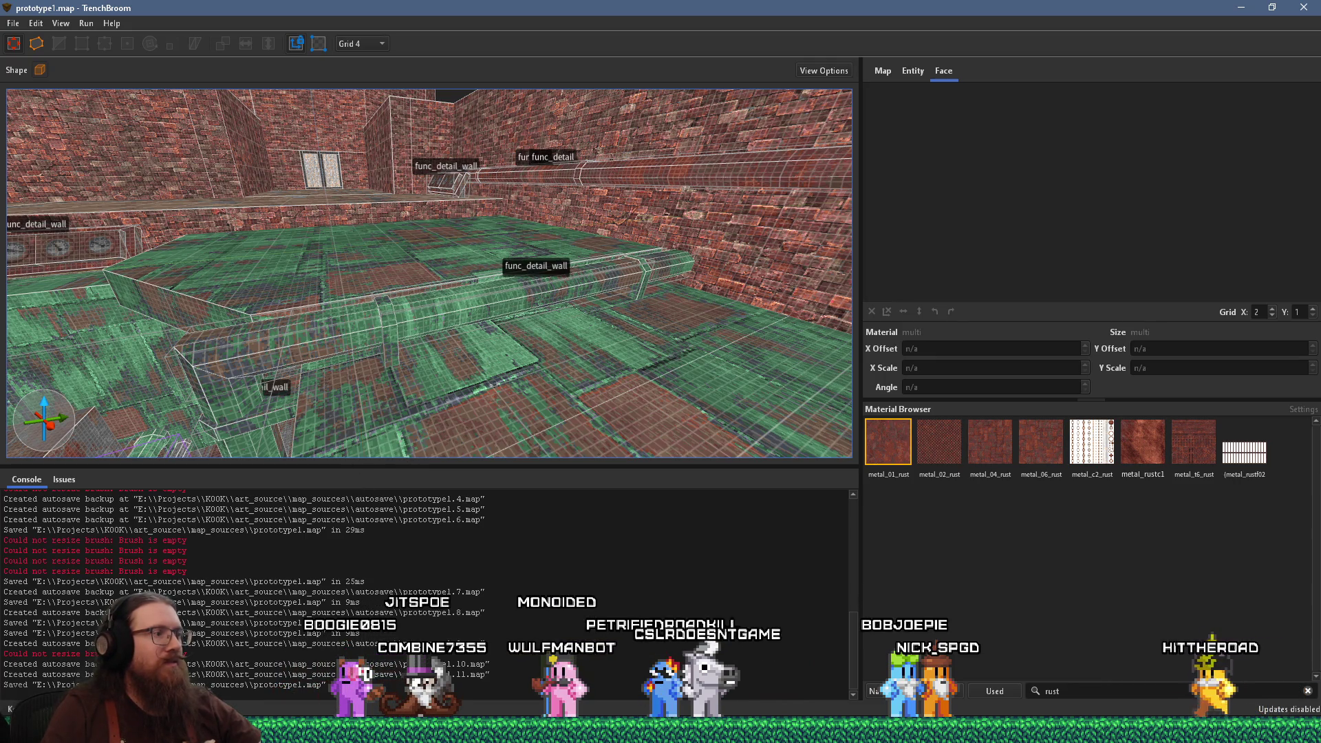
click(661, 729)
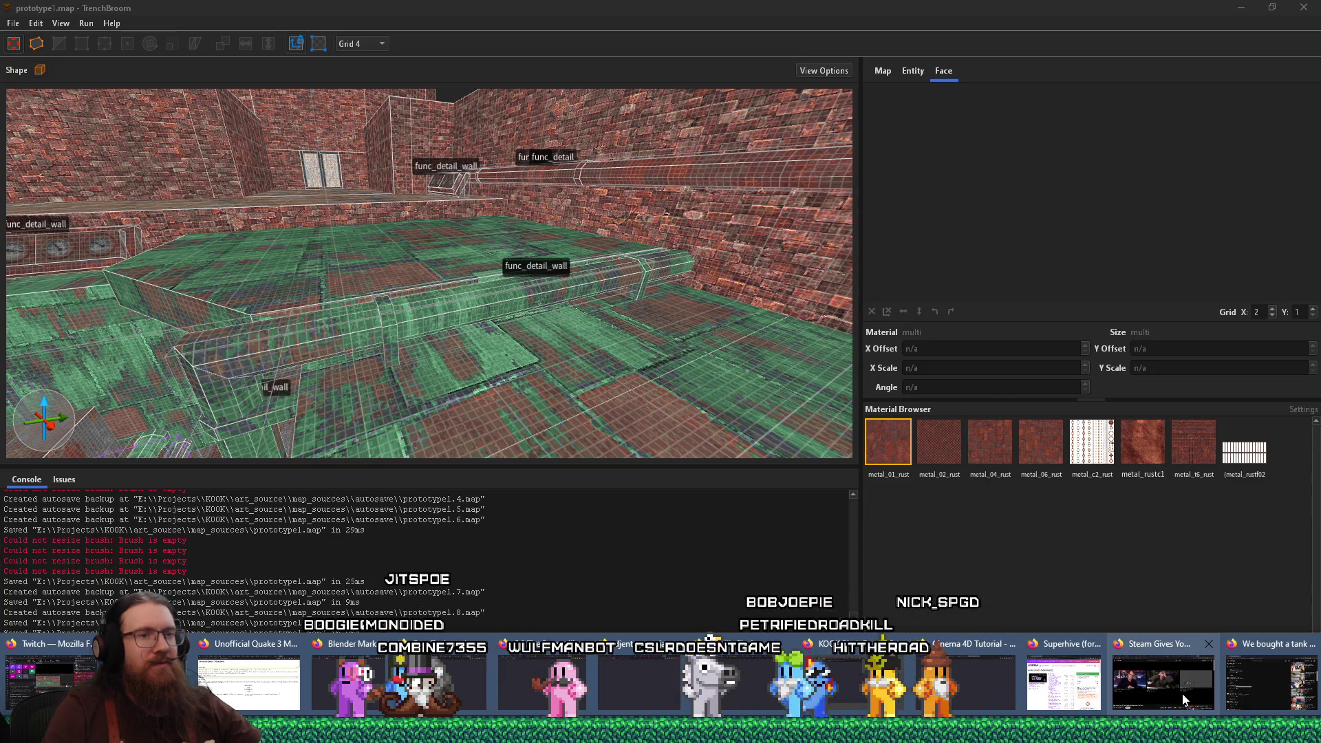
Bring Firefox forward, open a new tab, close the Twitch tab and start typing 'steampun'
click(1183, 699)
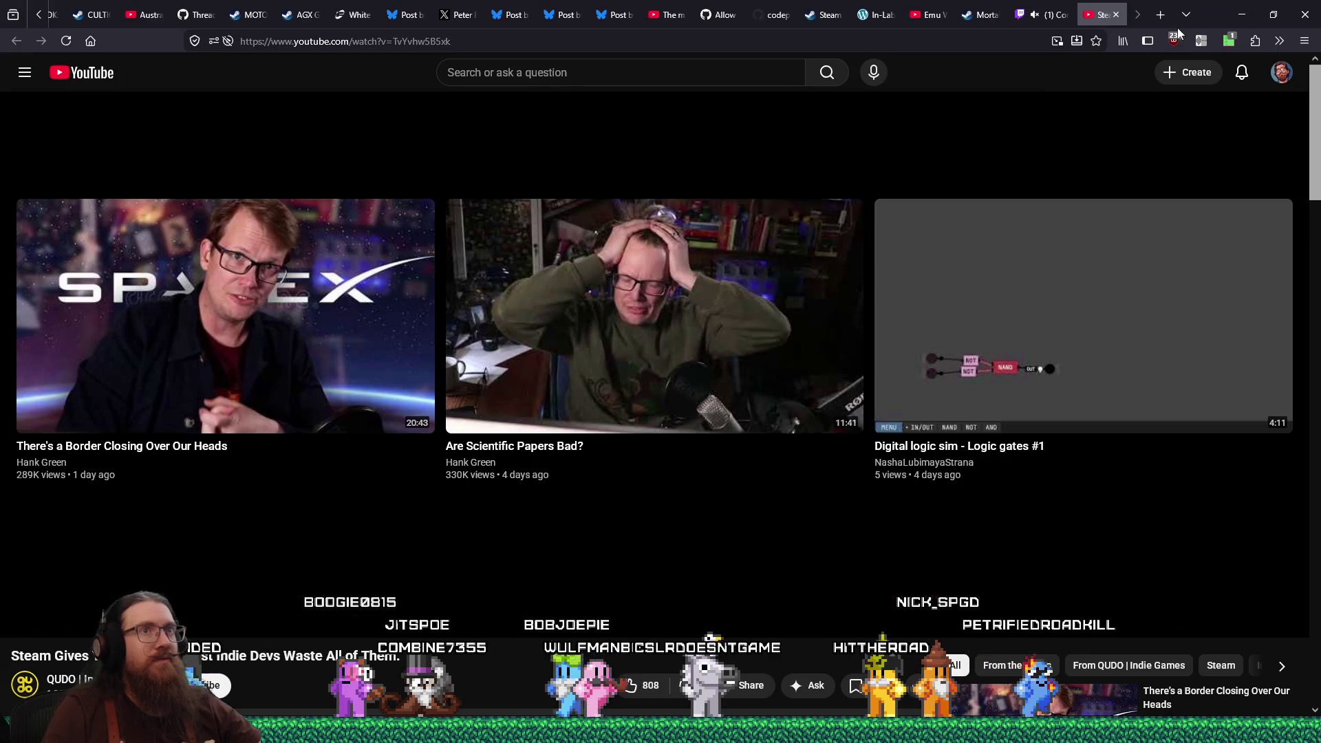
click(1160, 14)
middle_click(998, 15)
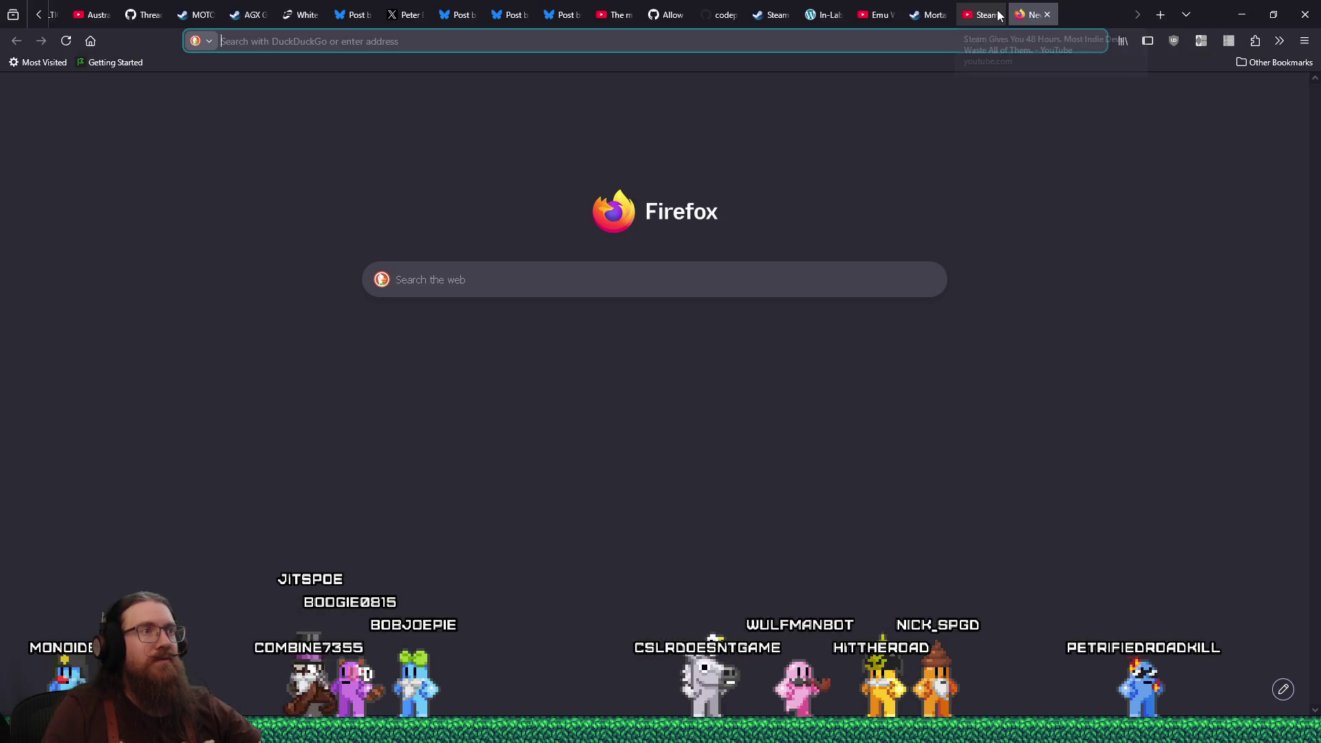
click(1023, 46)
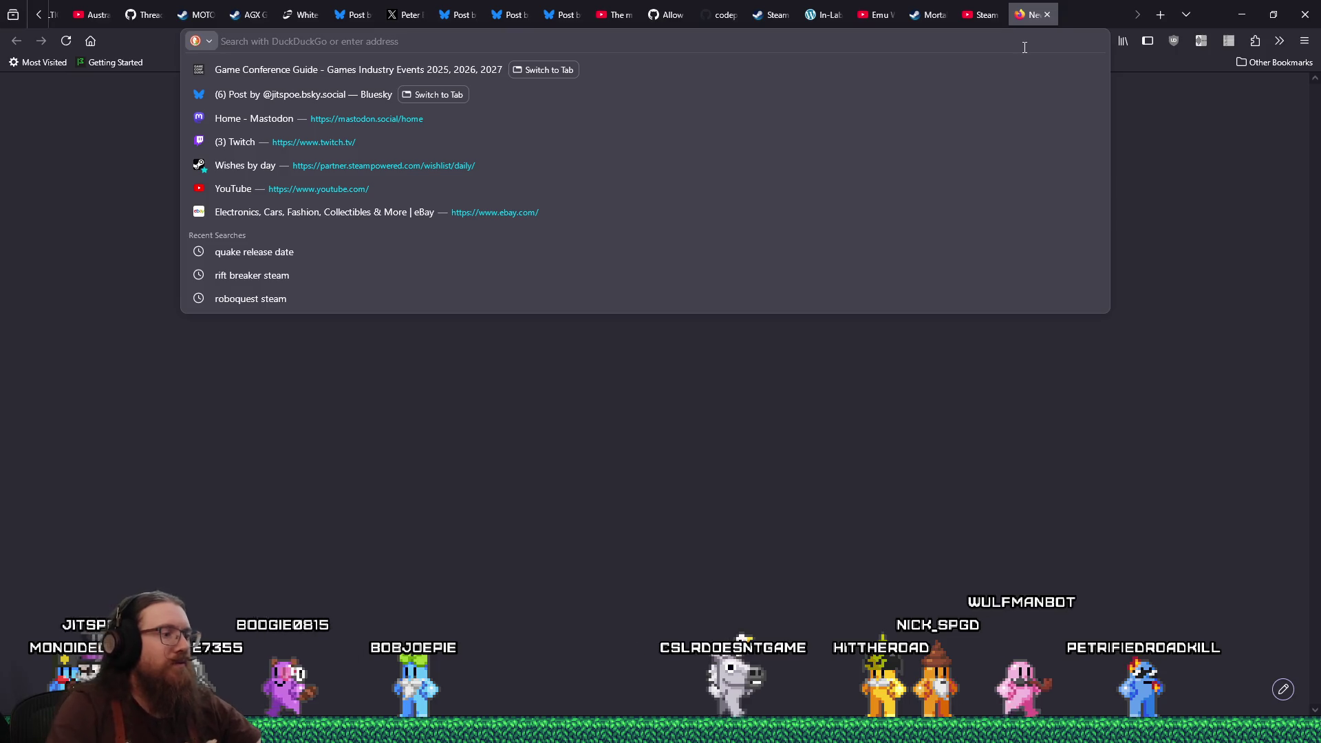
text(steampun)
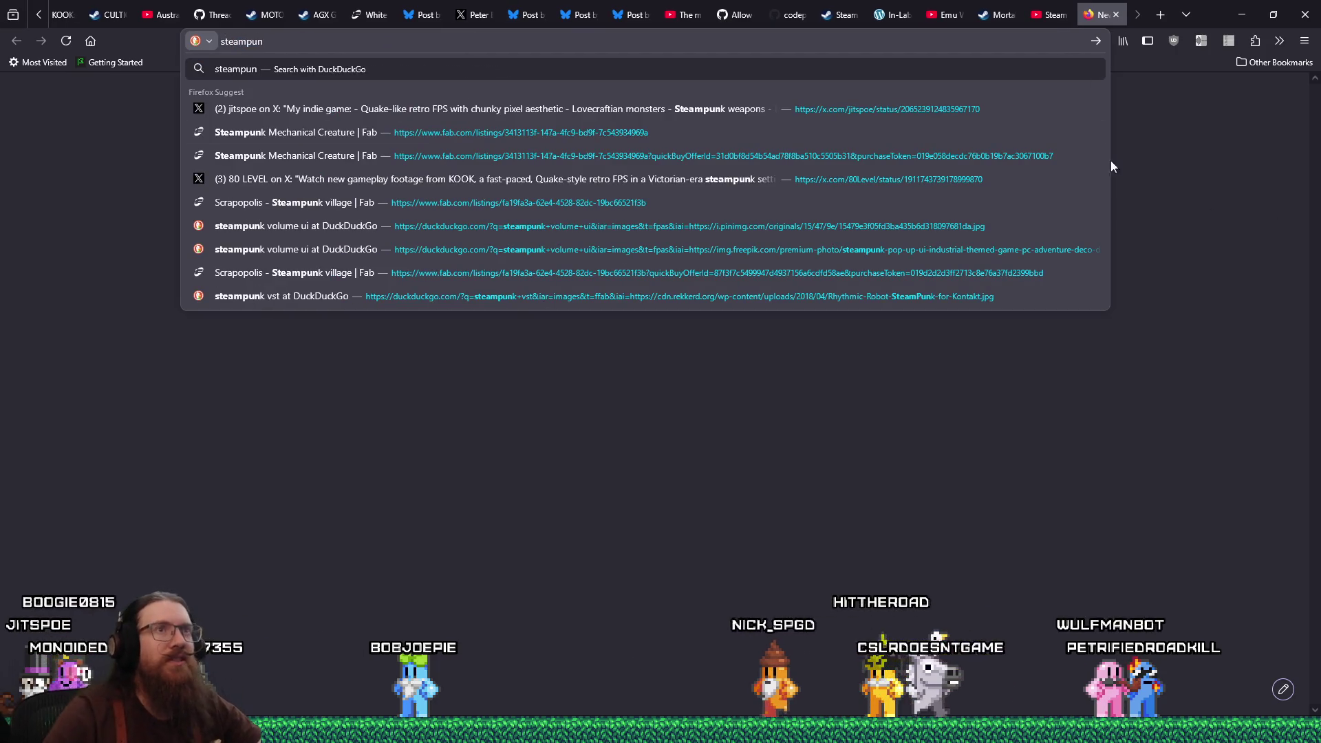
Reopen the just-closed Twitch tab and close it again
right_click(1099, 16)
click(1142, 334)
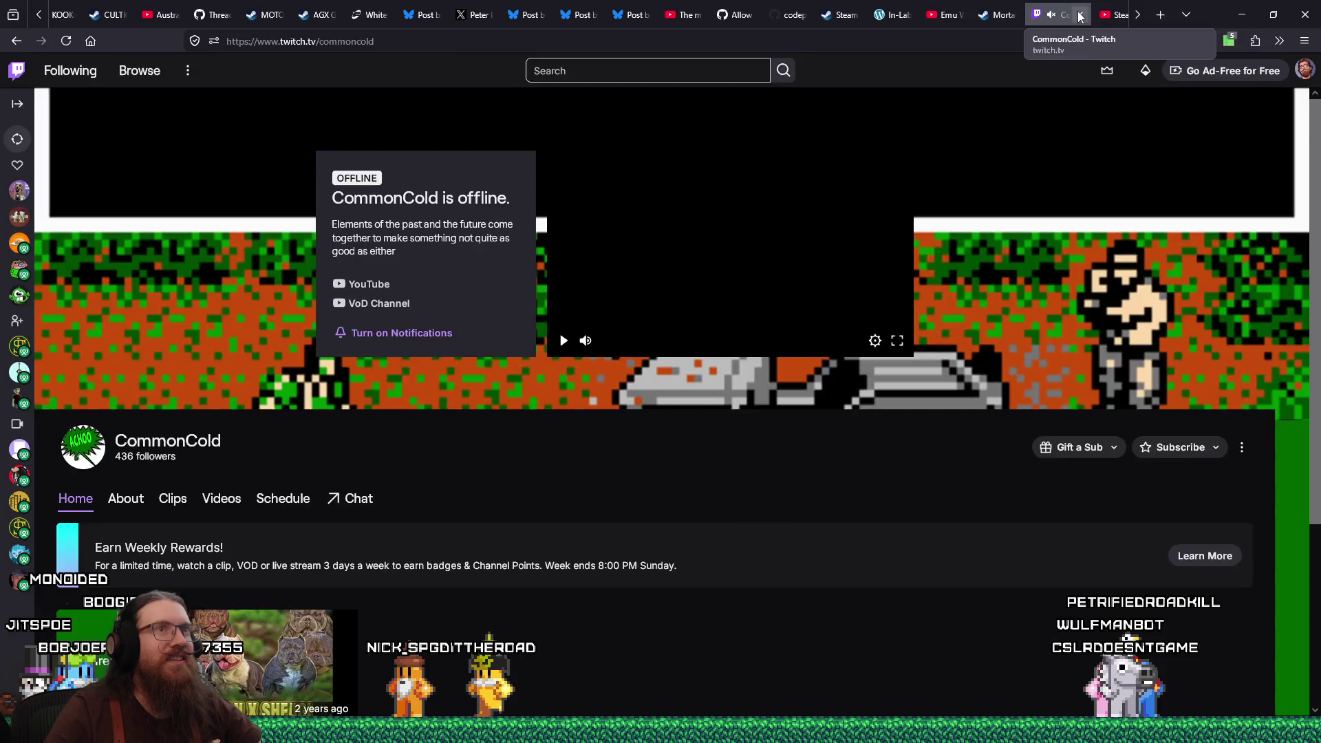
click(1080, 15)
In a new tab, search for 'steampunk shutoff valve'
key(ctrl+t)
text(steampun)
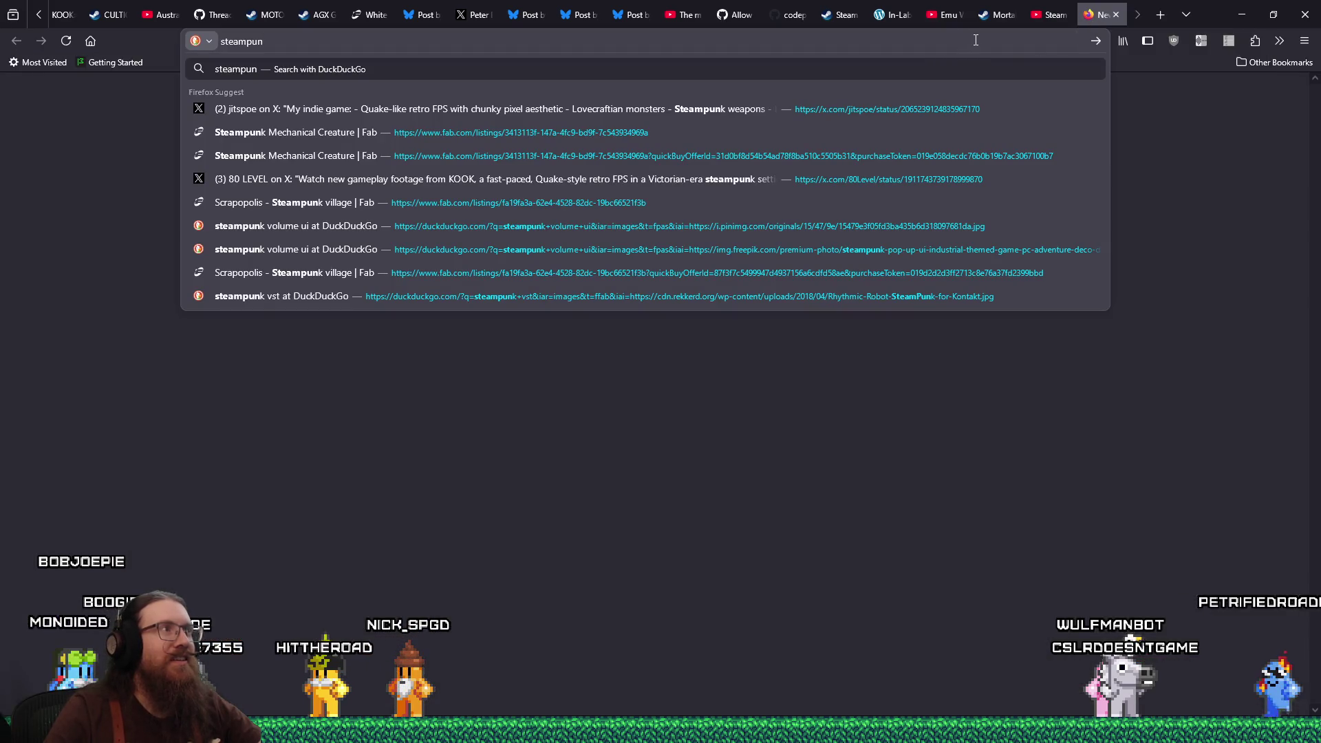
key(BackSpace)
key(BackSpace)
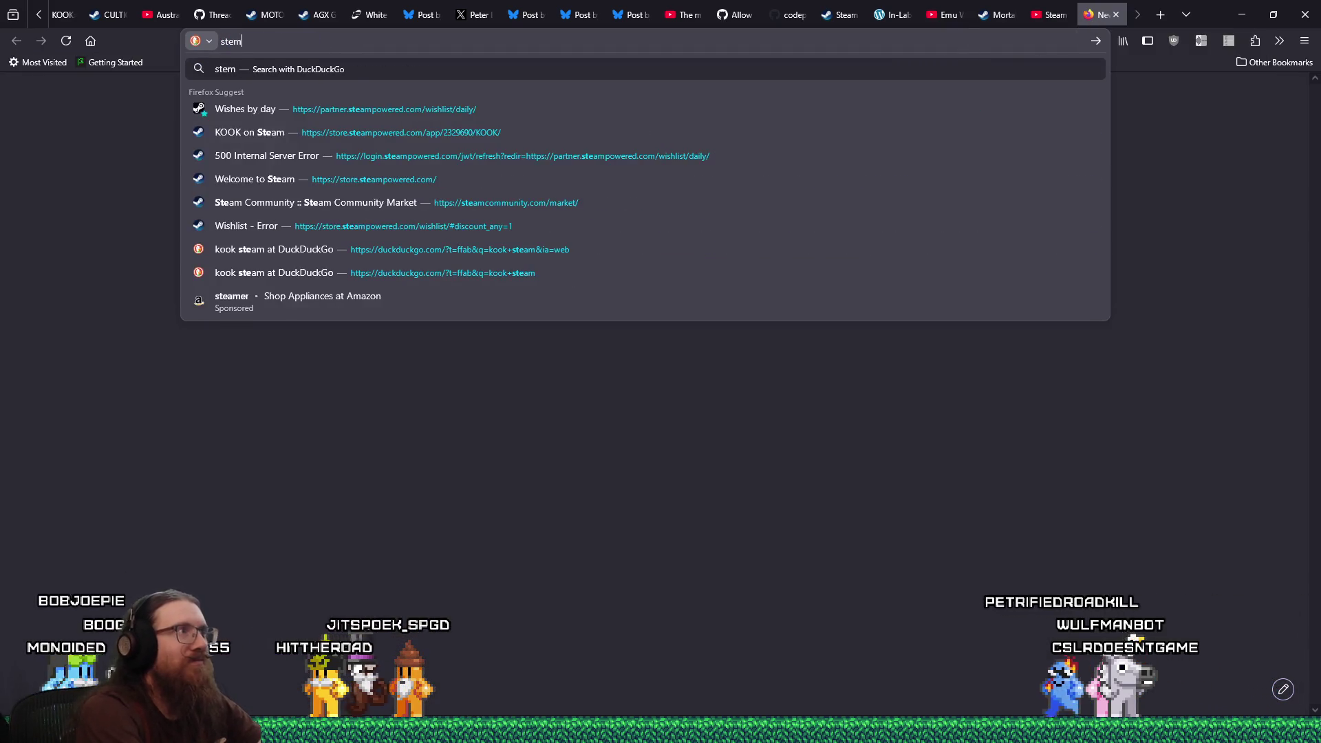
key(BackSpace)
text(amp)
text(unk sh)
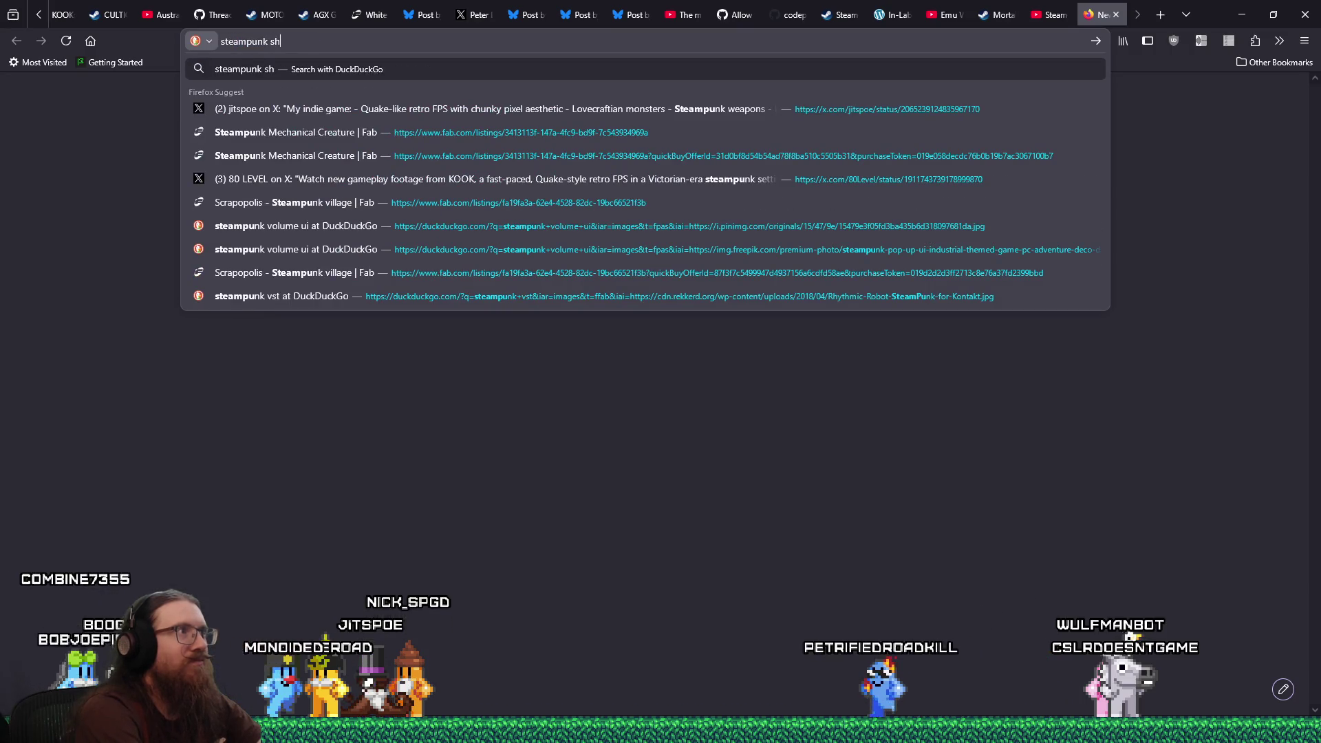
key(BackSpace)
text(alve)
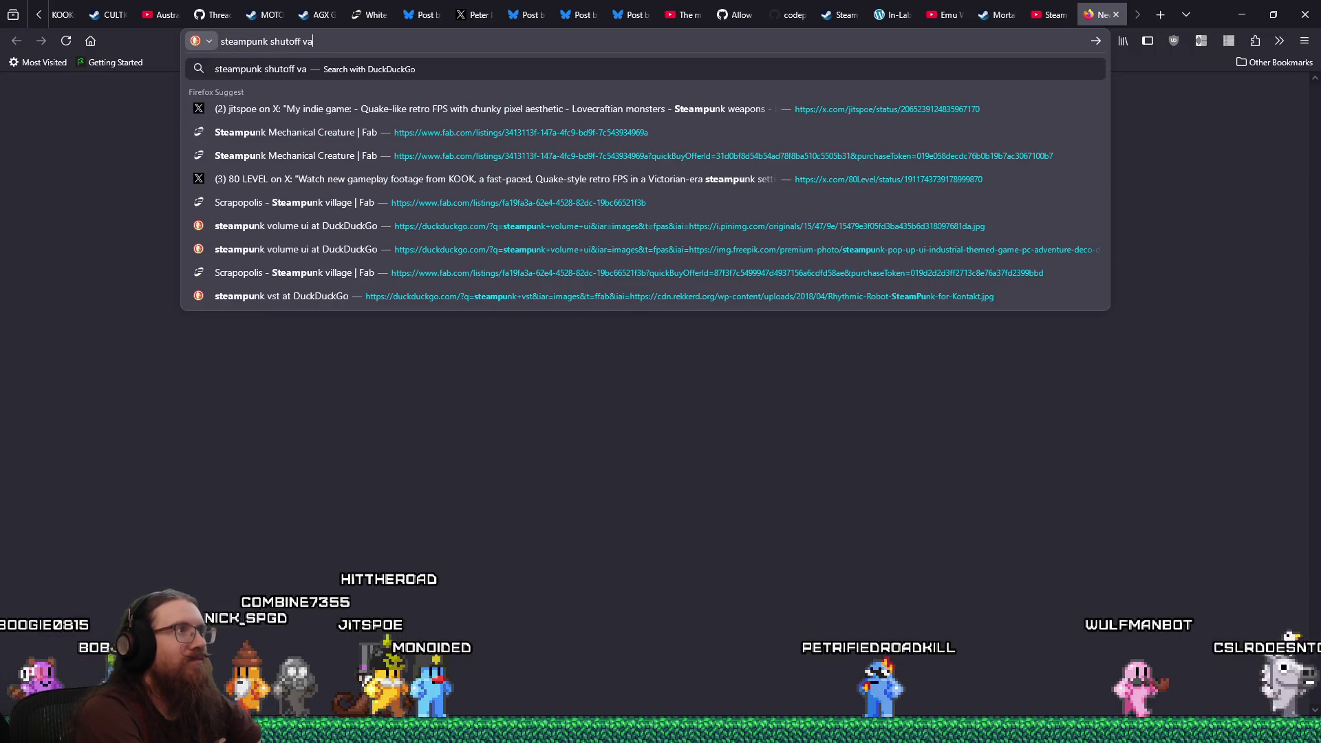
key(Return)
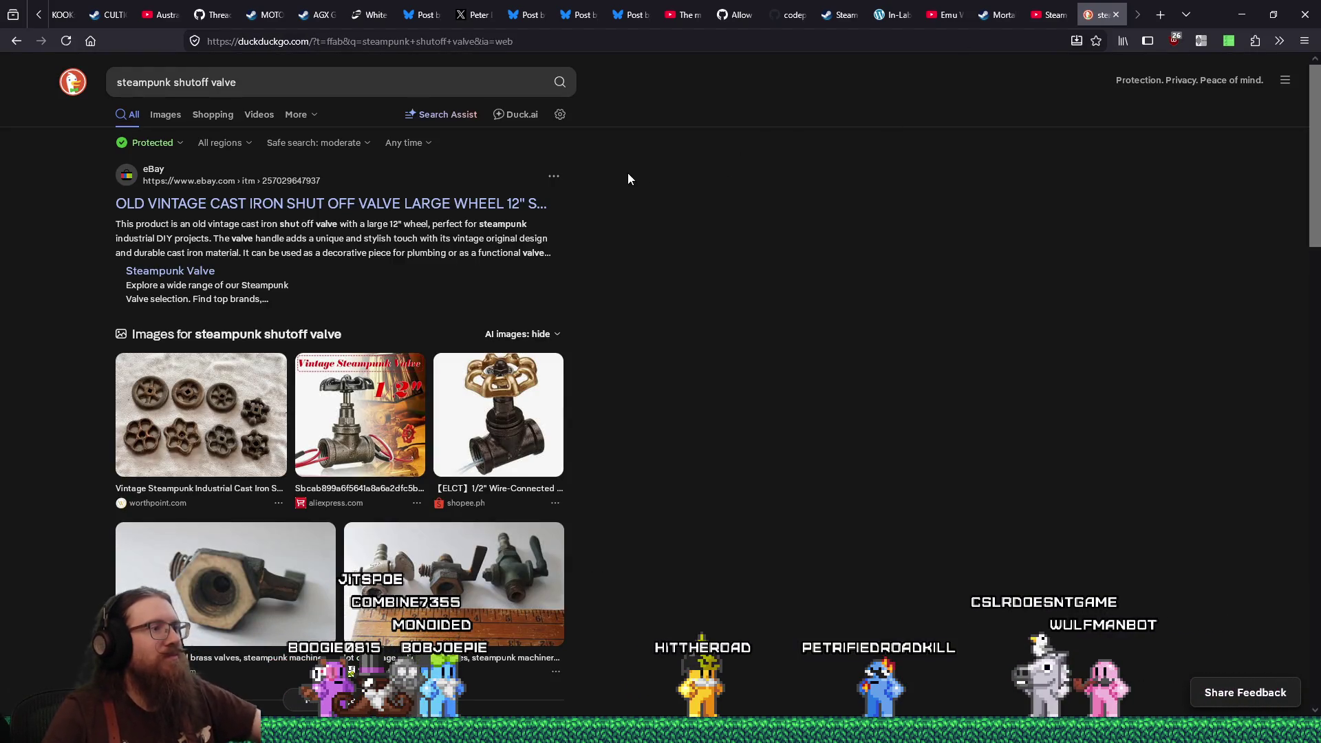
Switch to Images, scroll the 'steampunk shutoff valve' results, and select 'punk' in the query
click(165, 115)
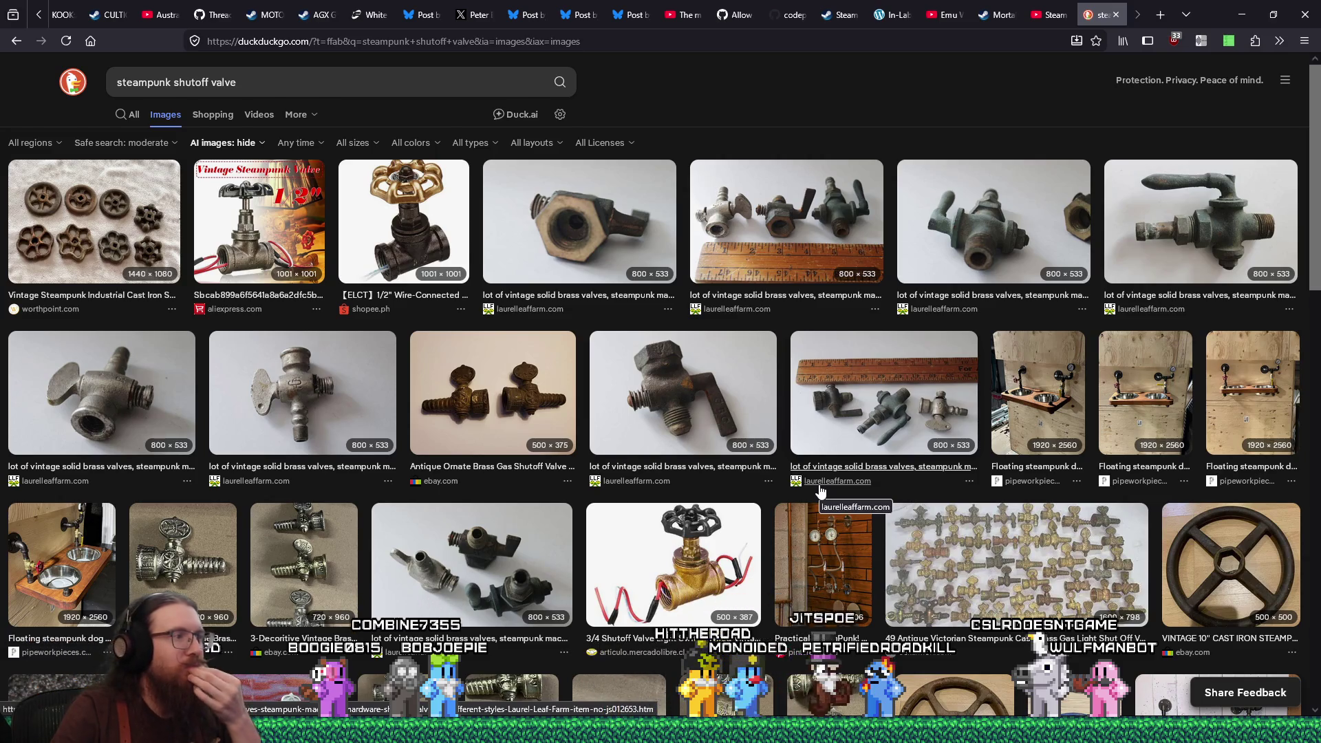
scroll(down, 3)
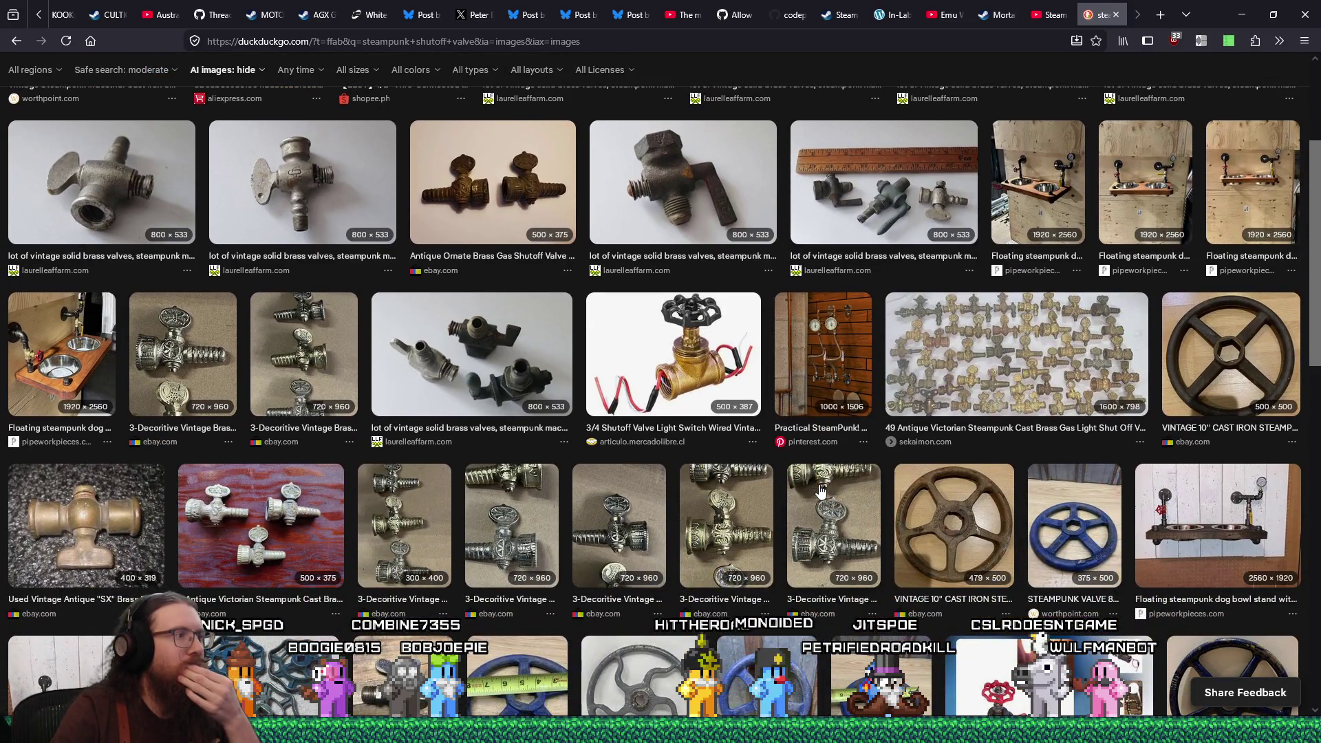
scroll(down, 3)
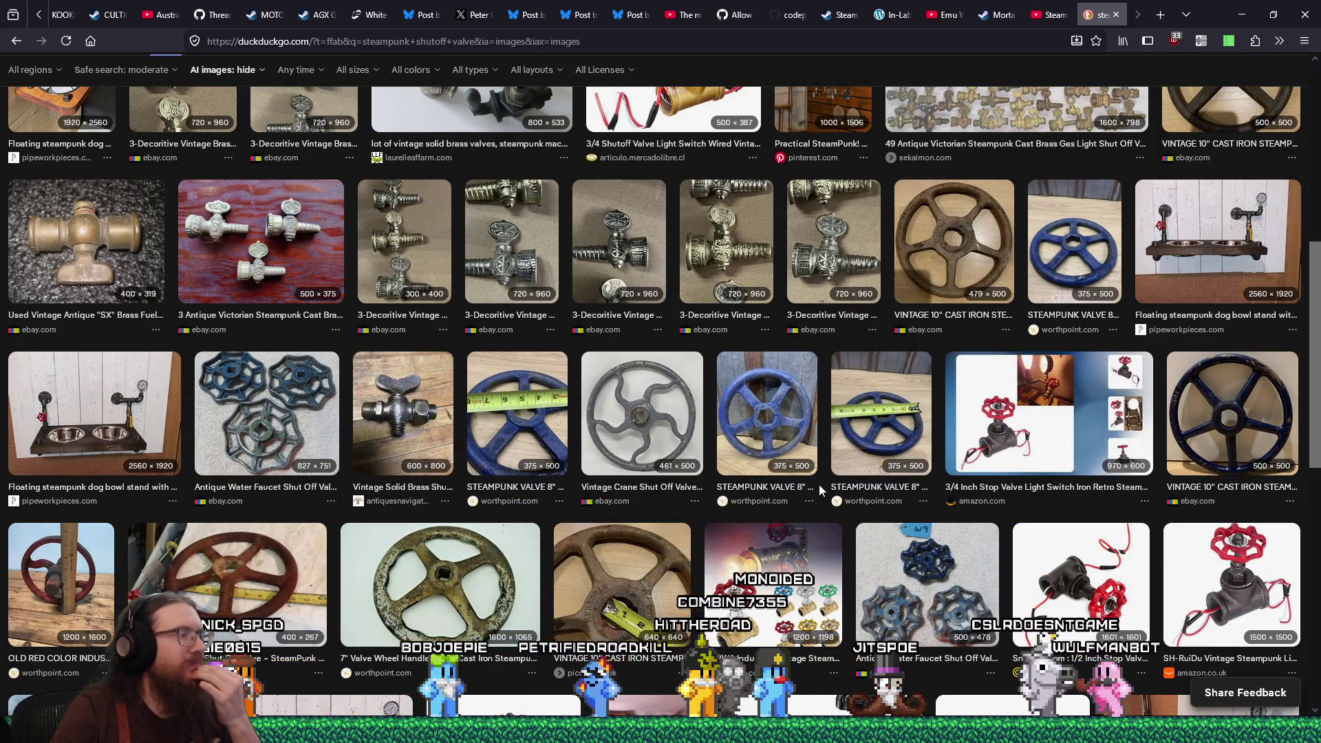
scroll(down, 3)
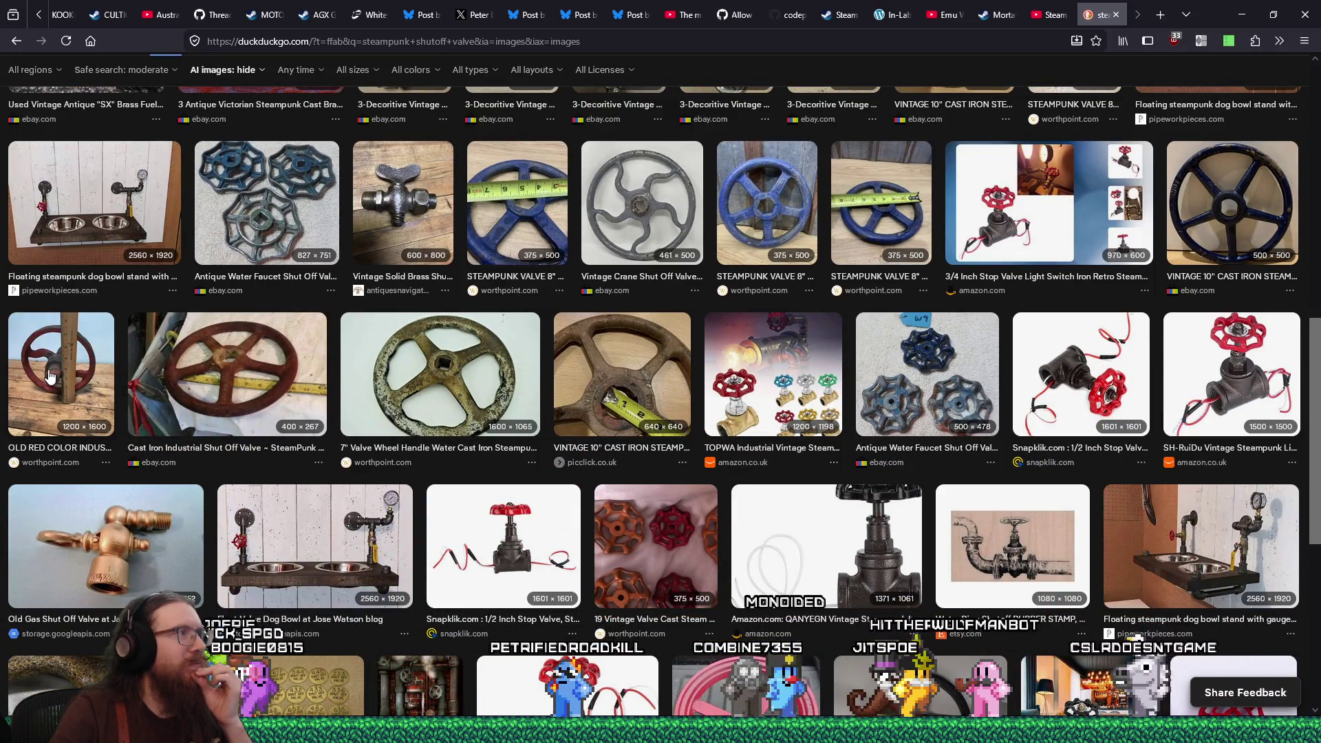
scroll(down, 3)
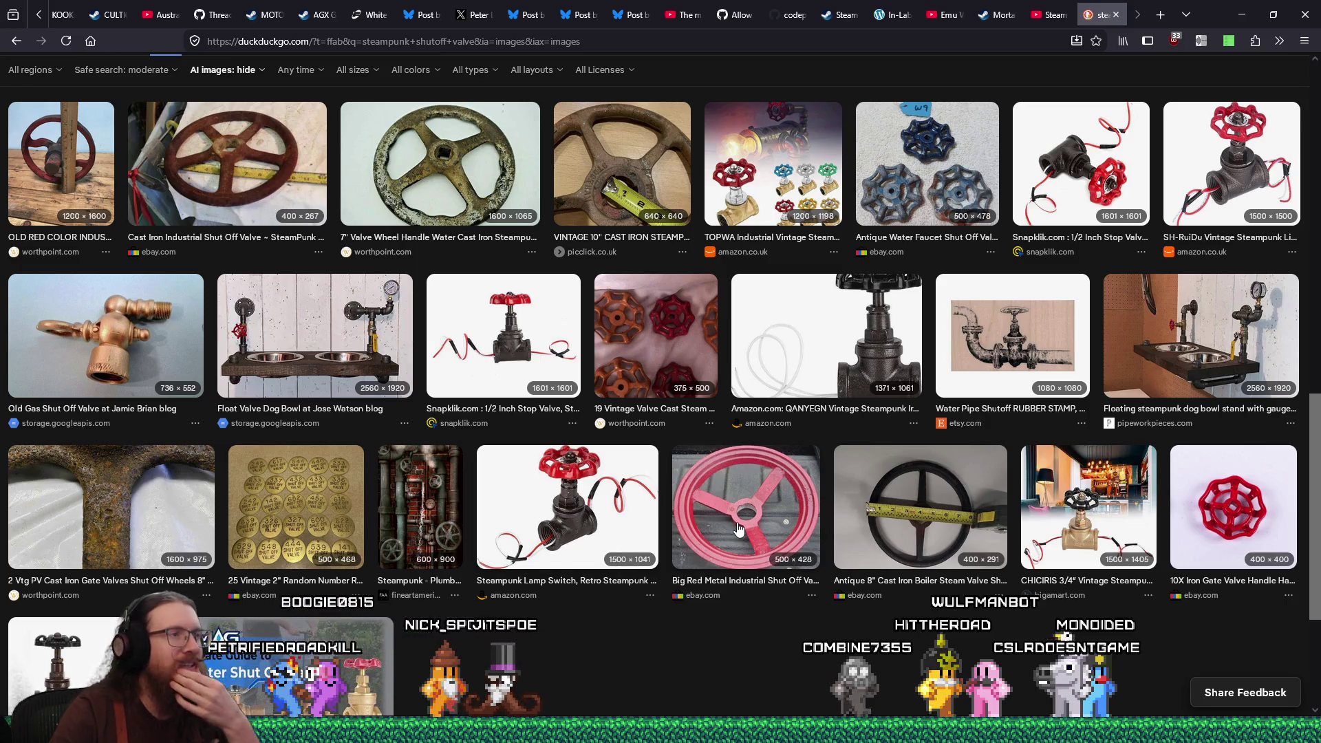
scroll(down, 3)
scroll(down, 3)
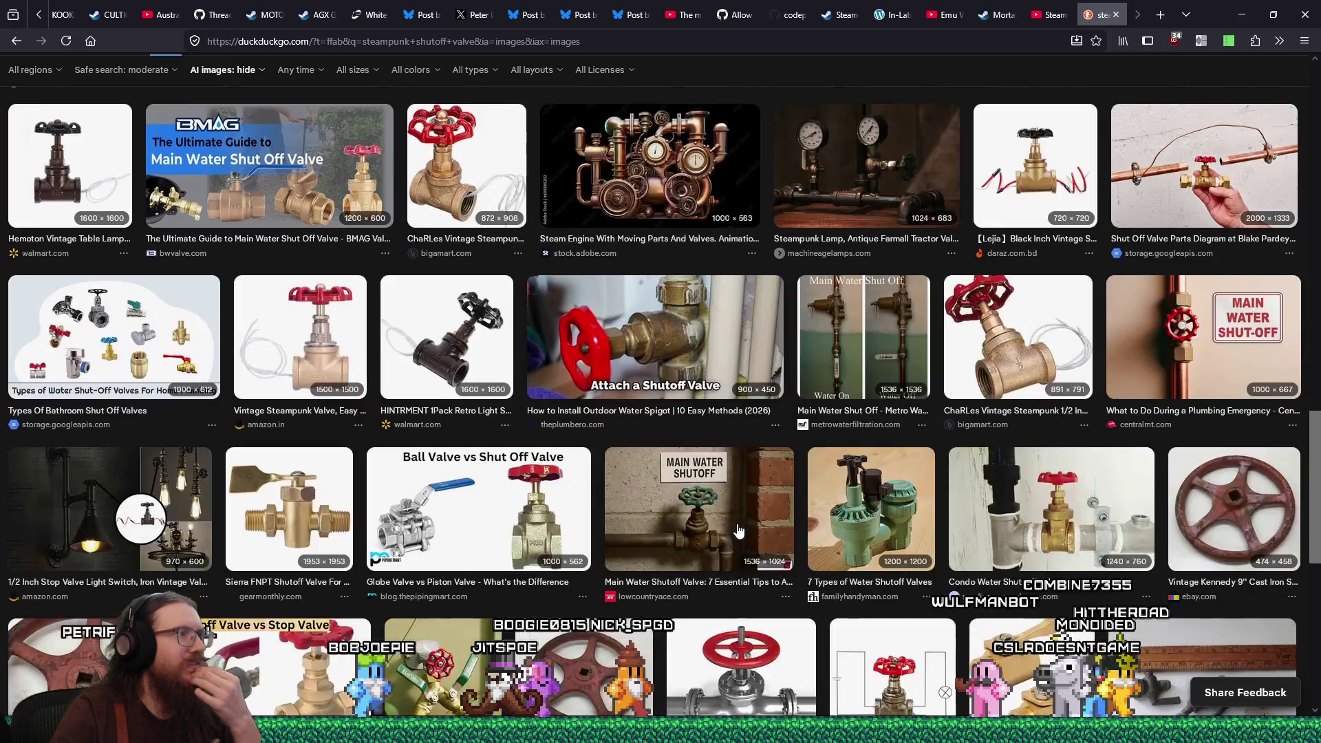
scroll(down, 3)
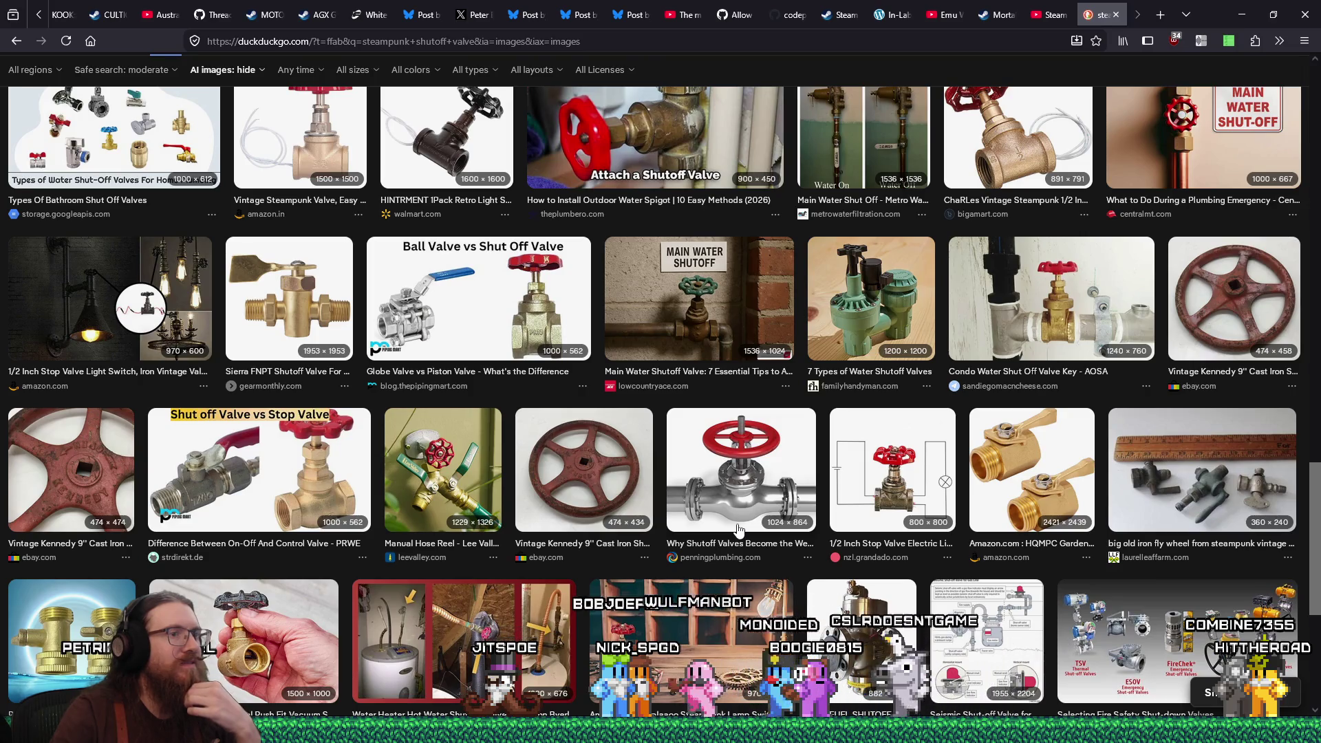
scroll(up, 3)
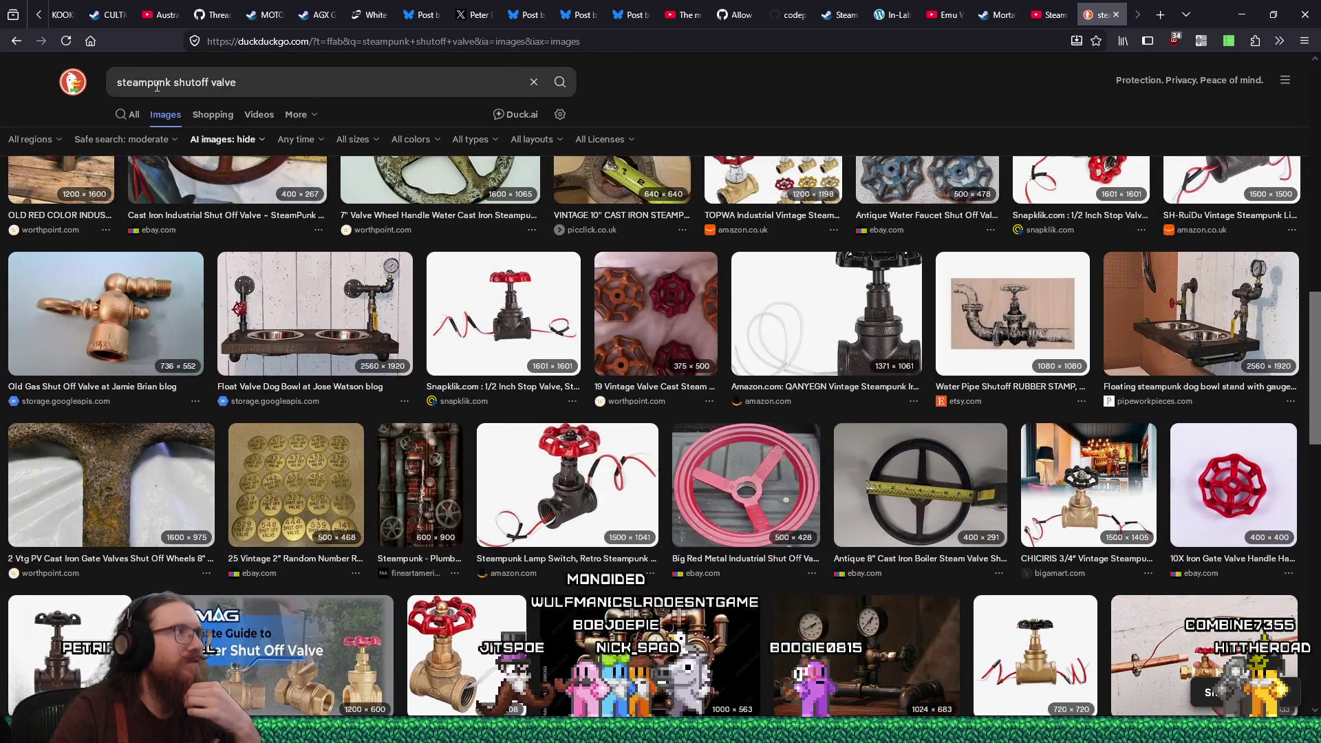
drag(147, 84, 165, 88)
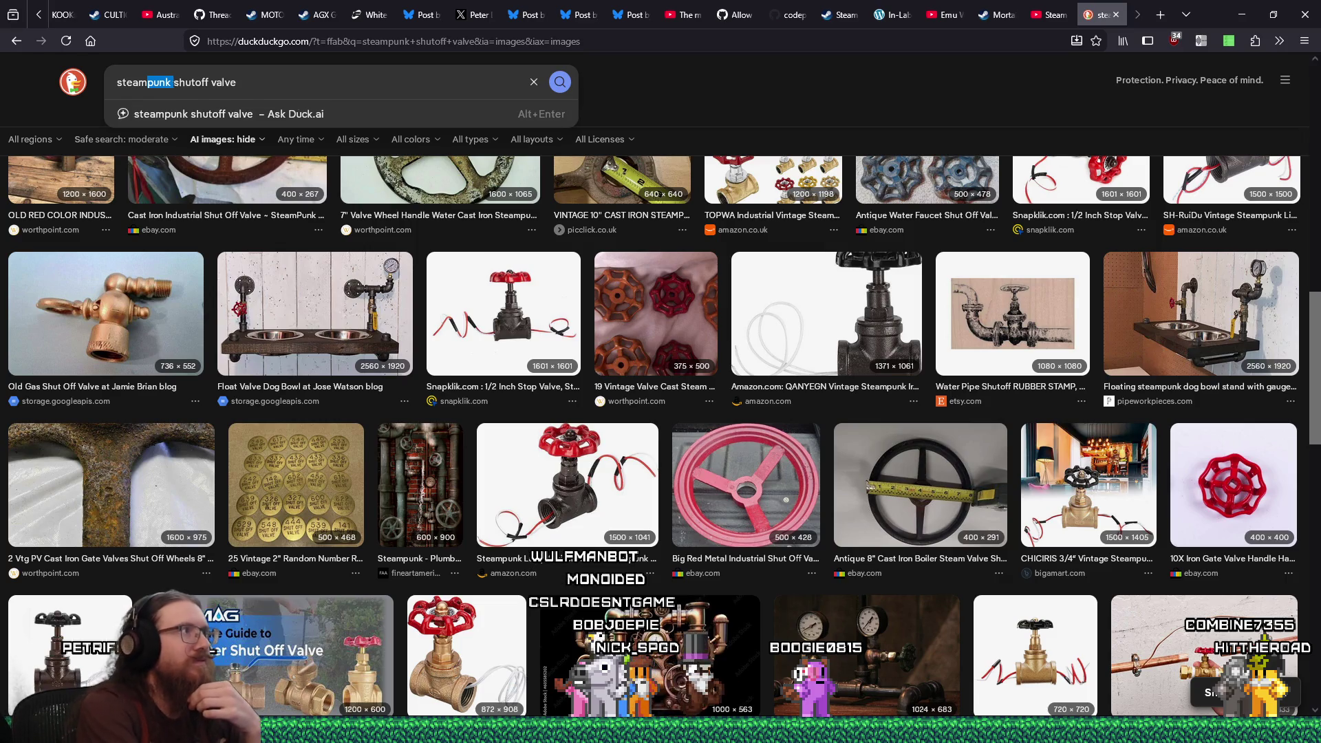
Search images for 'steam shutoff valve' and preview the Alamy steam valves photo
key(BackSpace)
key(Return)
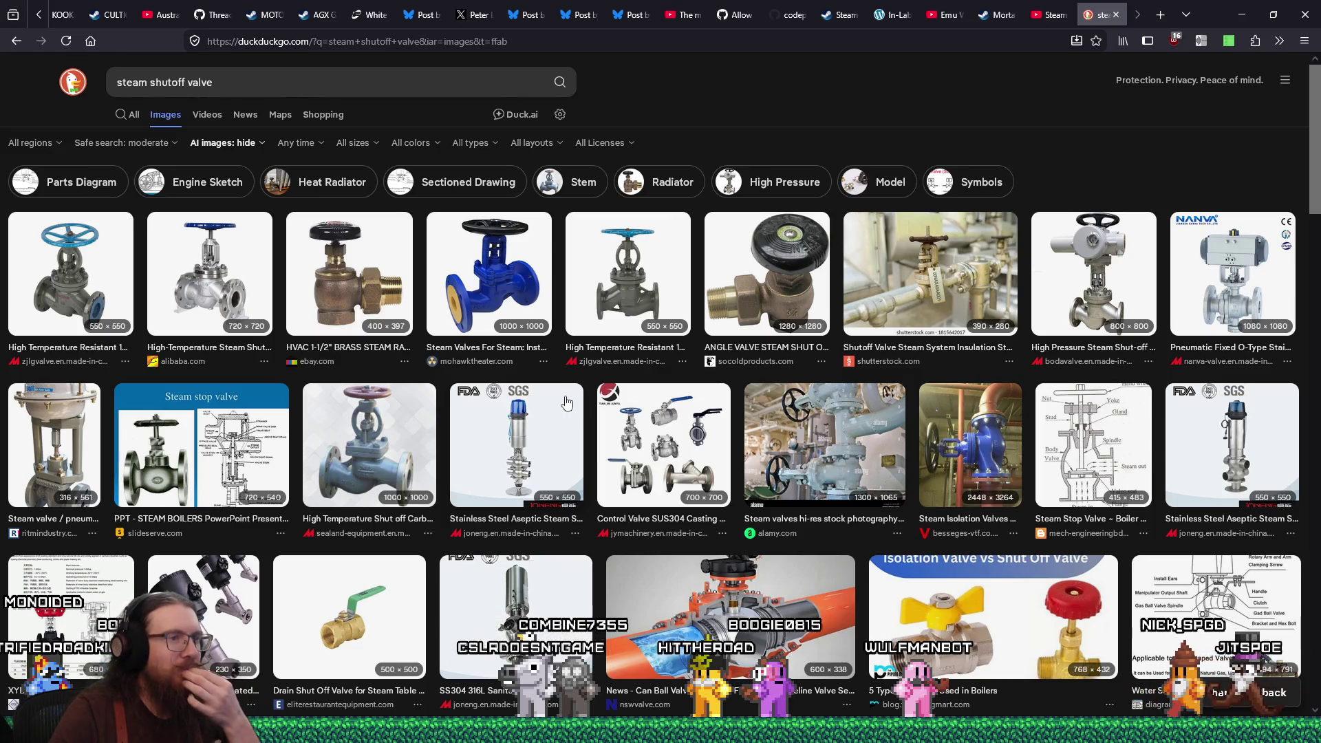
scroll(down, 3)
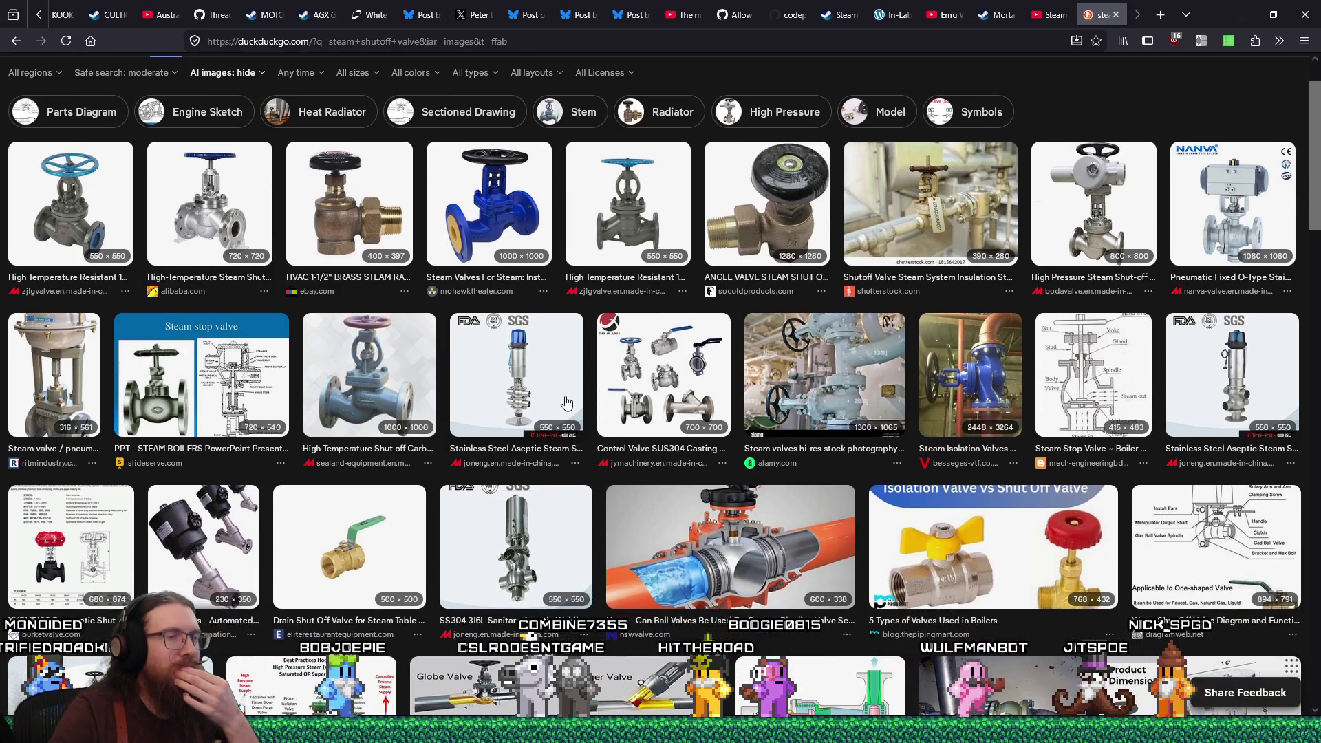
click(826, 356)
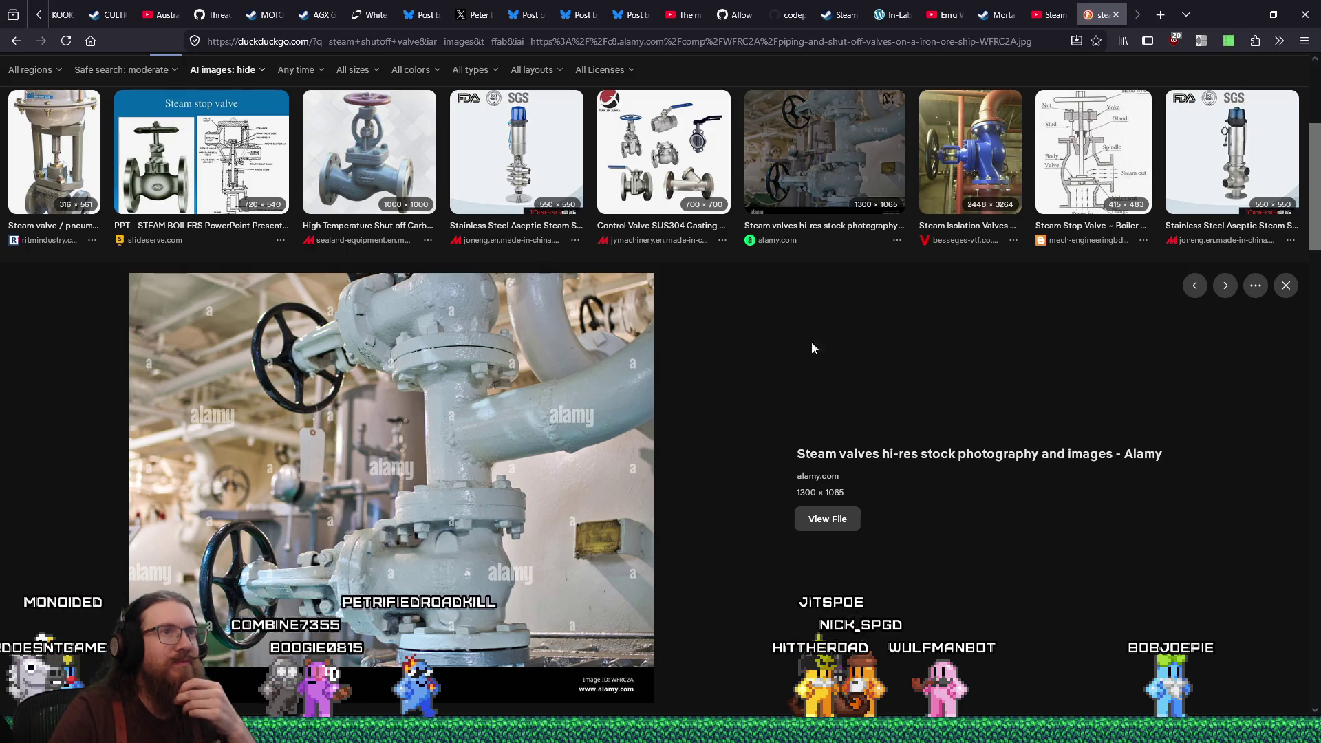
Preview the blue steam isolation valve, then return to the Alamy ship-valve photo
click(928, 152)
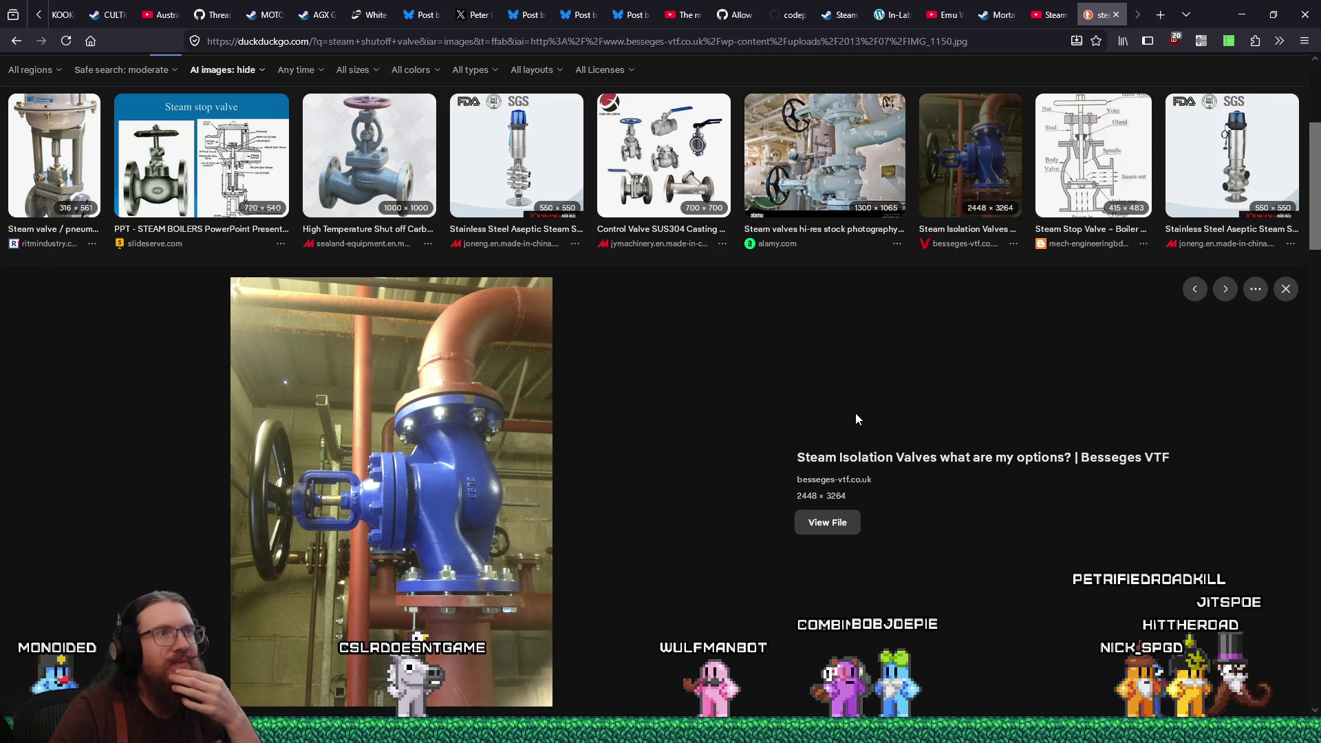
click(800, 190)
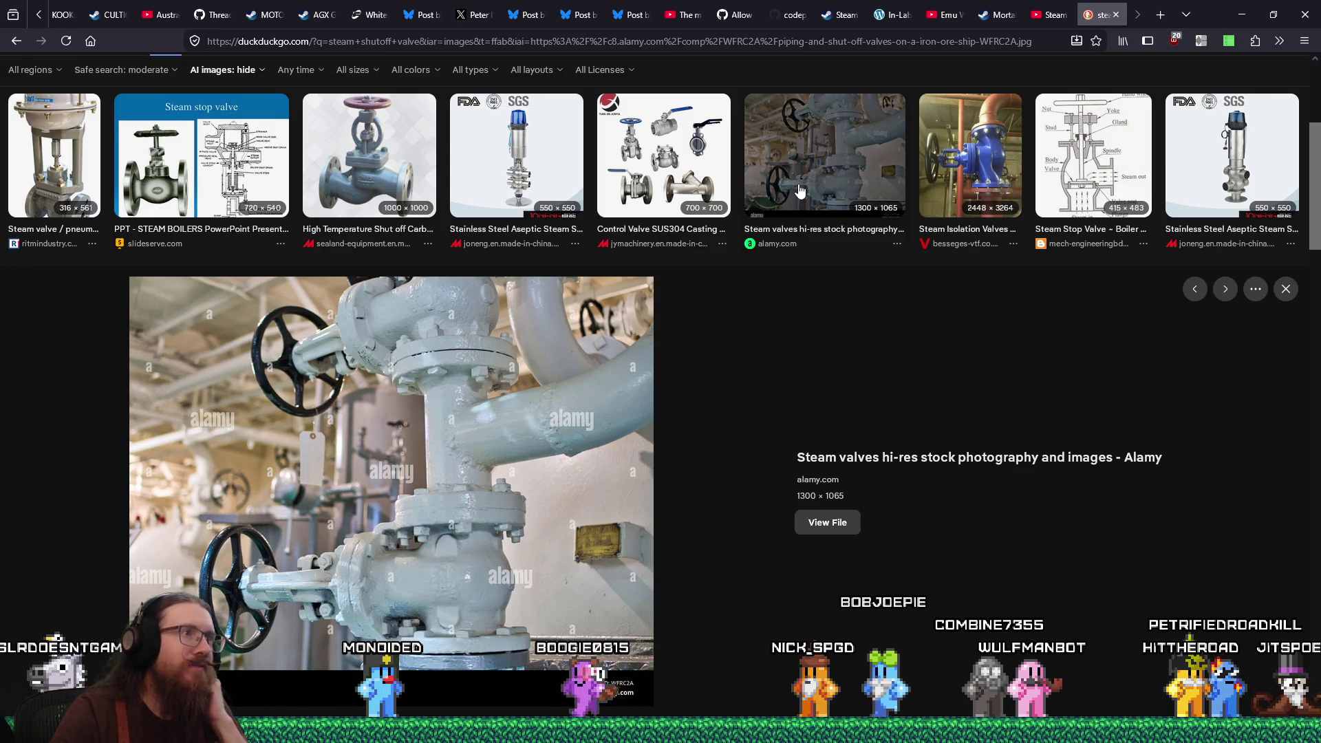
scroll(down, 3)
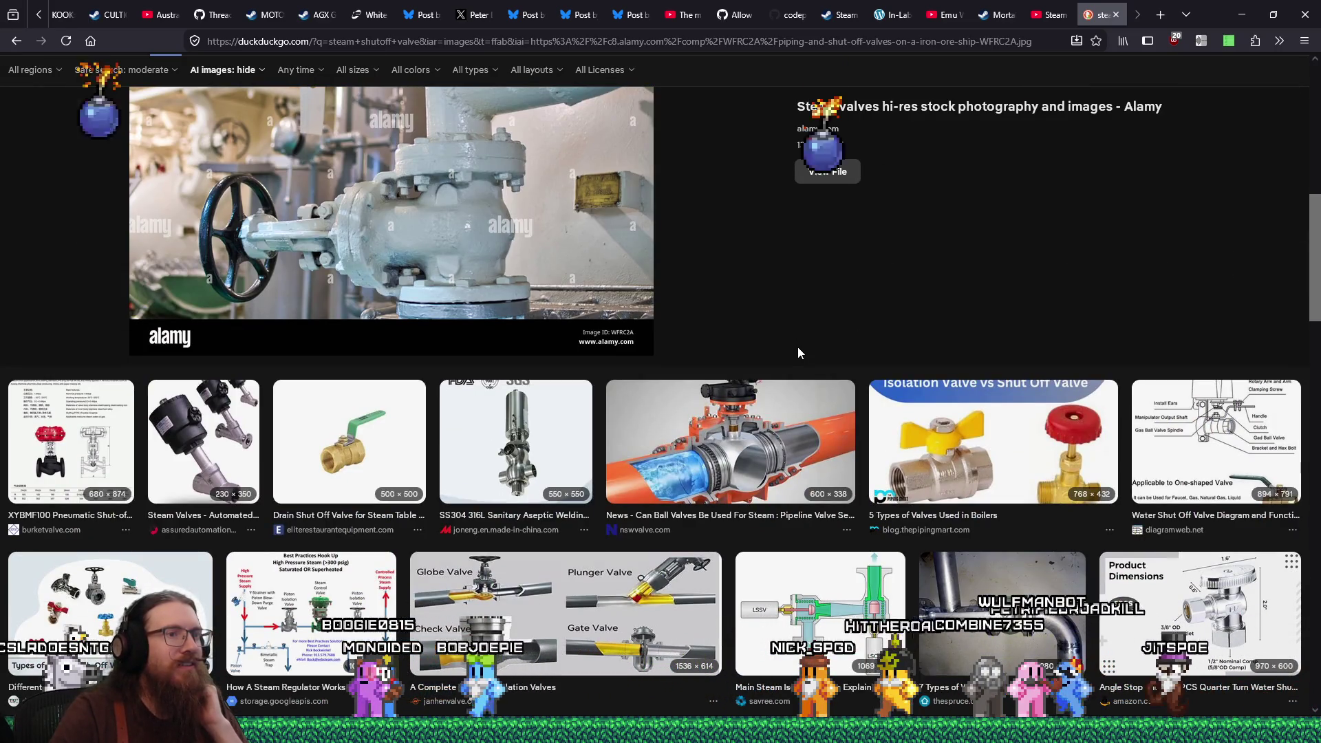
scroll(up, 3)
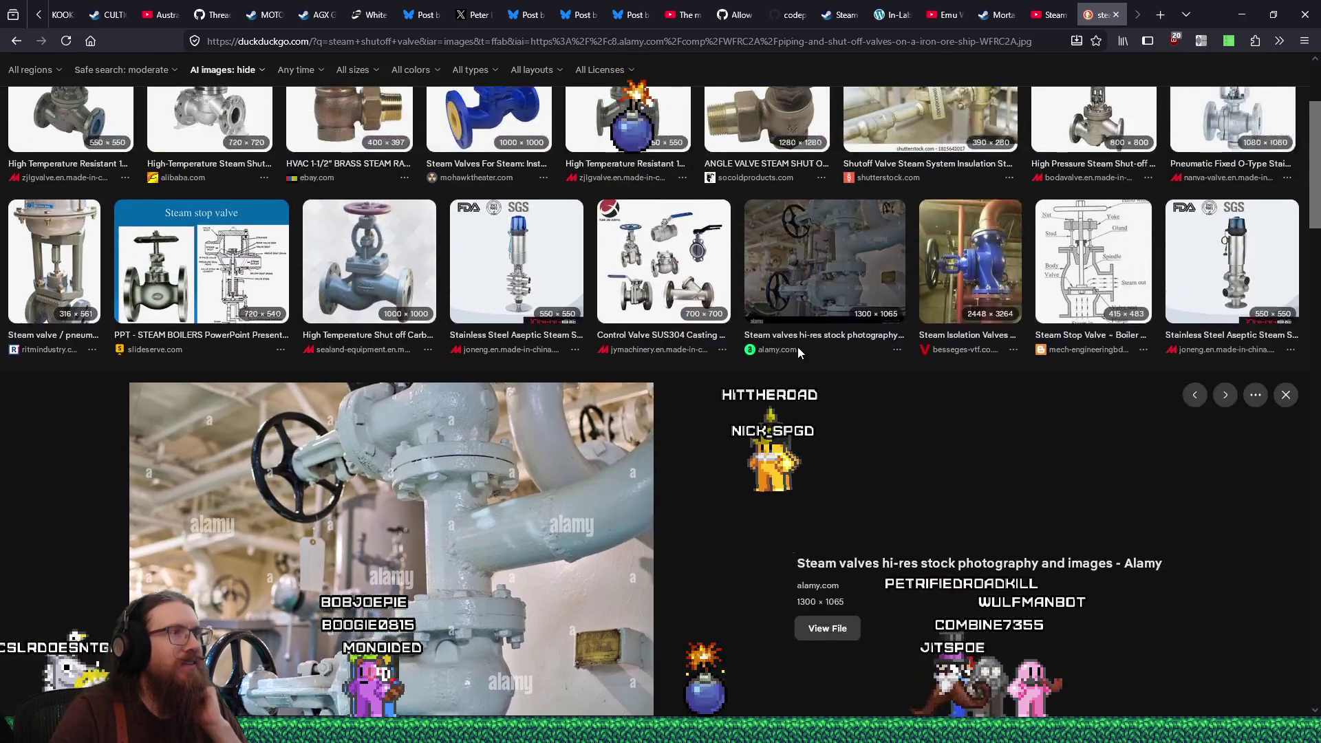
scroll(up, 3)
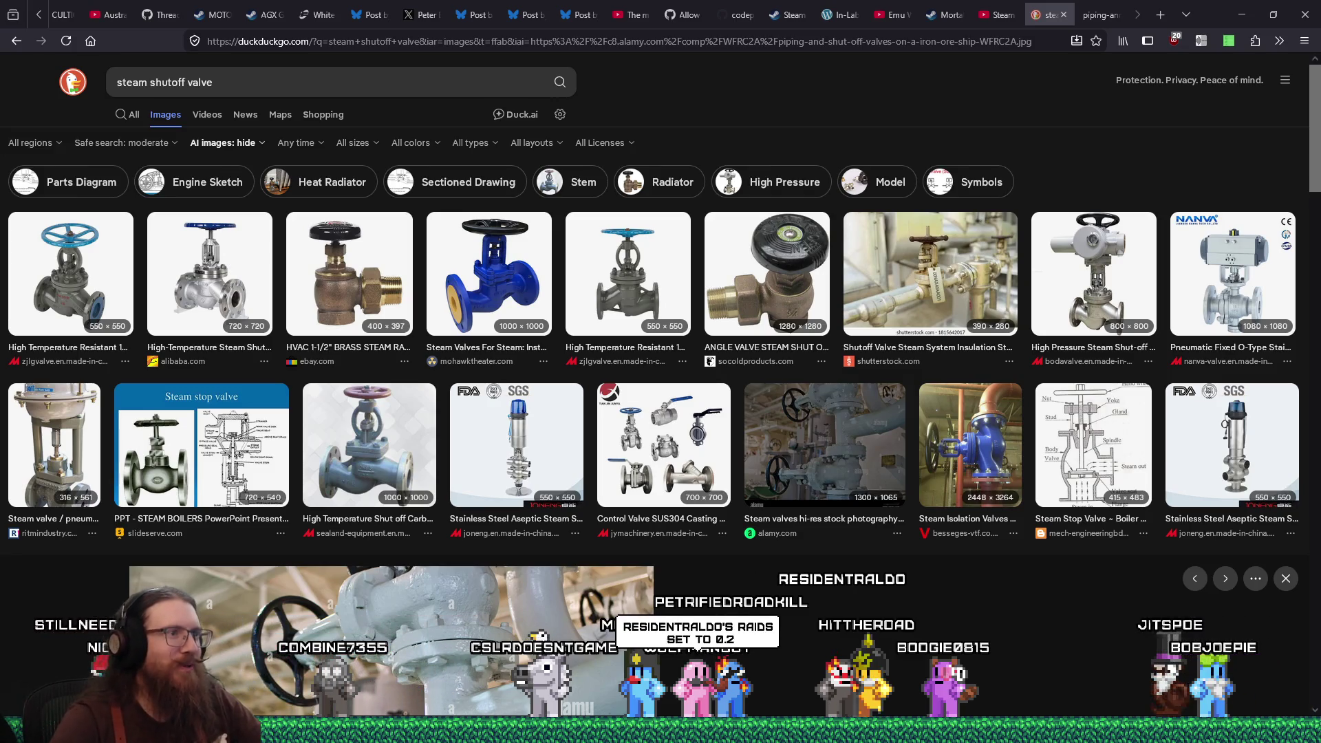
Scroll back to the top of the results and select the whole search query
scroll(down, 3)
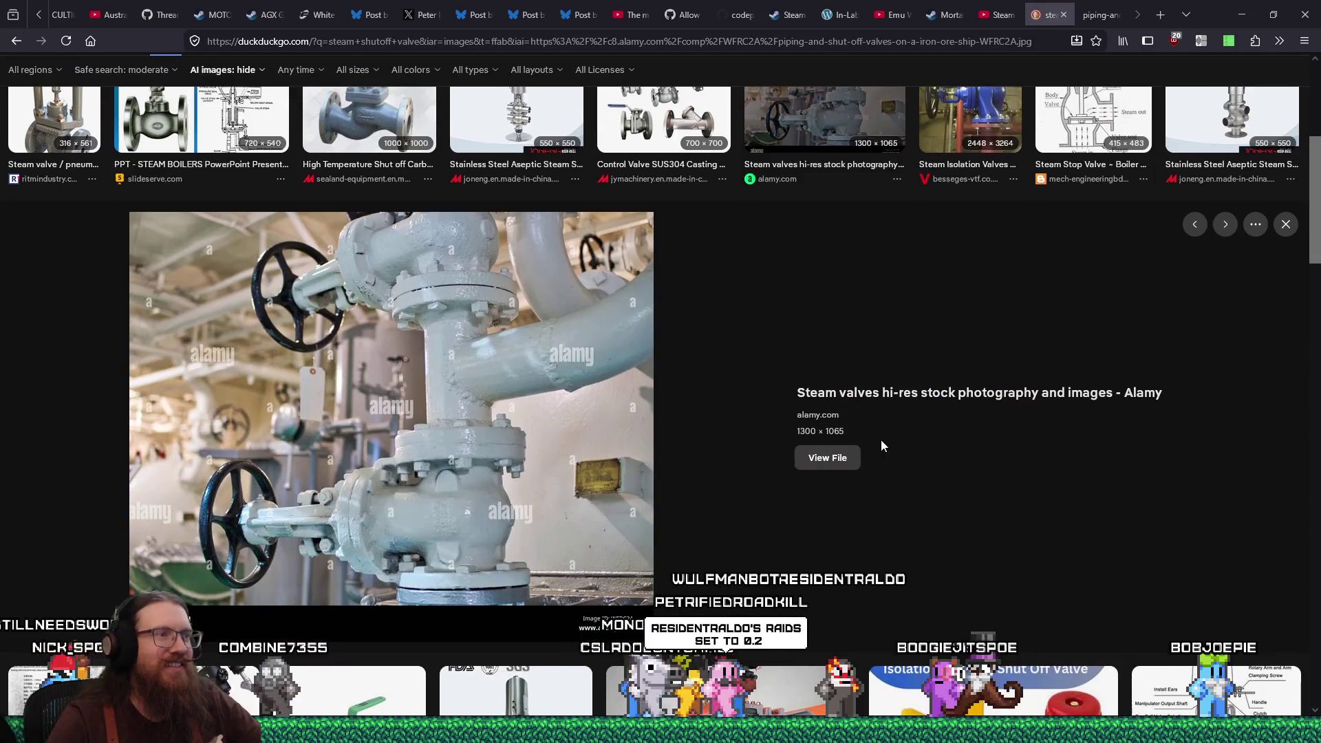
scroll(down, 3)
scroll(up, 3)
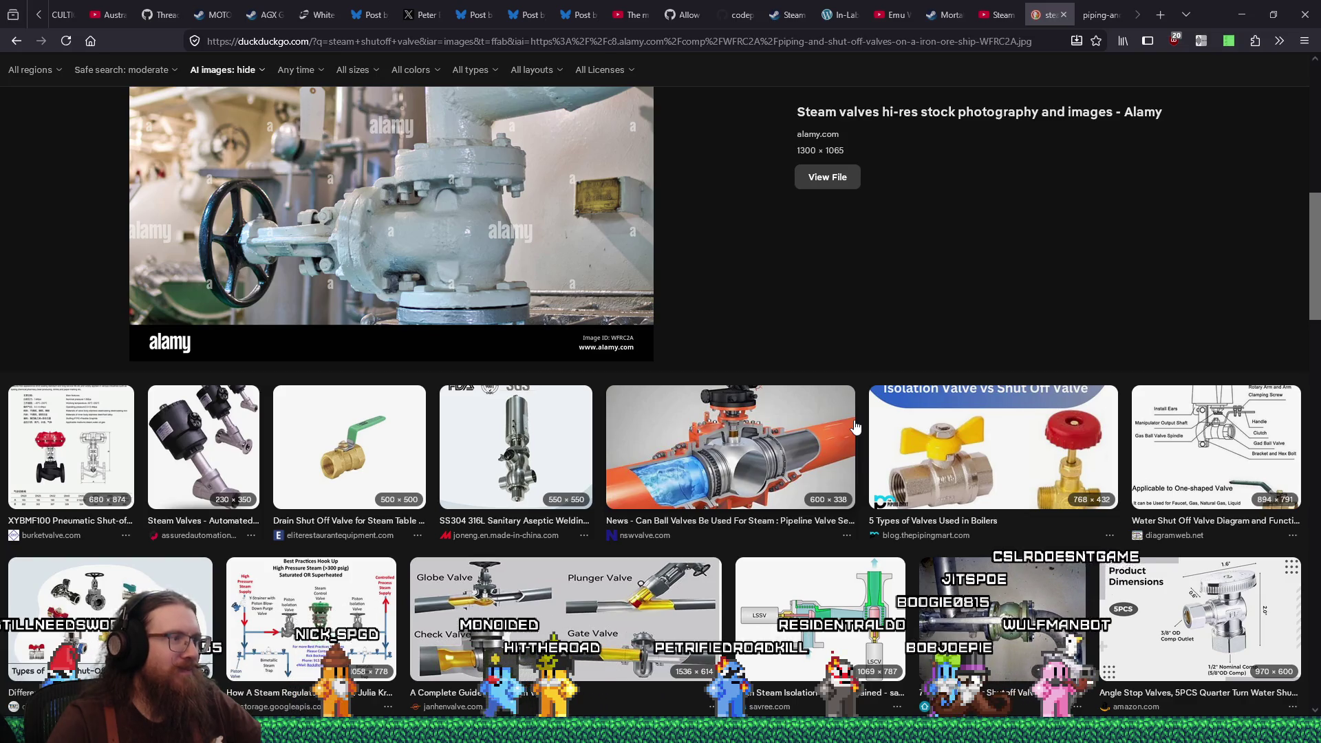
scroll(up, 3)
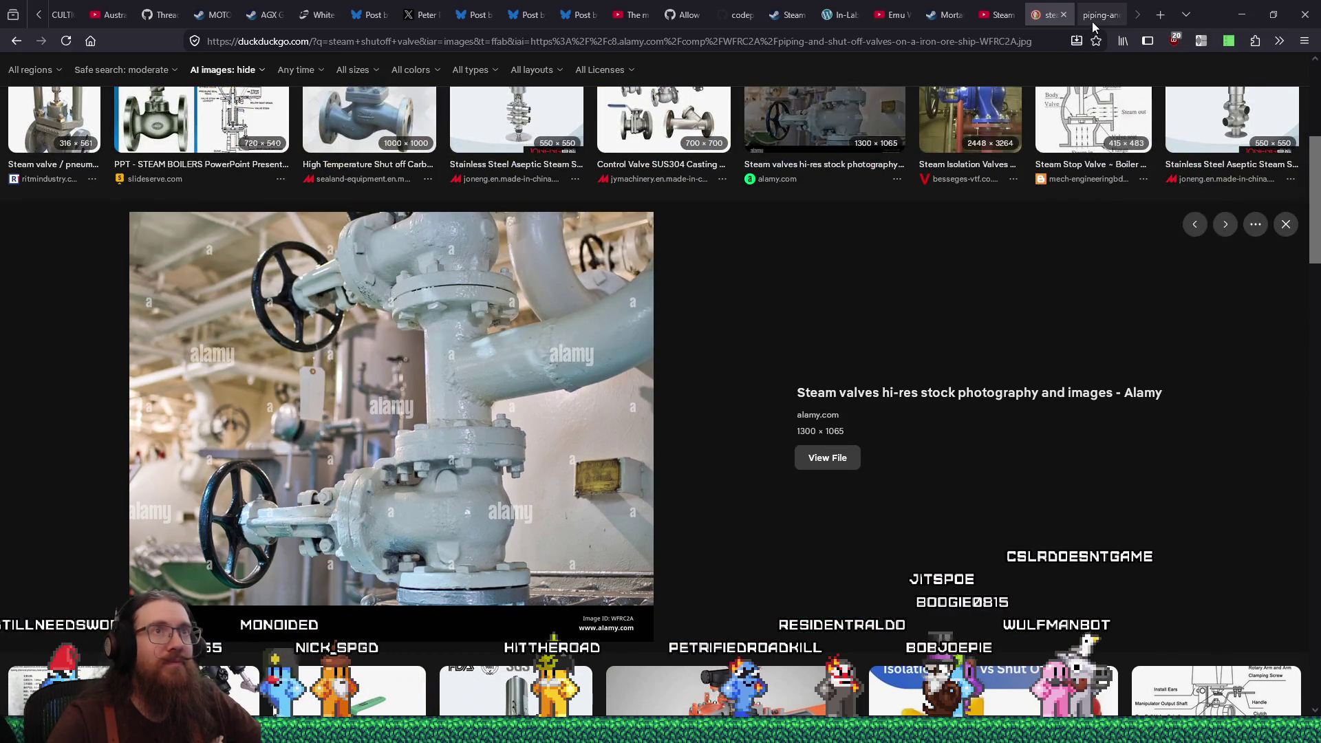
scroll(up, 3)
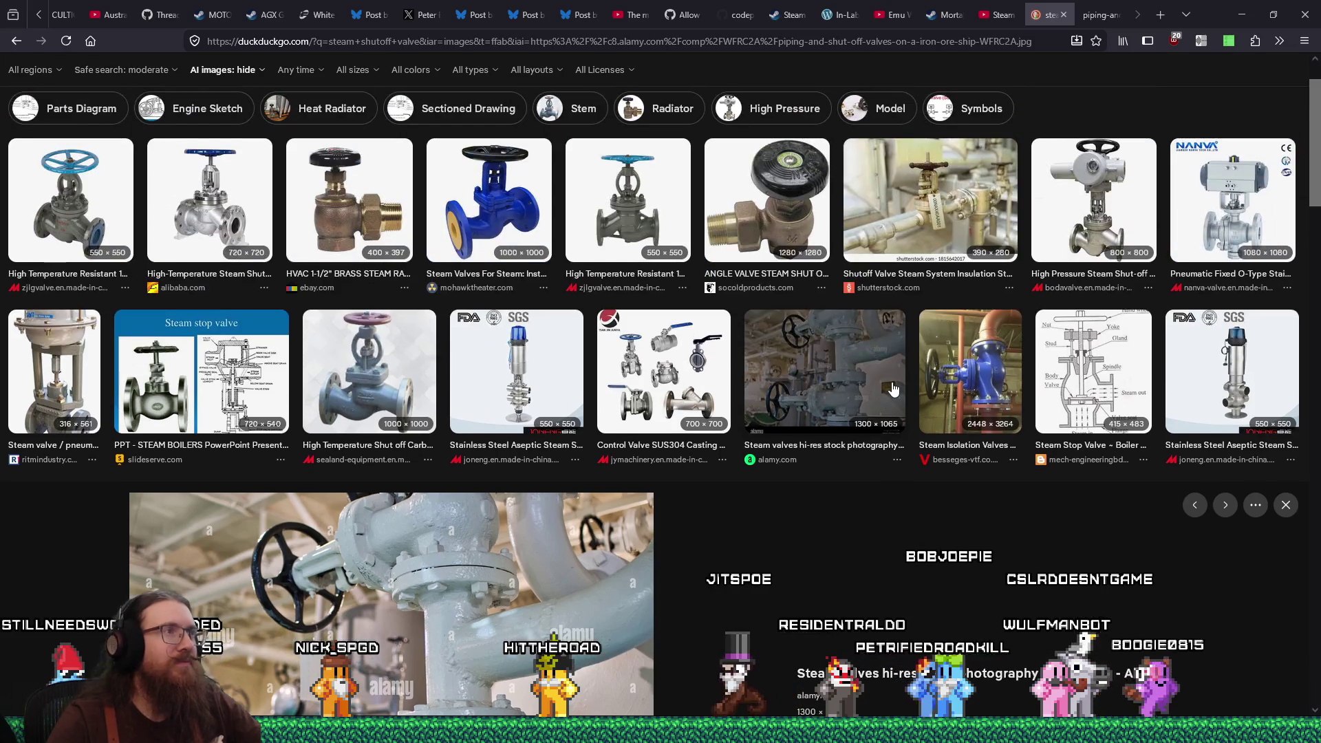
triple_click(222, 71)
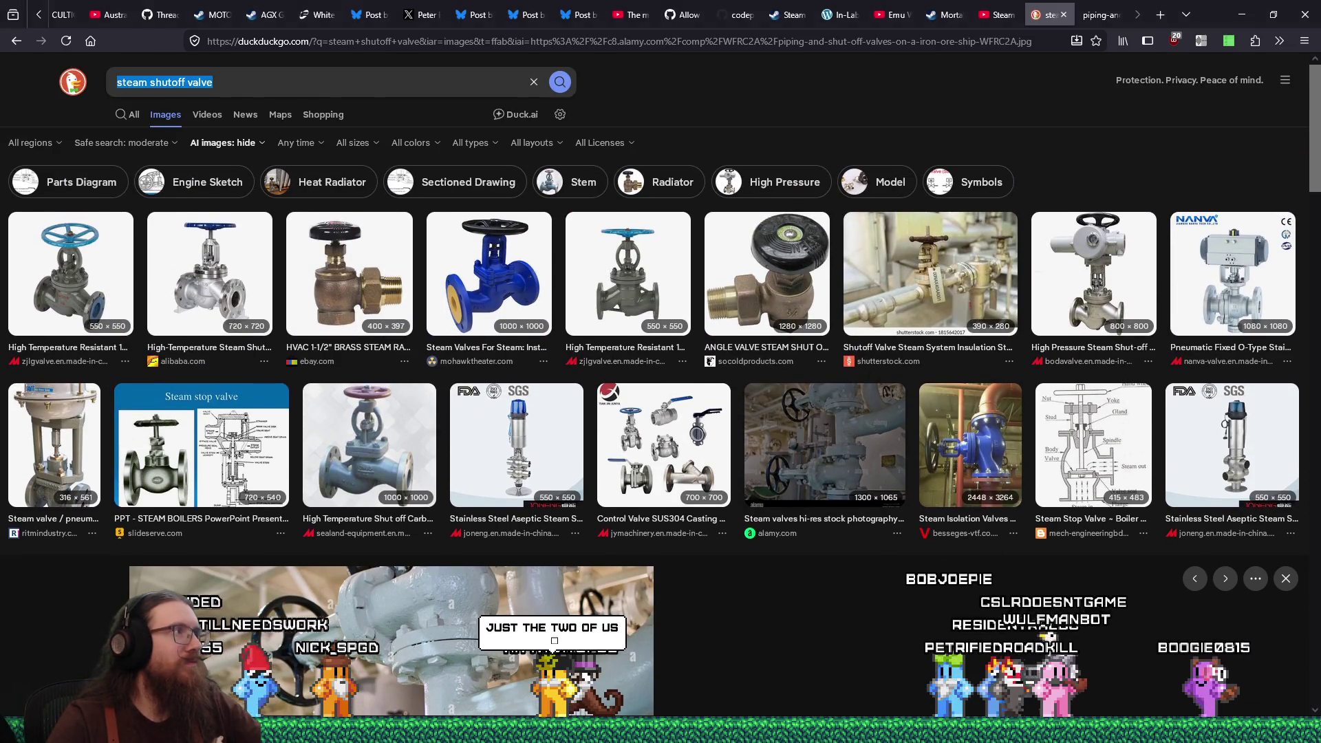
Search images for 'victorian era steam valve' and browse the results
text(victor)
text(ian era )
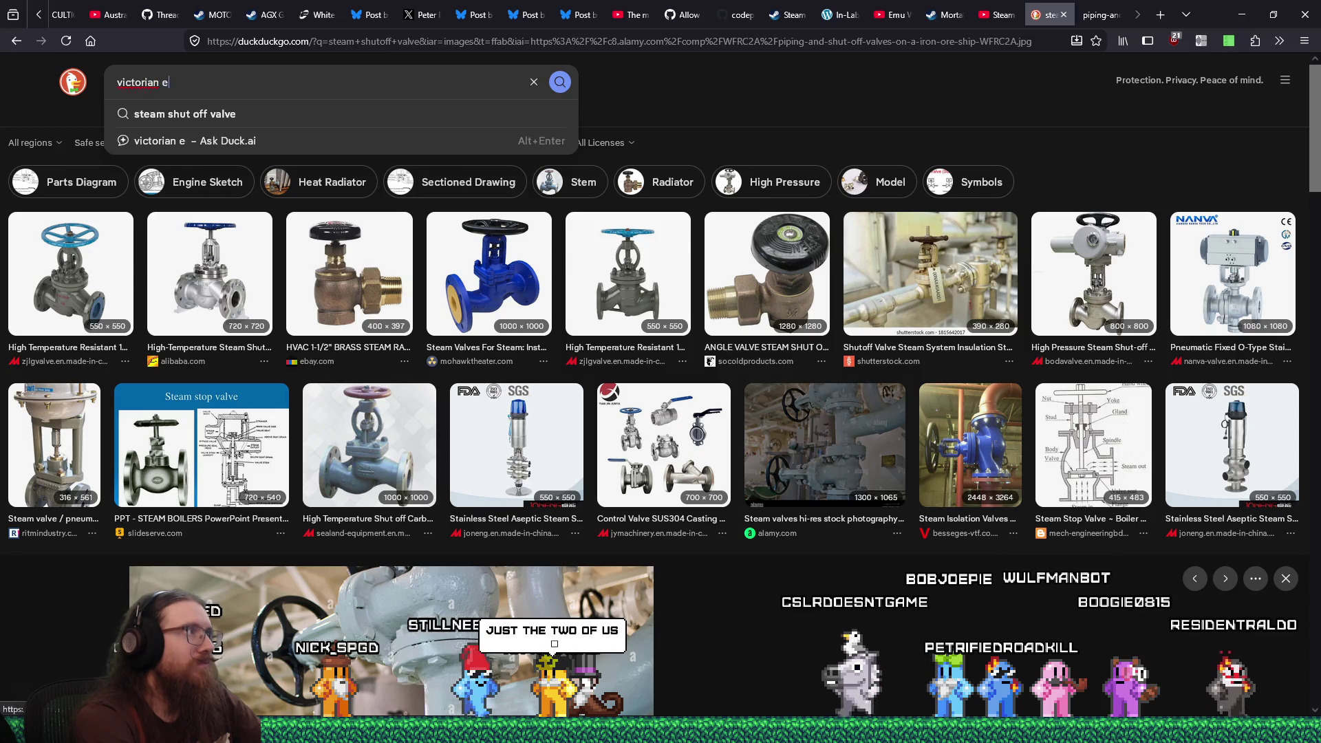
text(steam valve)
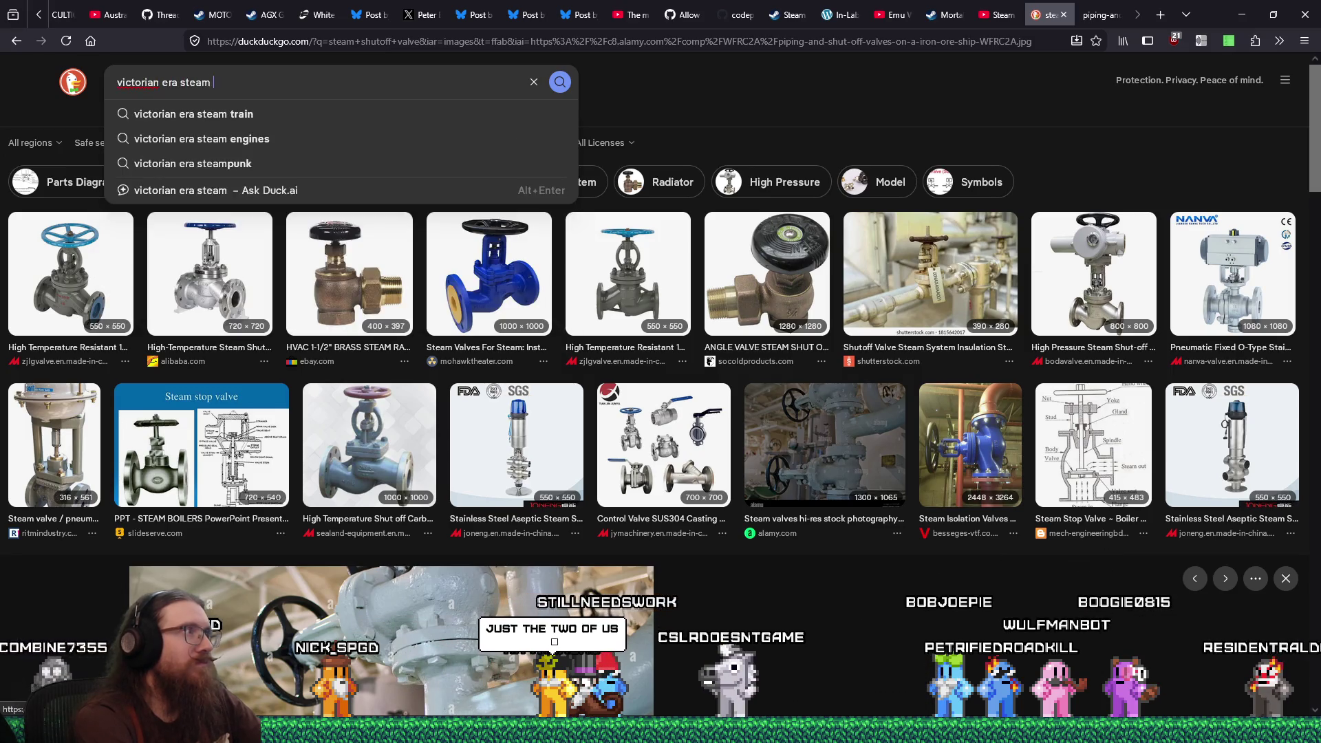
key(Return)
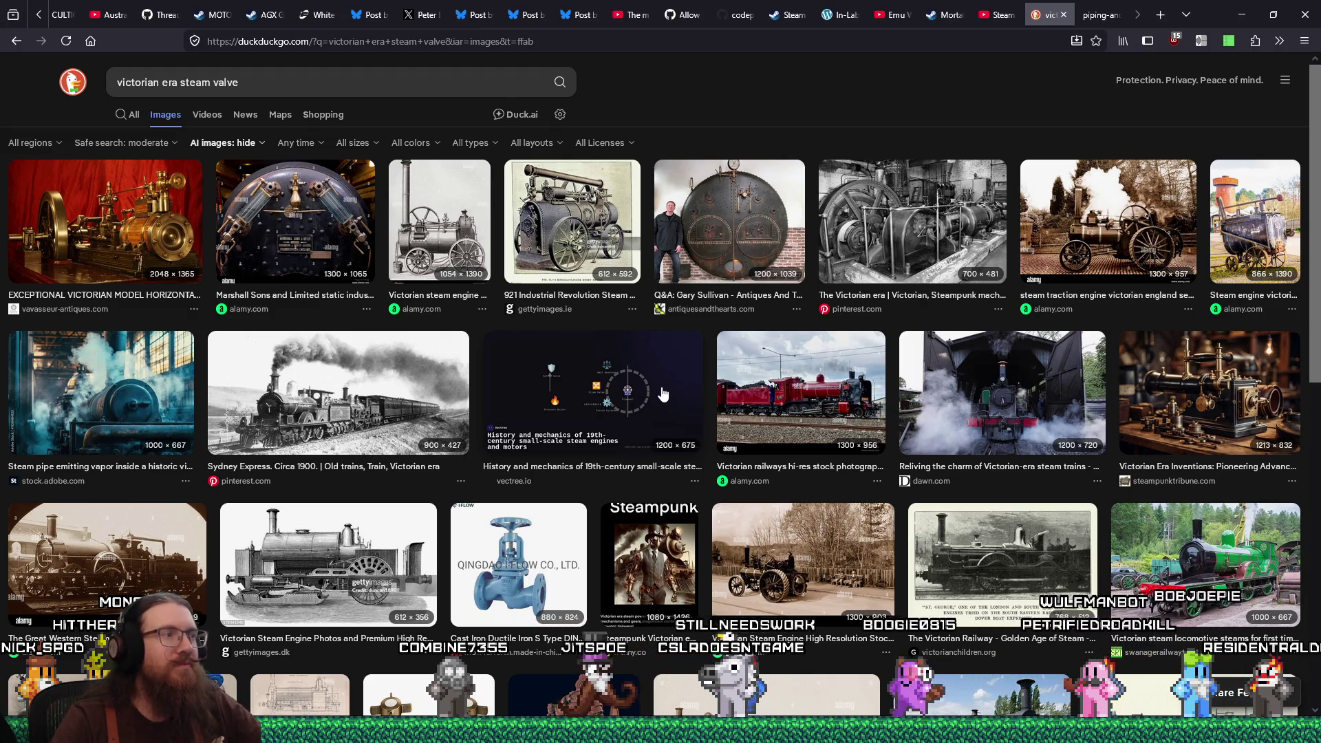
scroll(down, 3)
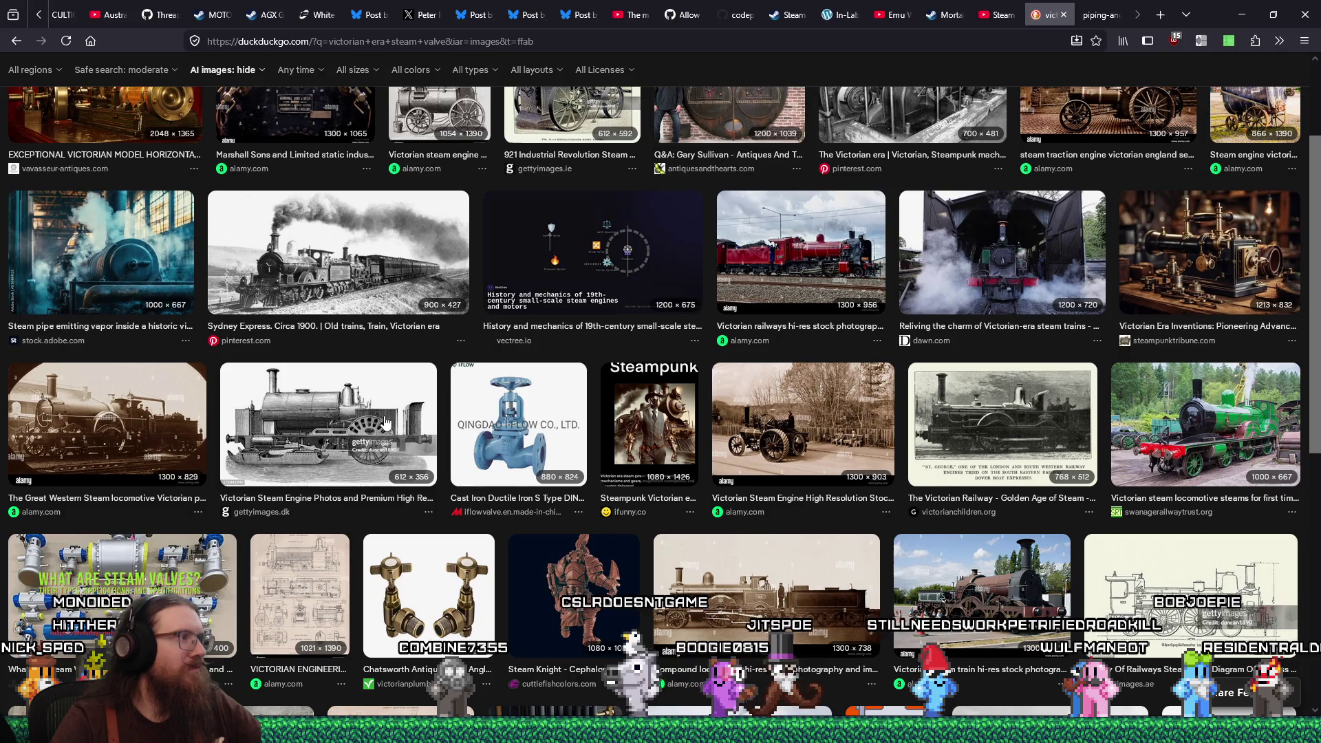
scroll(down, 3)
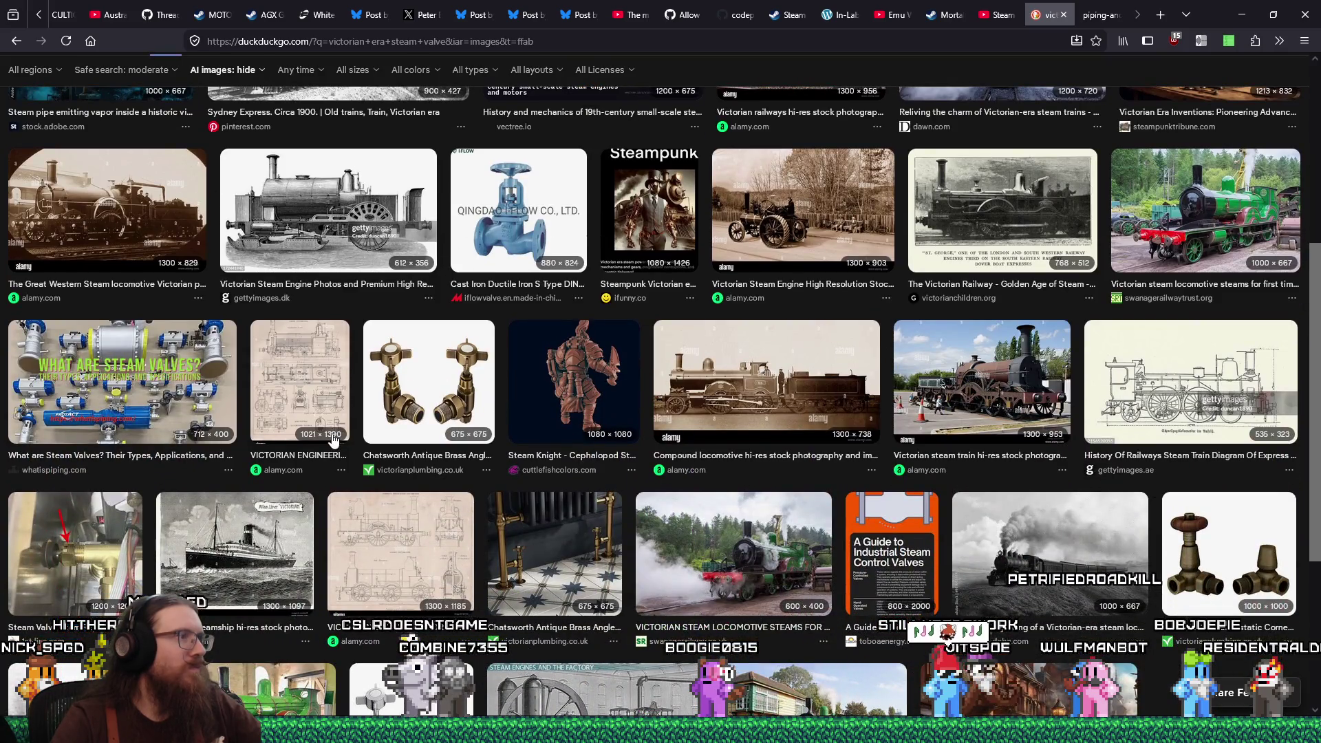
scroll(down, 3)
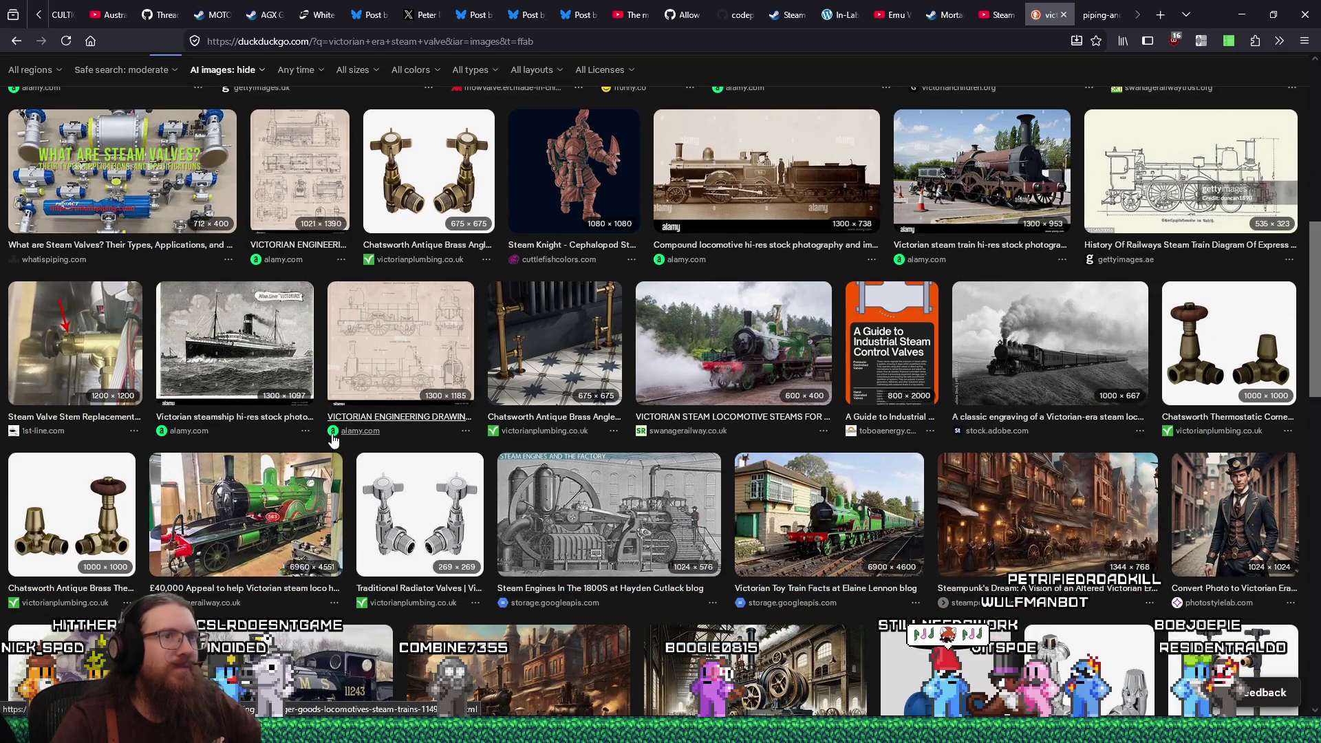
scroll(down, 3)
key(F5)
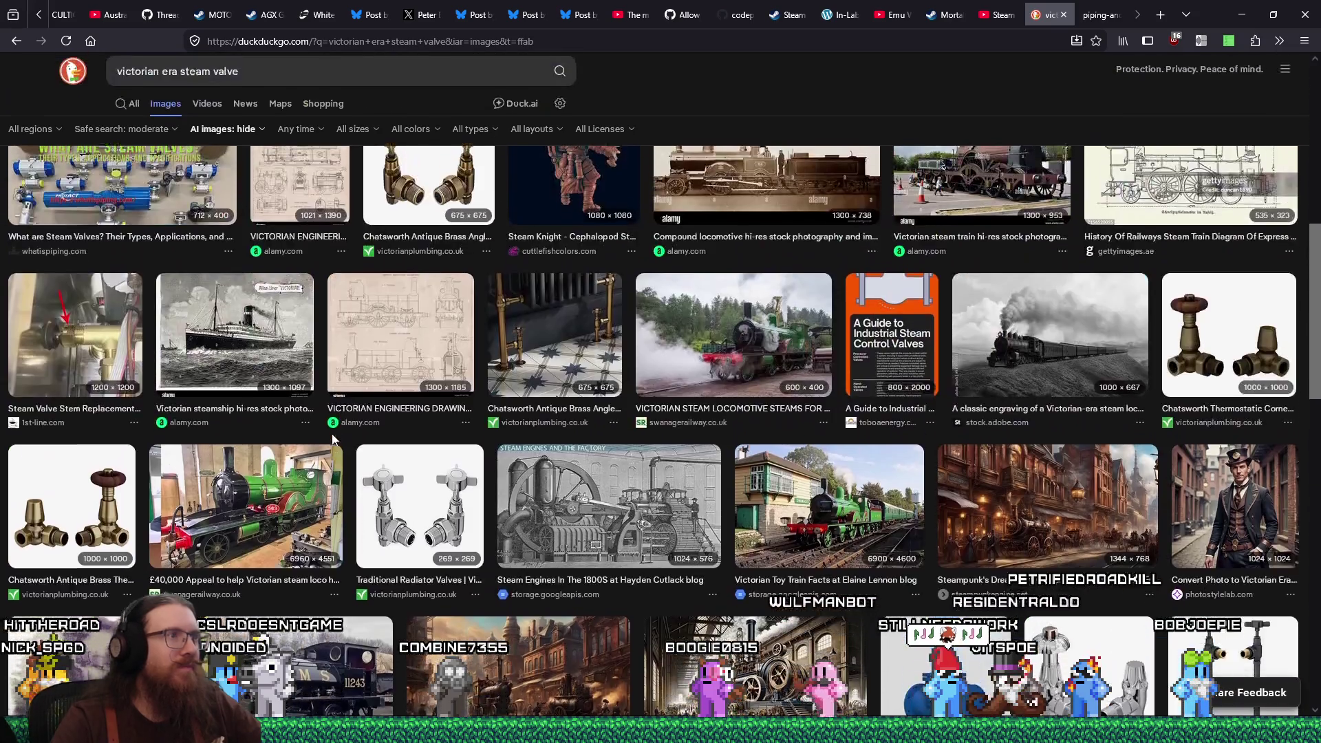
Remove 'steam' from the query and search 'victorian era valve'
double_click(210, 84)
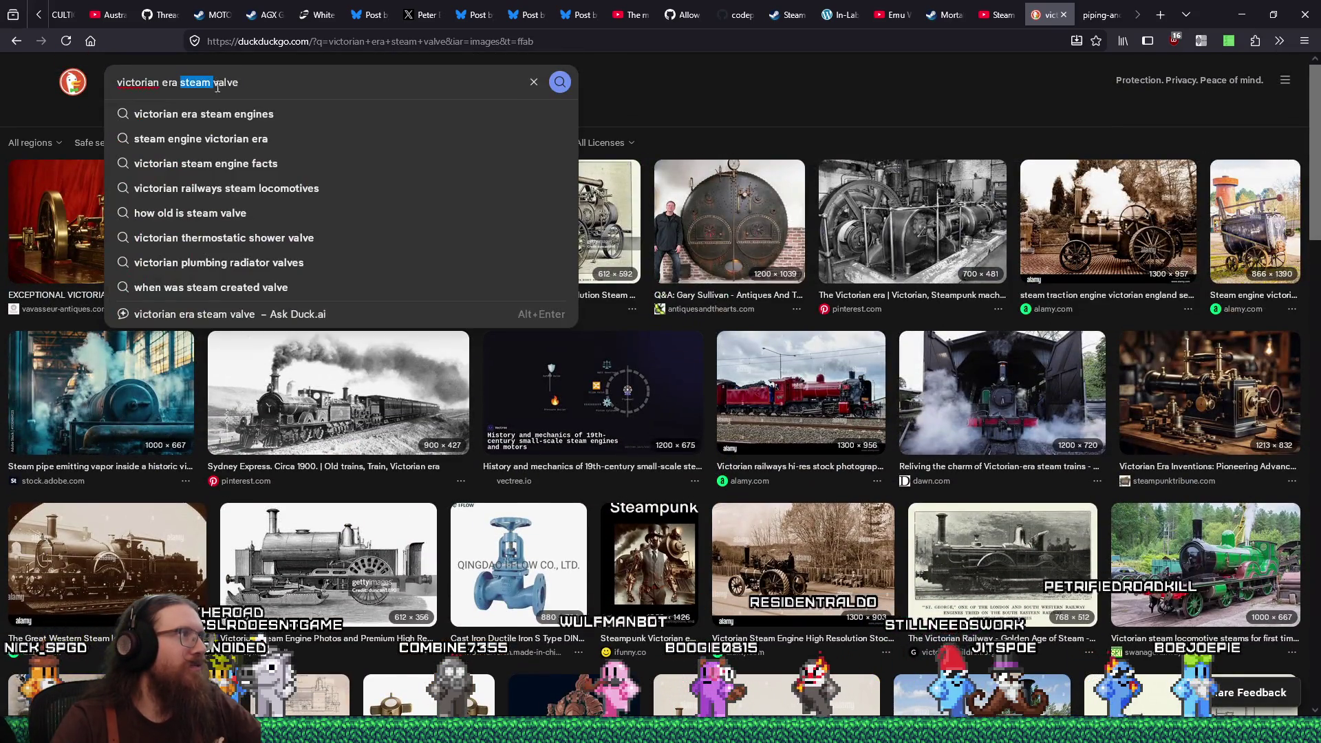
key(BackSpace)
key(Return)
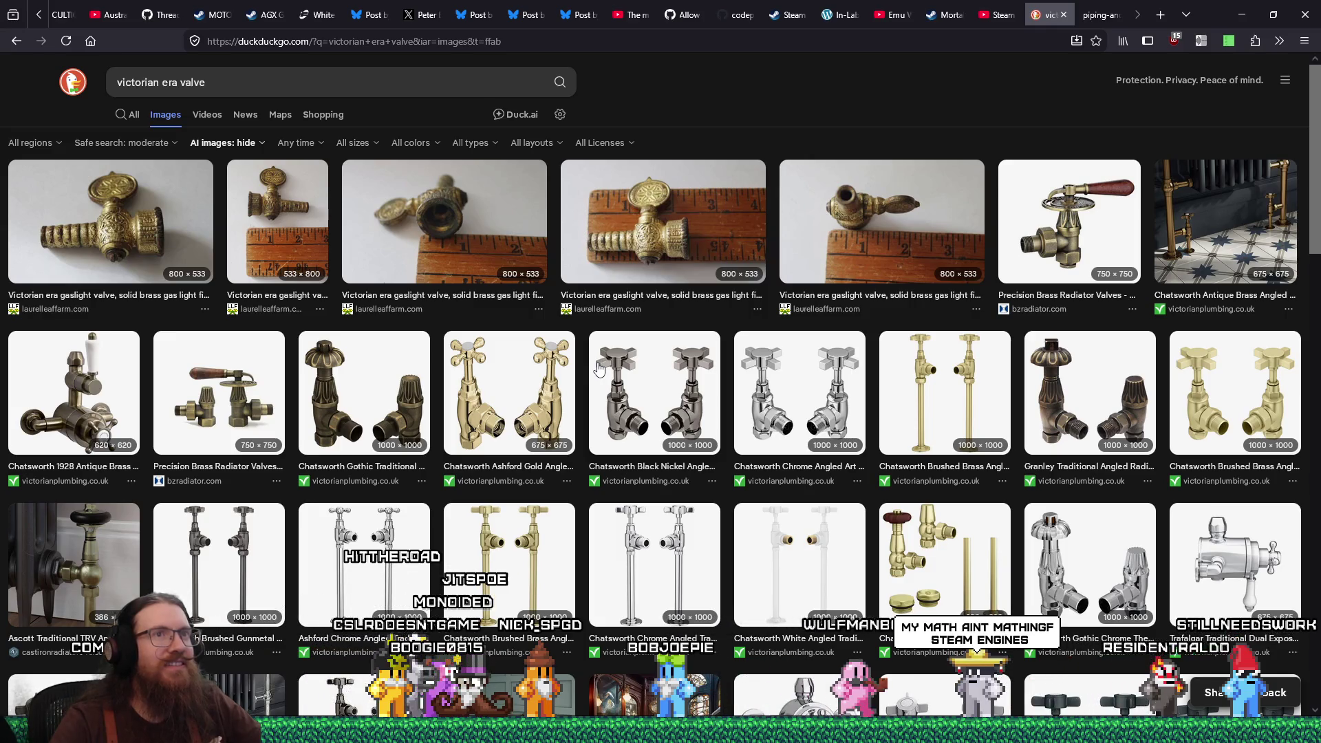
Browse the victorian valve image results and the Alamy ship-valve photo, then bring up blank Paint
scroll(down, 3)
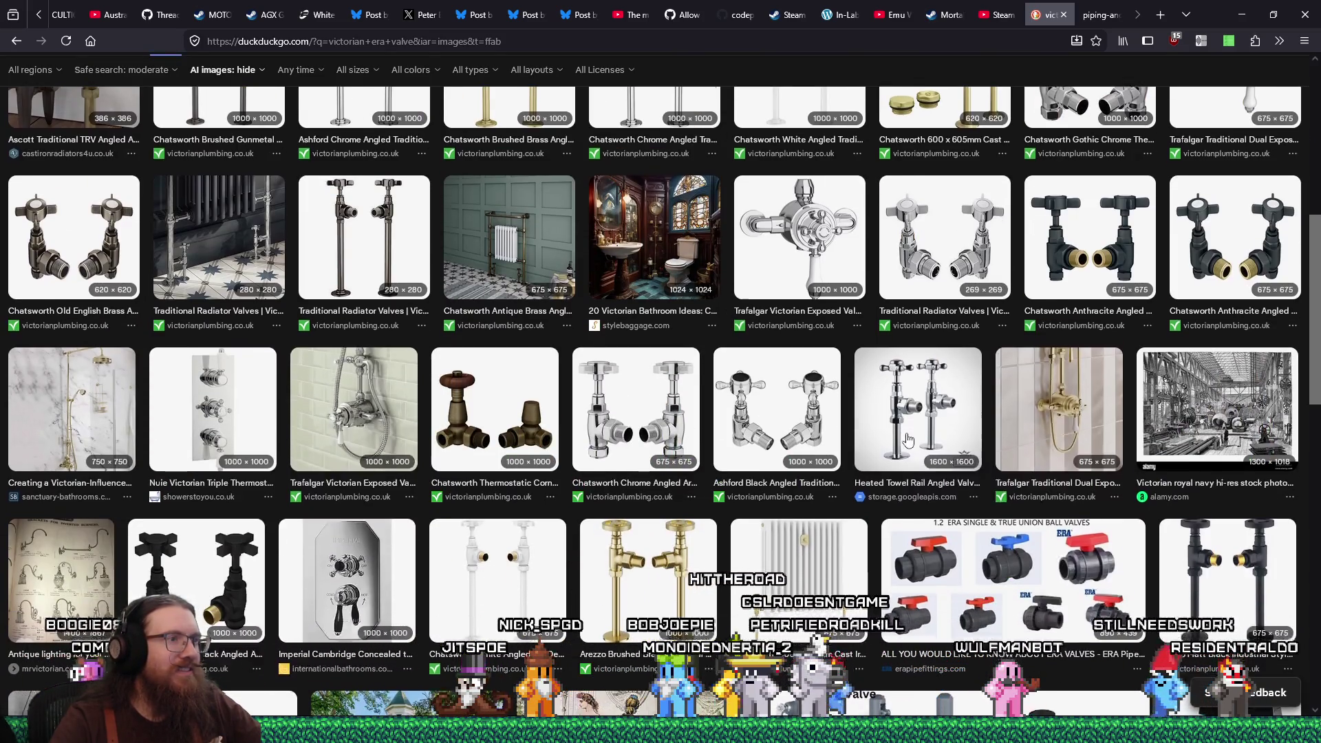
scroll(down, 3)
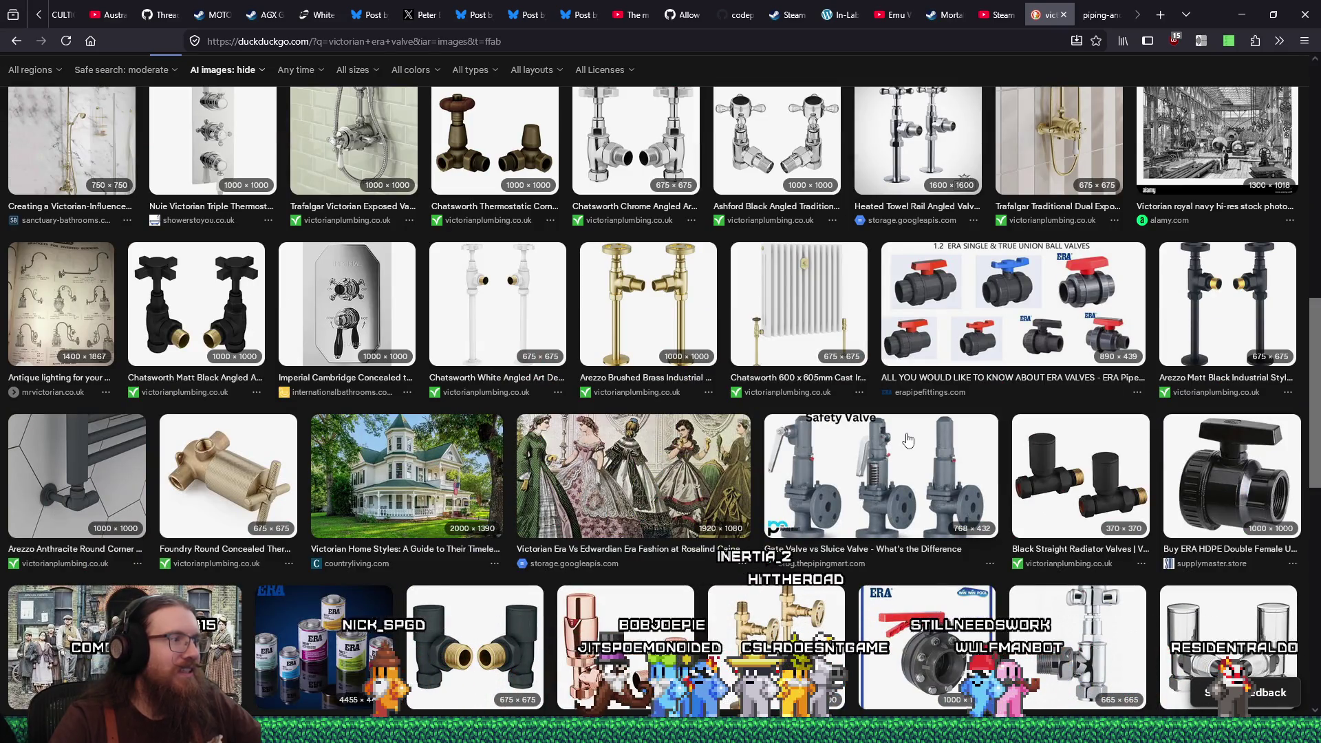
scroll(down, 3)
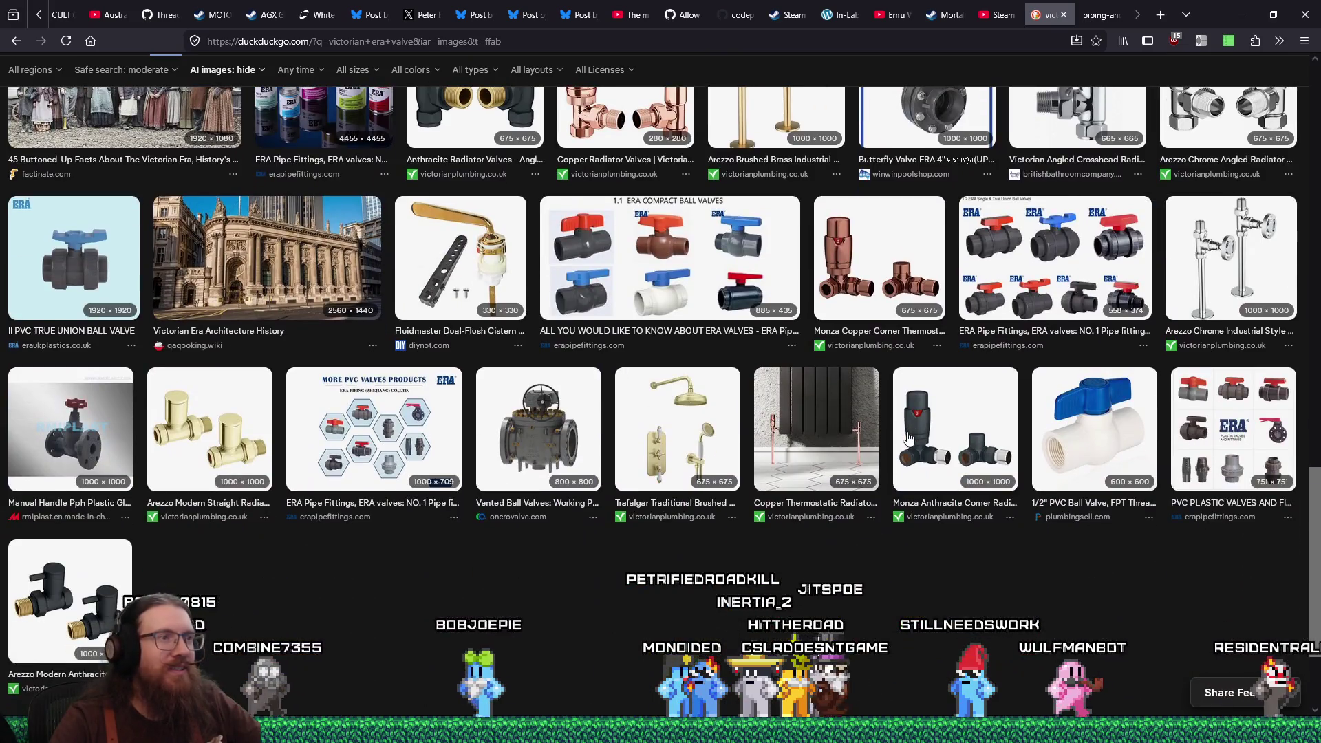
scroll(down, 3)
scroll(up, 3)
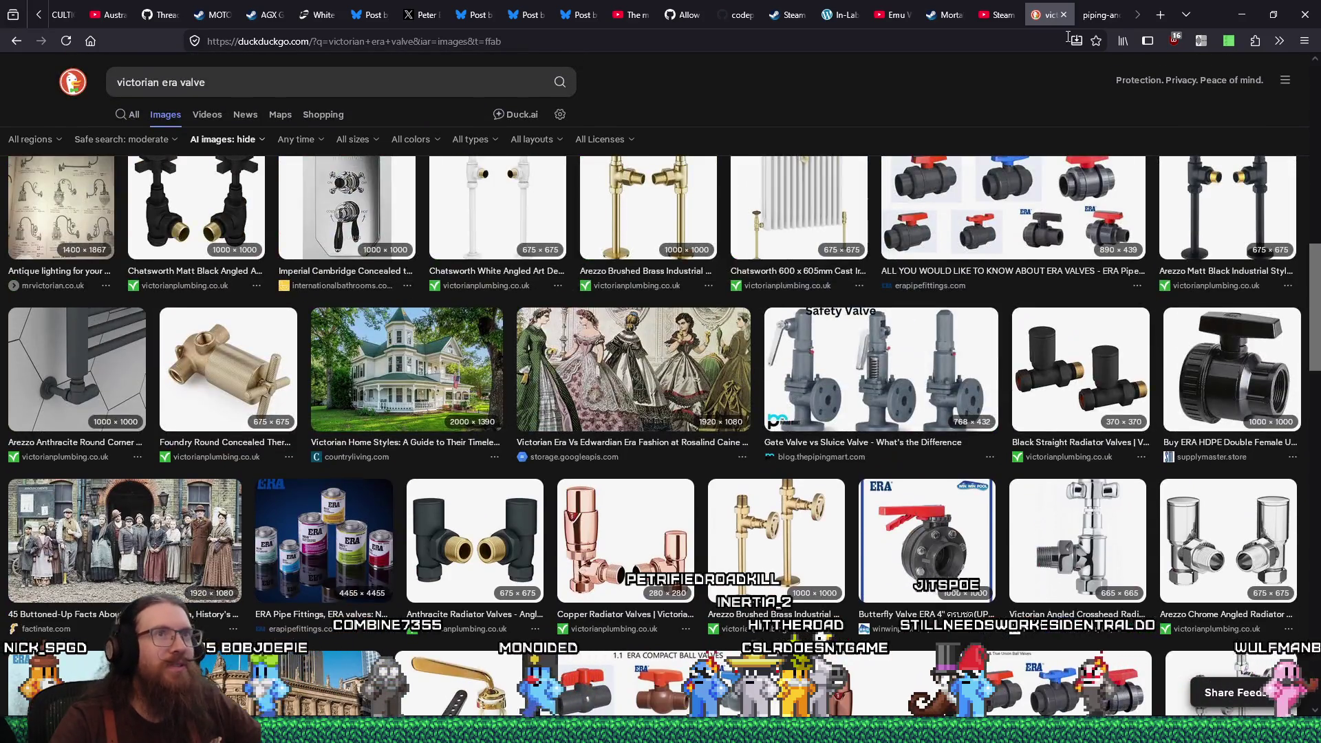
click(1093, 21)
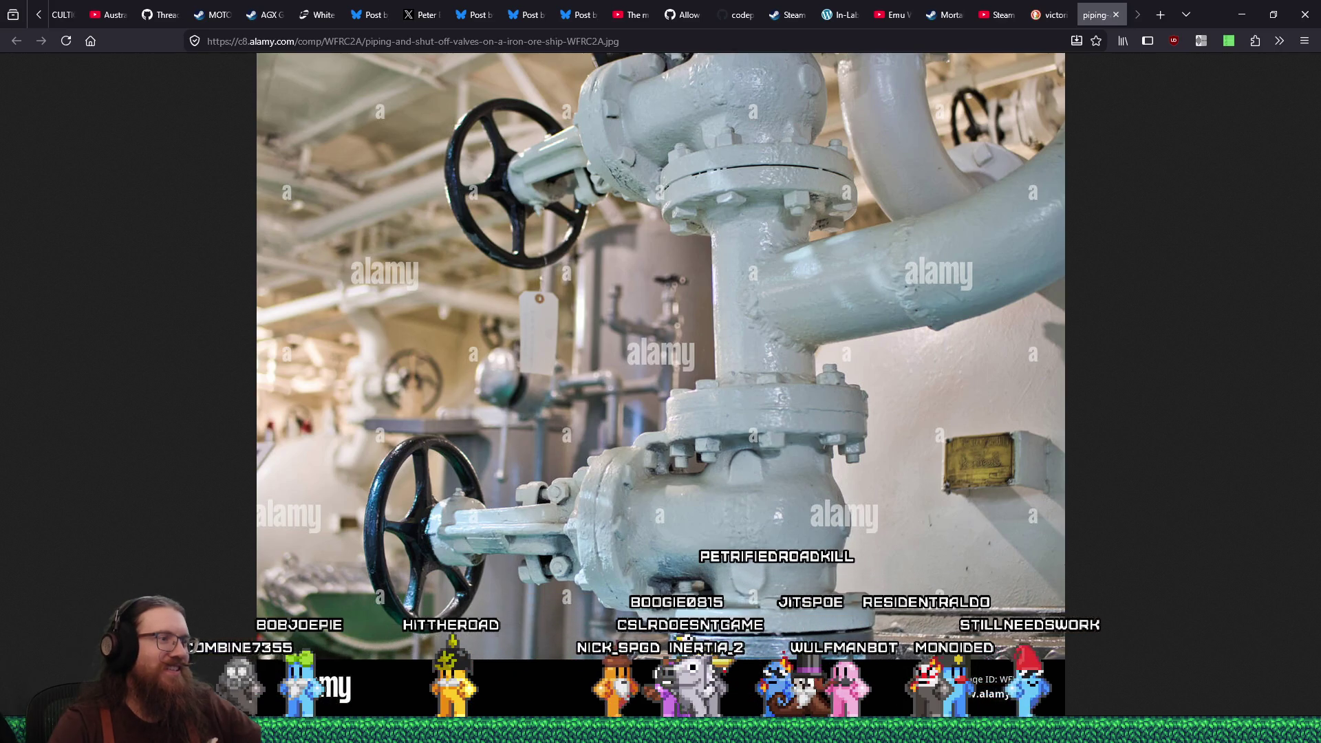
mouse_move(559, 703)
click(499, 663)
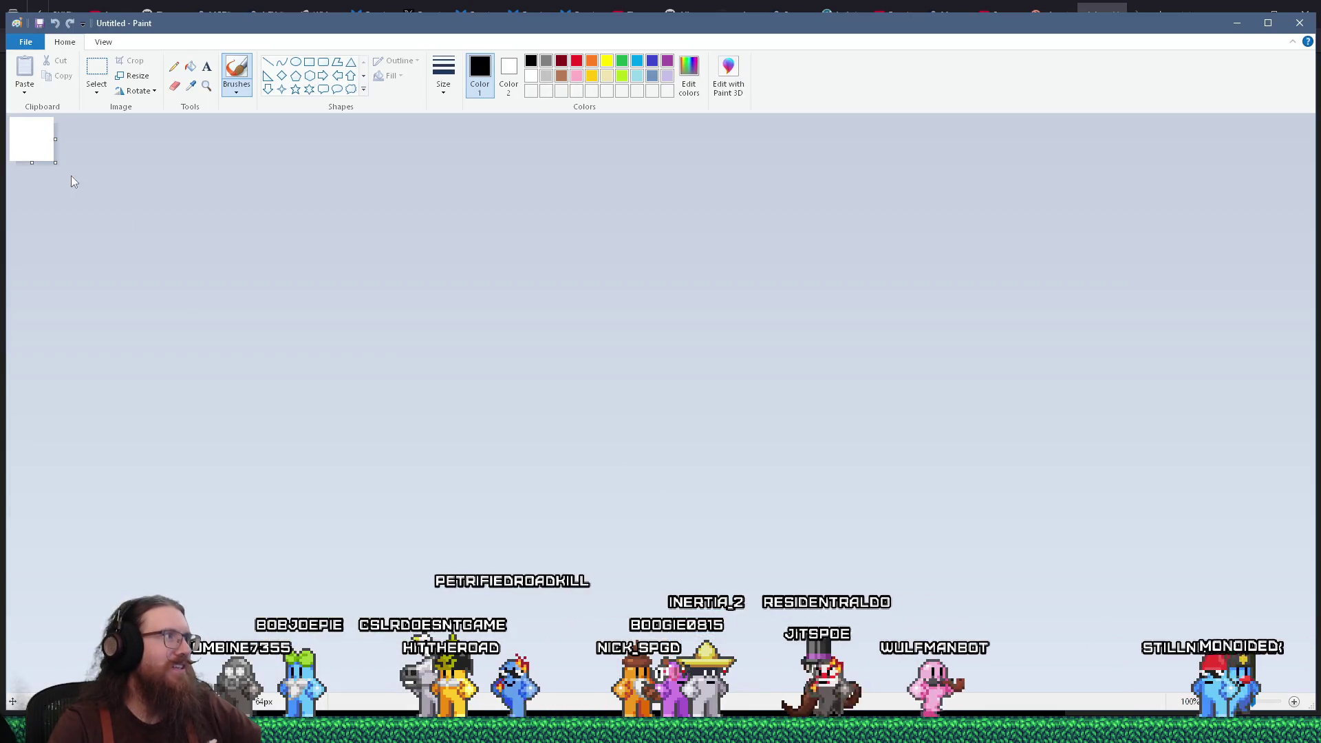
Enlarge the Paint canvas to about 1310×640 and sketch pipe lines with three flow arrows
drag(55, 162, 902, 442)
drag(274, 250, 643, 214)
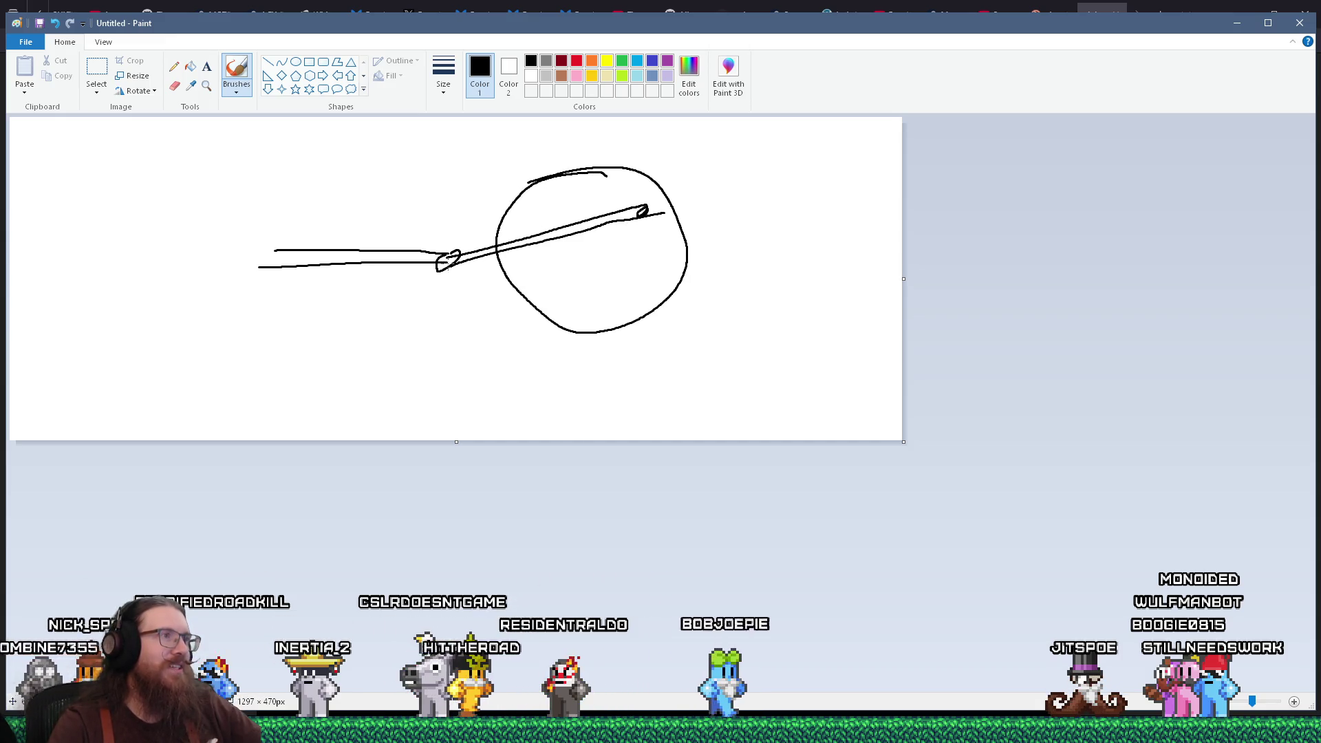
drag(232, 231, 393, 231)
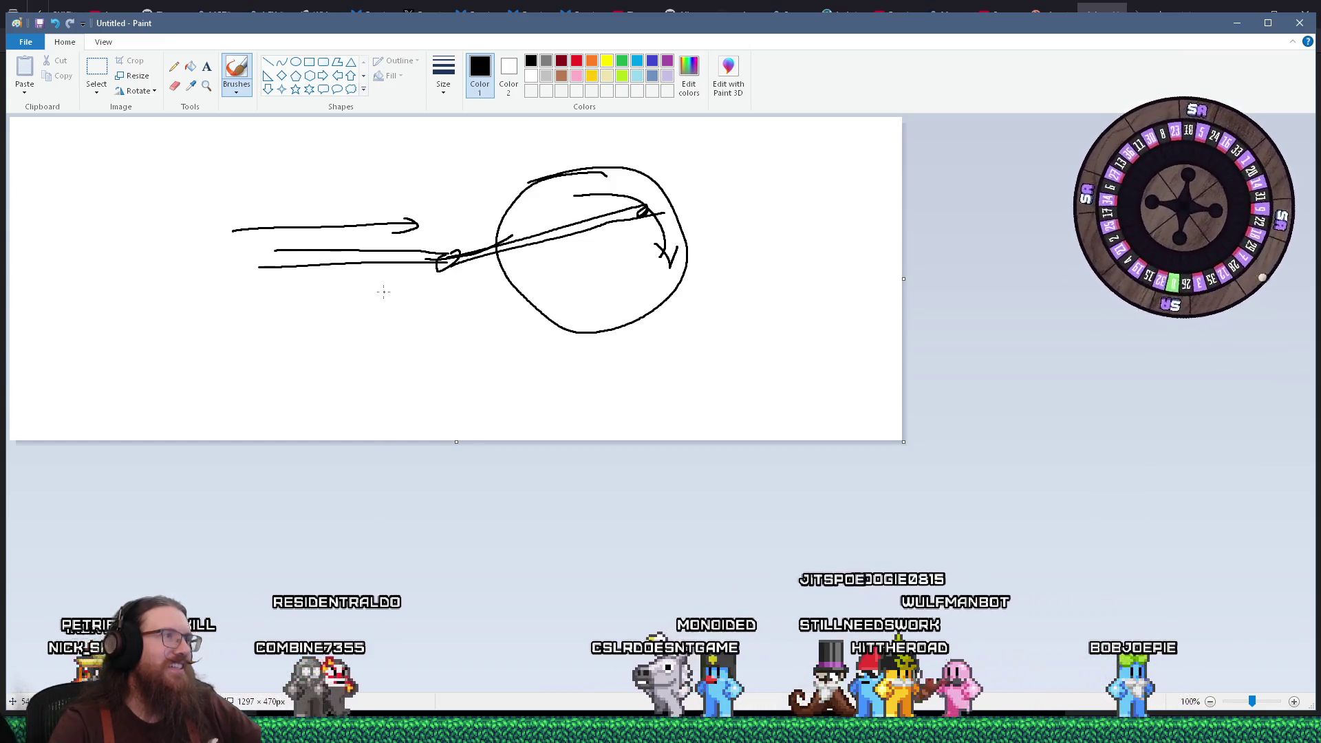
drag(390, 293, 298, 322)
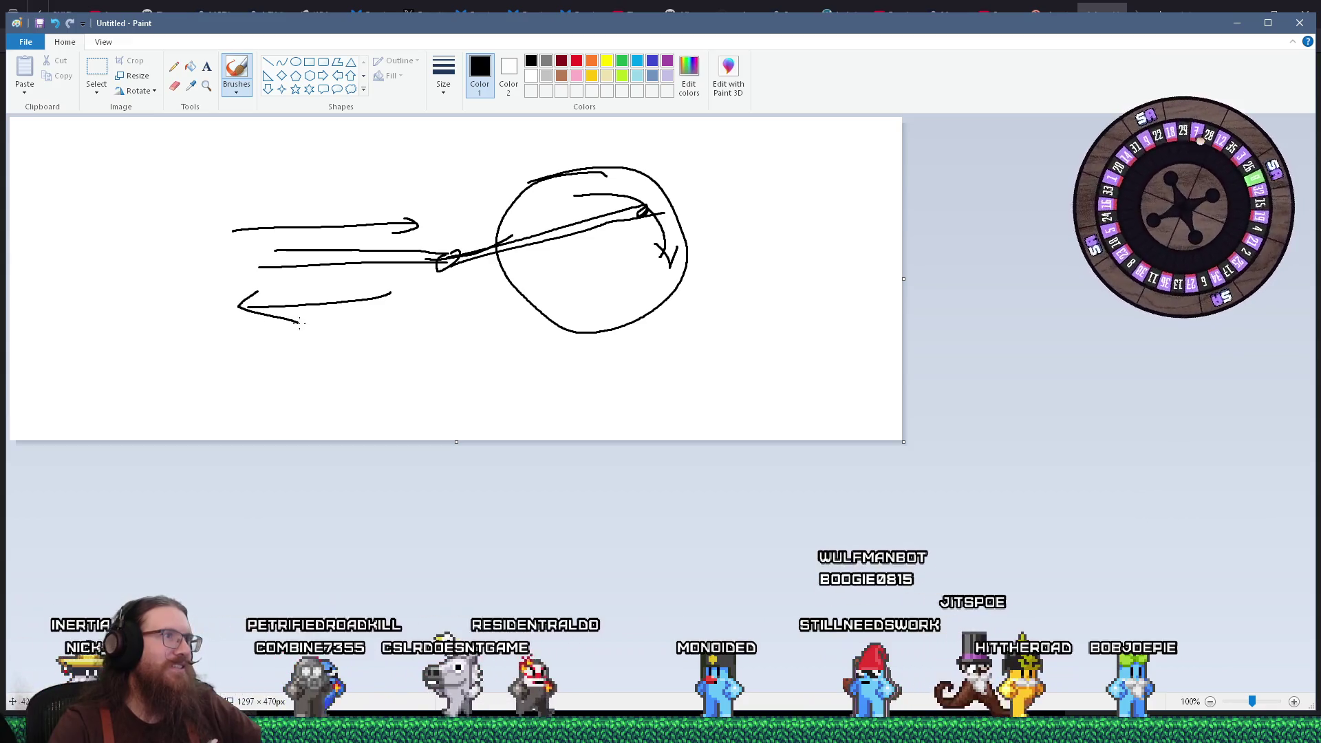
drag(655, 260, 568, 290)
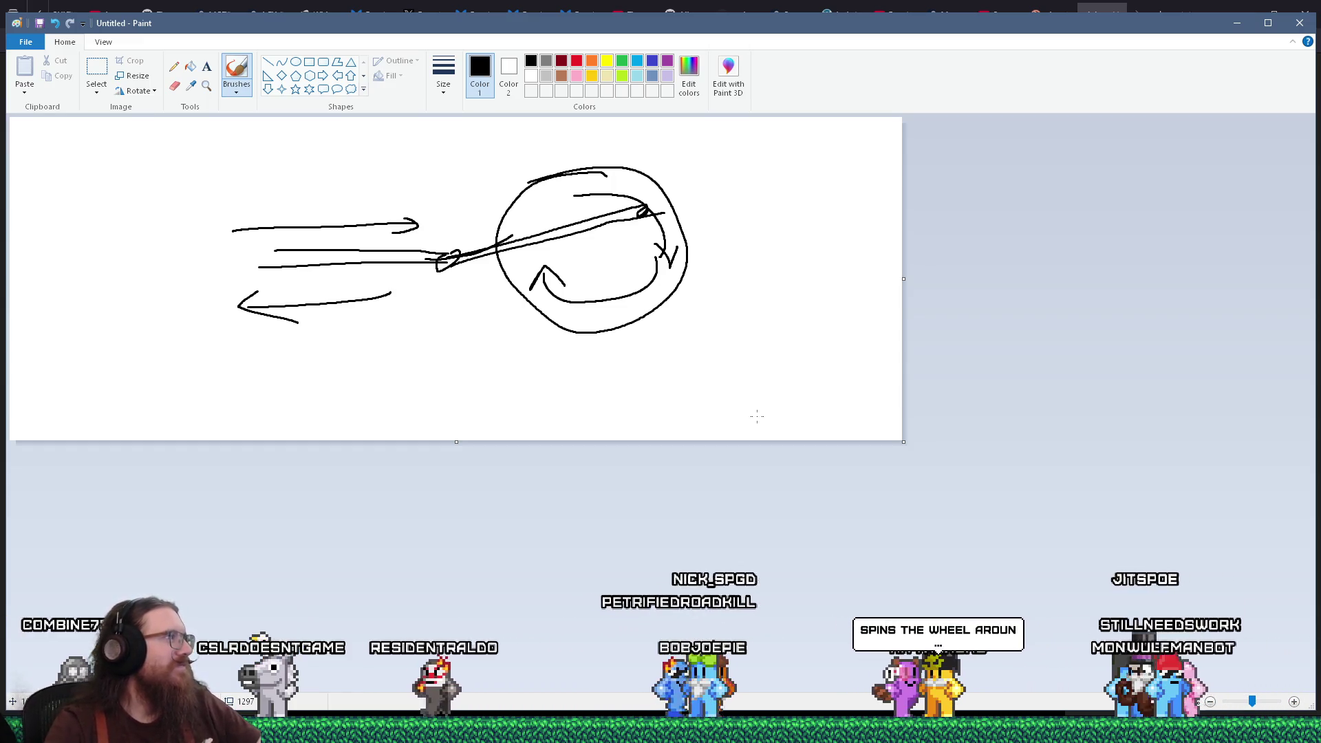
Check the Alamy valve photo in Firefox, then return to the TrenchBroom map editor
key(alt+Tab)
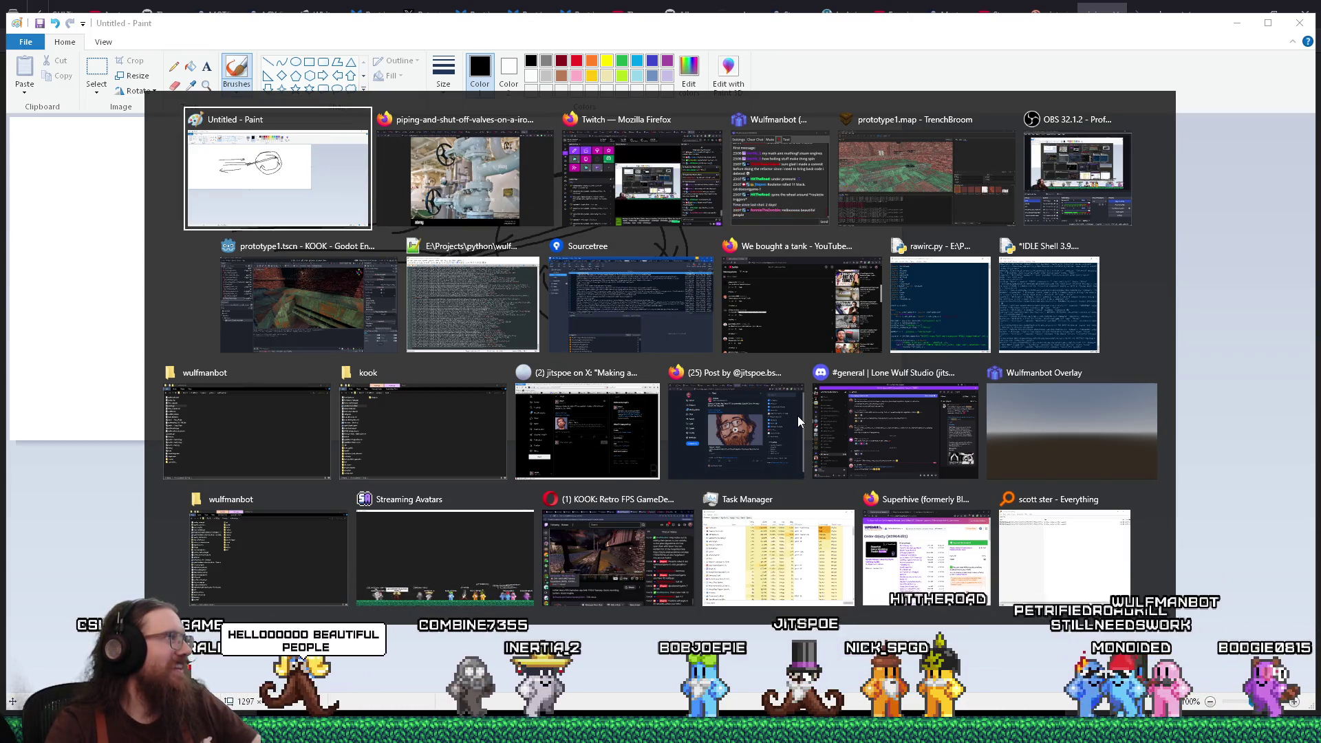
key(alt+Tab)
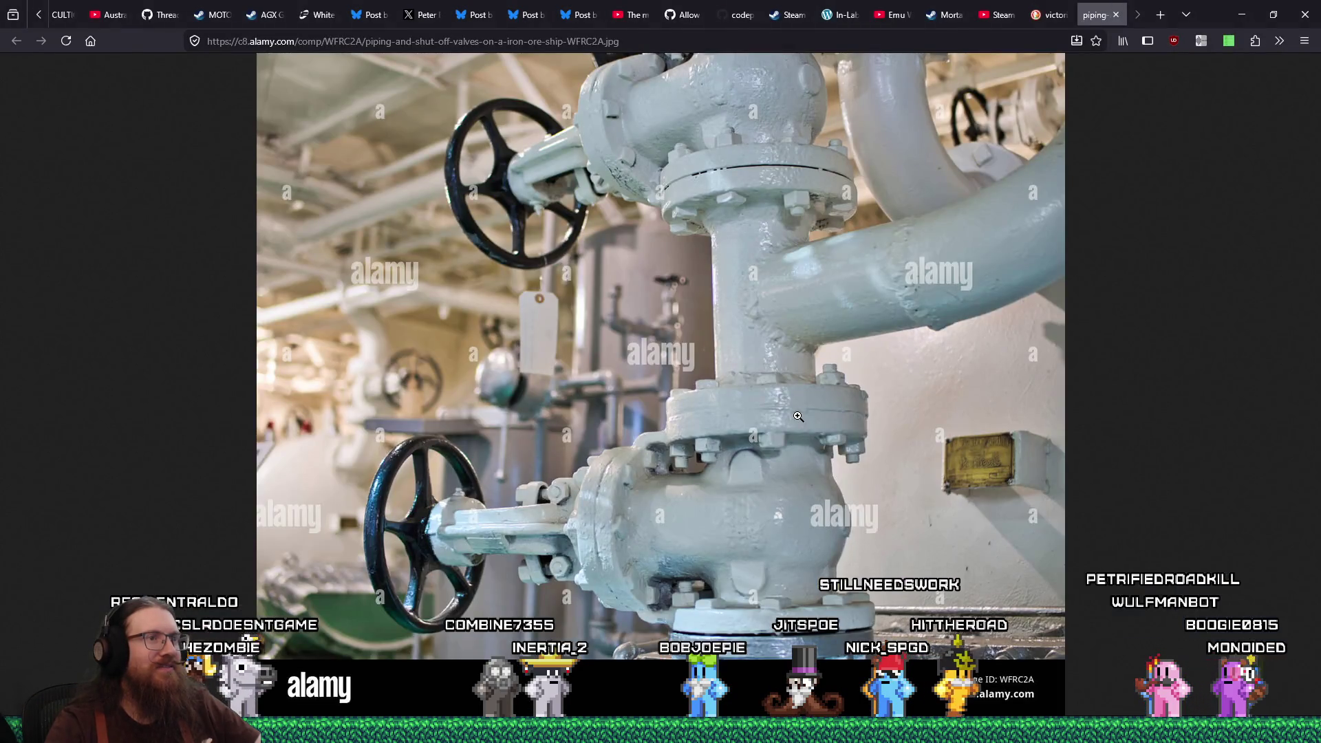
key(alt+Tab)
key(alt+Tab)
key(alt+Tab)
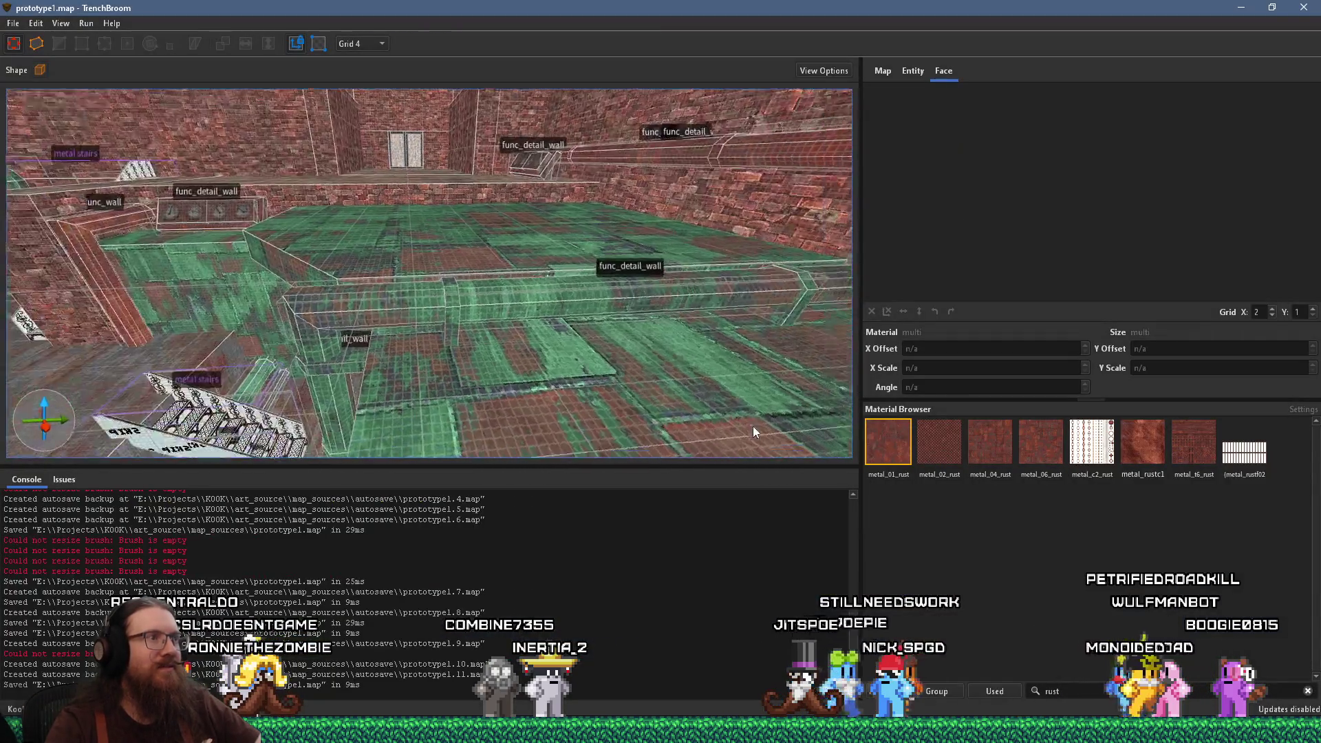
Select the long func_detail_wall floor pipe brush and glance at the valve reference photo
click(567, 327)
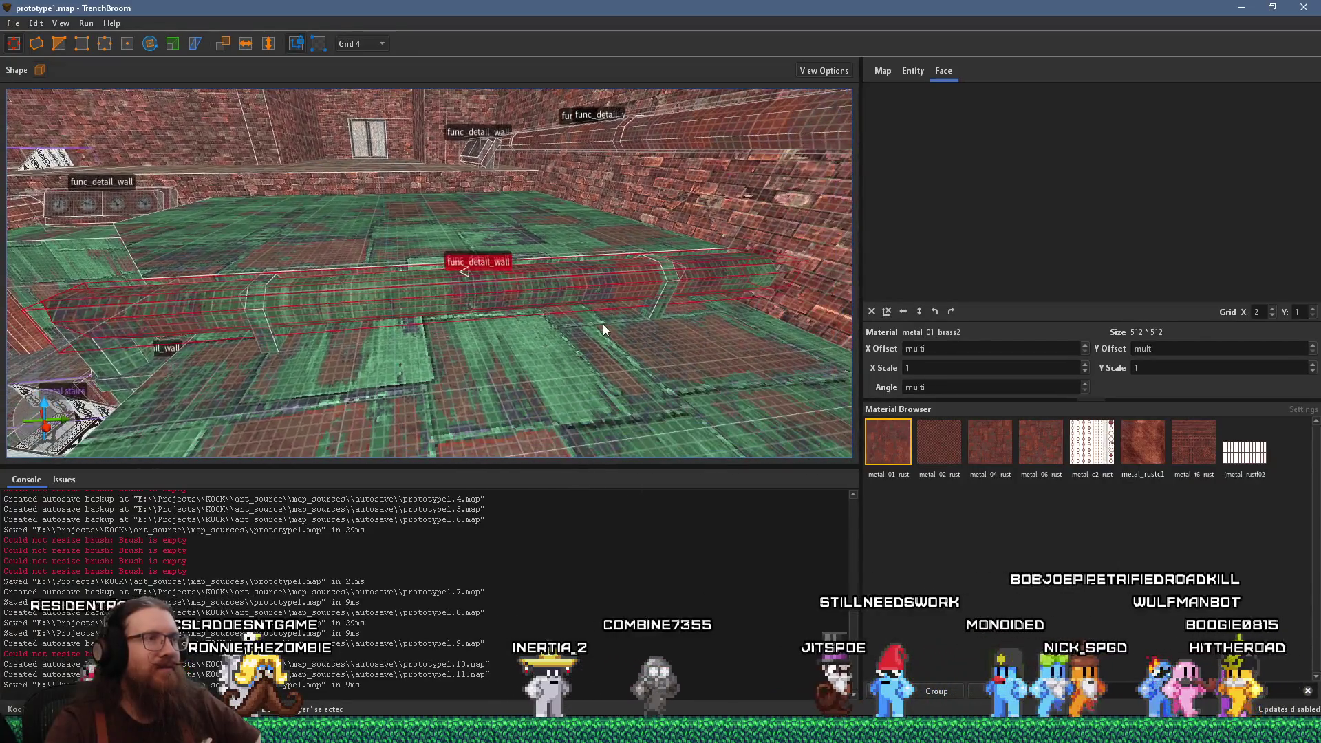
key(alt+Tab)
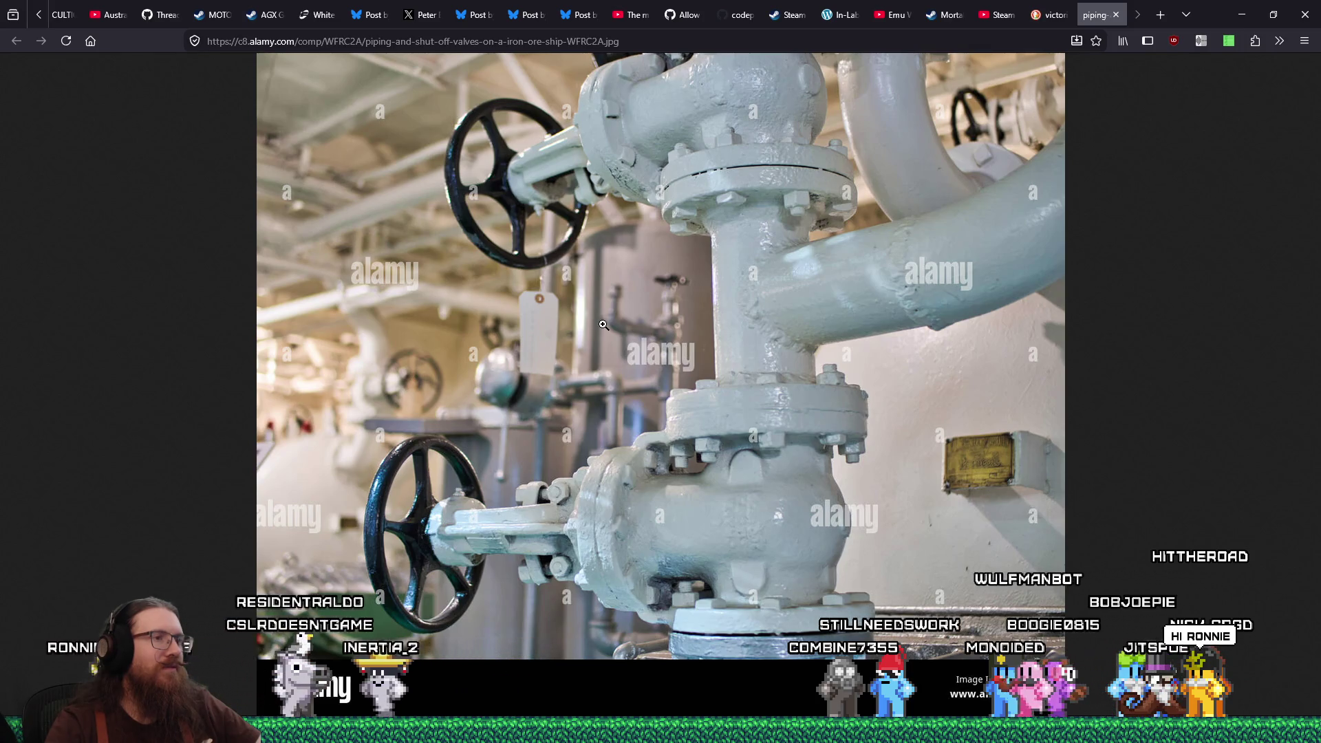
key(alt+Tab)
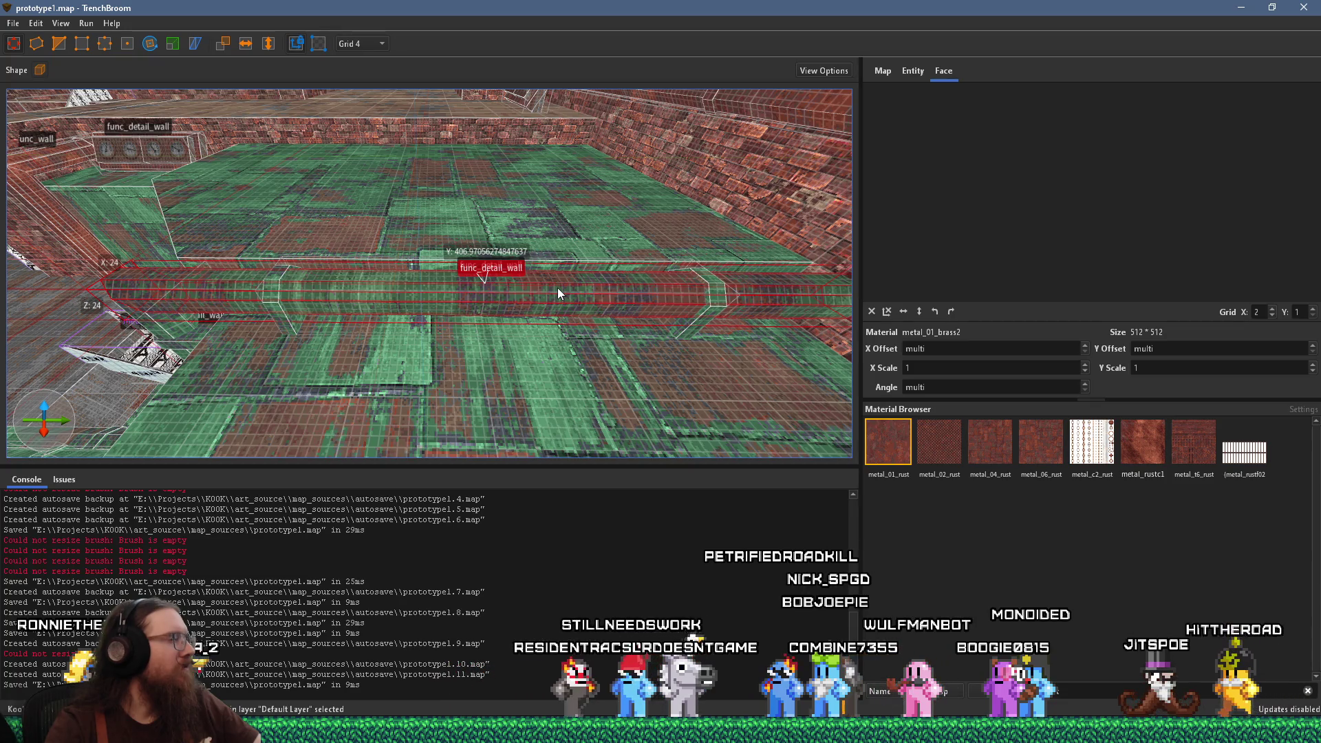
Pull the pipe's end section inward and slide it left along the wall
key(d)
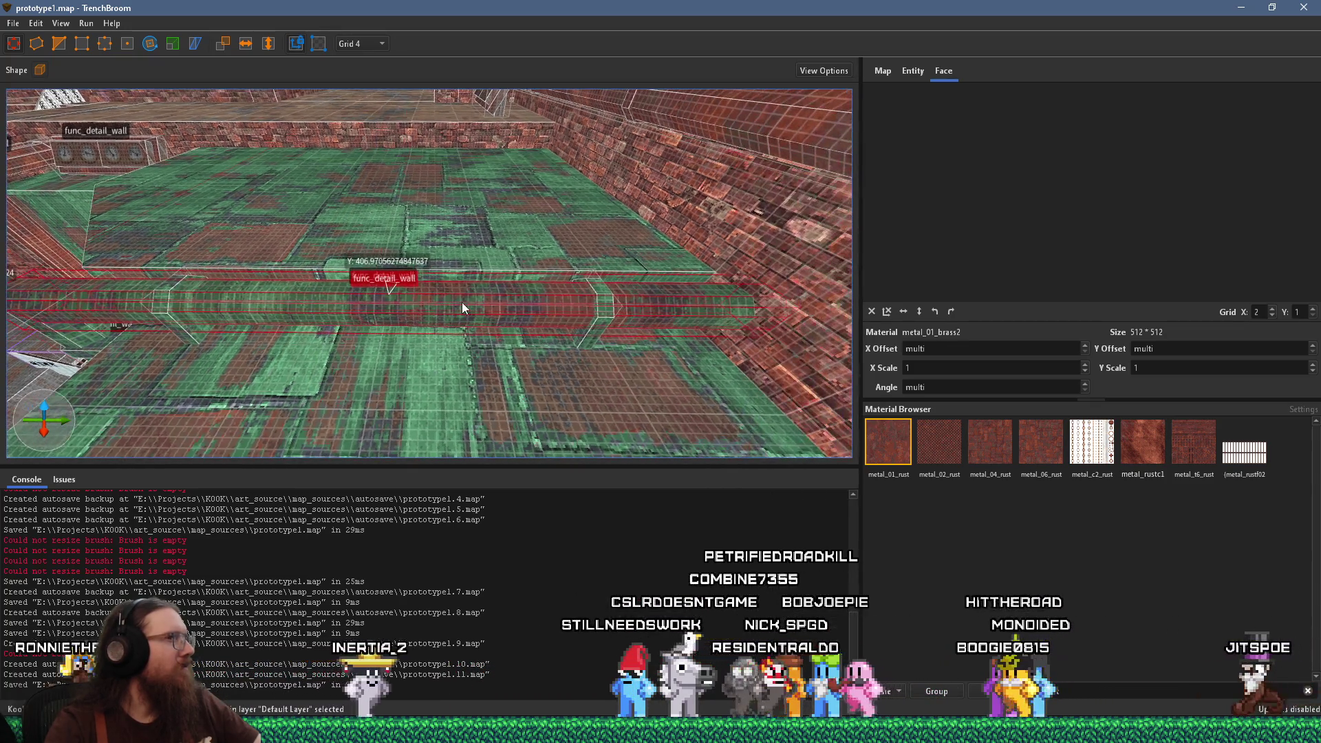
drag(808, 304, 804, 304)
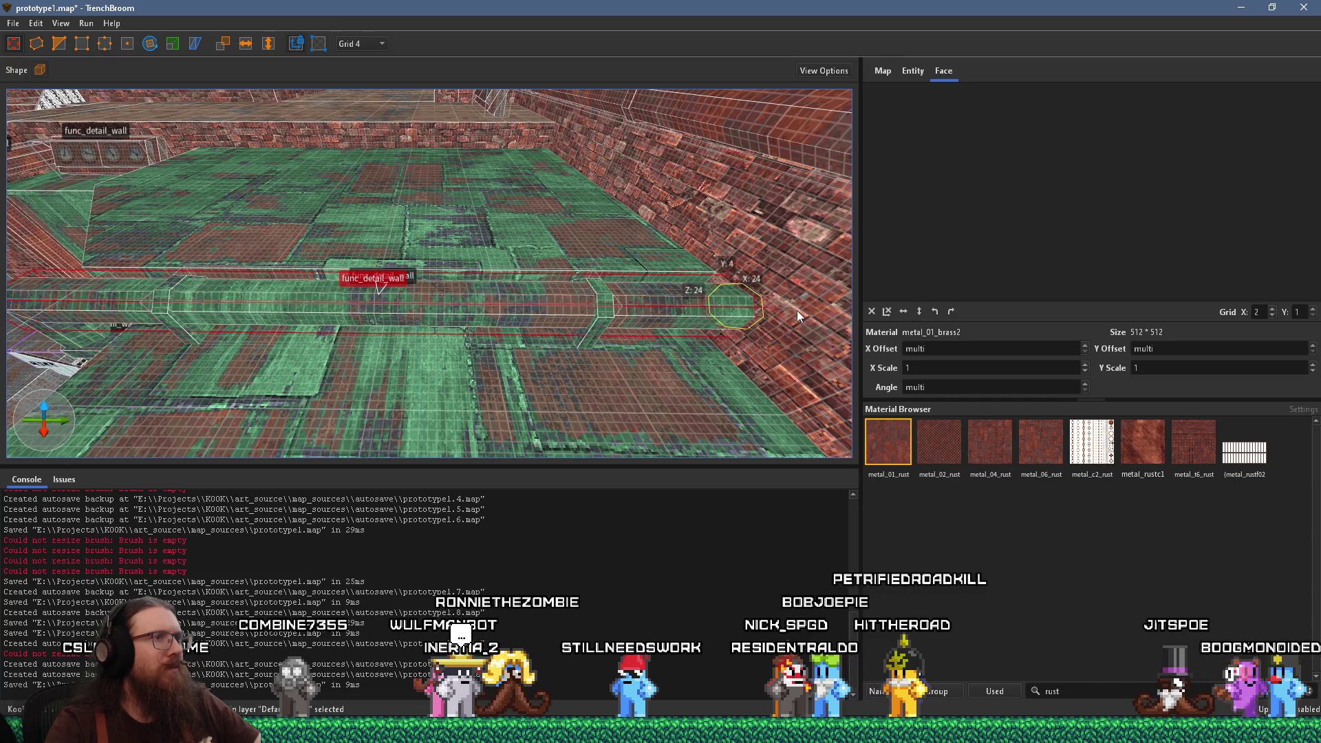
drag(759, 313, 454, 304)
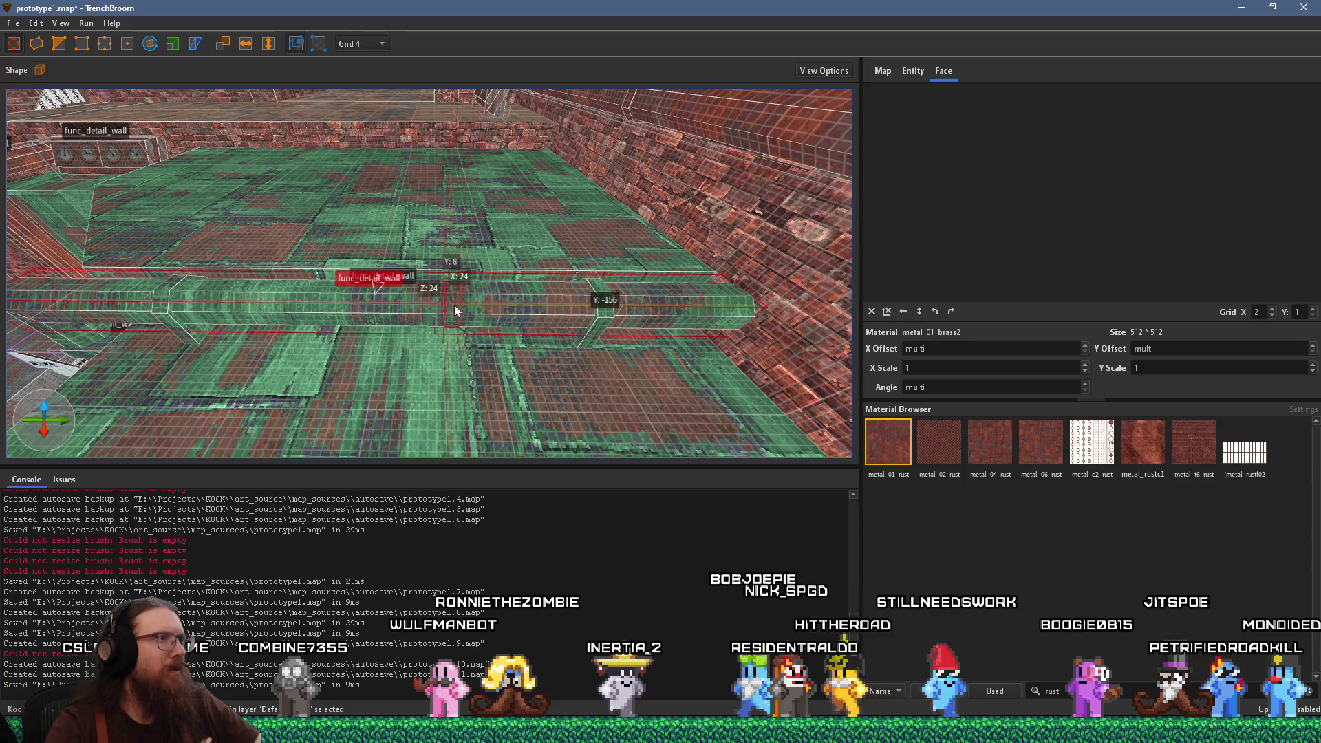
scroll(up, 3)
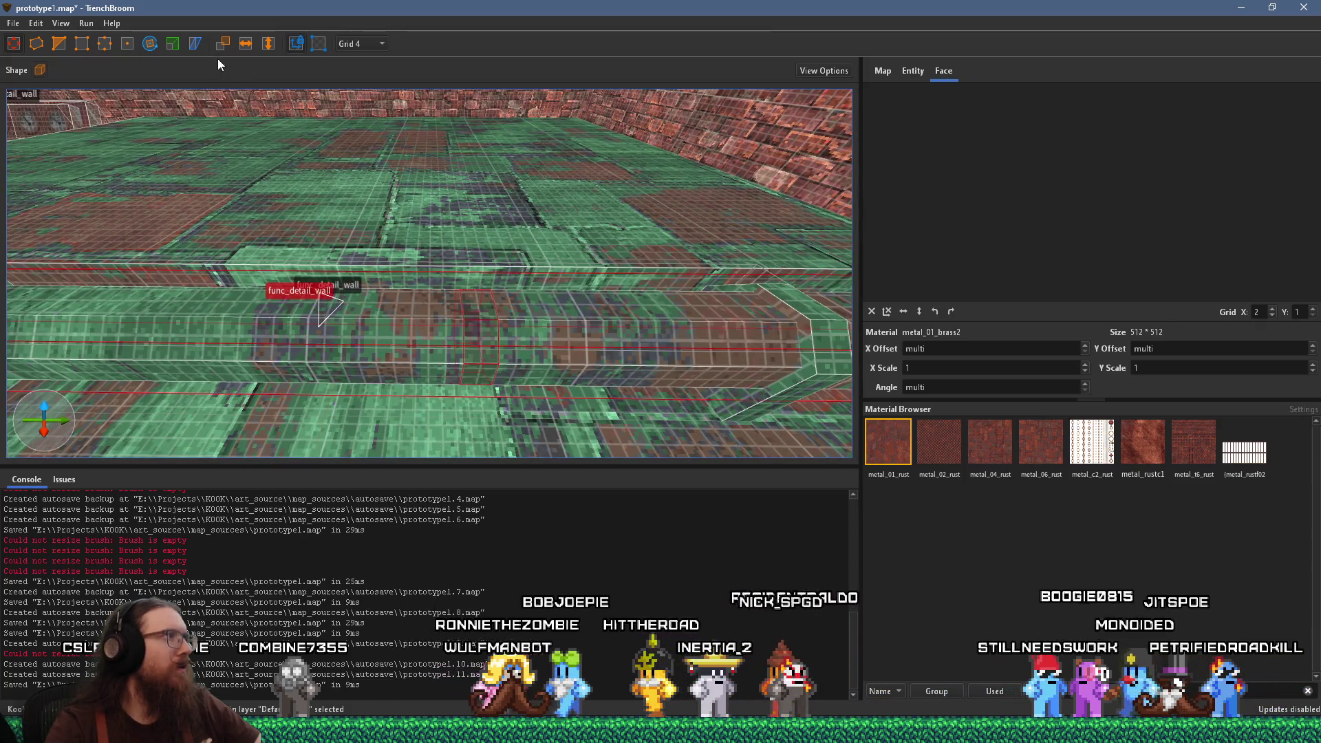
scroll(up, 3)
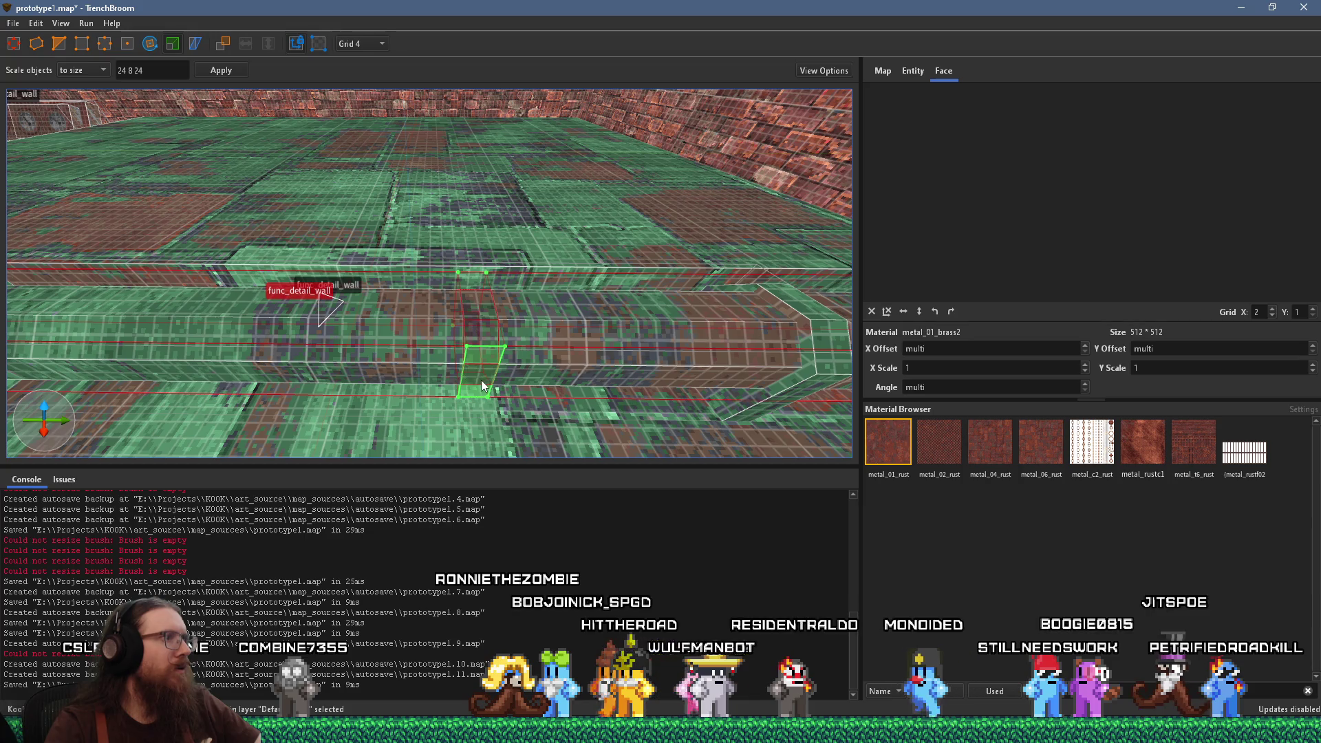
Select the large trench brush and set the grid to 1 unit
drag(494, 304, 469, 321)
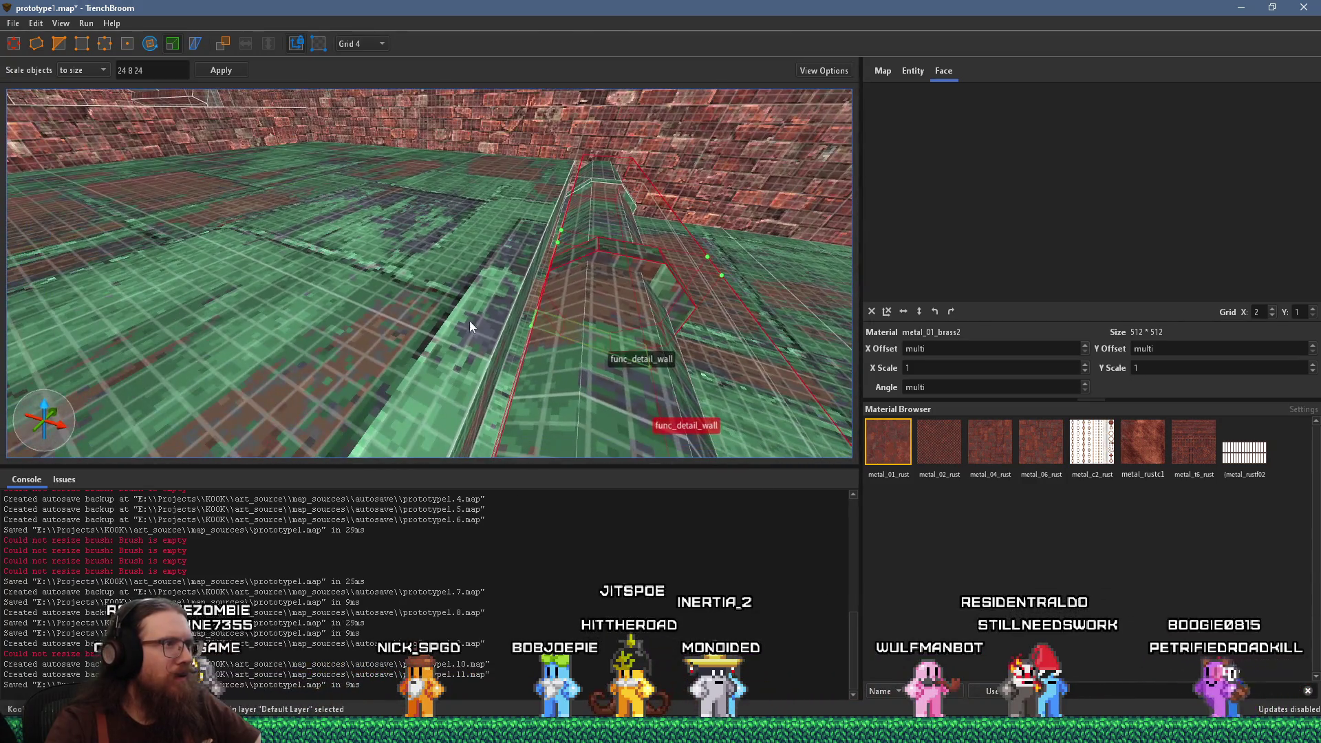
drag(561, 318, 509, 270)
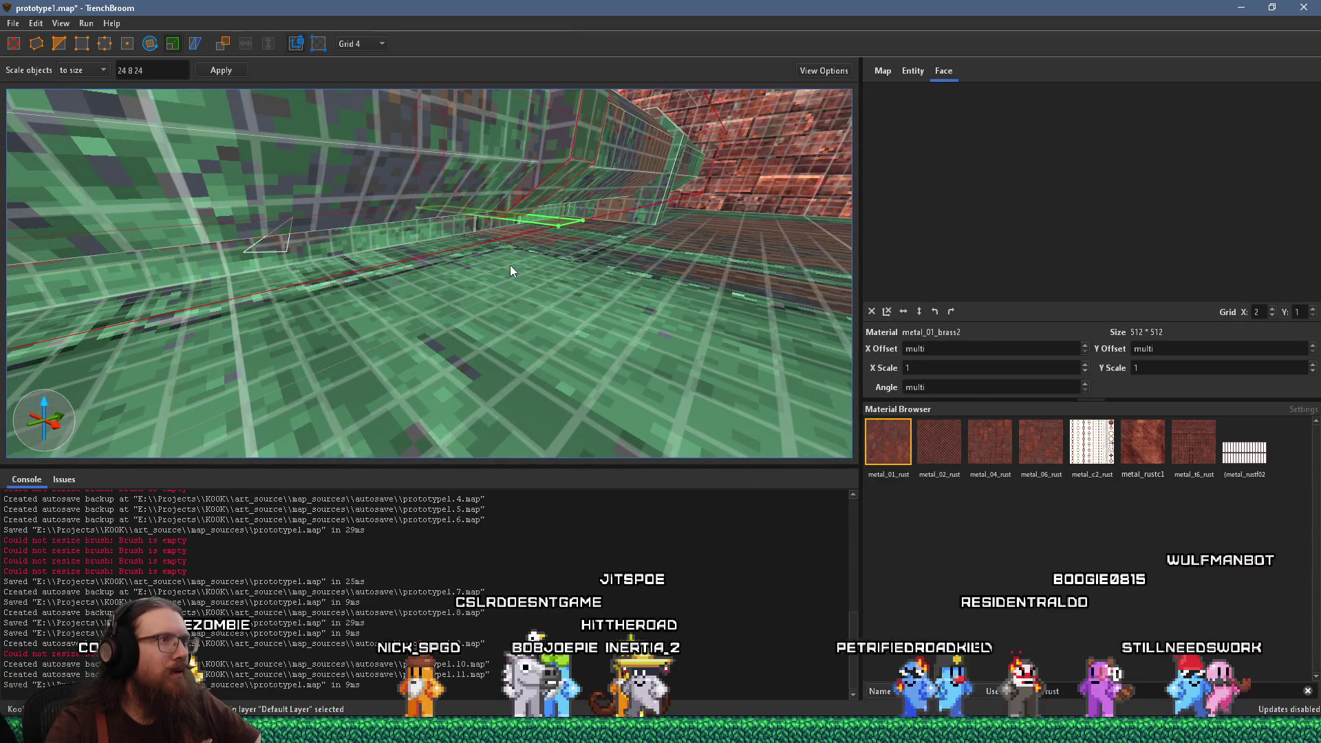
drag(510, 266, 518, 291)
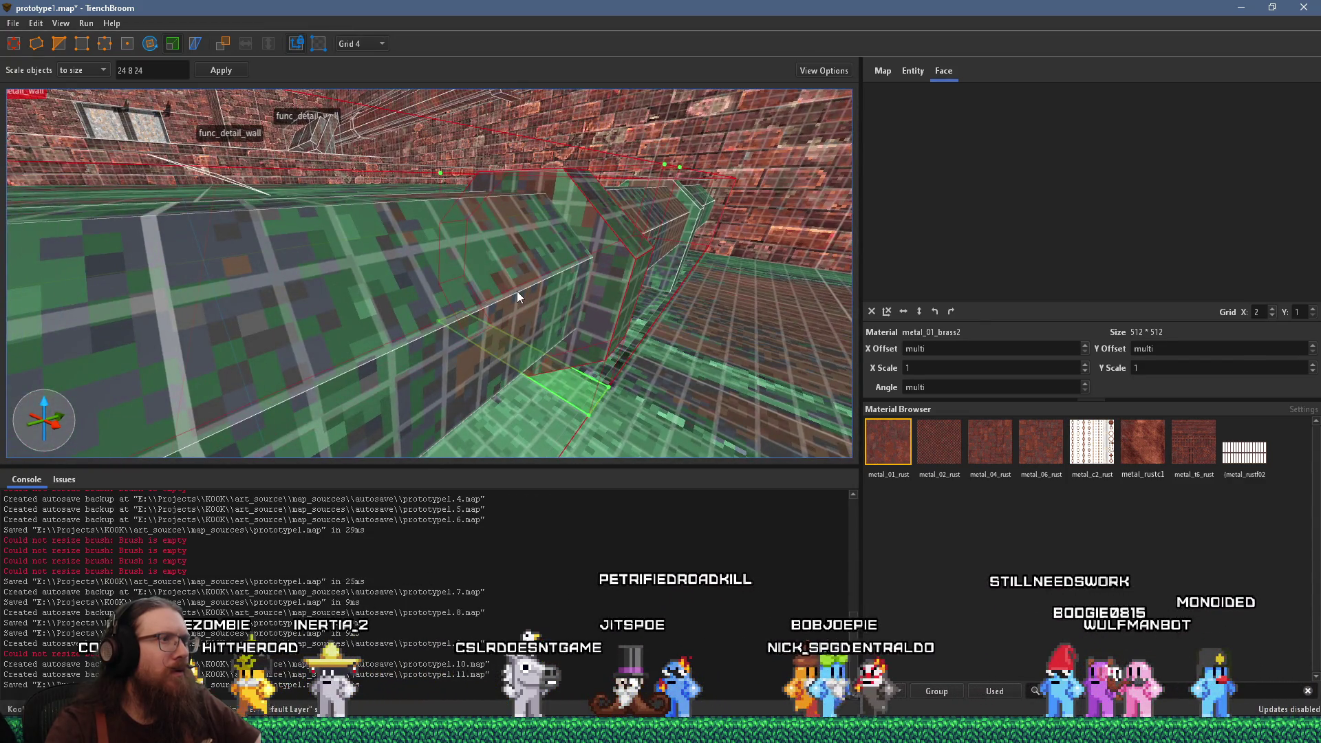
click(518, 291)
drag(525, 273, 581, 283)
click(373, 47)
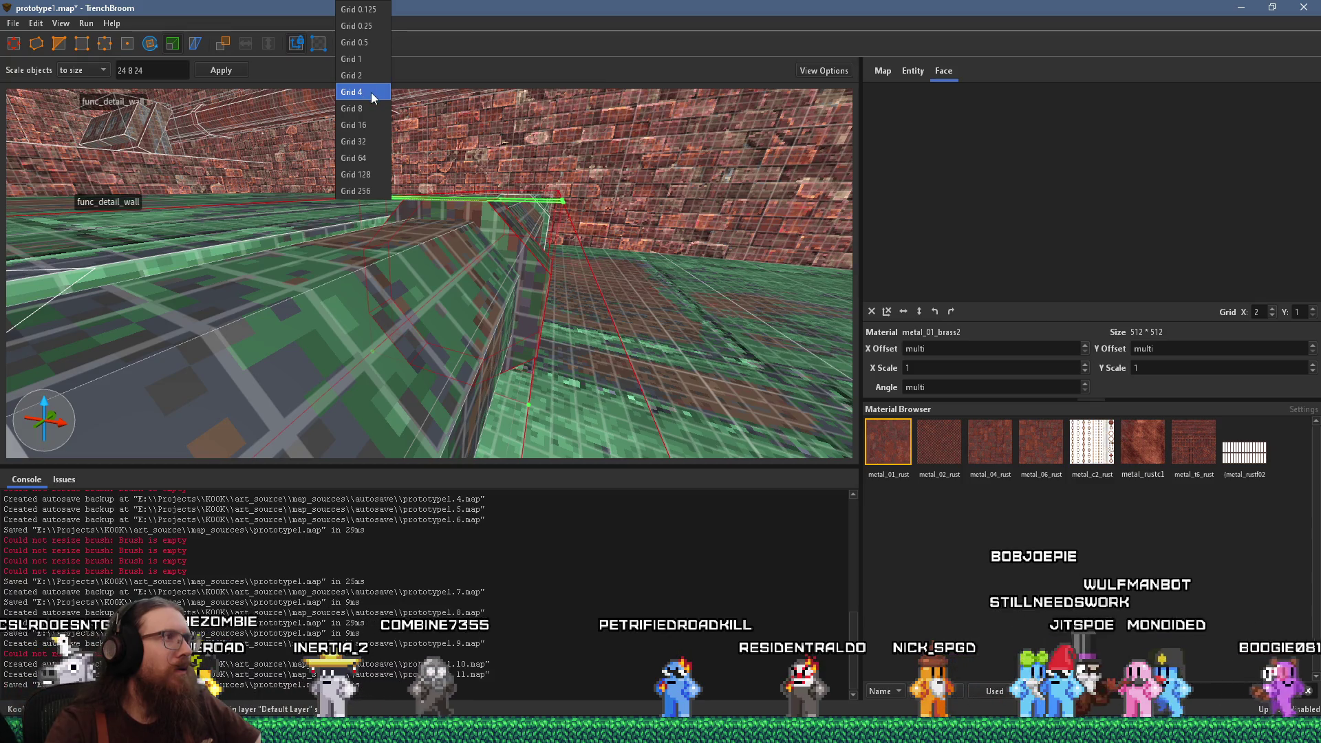
click(373, 97)
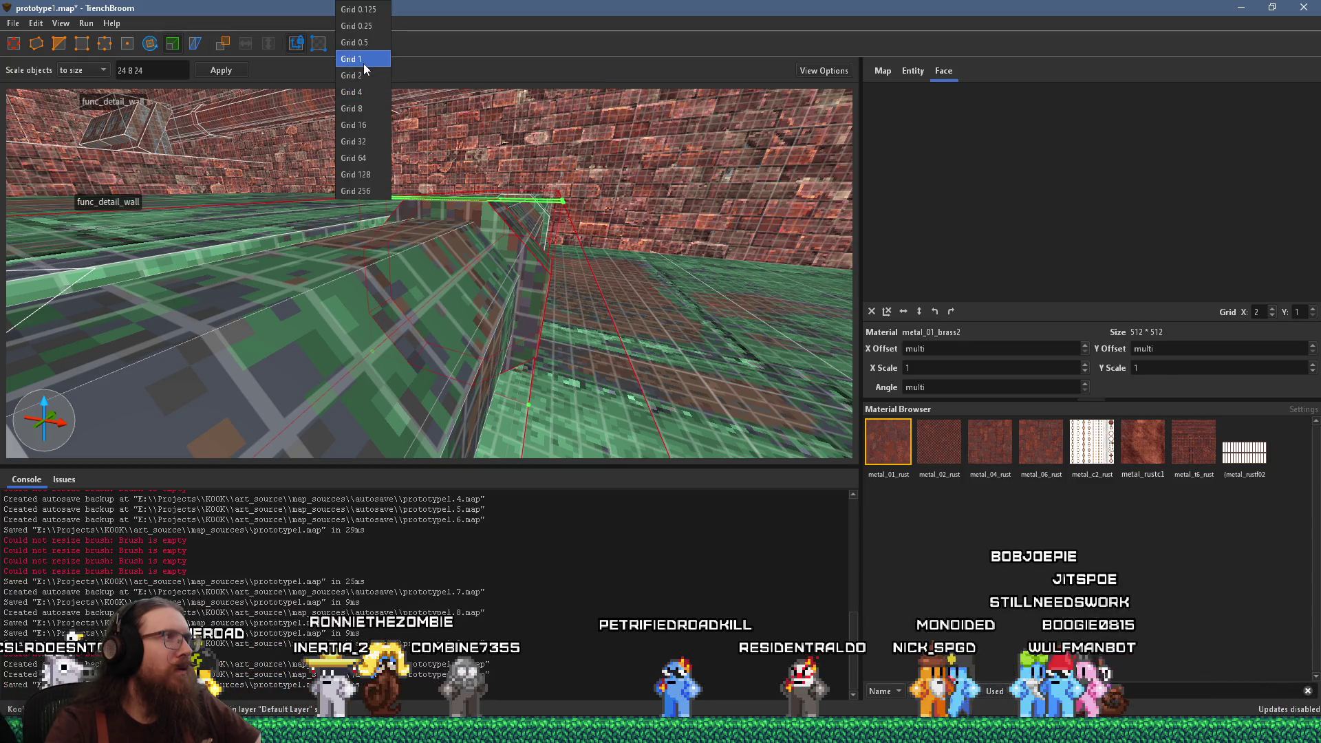
click(364, 64)
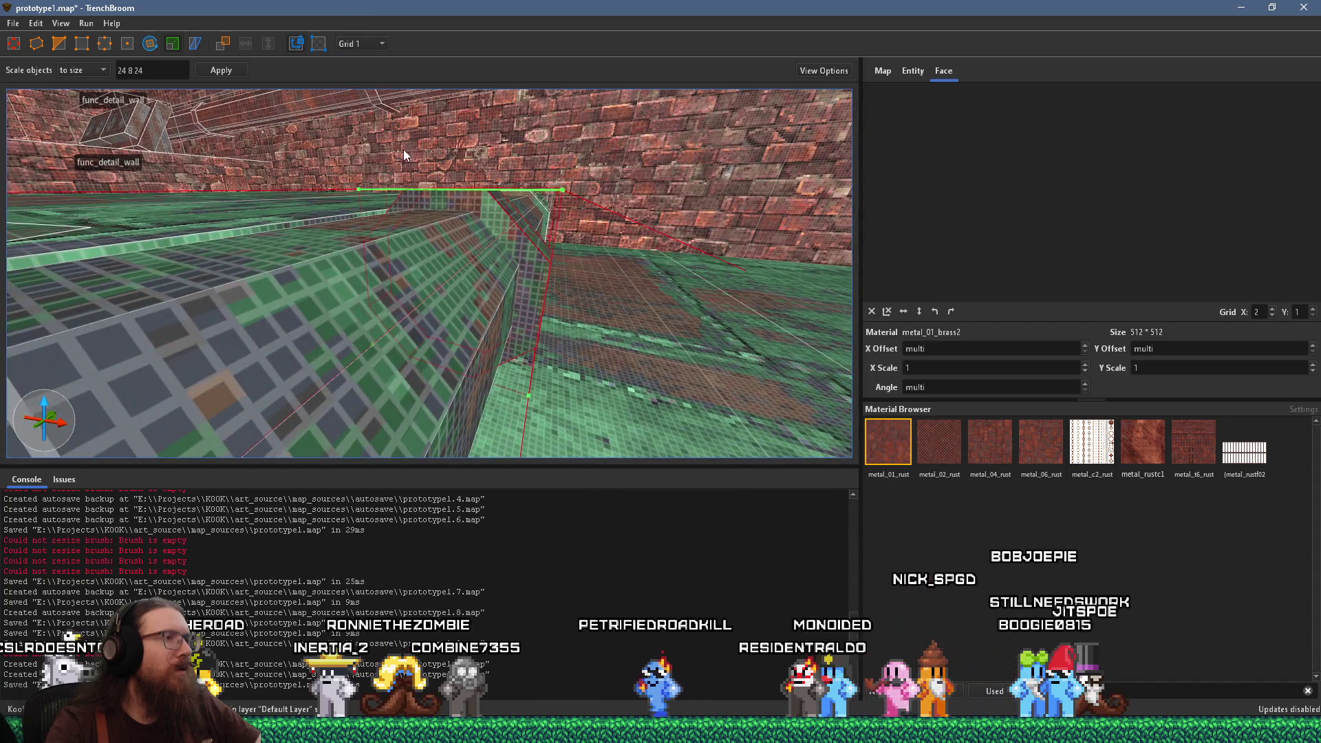
Fly along the trench inspecting the floor pipe from above, then deselect the brush
key(w)
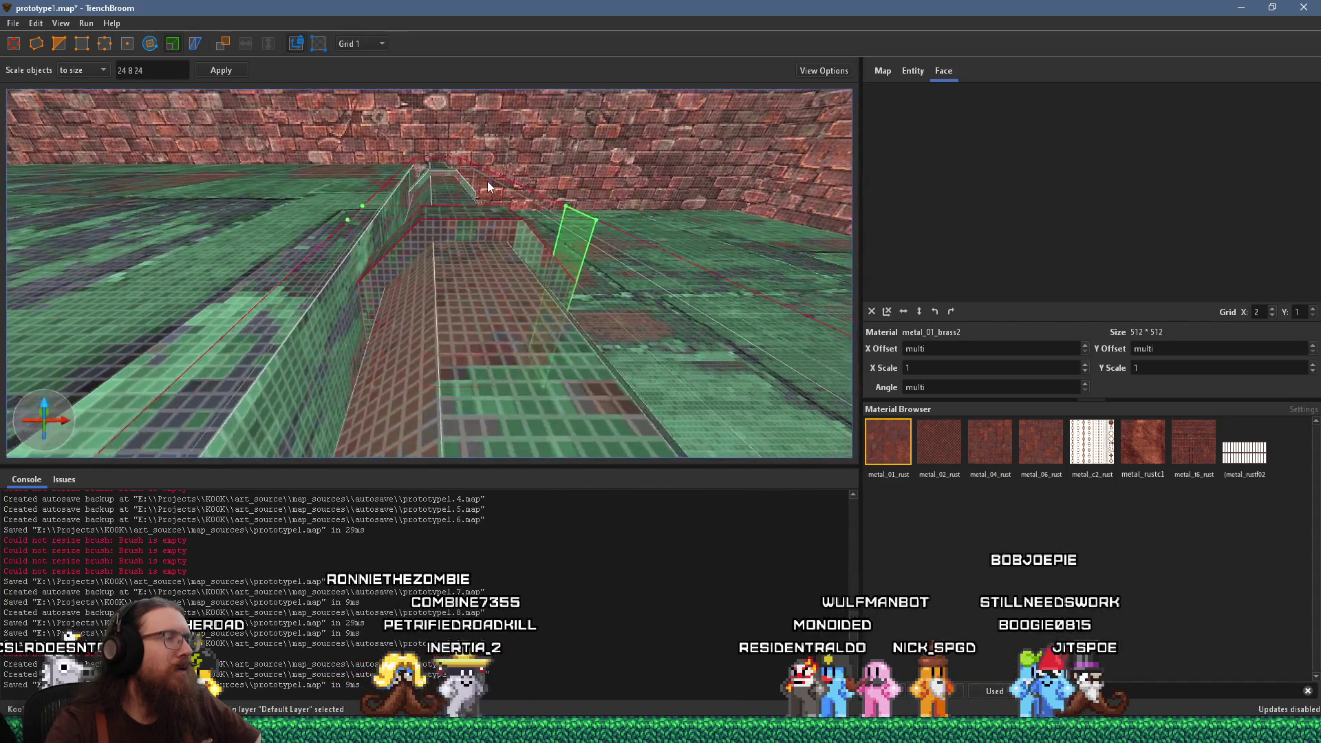
key(w)
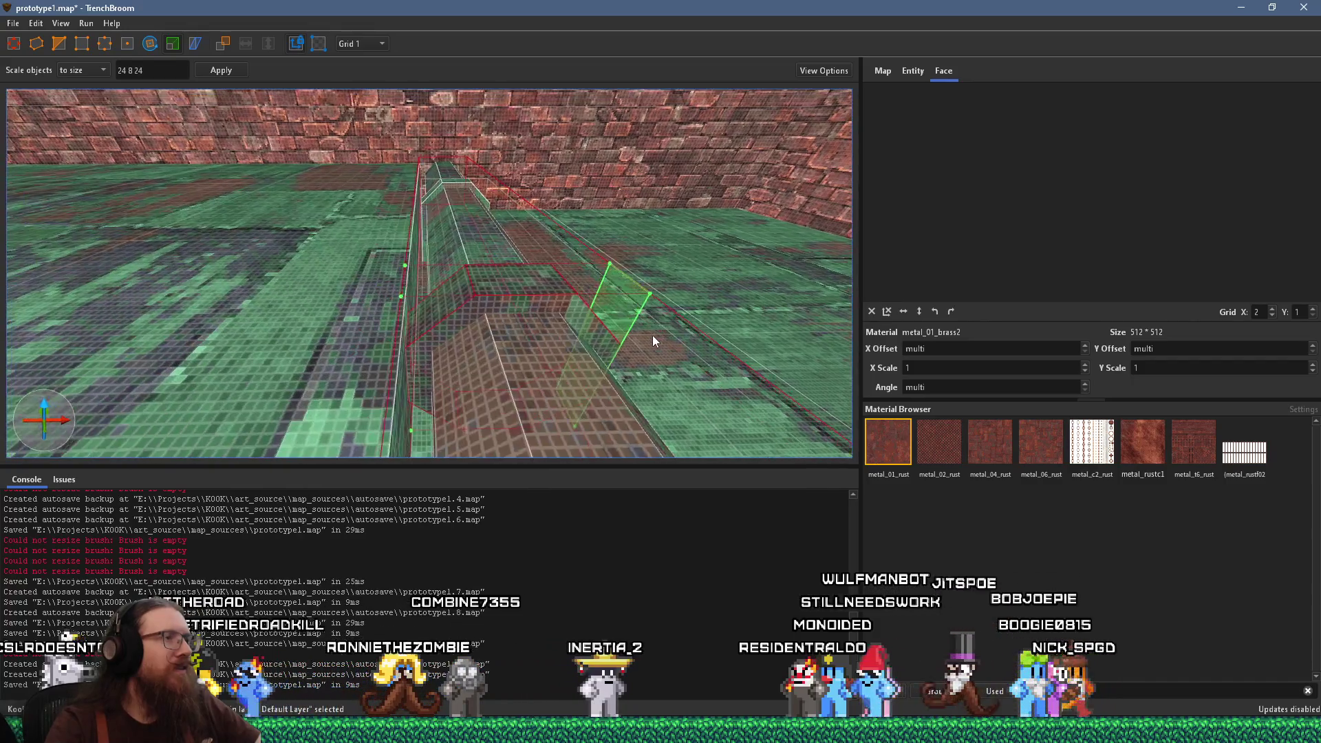
key(w)
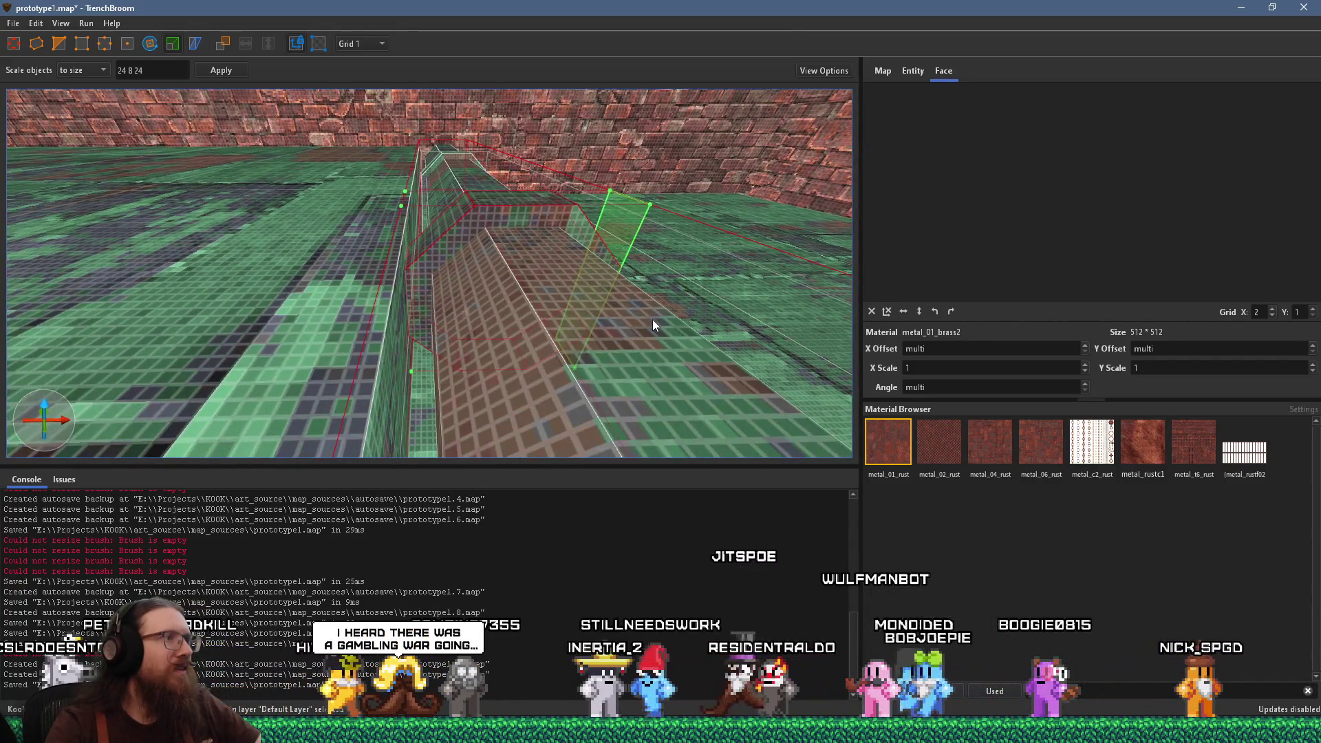
key(d)
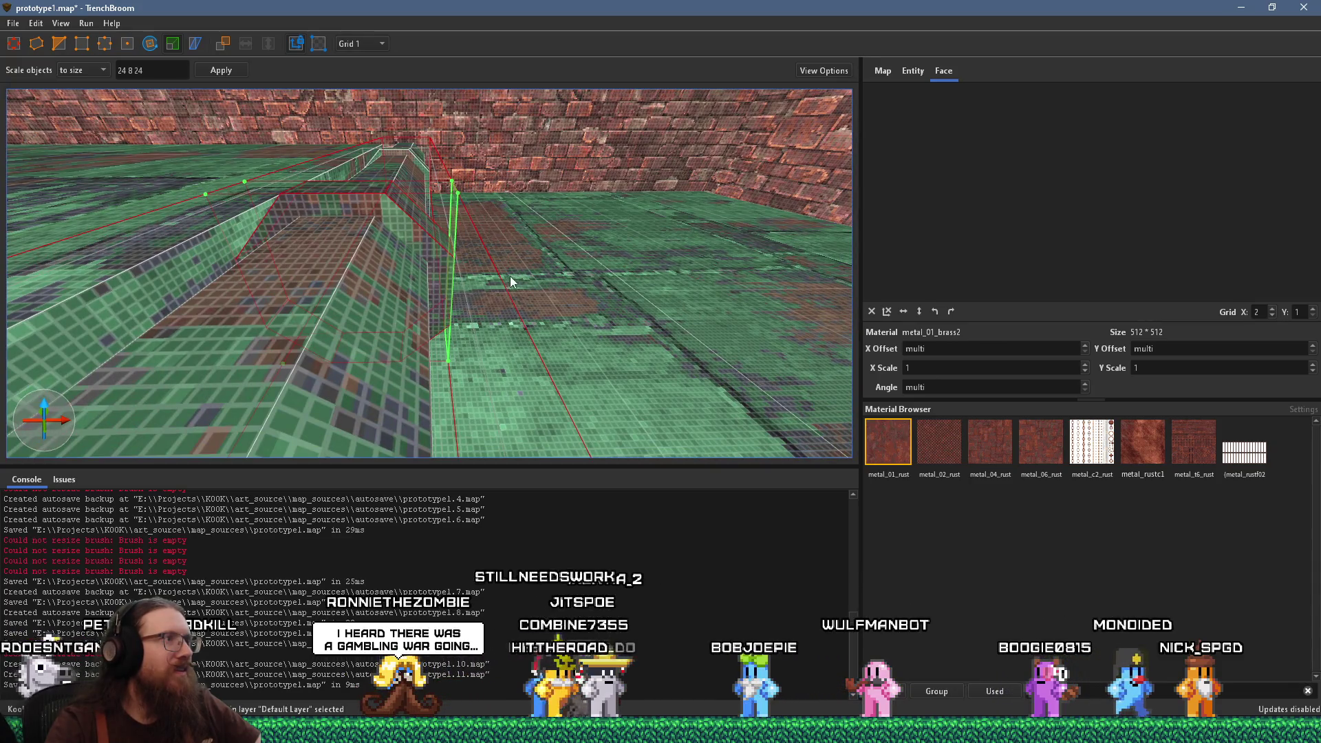
key(a)
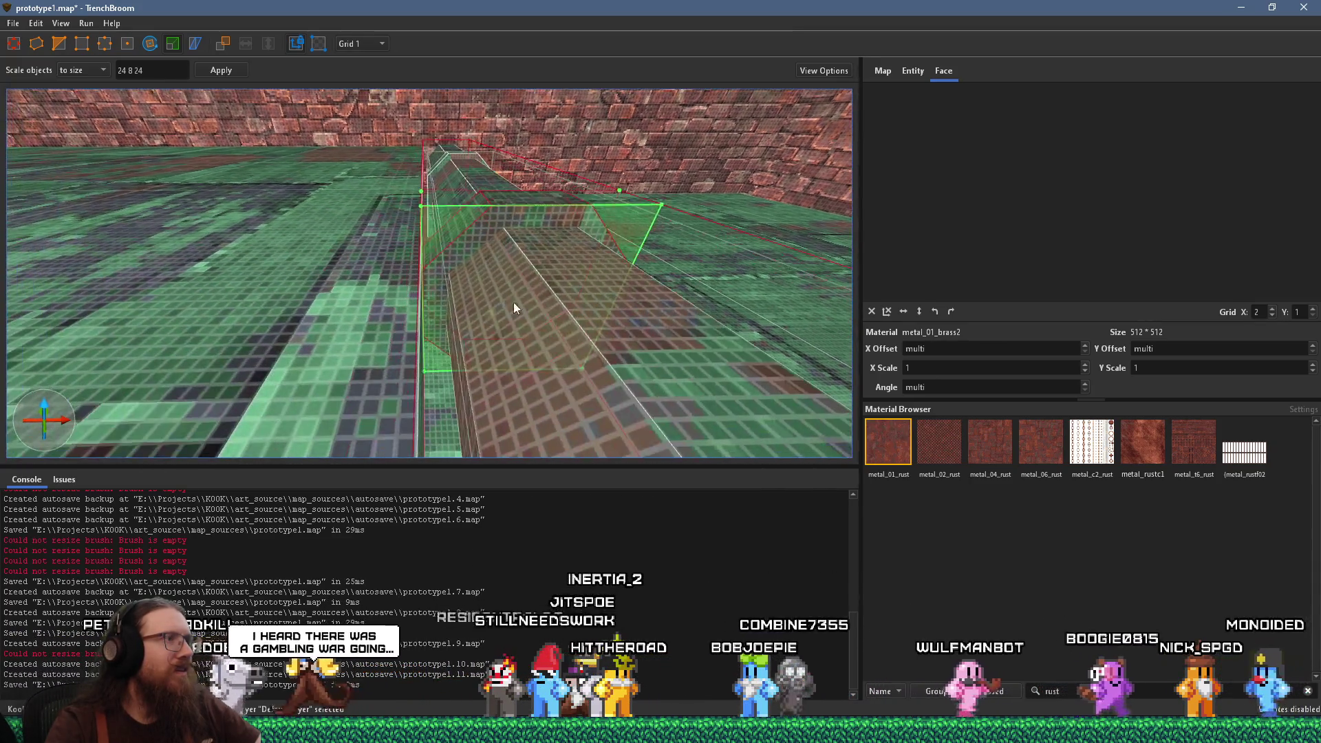
key(w)
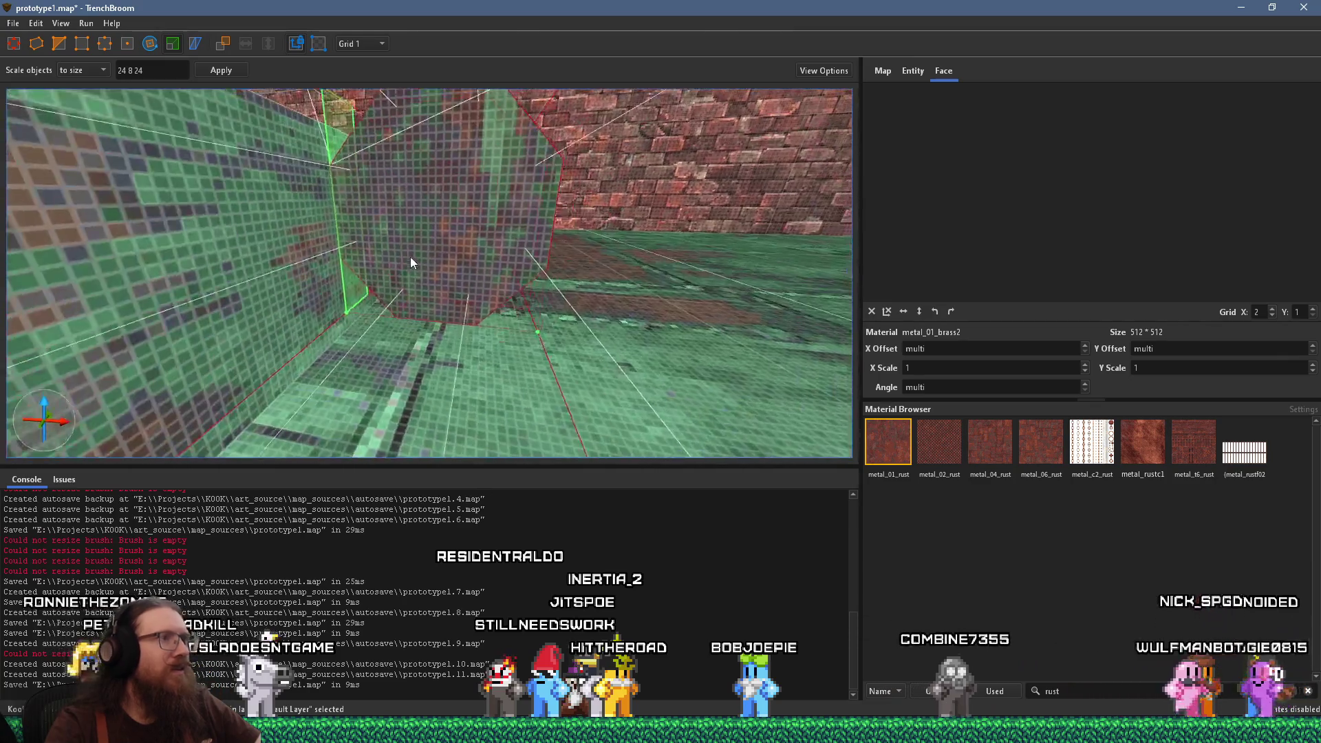
key(s)
key(s)
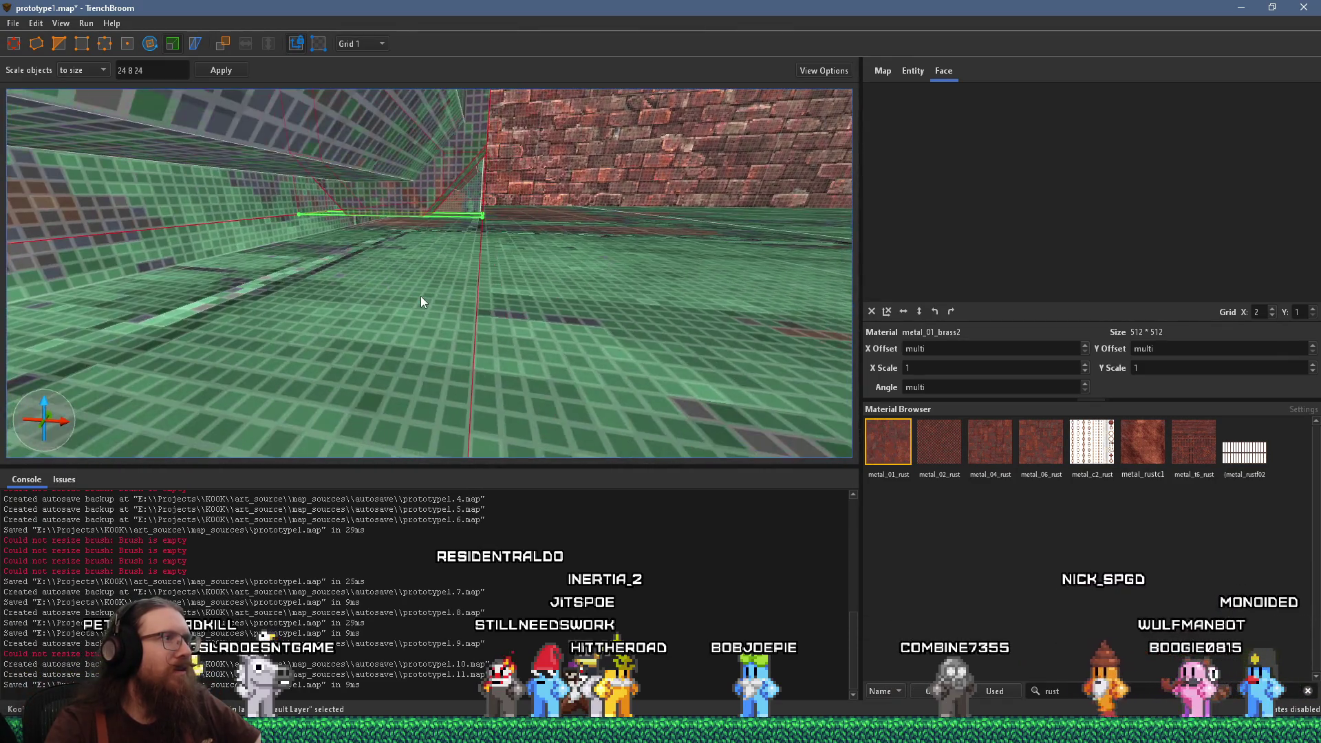
key(s)
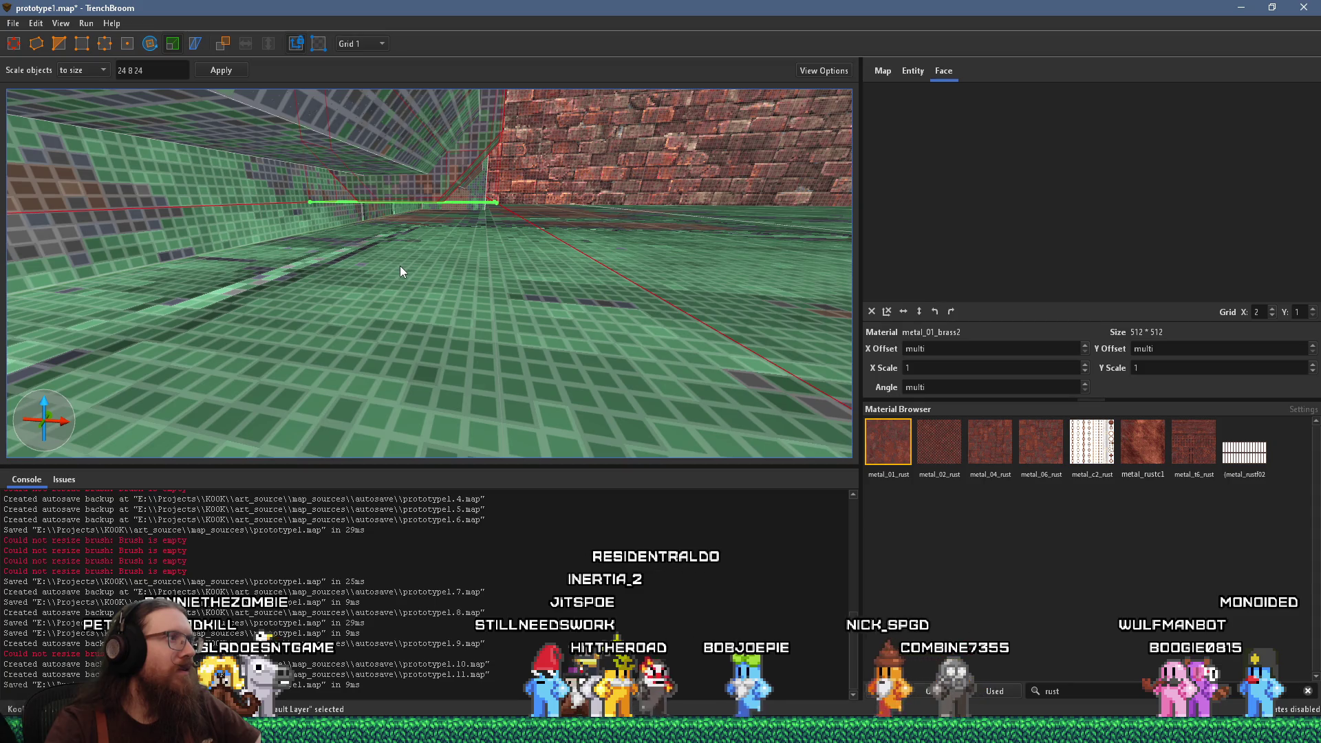
key(ctrl+u)
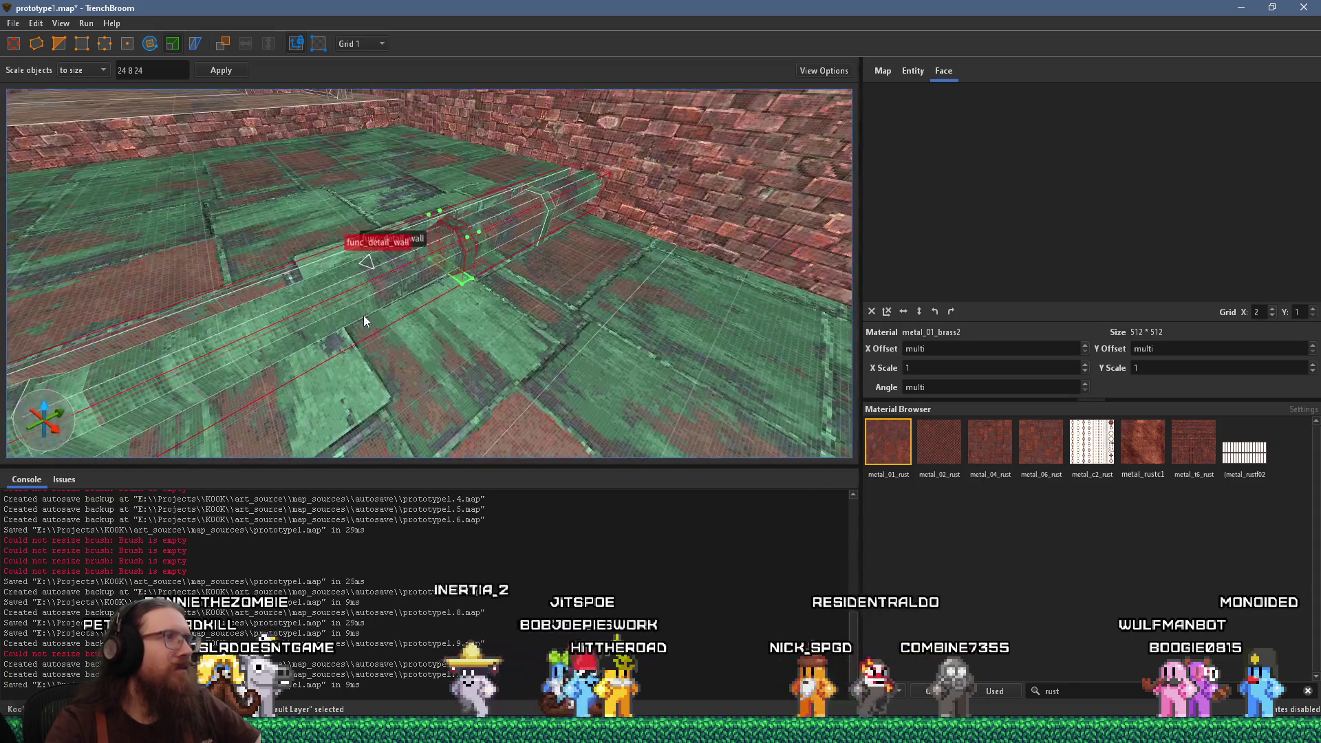
key(Escape)
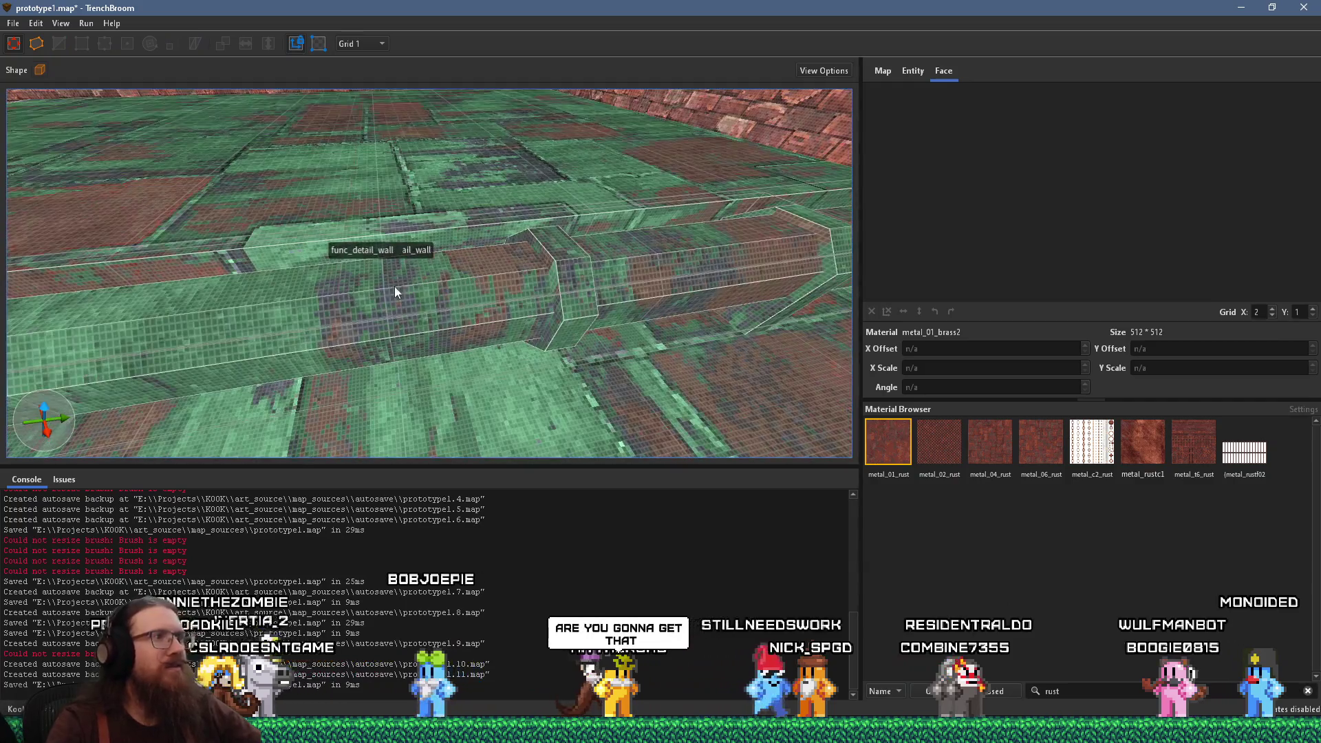
Navigate up to the floor pipe and select its 30×8×30 flange ring brush
click(565, 307)
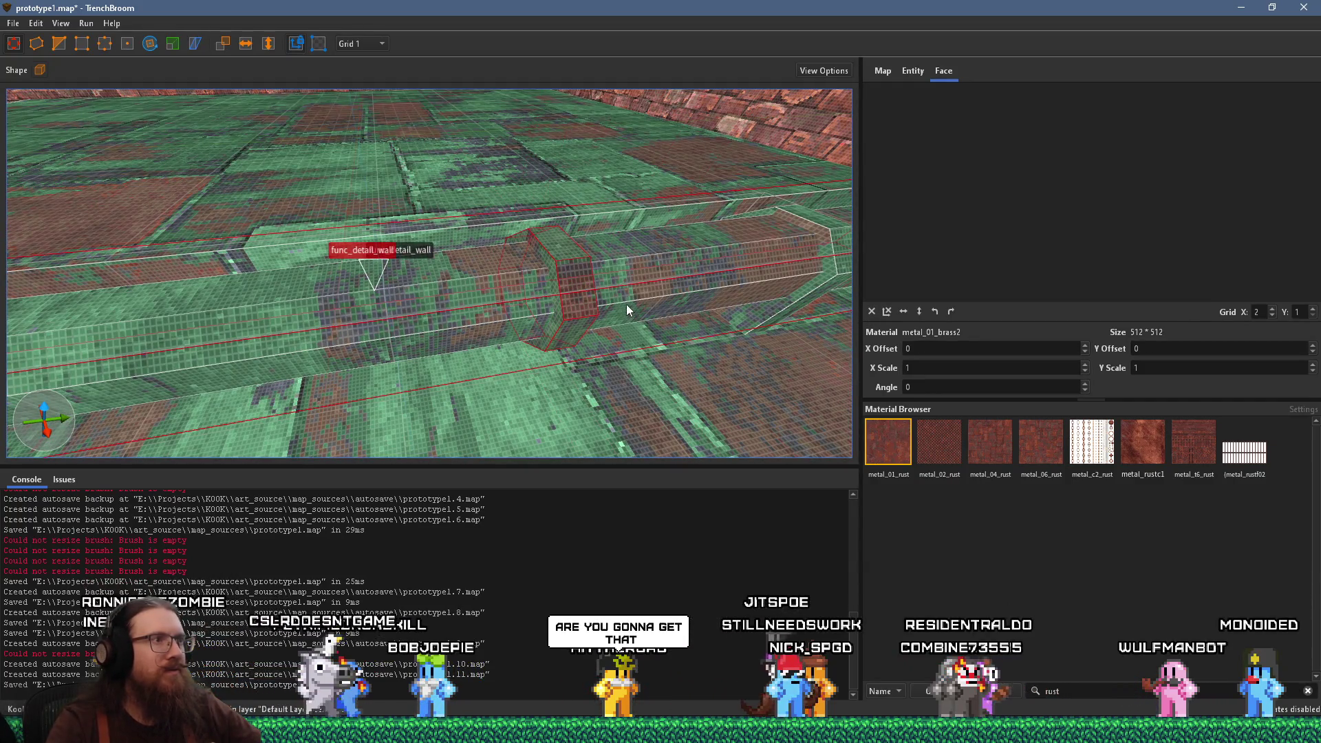
click(481, 291)
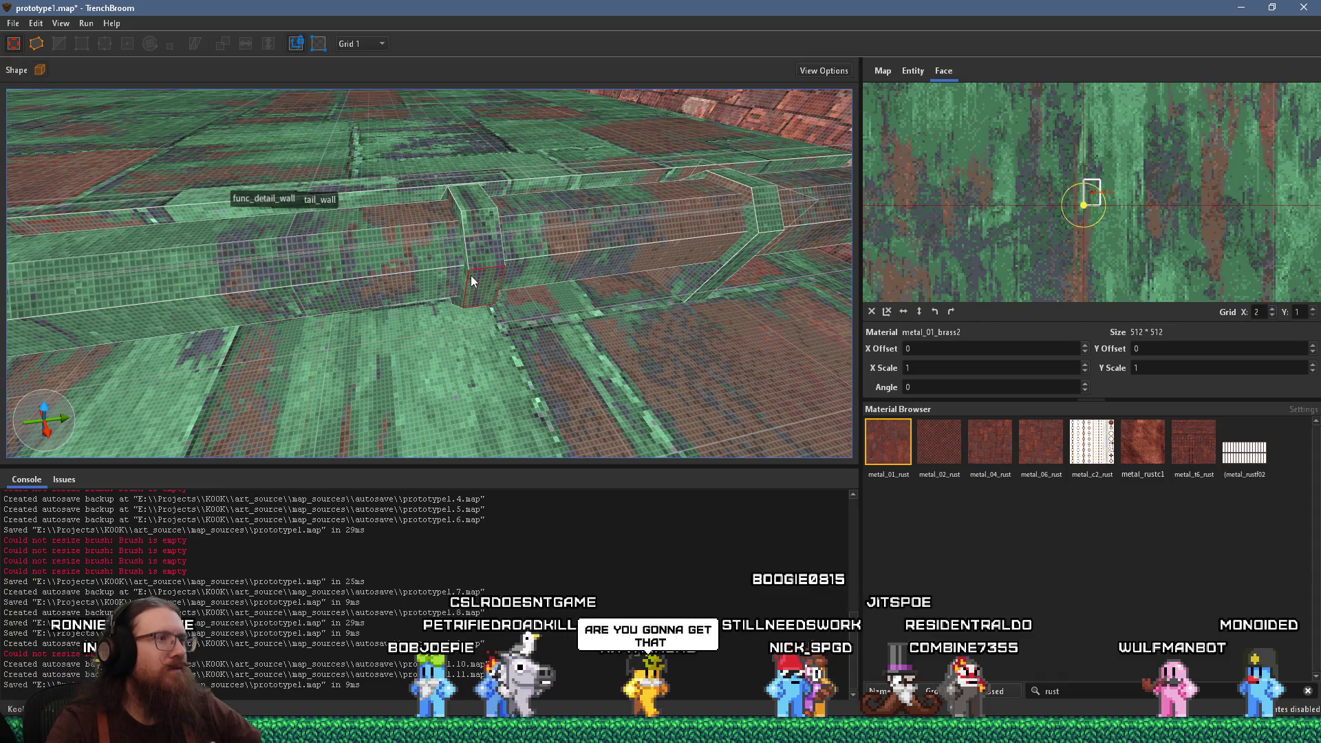
key(d)
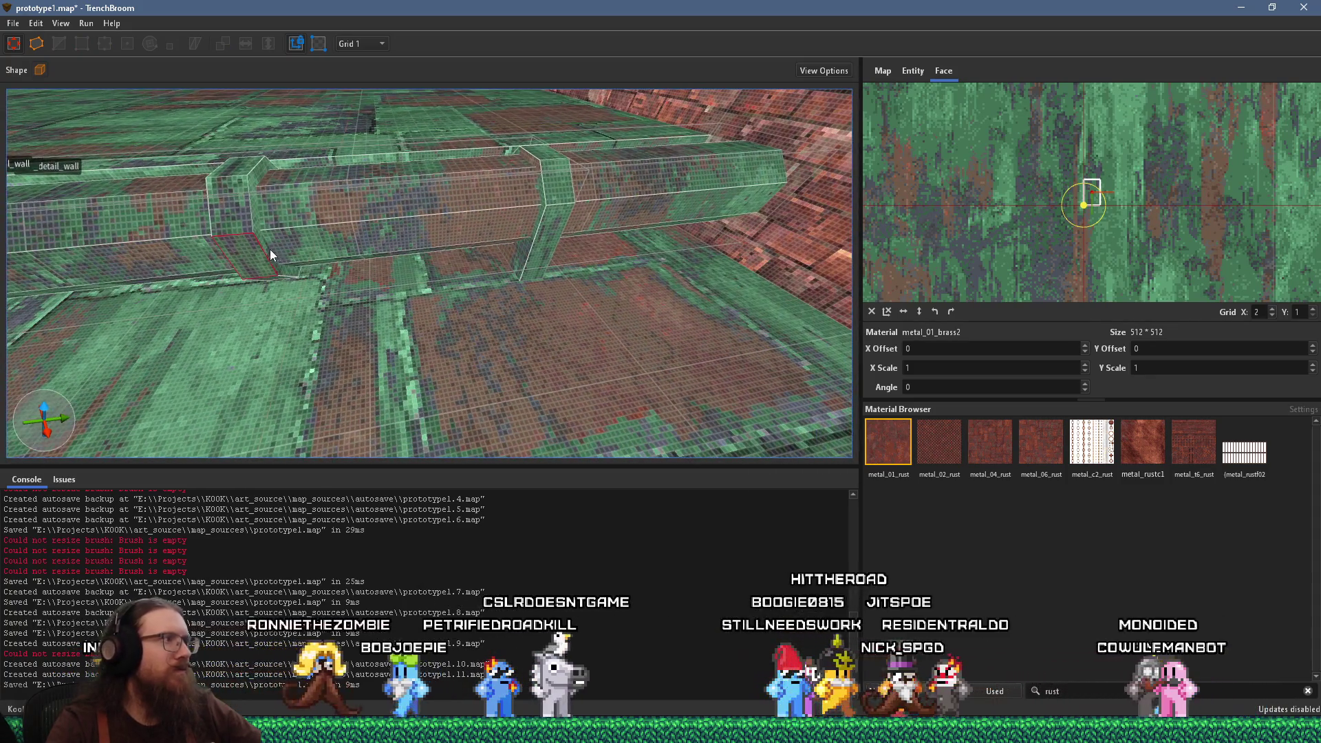
drag(266, 252, 348, 193)
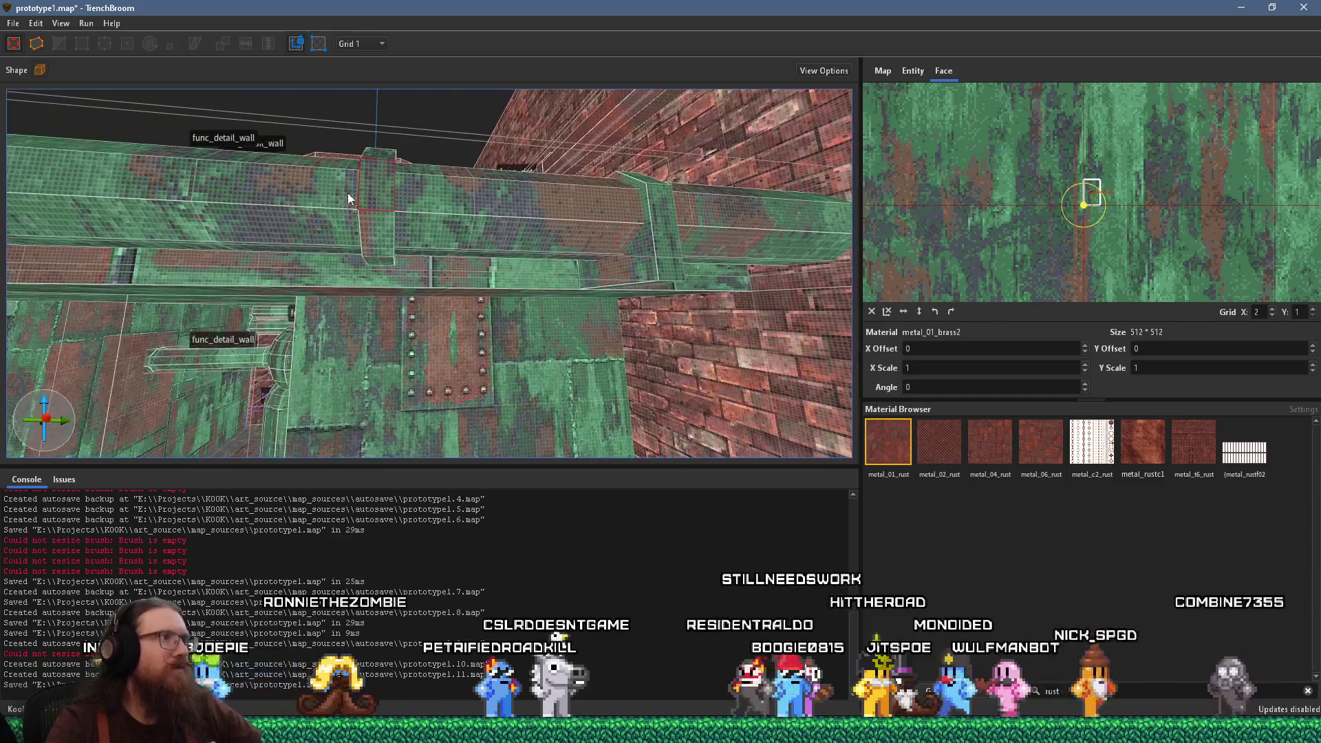
drag(379, 251, 484, 321)
click(590, 353)
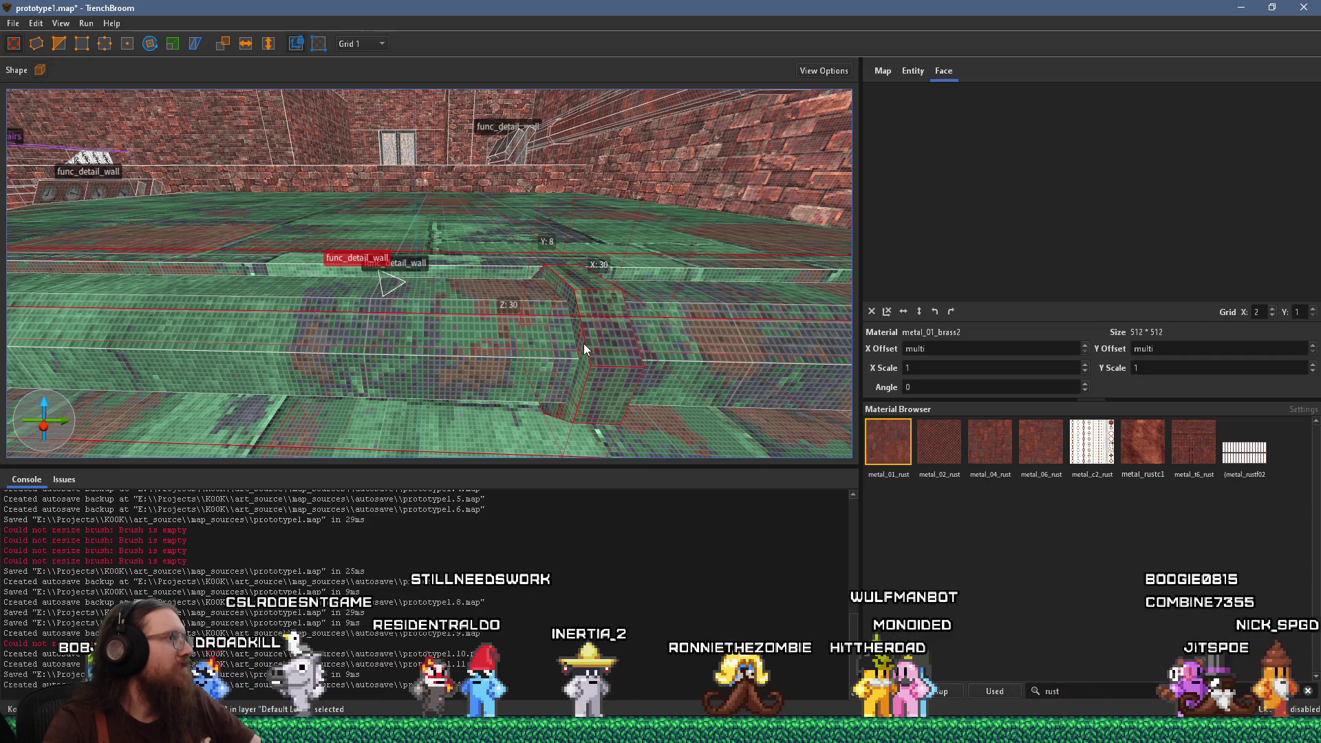
key(a)
key(a)
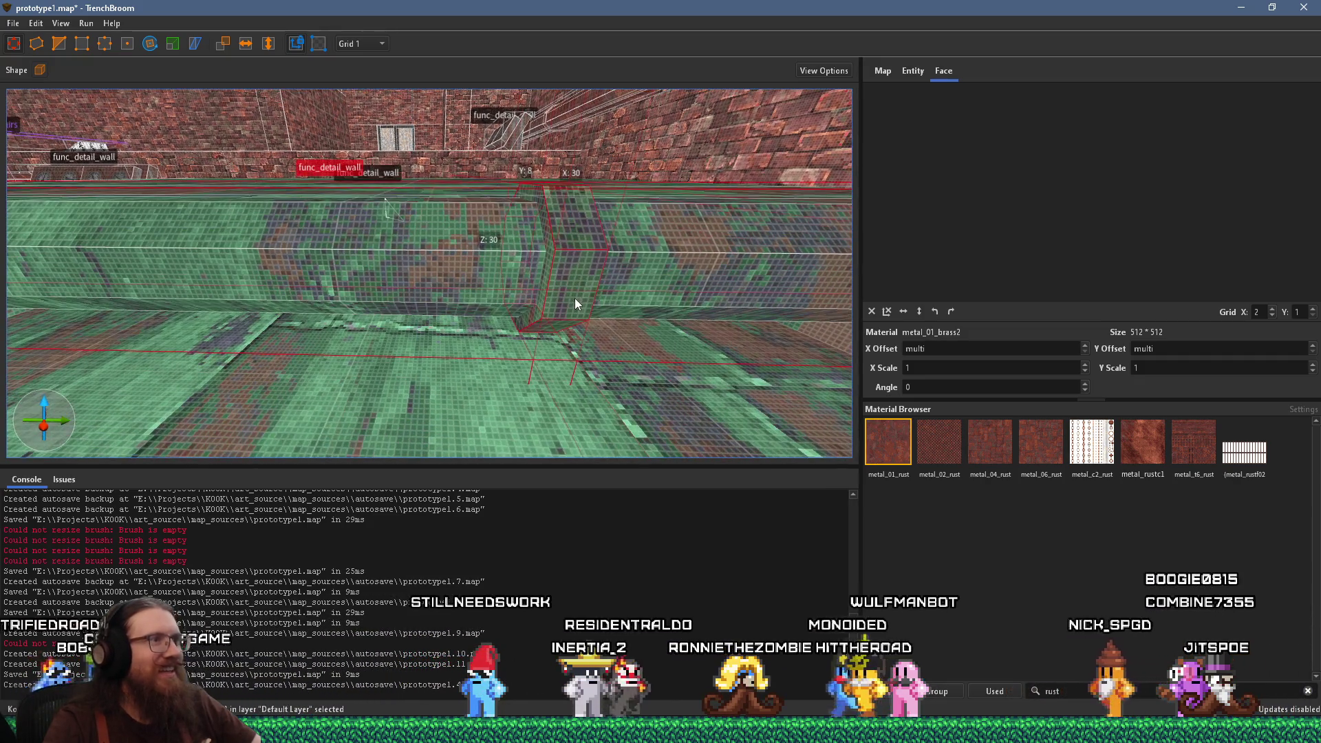
key(a)
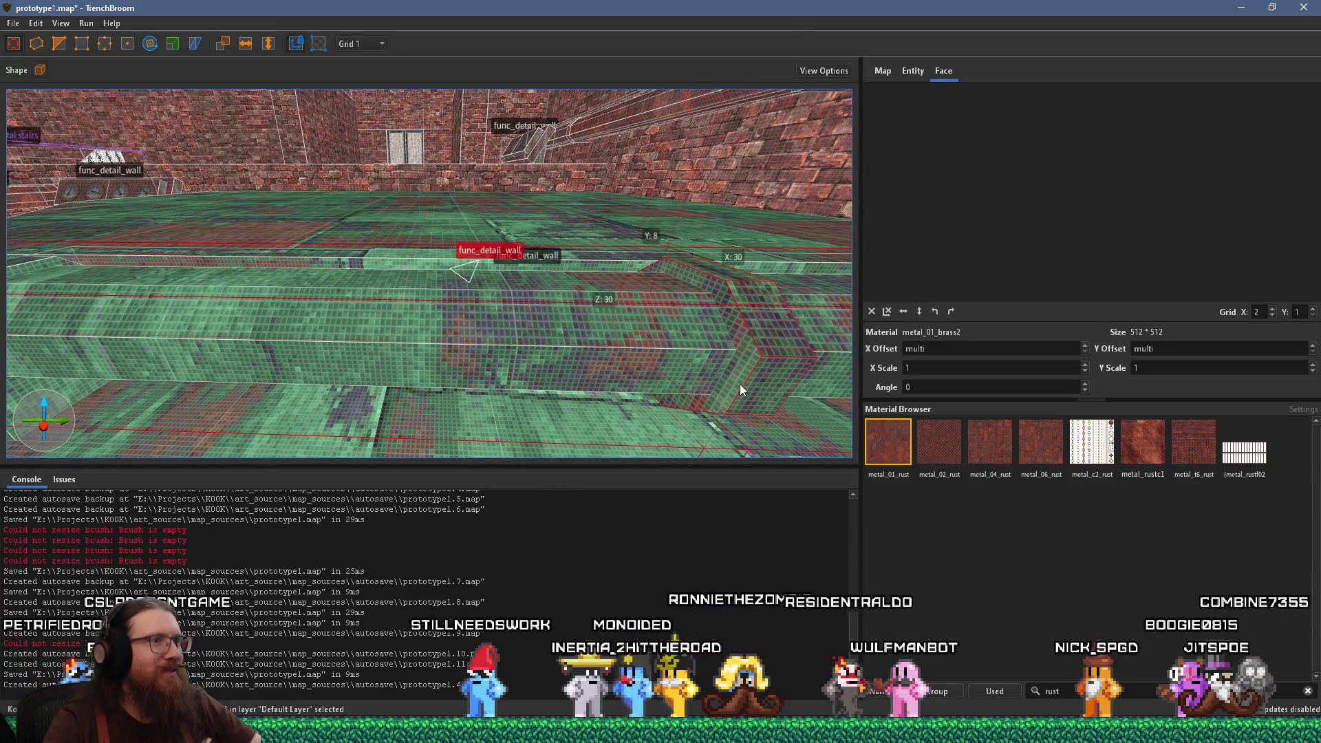
Set the grid to 8 units and turn the view to see the ring brush side-on
click(358, 43)
click(366, 36)
click(366, 43)
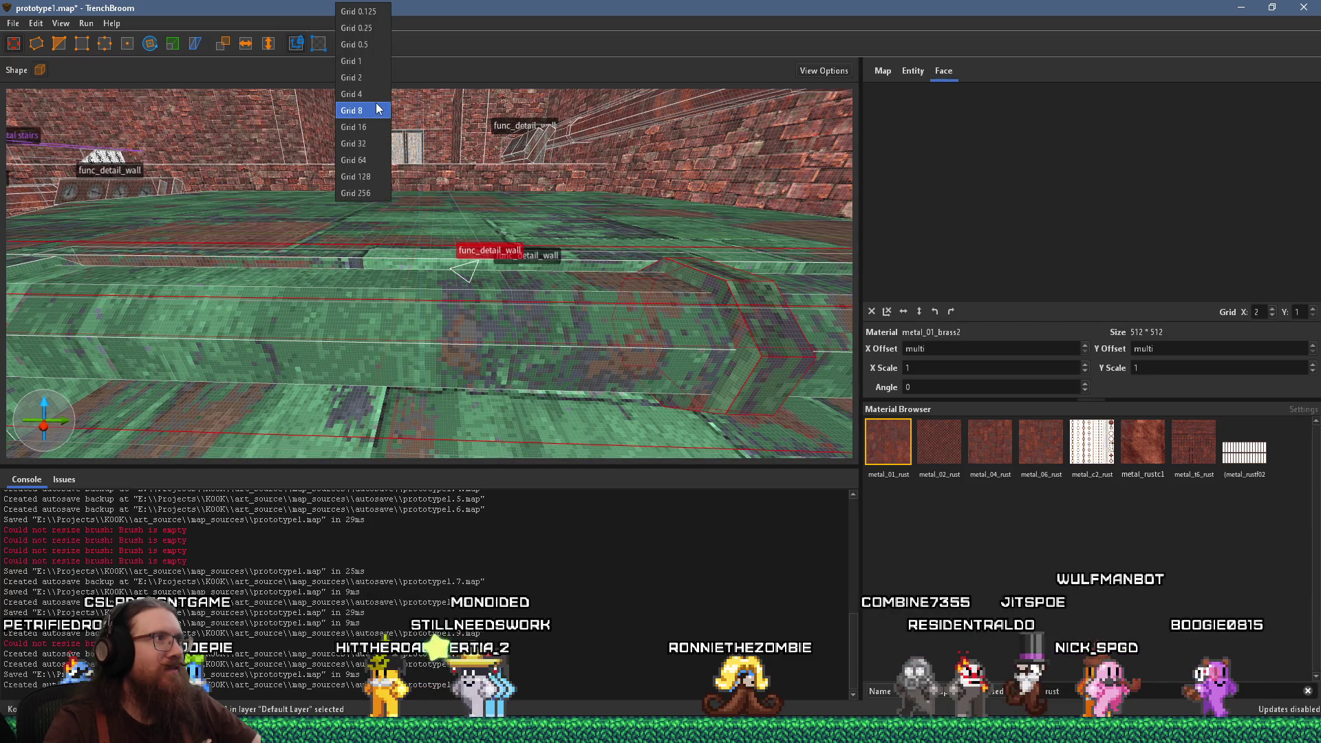
click(361, 106)
key(d)
drag(493, 243, 468, 240)
drag(530, 299, 670, 316)
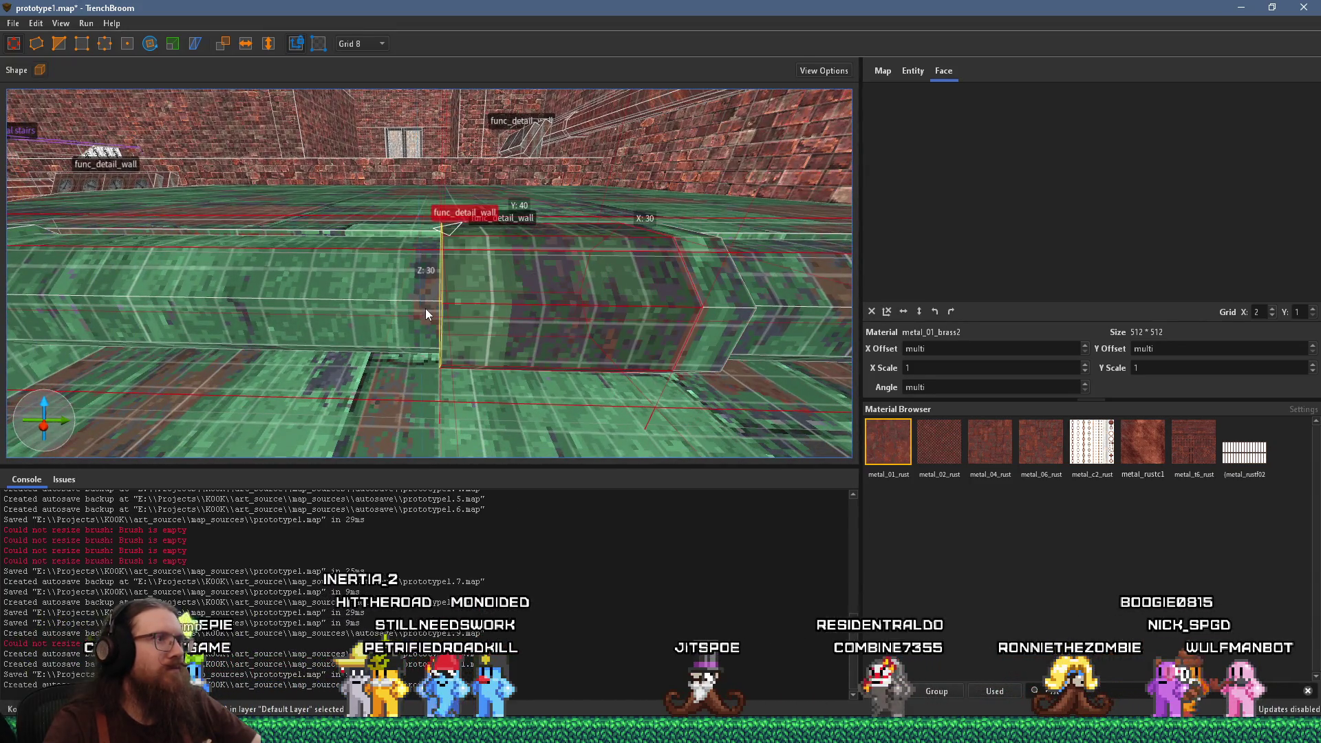
drag(485, 287, 413, 334)
Shorten the long pipe section to 192 units
click(562, 346)
click(412, 330)
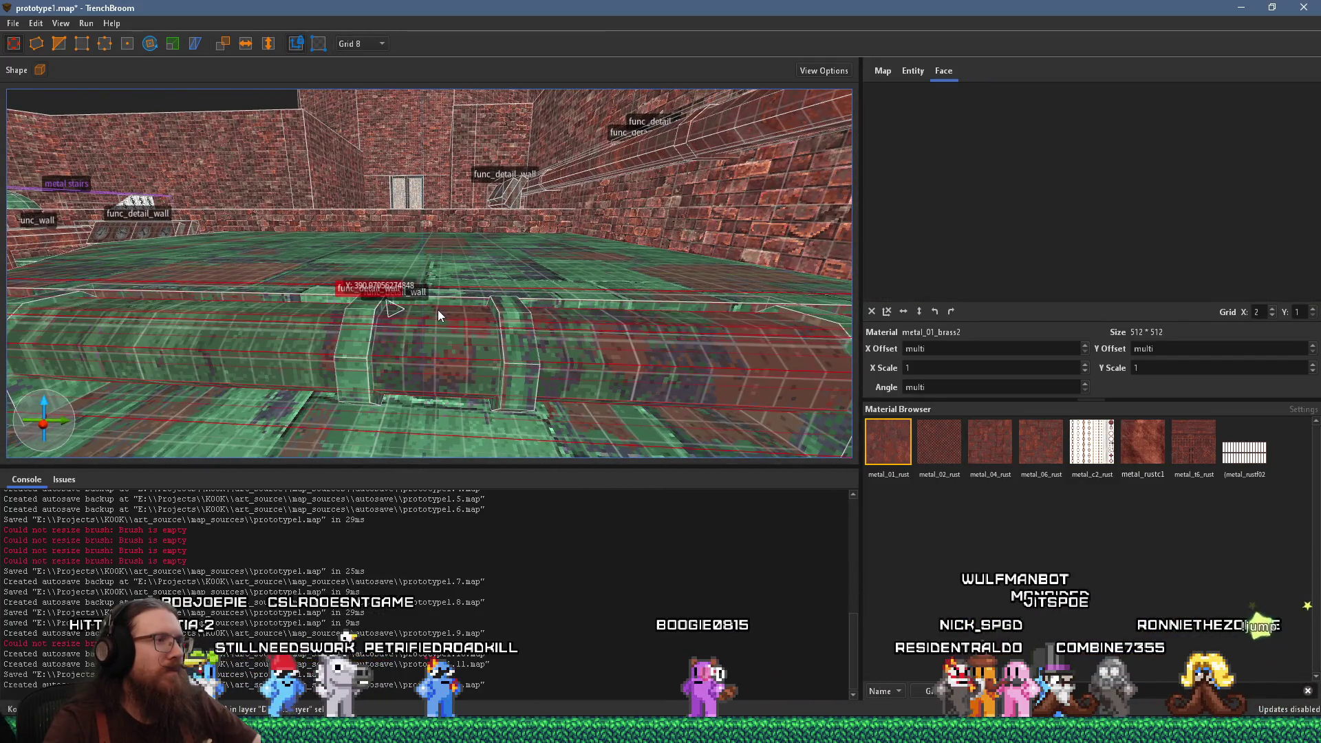
click(511, 360)
drag(510, 356, 492, 417)
scroll(down, 3)
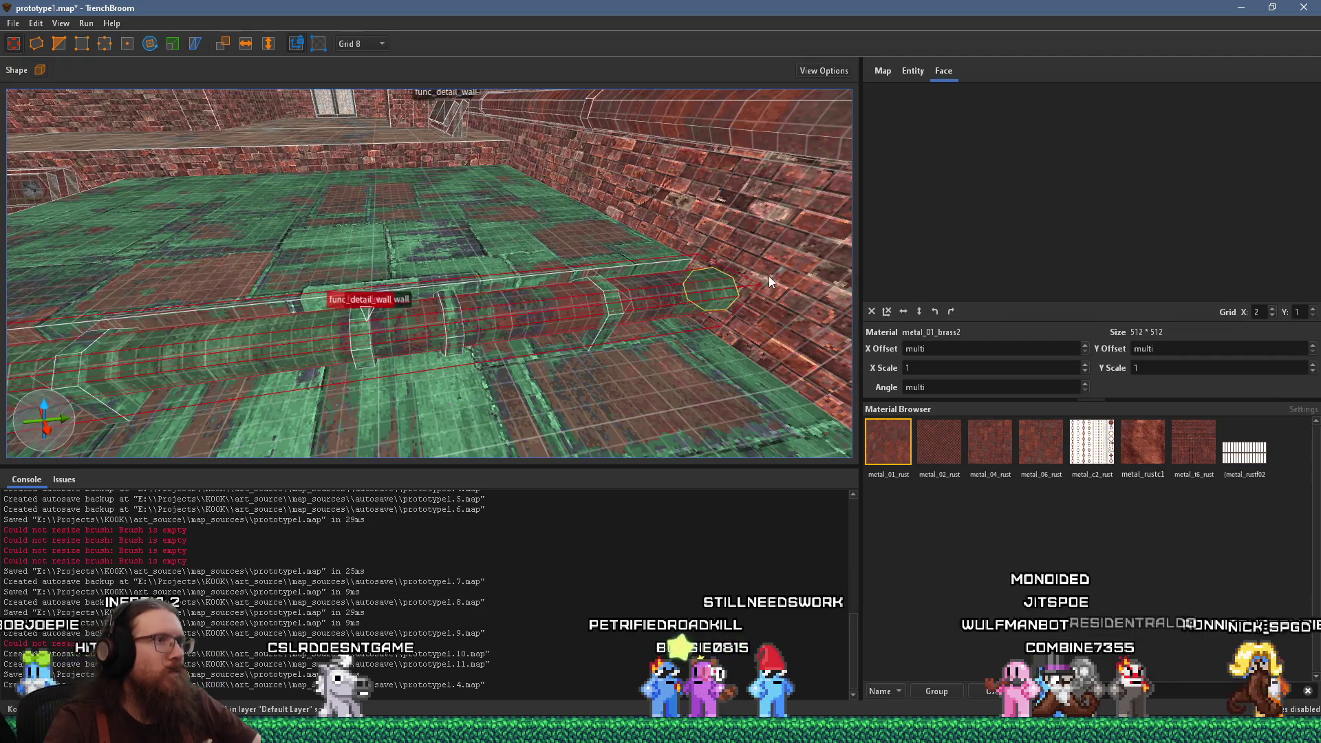
drag(380, 354, 420, 354)
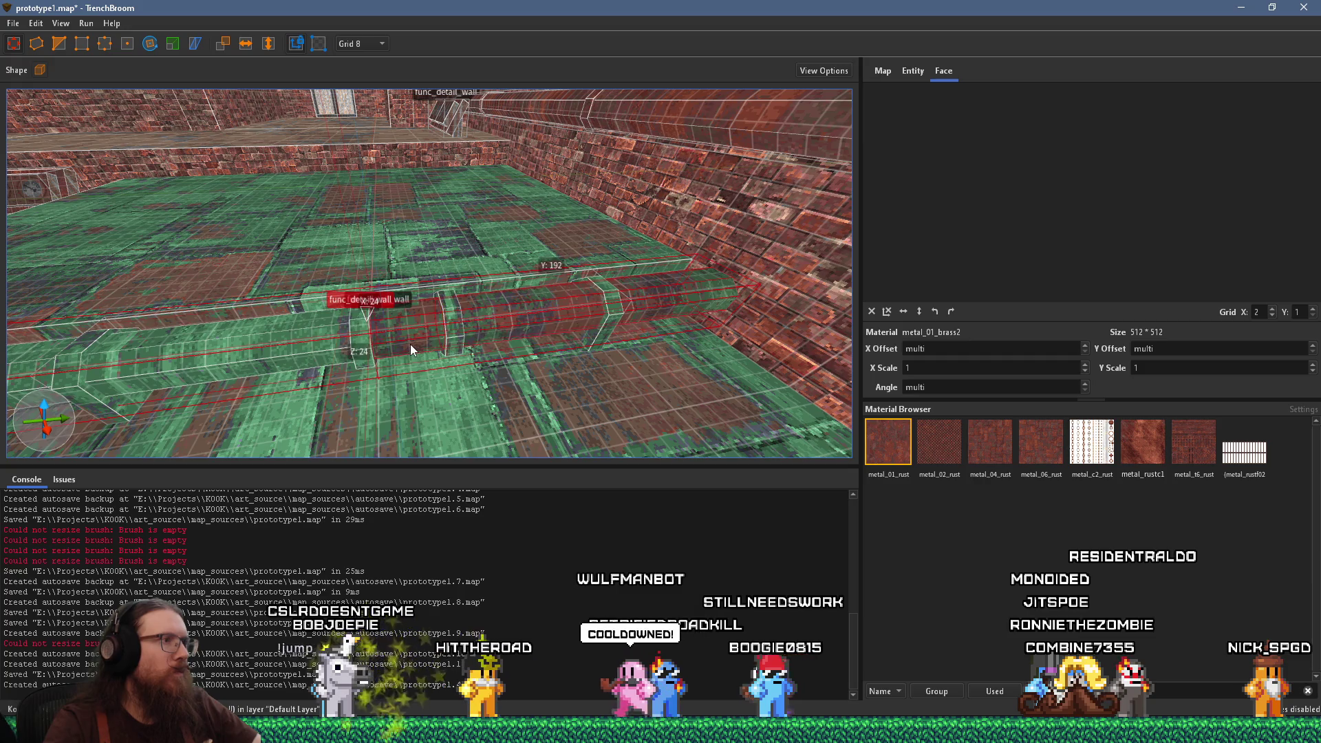
Thicken the flange ring to 16 units, making it 30×16×30
scroll(up, 3)
scroll(up, 3)
scroll(up, 3)
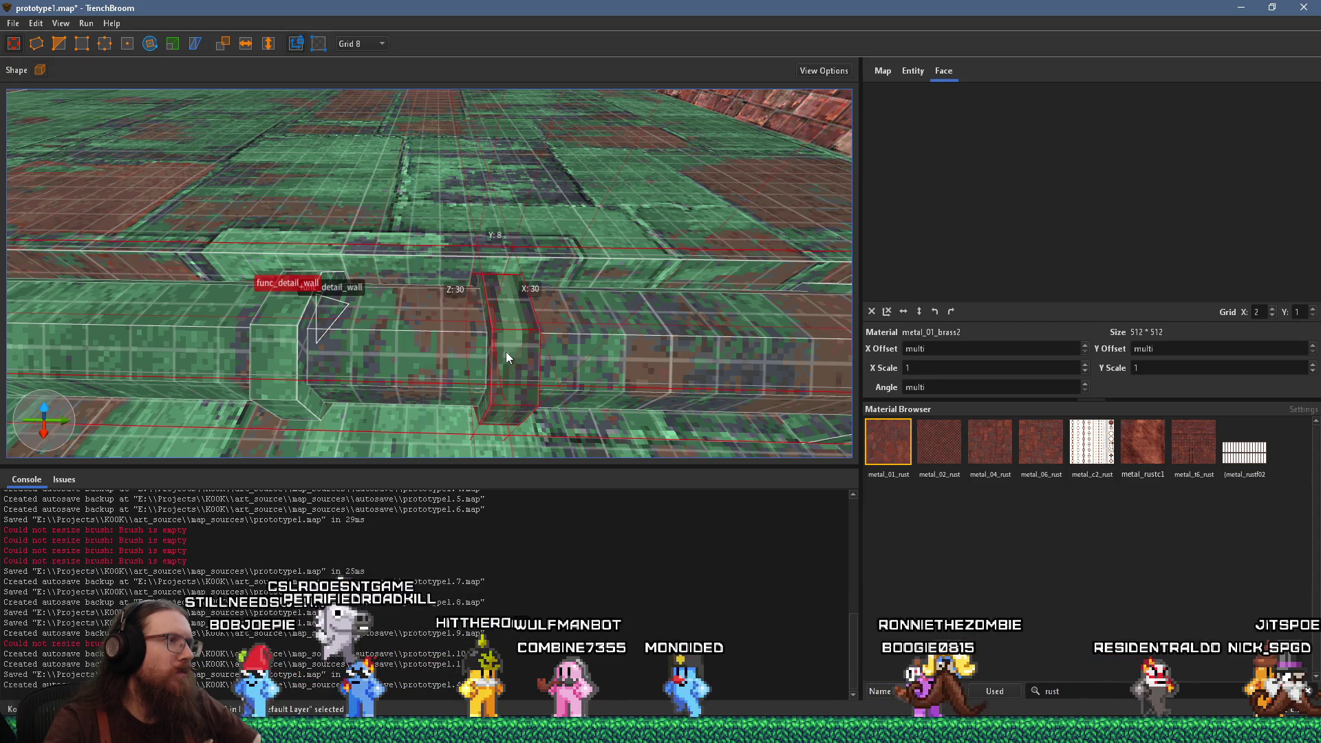
drag(486, 362, 451, 300)
key(Escape)
key(alt+Tab)
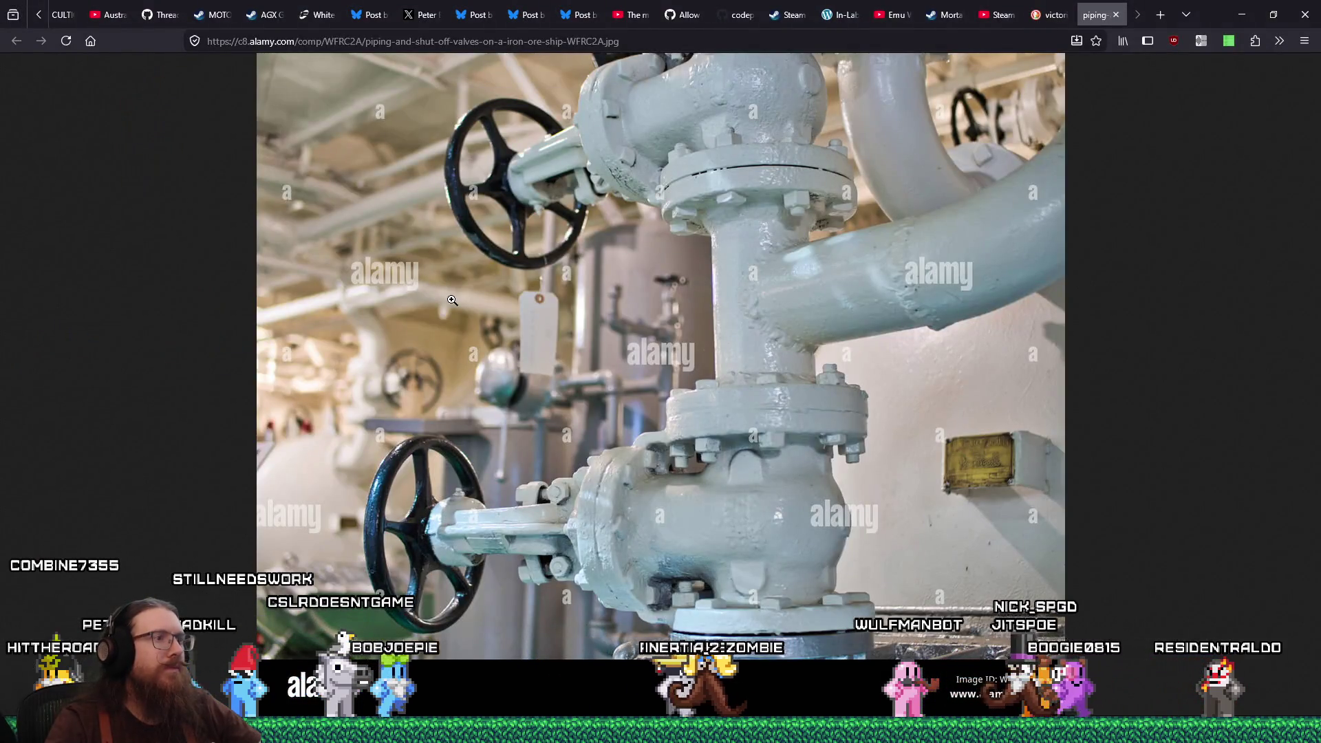
key(alt+Tab)
drag(453, 307, 518, 271)
click(517, 271)
Select a green pipe segment and set the grid to 1 unit
drag(628, 241, 404, 292)
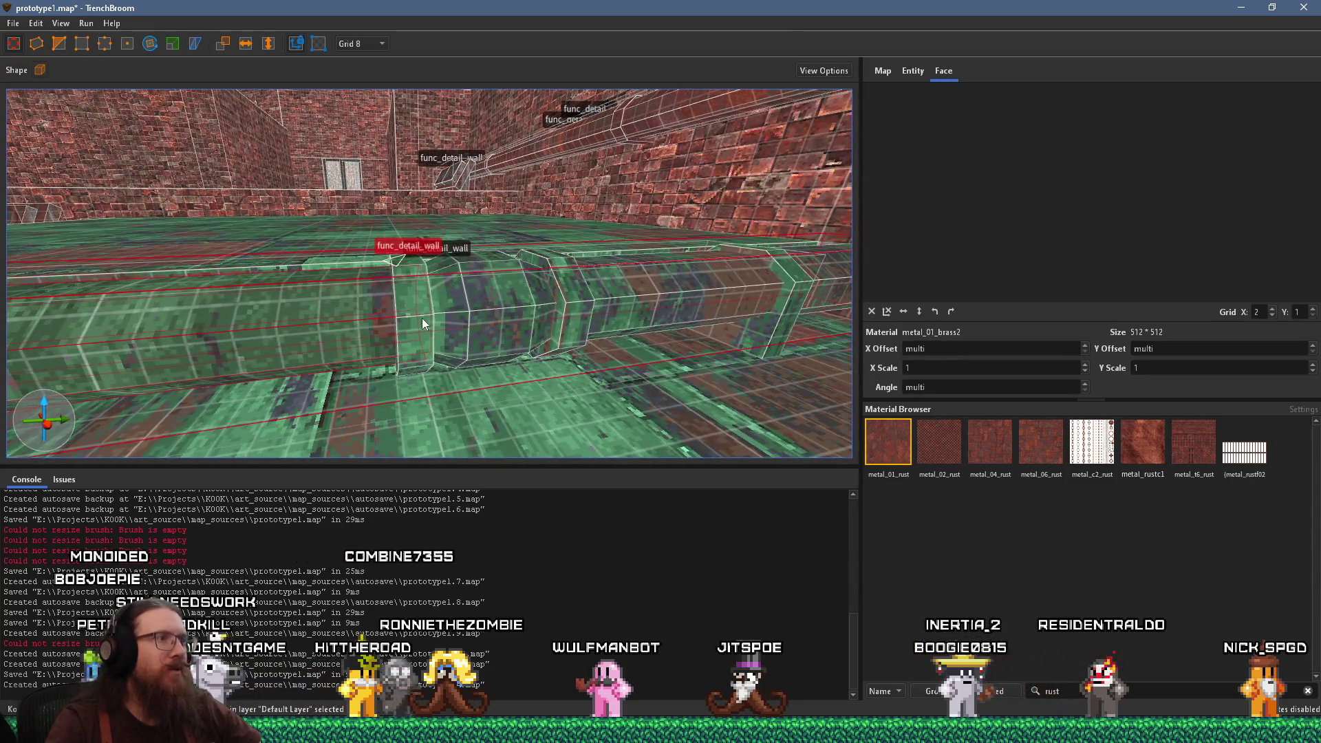
scroll(up, 3)
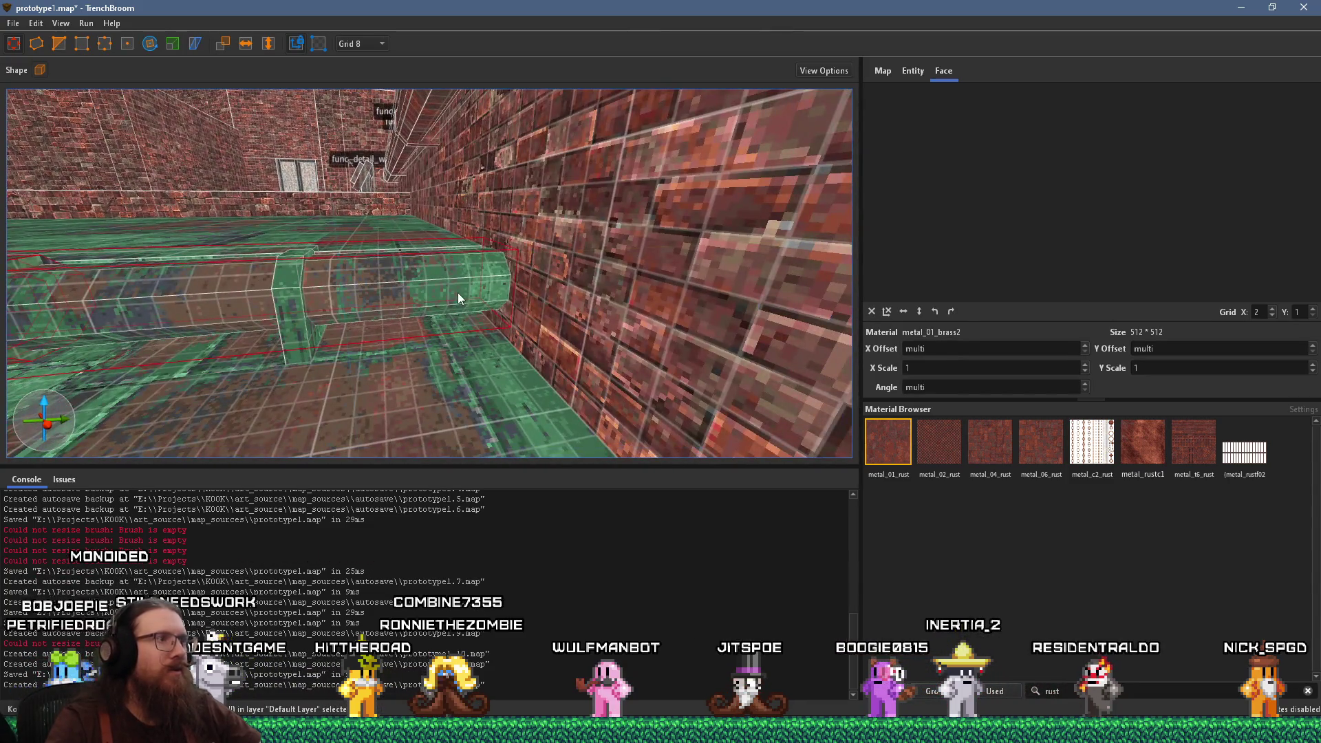
double_click(456, 292)
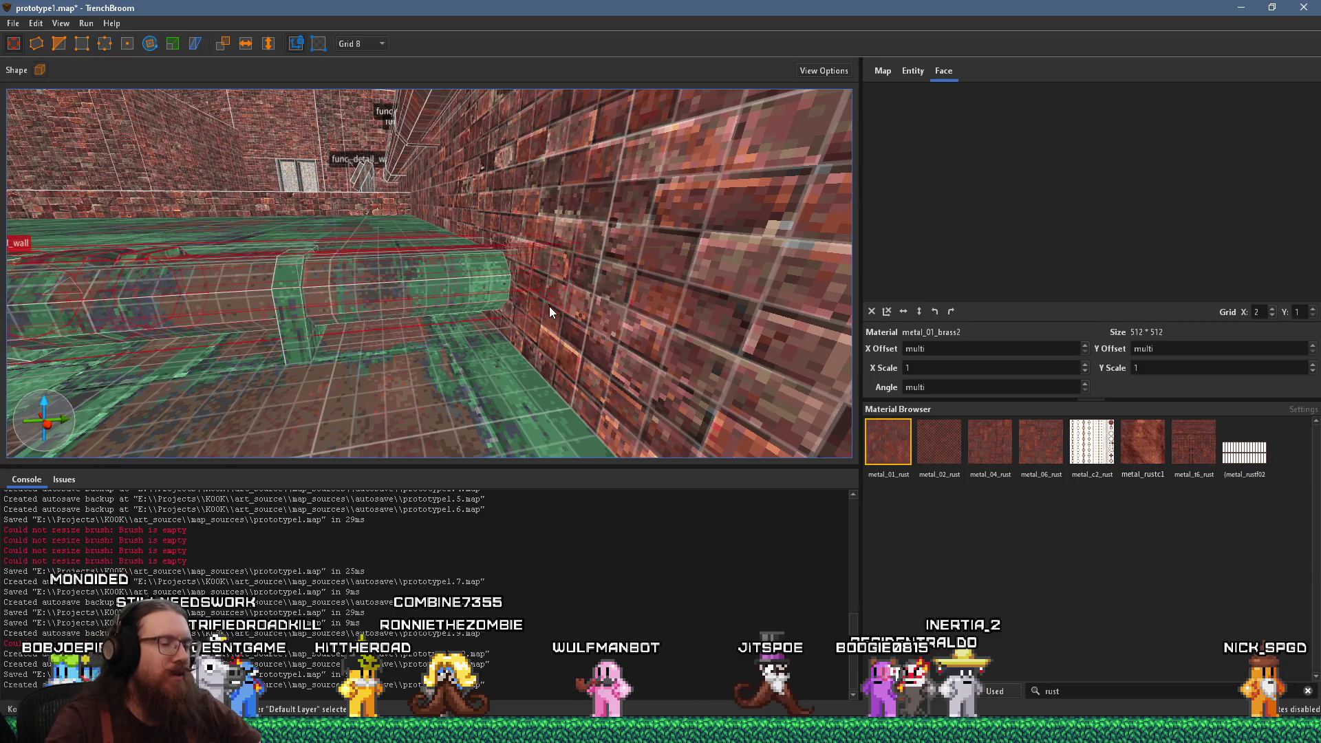
click(549, 308)
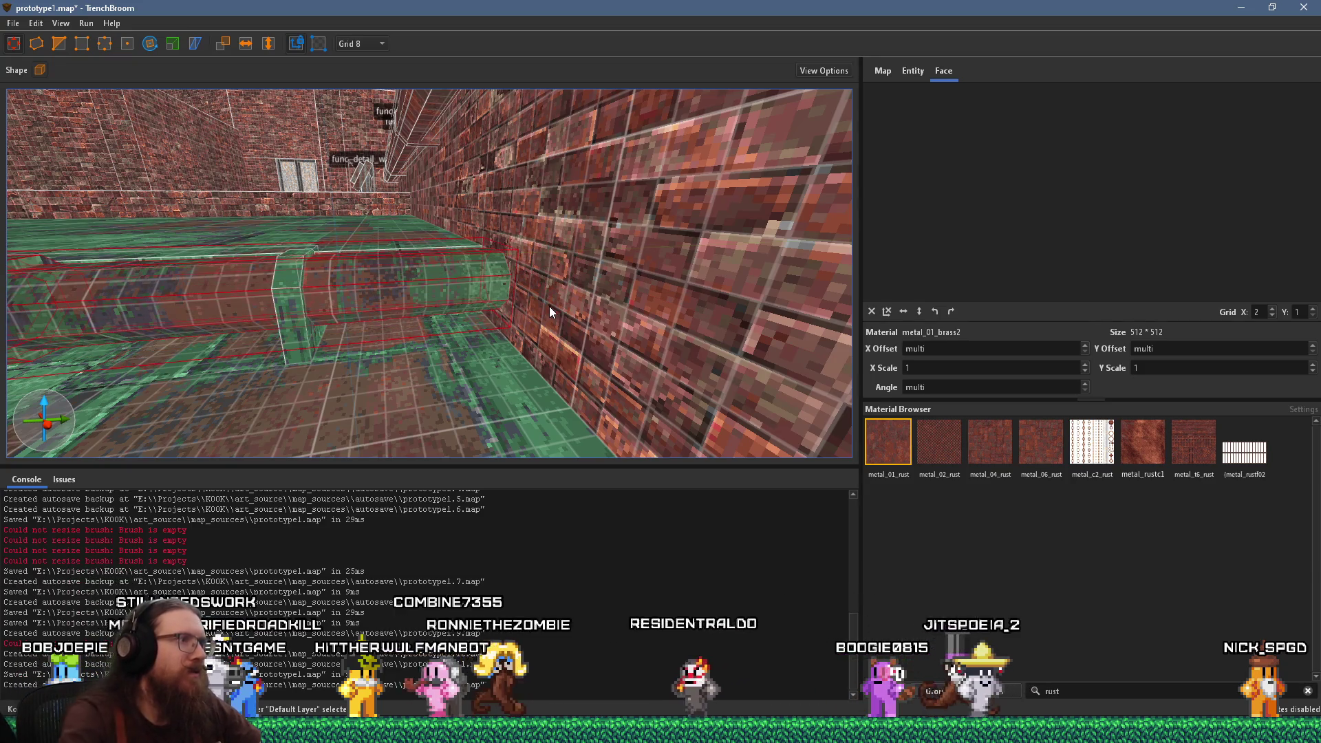
click(354, 44)
click(357, 61)
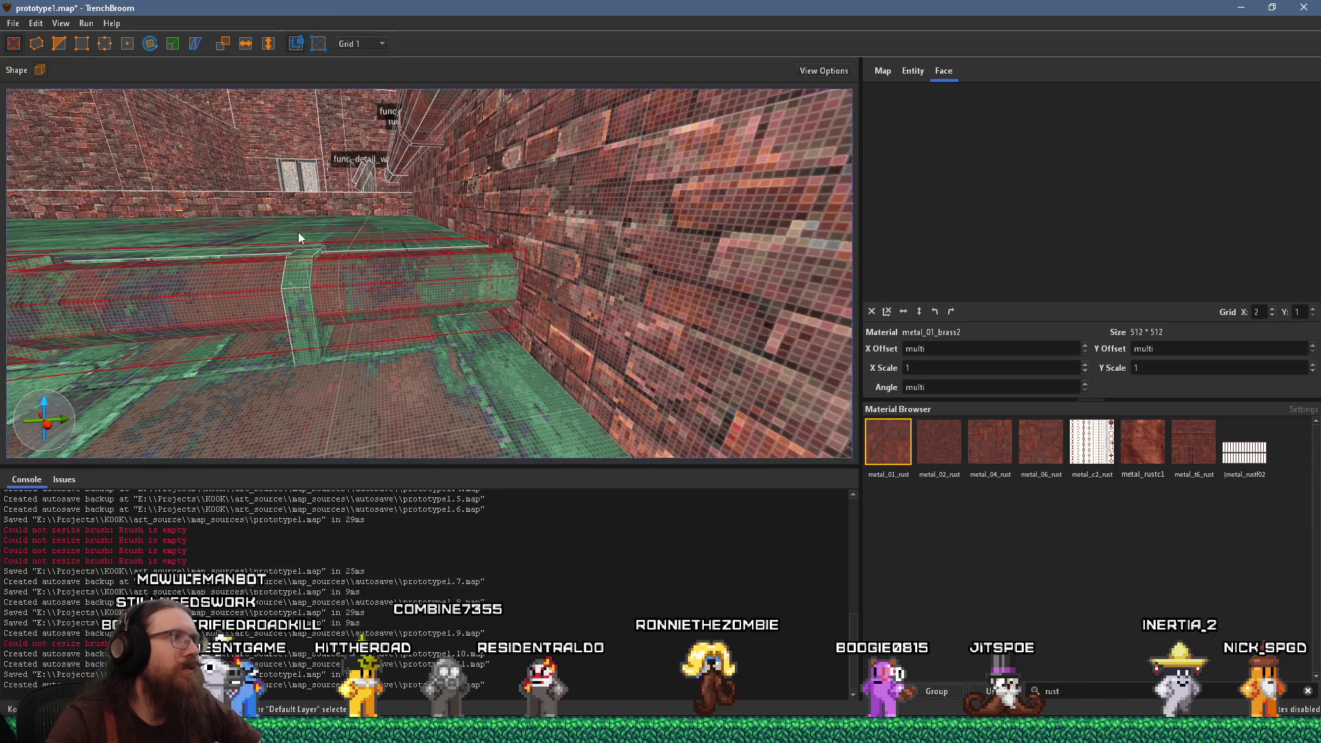
Look toward the pipe bend and switch the grid back to 4 units
drag(523, 254, 407, 293)
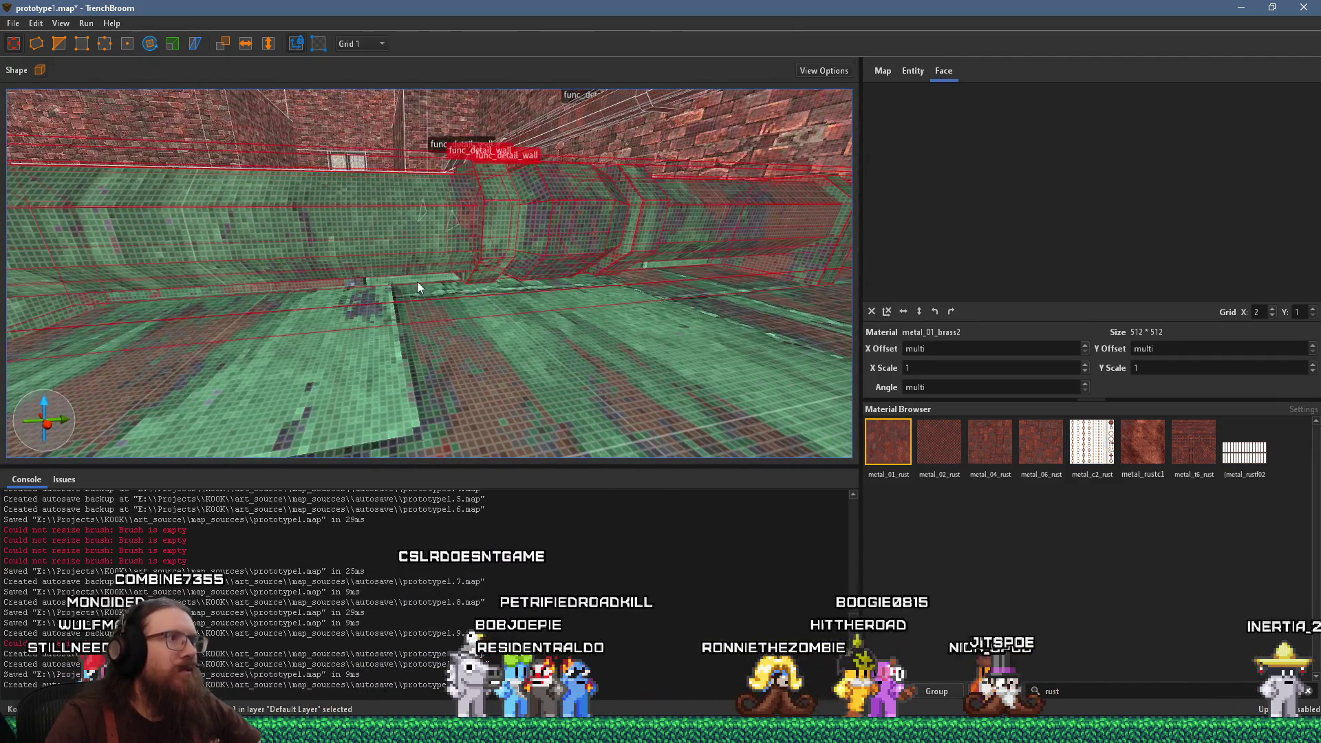
scroll(up, 3)
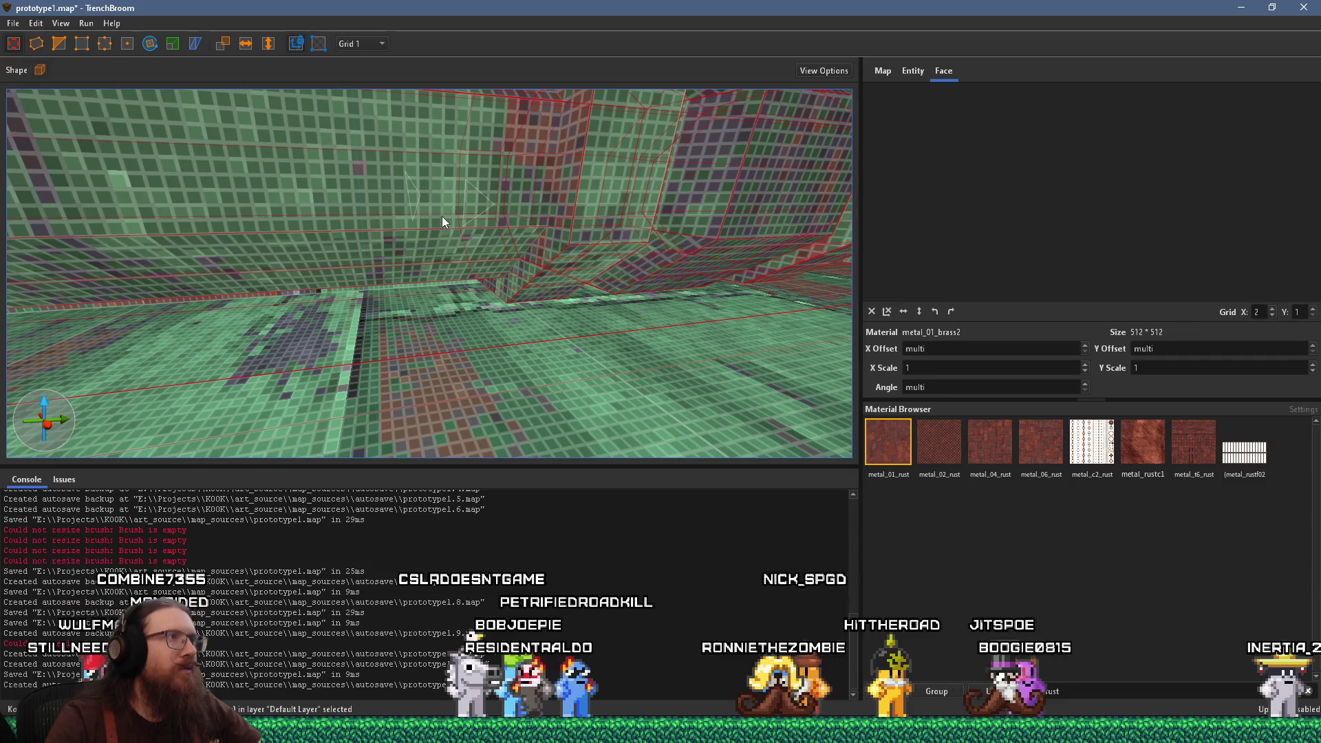
click(358, 43)
click(376, 91)
scroll(down, 3)
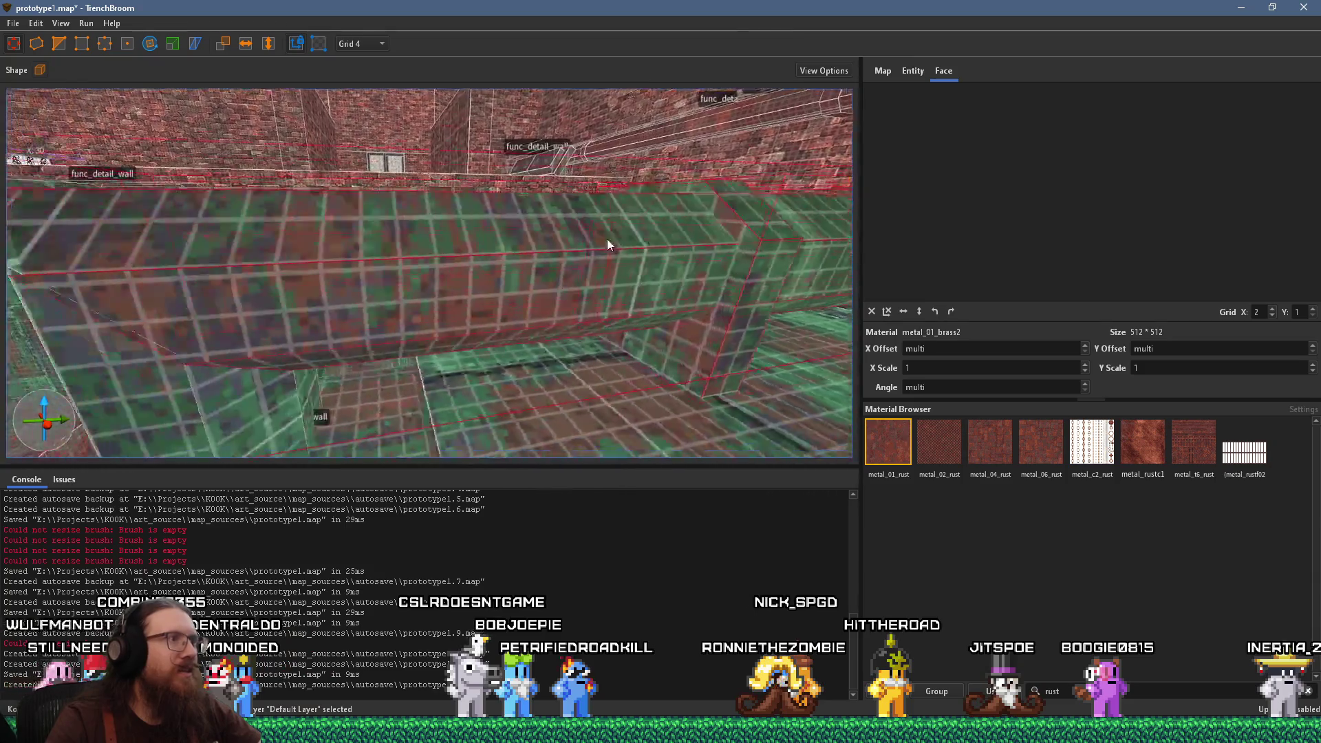
Deselect the wall brush and select a metal_01_brass2 face on the pipe's valve bulge
scroll(up, 3)
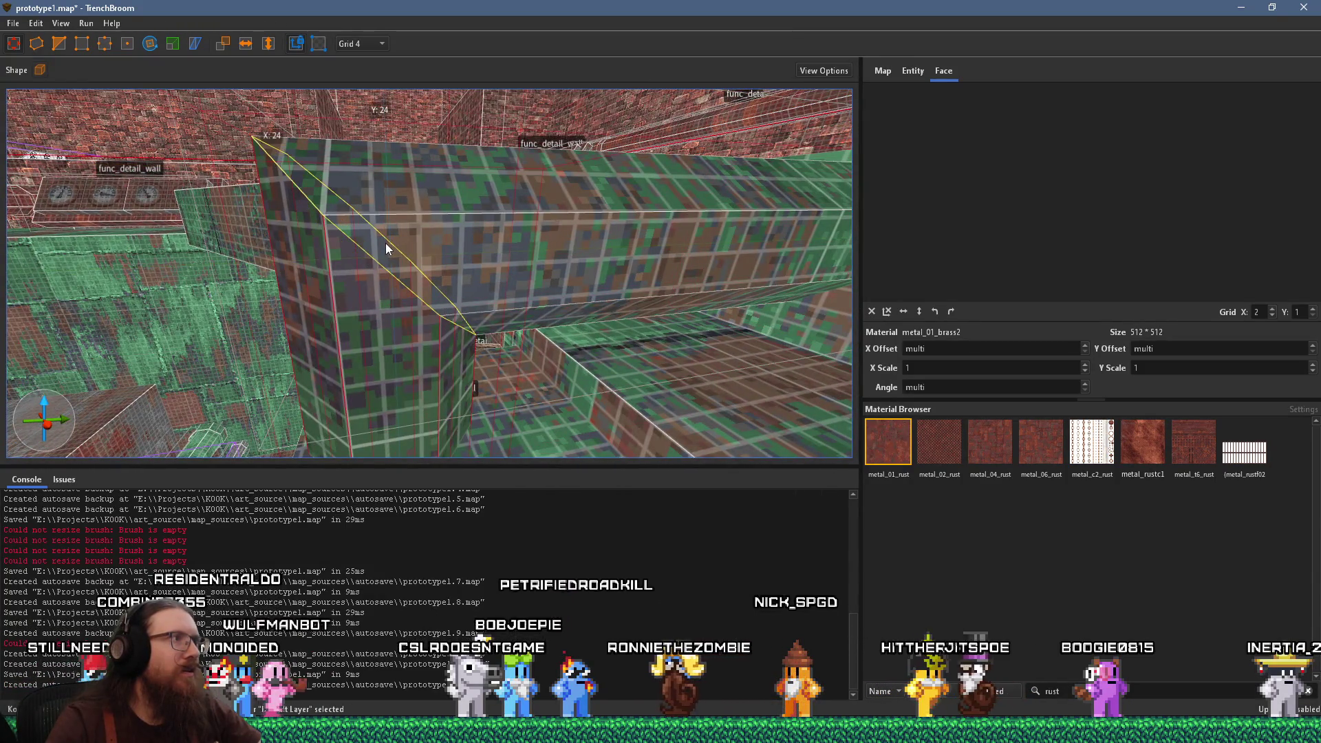
key(Escape)
scroll(down, 3)
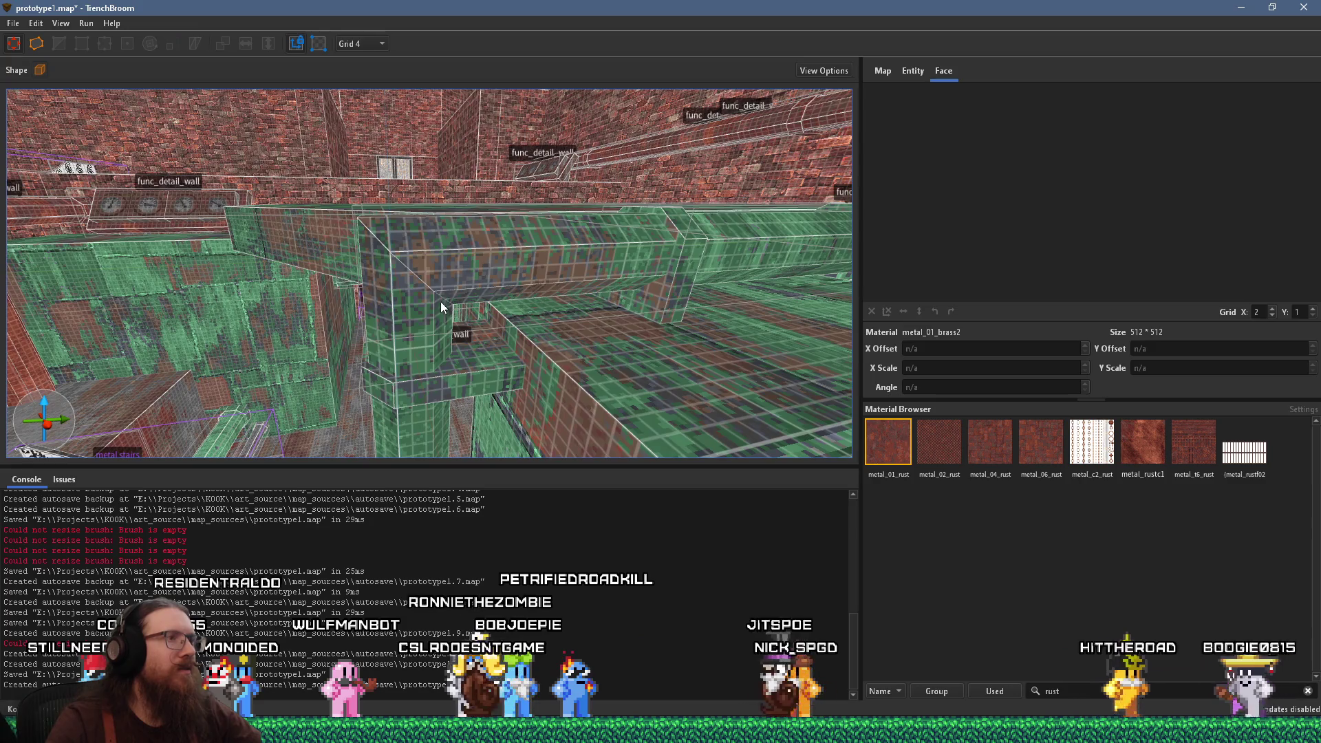
scroll(down, 3)
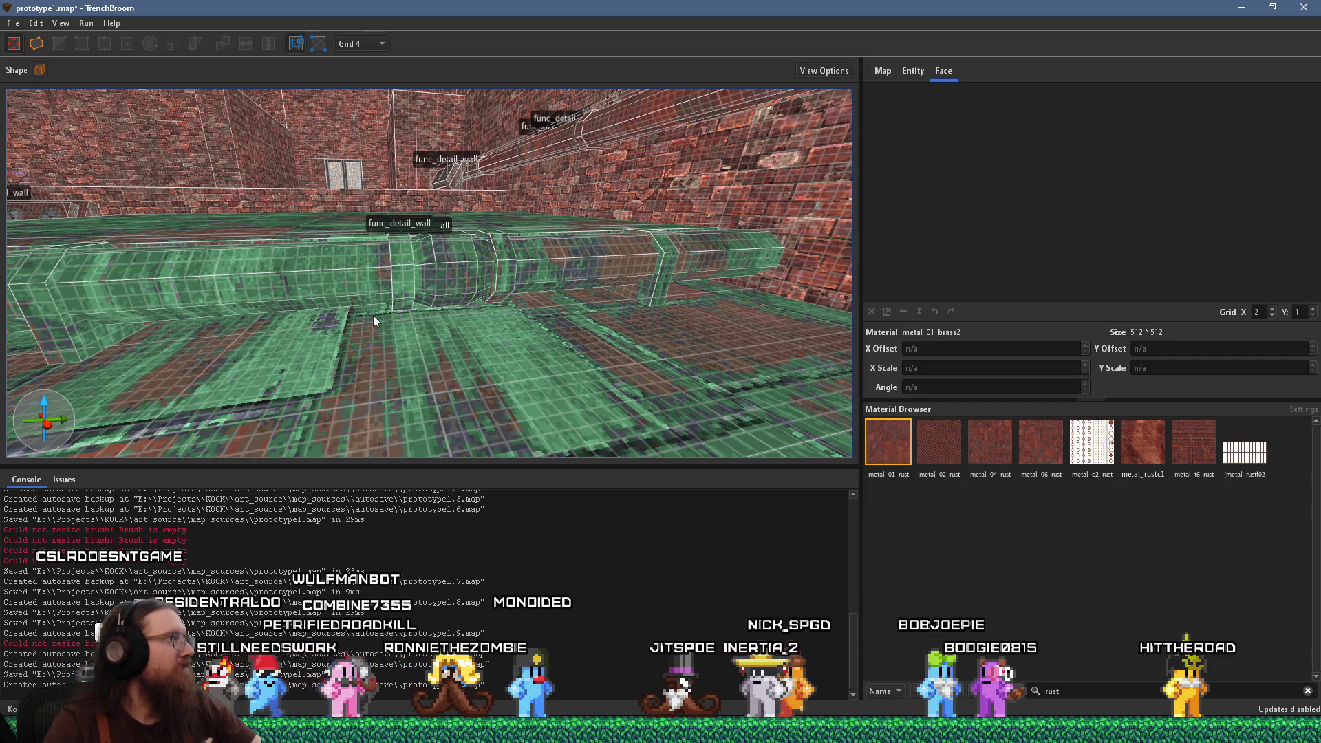
scroll(down, 3)
scroll(up, 3)
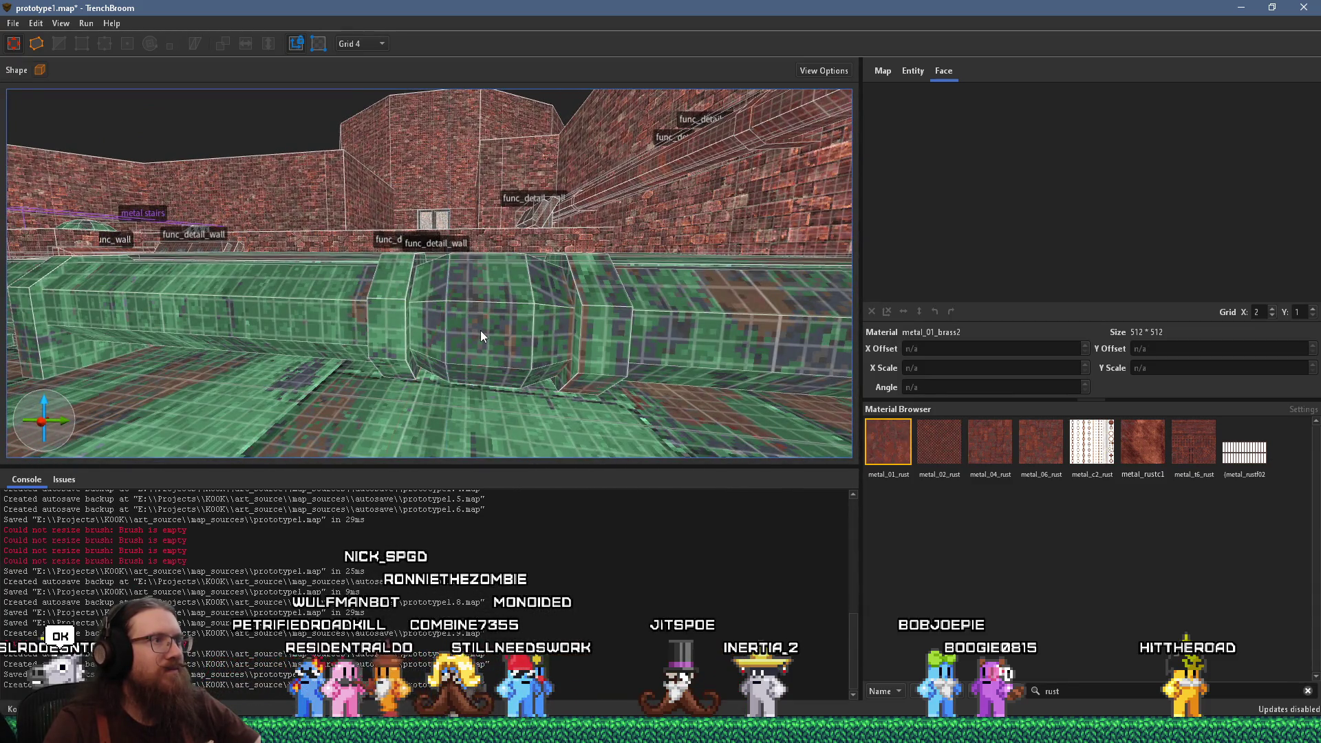
click(480, 330)
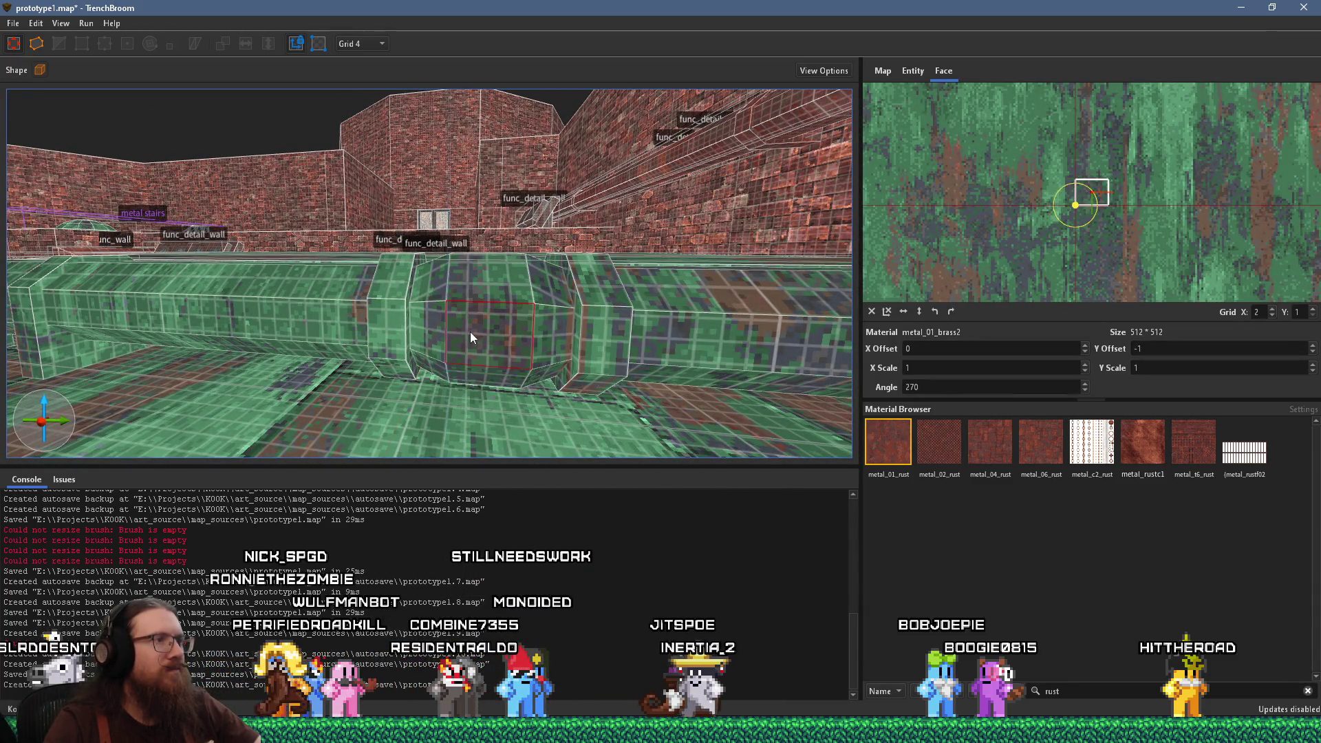
key(a)
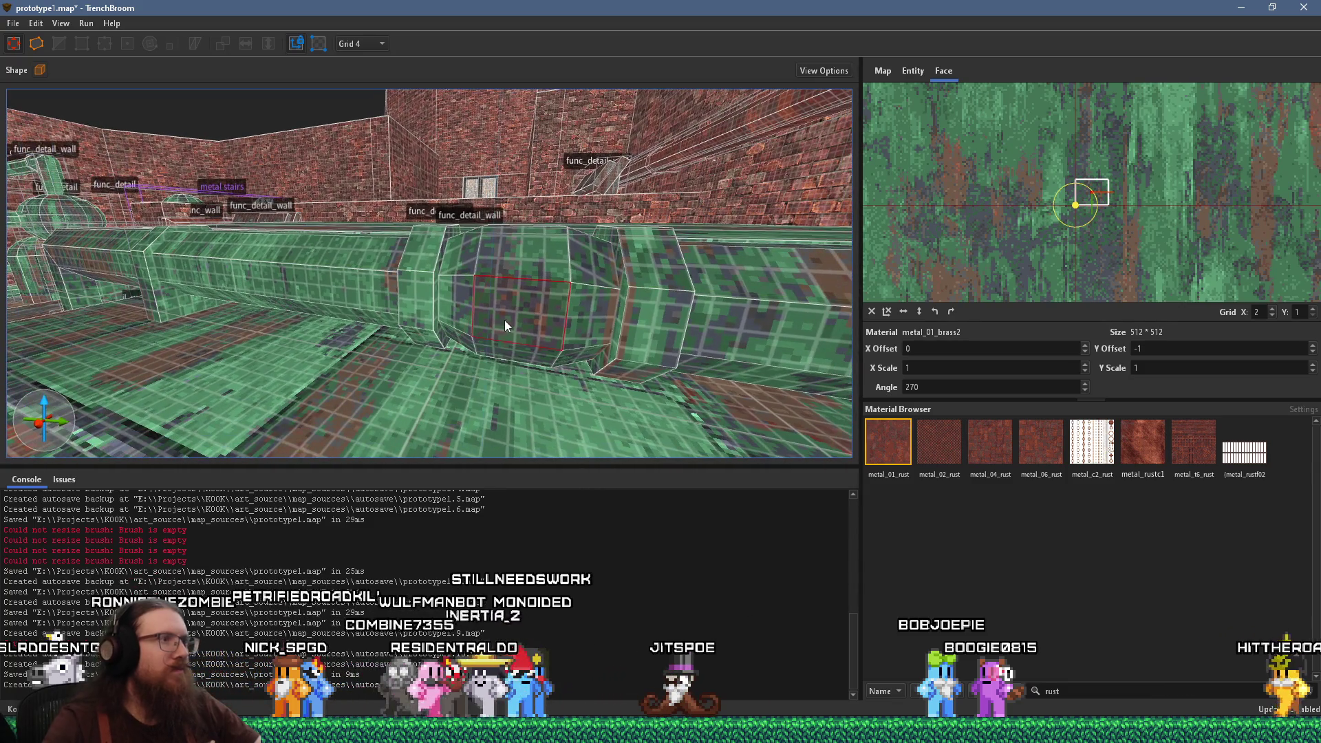
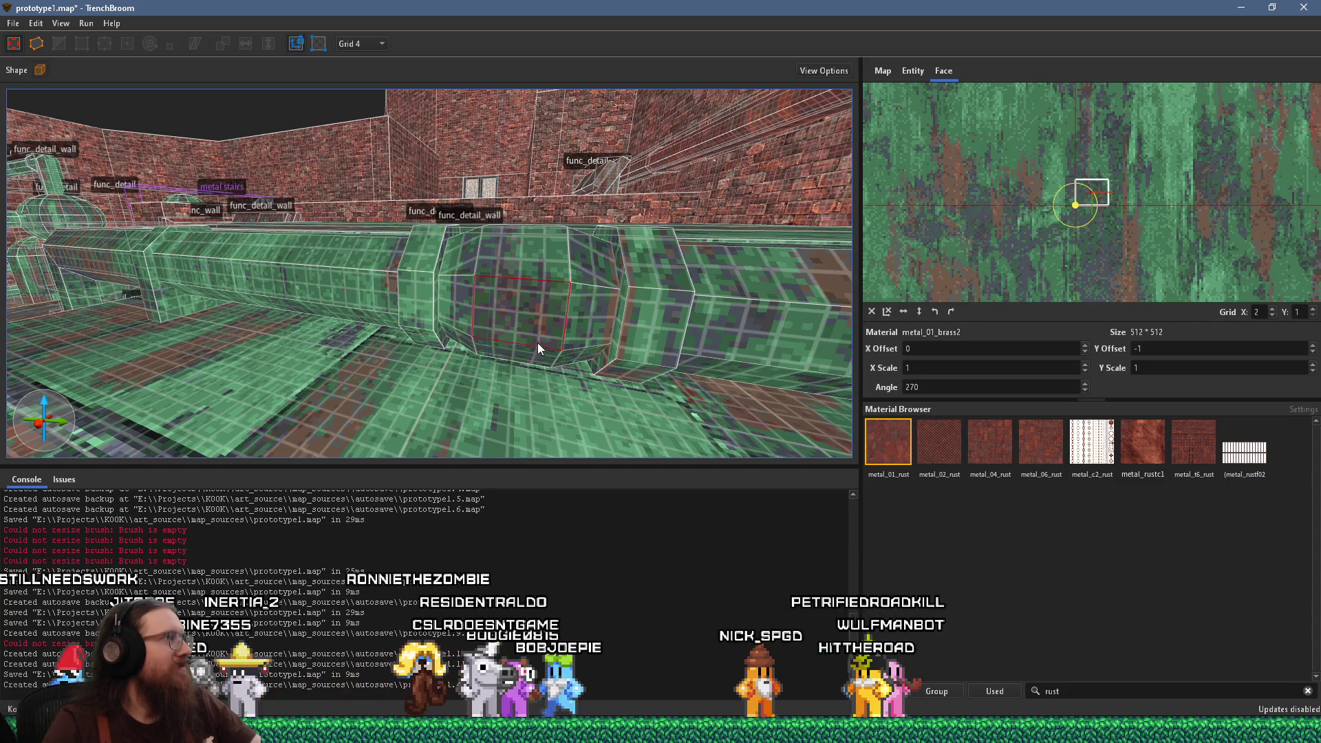
Select a face on the green pipe's joint and filter the Material Browser by 'brass'
key(w)
key(Escape)
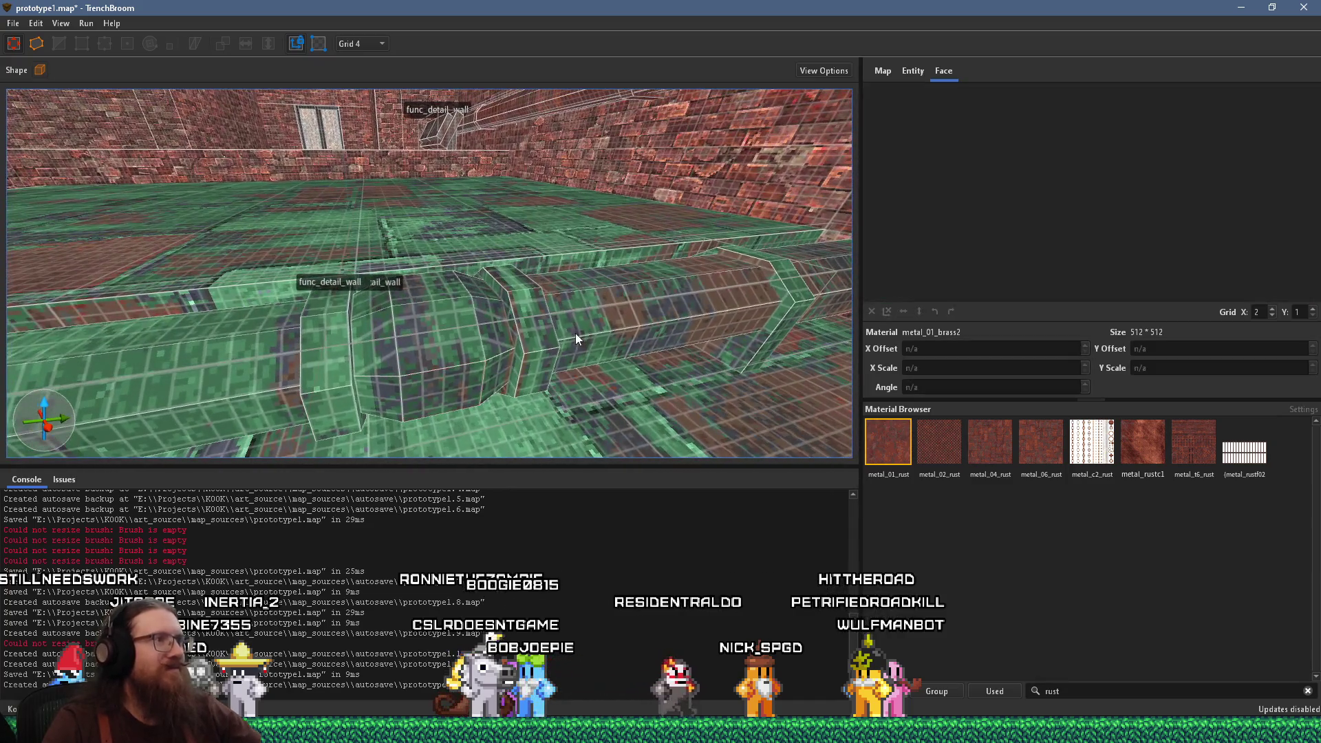
key(s)
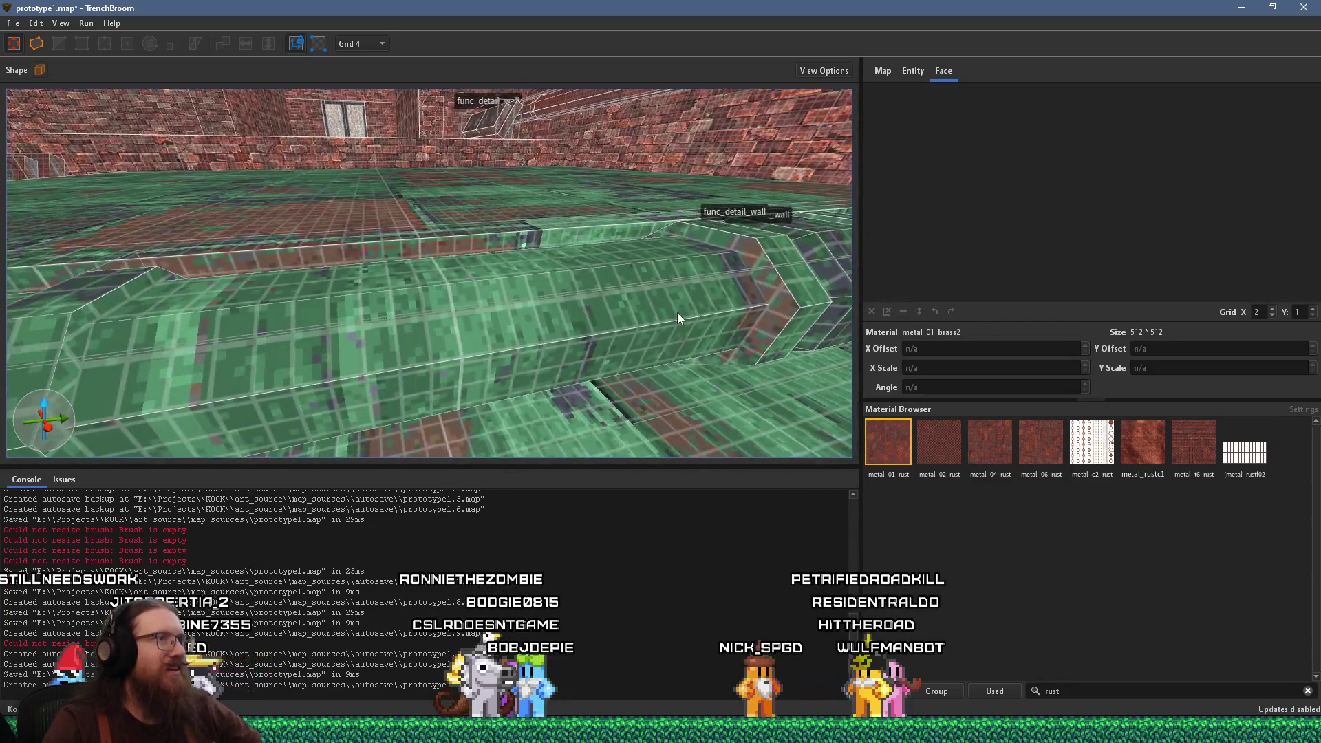
key(s)
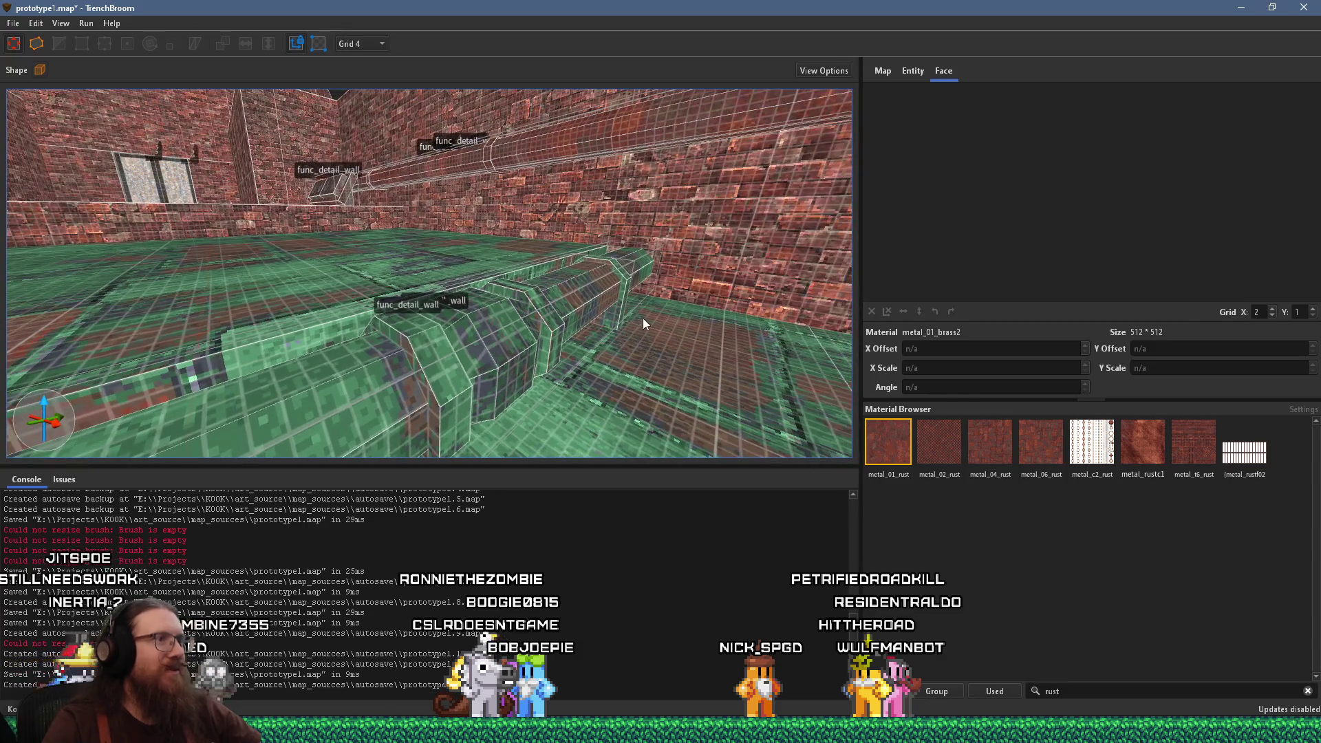
key(w)
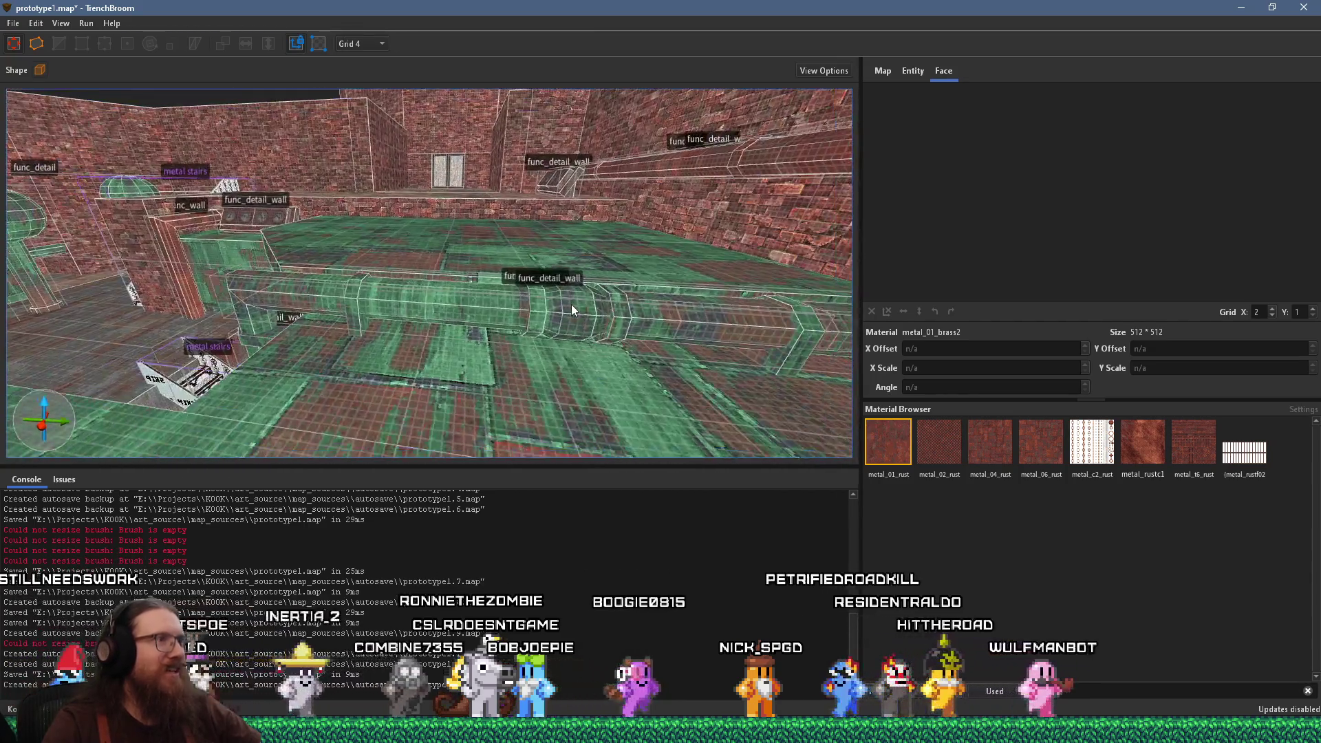
scroll(up, 3)
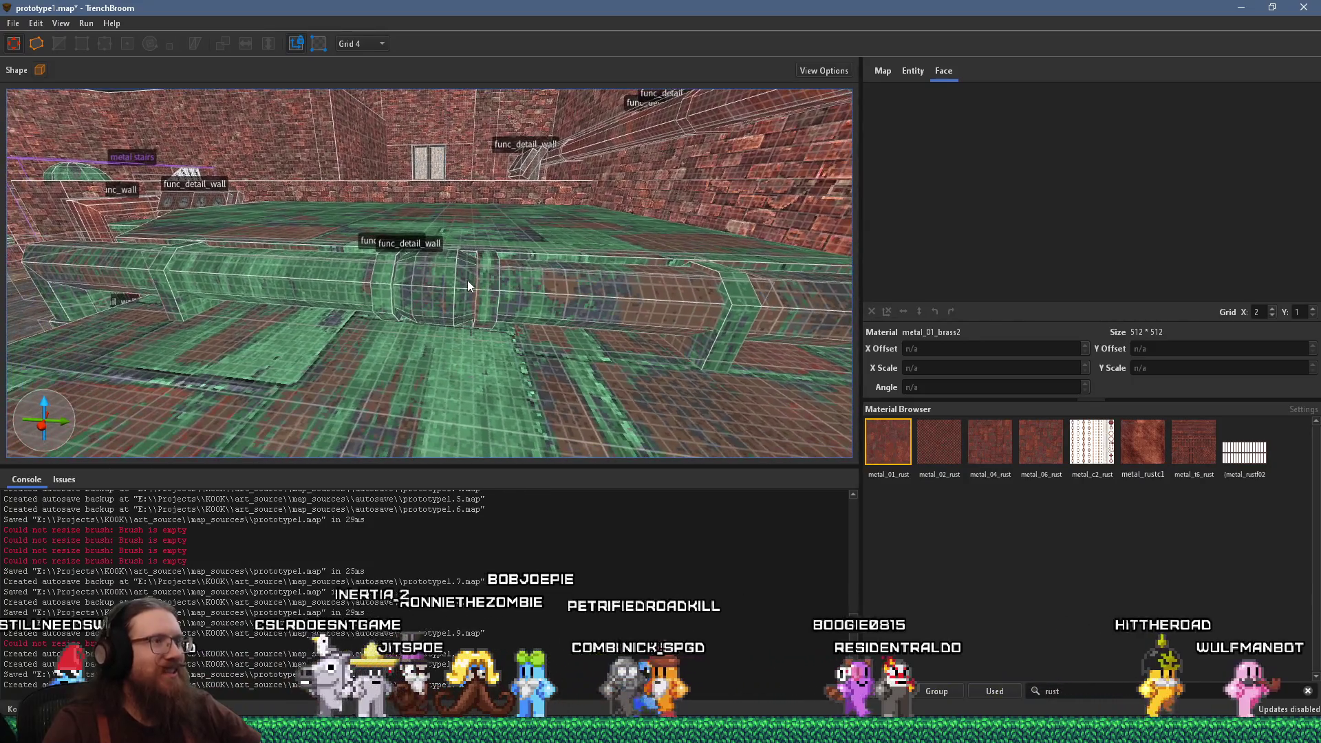
scroll(up, 3)
scroll(up, 3)
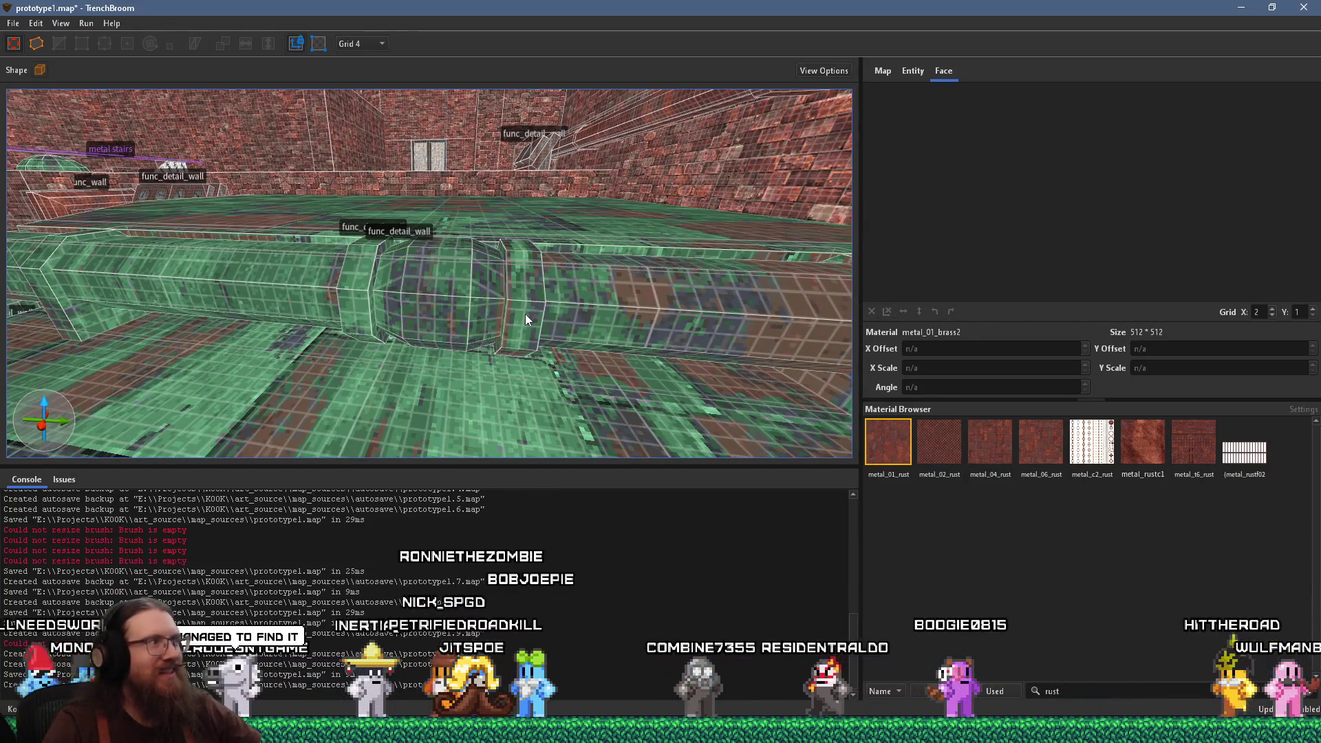
click(534, 327)
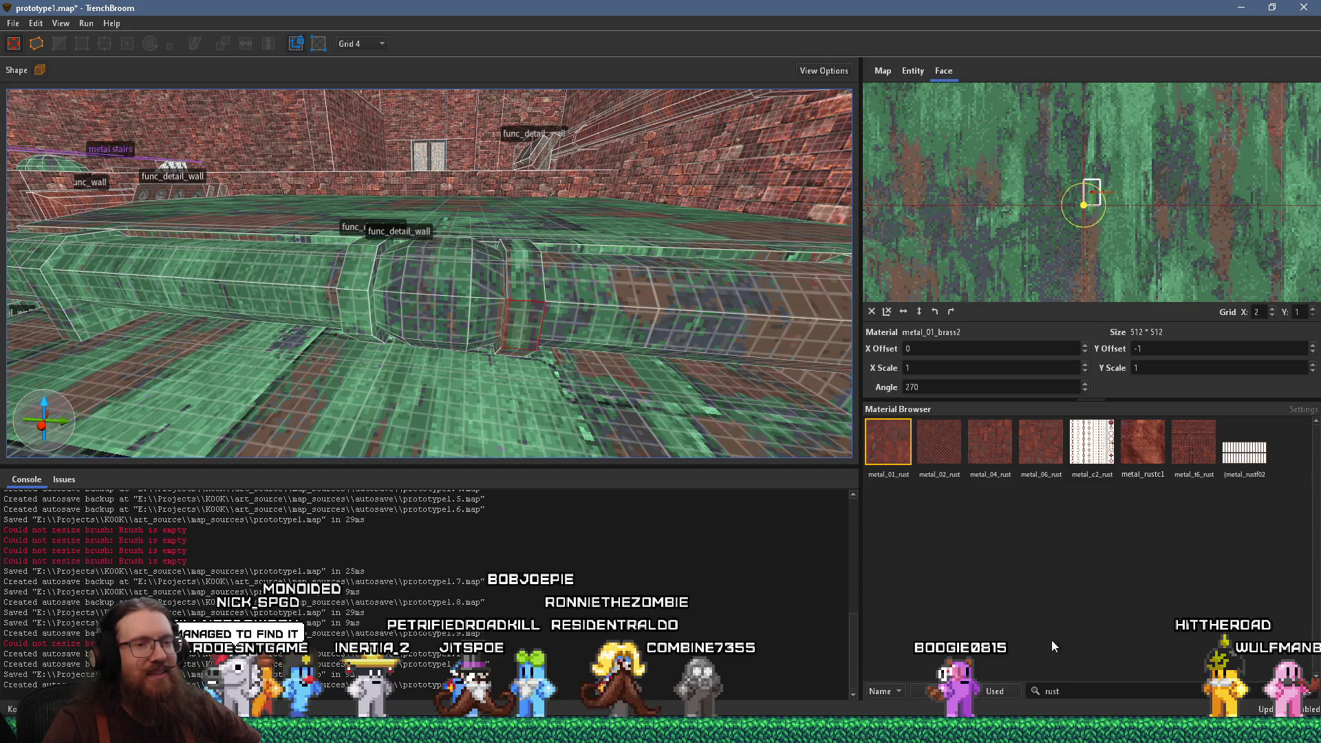
double_click(1052, 690)
text(brass)
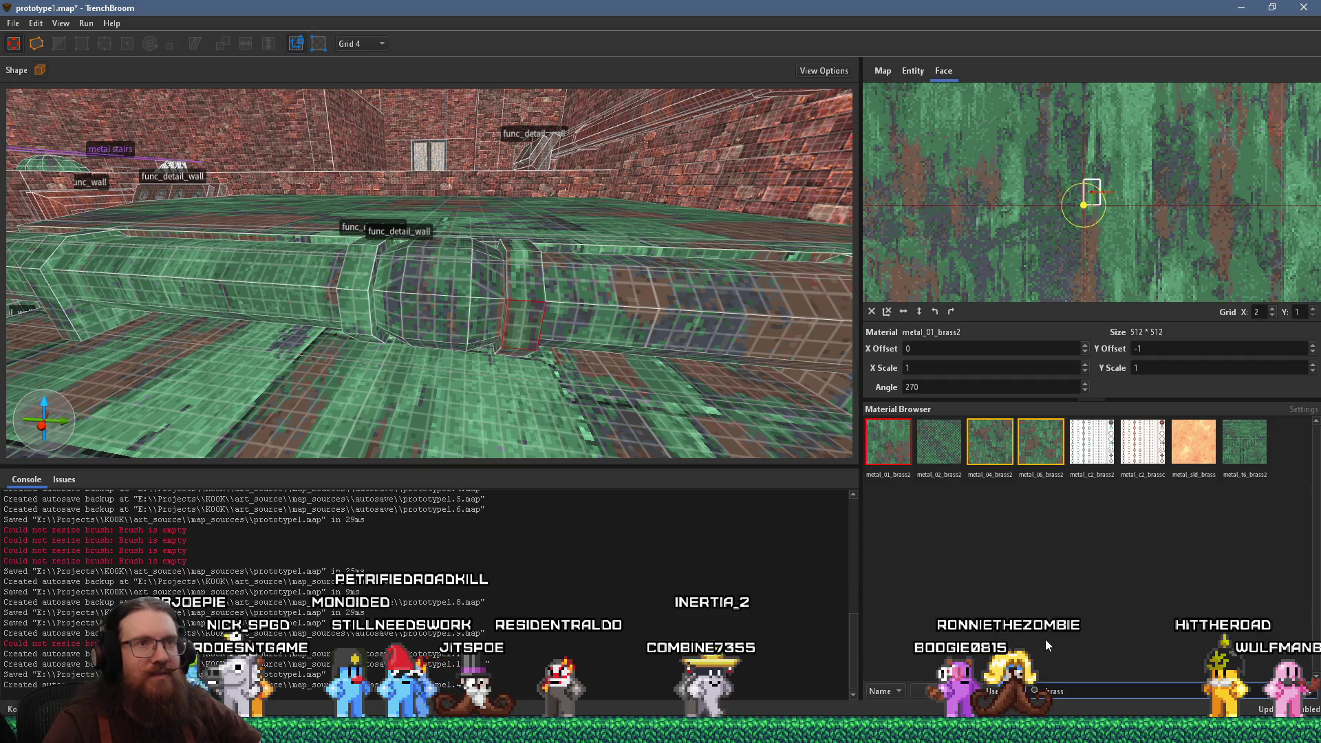
Apply metal_t6_brass2 to the joint face, then rotate and offset it so the panels align
click(1247, 440)
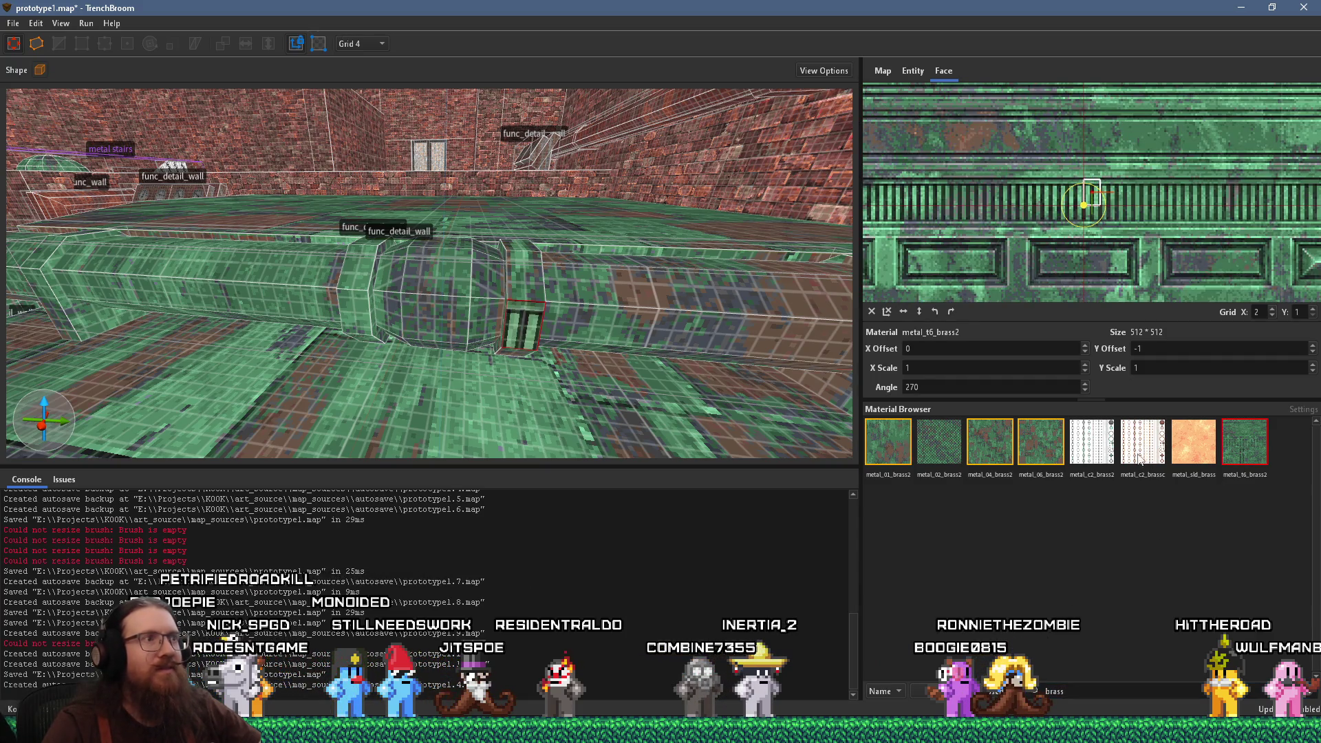
scroll(up, 3)
drag(1144, 140, 1135, 279)
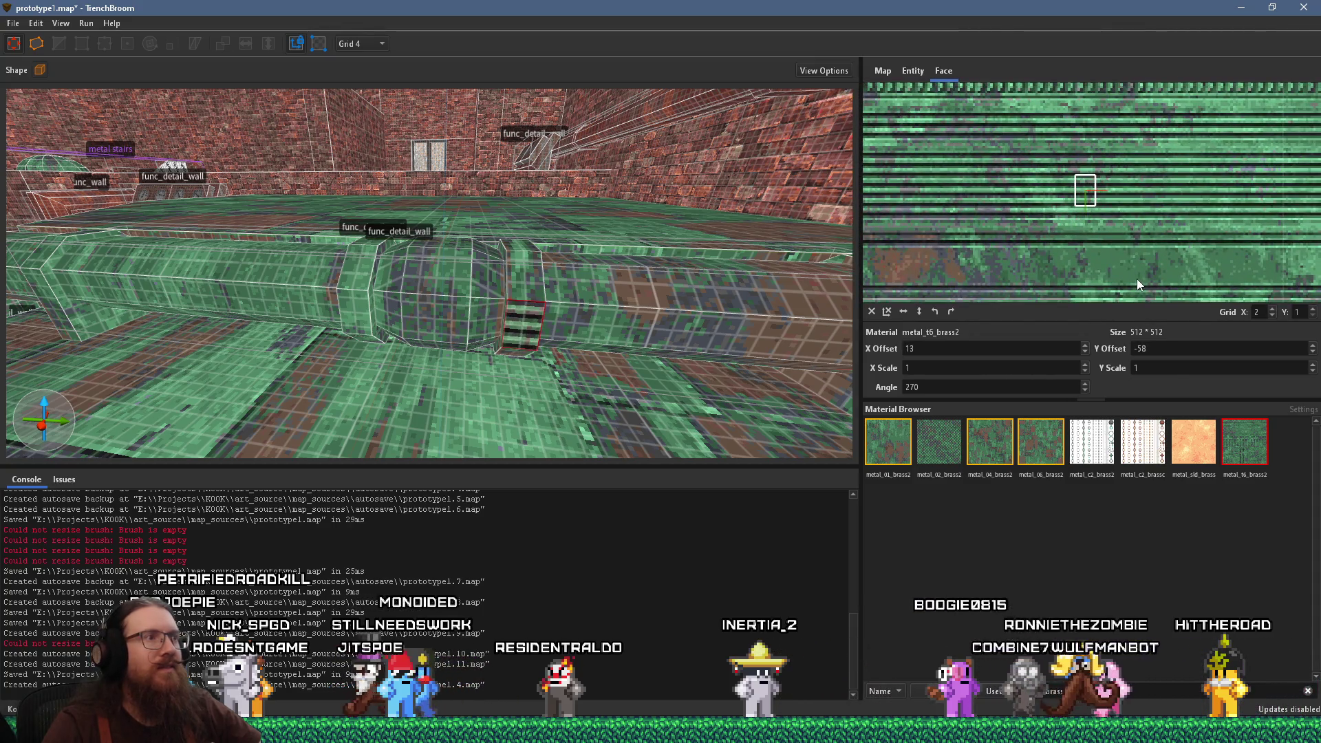
click(947, 310)
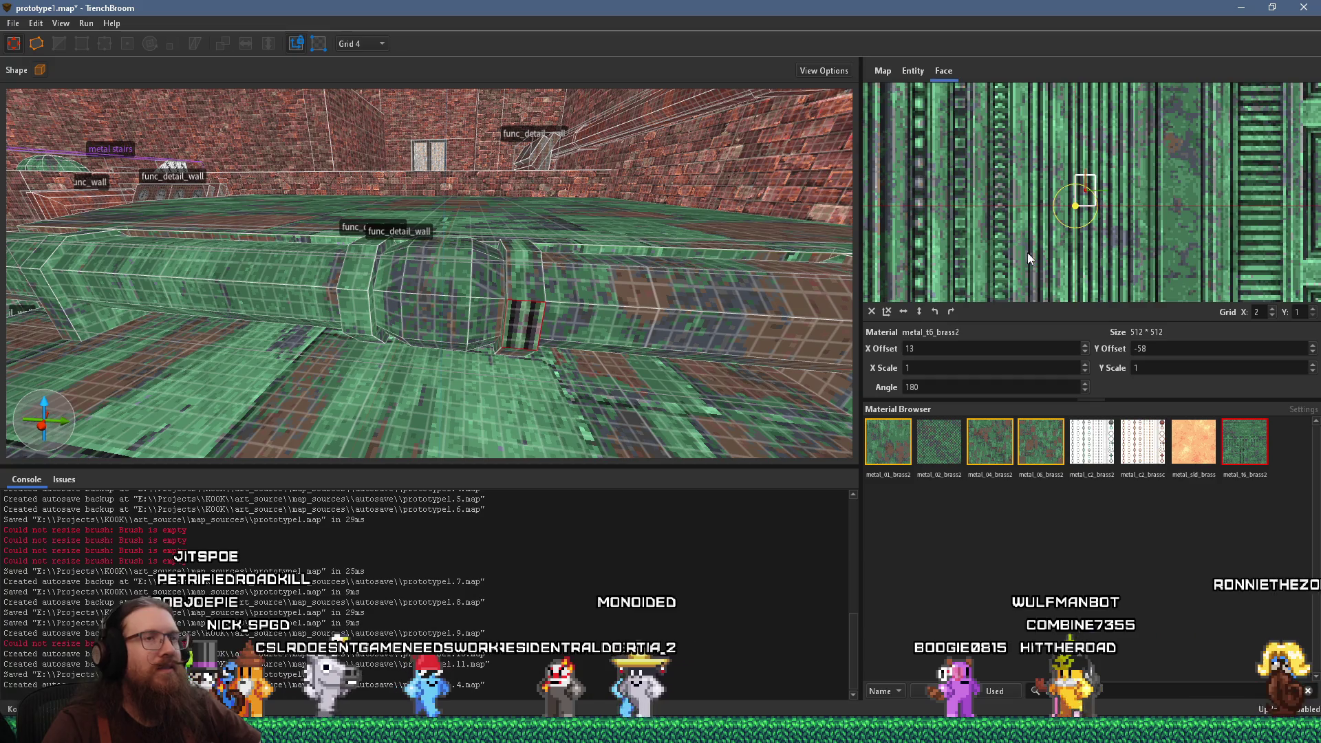
scroll(up, 3)
scroll(up, 3)
drag(973, 239, 1061, 193)
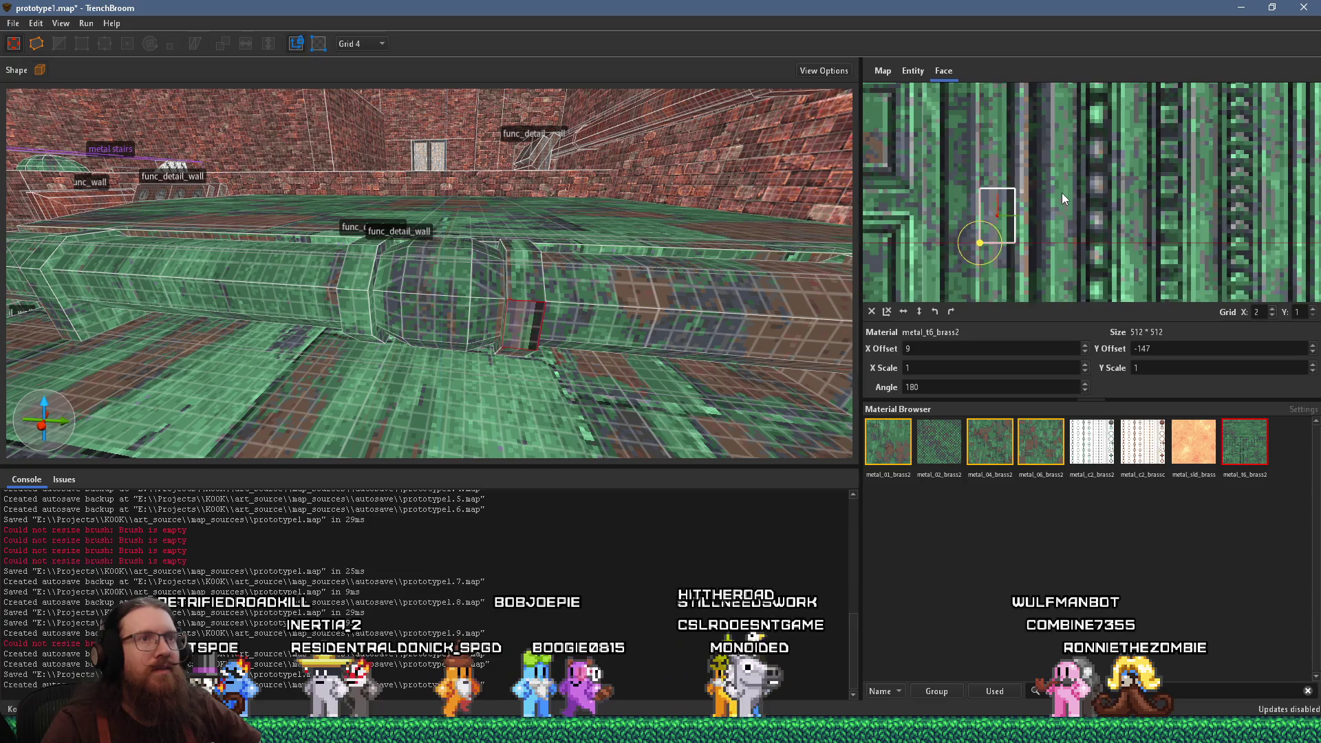
Compare the textured joint face with nearby floor, corridor and wall faces
scroll(up, 3)
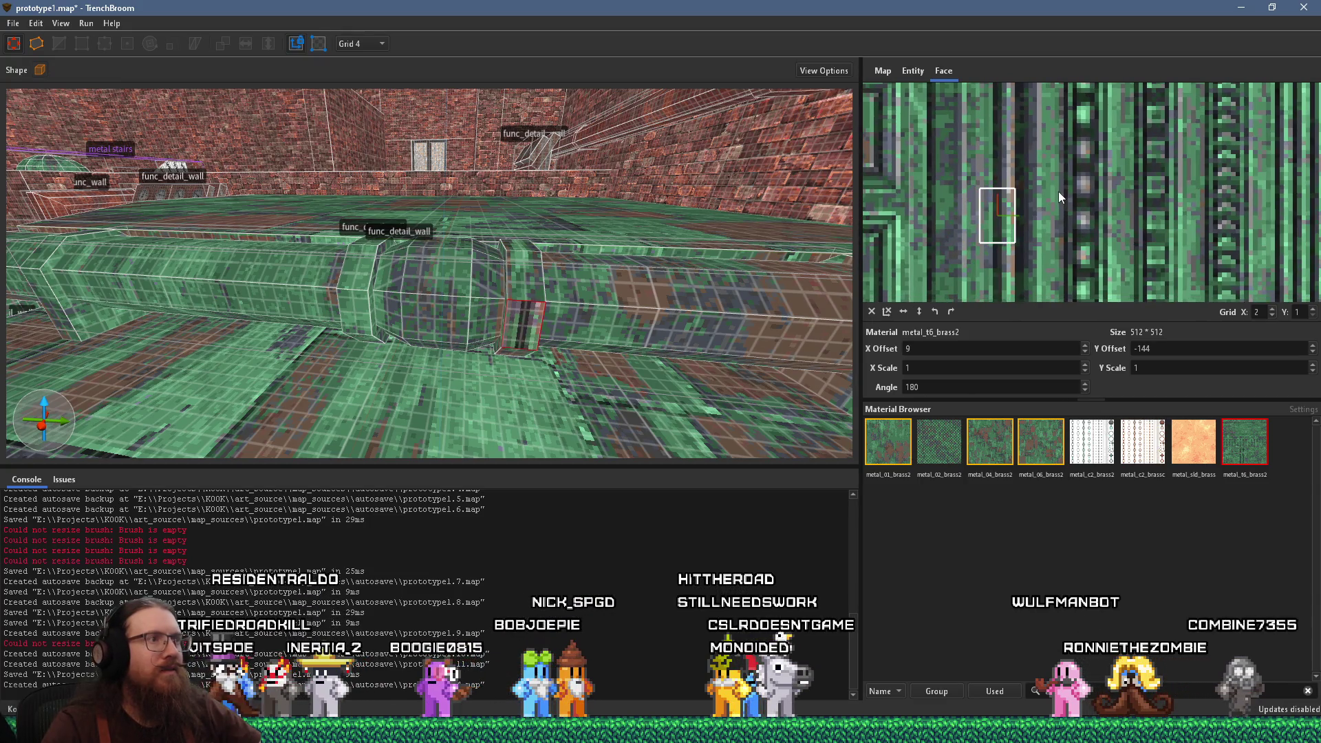
scroll(up, 3)
scroll(down, 3)
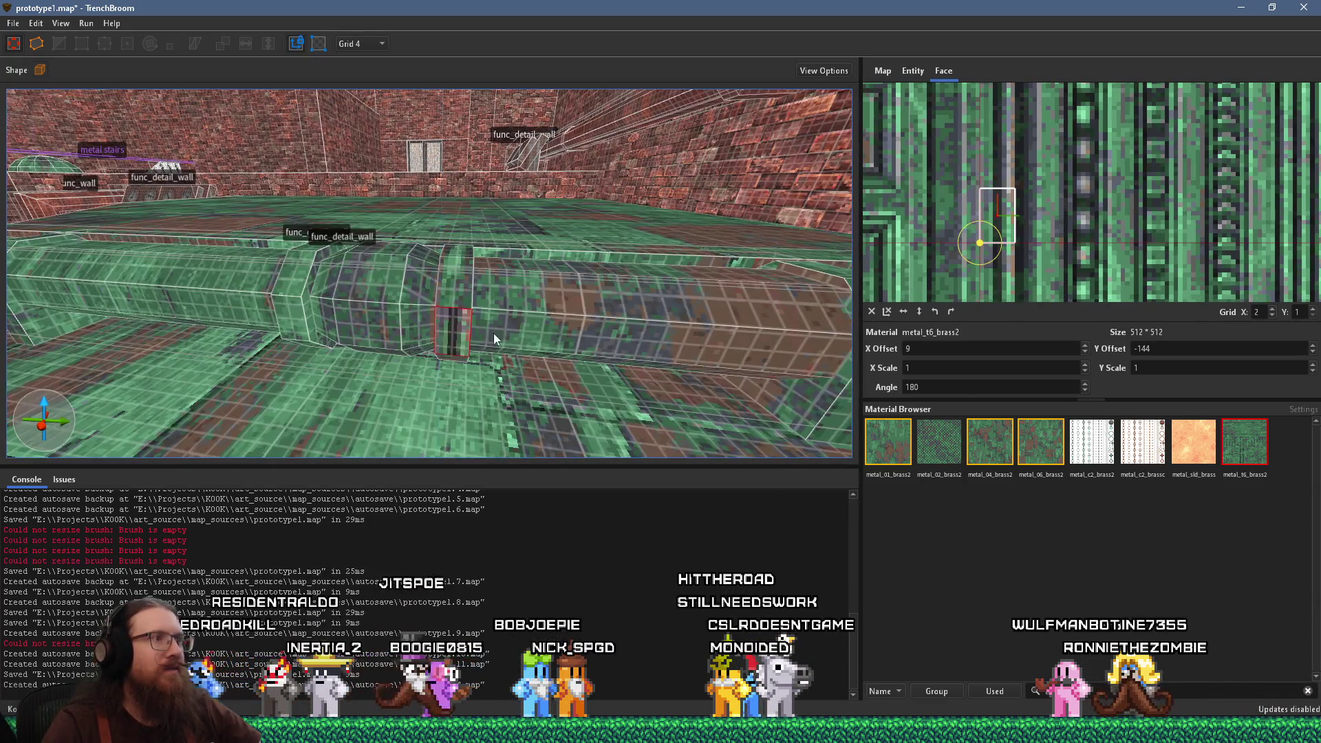
click(454, 334)
scroll(up, 3)
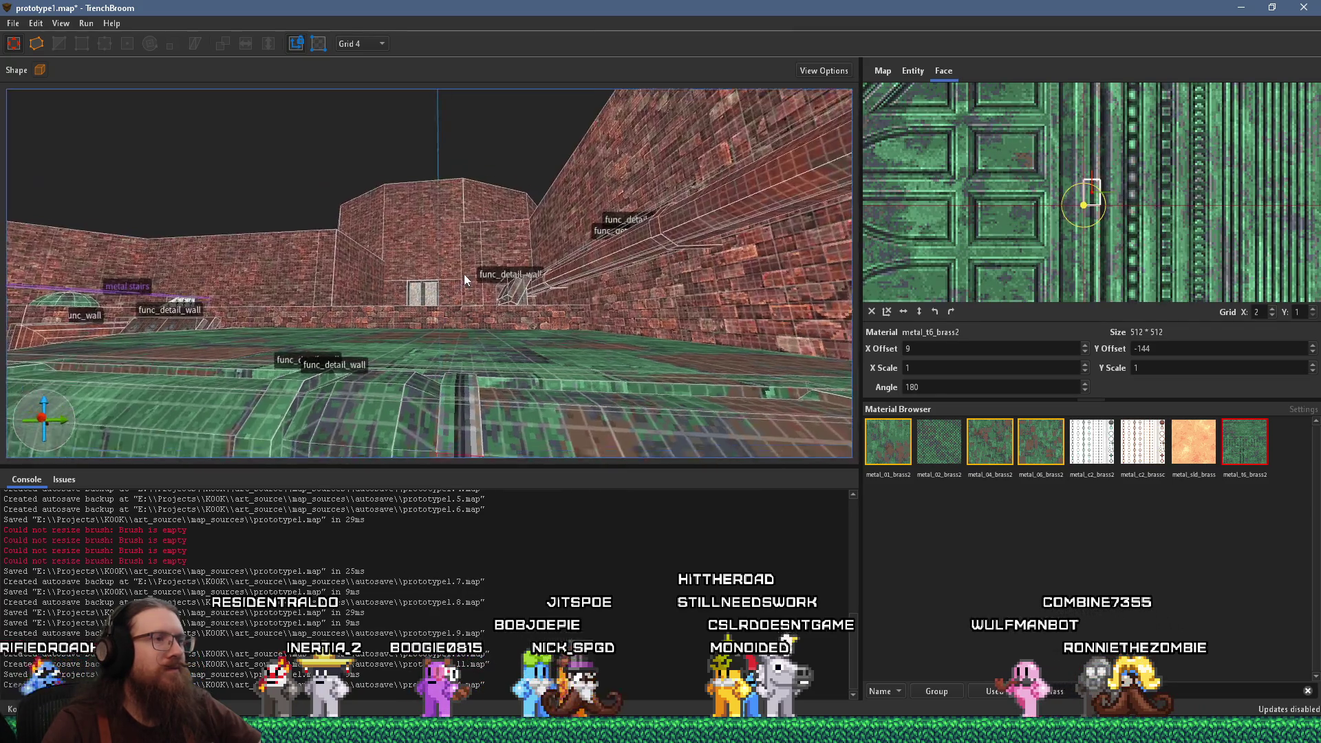
drag(509, 336, 397, 282)
click(309, 339)
drag(365, 372, 420, 230)
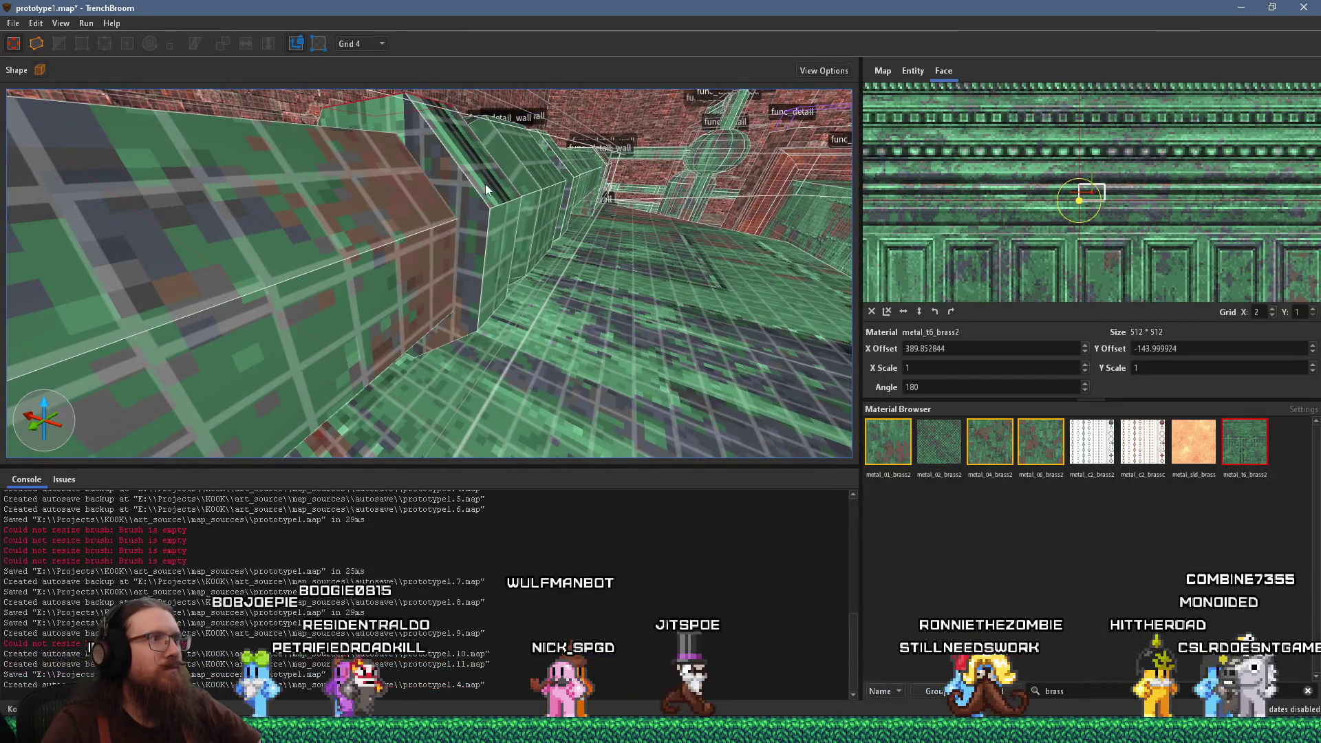
click(501, 251)
drag(501, 251, 614, 269)
click(475, 166)
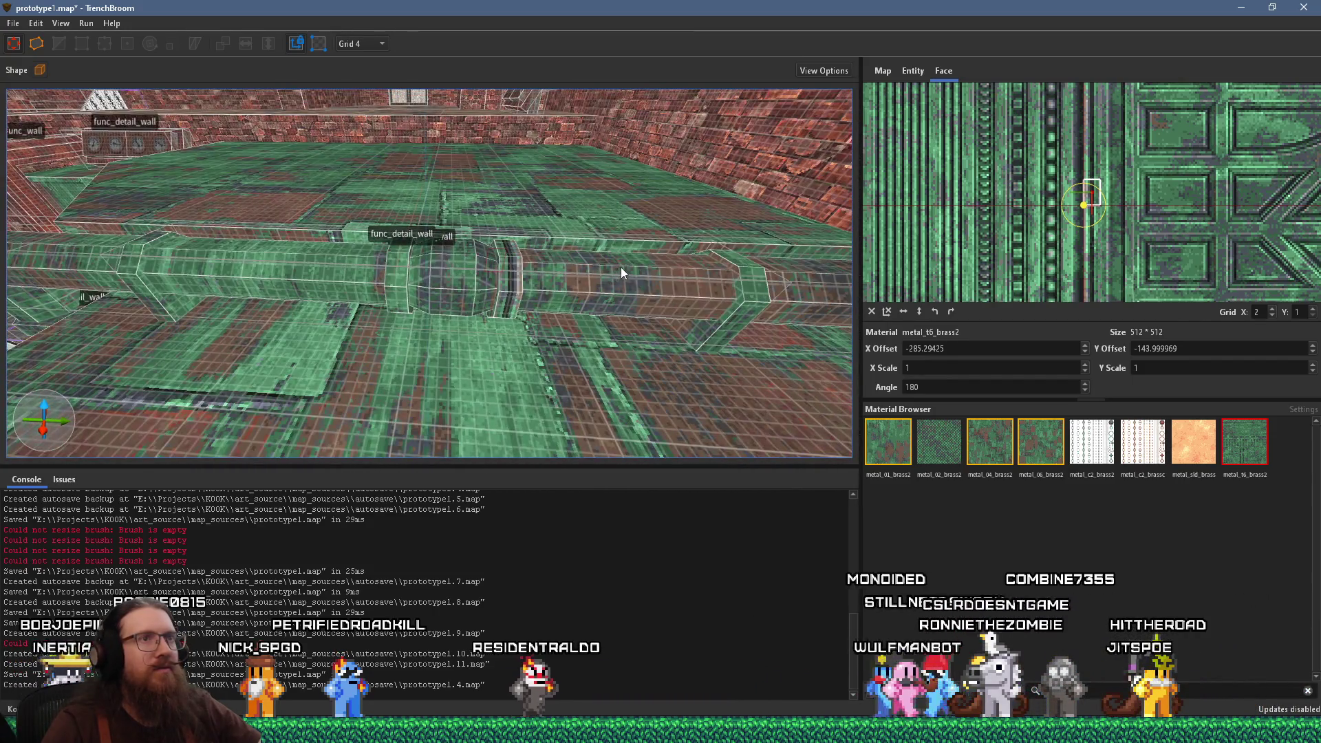
scroll(up, 3)
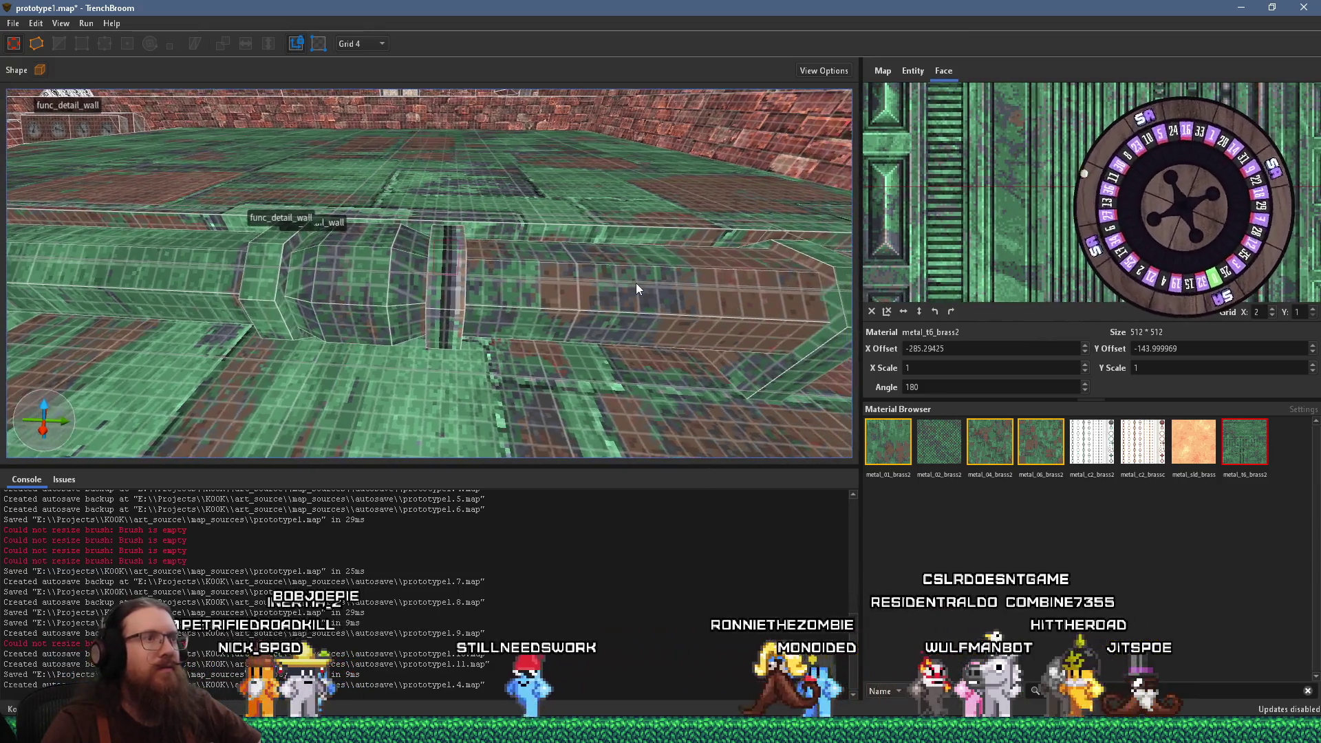
Shift the texture offset on the neighbouring pipe joint faces to match
click(562, 300)
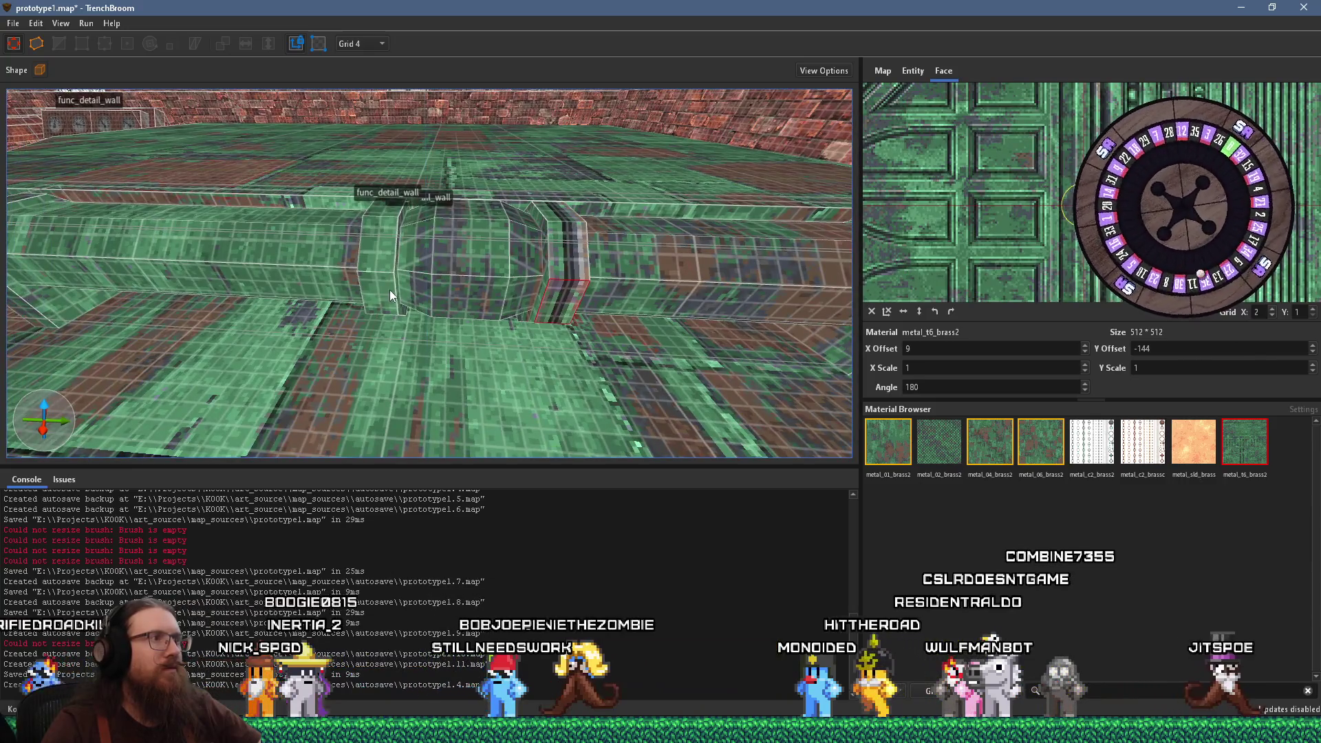
click(377, 293)
drag(1018, 158, 1058, 185)
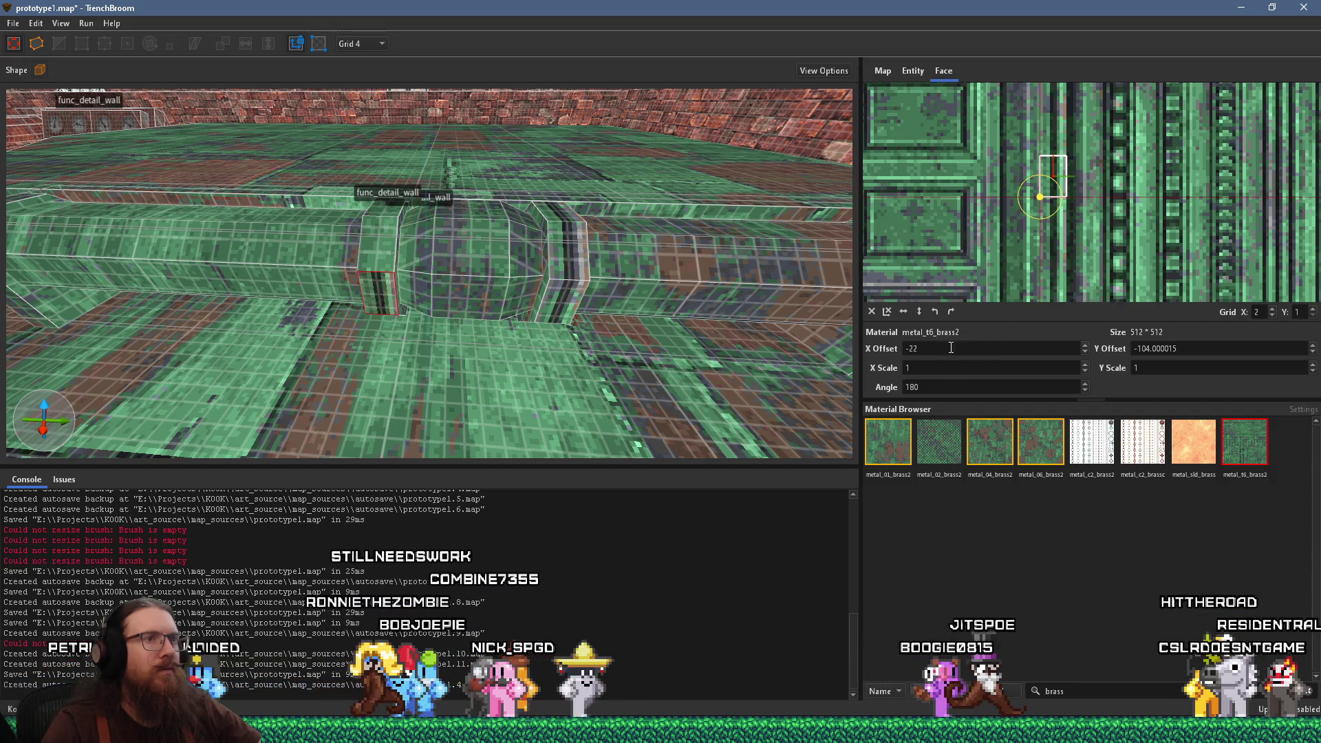
click(905, 312)
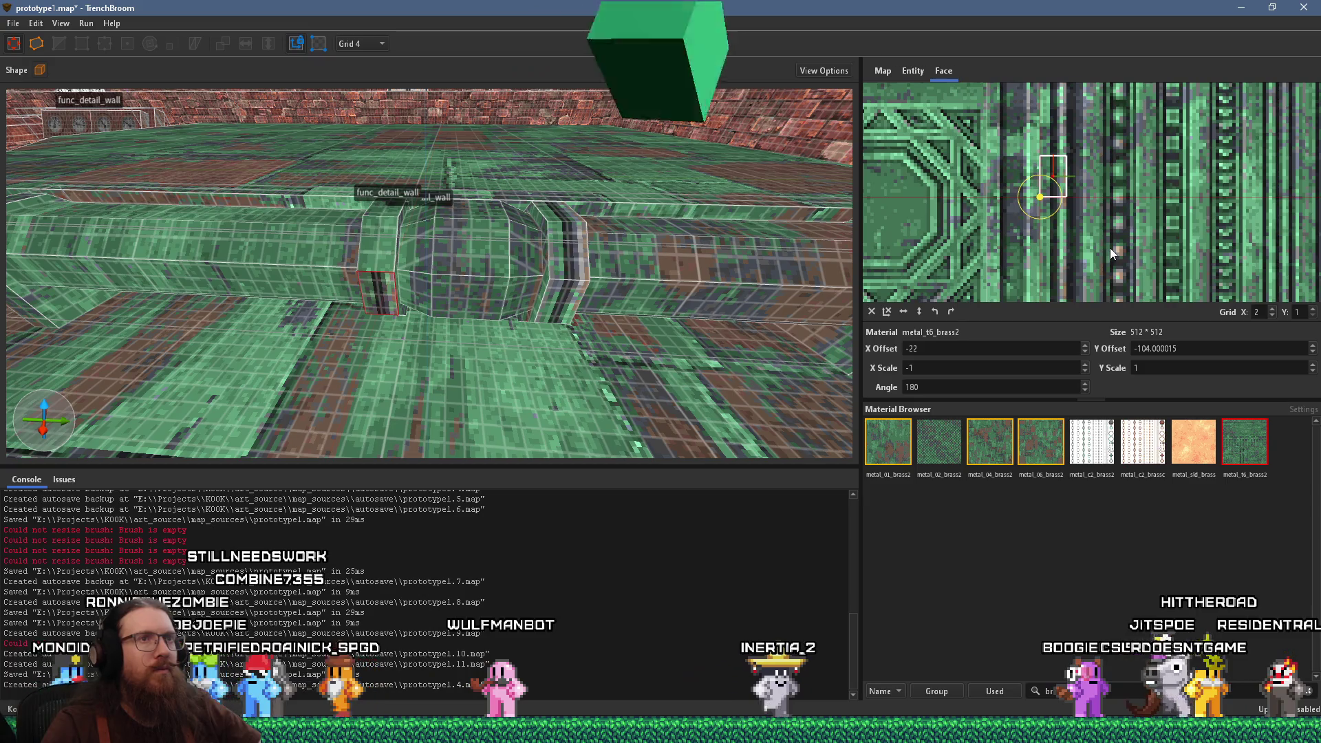
click(917, 311)
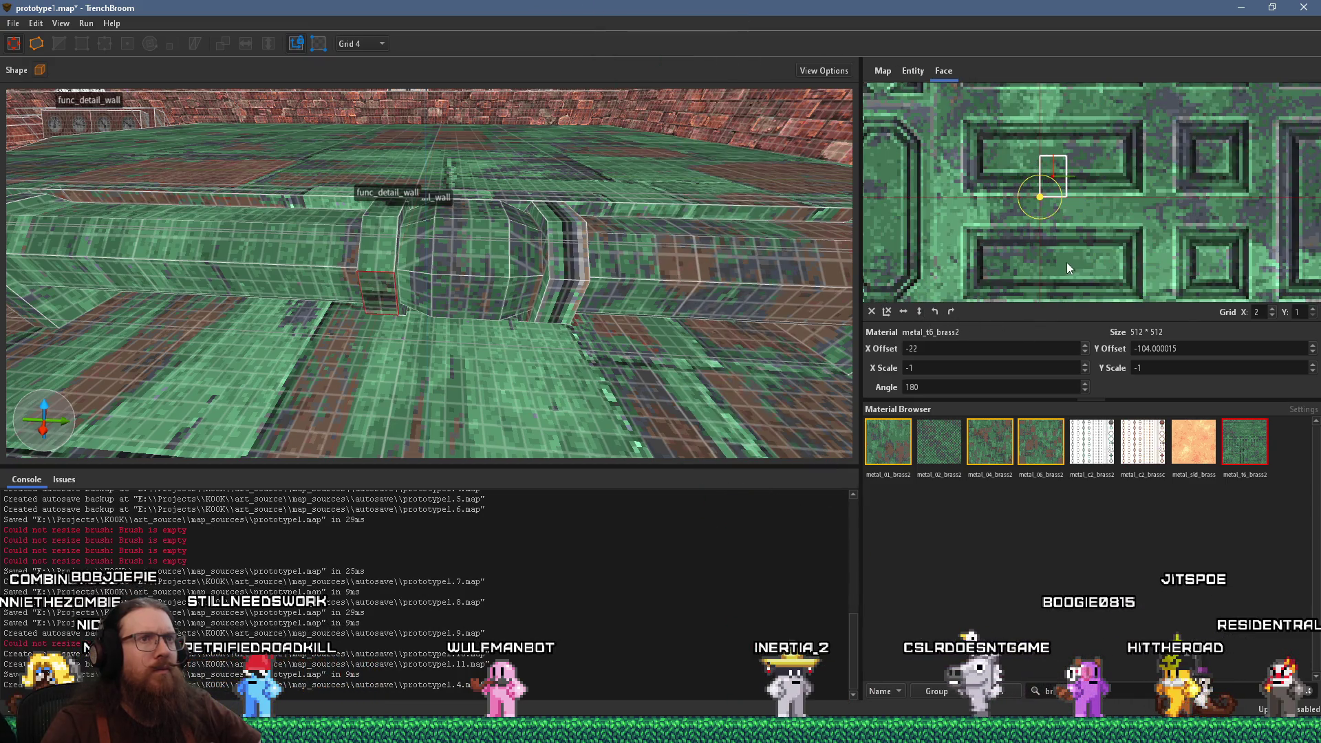
scroll(down, 3)
scroll(up, 3)
drag(1028, 183, 1098, 142)
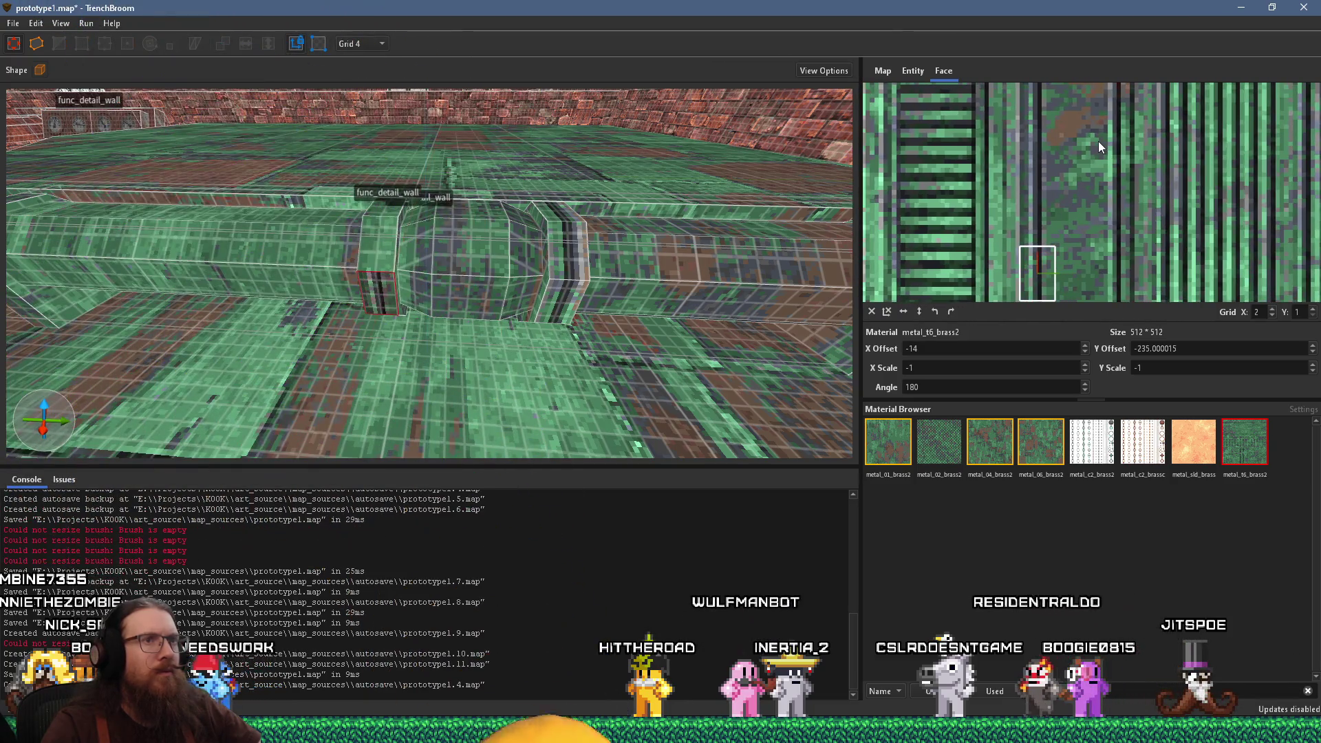
scroll(up, 3)
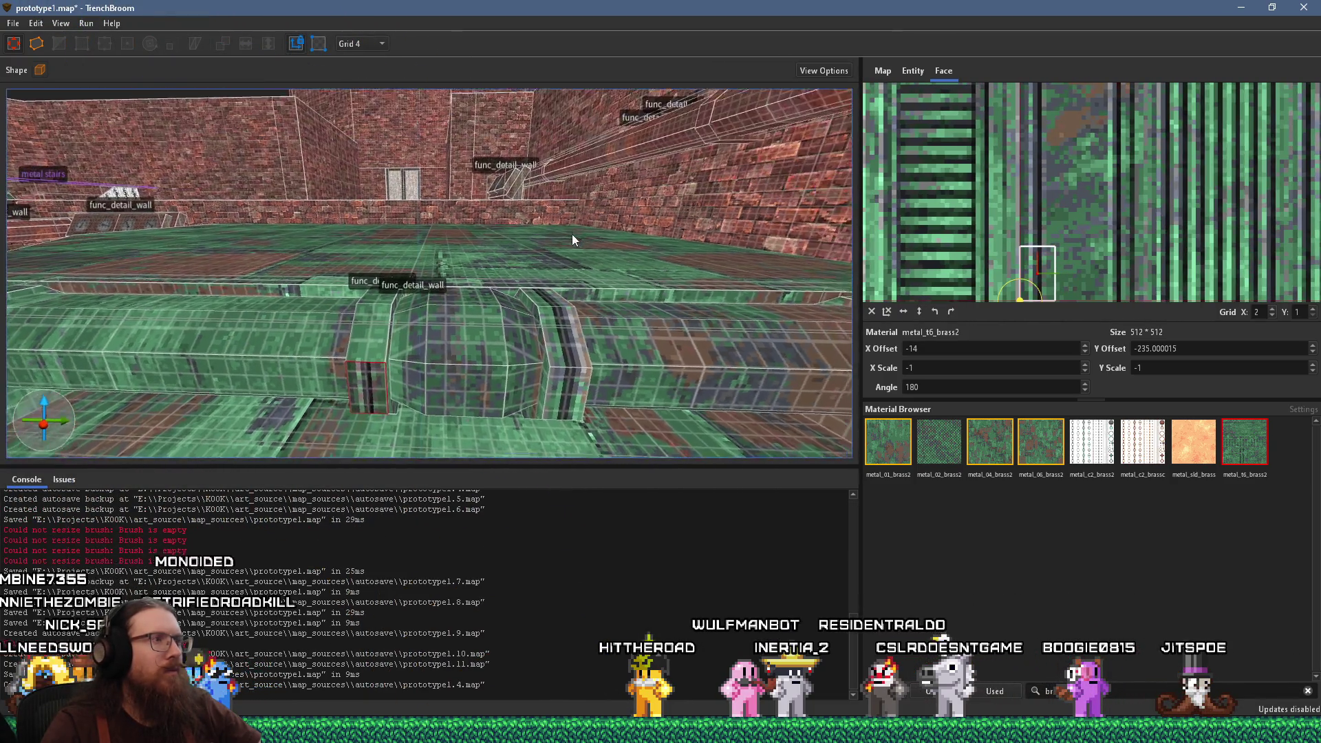
scroll(up, 3)
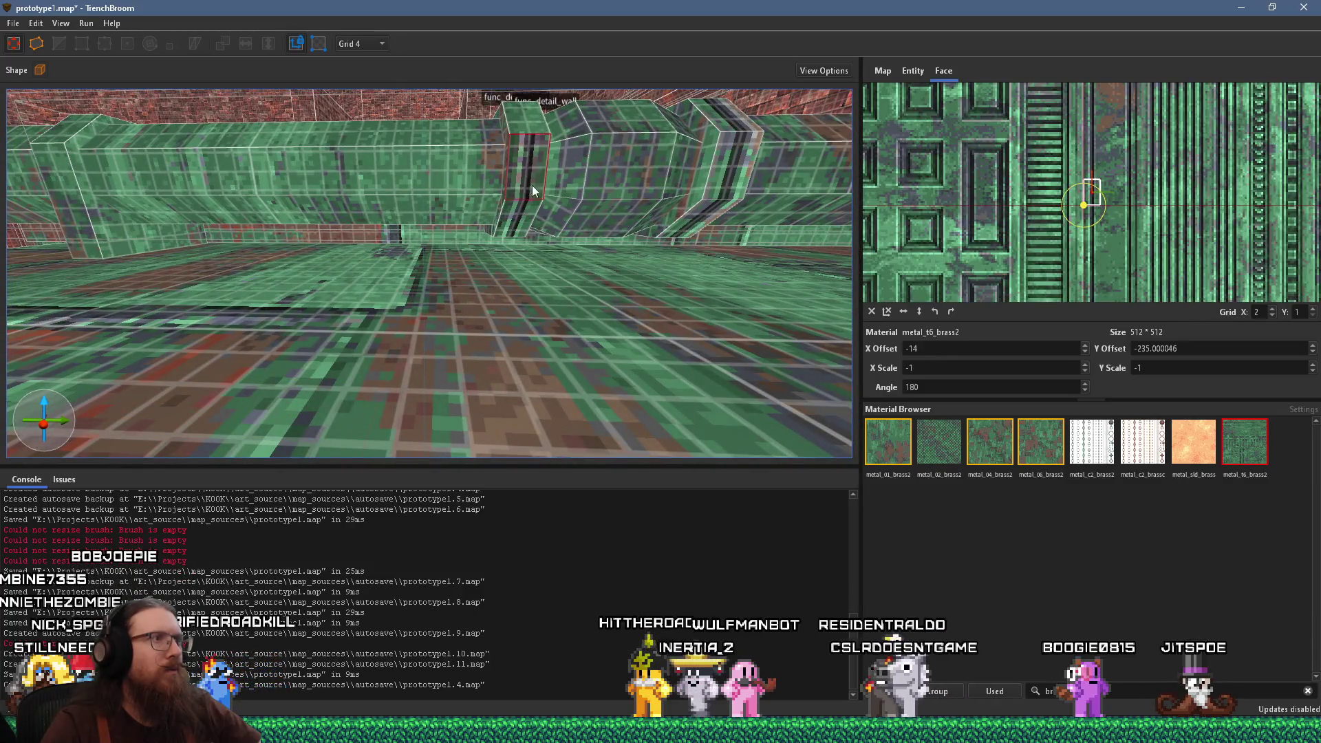
scroll(down, 3)
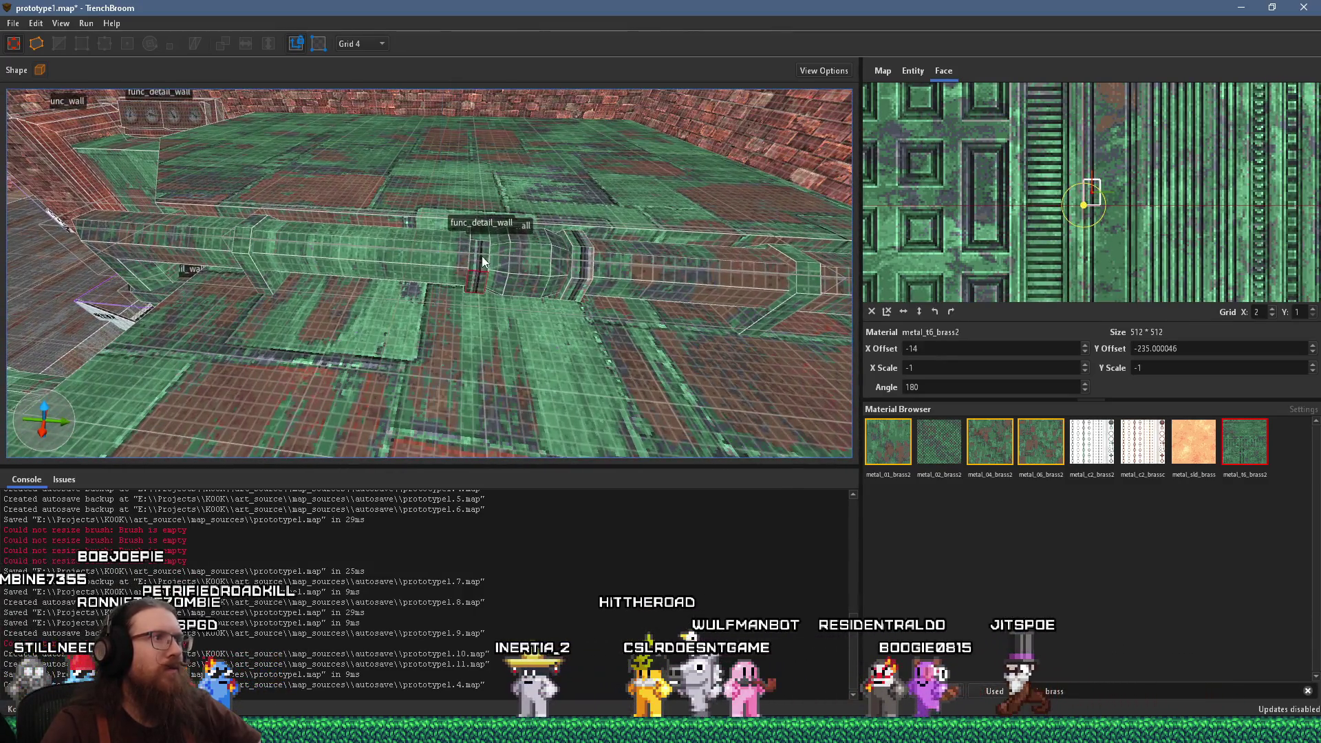
scroll(up, 3)
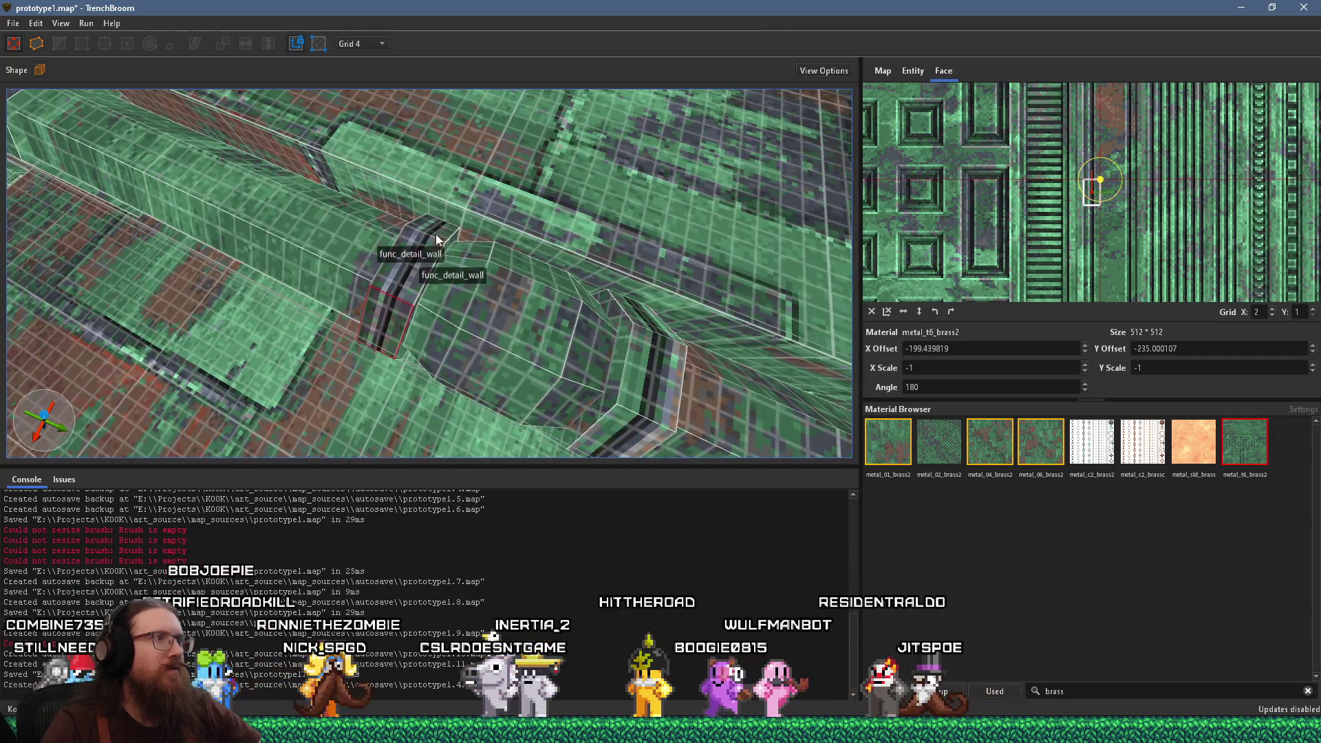
scroll(up, 3)
scroll(down, 3)
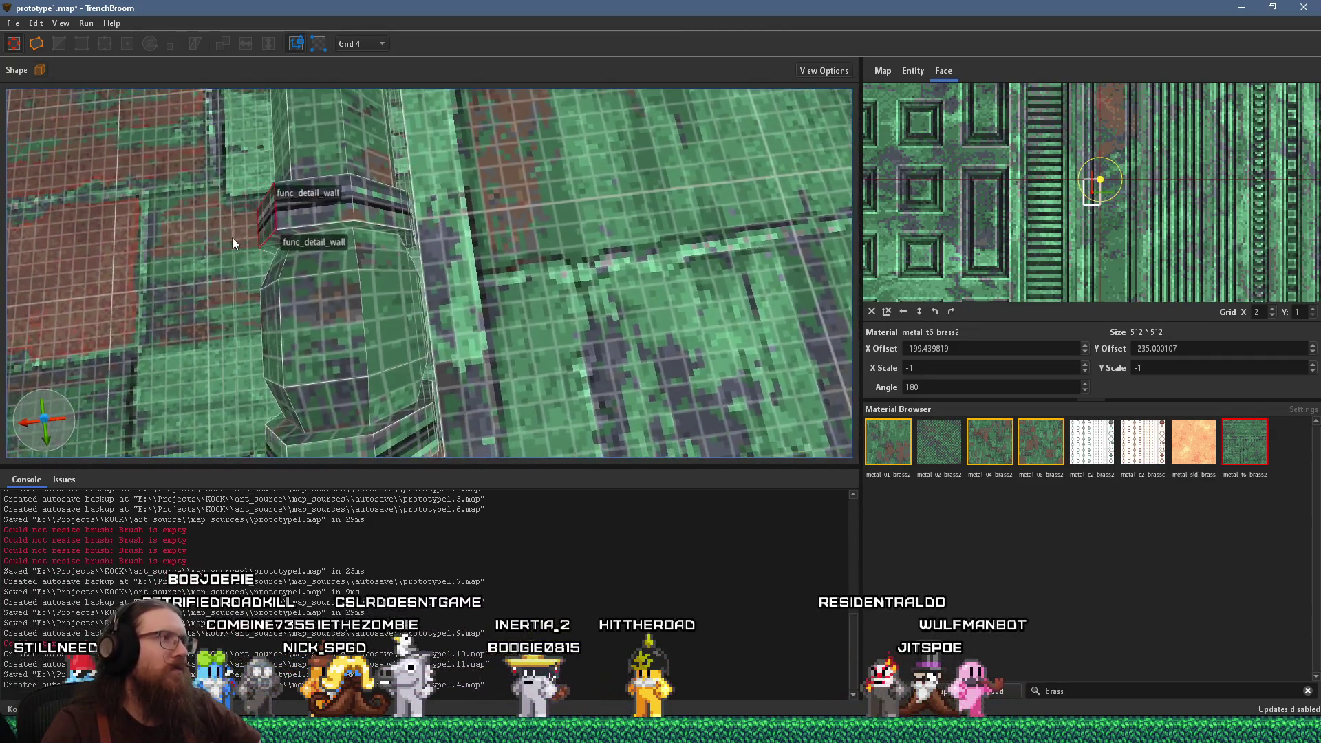
drag(458, 257, 429, 172)
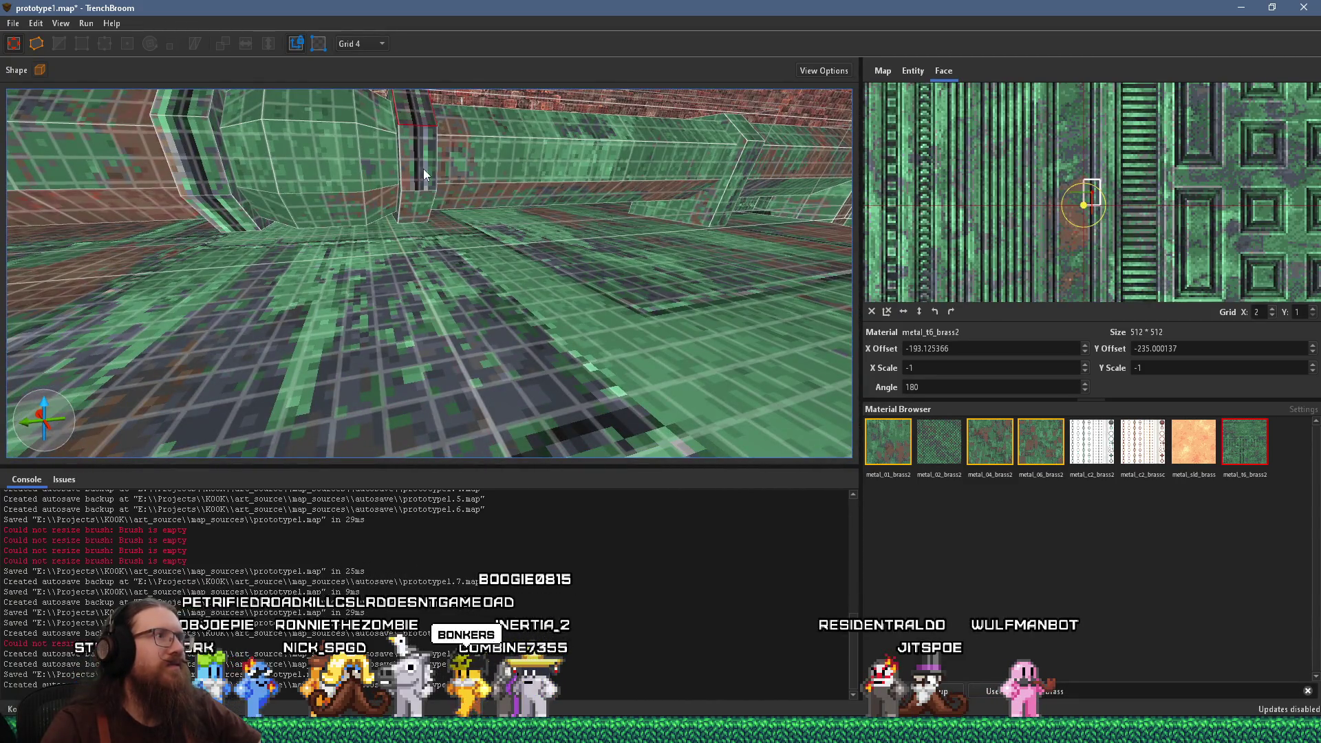
scroll(up, 3)
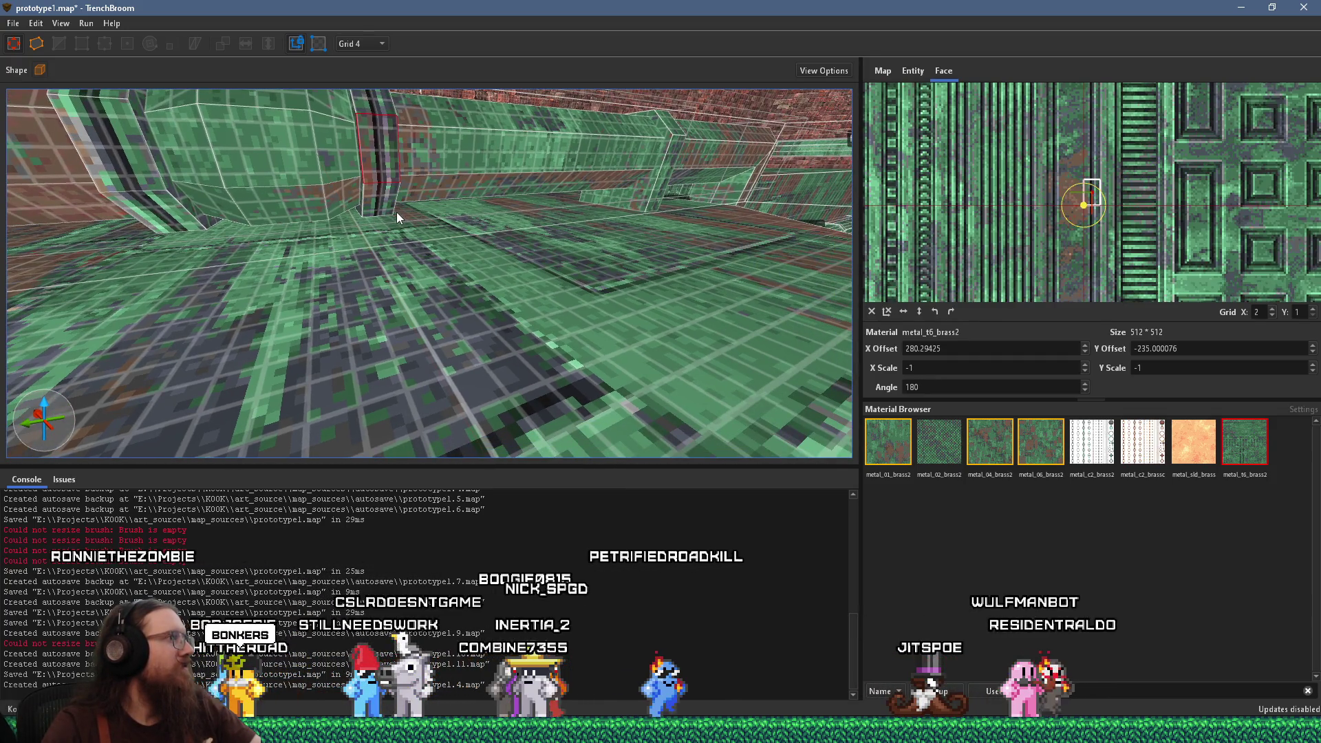
drag(391, 218, 544, 350)
scroll(up, 3)
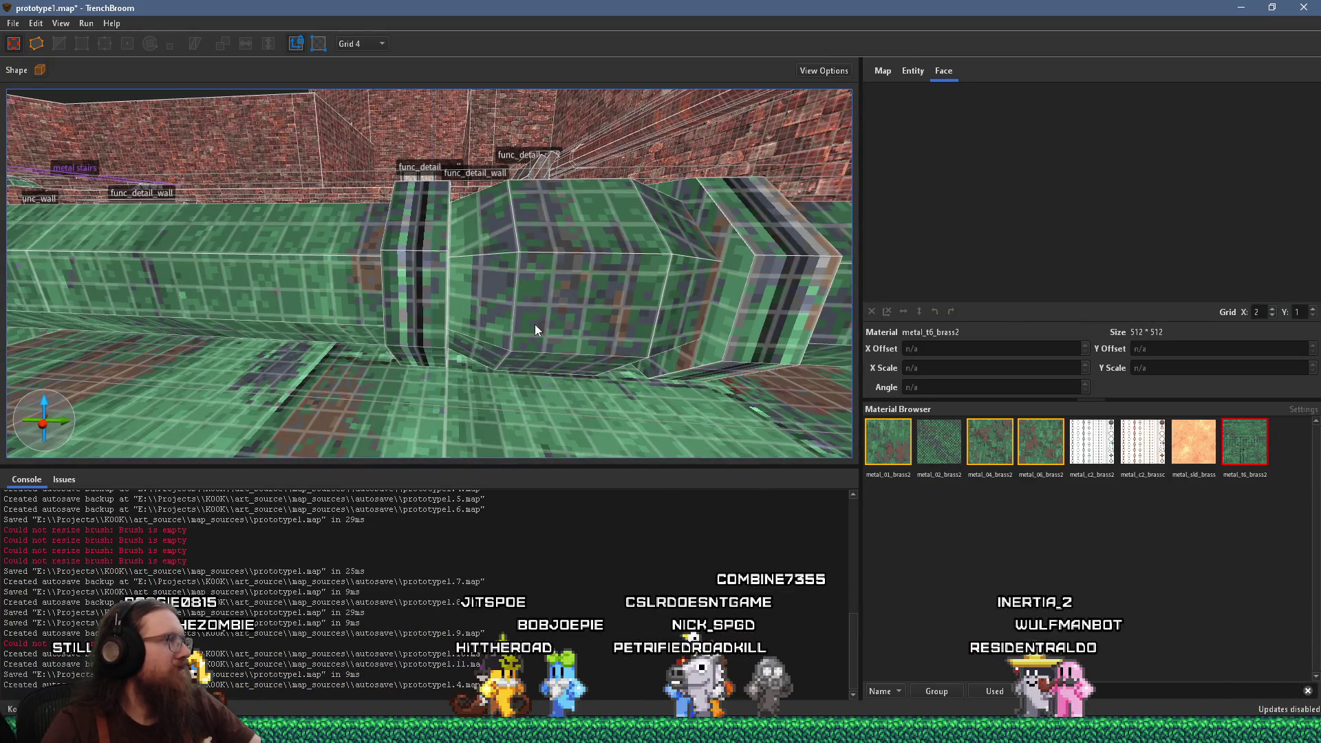
Check the brass texture alignment on a face of the pipe pillar
drag(534, 325, 544, 343)
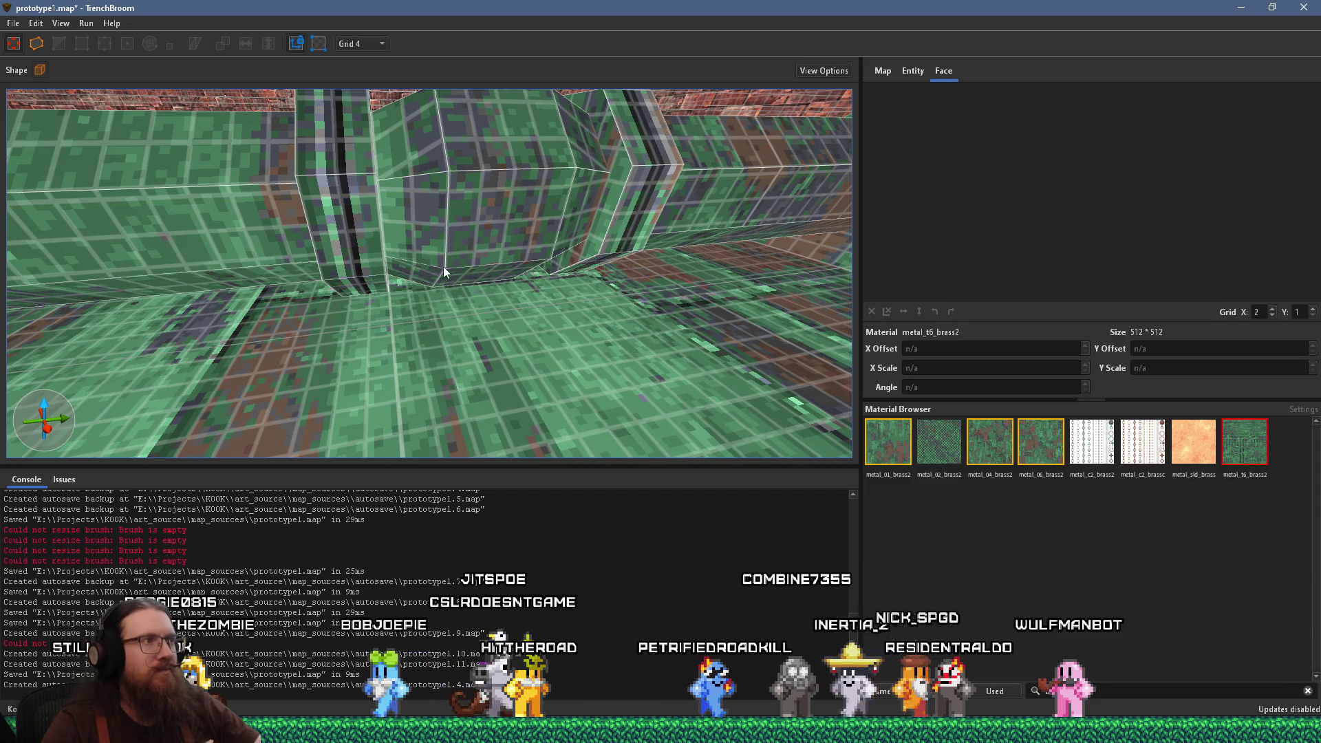
click(379, 244)
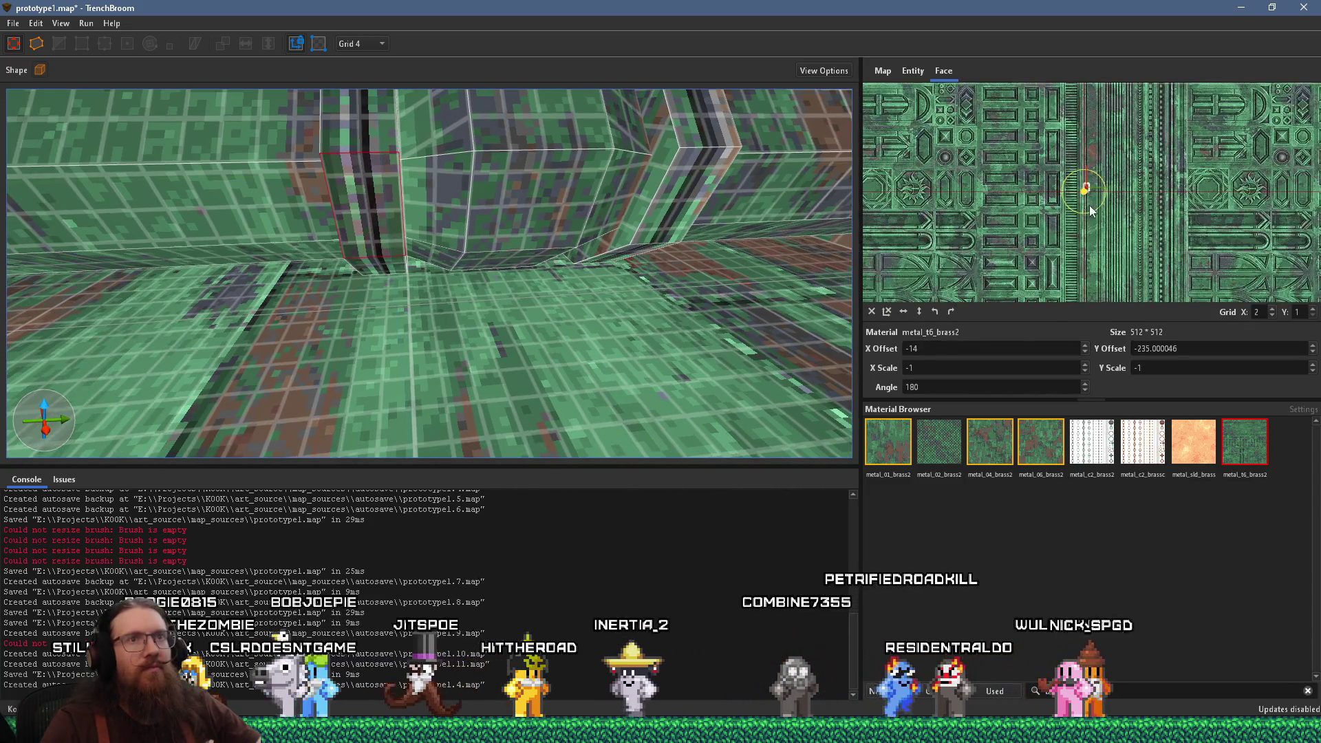
scroll(up, 3)
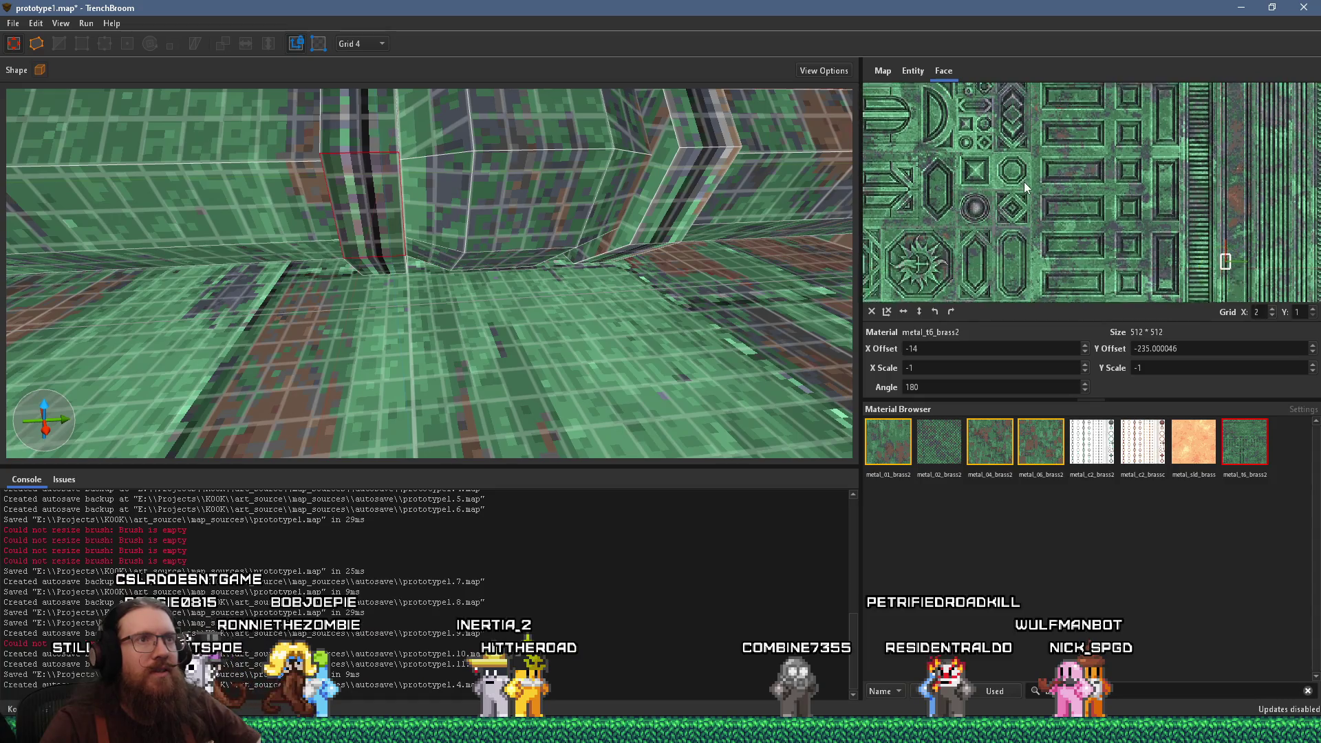
scroll(up, 3)
scroll(up, 3)
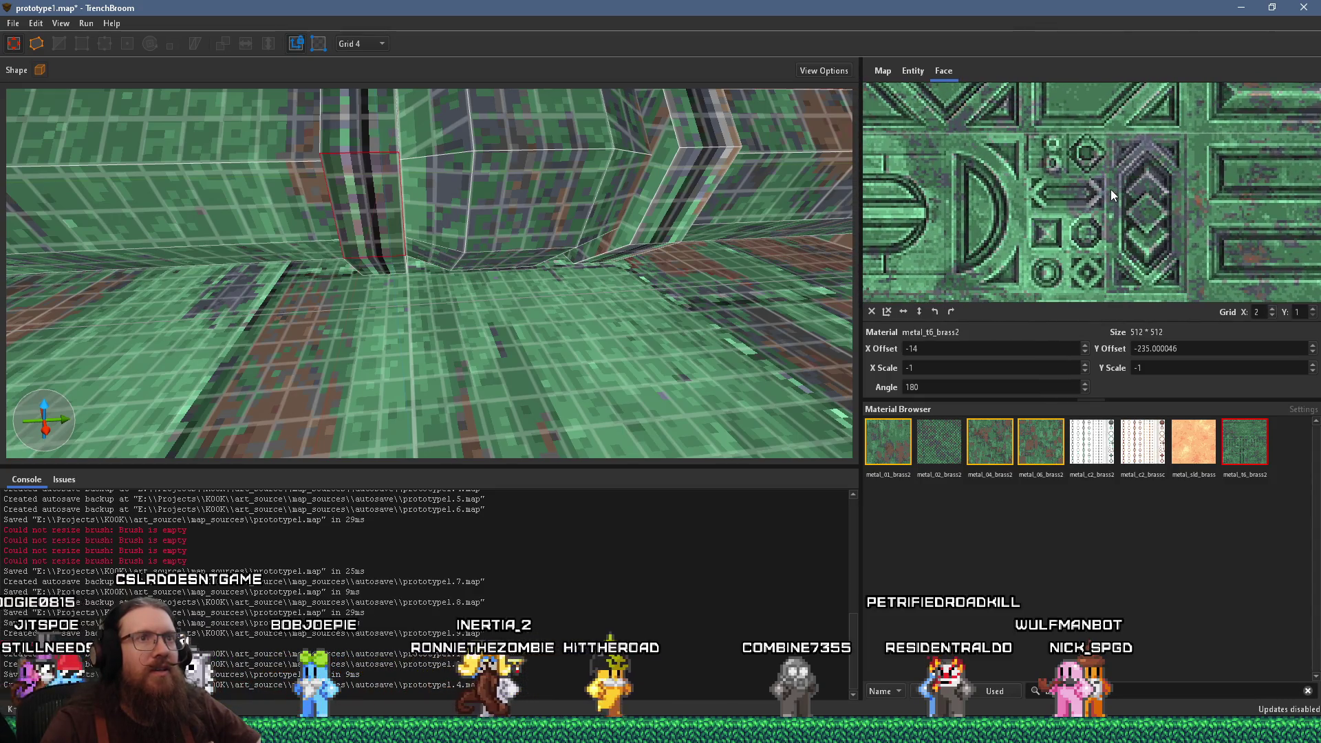
drag(1111, 189, 1123, 213)
scroll(down, 3)
drag(755, 227, 376, 352)
Rotate the small brush's top-face texture to 180 degrees and nudge its offset
key(Escape)
click(377, 352)
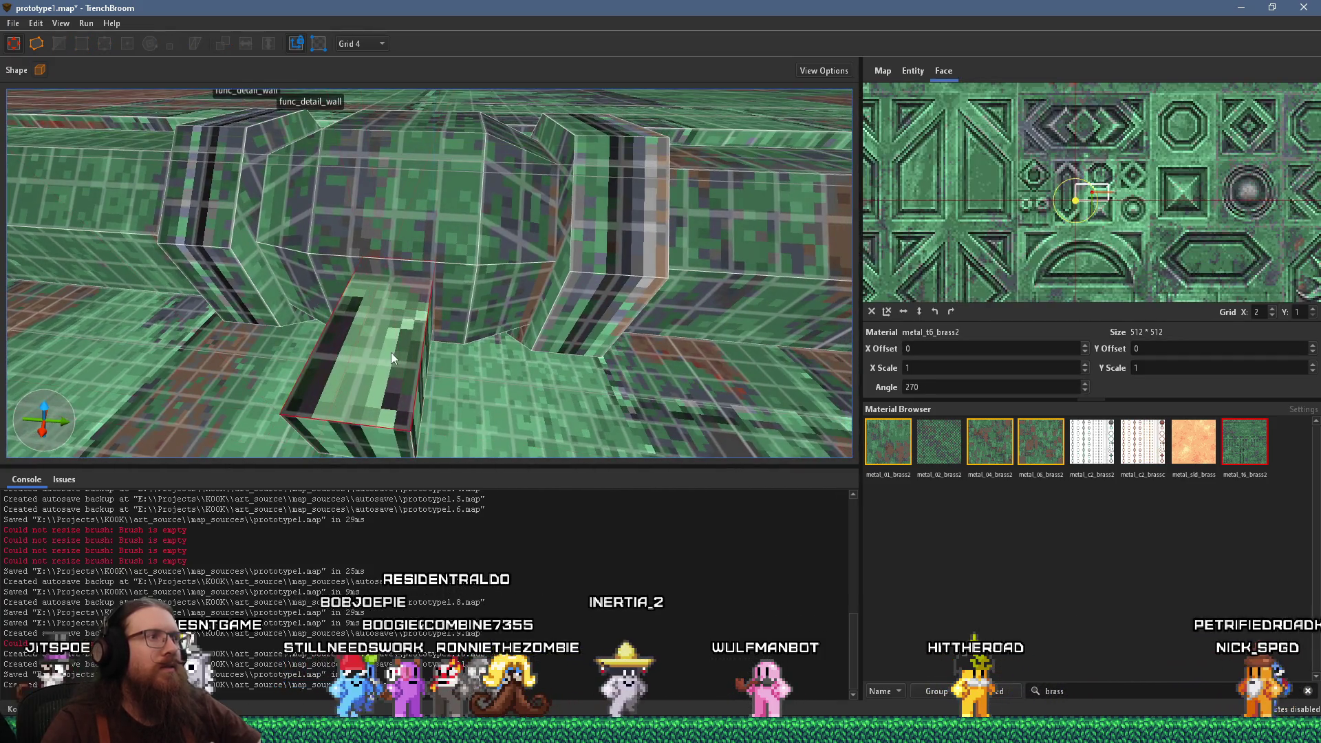
scroll(up, 3)
scroll(up, 3)
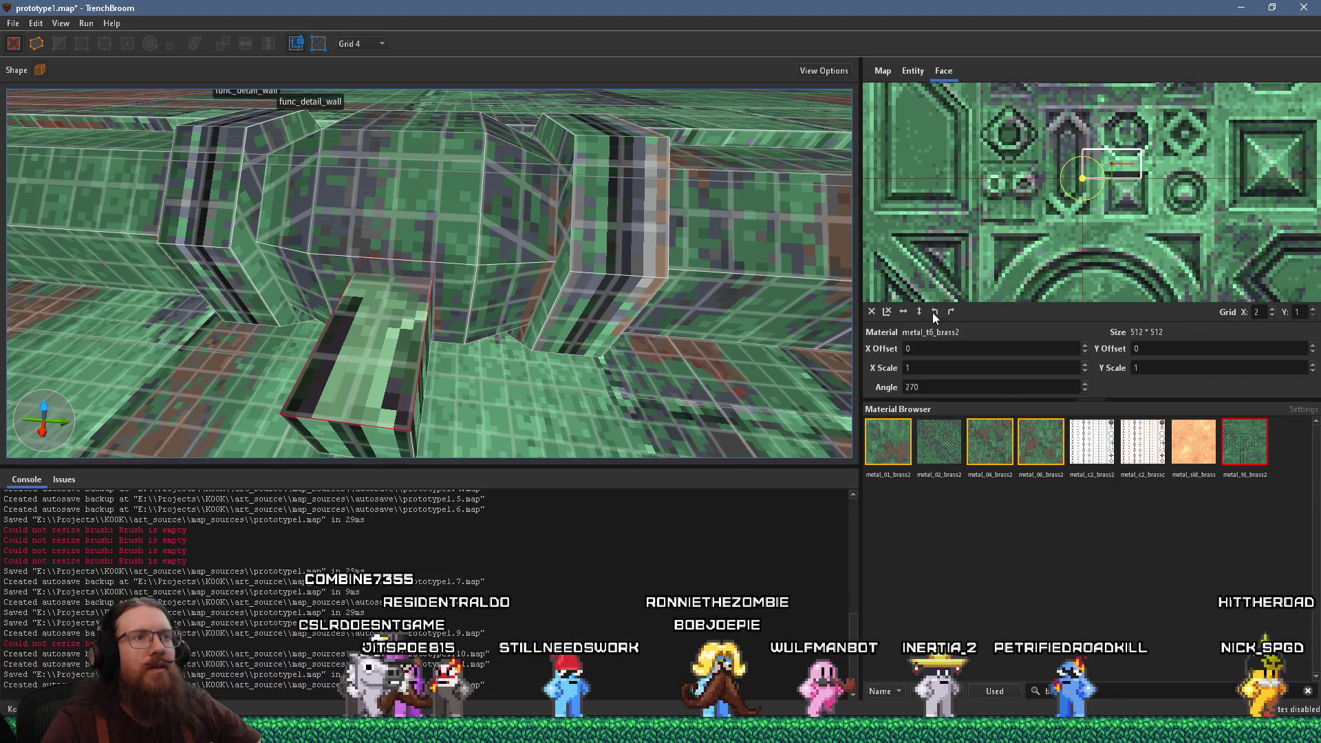
drag(1097, 192, 1114, 143)
drag(1066, 236, 1061, 220)
scroll(down, 3)
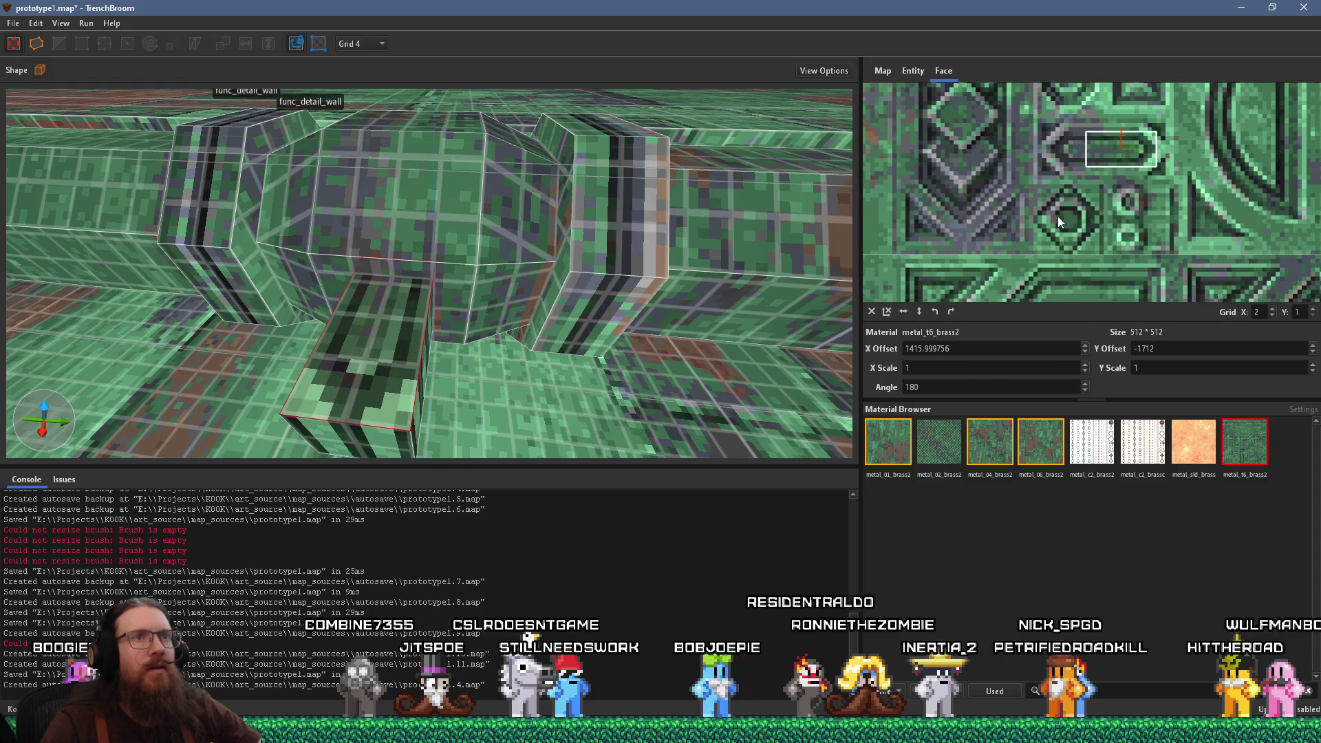
scroll(down, 3)
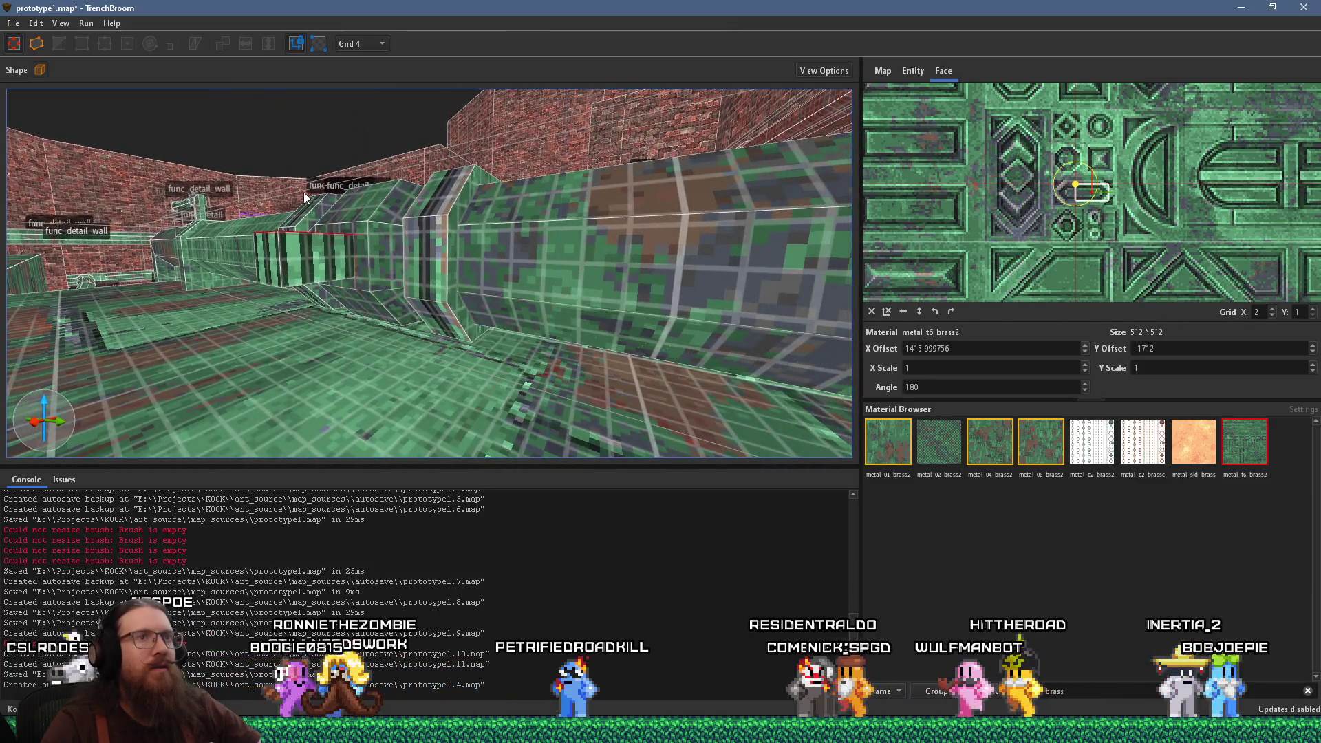
scroll(up, 3)
drag(269, 199, 306, 249)
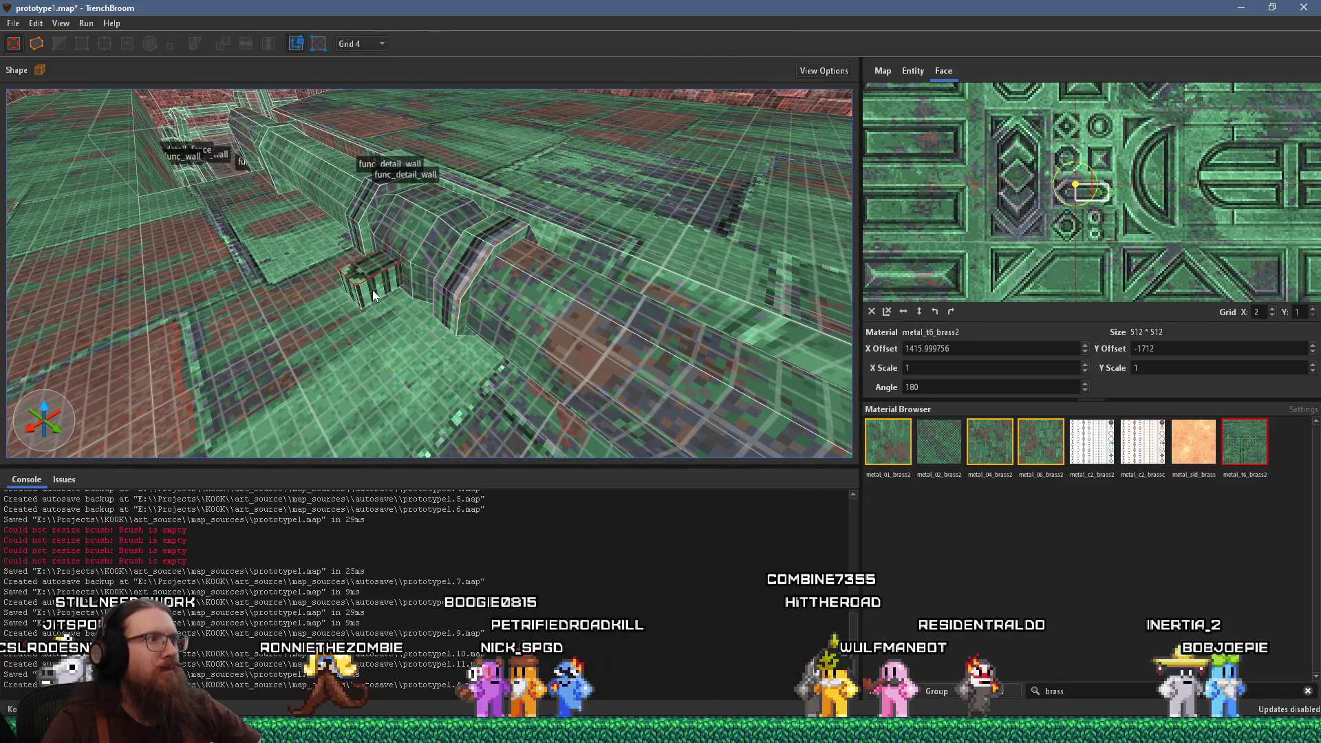
Slide the texture on the small brush's front face to line up the panels
click(385, 292)
drag(1063, 229, 1250, 205)
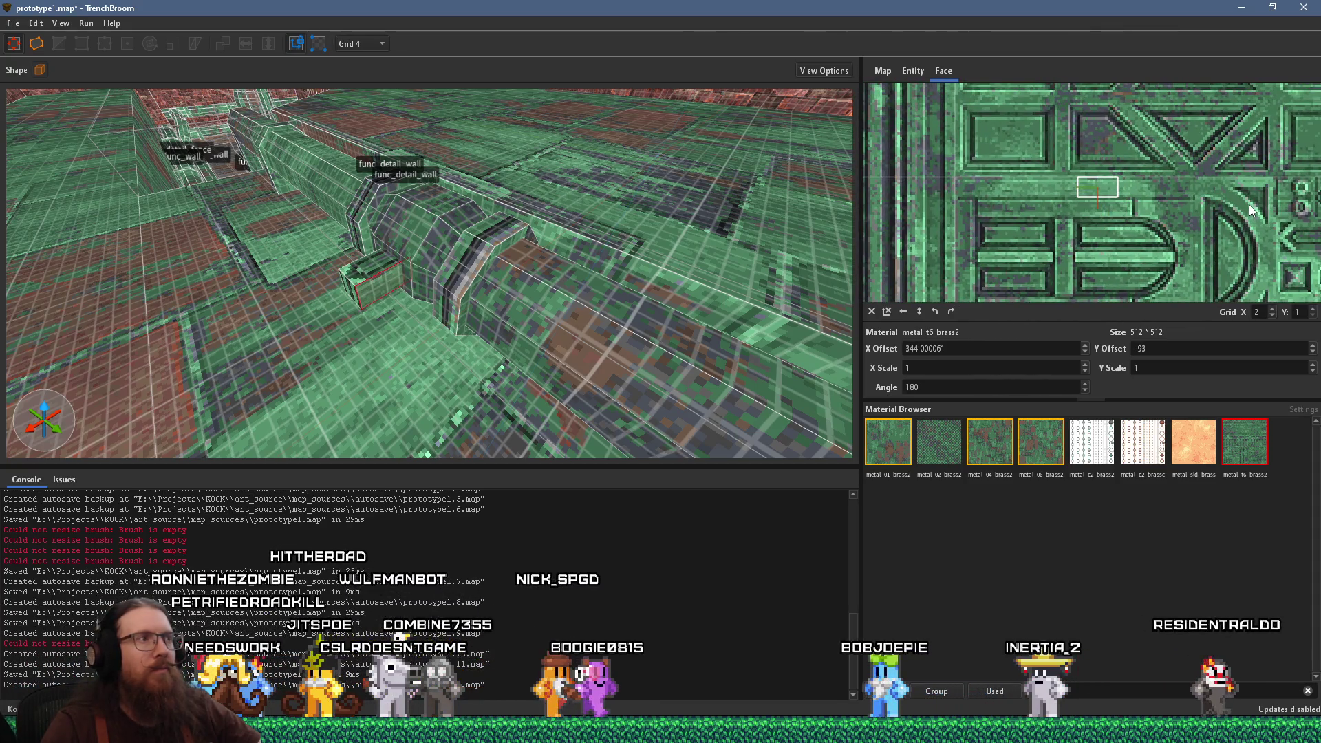
scroll(down, 3)
scroll(up, 3)
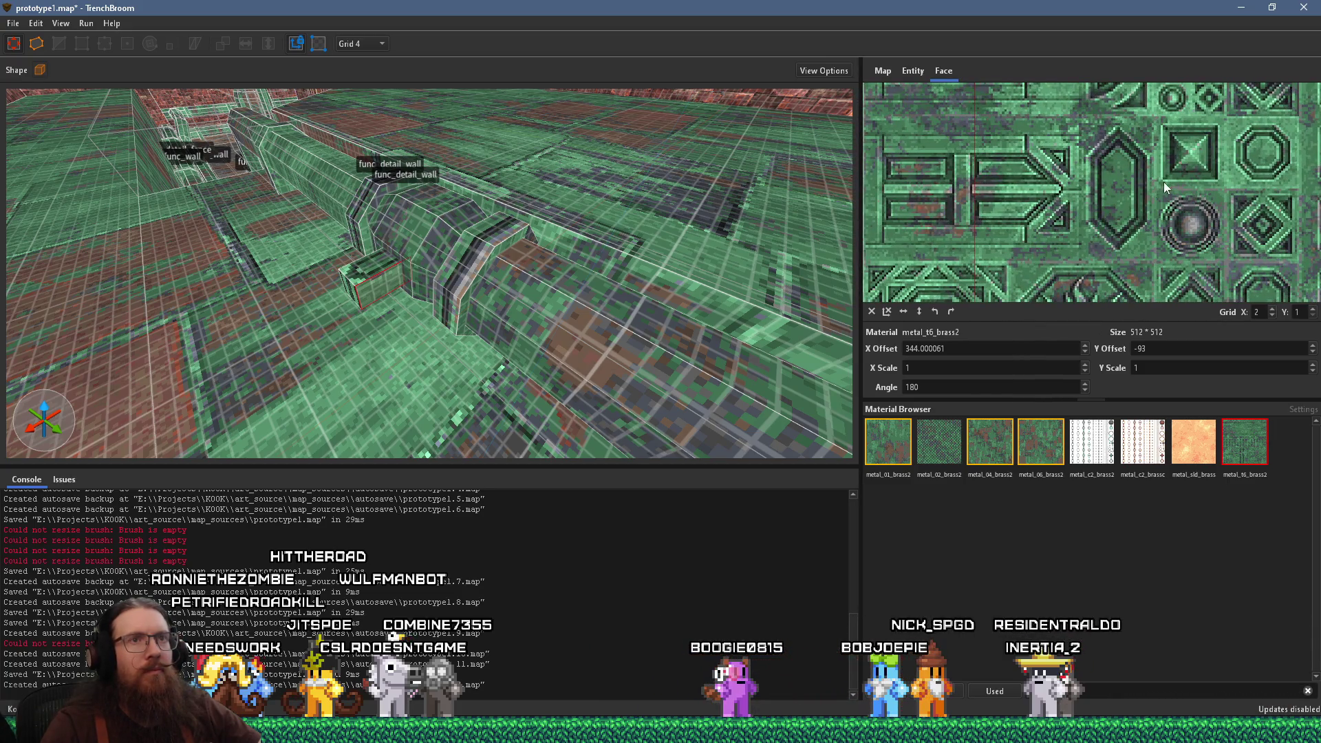
scroll(up, 3)
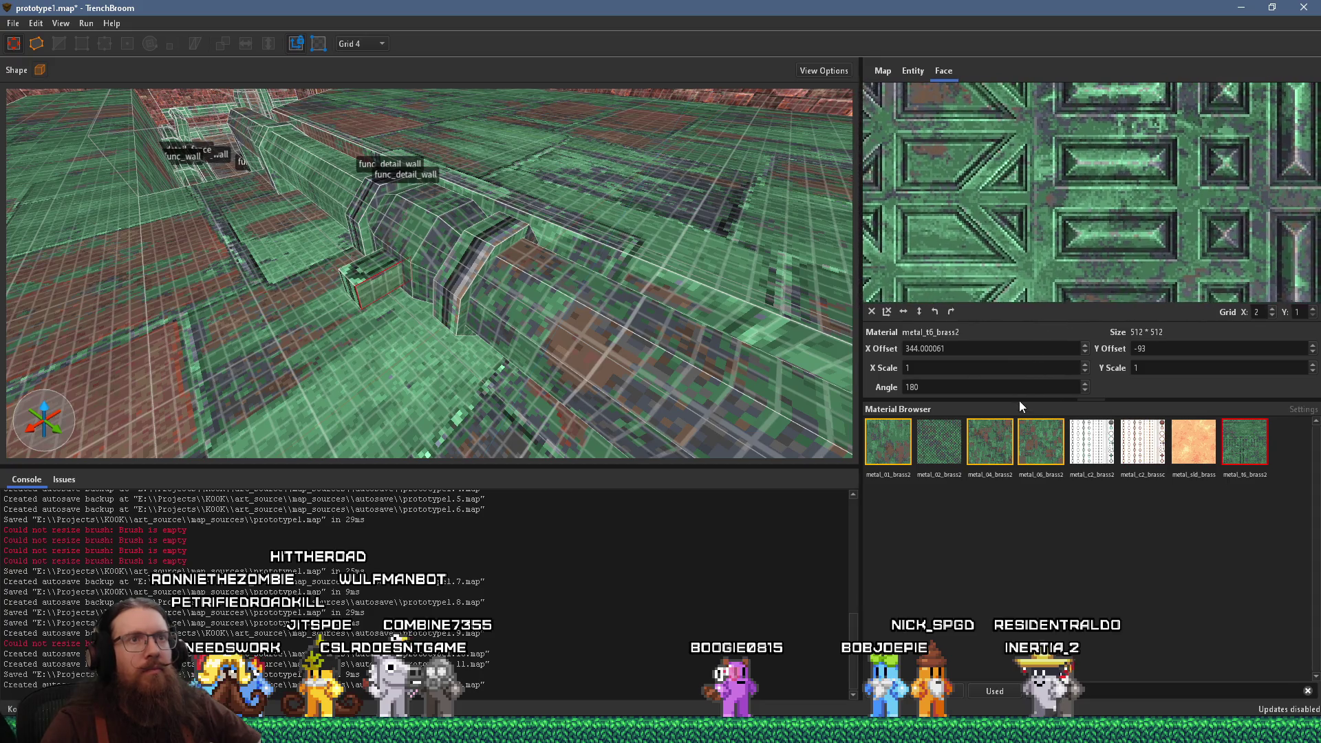
scroll(down, 3)
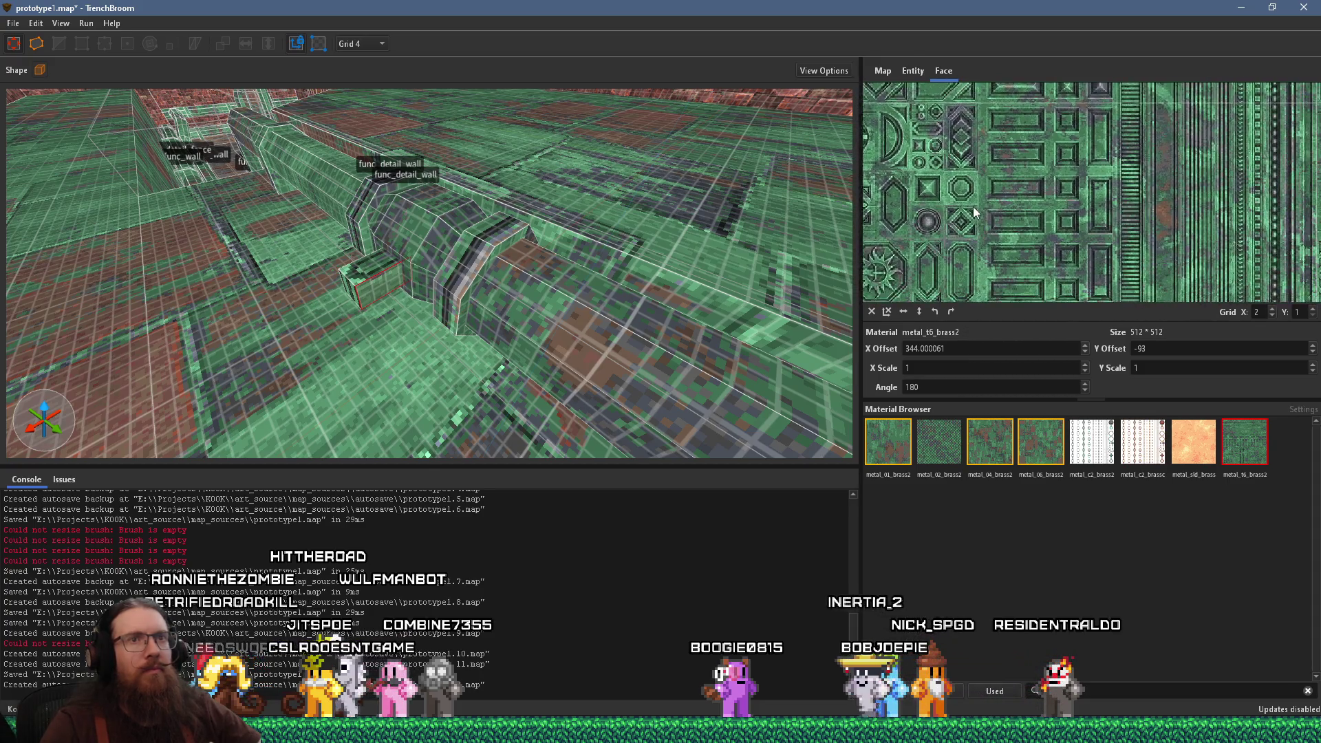
scroll(up, 3)
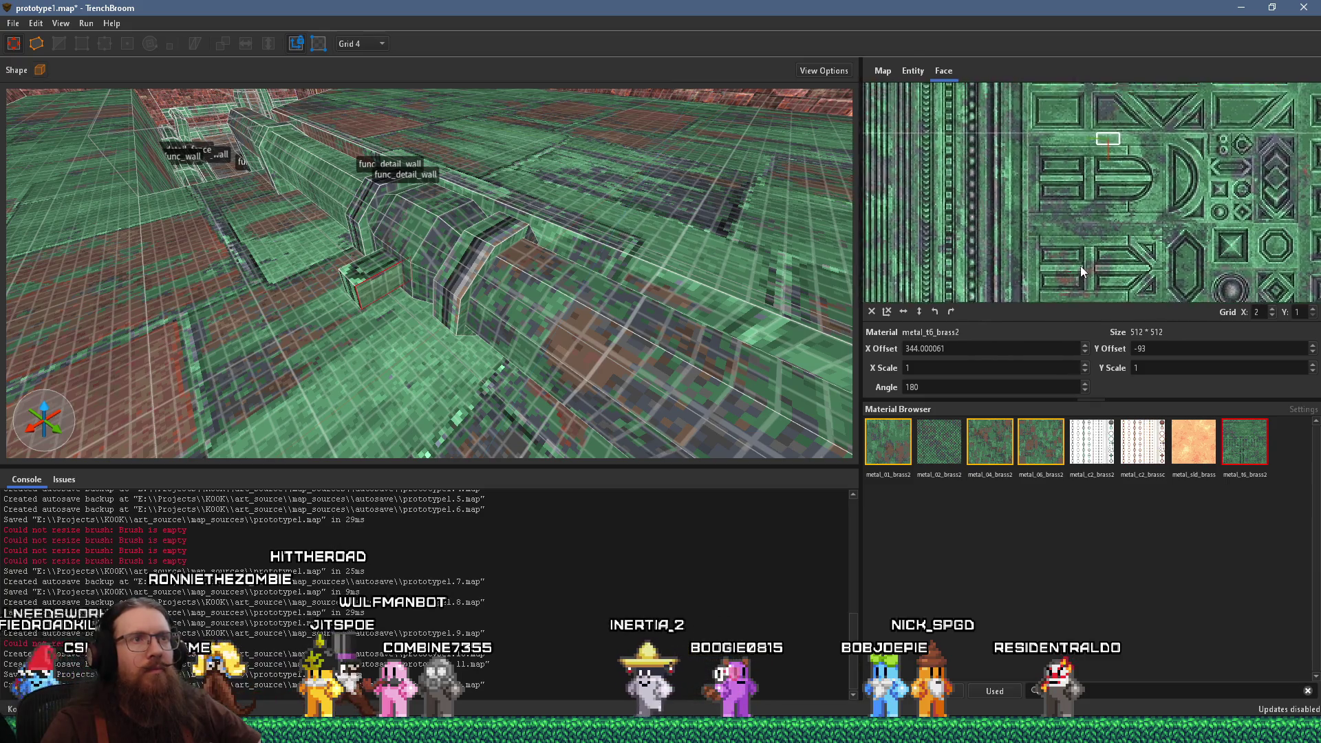
scroll(up, 3)
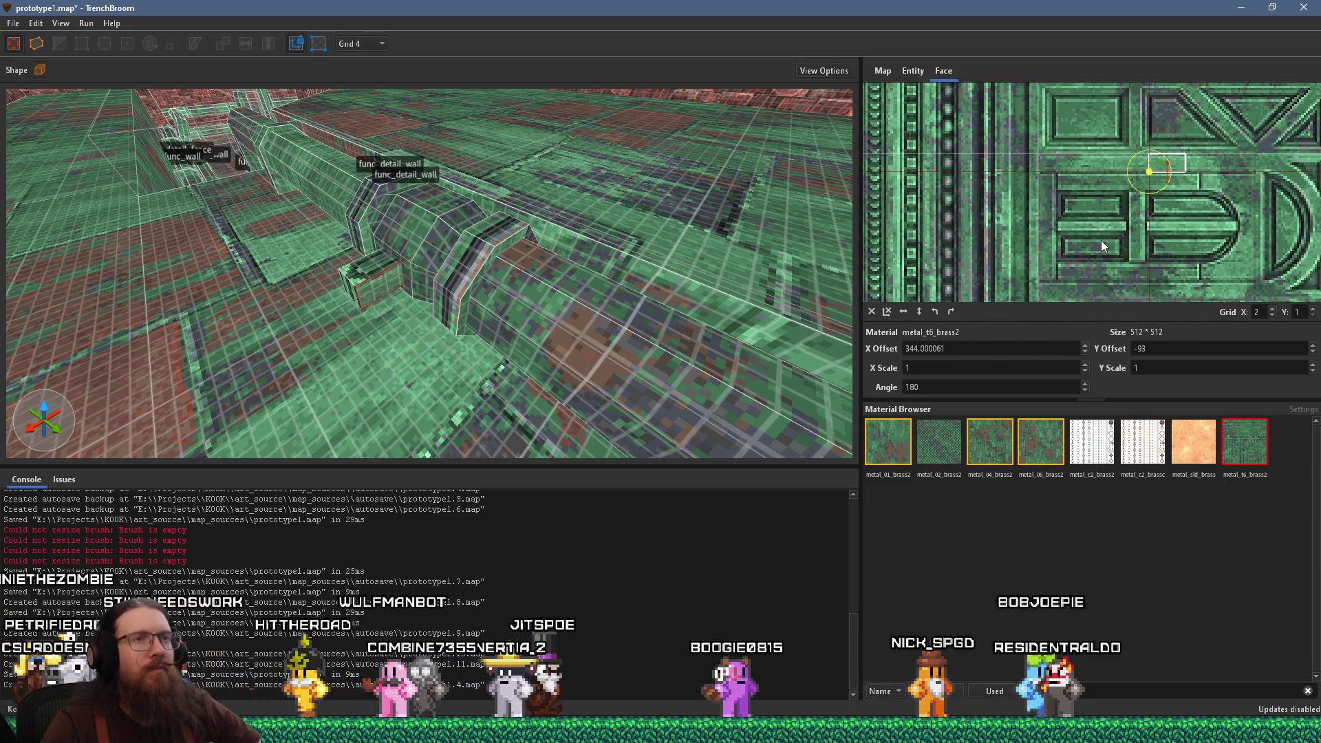
Referring to the ship-piping photo, rotate the face texture to 90 degrees and shift it into place
key(alt+Tab)
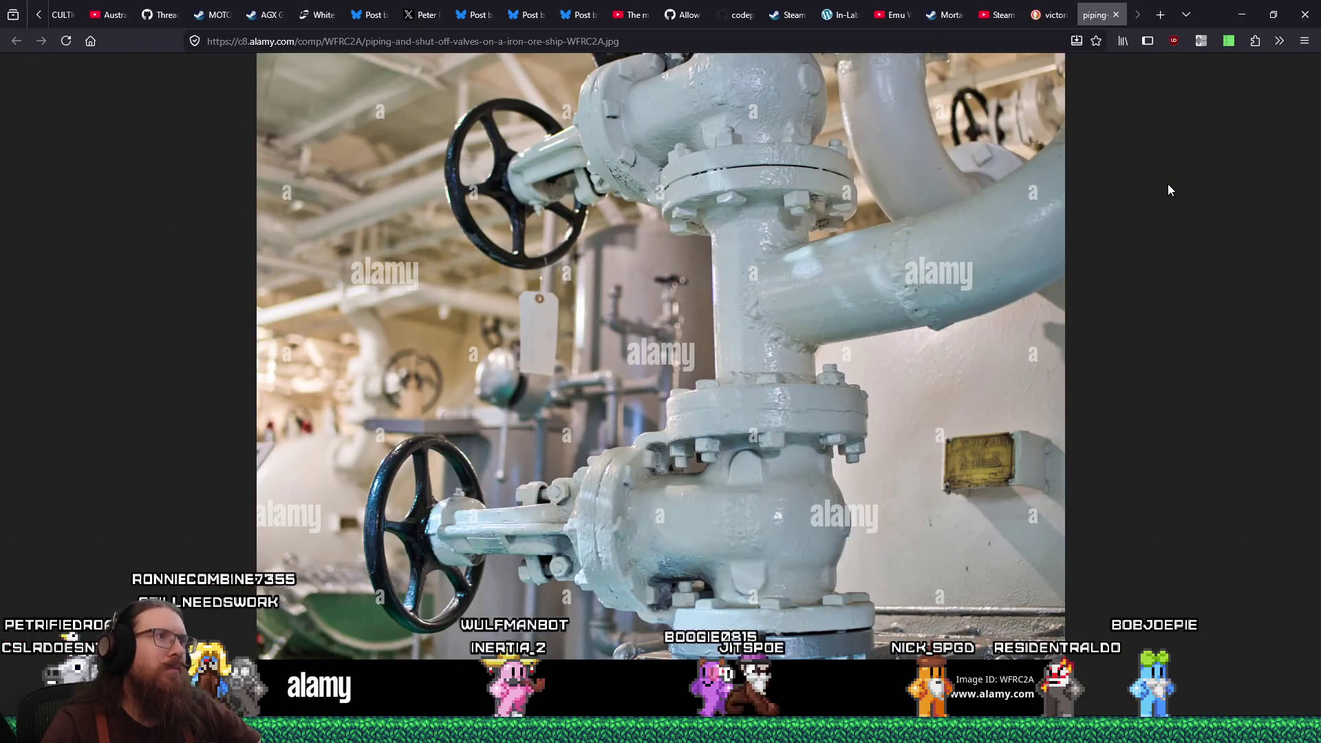
key(alt+Tab)
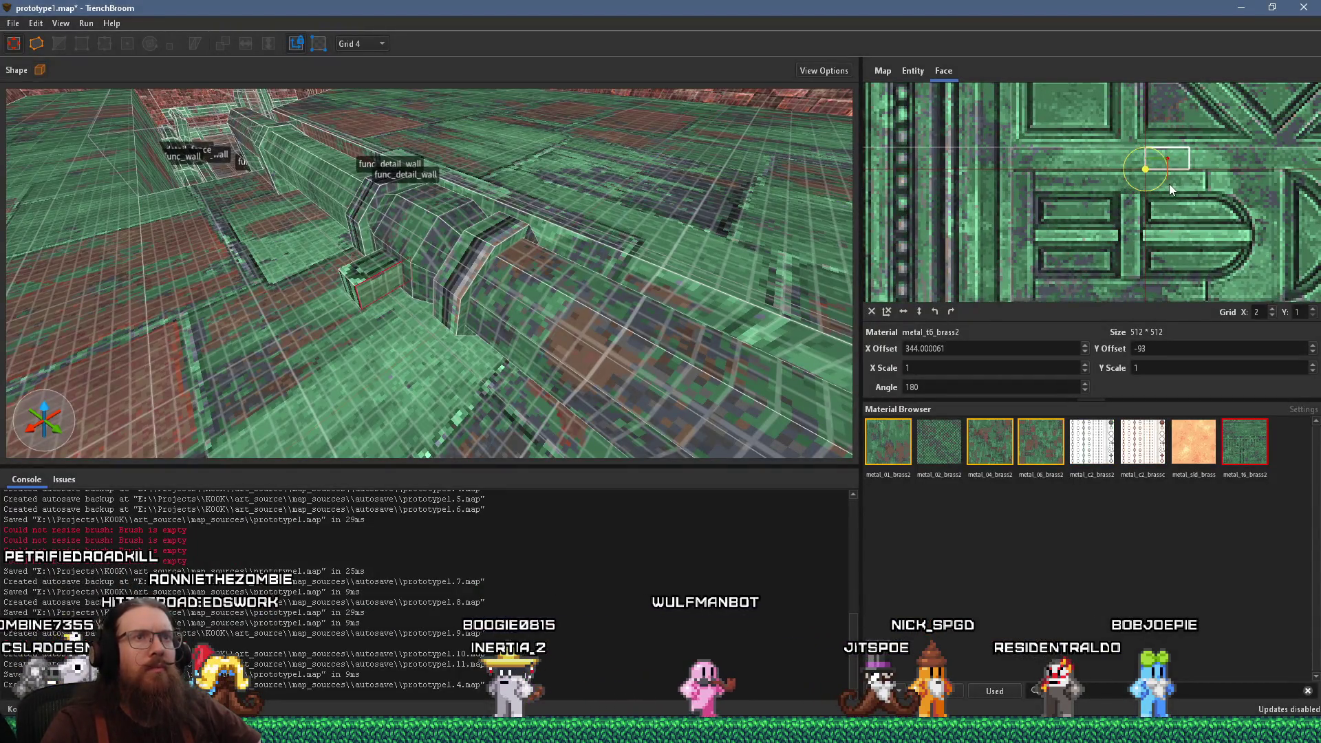
drag(1165, 183, 1184, 120)
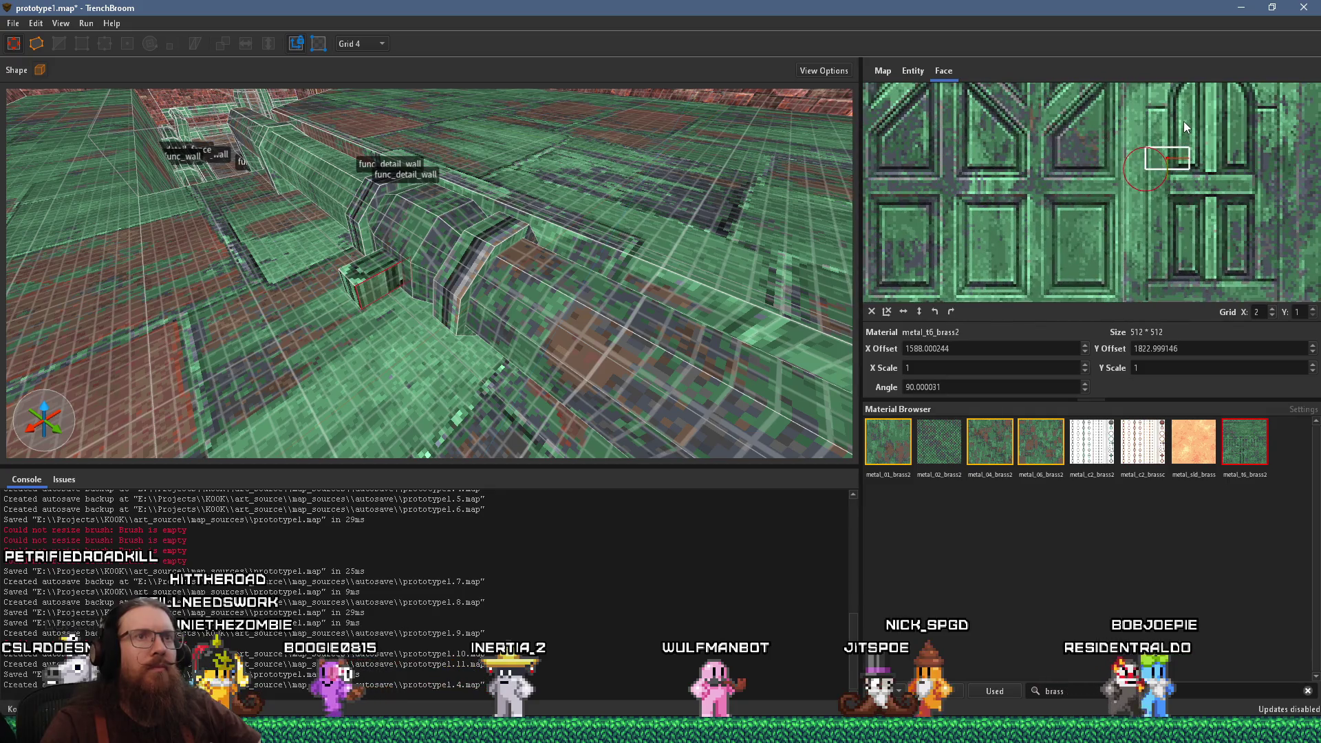
scroll(up, 3)
drag(1114, 91, 1244, 206)
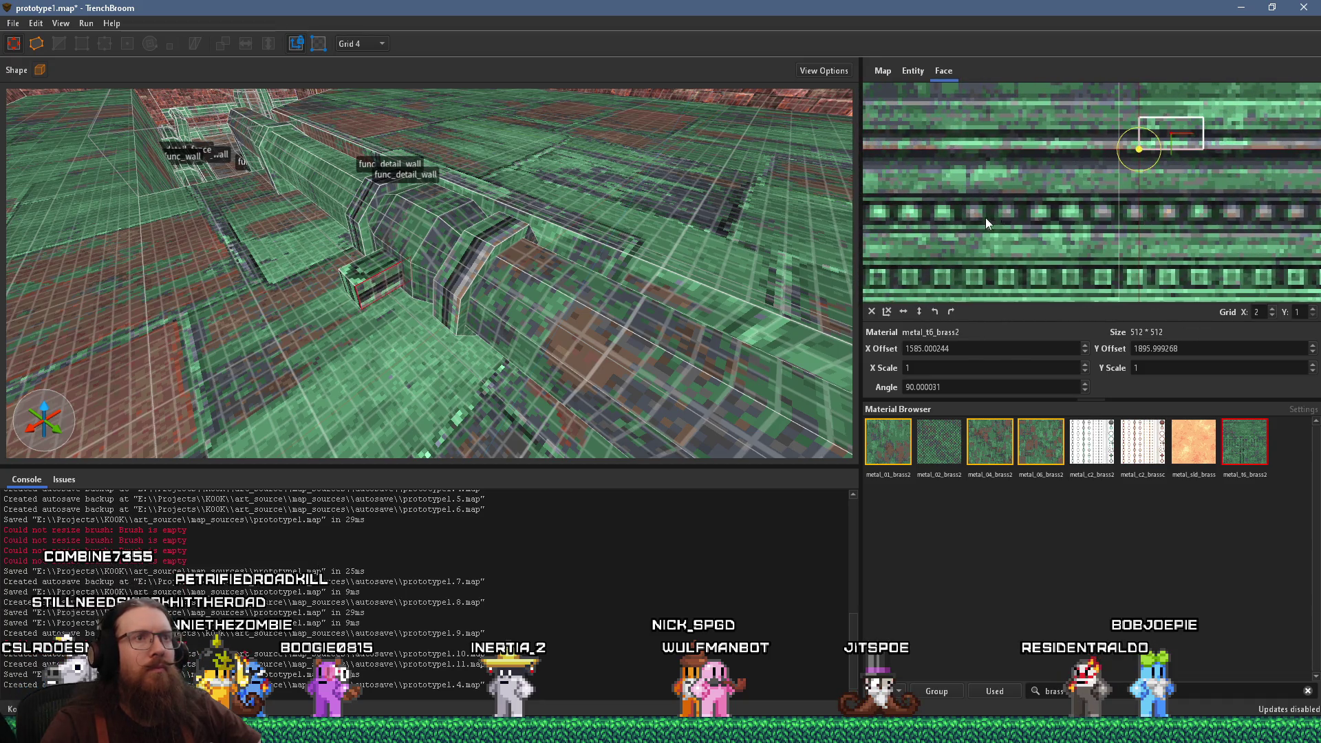
drag(967, 224, 1114, 138)
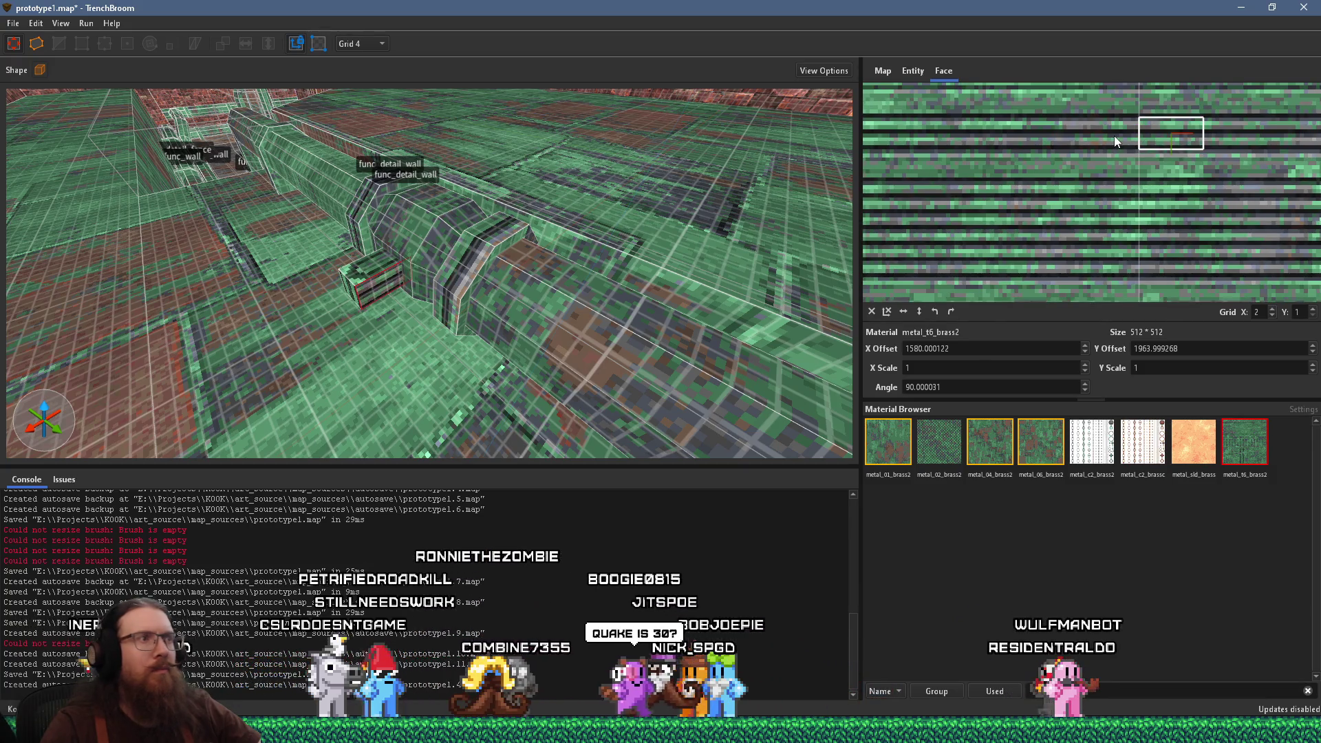
drag(620, 262, 291, 323)
click(629, 343)
click(490, 332)
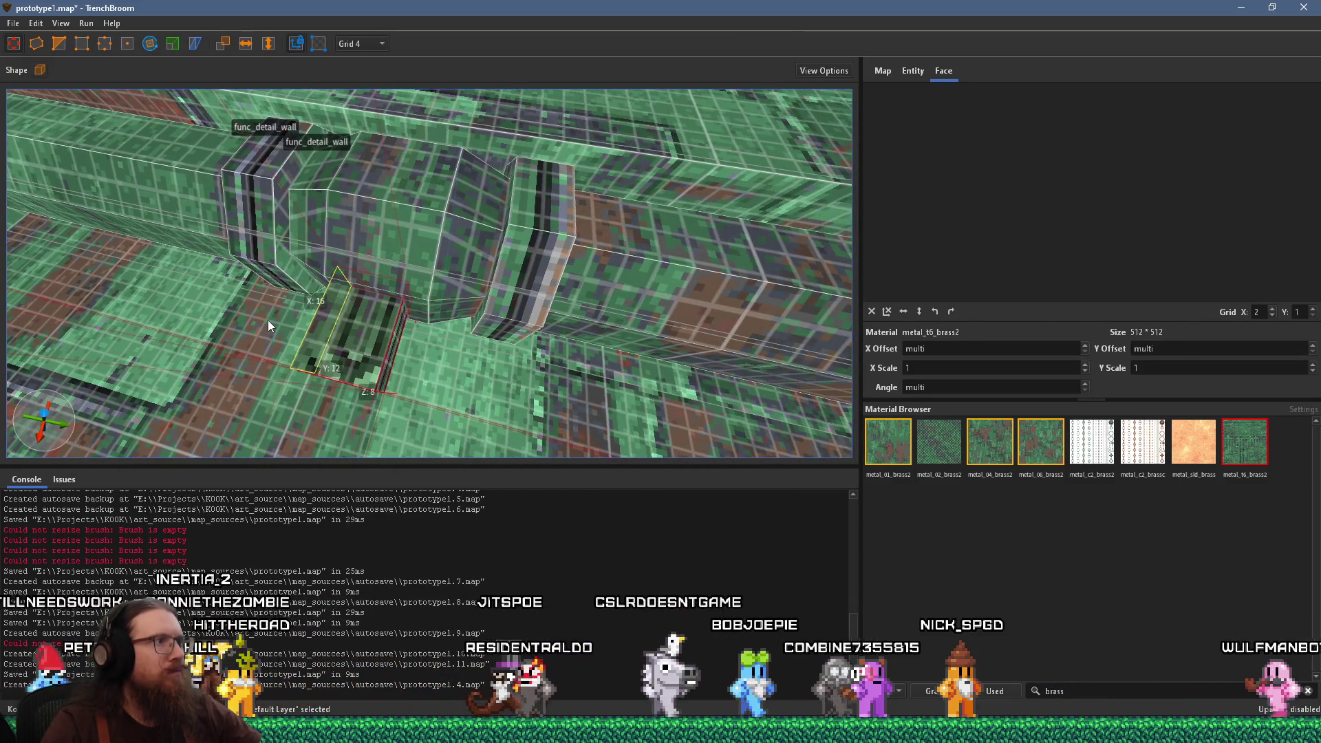
Set the grid size to 2 and deselect the new brush beneath the pipe
click(371, 45)
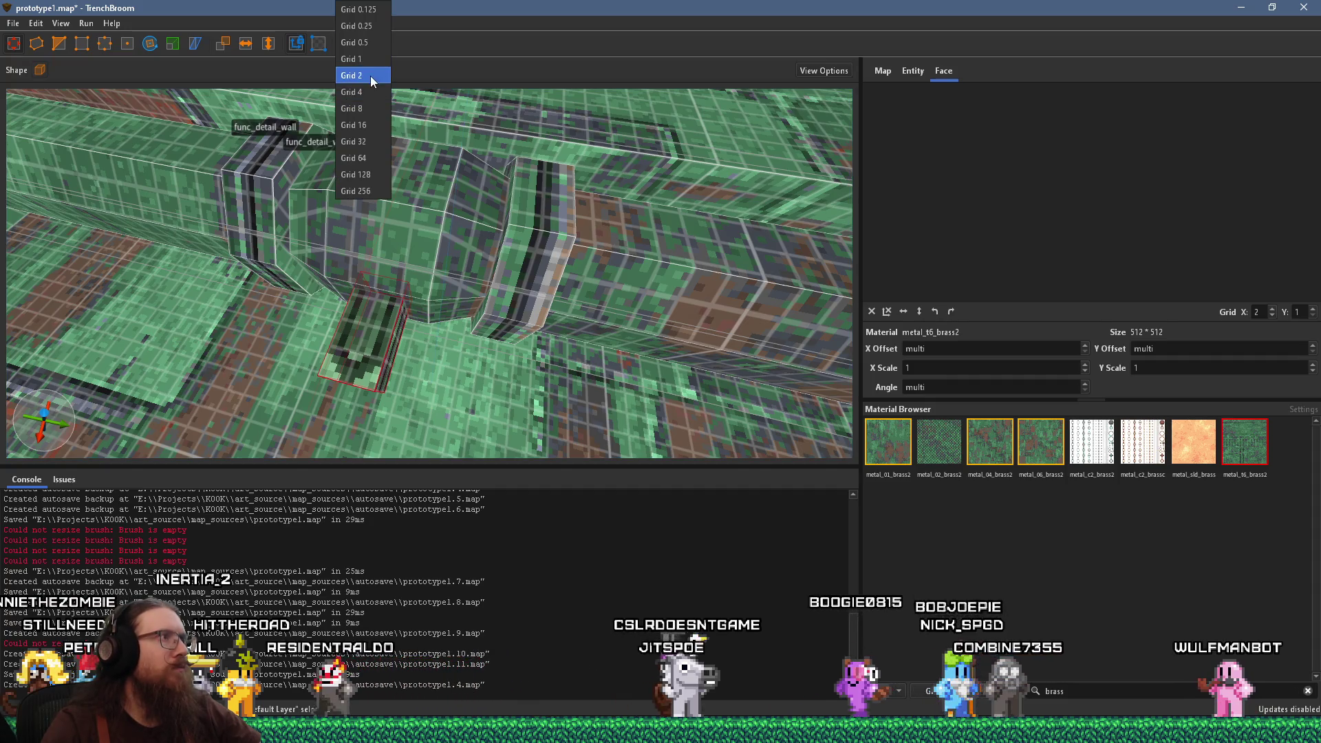
click(371, 75)
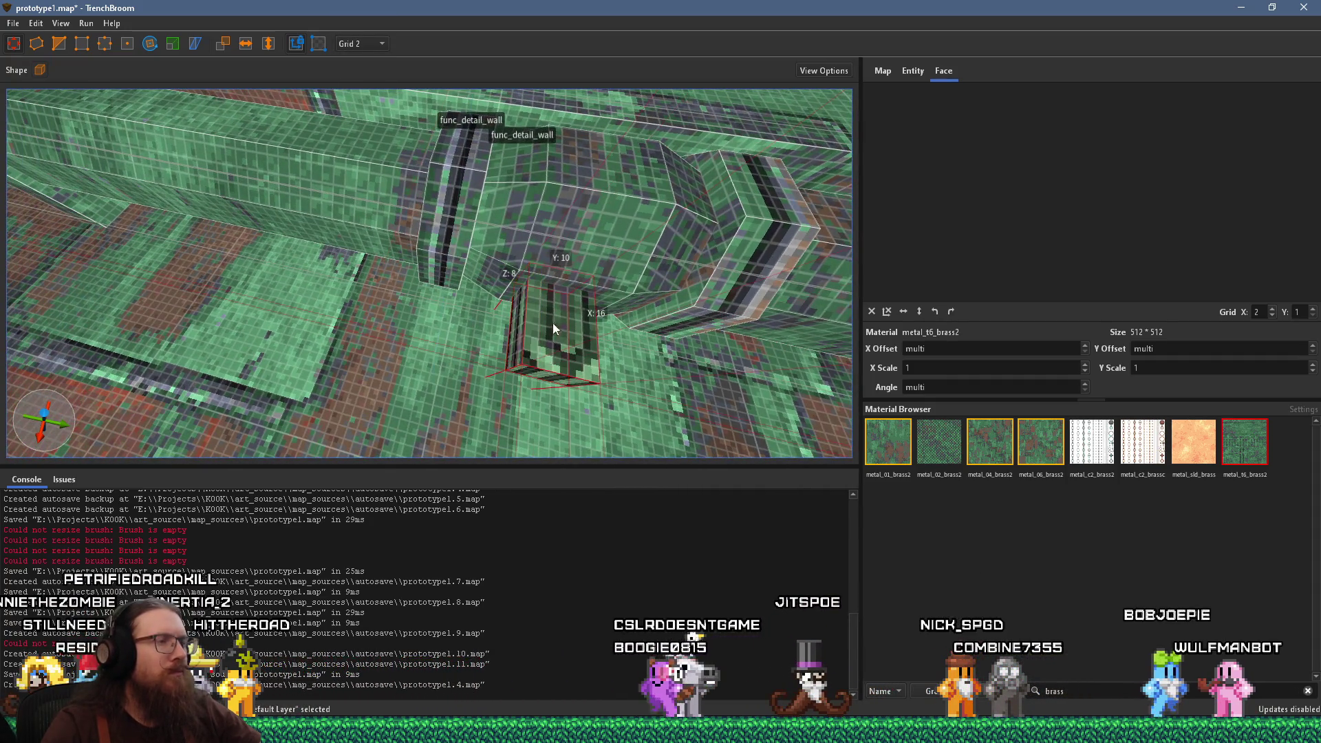
drag(553, 323, 475, 320)
drag(302, 329, 422, 193)
key(Escape)
drag(440, 293, 517, 334)
scroll(down, 3)
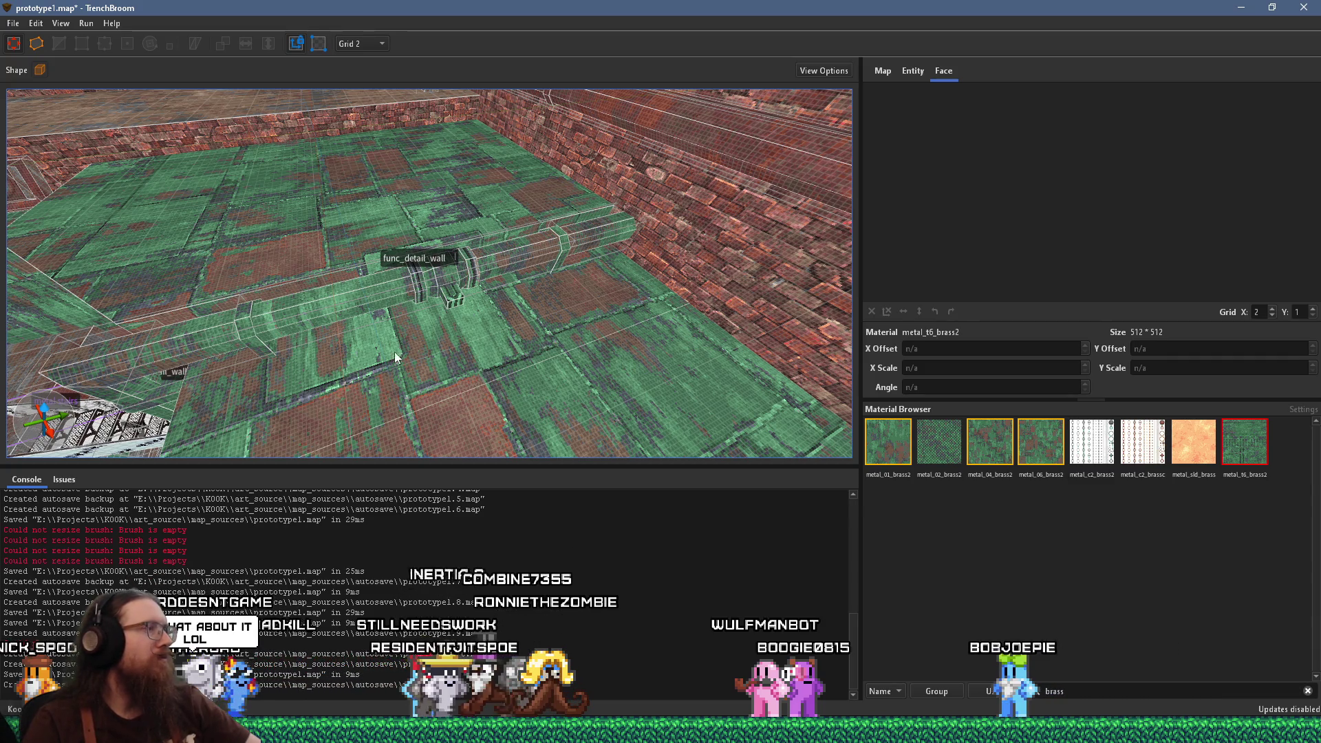
Save the prototype1 map
scroll(down, 3)
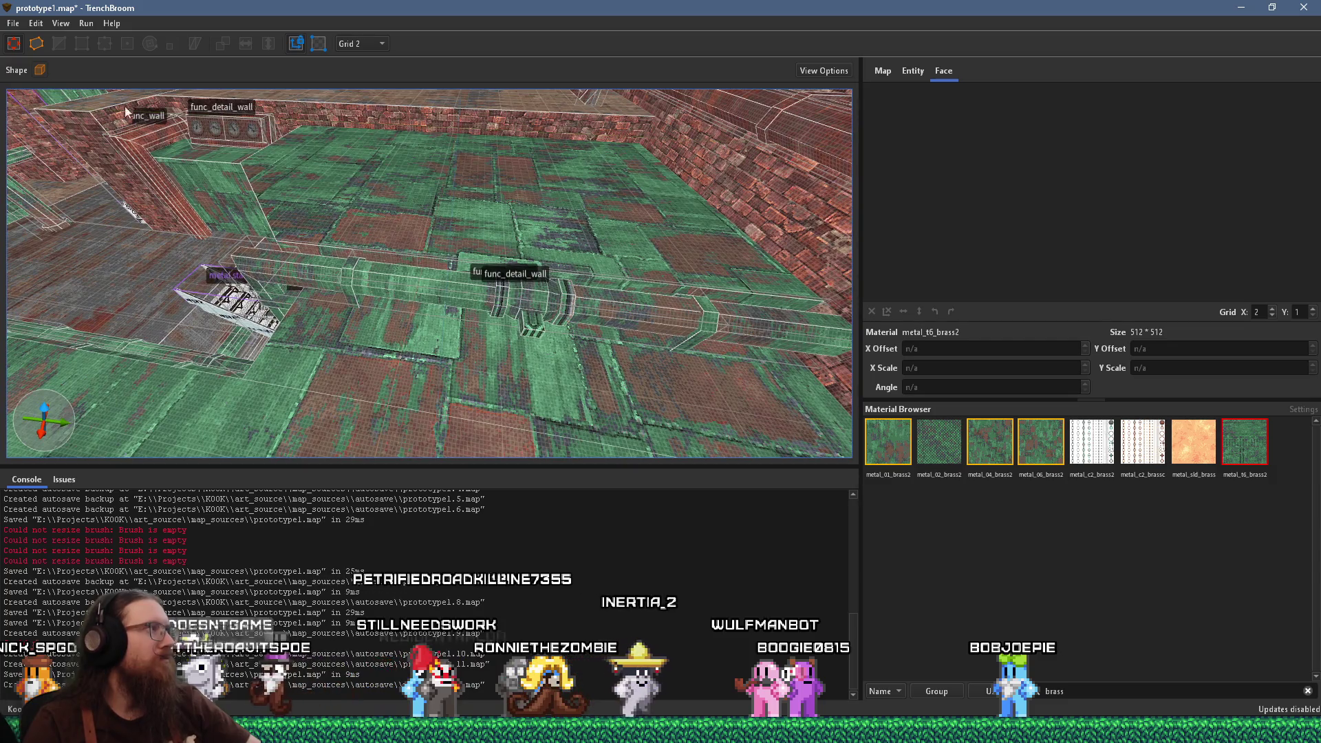
click(11, 24)
click(34, 90)
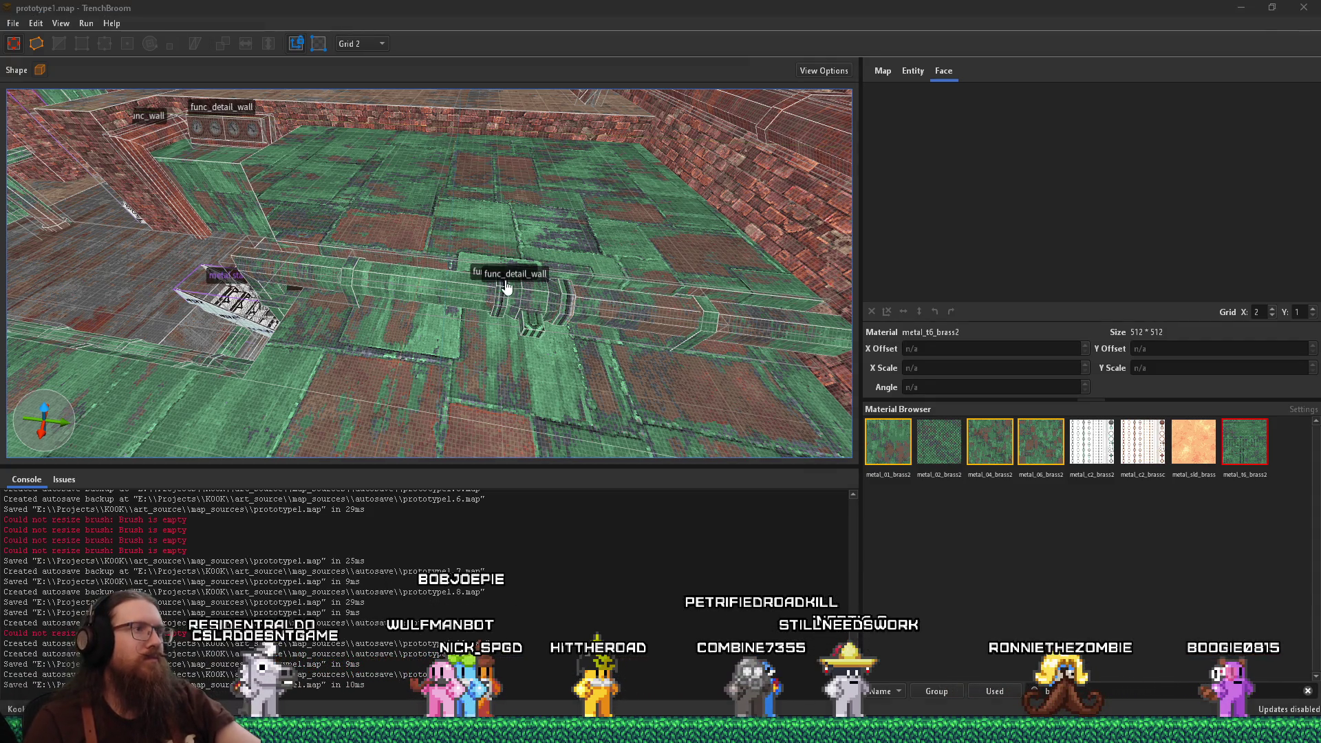
Compare the pipe with the ship-valve reference photo, then return to the level editor
key(alt+Tab)
key(alt+Tab)
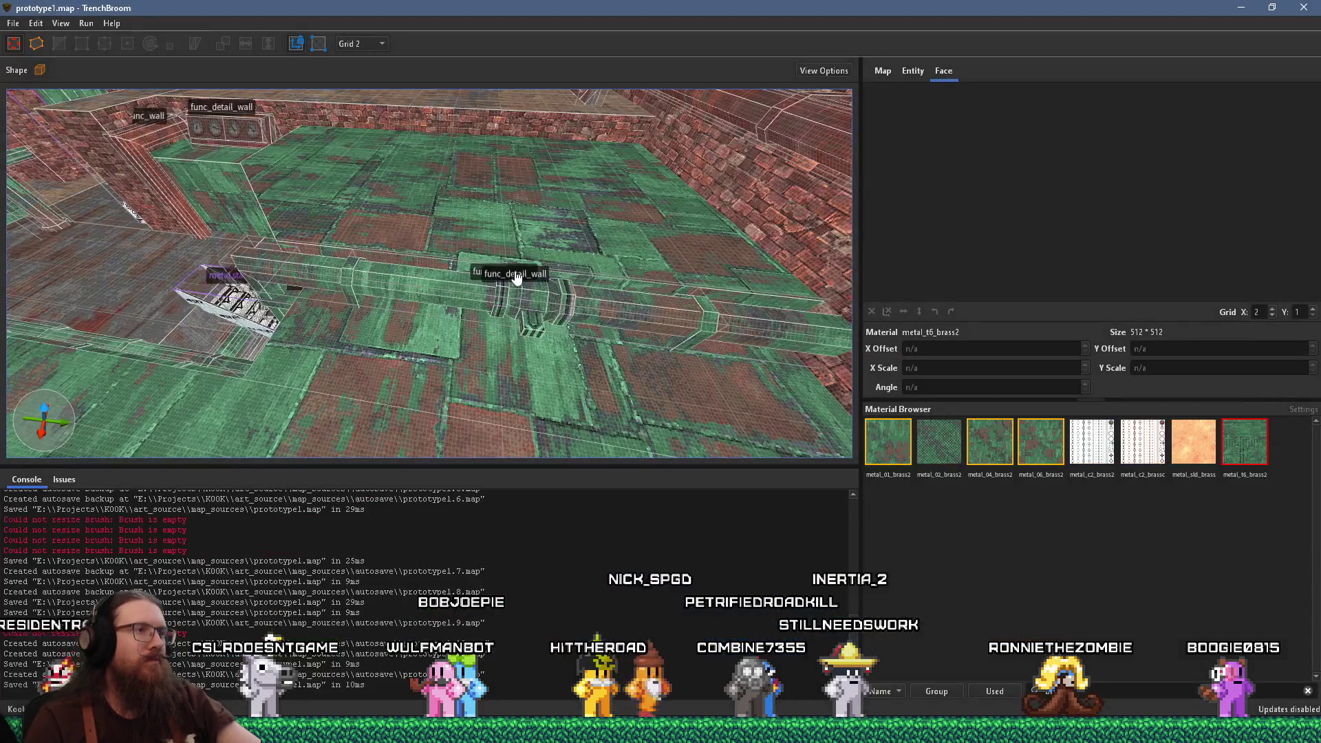
scroll(up, 3)
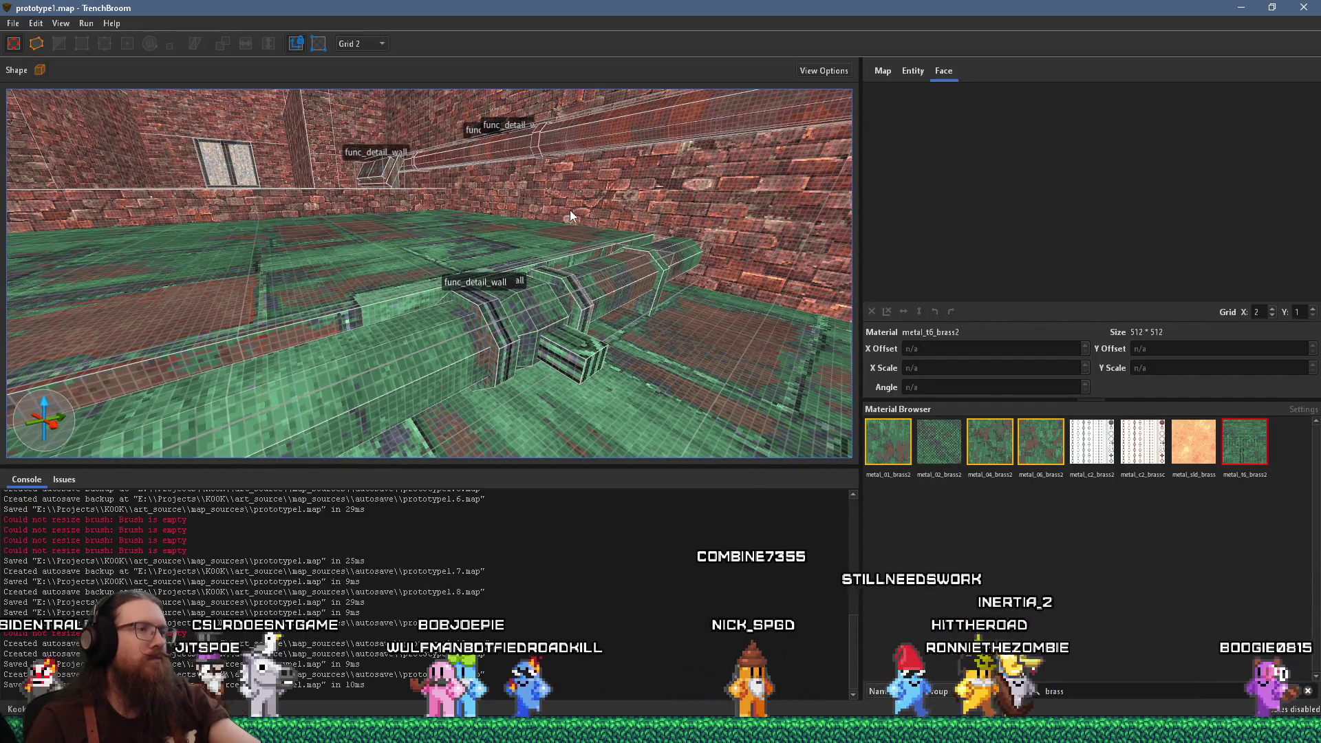
drag(572, 209, 462, 288)
key(alt+Tab)
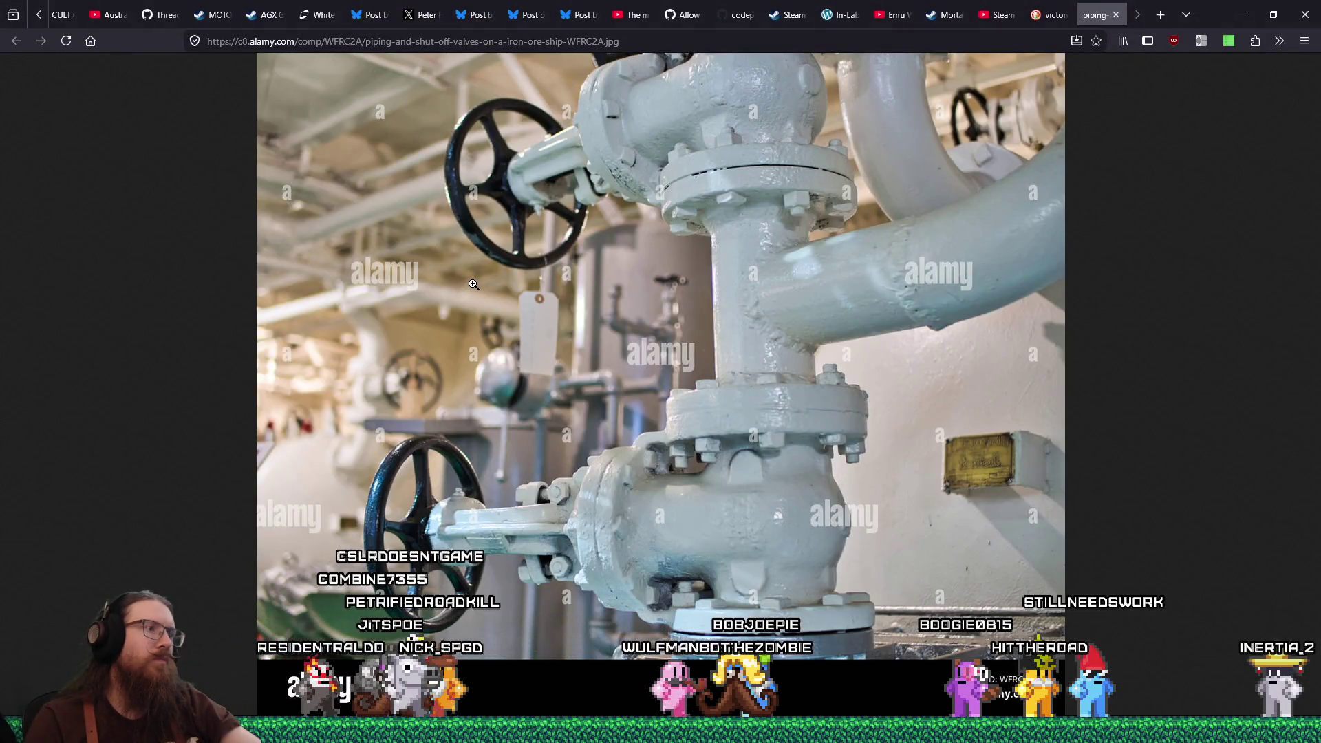
key(alt+Tab)
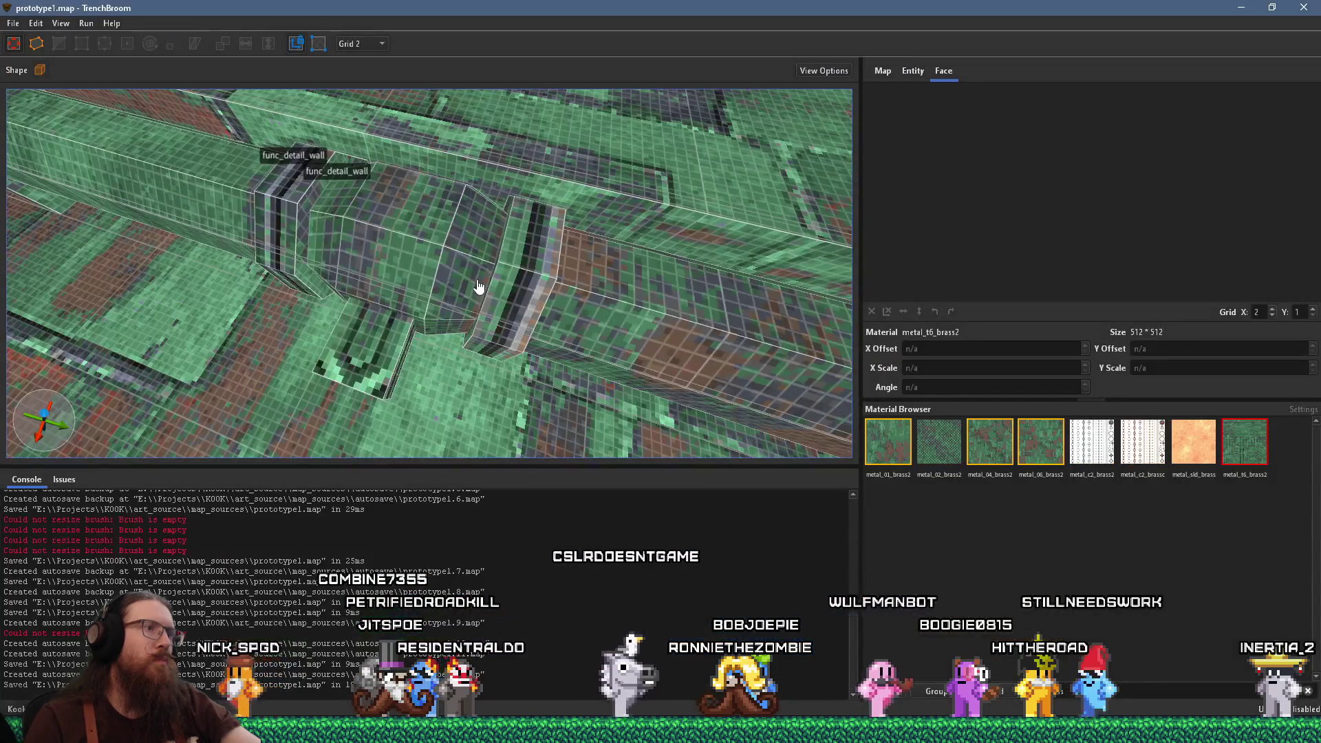
View the pipe lengthwise and save the map again
drag(379, 343, 509, 363)
scroll(down, 3)
scroll(down, 3)
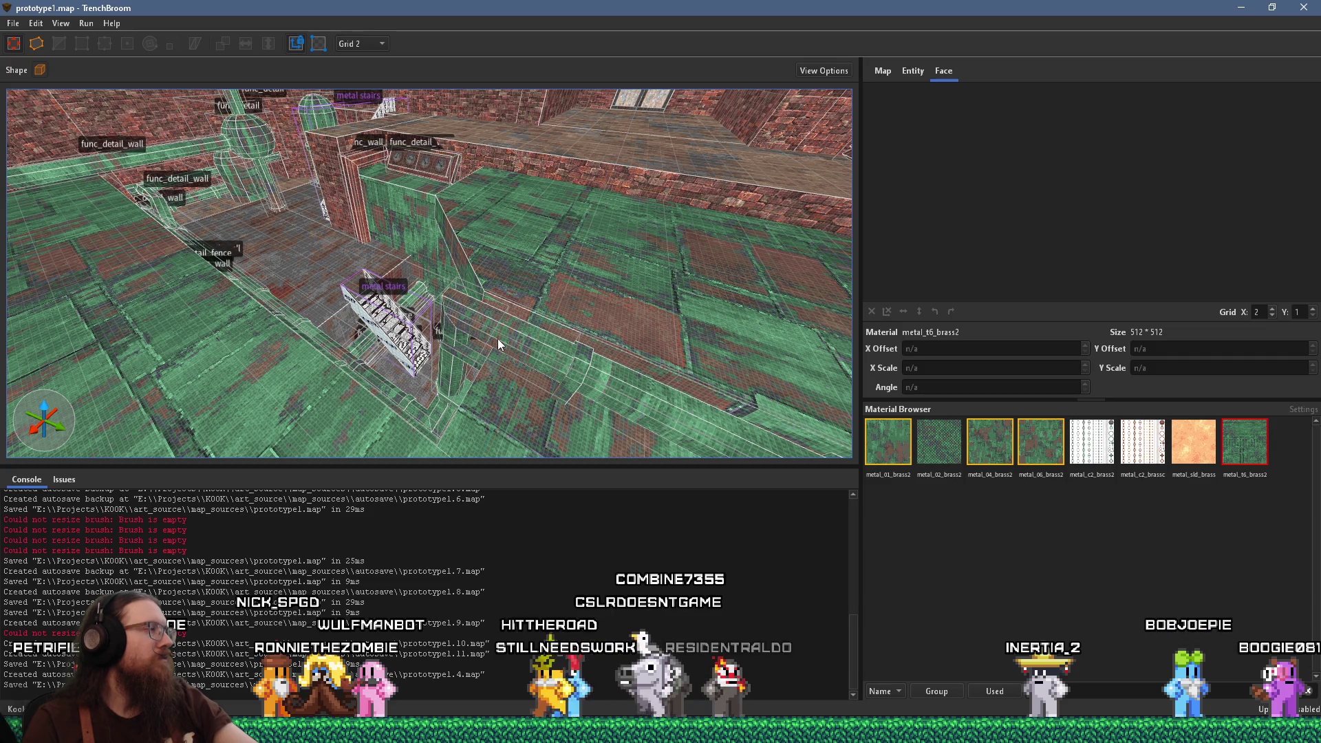
click(13, 24)
click(44, 92)
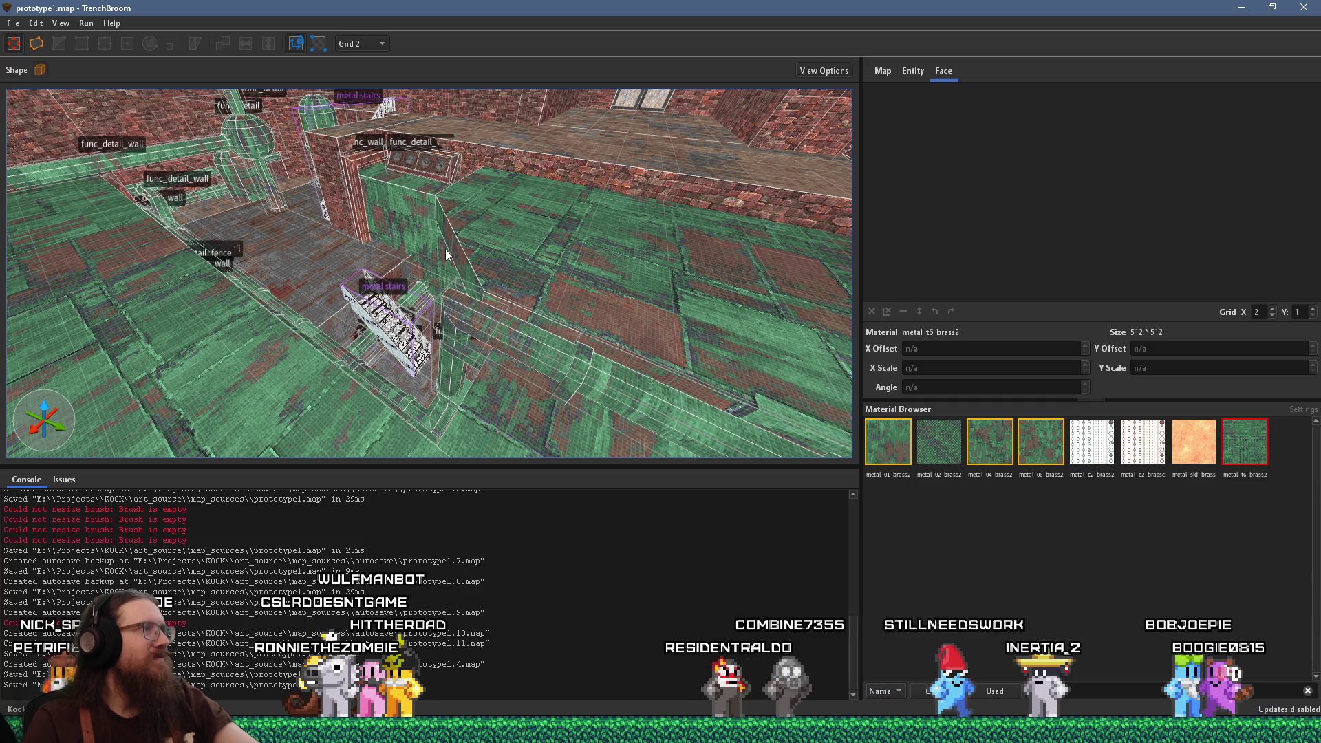
Look over the pipes and walls, then select the small func_detail_wall brush on the floor
scroll(up, 3)
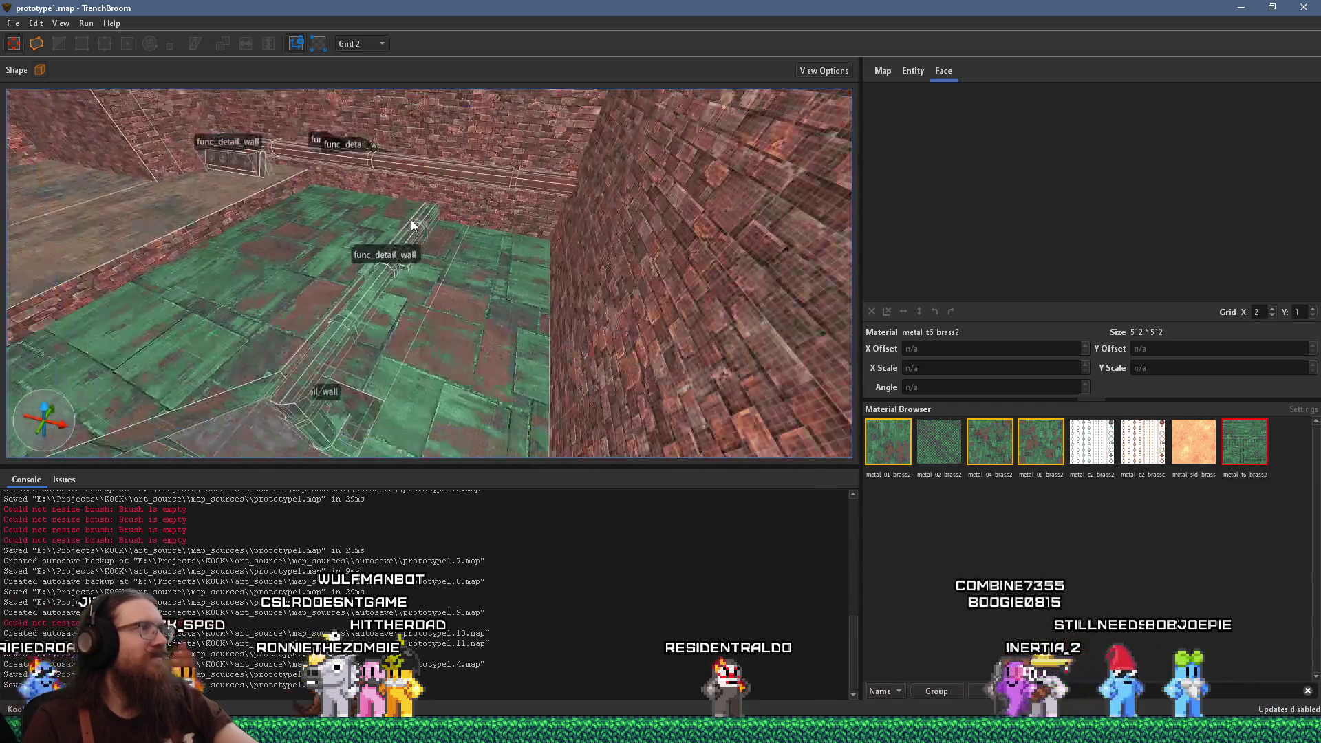
scroll(up, 3)
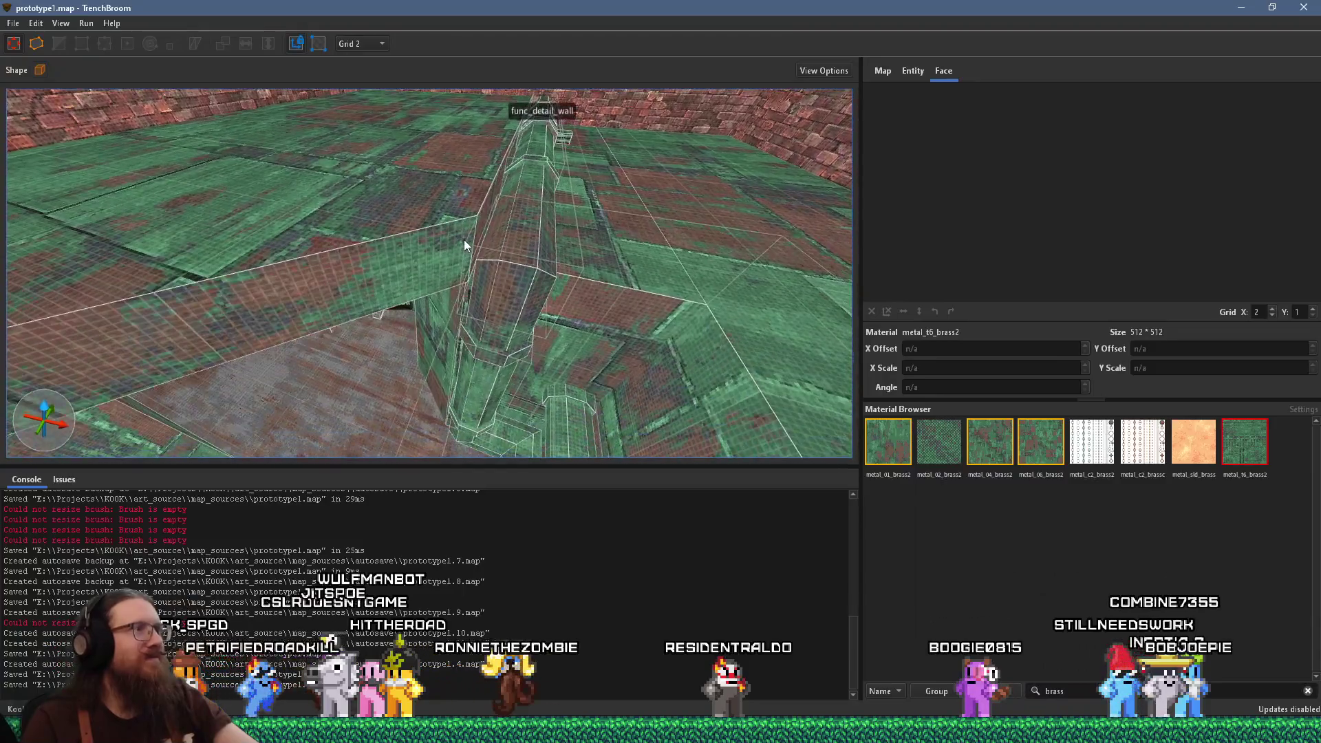
scroll(down, 3)
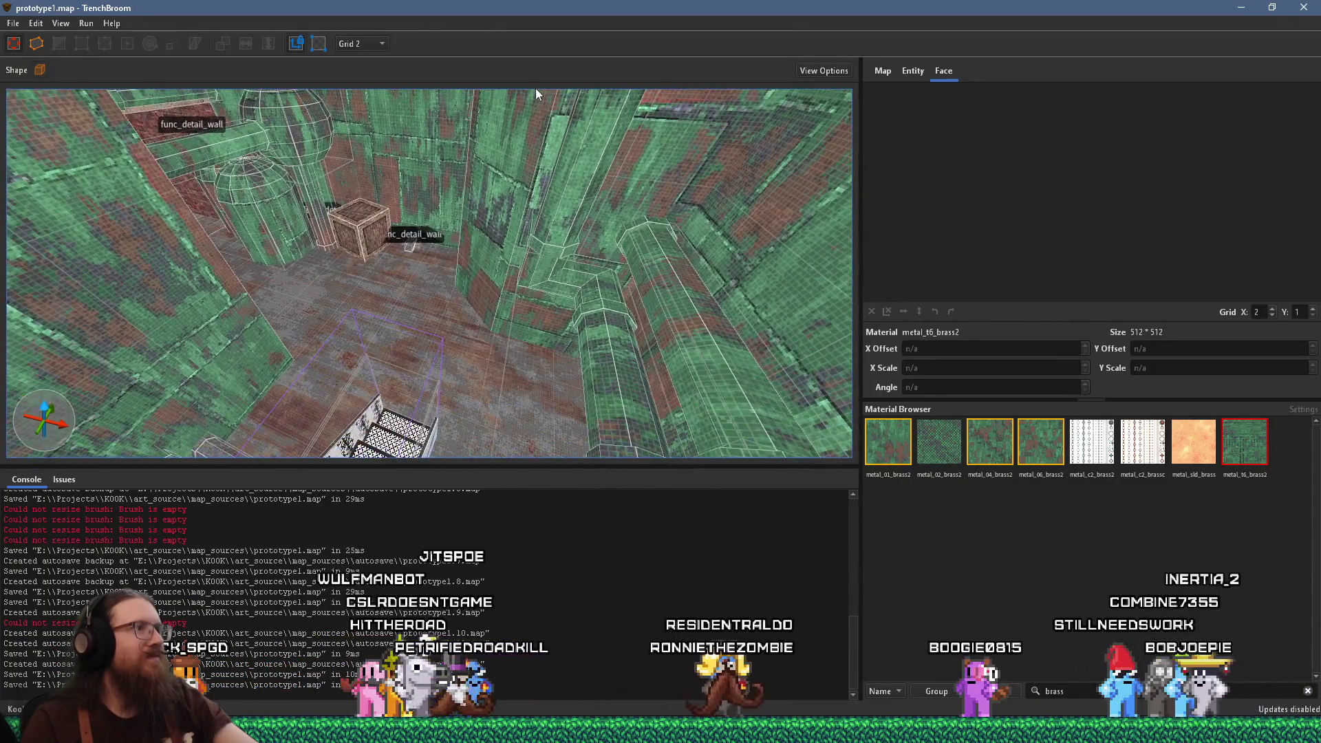
scroll(up, 3)
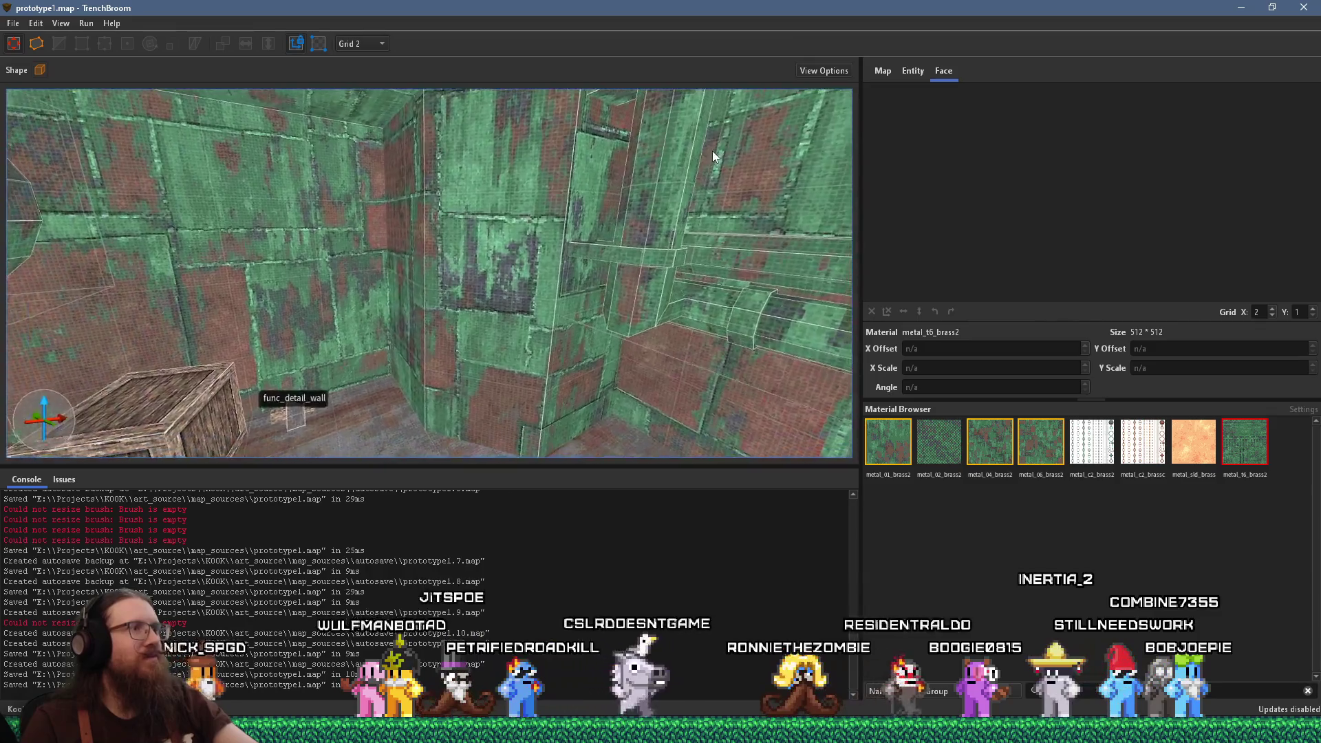
scroll(up, 3)
scroll(up, 3)
scroll(up, 3)
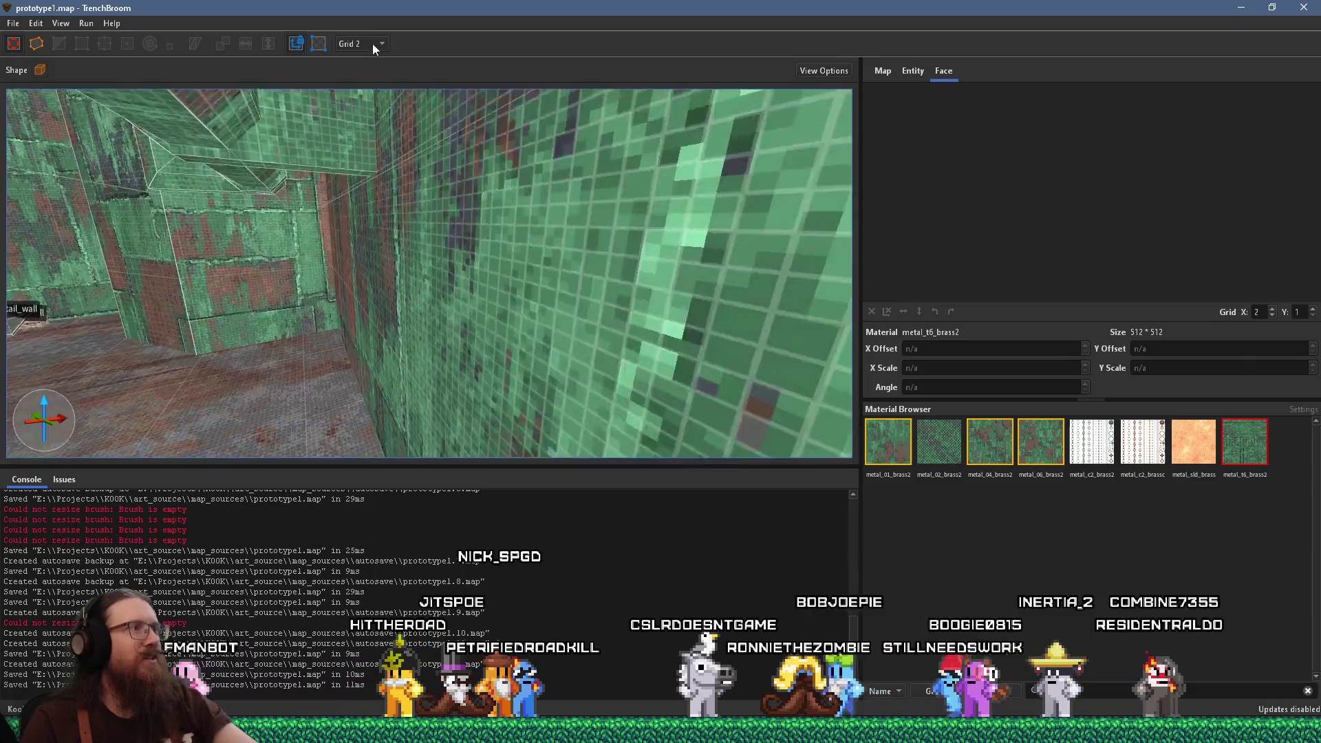
scroll(down, 3)
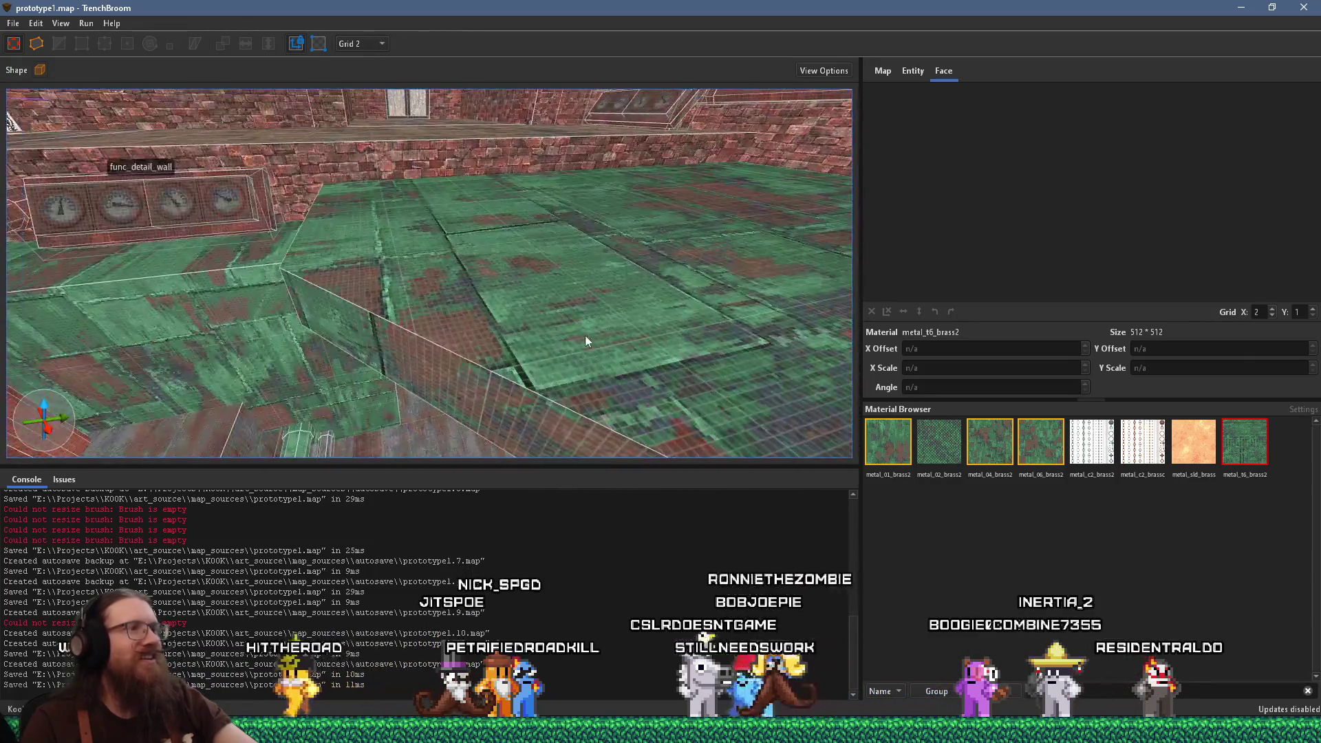
scroll(up, 3)
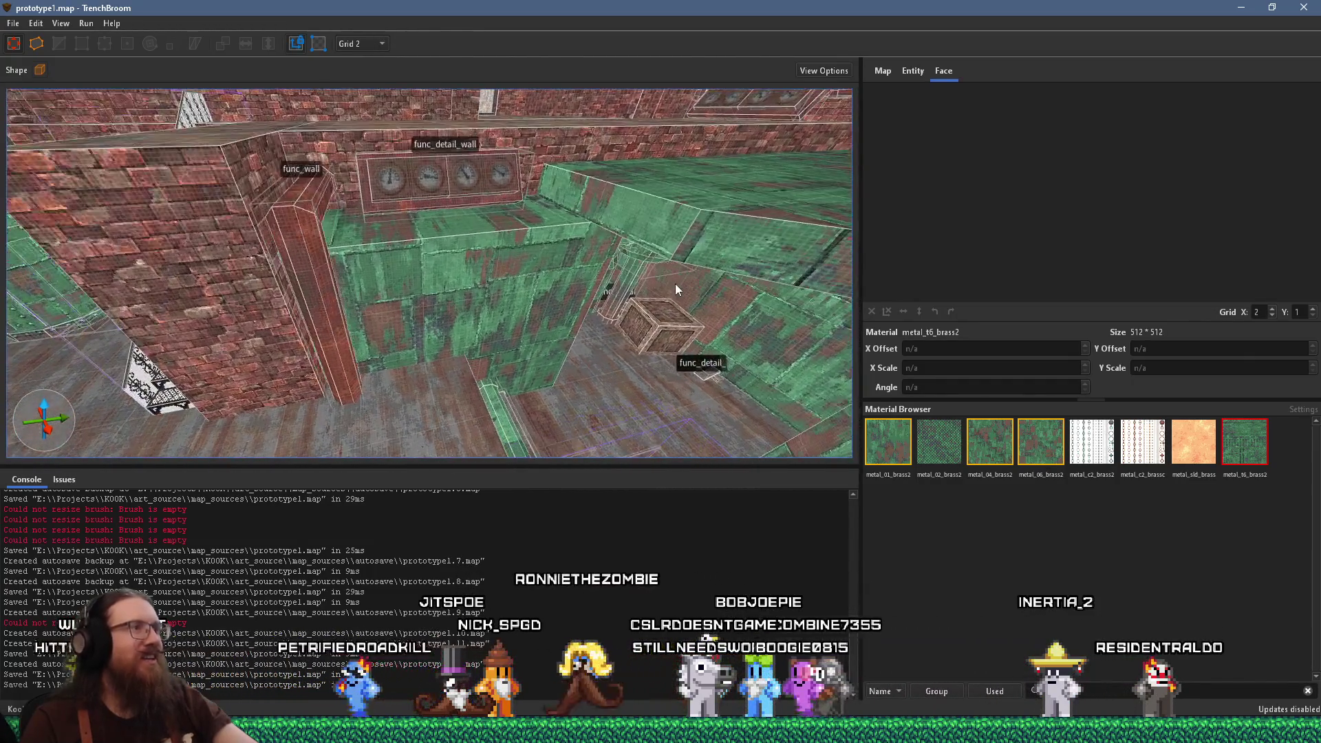
scroll(down, 3)
scroll(up, 3)
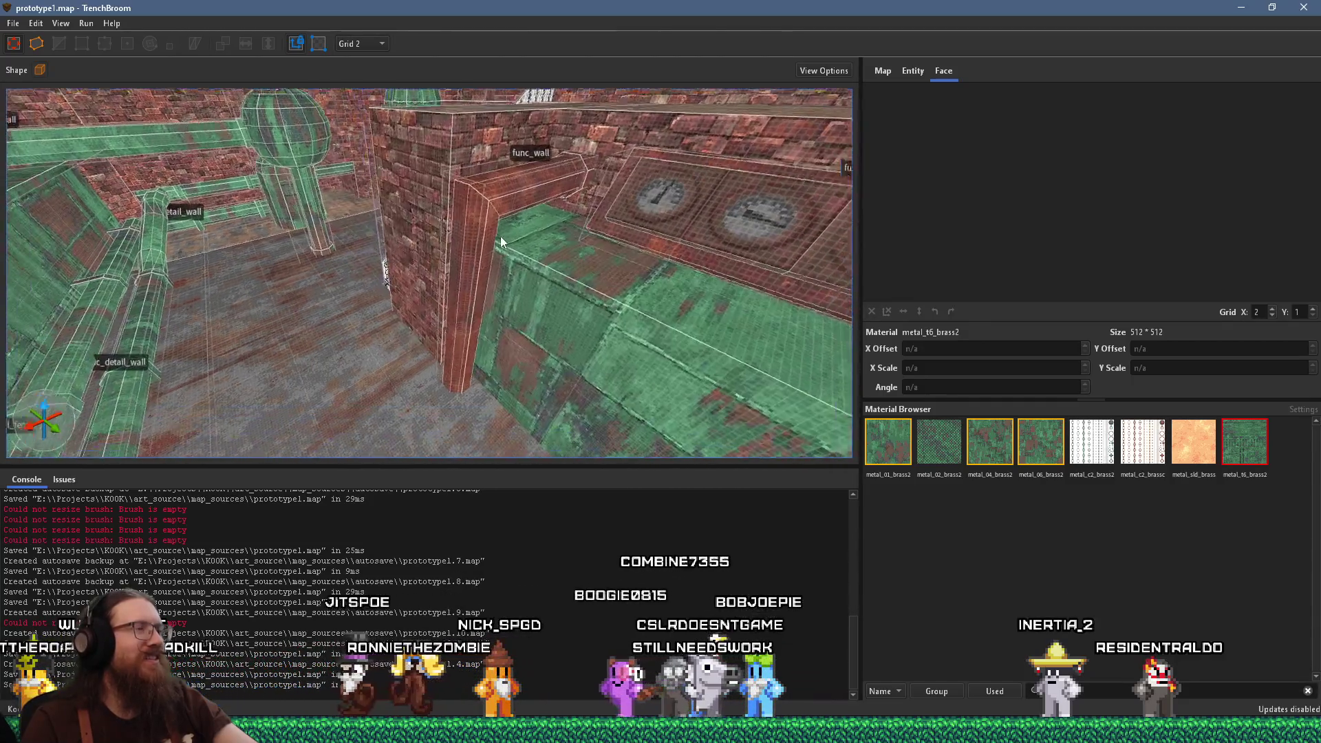
scroll(down, 3)
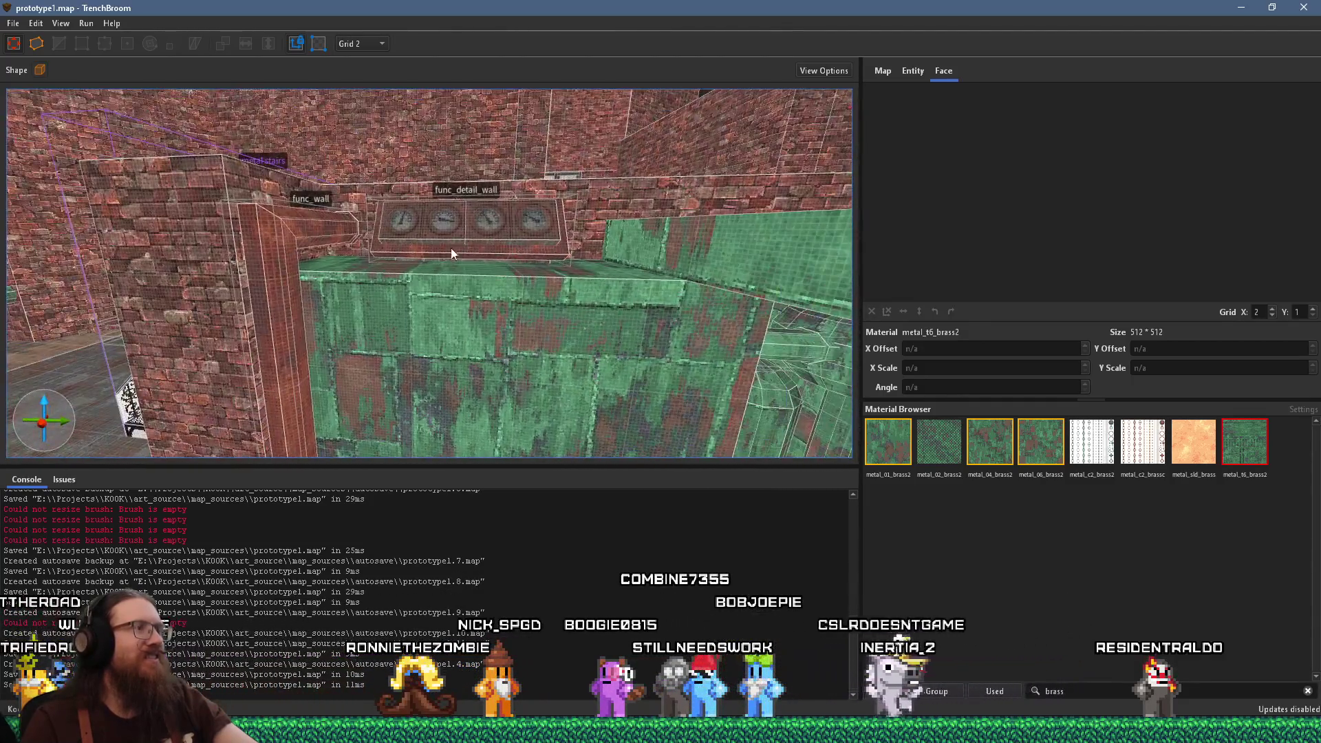
scroll(up, 3)
scroll(down, 3)
scroll(down, 3)
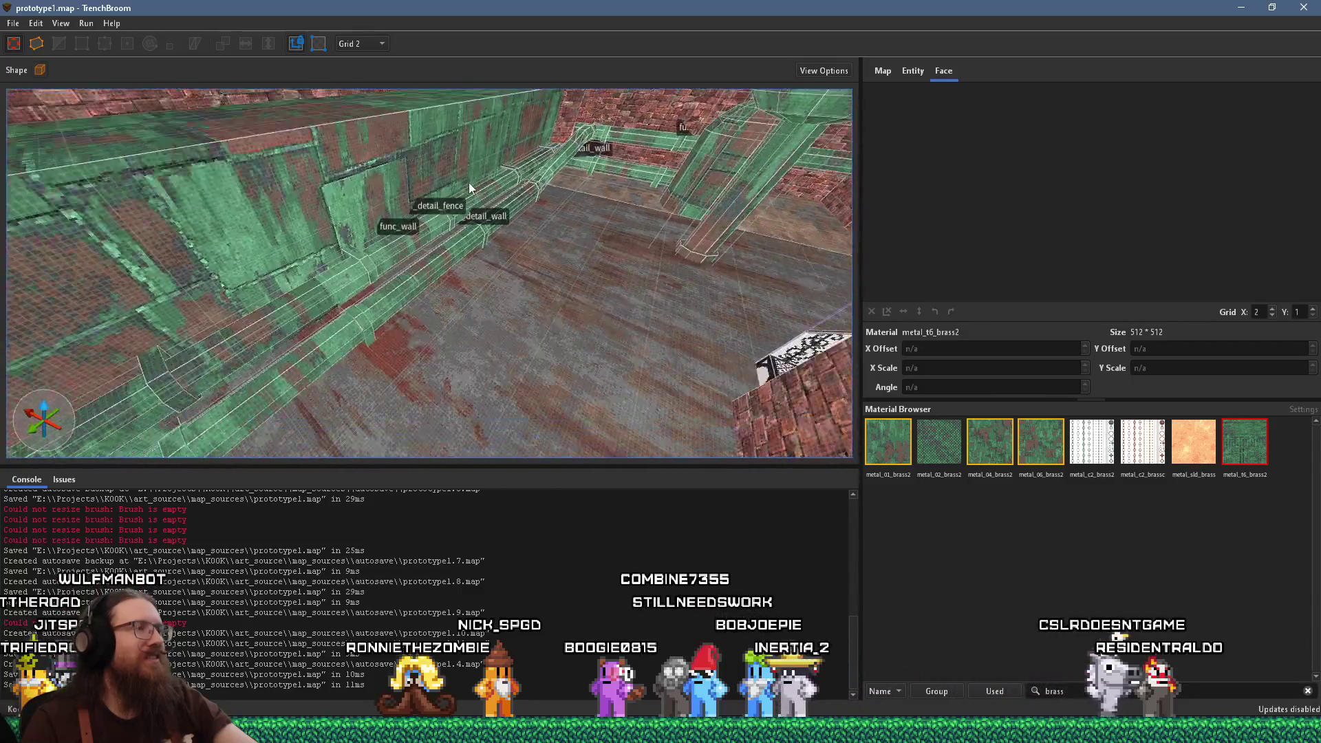
click(429, 278)
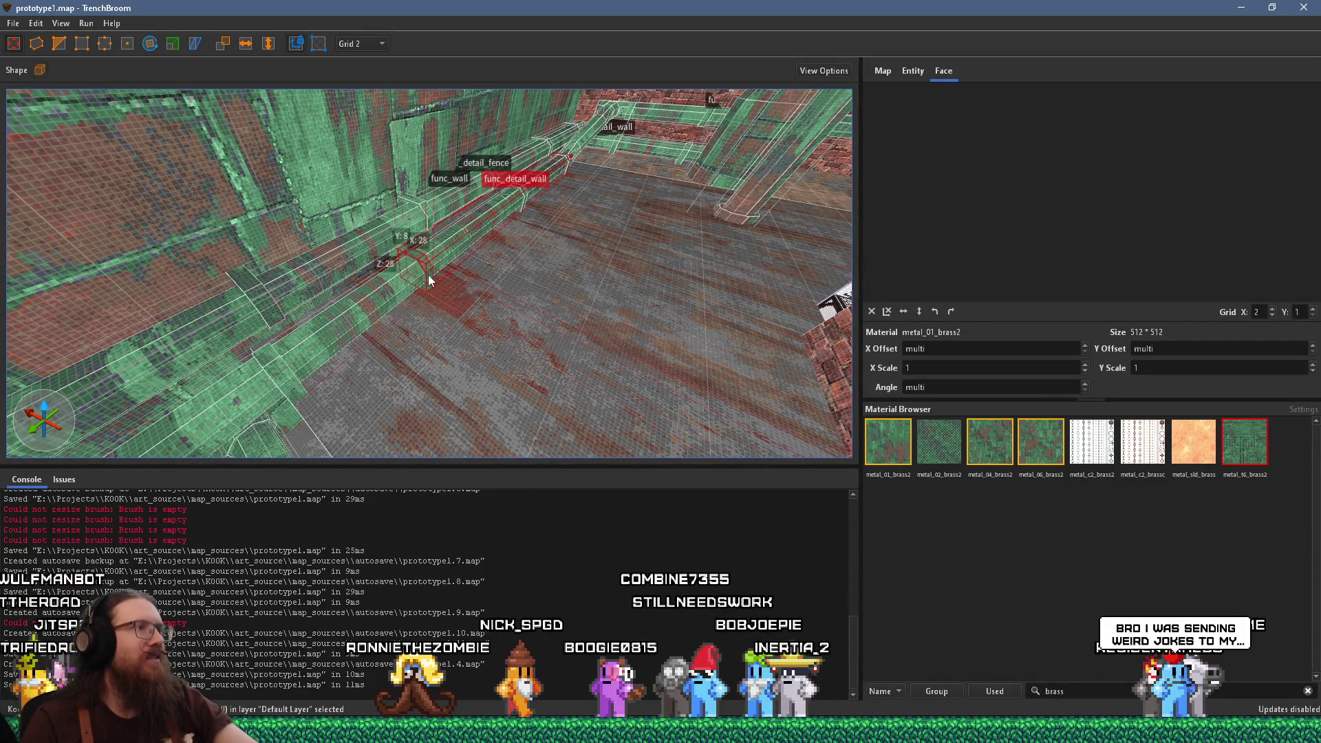
Move the small brush to the brick pillar and rotate it 120° about Z
drag(431, 276, 771, 361)
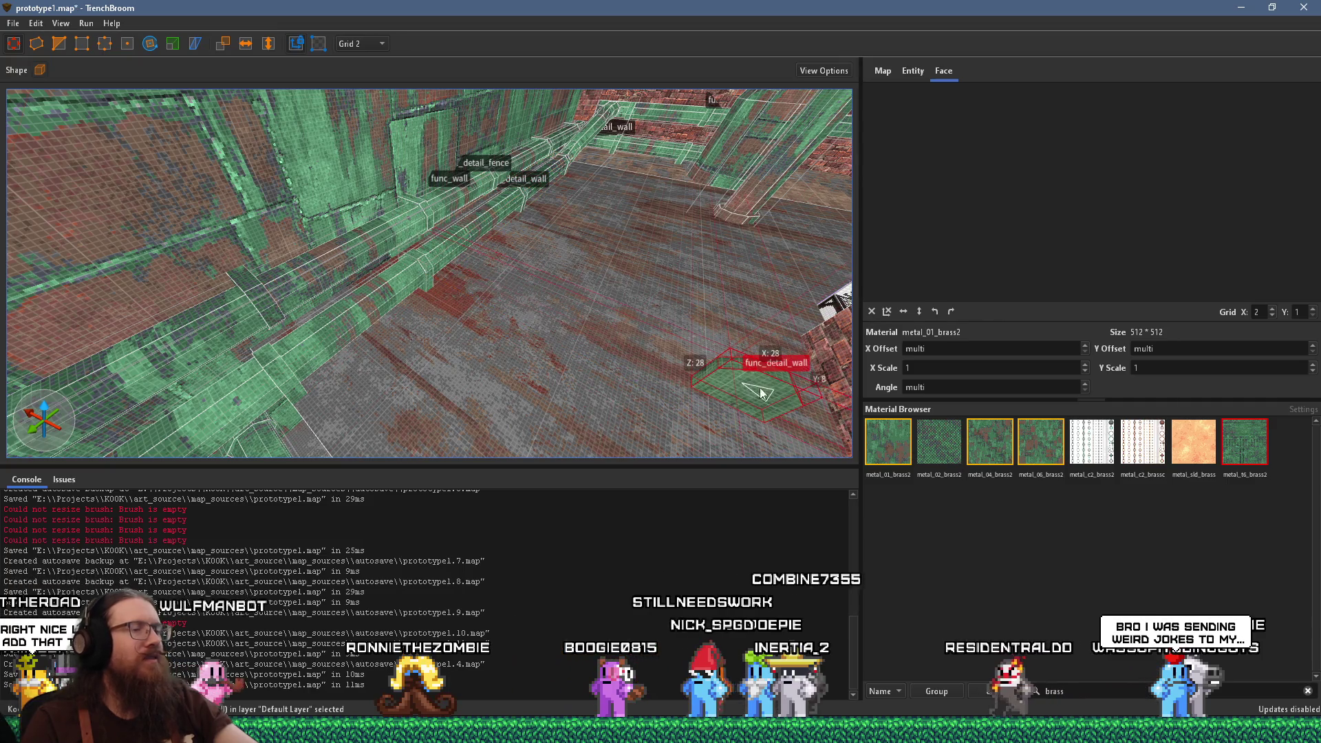
scroll(up, 3)
key(r)
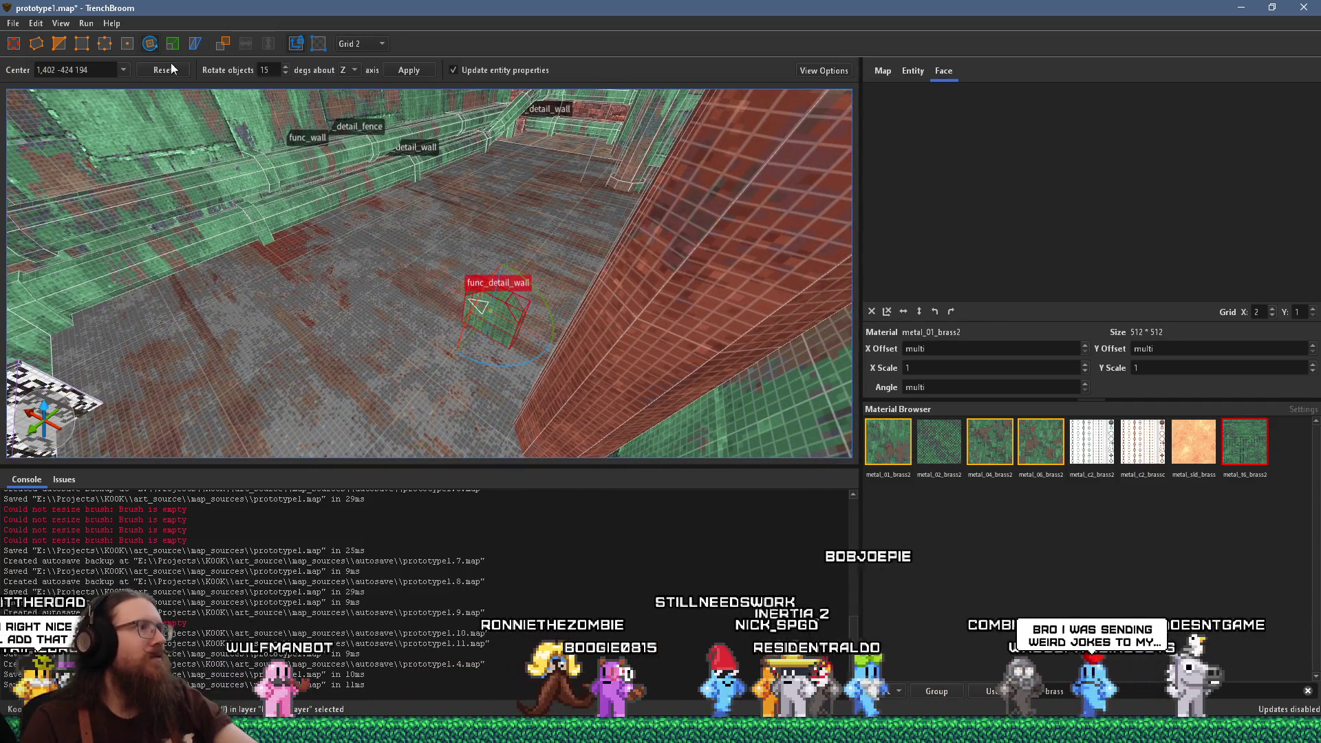
drag(512, 368, 536, 233)
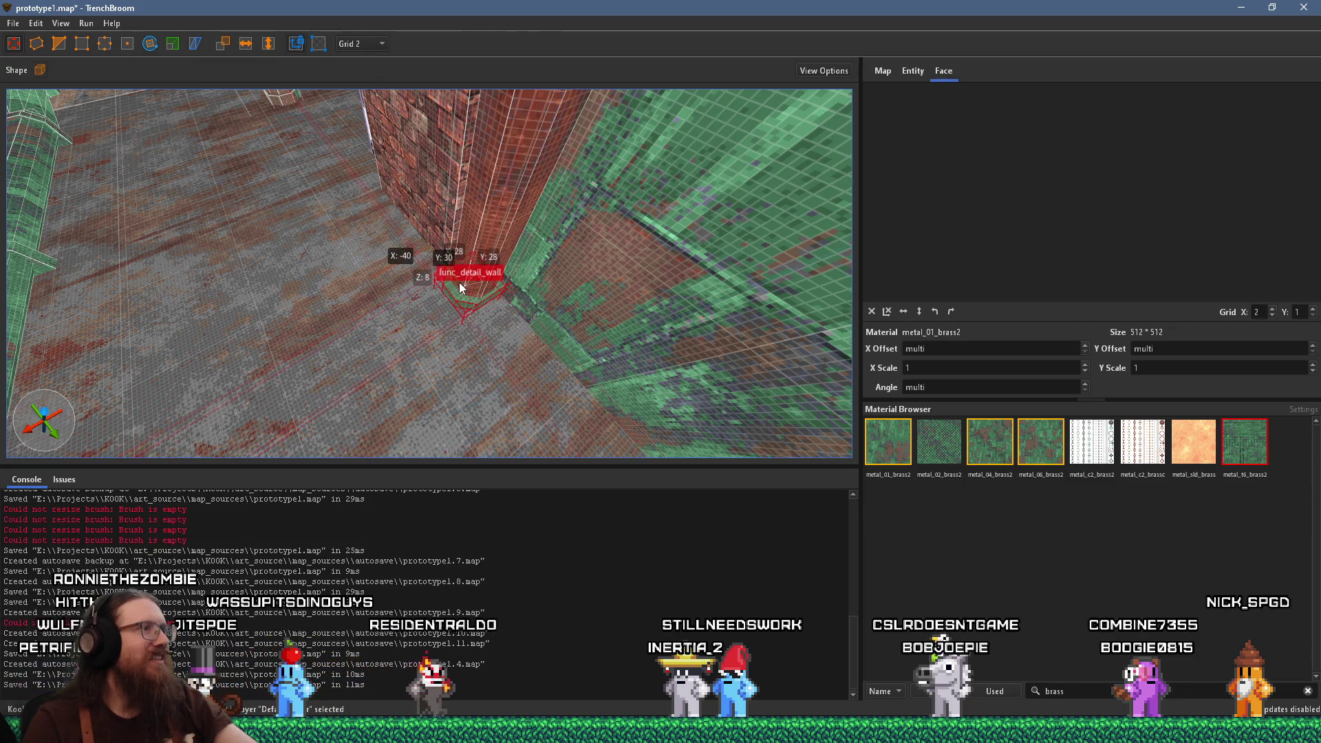
Raise the rotated brush up the pillar to form a band around it
scroll(up, 3)
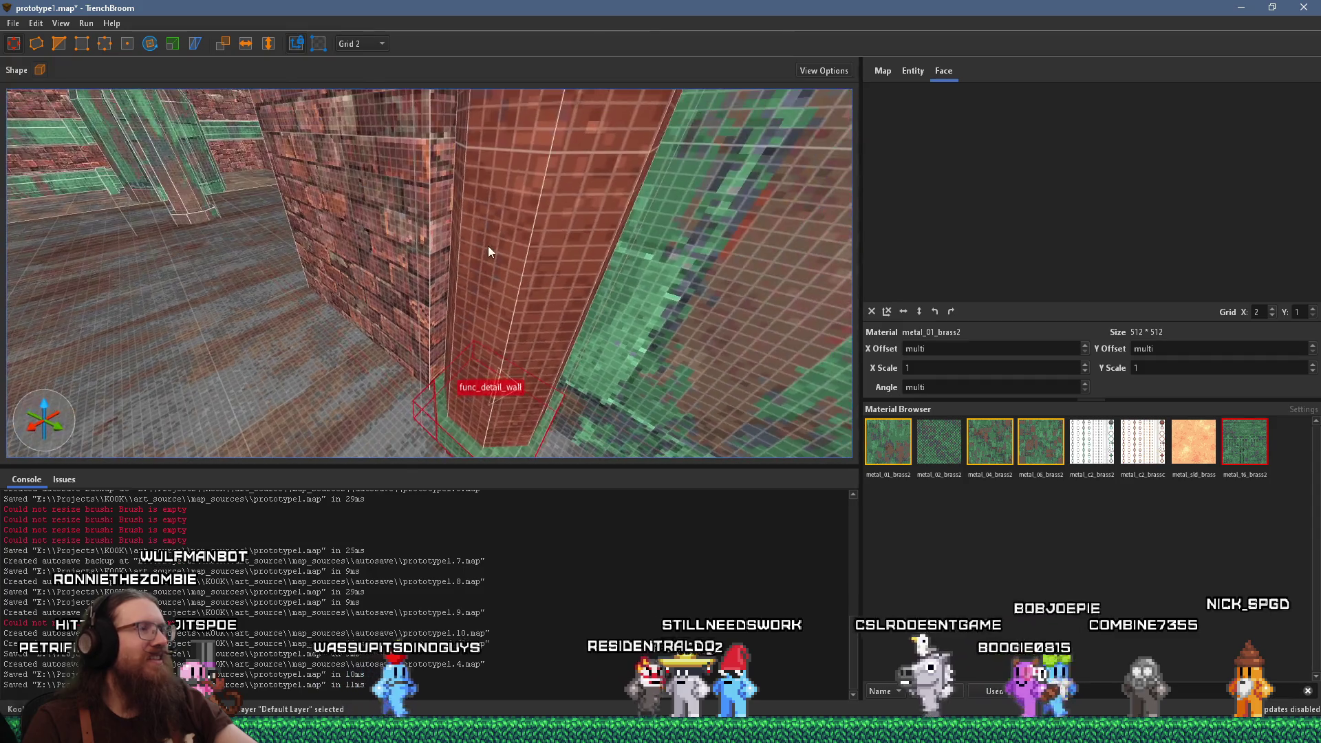
scroll(down, 3)
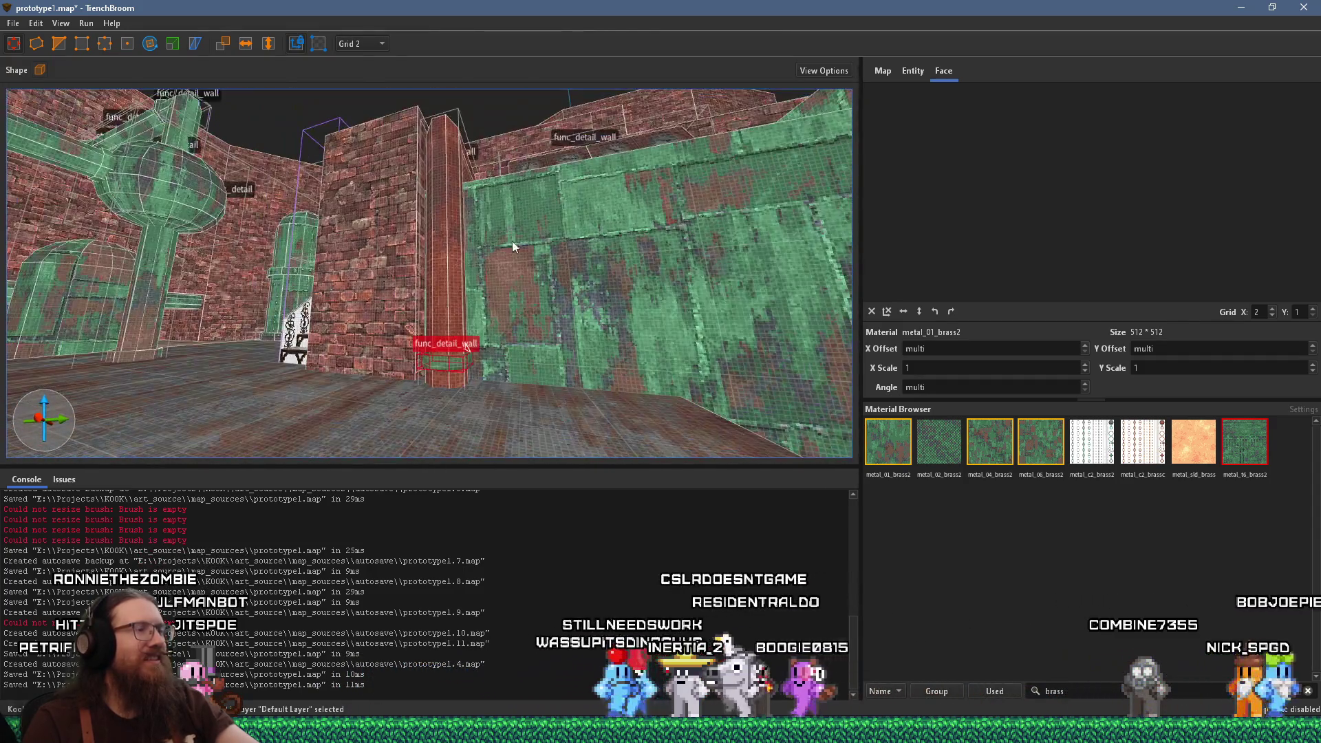
drag(456, 358, 490, 299)
scroll(down, 3)
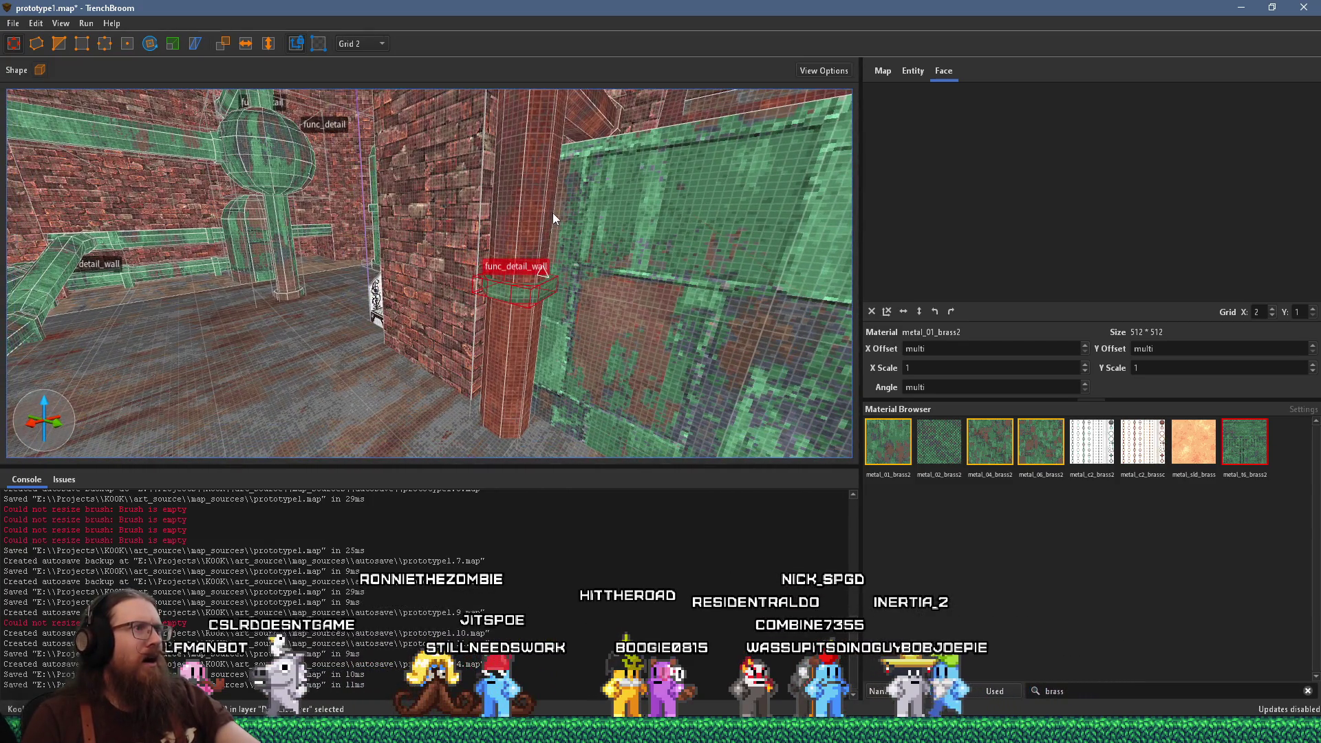
drag(553, 218, 583, 226)
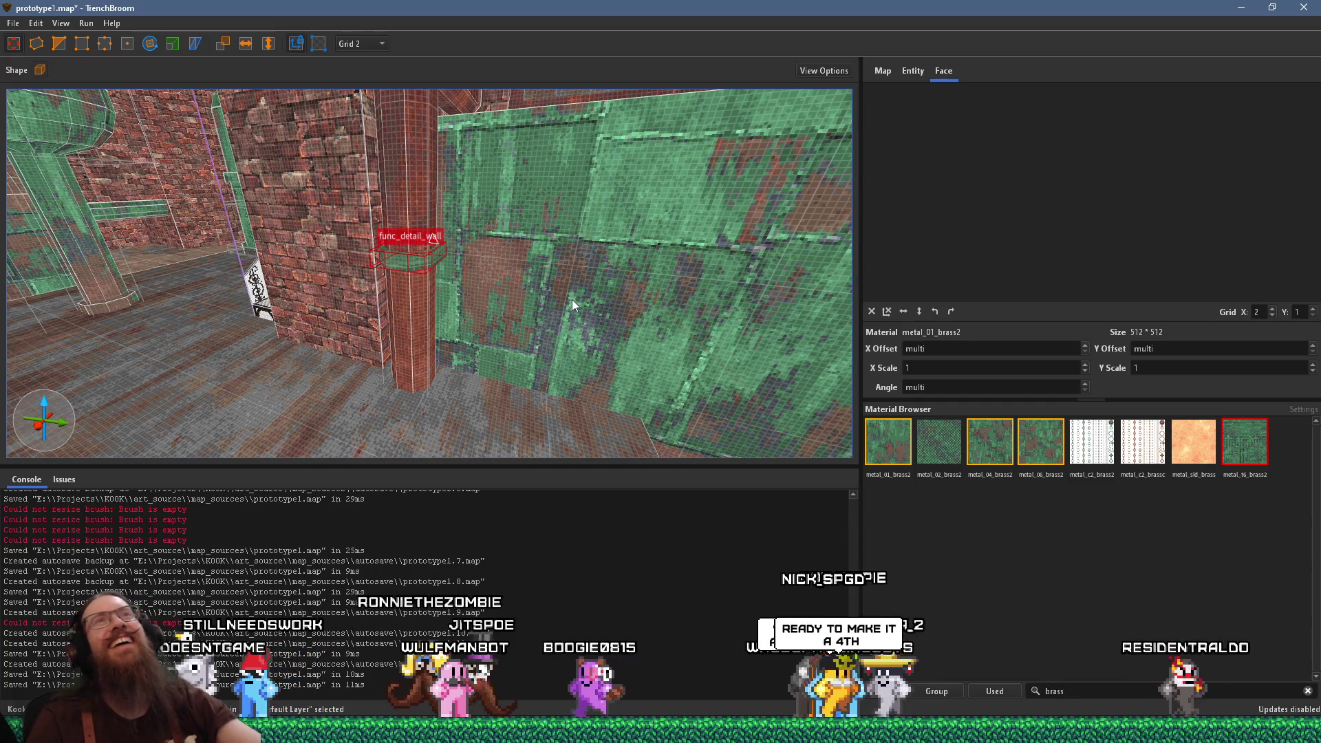
scroll(up, 3)
Pick up the pillar face's metal_01_rust material and apply it to the ledge
click(429, 331)
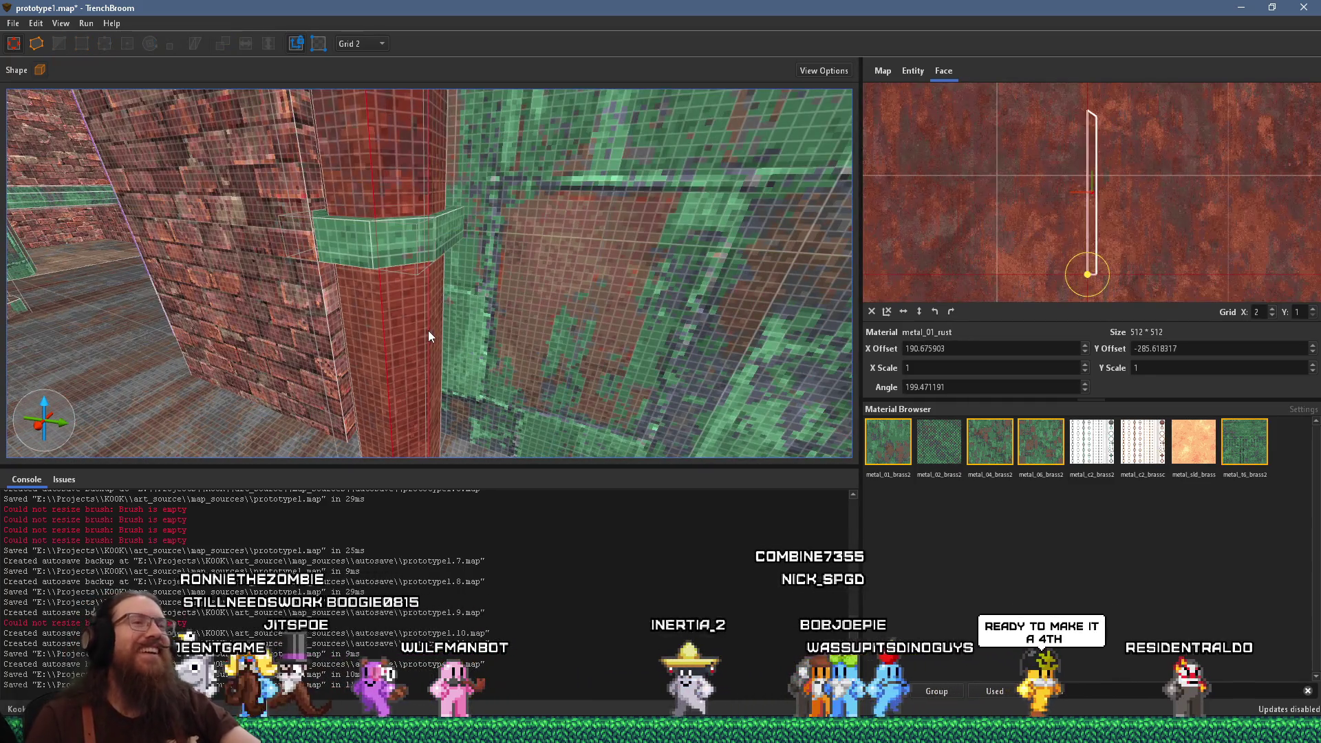
right_click(382, 349)
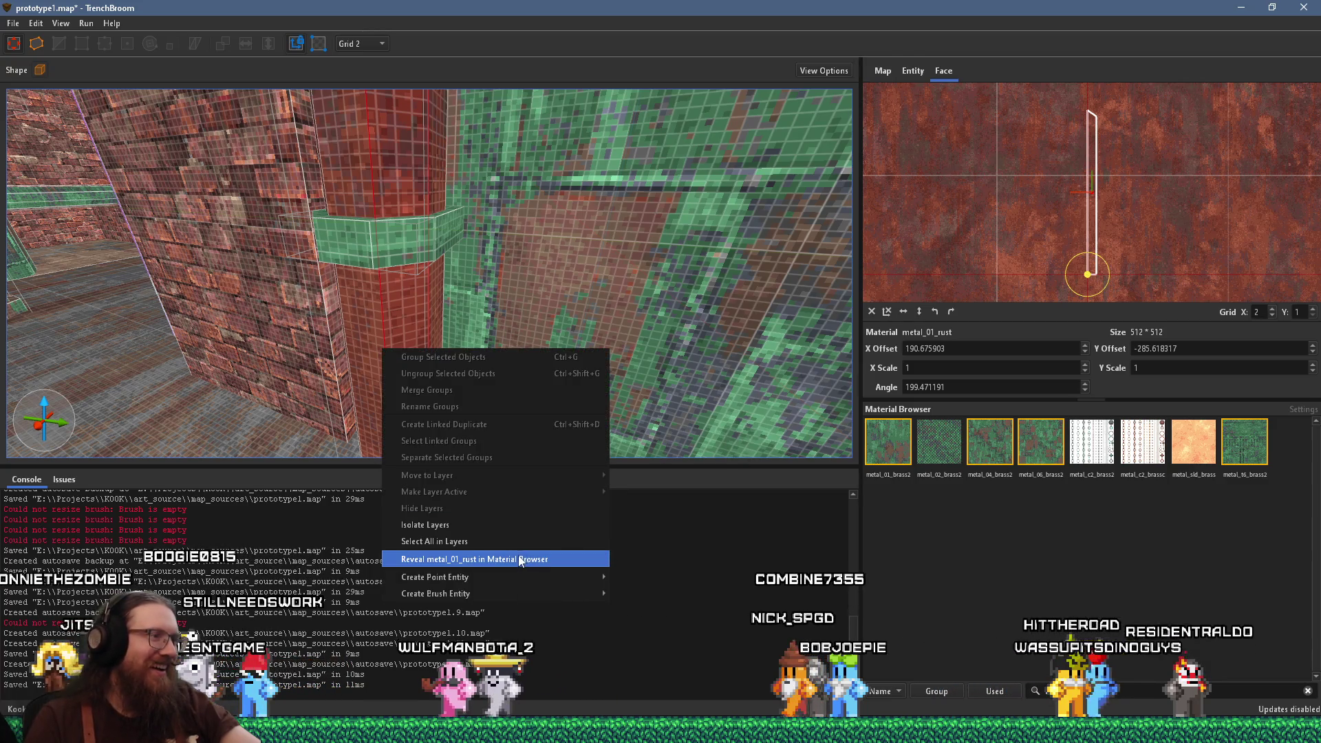
click(485, 558)
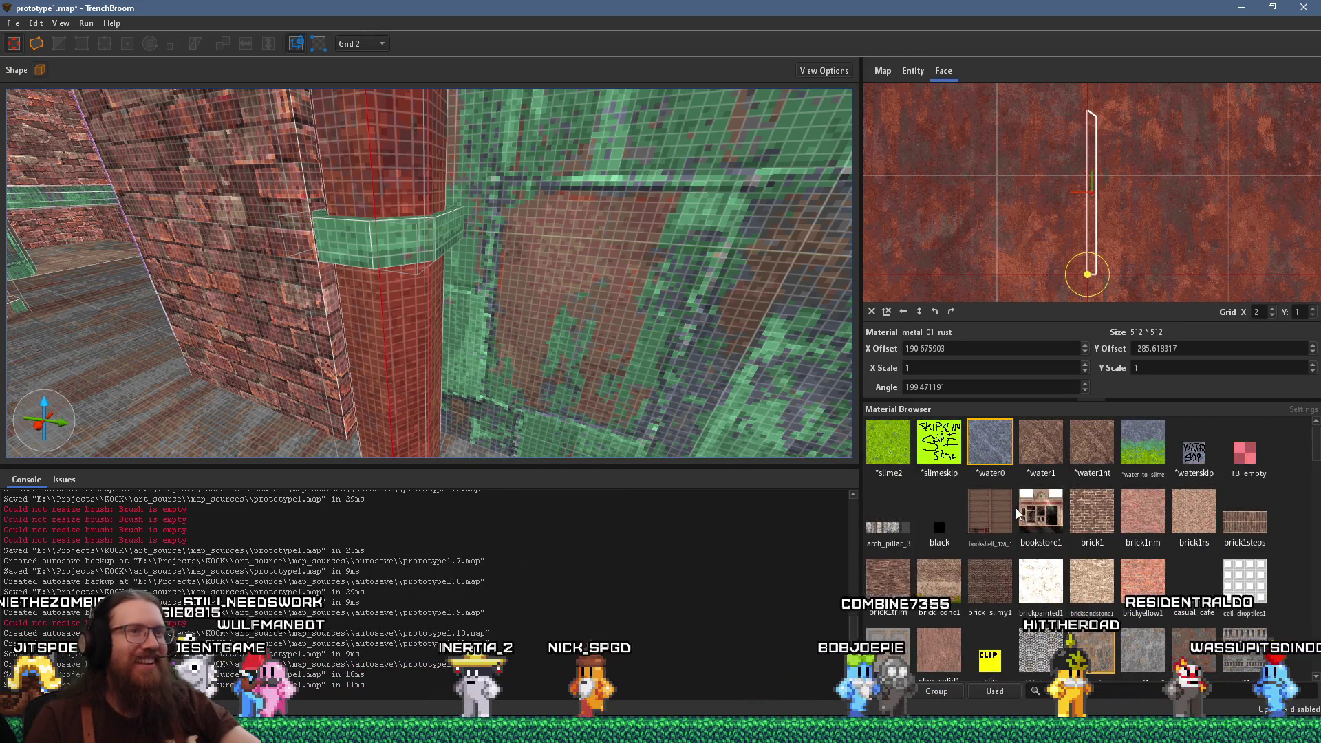
scroll(down, 3)
scroll(up, 3)
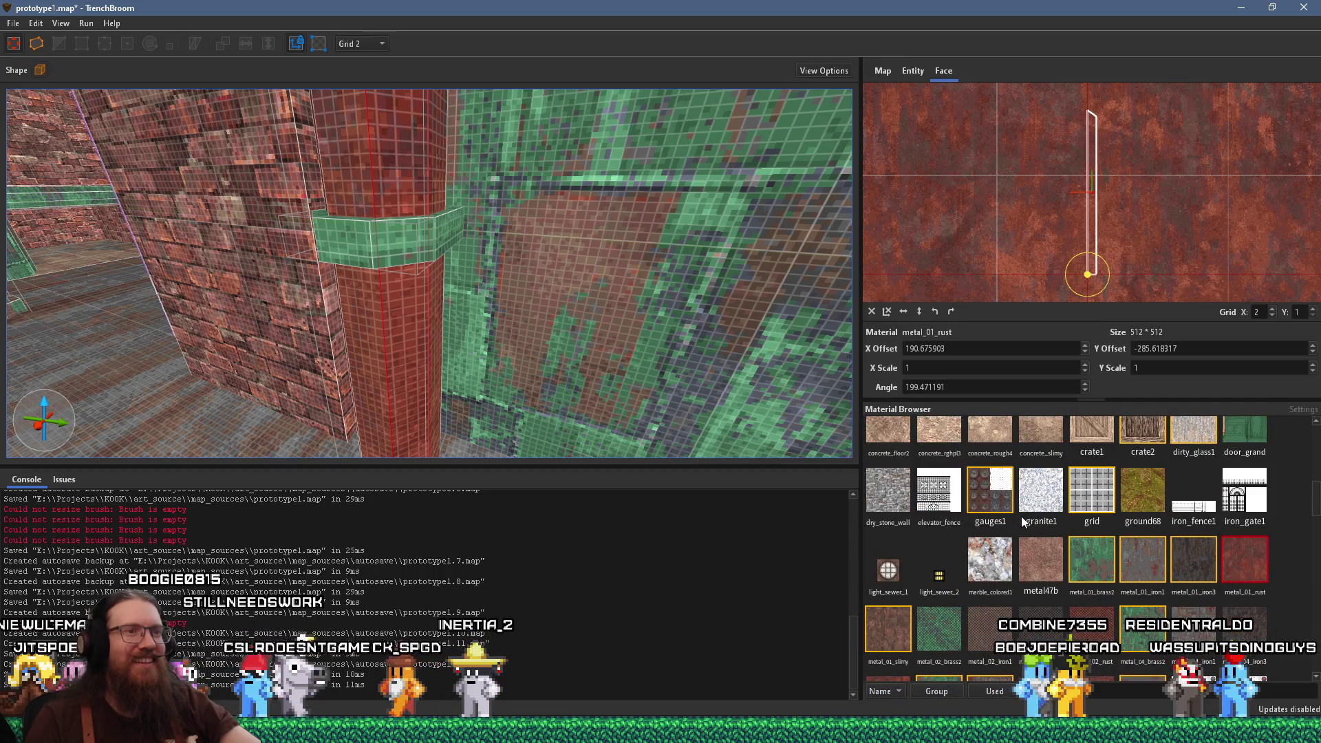
click(404, 242)
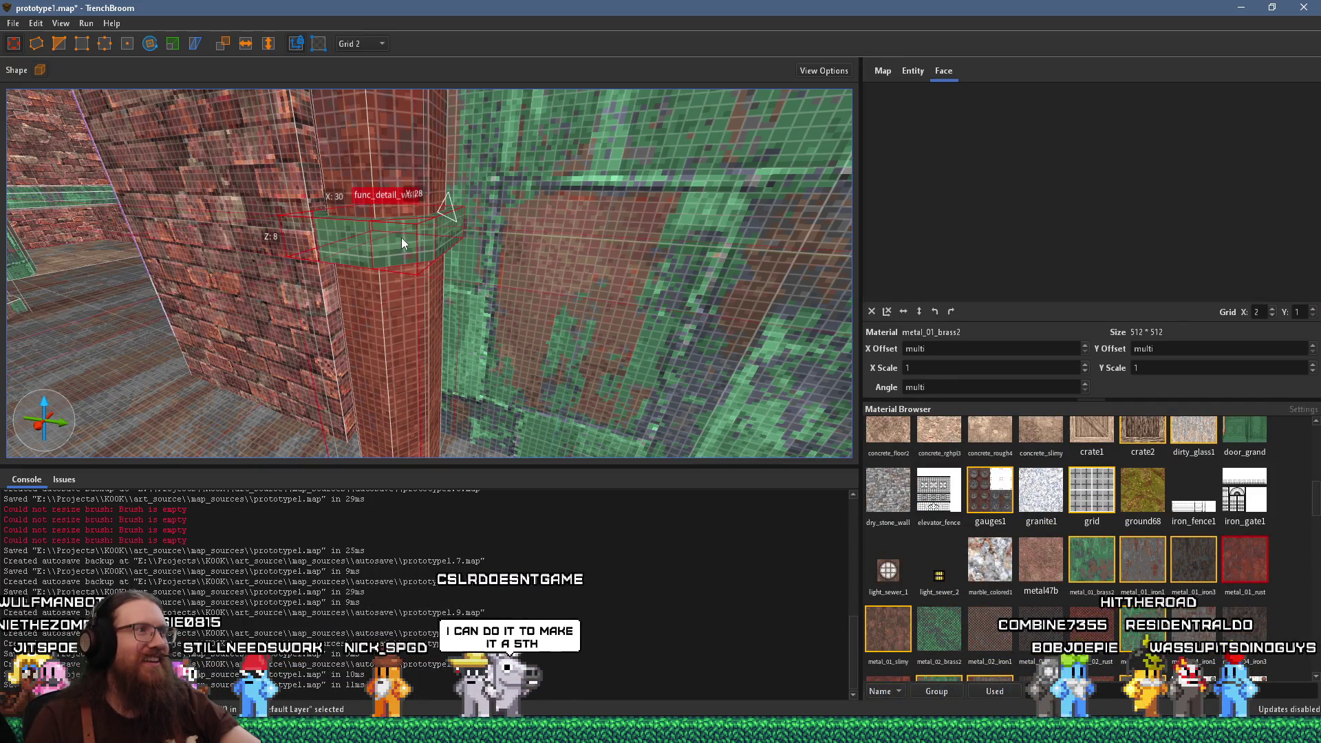
click(1242, 577)
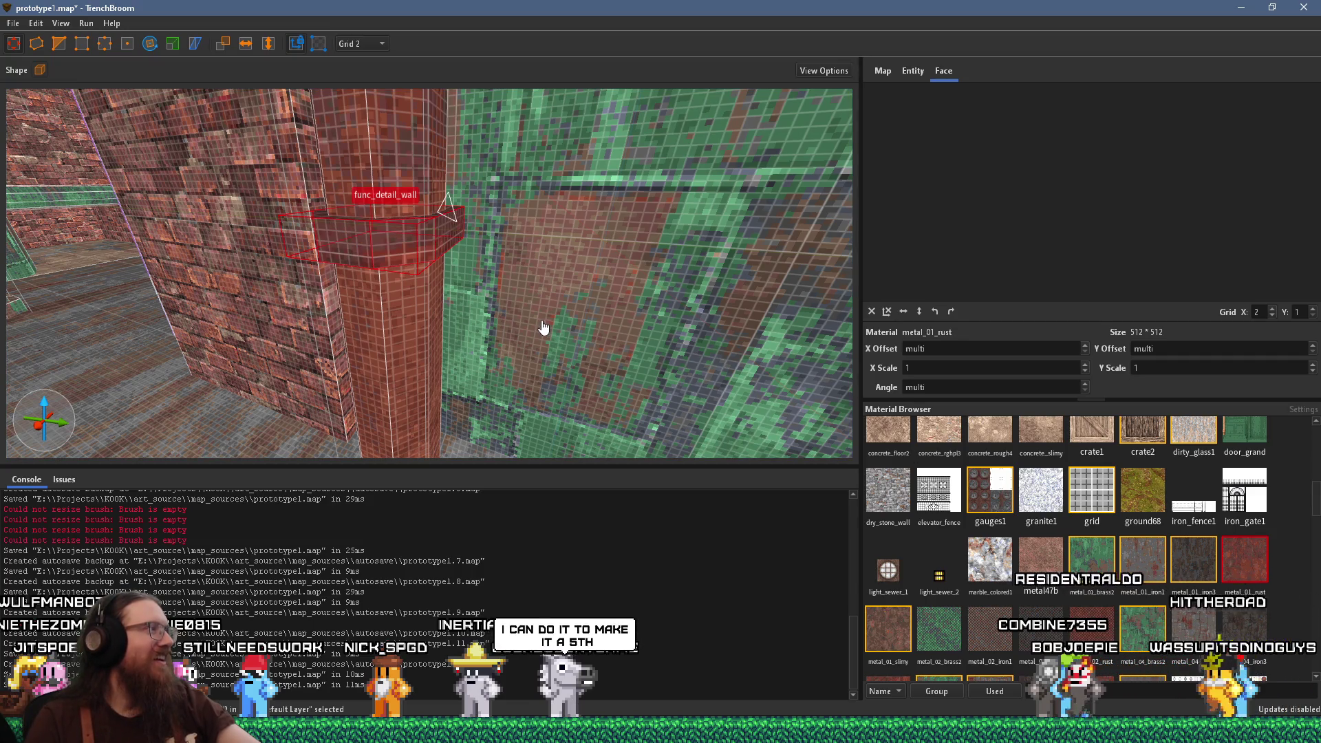
Reset the rust ledge face's texture to zero offset and zero angle
drag(457, 288, 480, 329)
click(480, 428)
drag(474, 421, 215, 318)
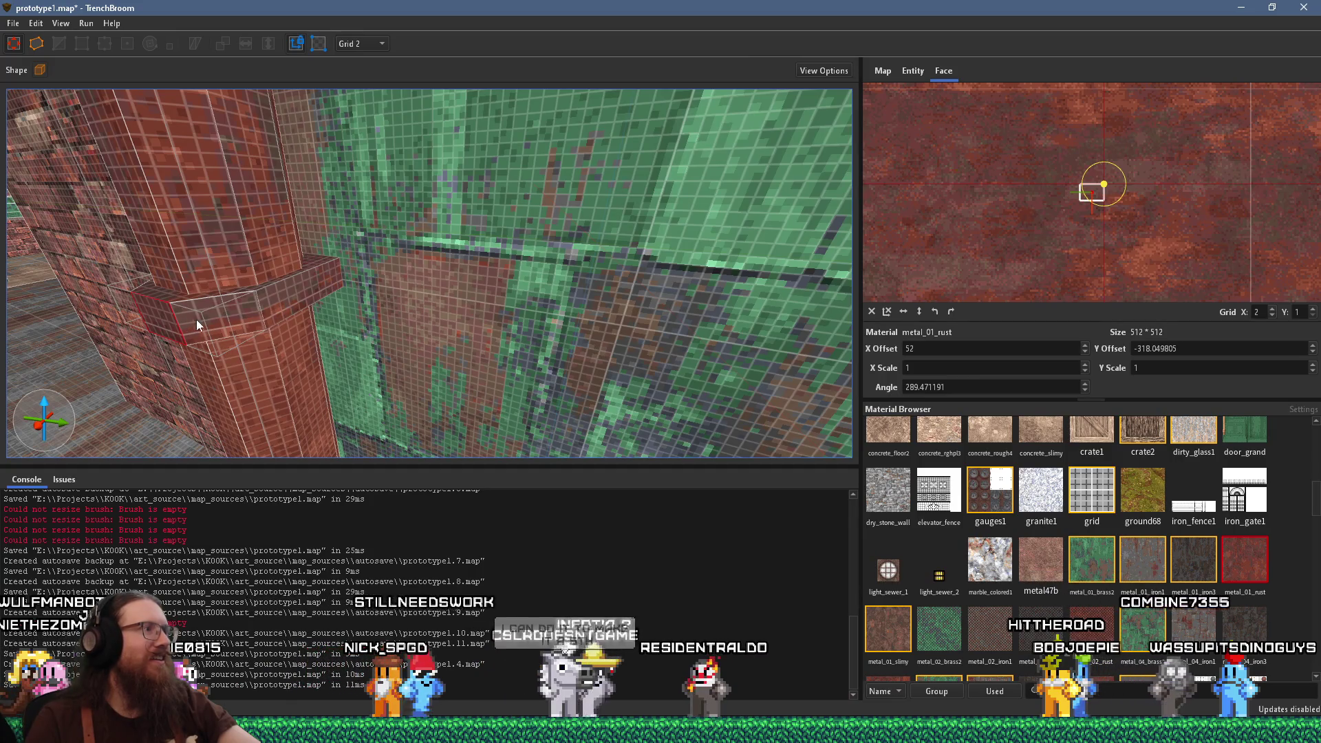
drag(222, 309, 486, 307)
drag(715, 317, 618, 342)
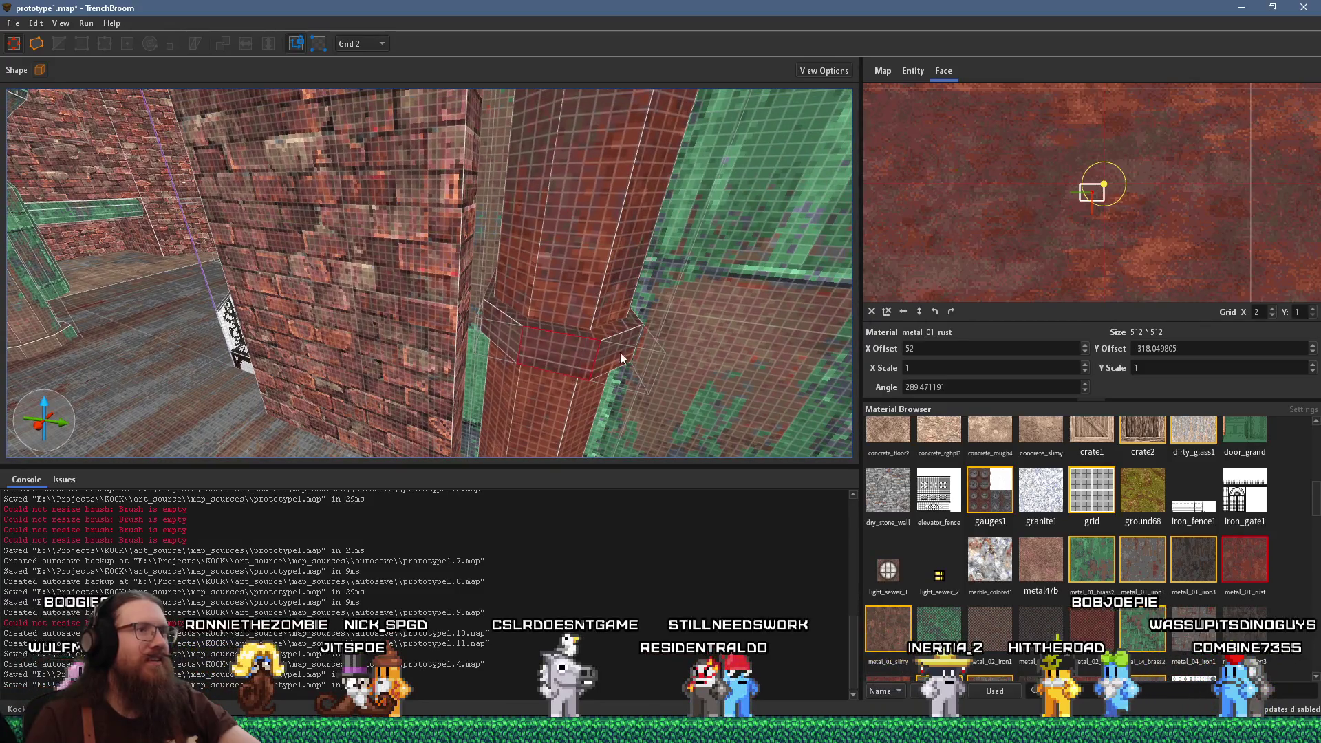
click(872, 310)
drag(756, 320, 266, 338)
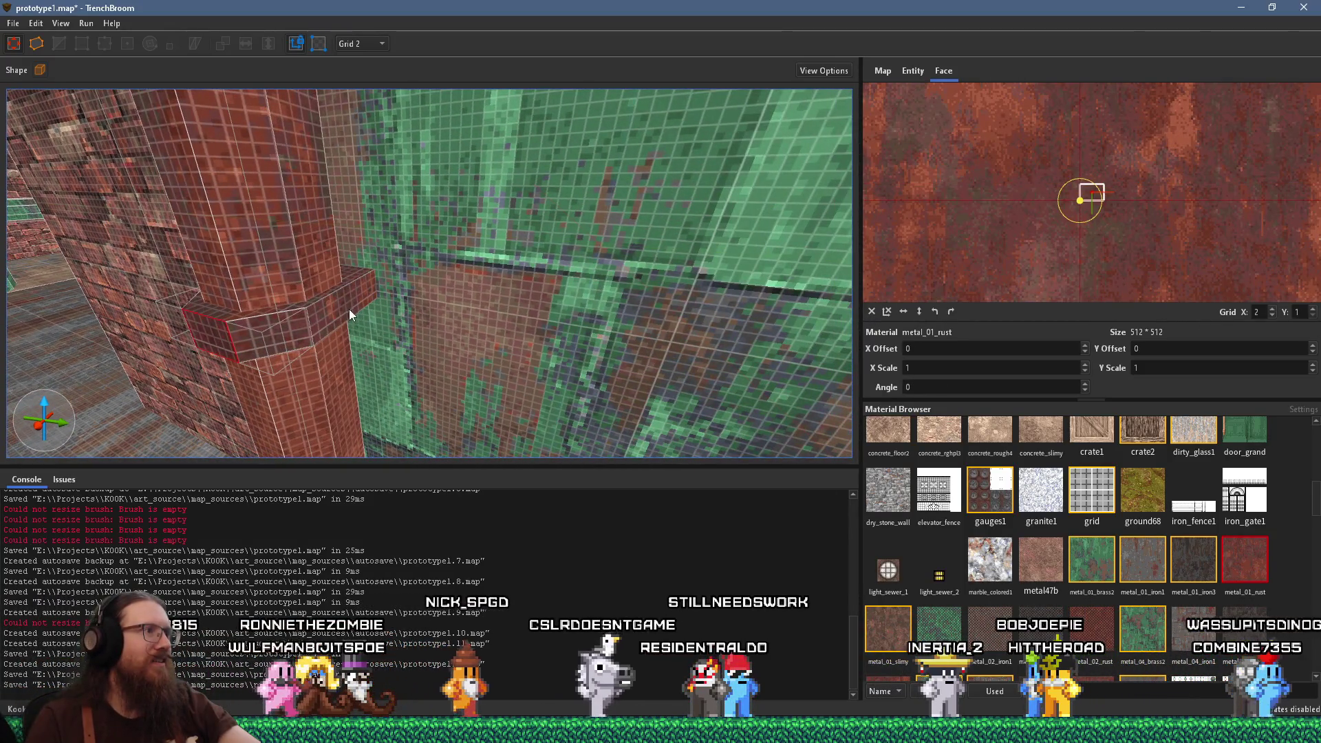
drag(349, 309, 457, 313)
drag(636, 273, 366, 450)
Inspect the green wall's func_detail_wall brush, then clear the selection
key(Escape)
scroll(up, 3)
click(377, 378)
key(Escape)
scroll(down, 3)
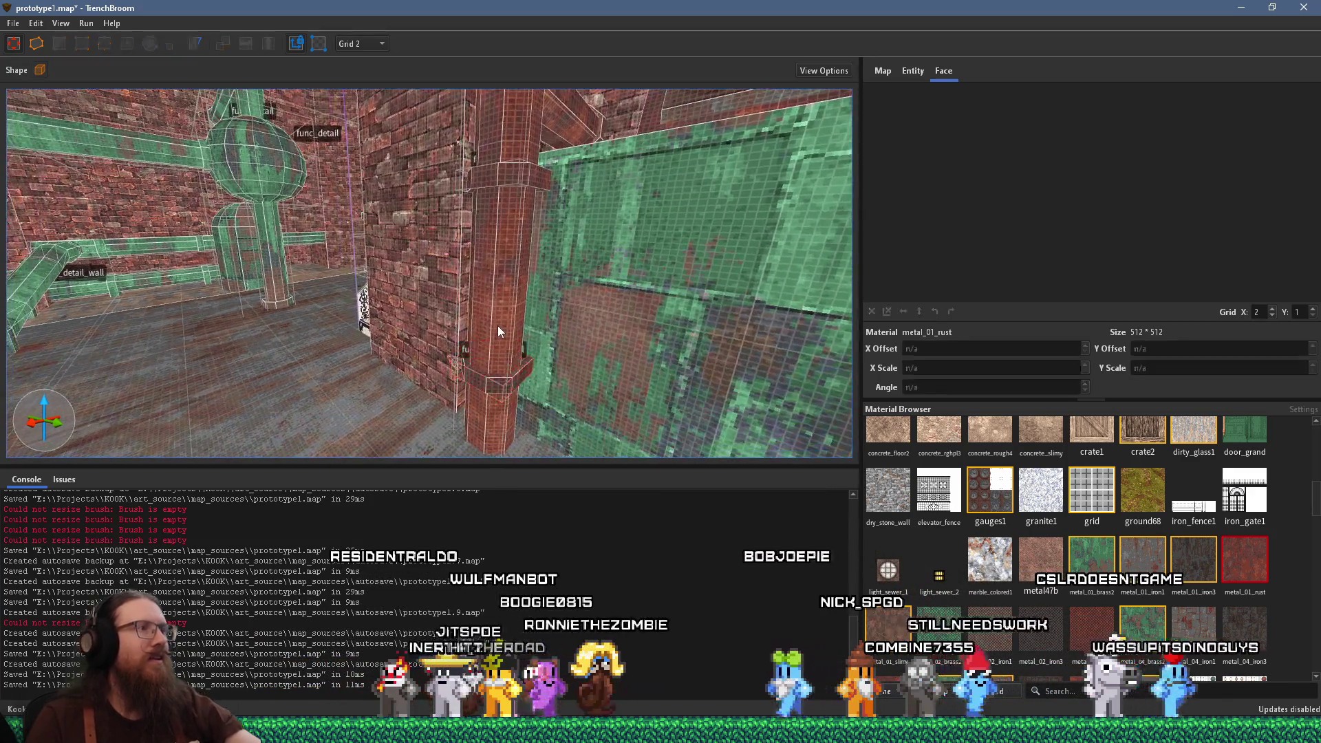
Select the brick column's func_detail_wall brush and inspect it from several angles around the room
scroll(up, 3)
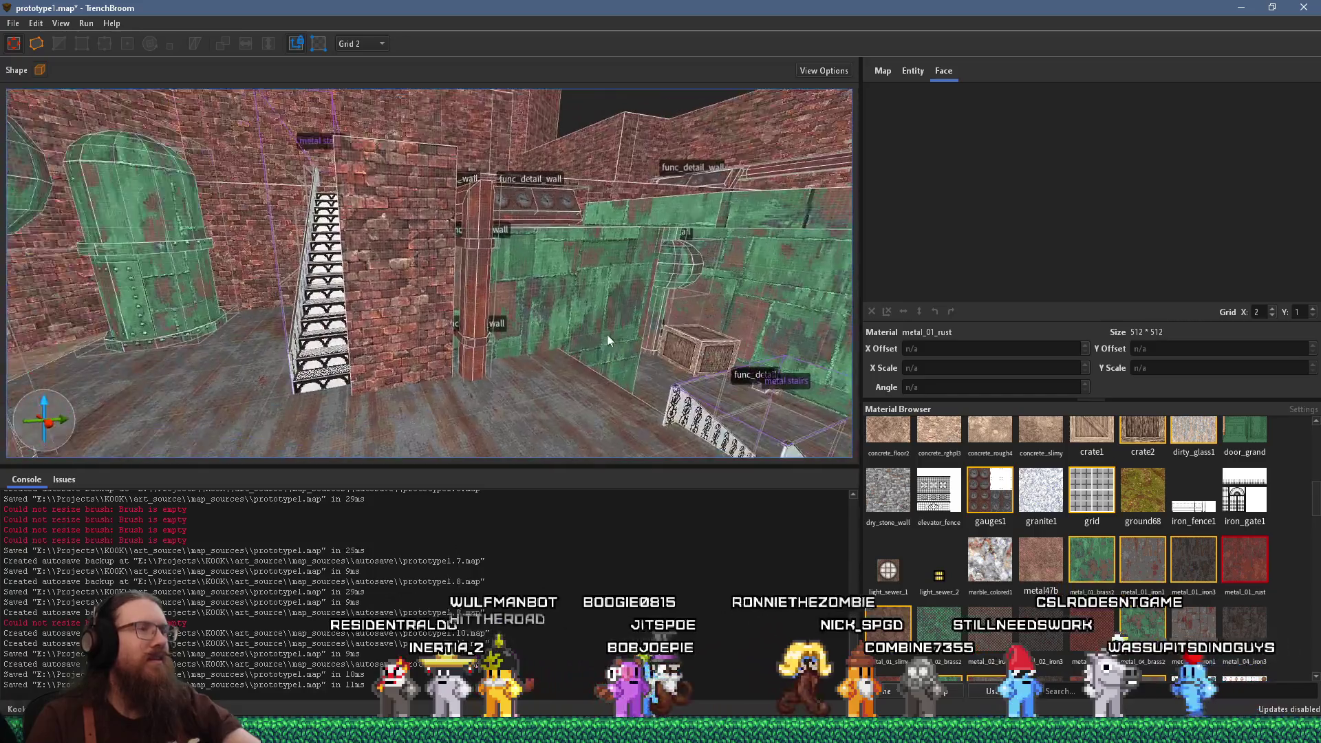
click(540, 215)
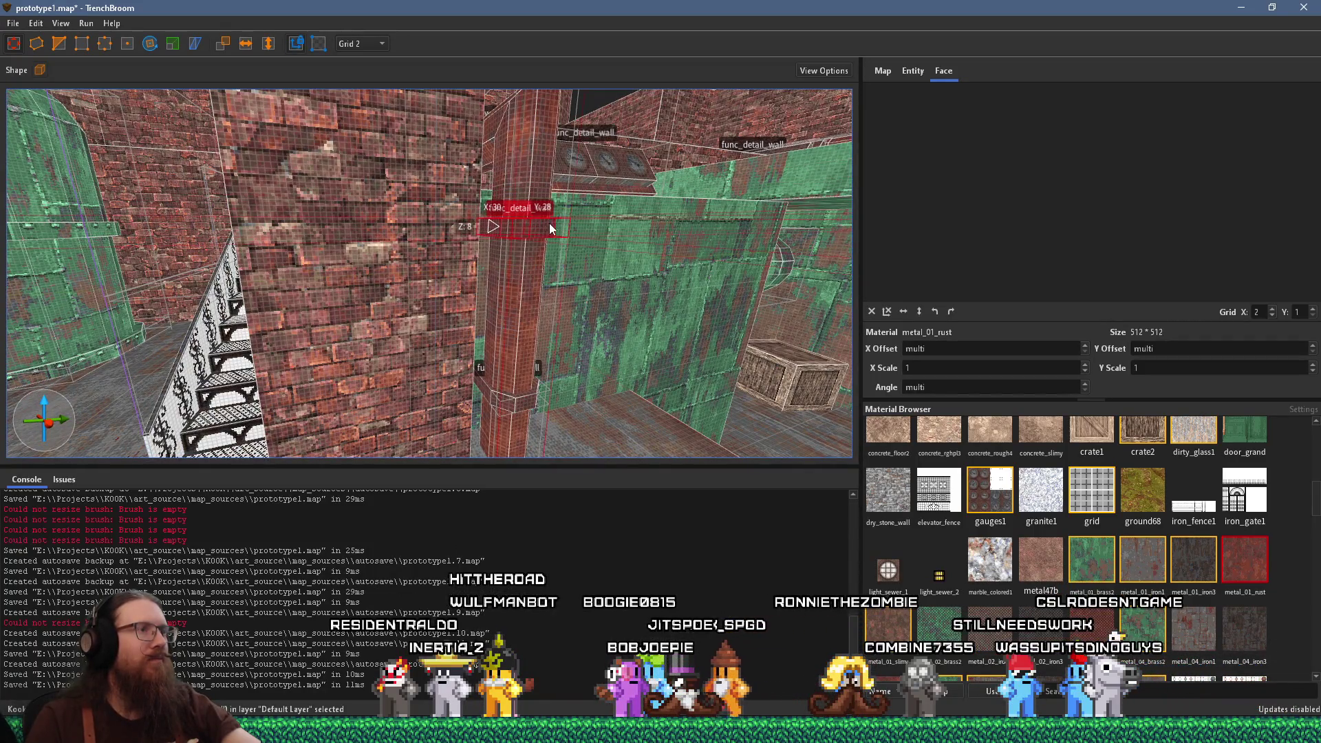
scroll(down, 3)
scroll(up, 3)
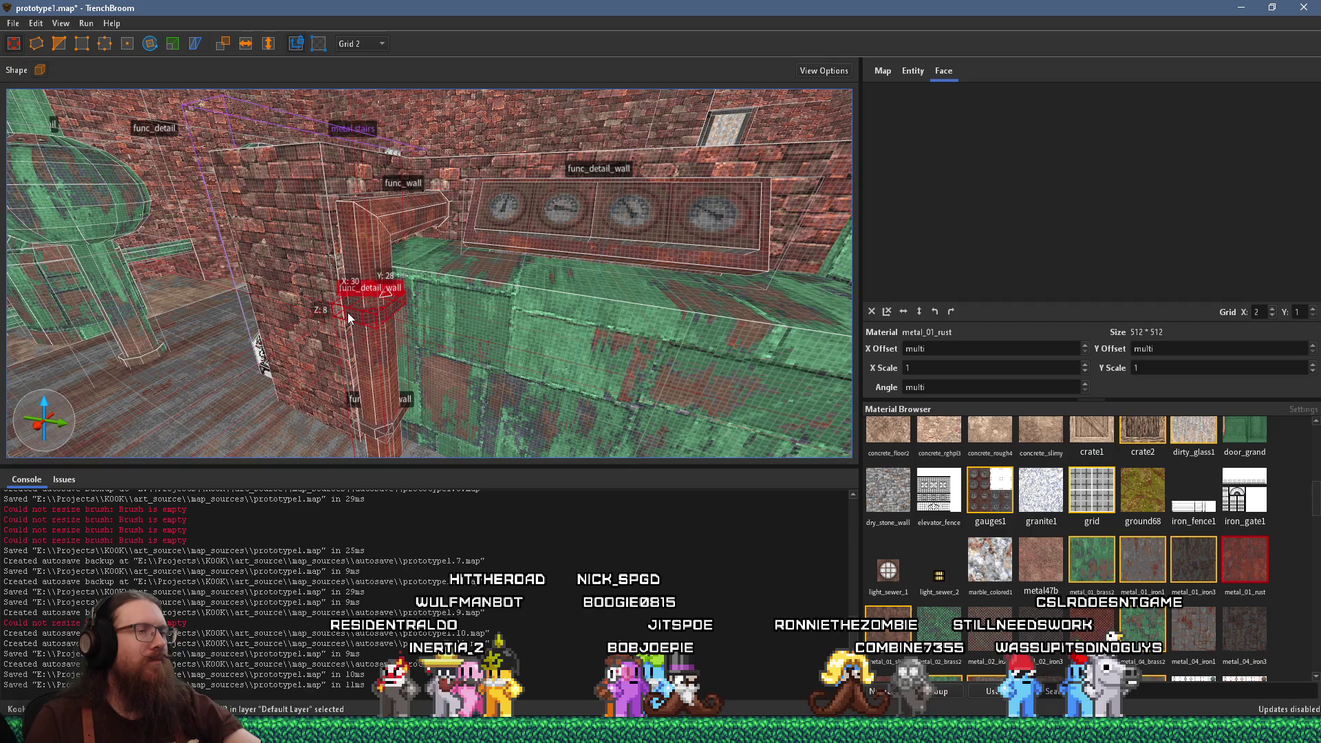
scroll(up, 3)
scroll(up, 3)
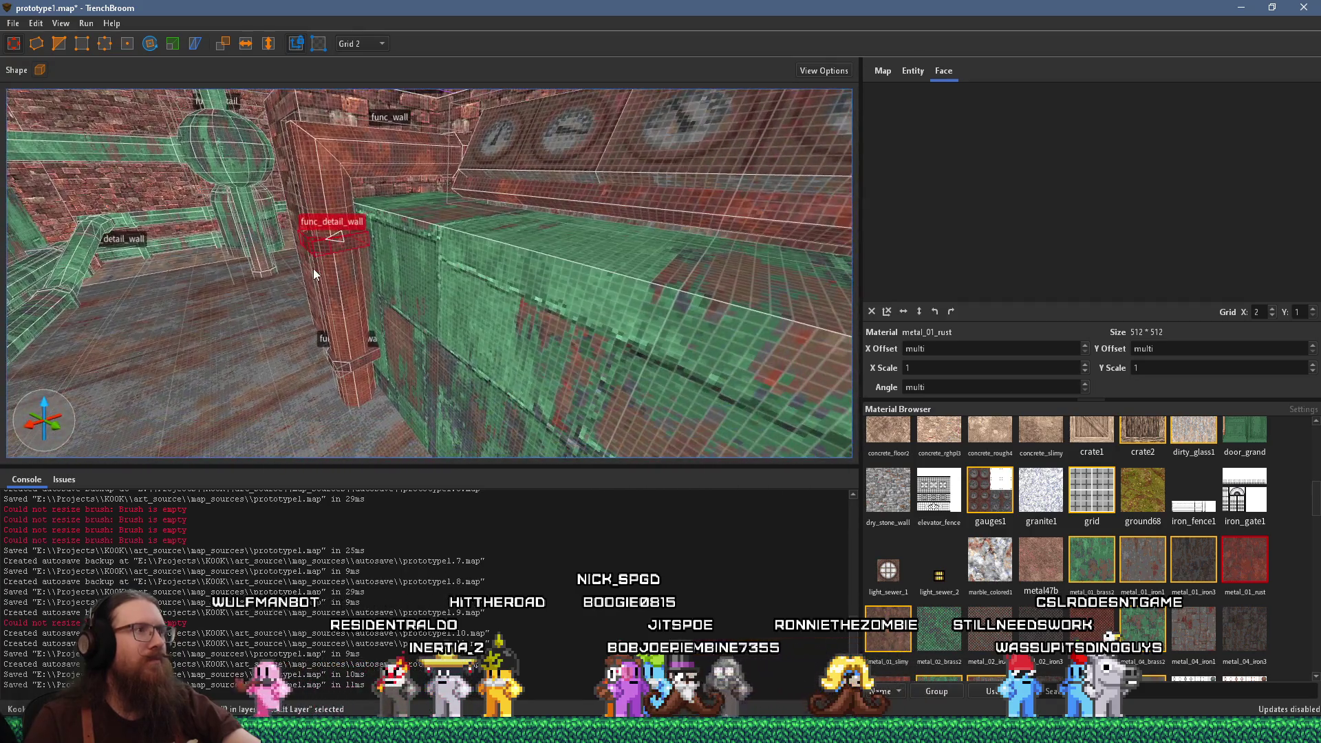
scroll(up, 3)
scroll(down, 3)
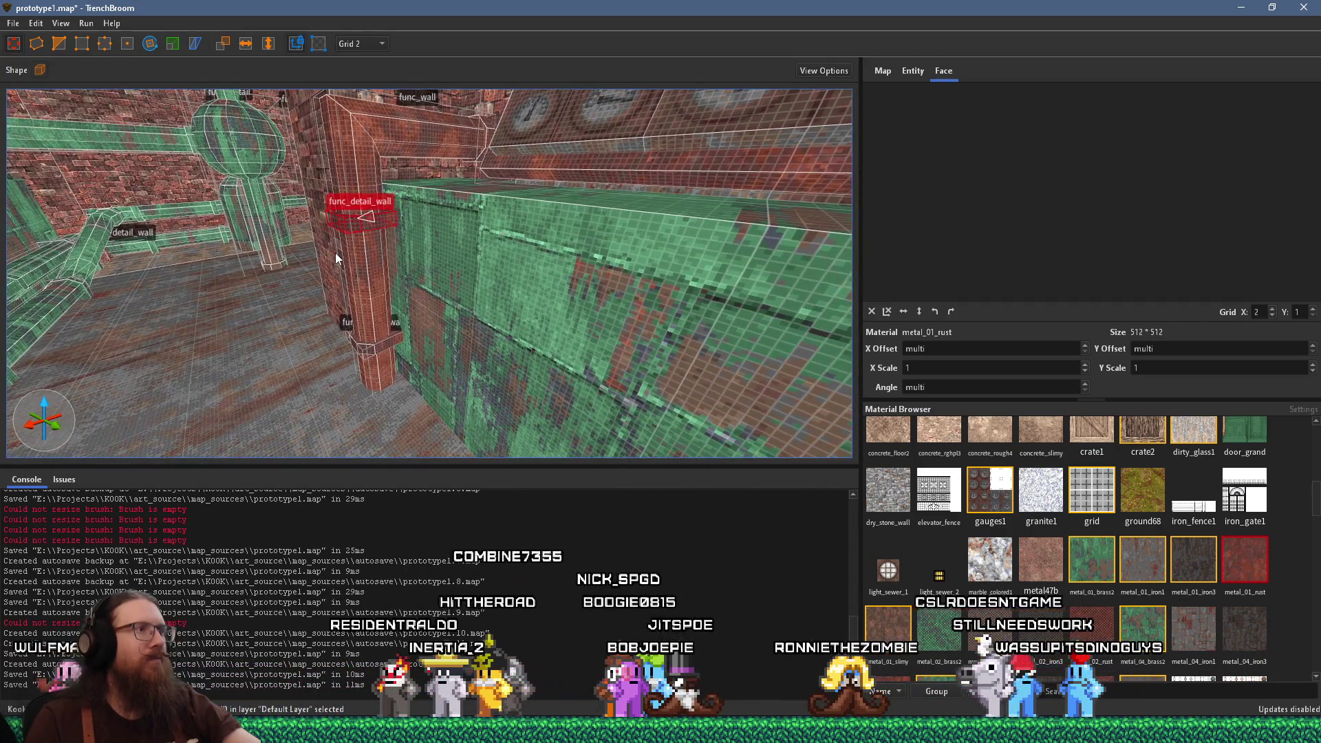
scroll(down, 3)
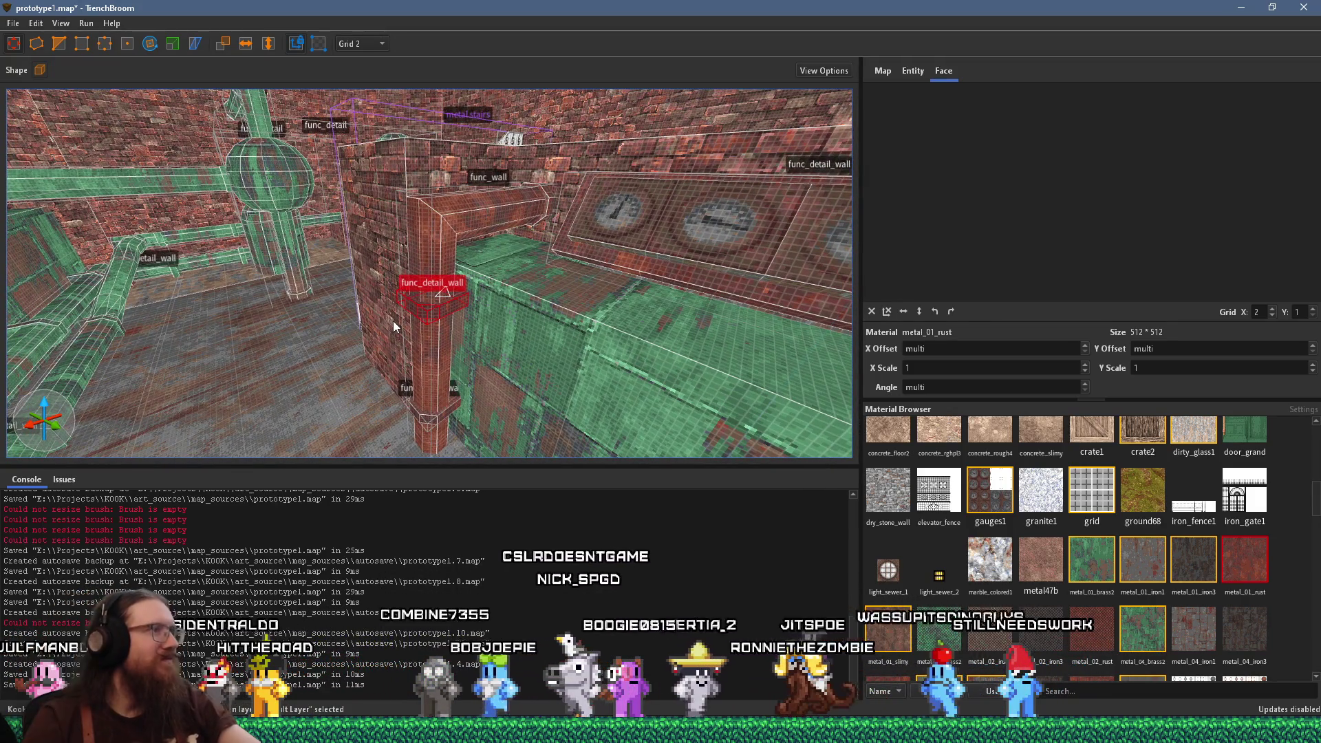
drag(393, 321, 469, 259)
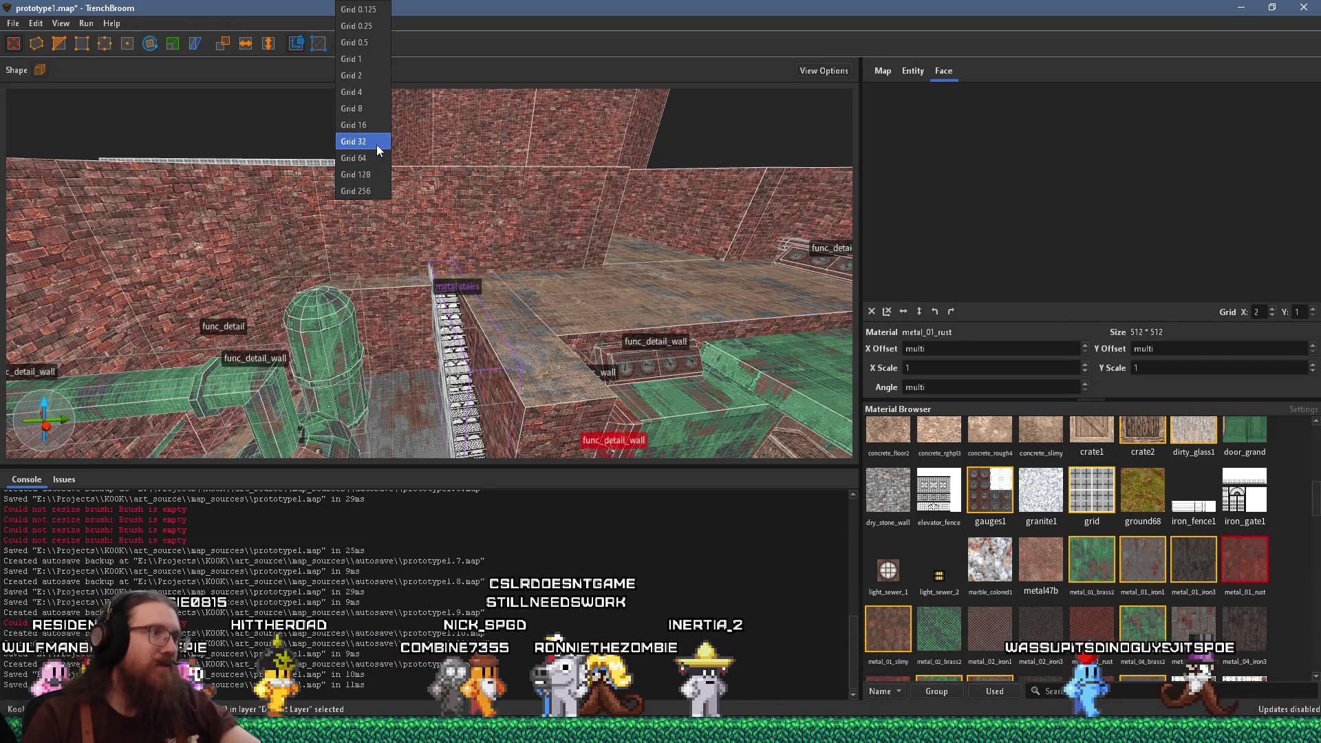
Select the brown concrete floor face and set the grid size to 16
drag(507, 291, 254, 318)
click(505, 337)
click(371, 45)
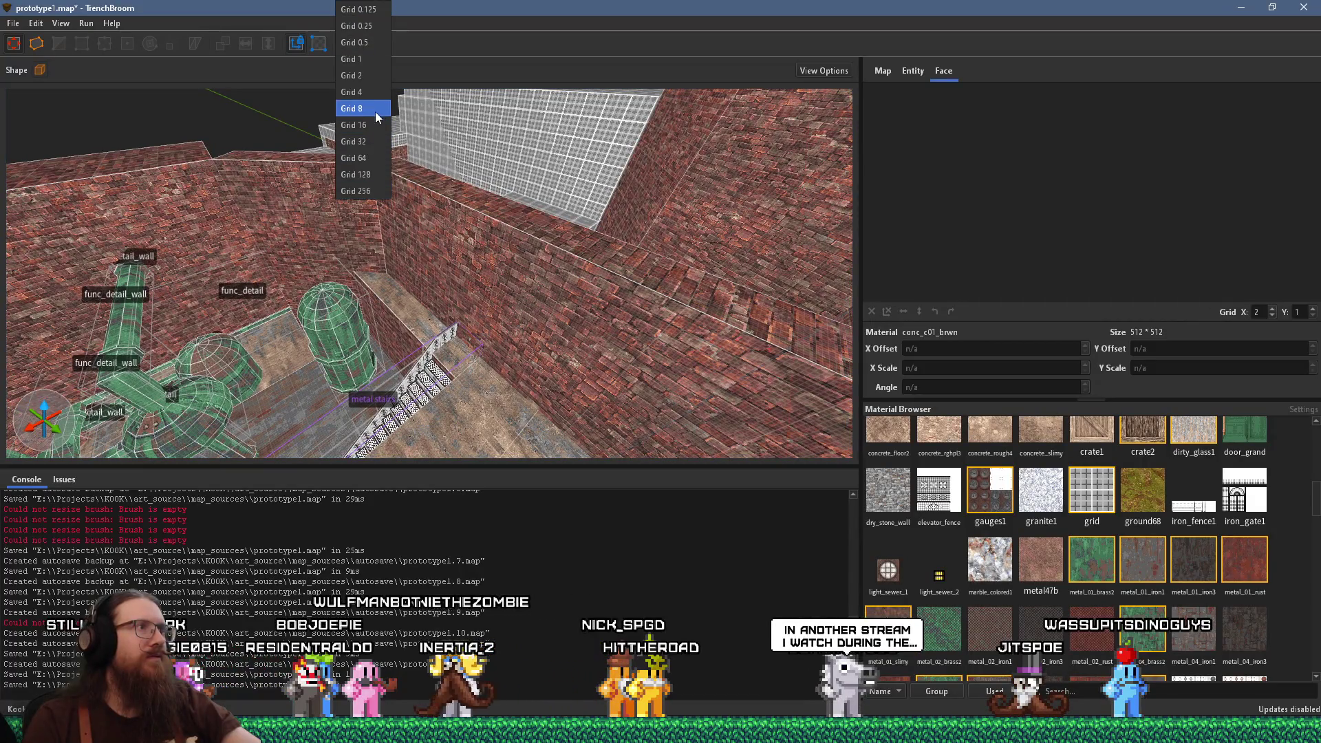
click(367, 126)
scroll(up, 3)
Draw a large new floor brush and stretch it out to Y 752
drag(552, 165, 541, 277)
scroll(down, 3)
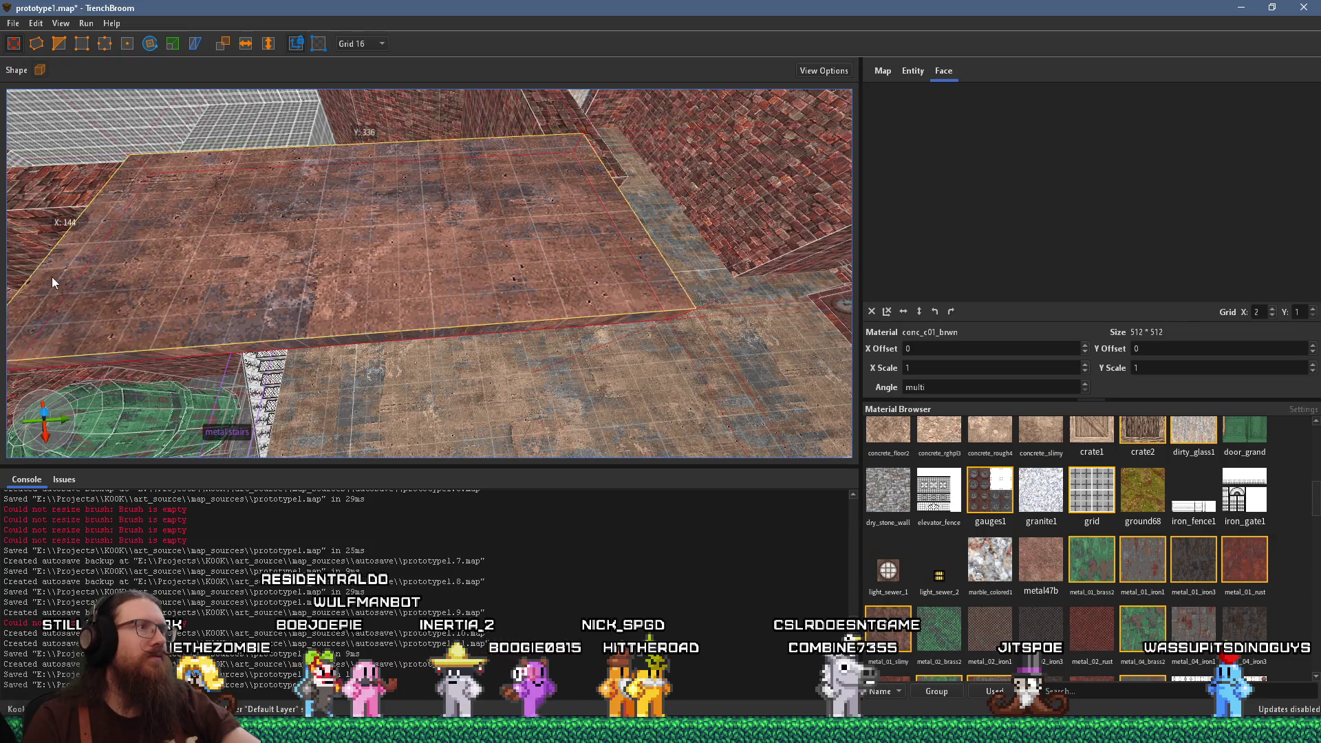
drag(584, 252, 235, 303)
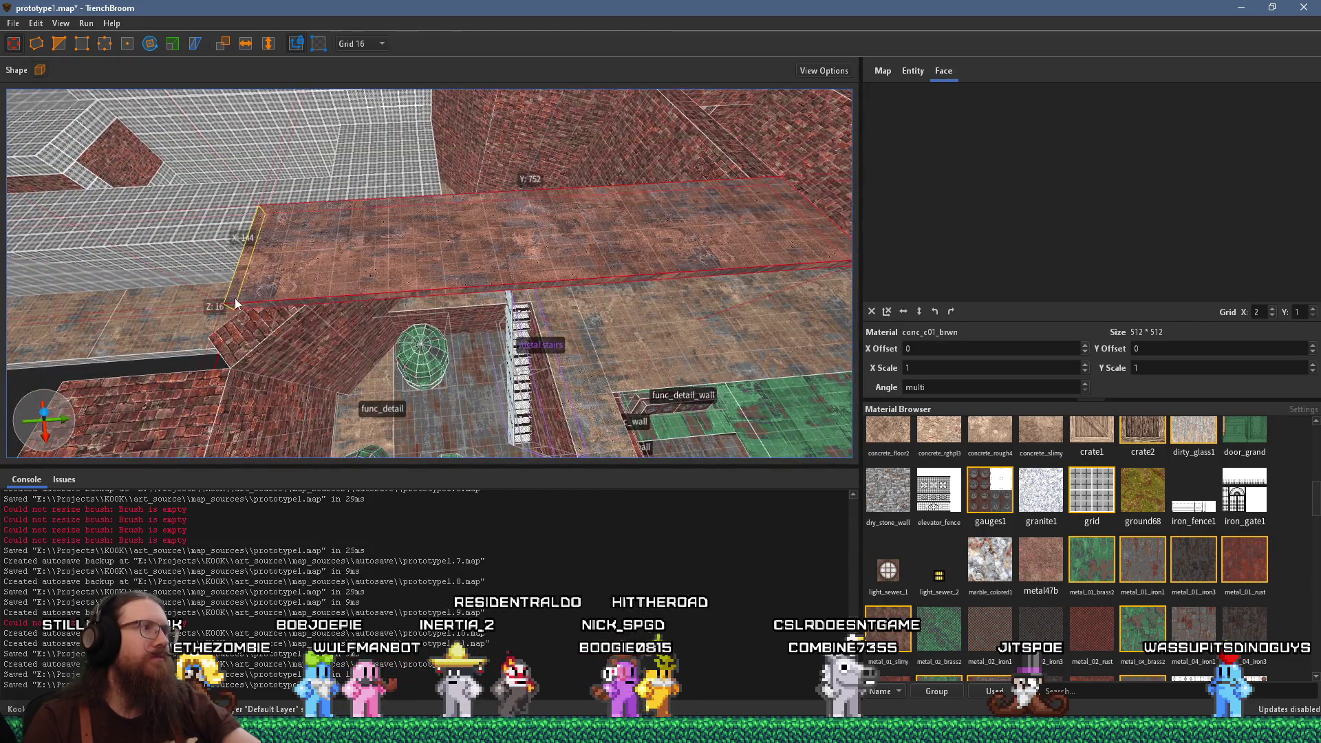
scroll(up, 3)
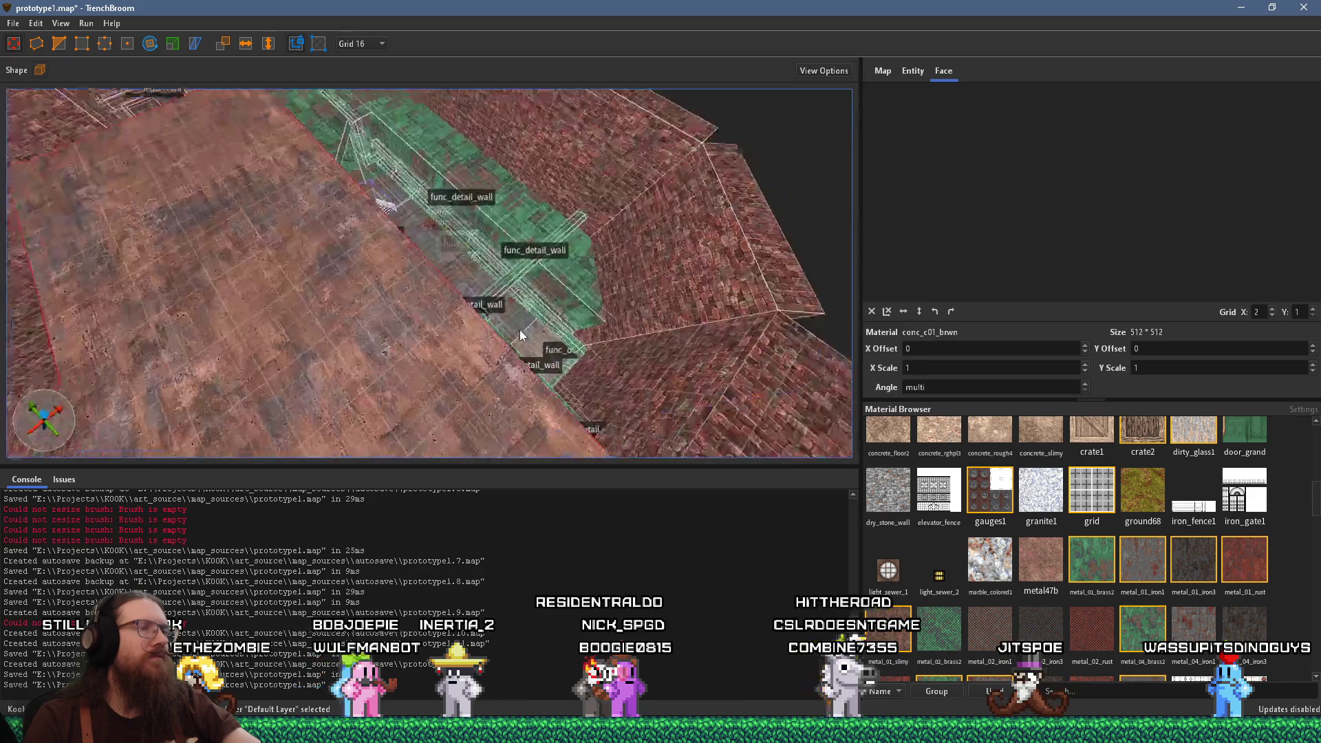
scroll(down, 3)
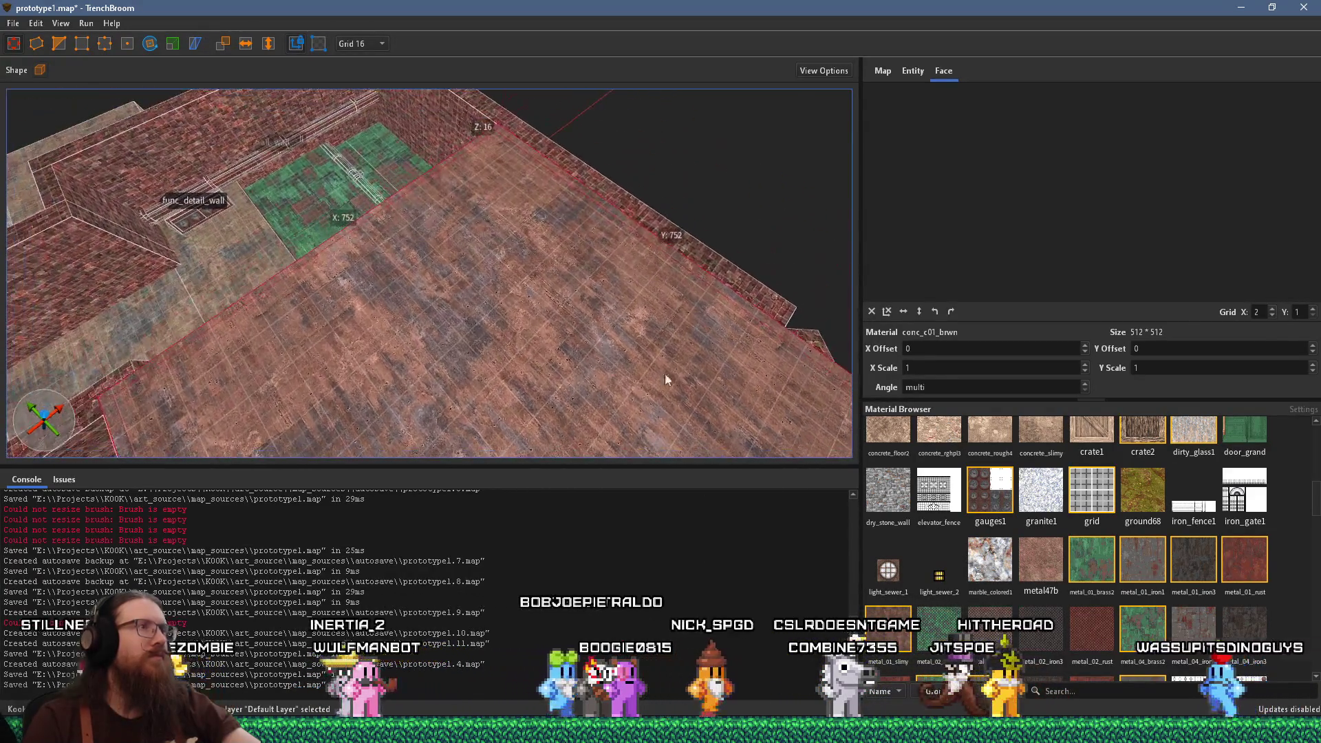
scroll(down, 3)
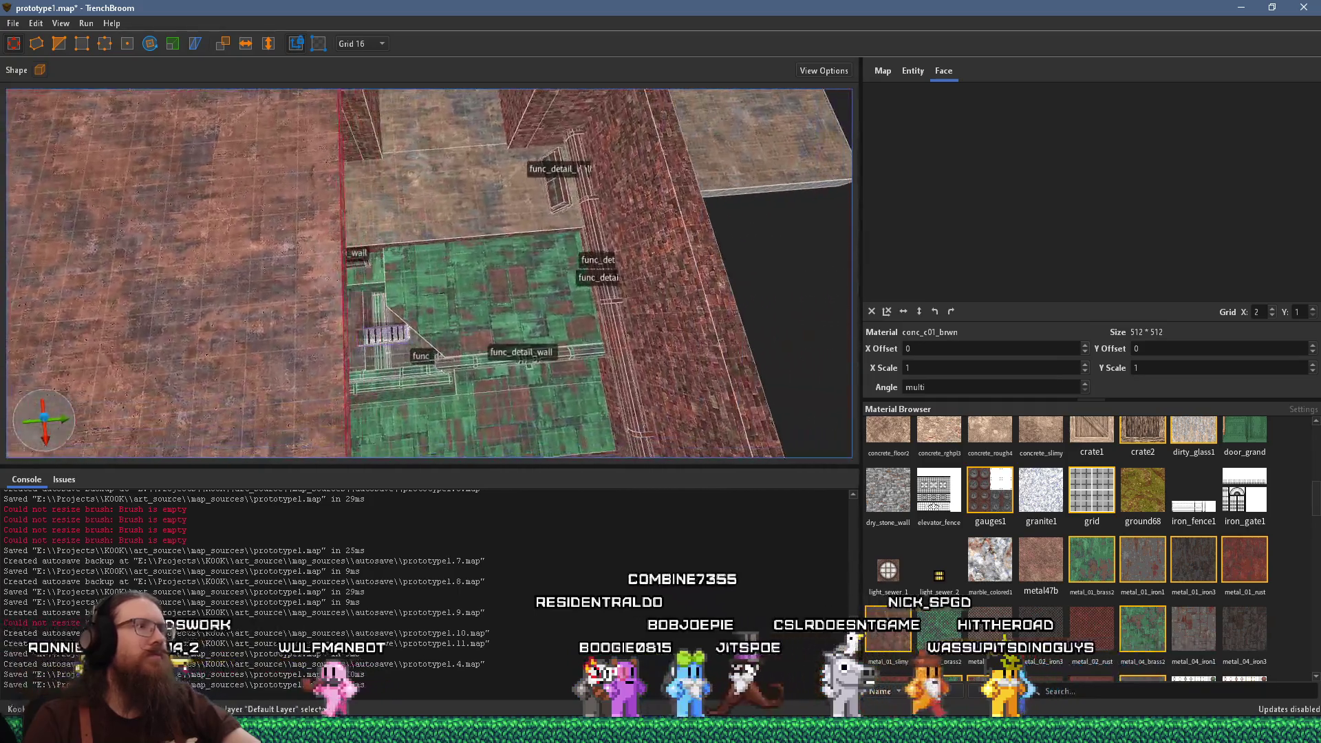
scroll(down, 3)
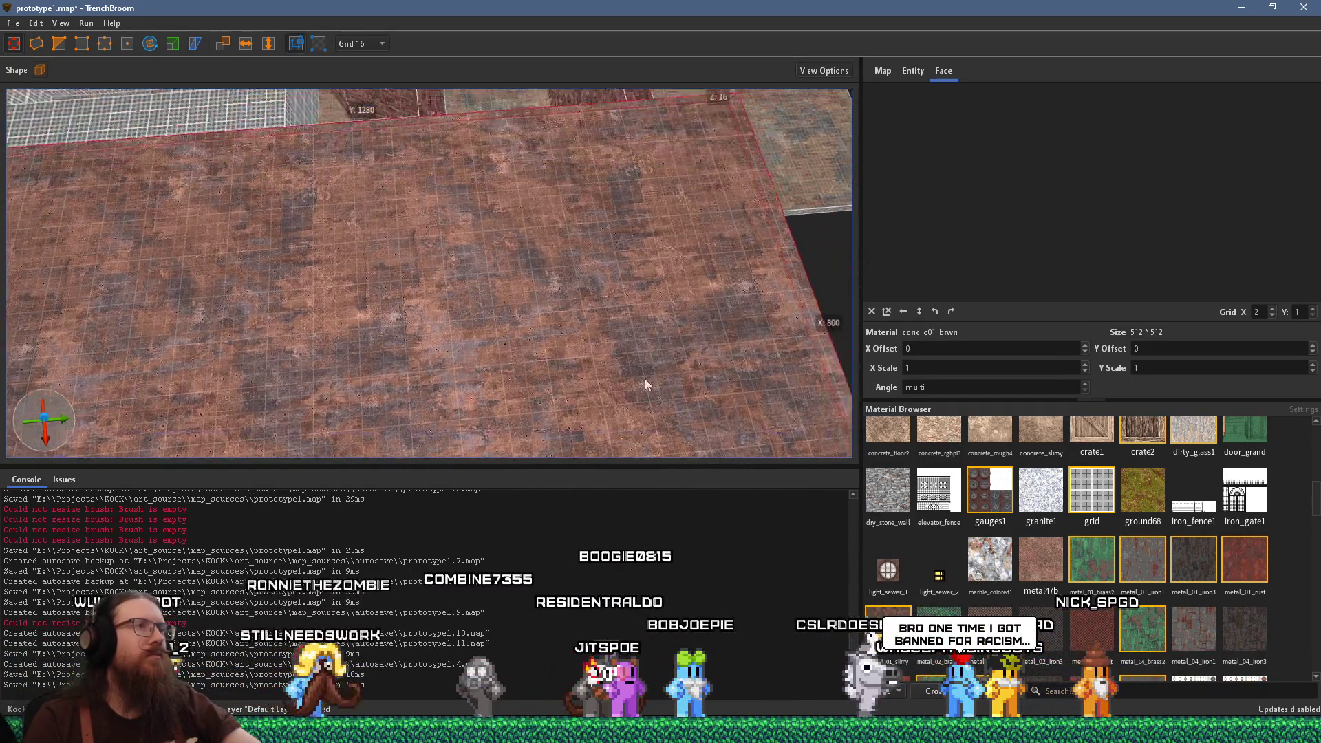
scroll(down, 3)
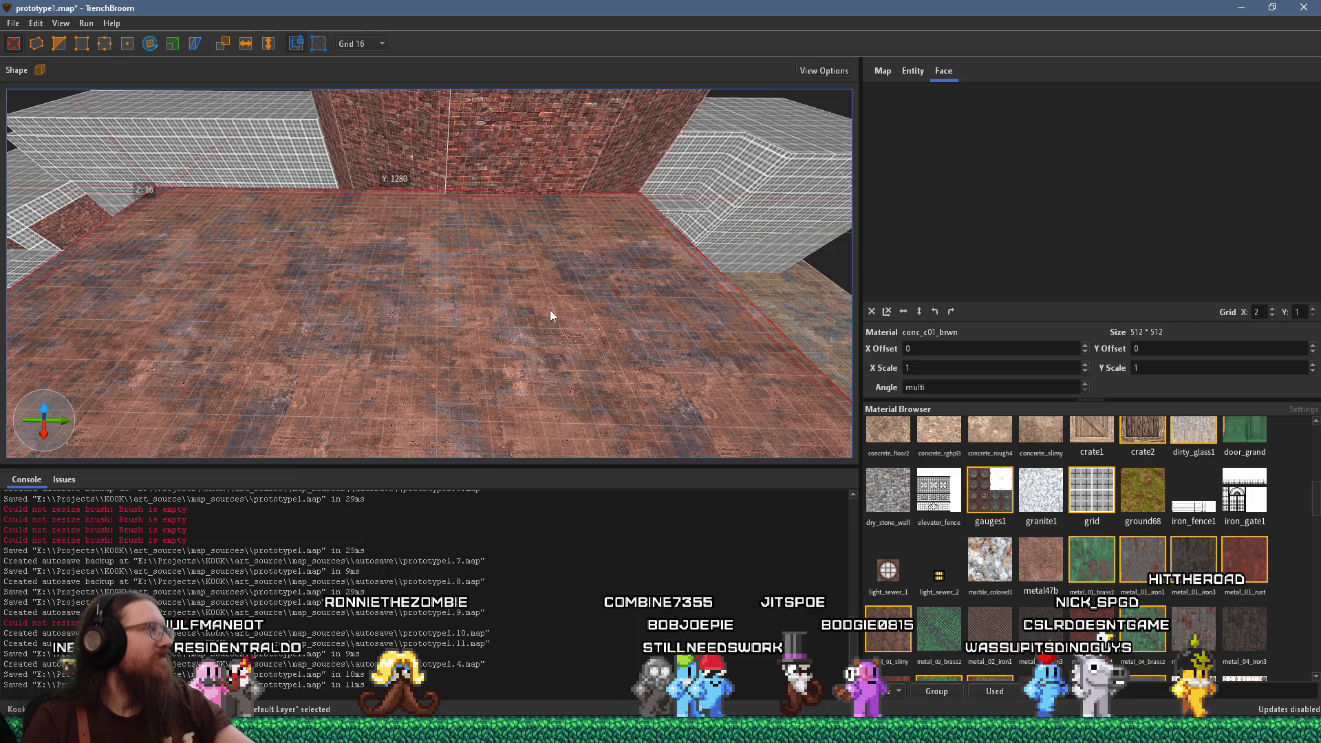
scroll(down, 3)
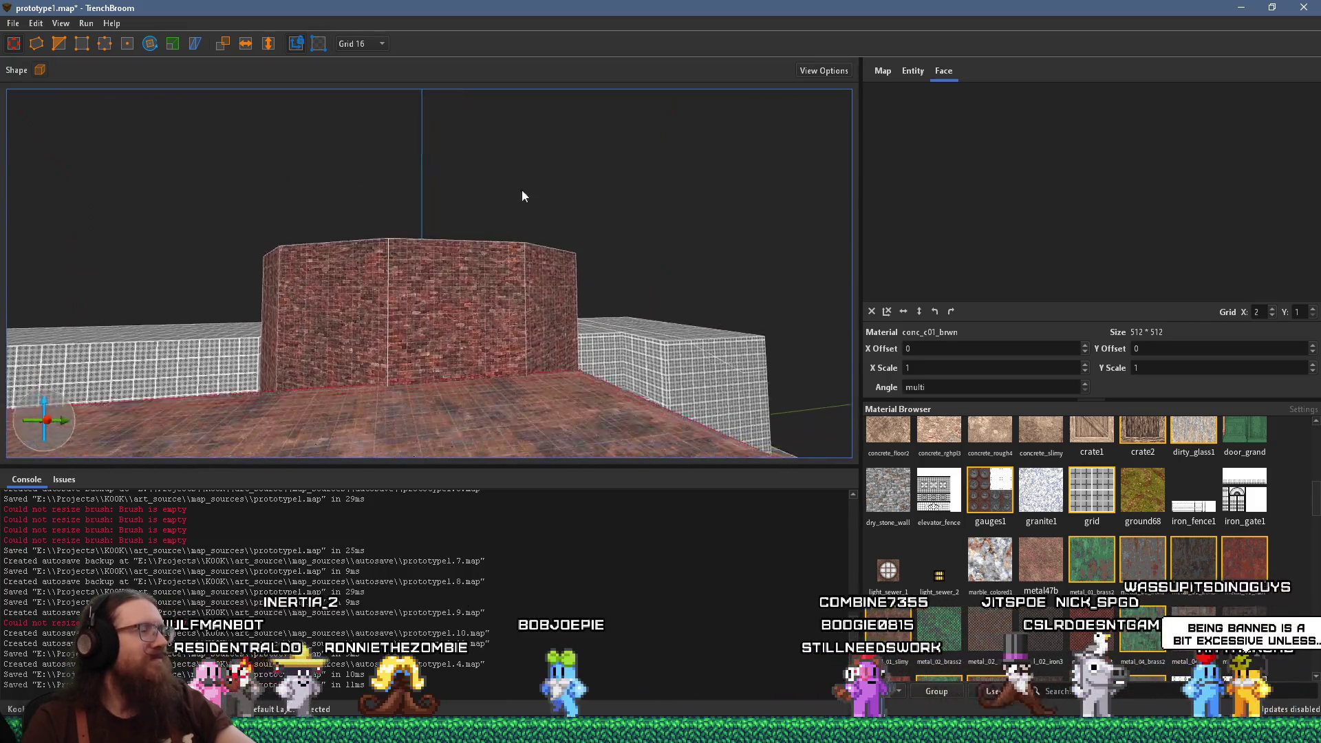
Look over the new floor slab and stairs, checking the brick wall face alignment
drag(521, 196, 497, 342)
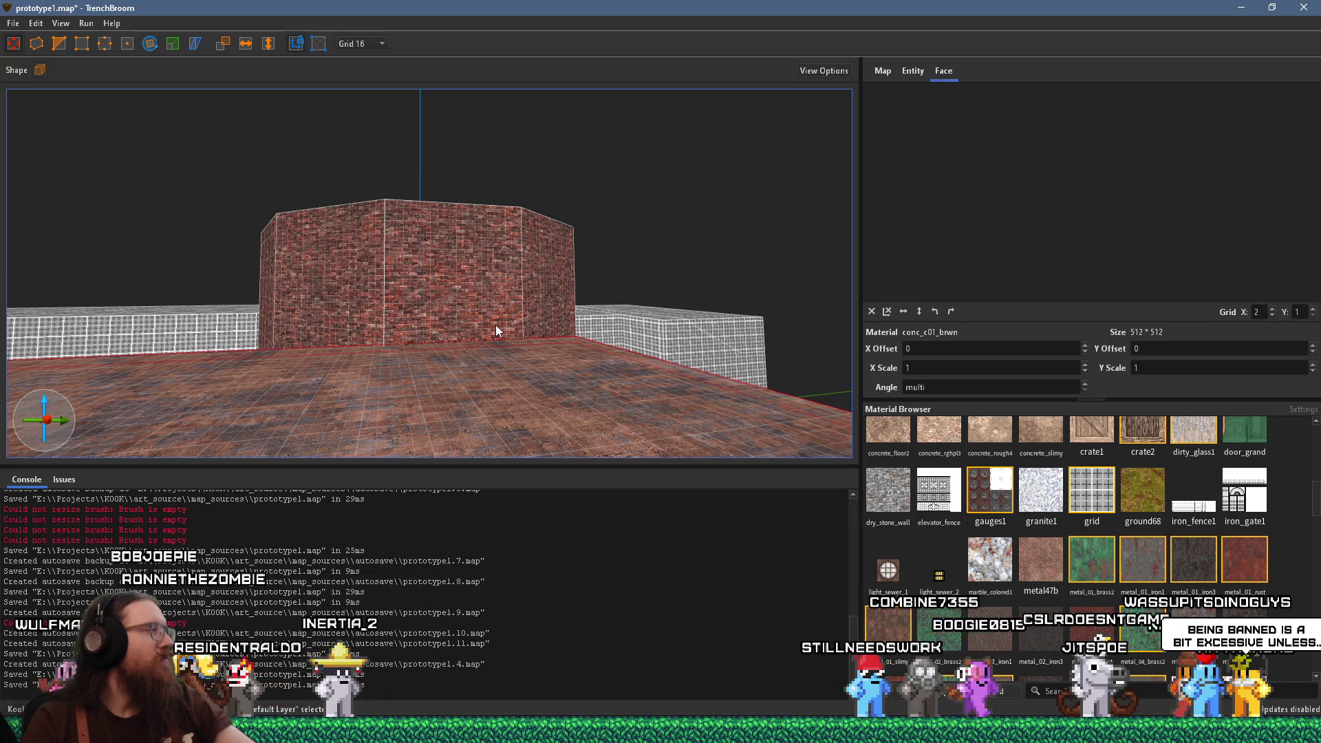
scroll(up, 3)
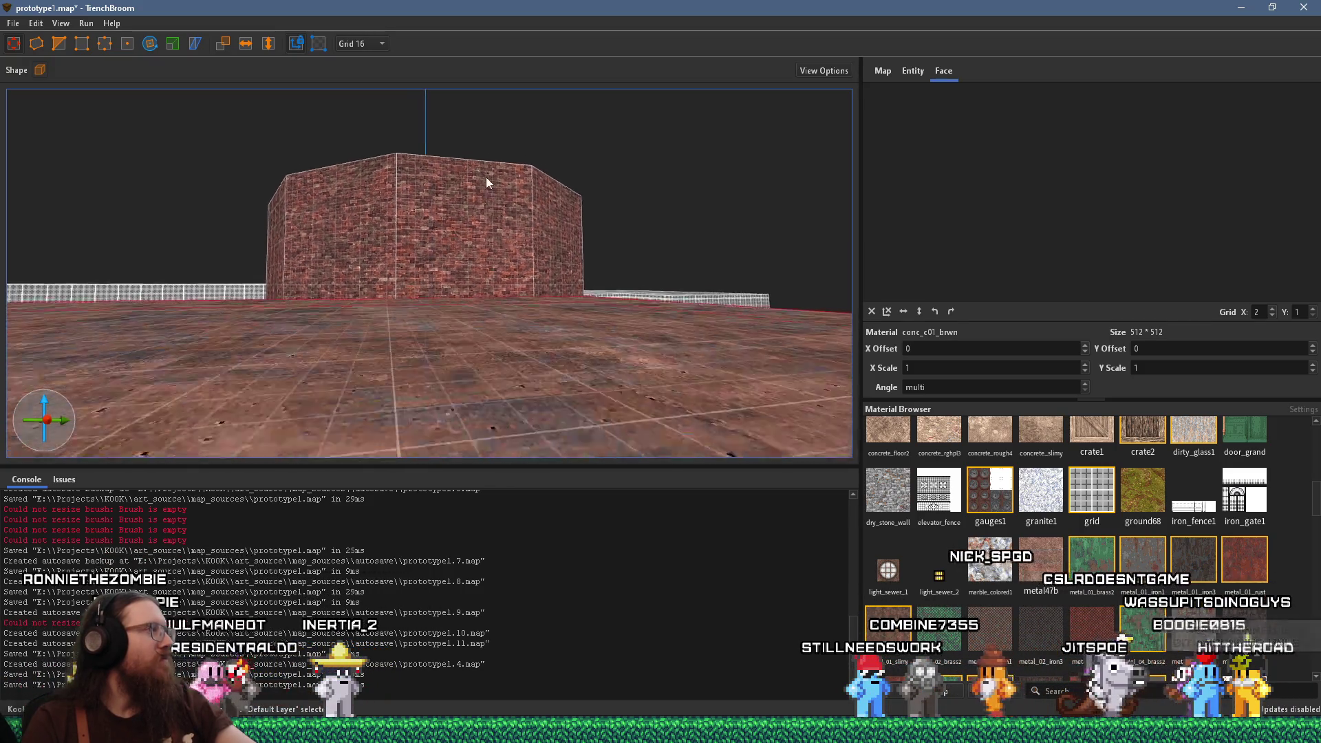
drag(470, 212, 466, 176)
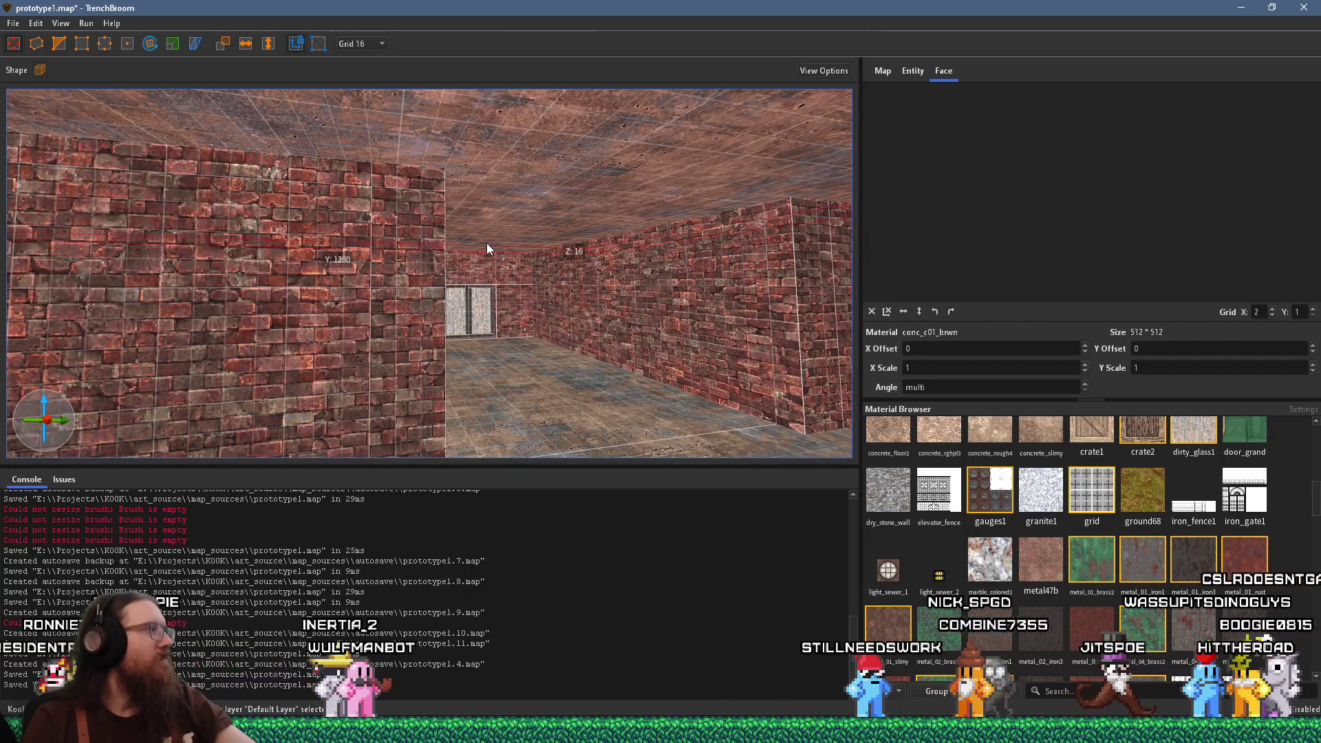
drag(492, 263, 345, 291)
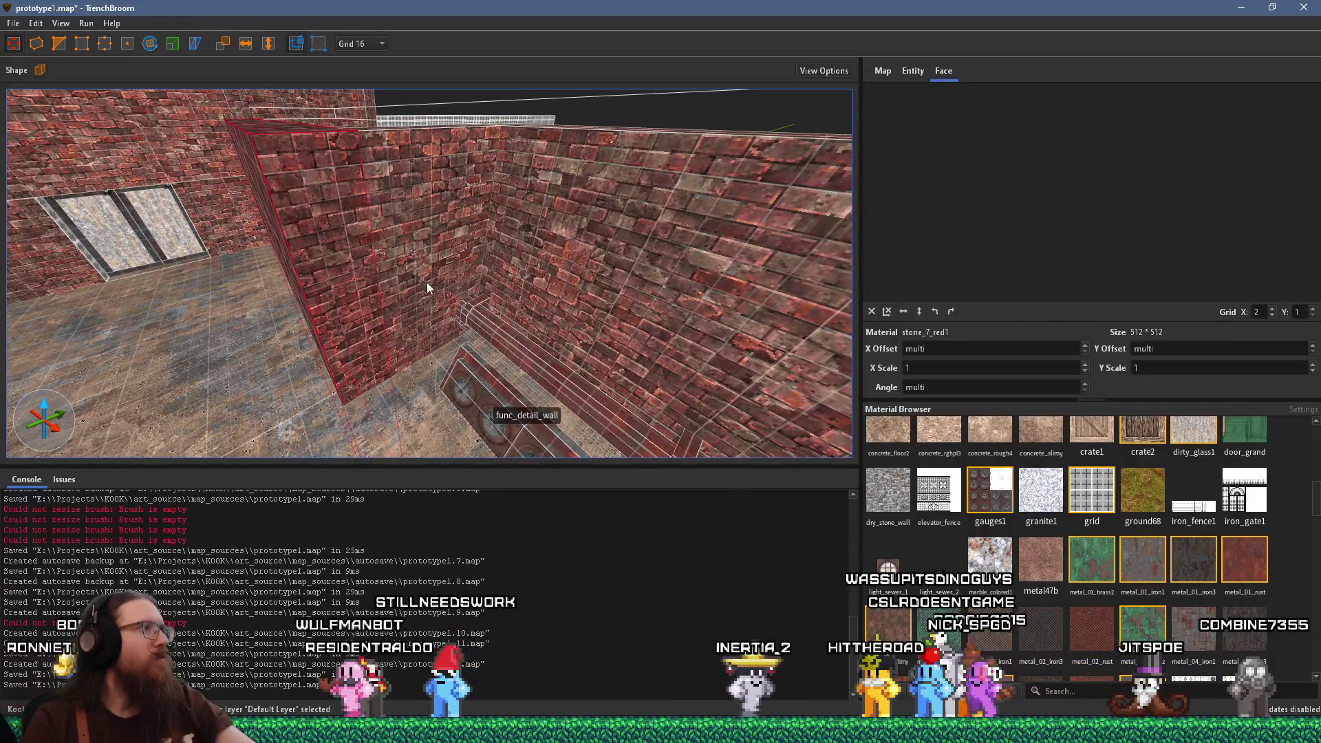
drag(428, 268, 408, 242)
key(Escape)
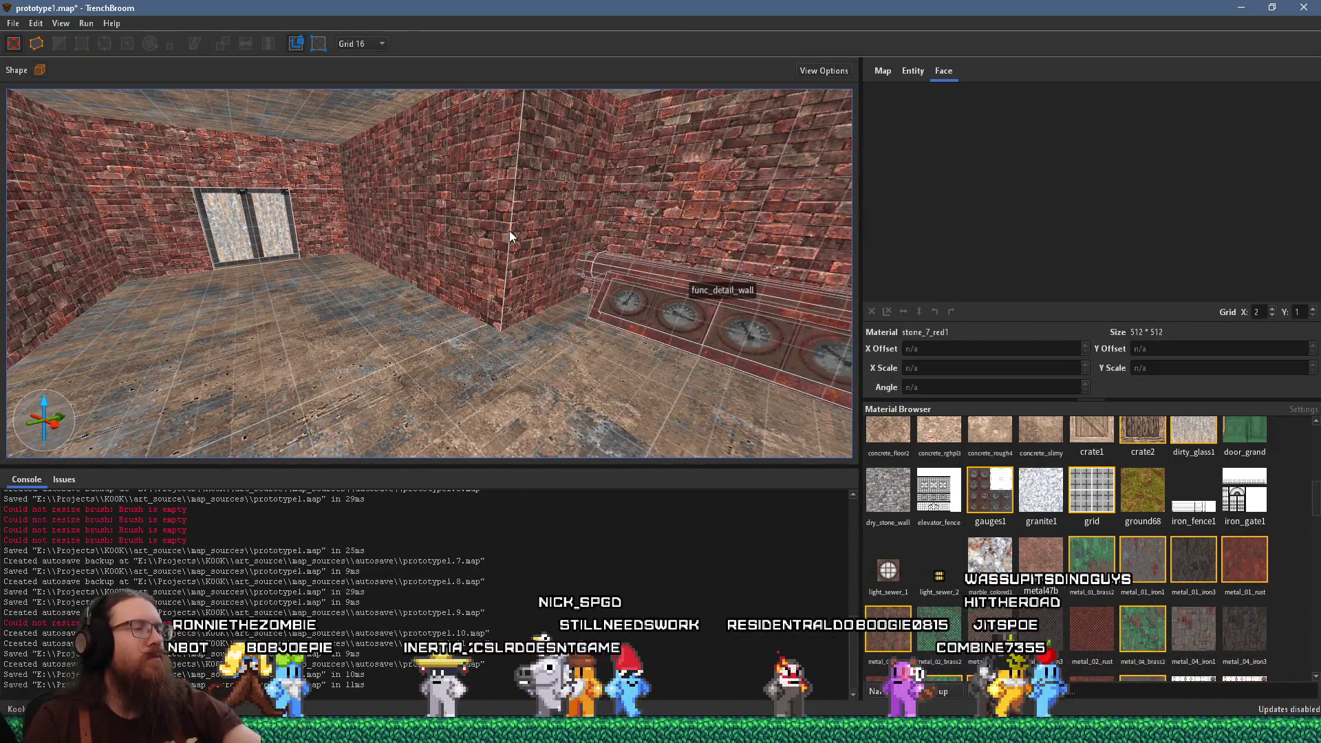
click(492, 226)
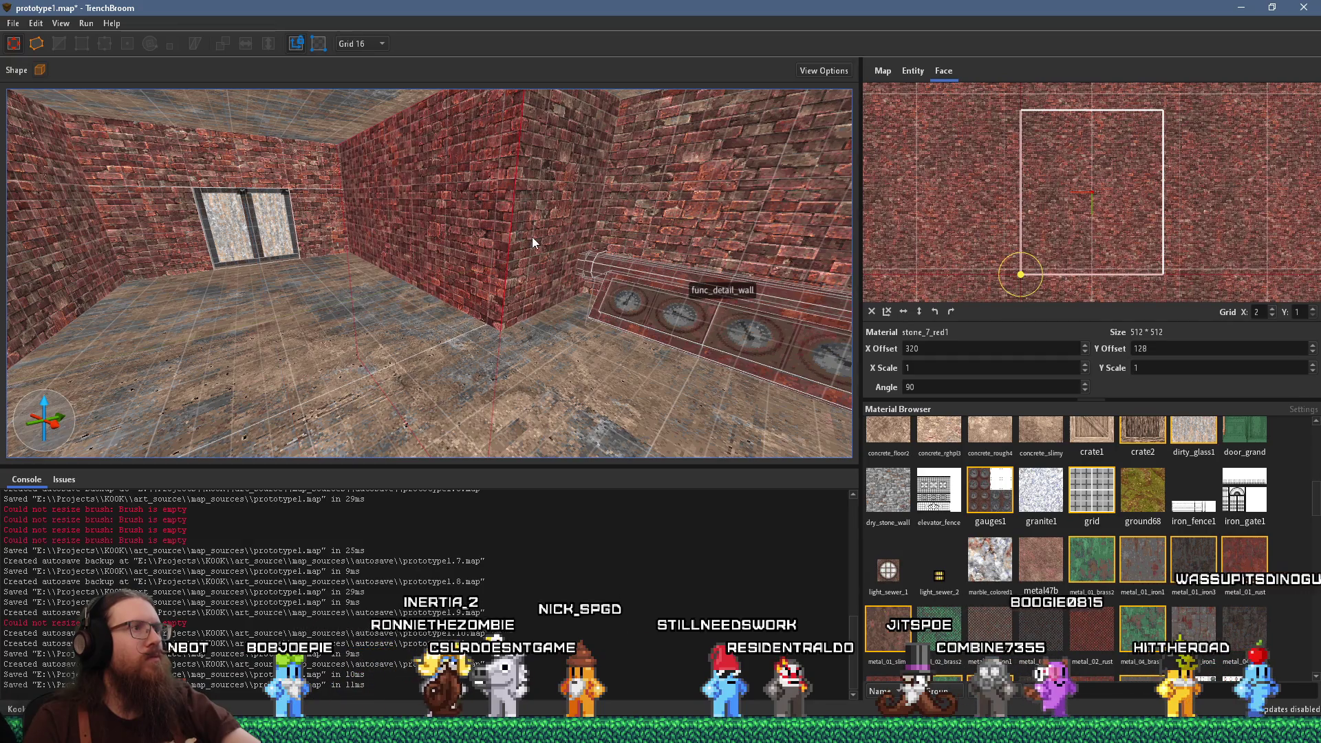
key(Escape)
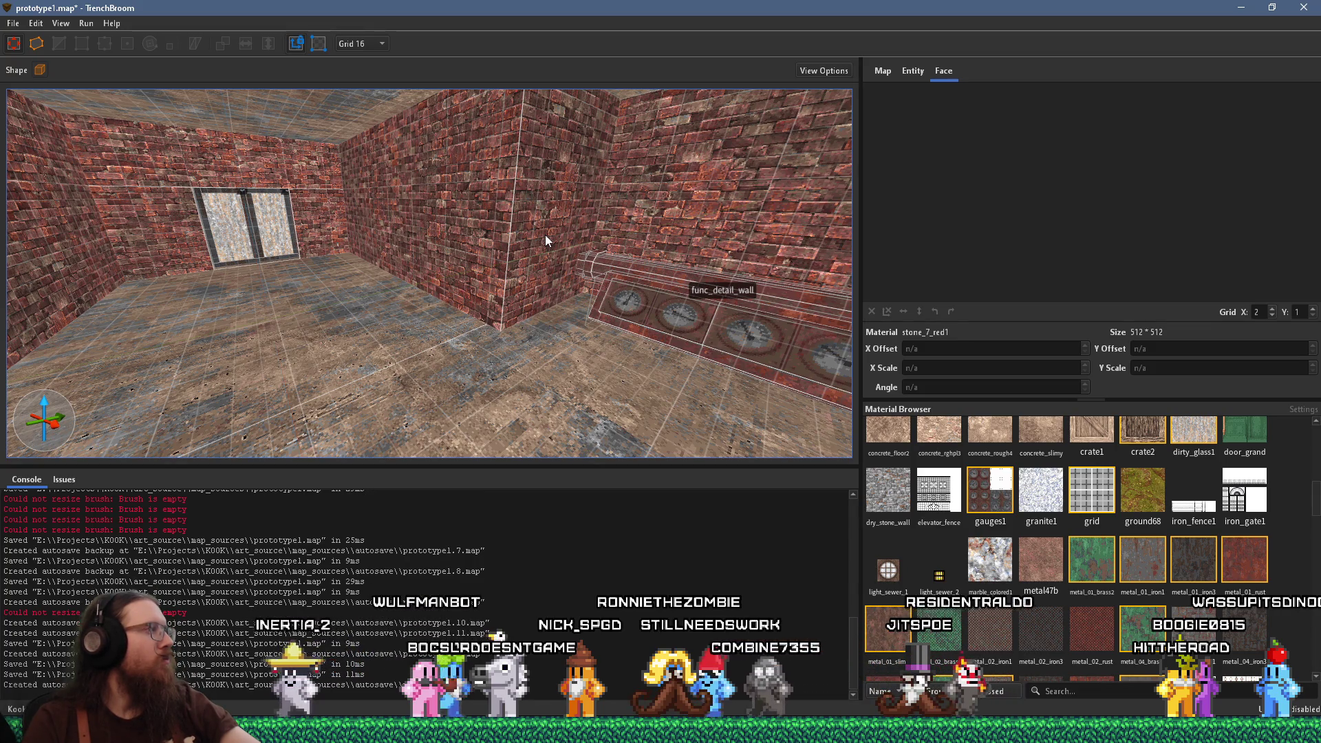
drag(545, 234, 487, 268)
click(623, 273)
key(Escape)
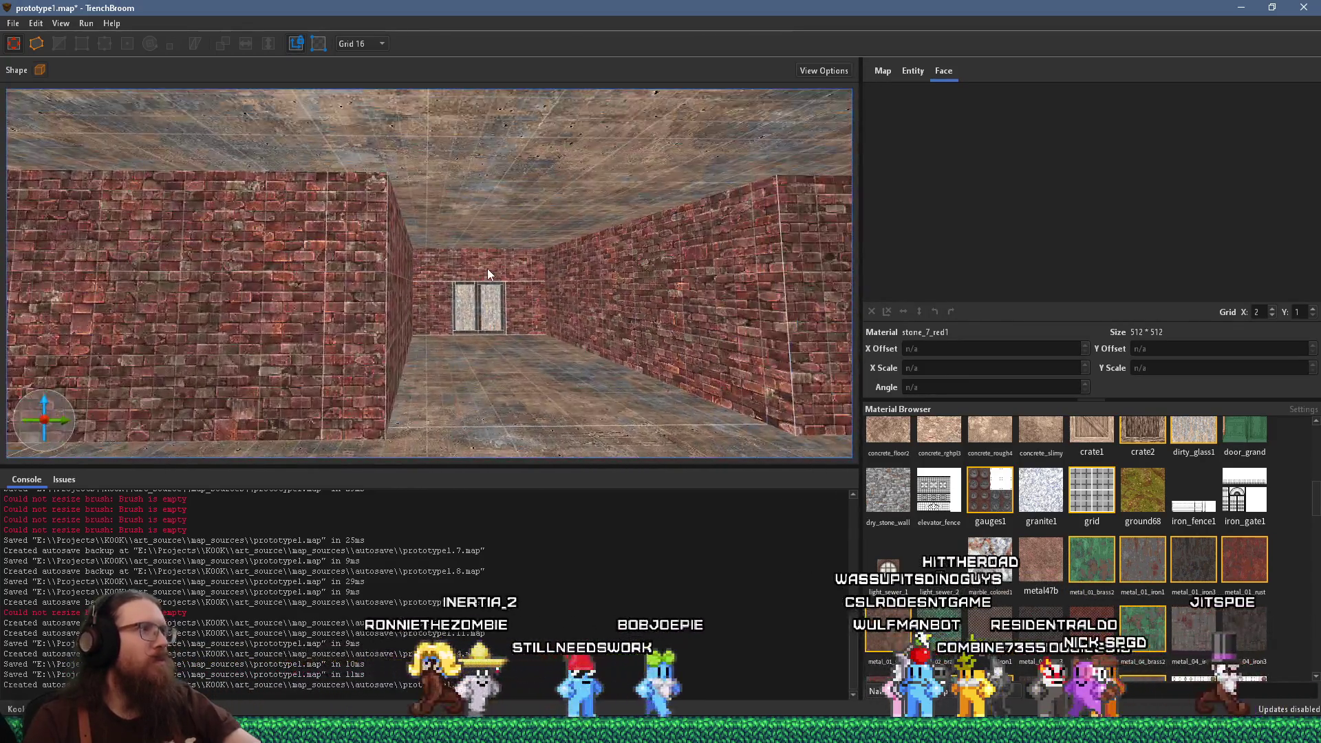
Save the map and compile it with the qbsp profile
click(17, 28)
click(48, 87)
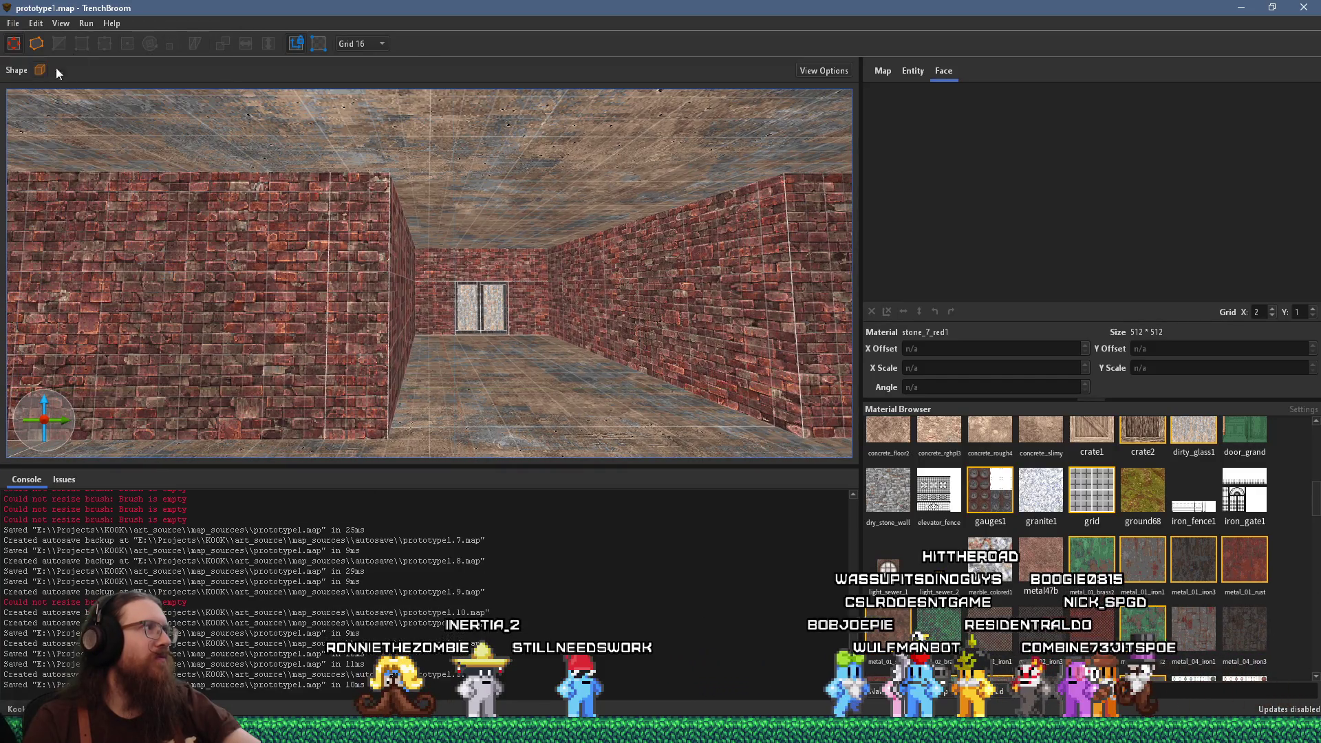
click(93, 40)
click(842, 550)
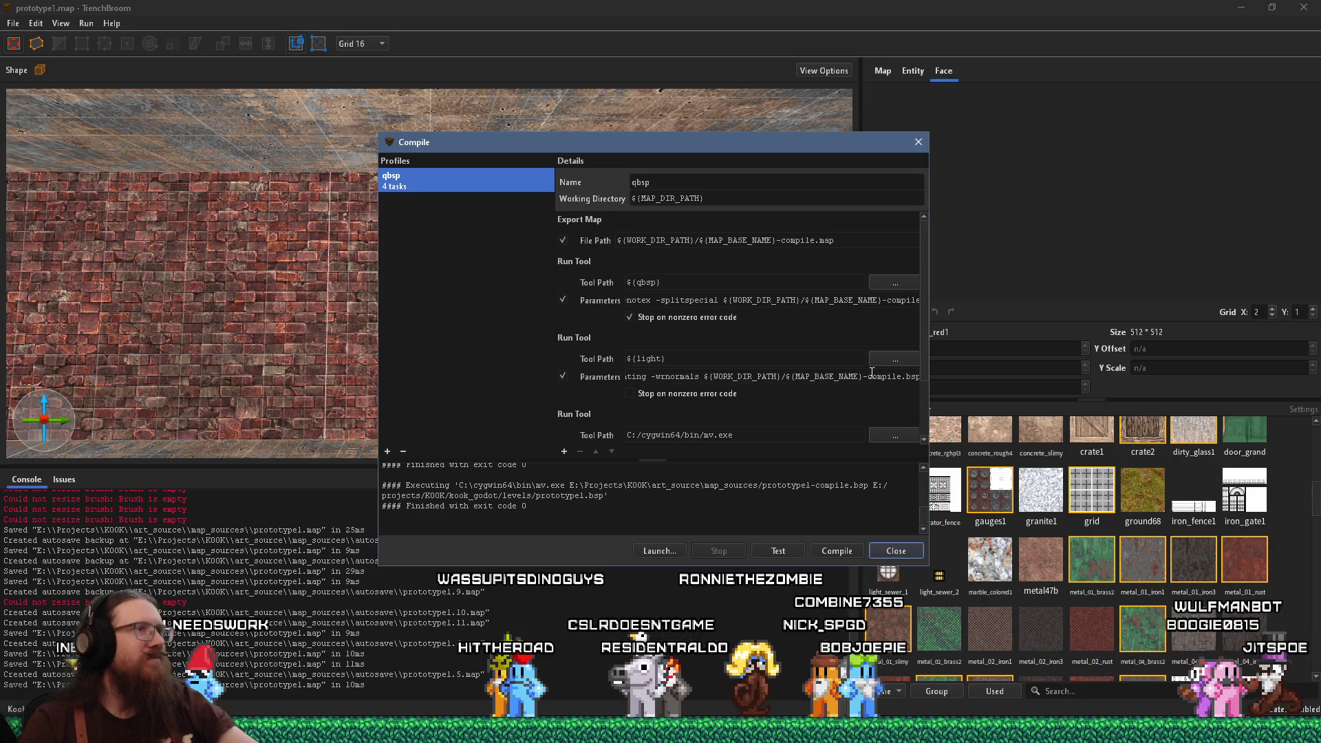
Close the compile window and fly over the green platform, metal stairs and pipes
click(895, 550)
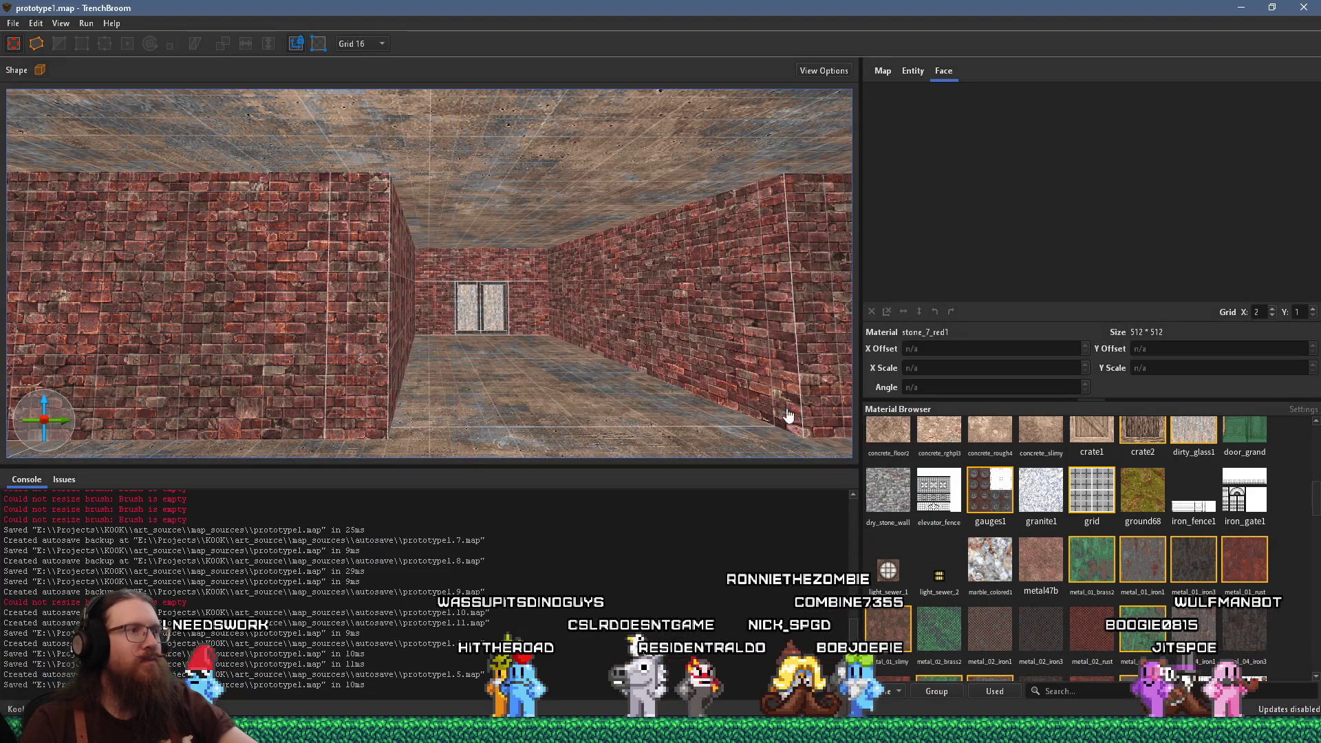
drag(488, 347, 585, 142)
drag(354, 171, 836, 301)
drag(707, 301, 408, 335)
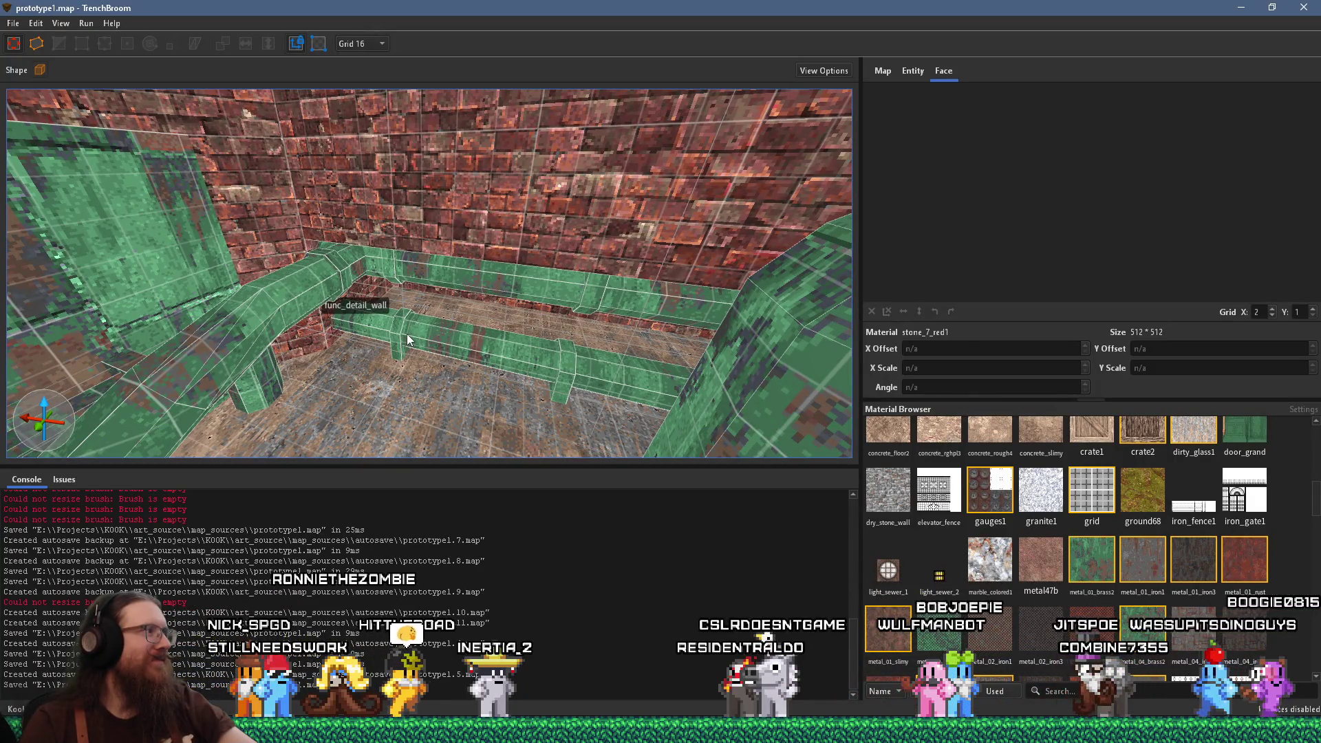
Move in close to the green tank and select its riveted band faces
drag(391, 309, 361, 212)
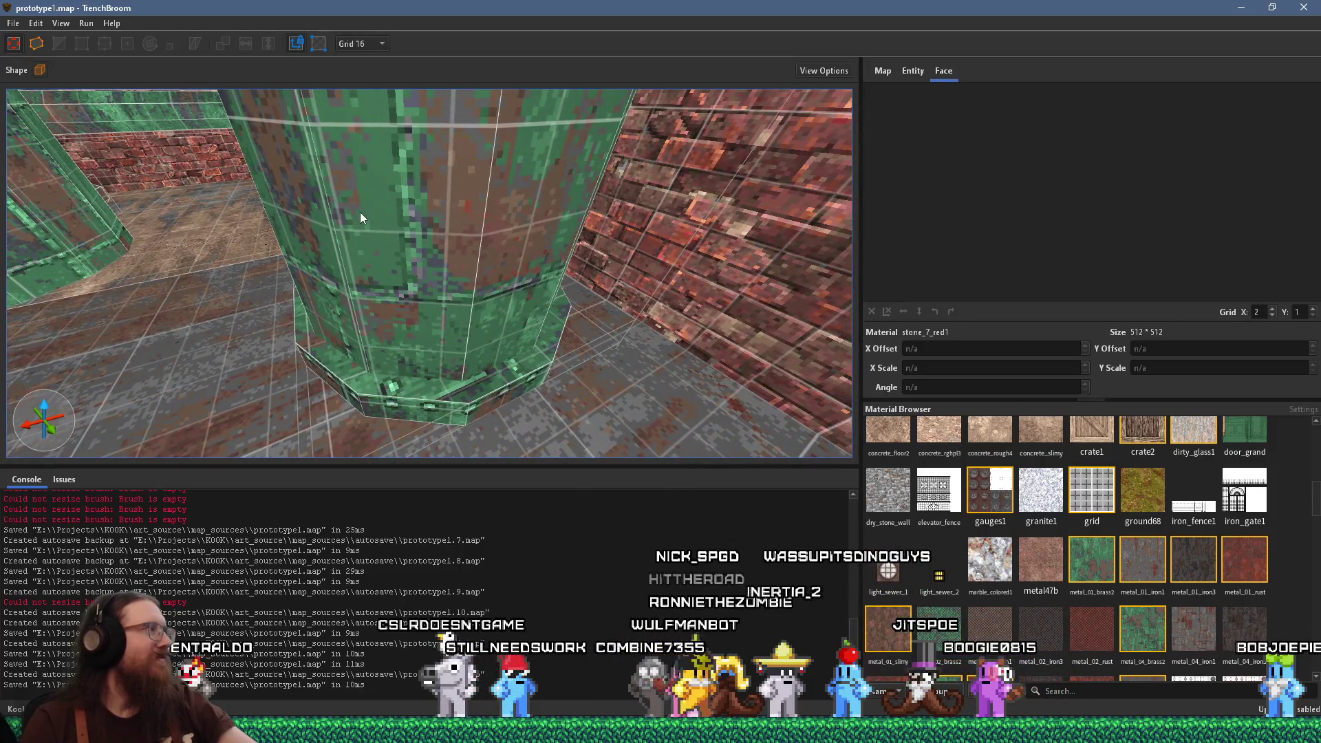
click(506, 394)
drag(462, 301, 465, 341)
click(531, 278)
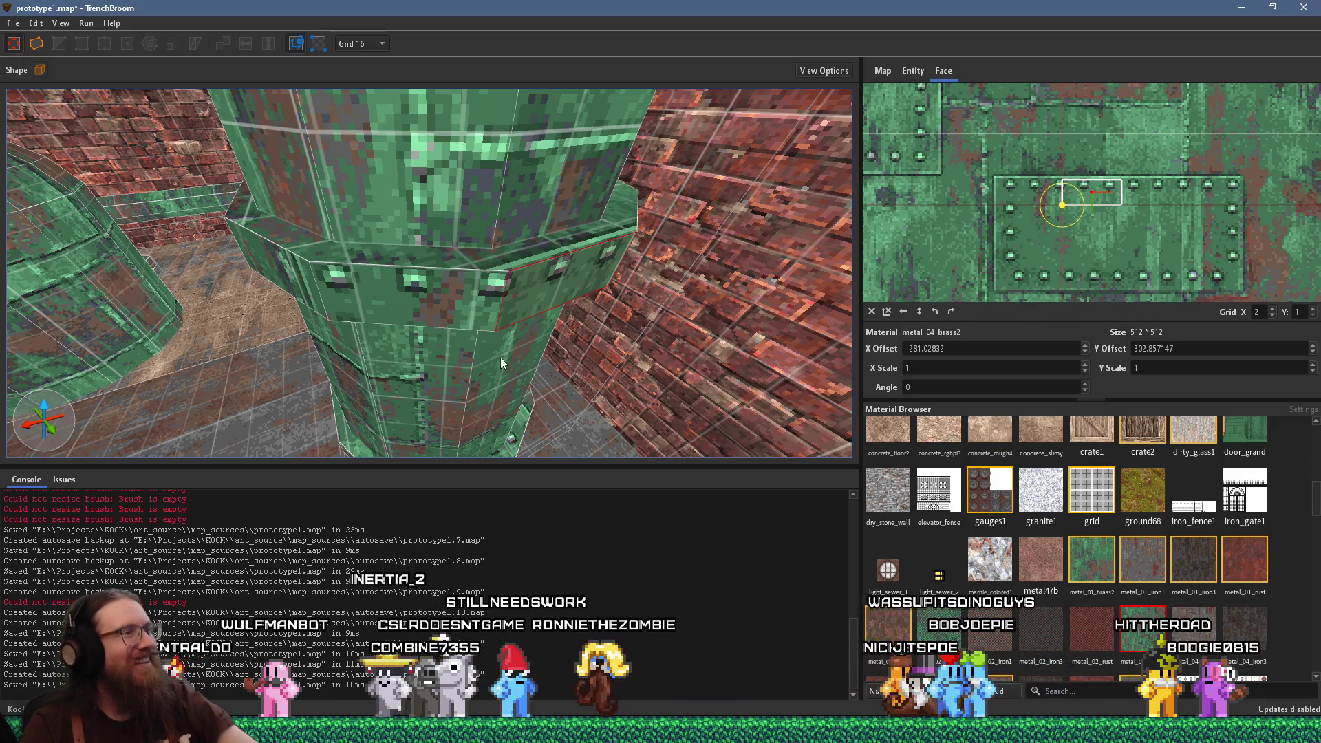
scroll(up, 3)
scroll(up, 3)
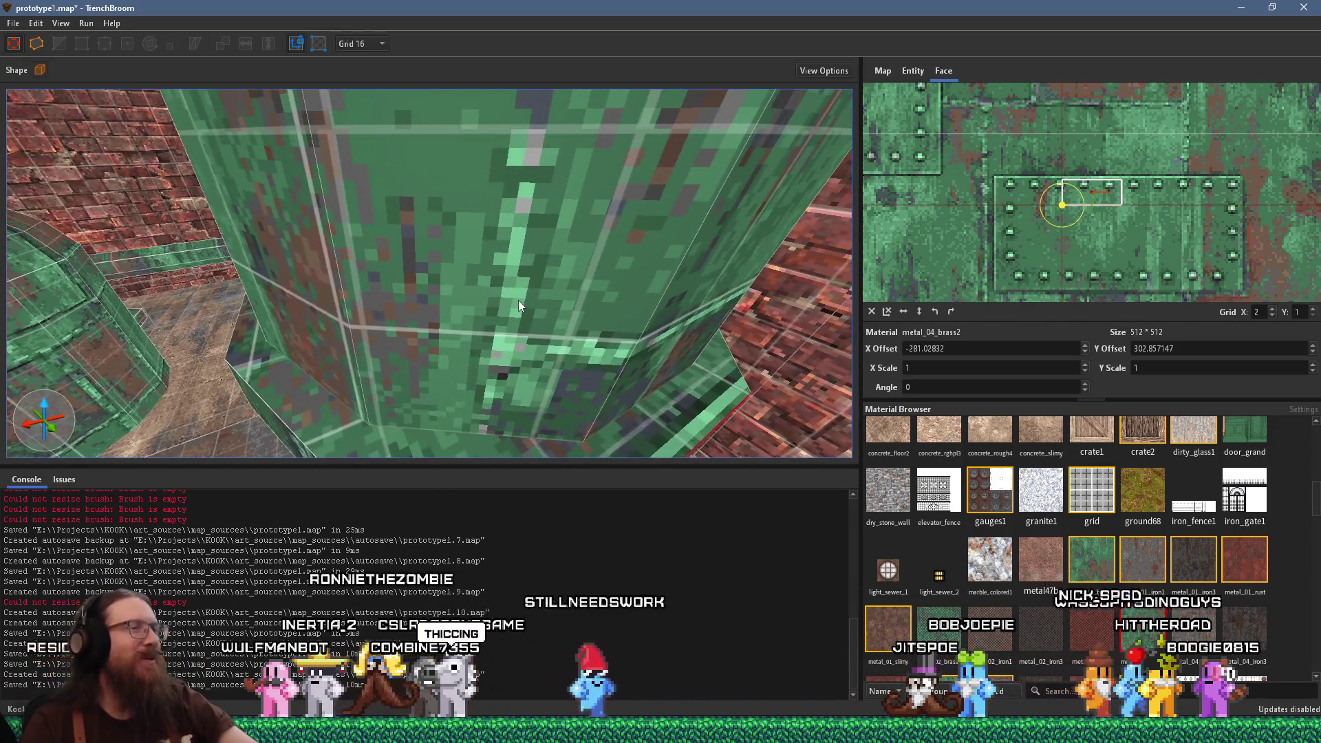
drag(567, 352, 539, 160)
Slide the riveted metal texture on the tank's top face so its pattern lines up
click(540, 160)
drag(1081, 194, 1078, 227)
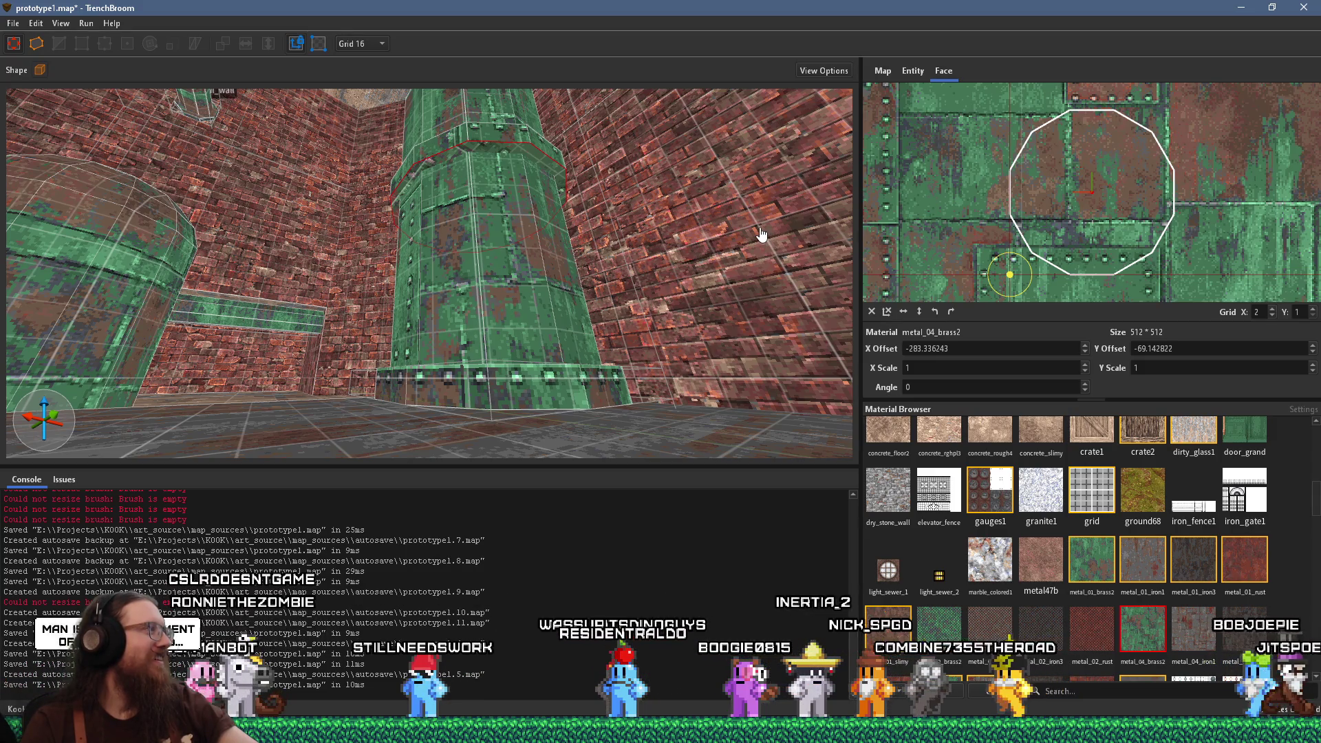
scroll(down, 3)
Follow the pipe from the column base toward the green dome and select the pipe brush
drag(448, 263, 511, 312)
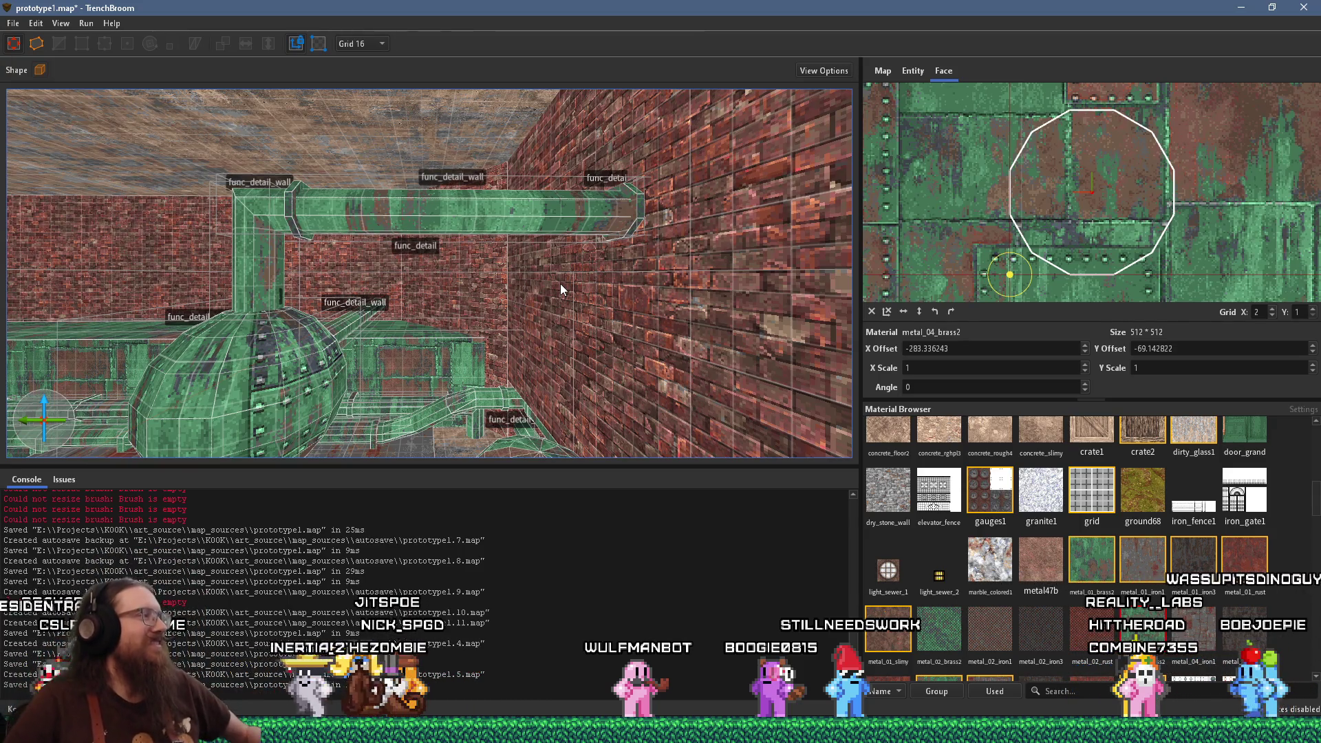
drag(560, 284, 630, 258)
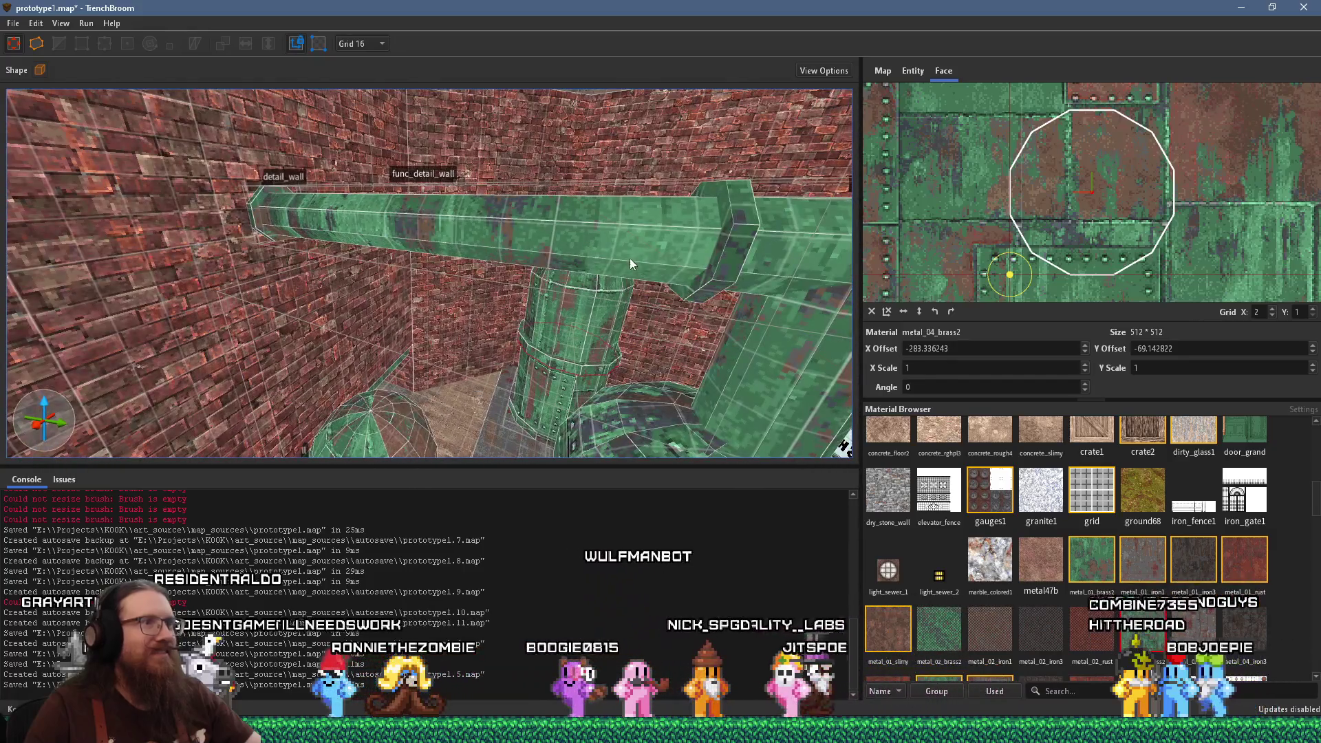
drag(723, 242, 575, 227)
click(547, 284)
click(362, 44)
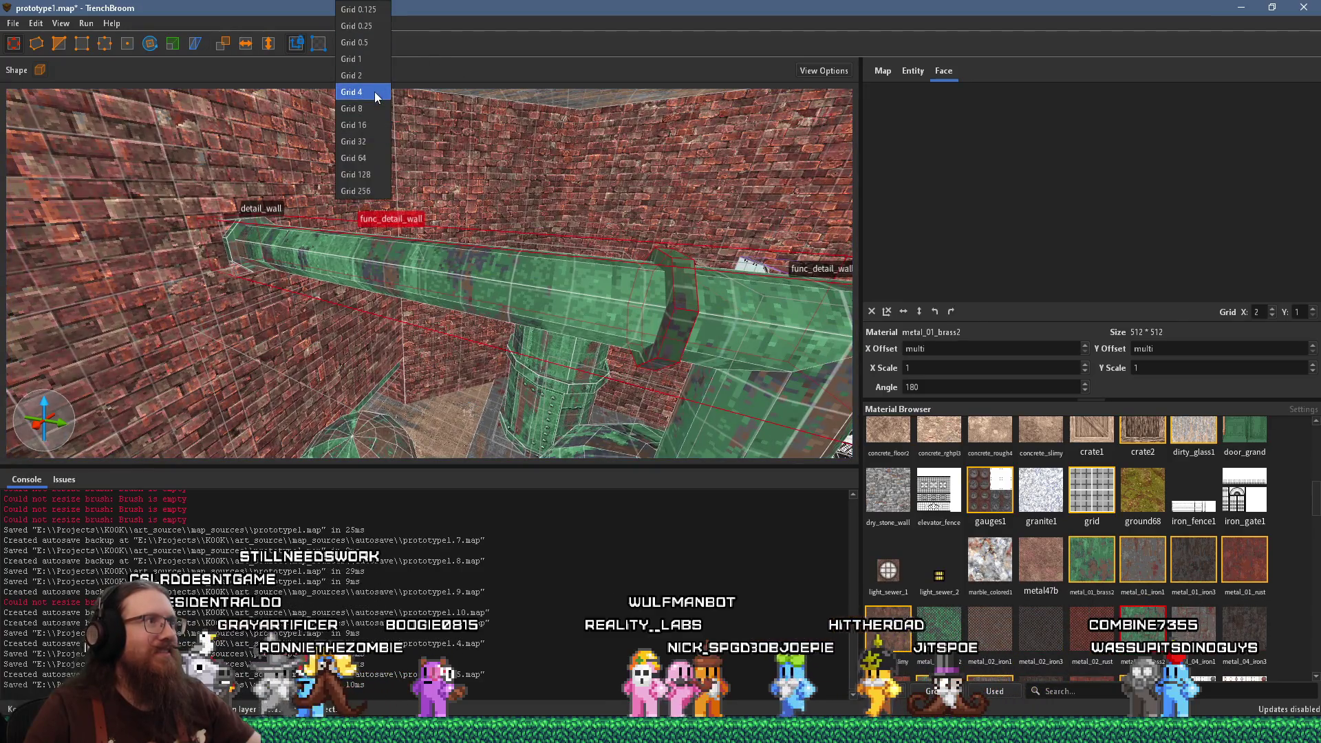
Set the grid size to 4 and select the pipe collar brush
click(374, 91)
click(662, 324)
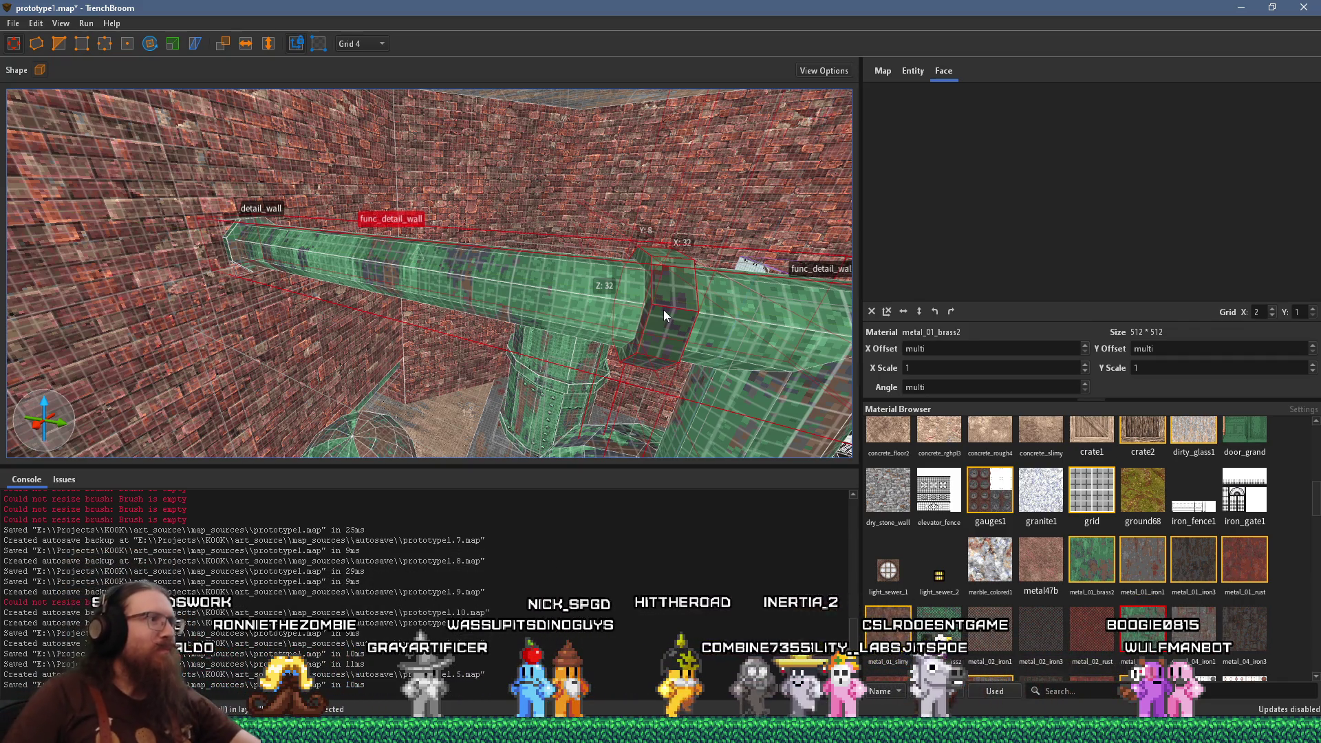
drag(676, 309, 569, 249)
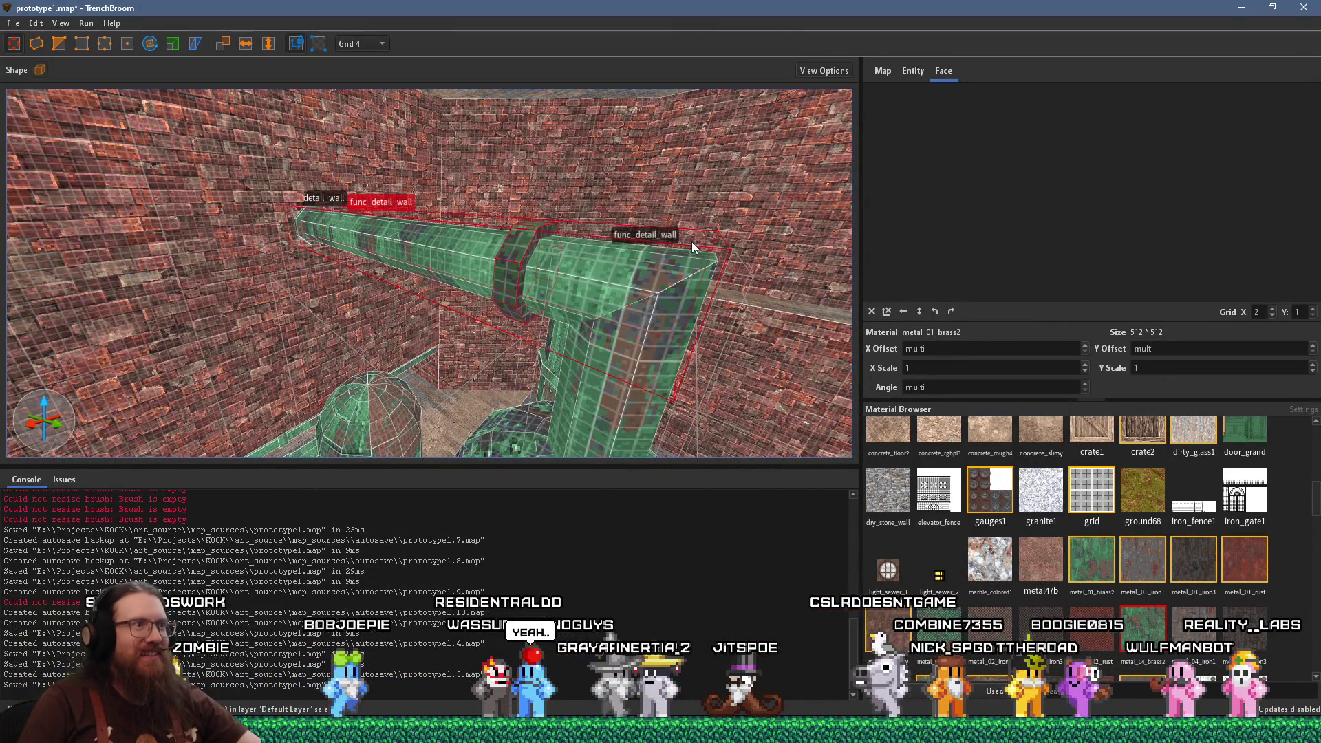
drag(666, 279, 575, 176)
Inspect individual pipe and post faces' metal_01_brass2 texturing and UV offsets
click(624, 256)
click(575, 176)
drag(502, 219, 463, 238)
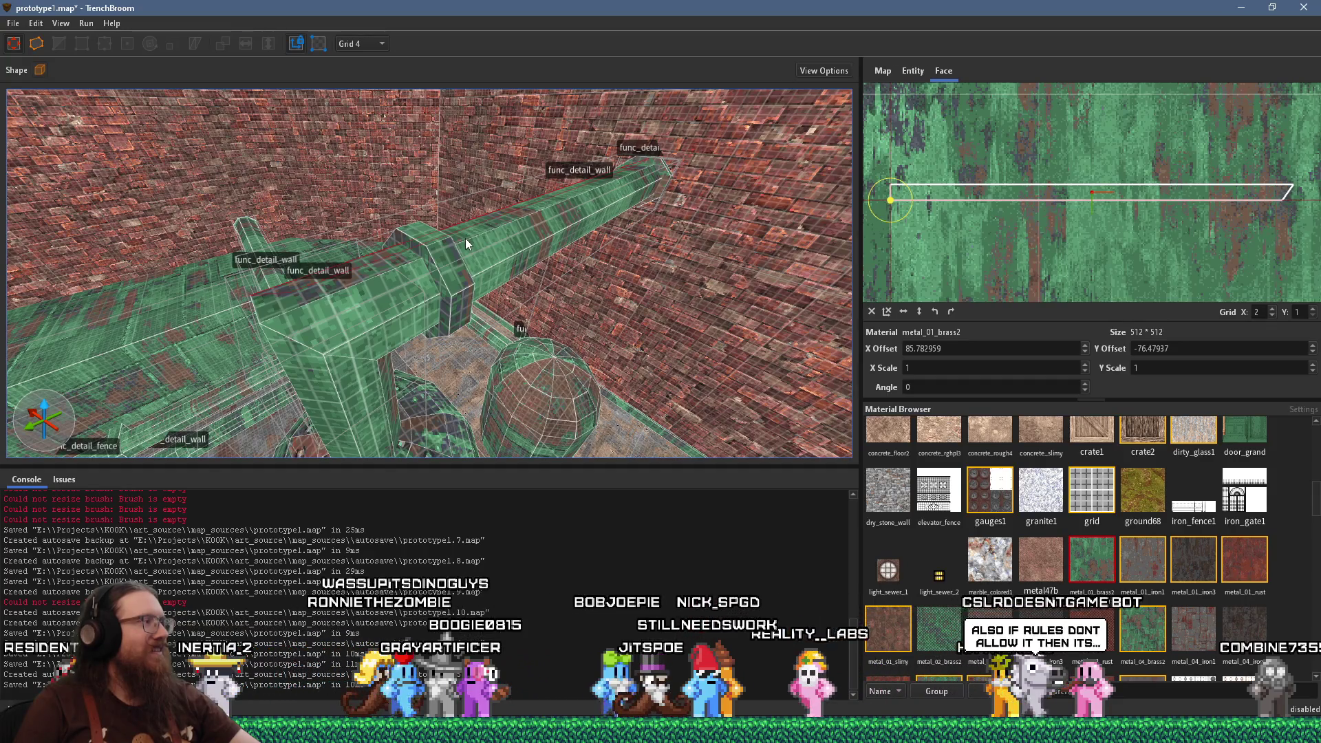
drag(475, 254, 458, 275)
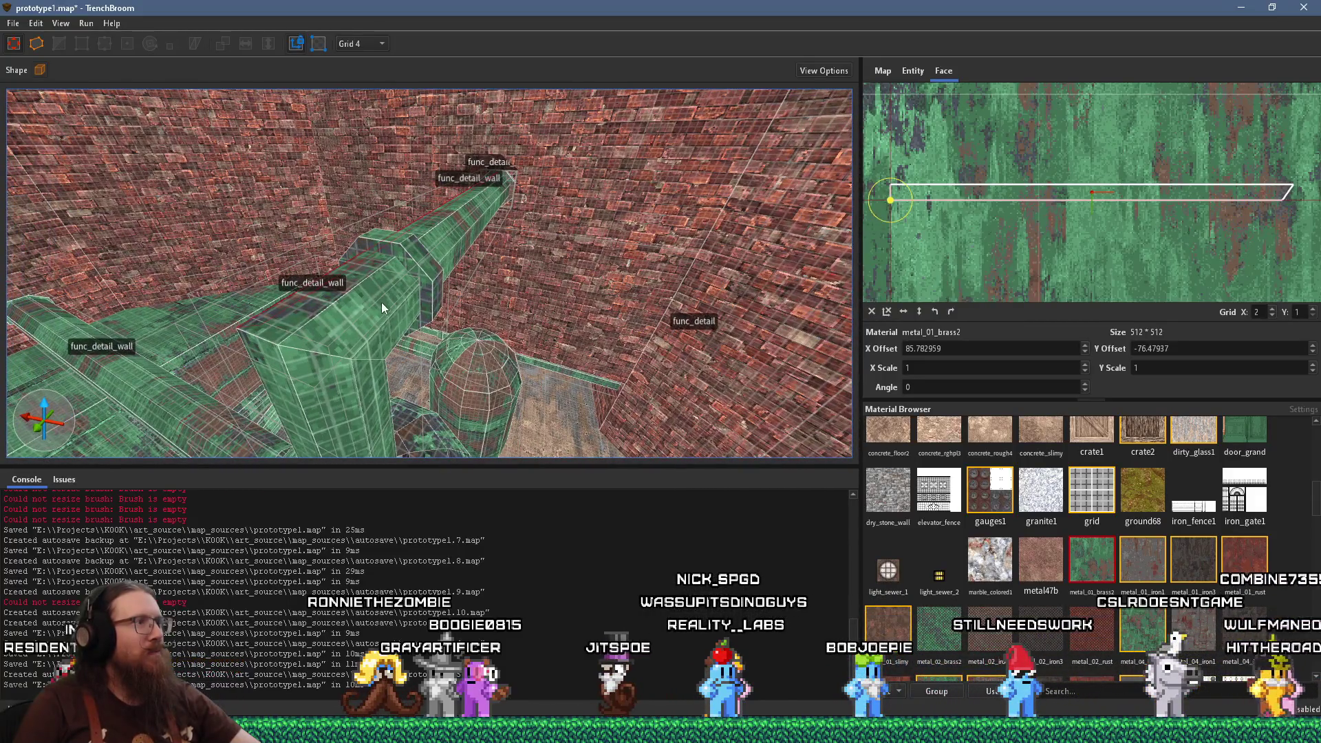
click(364, 276)
drag(376, 302, 292, 238)
click(434, 214)
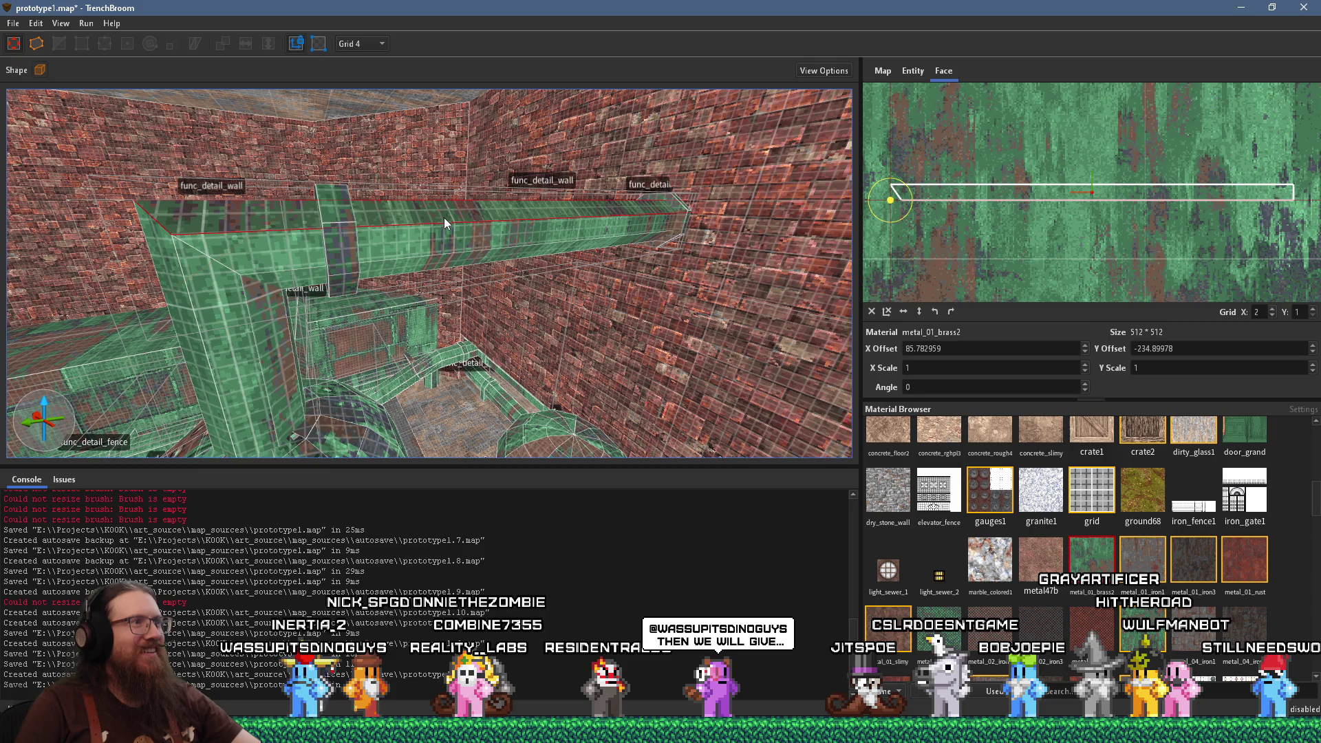
scroll(up, 3)
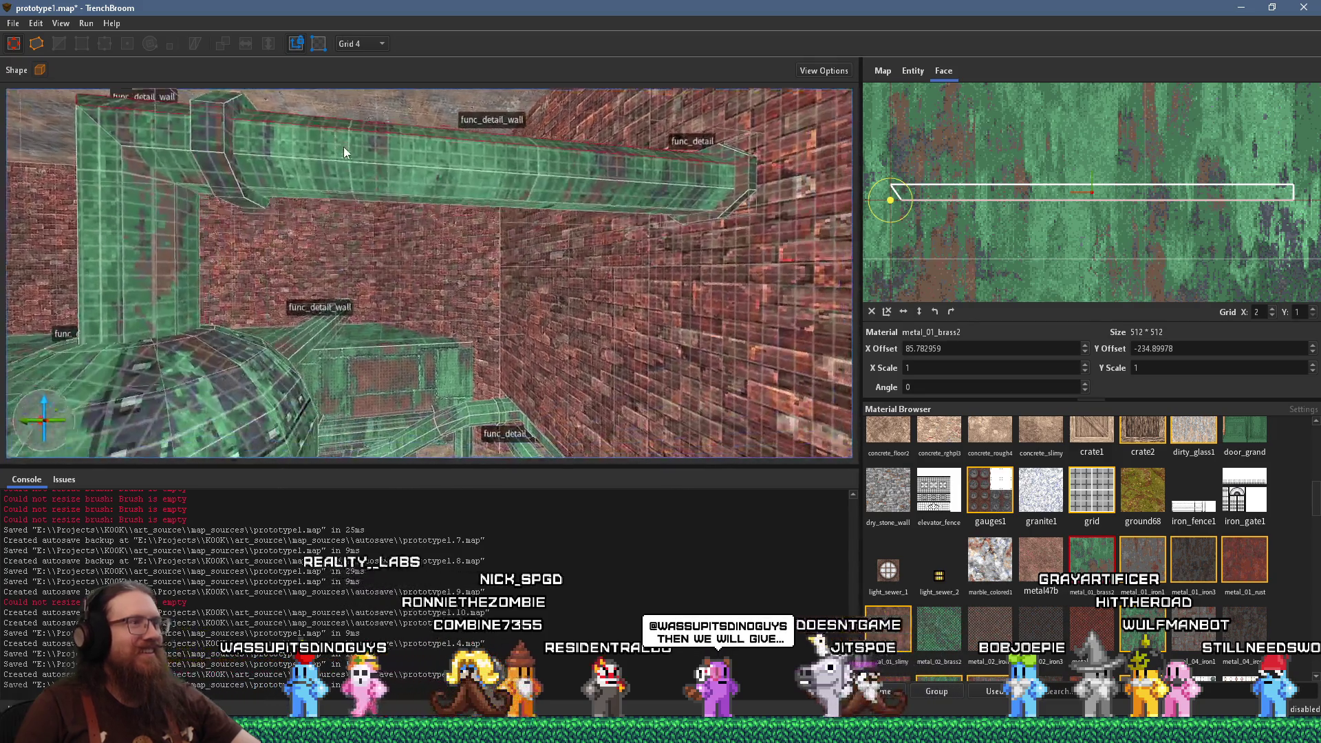
key(w)
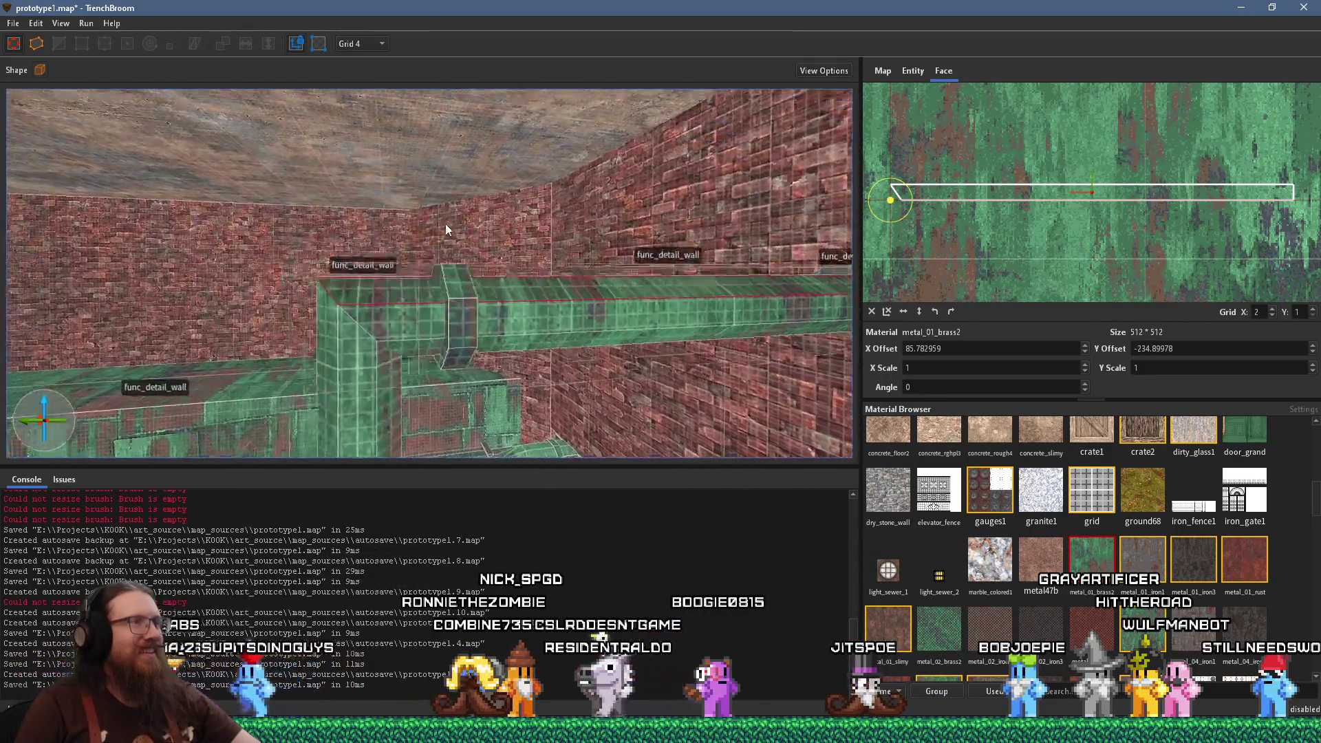
scroll(up, 3)
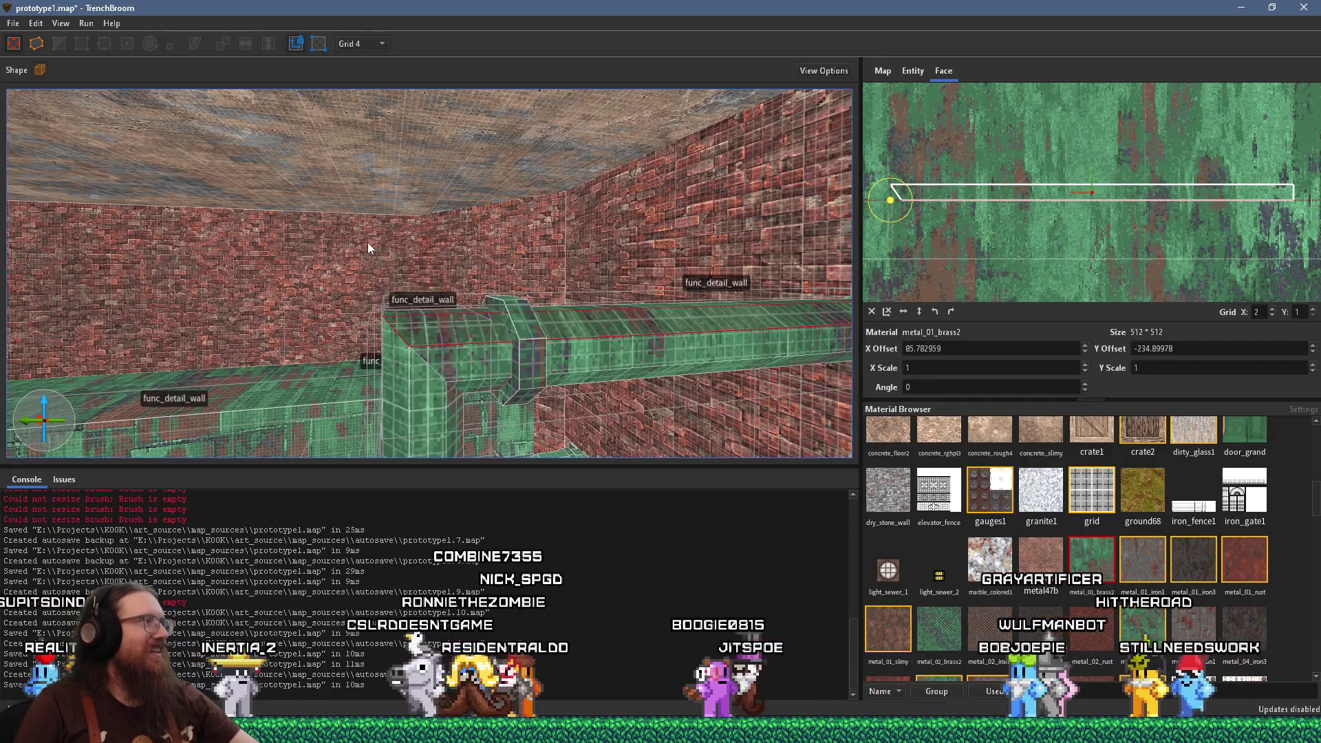
drag(367, 243, 410, 250)
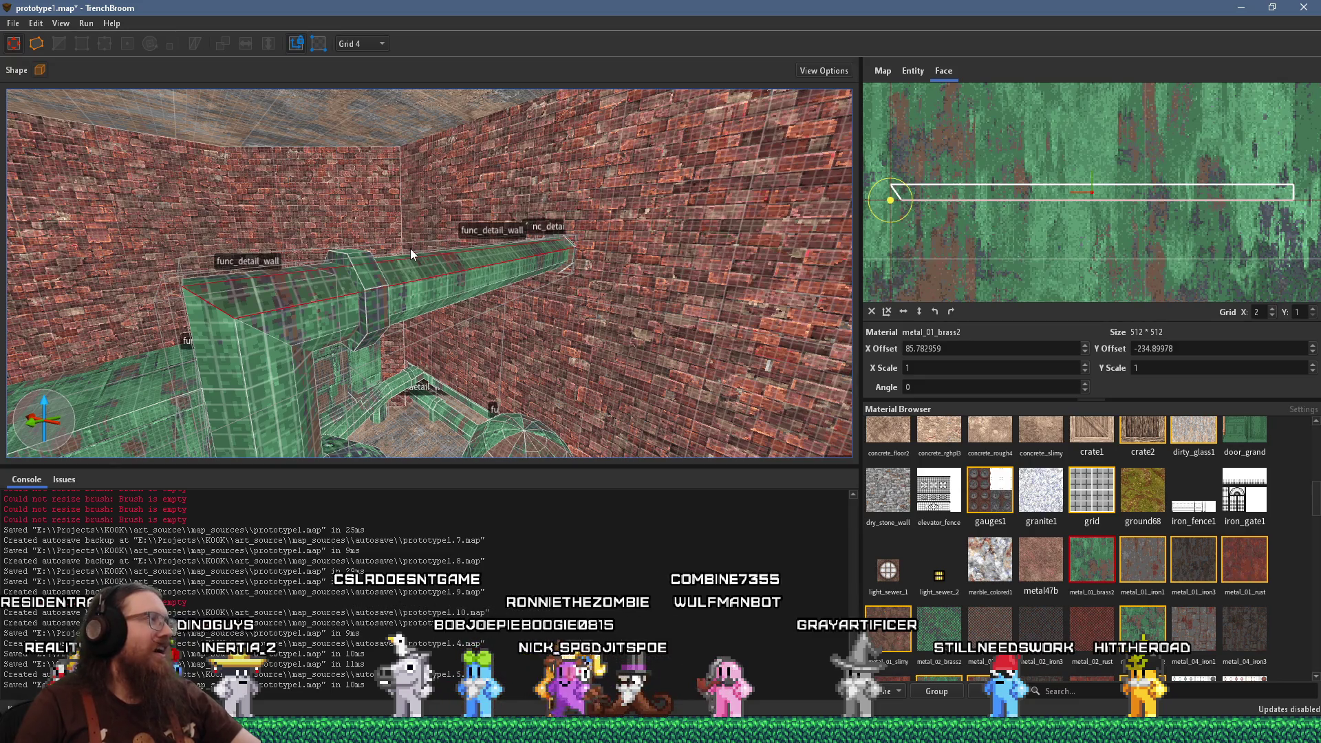
scroll(up, 3)
drag(507, 259, 548, 167)
click(435, 264)
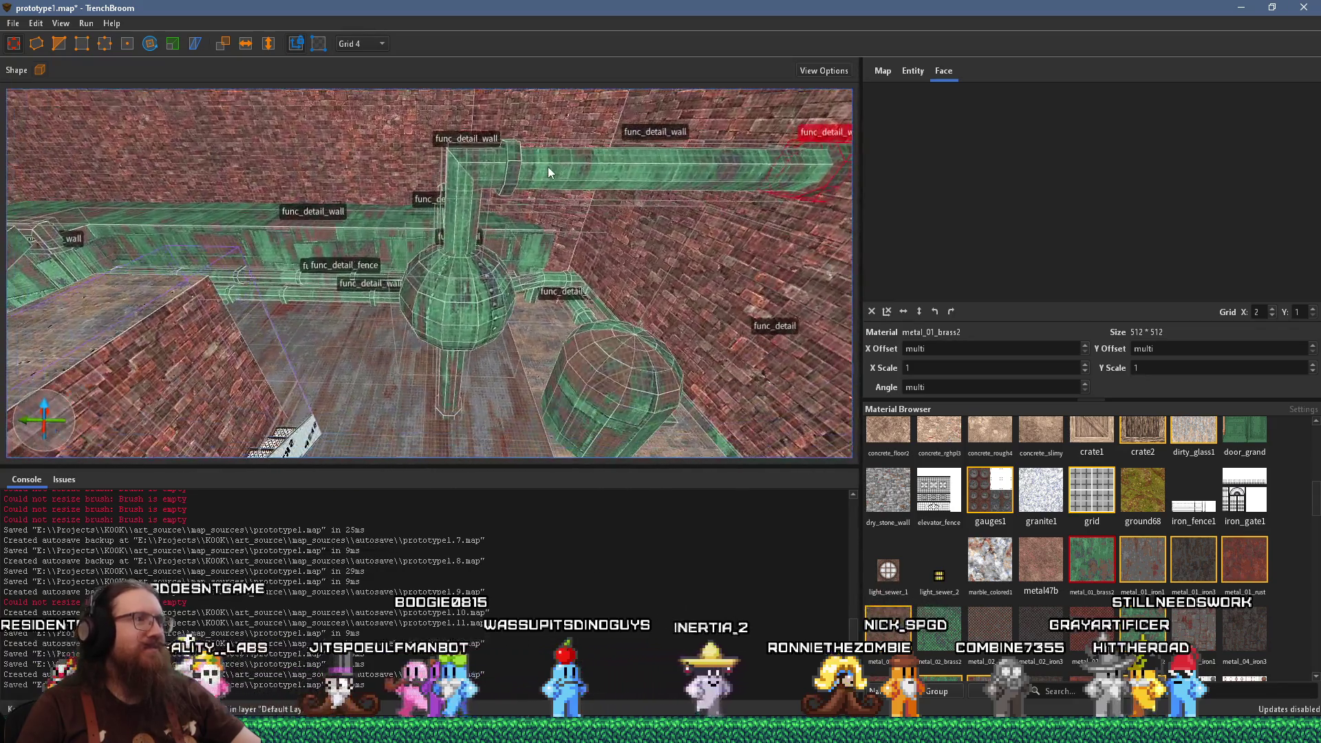
drag(521, 219, 373, 214)
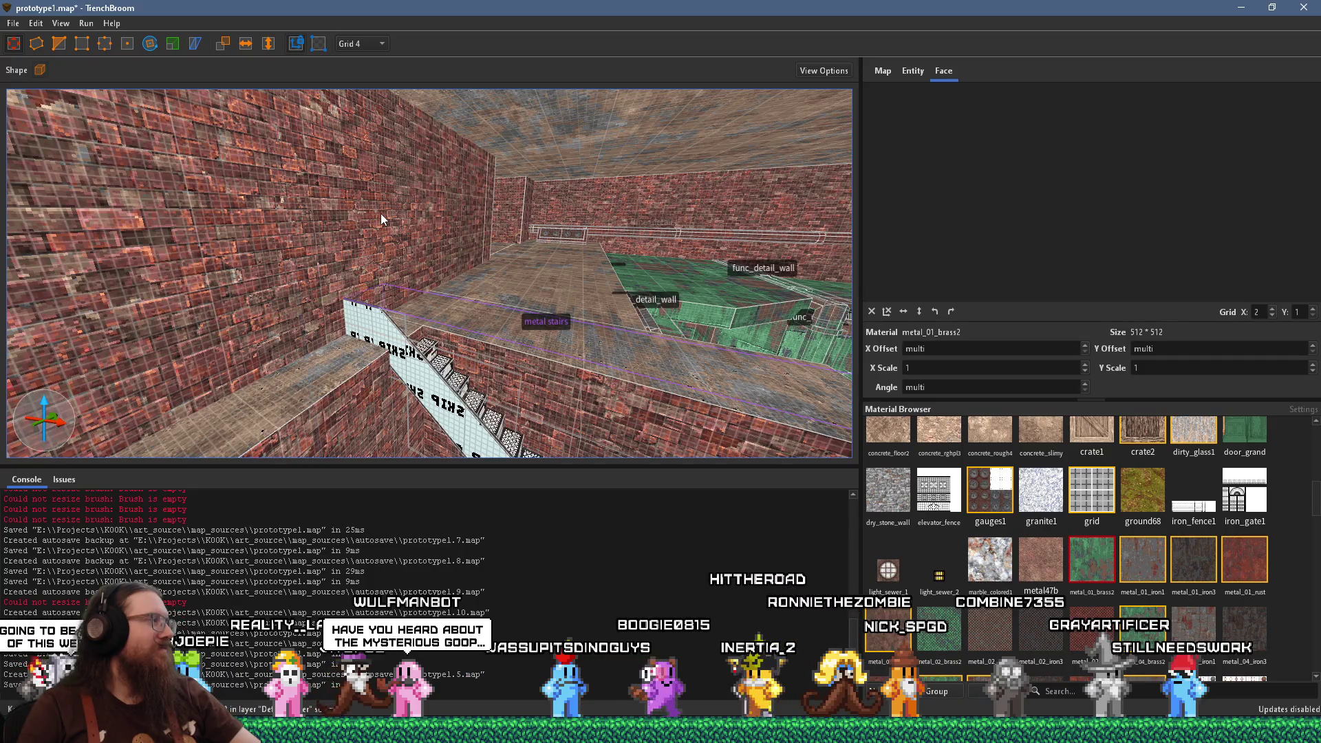
scroll(down, 3)
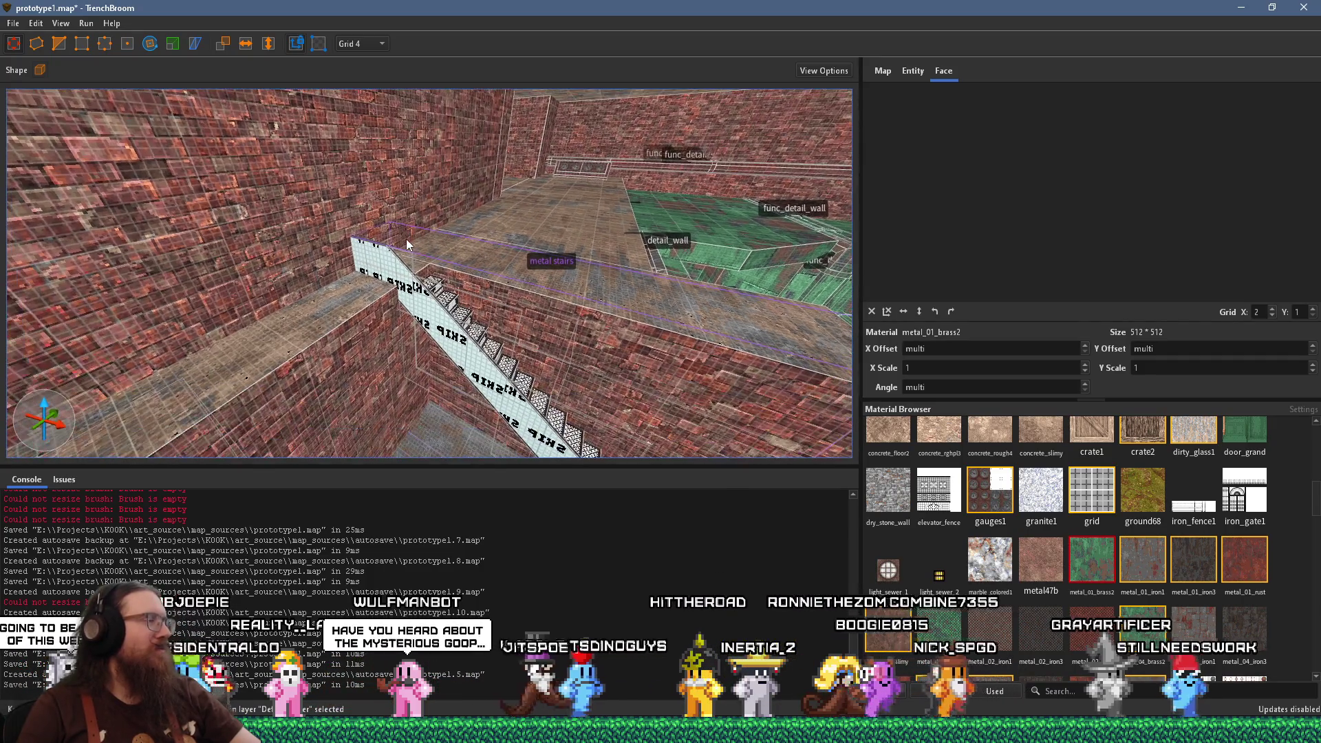
scroll(down, 3)
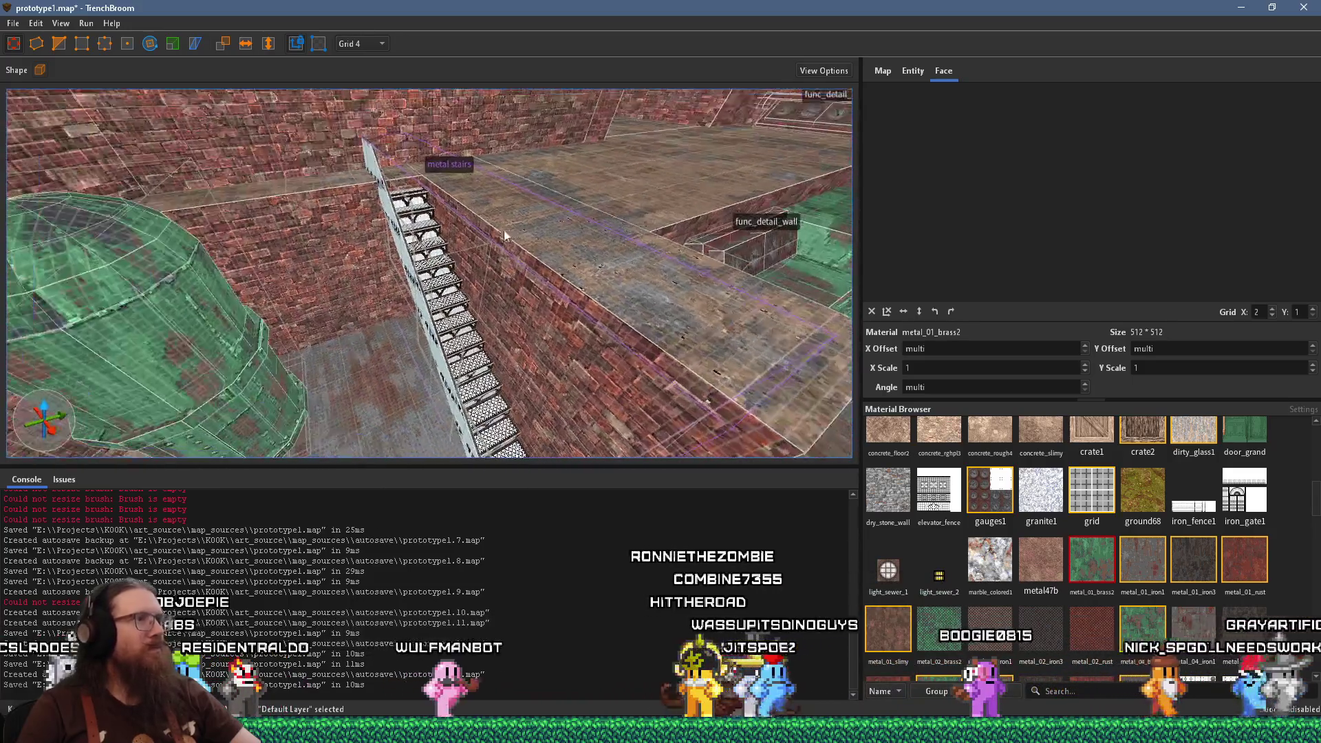
scroll(up, 3)
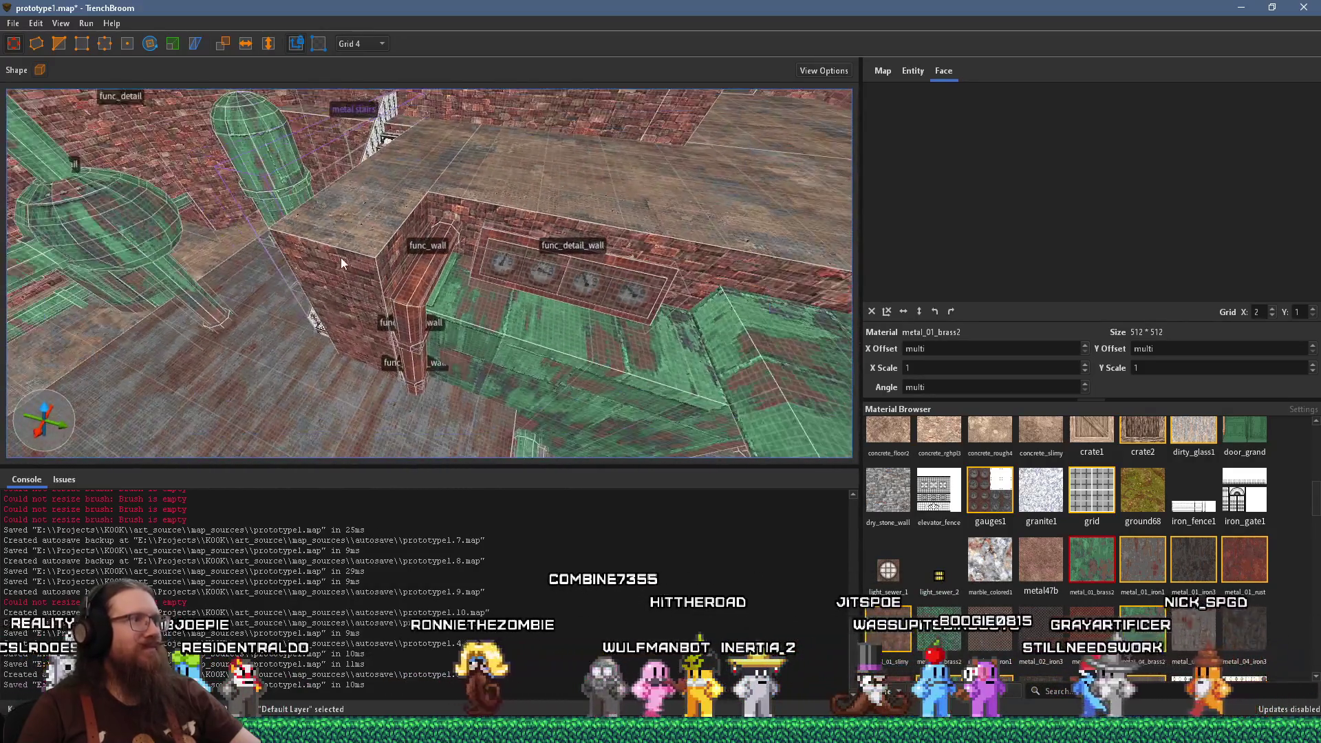
scroll(up, 3)
drag(259, 262, 309, 228)
drag(517, 240, 426, 277)
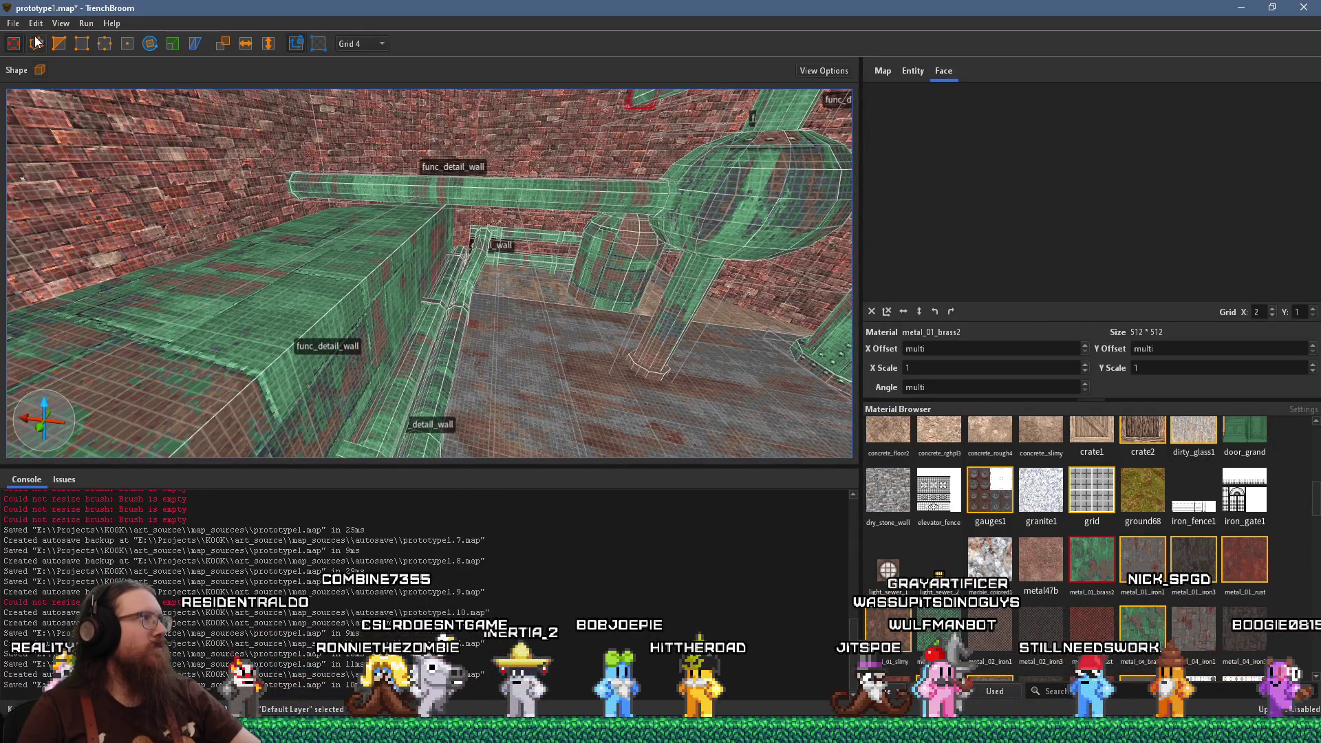
Save the map, compile it with the qbsp profile, and close the compile dialog
click(13, 22)
click(33, 80)
click(85, 23)
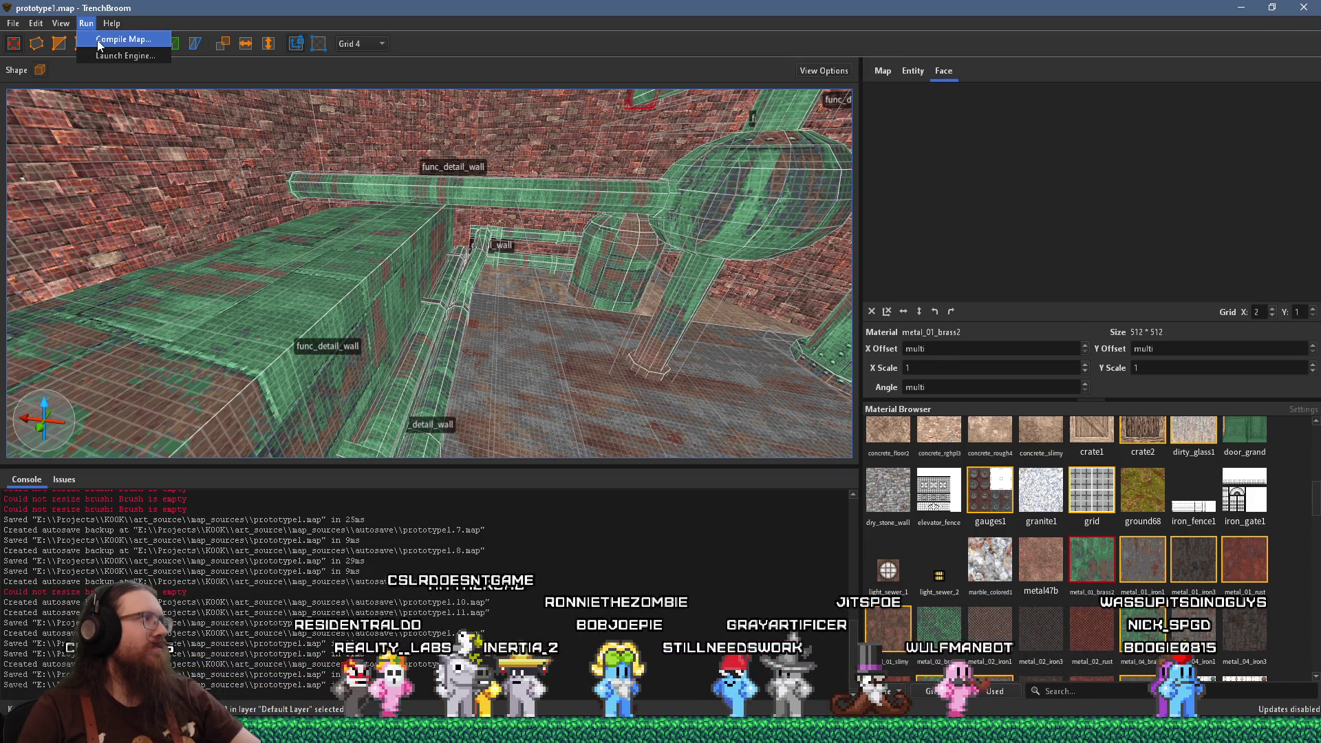
click(96, 42)
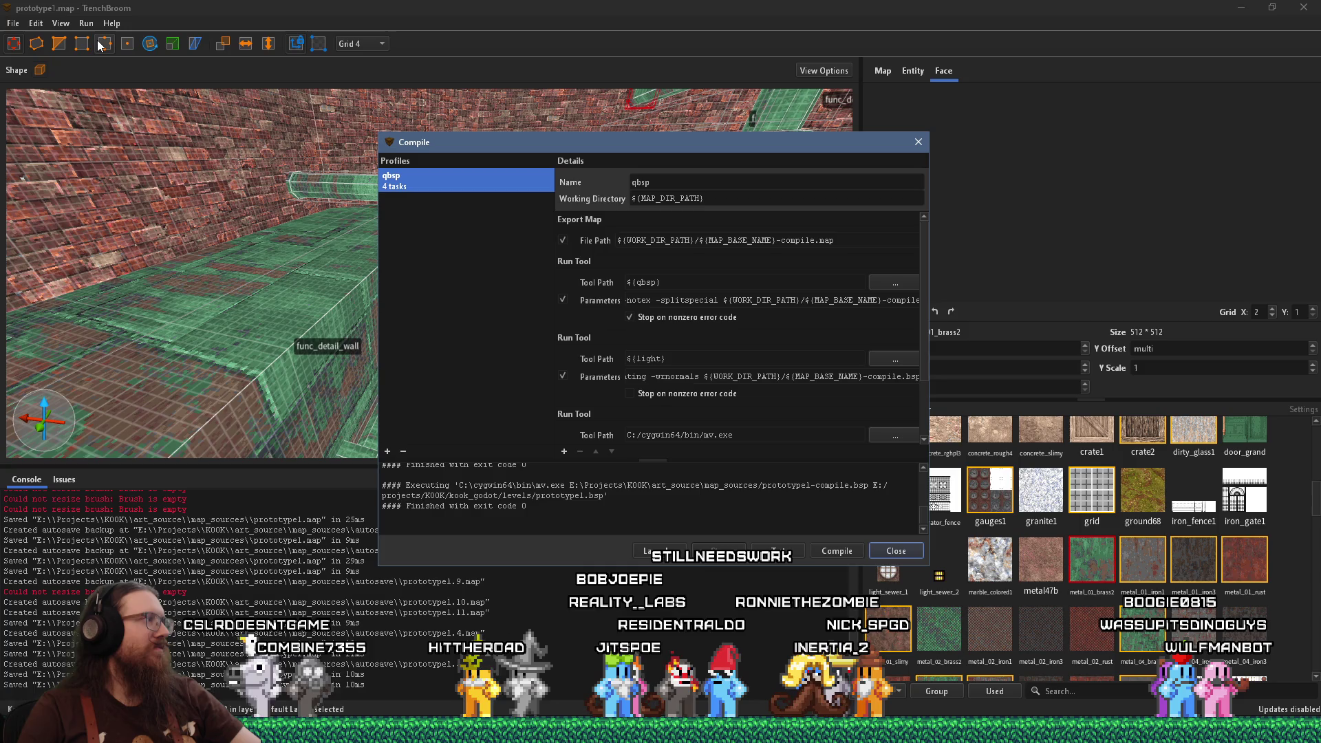
click(823, 554)
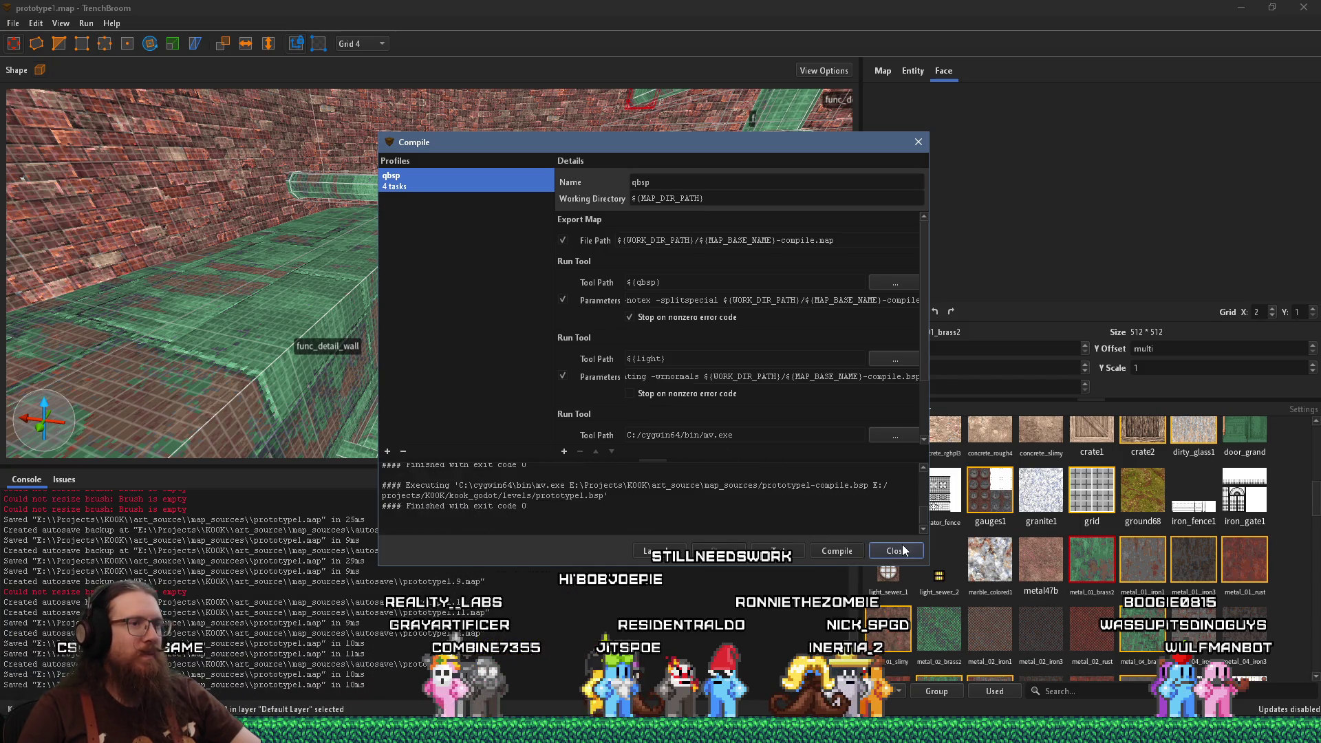
click(903, 550)
Look down over the ledge and stairs, then move close to the pipes and column
drag(501, 288, 588, 79)
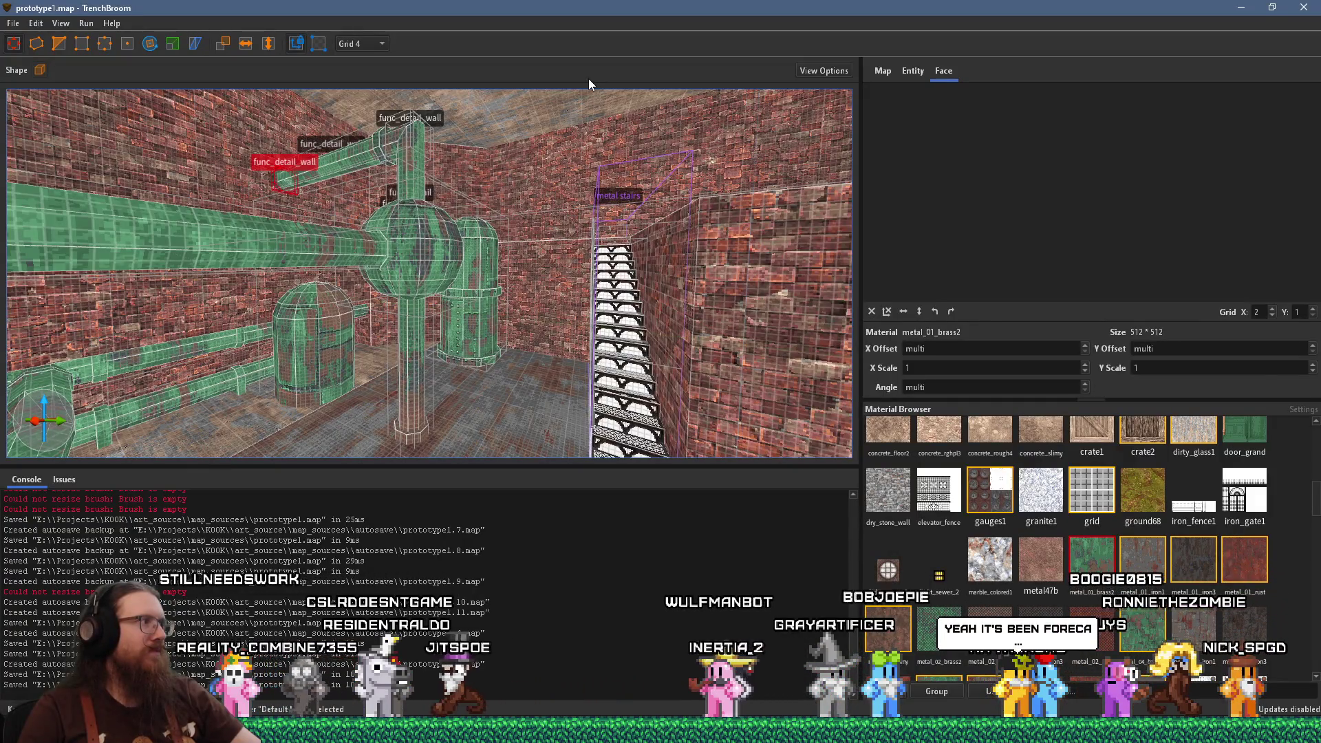
drag(498, 234, 180, 178)
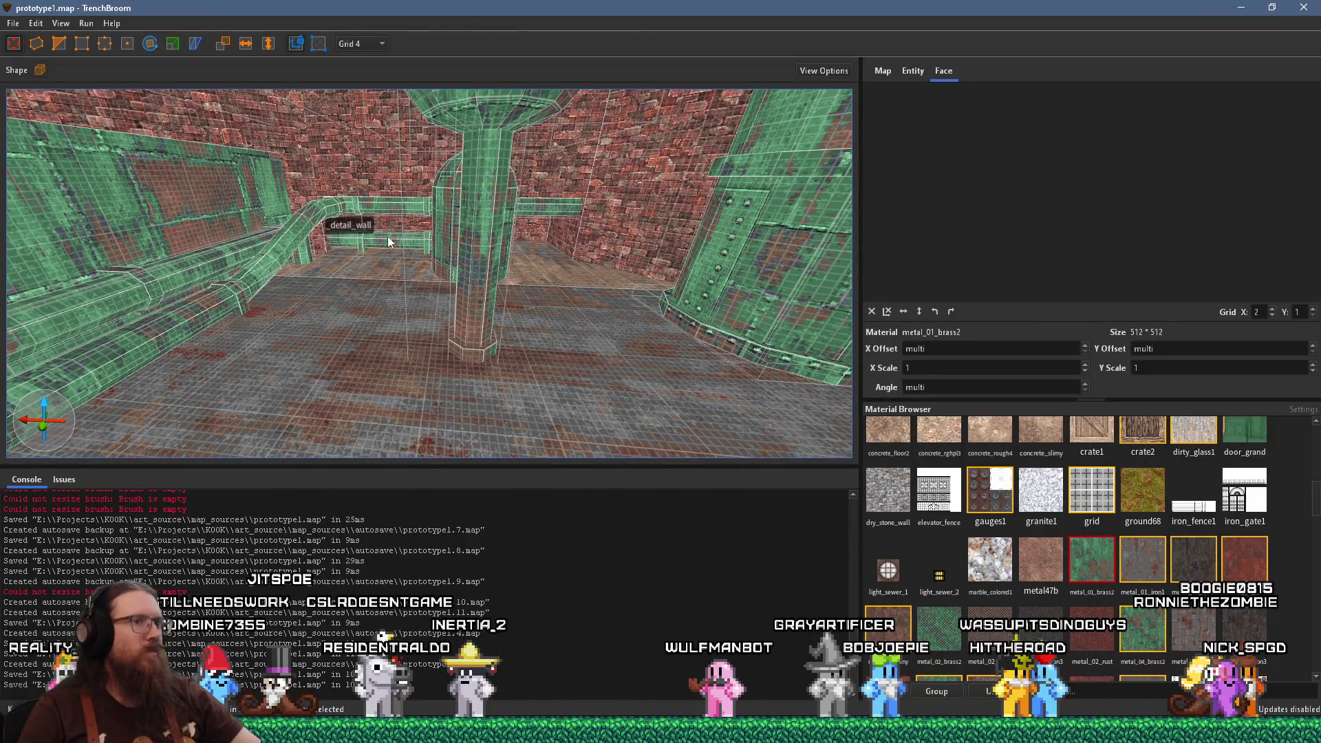
key(alt+Tab)
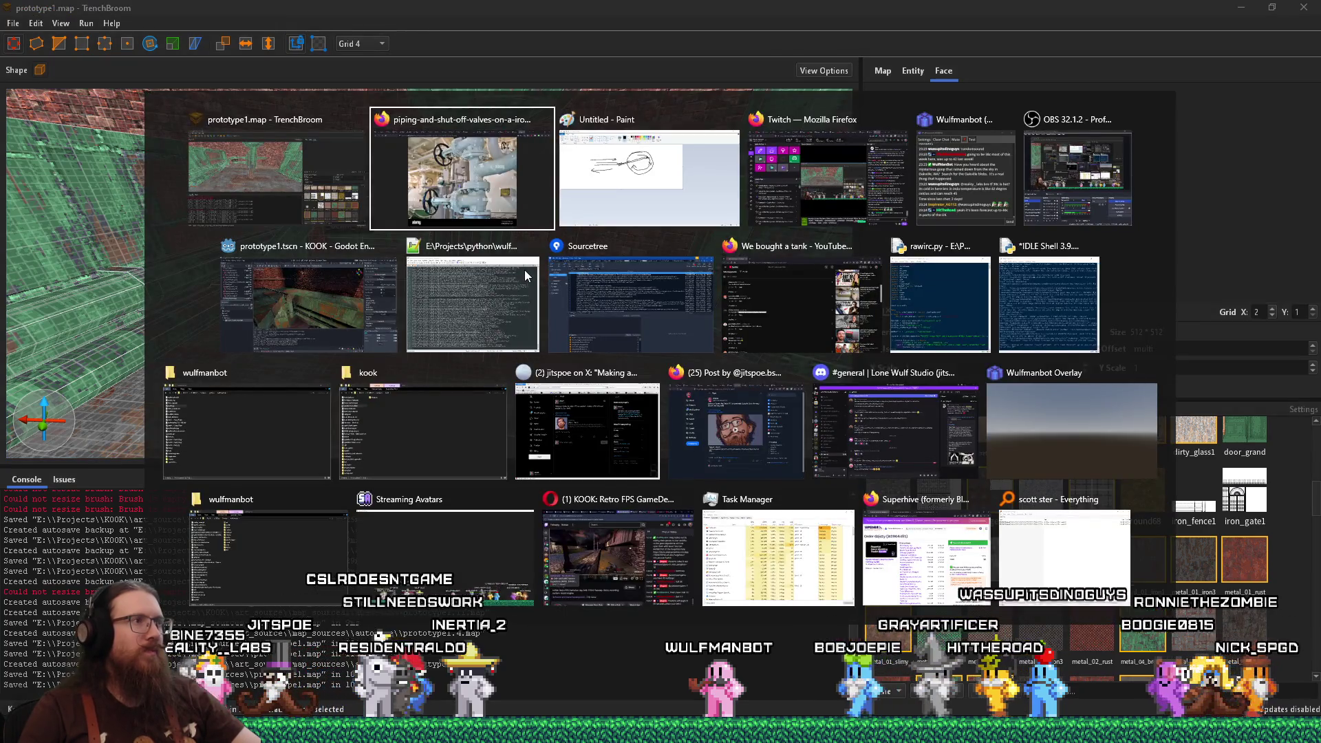
View the reimported prototype1 level's pipe ledge in Godot, then return to TrenchBroom
key(alt+shift+Tab)
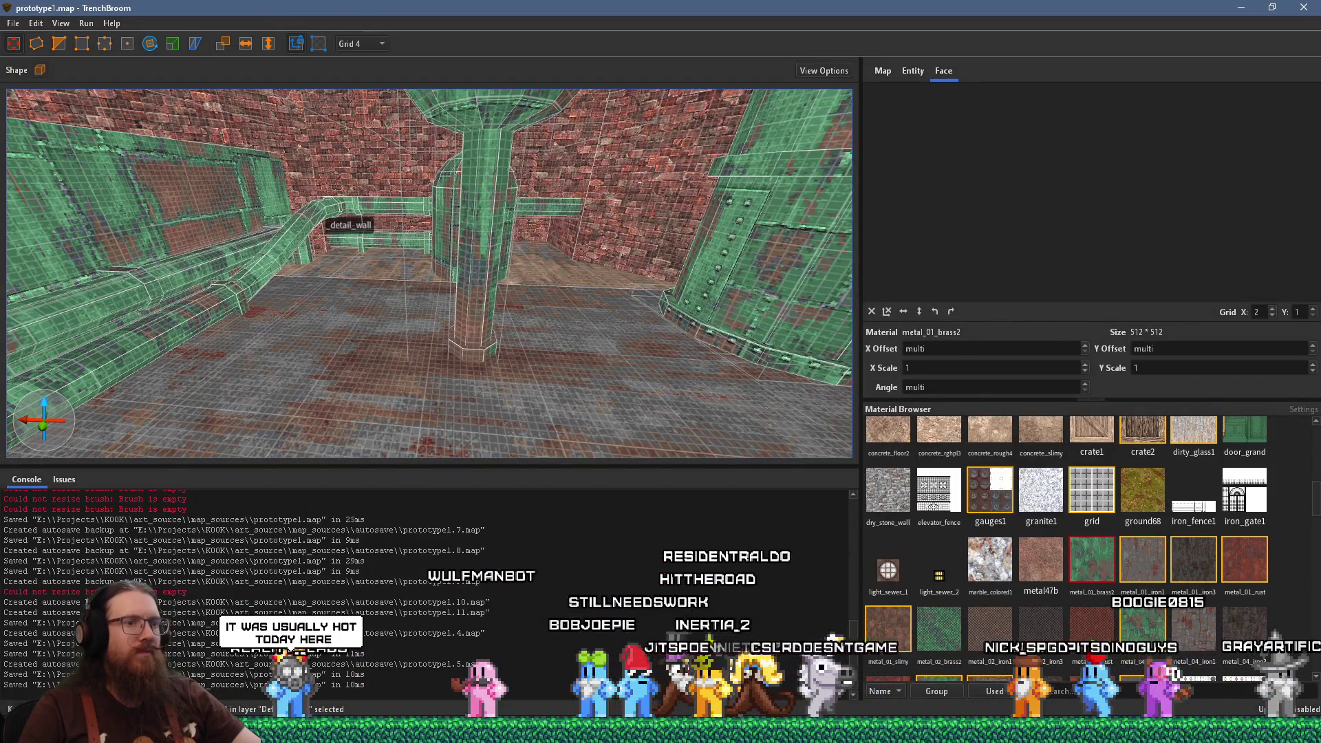
key(alt+Tab)
scroll(up, 3)
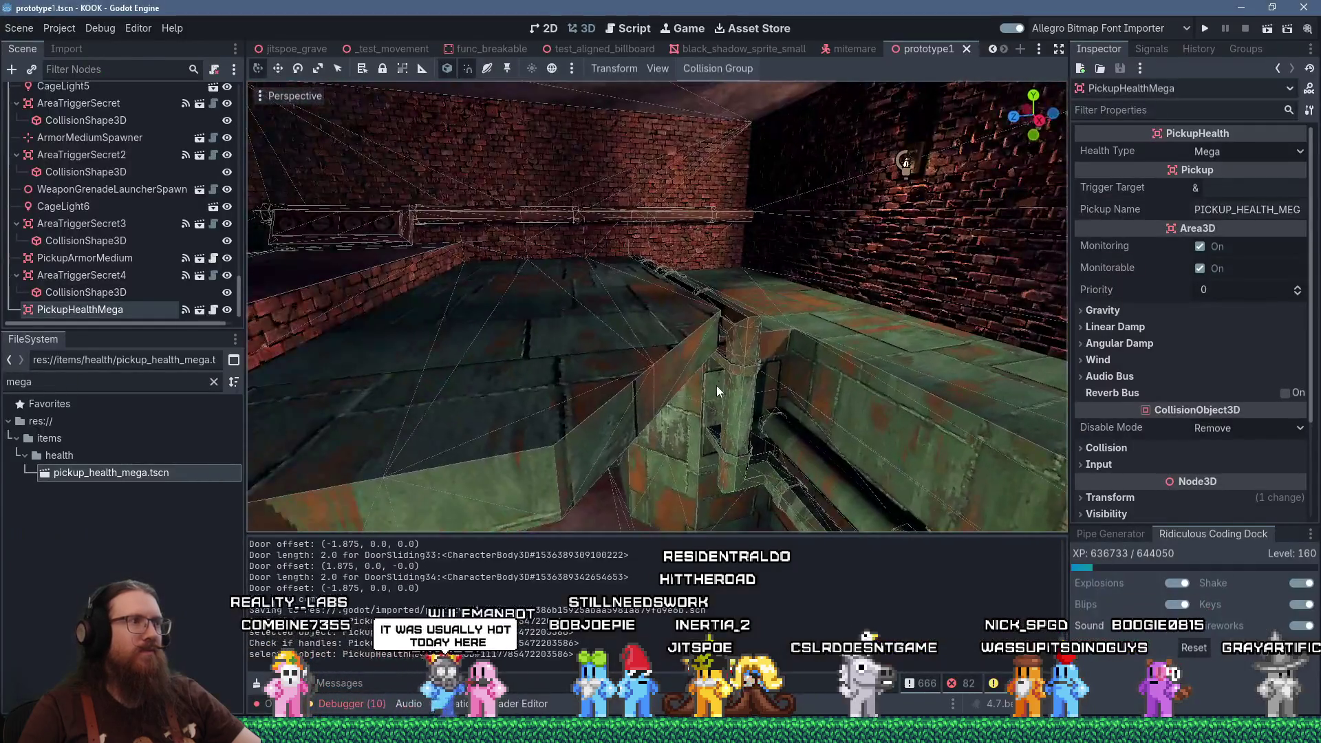
drag(503, 338, 950, 309)
scroll(down, 3)
key(alt+Tab)
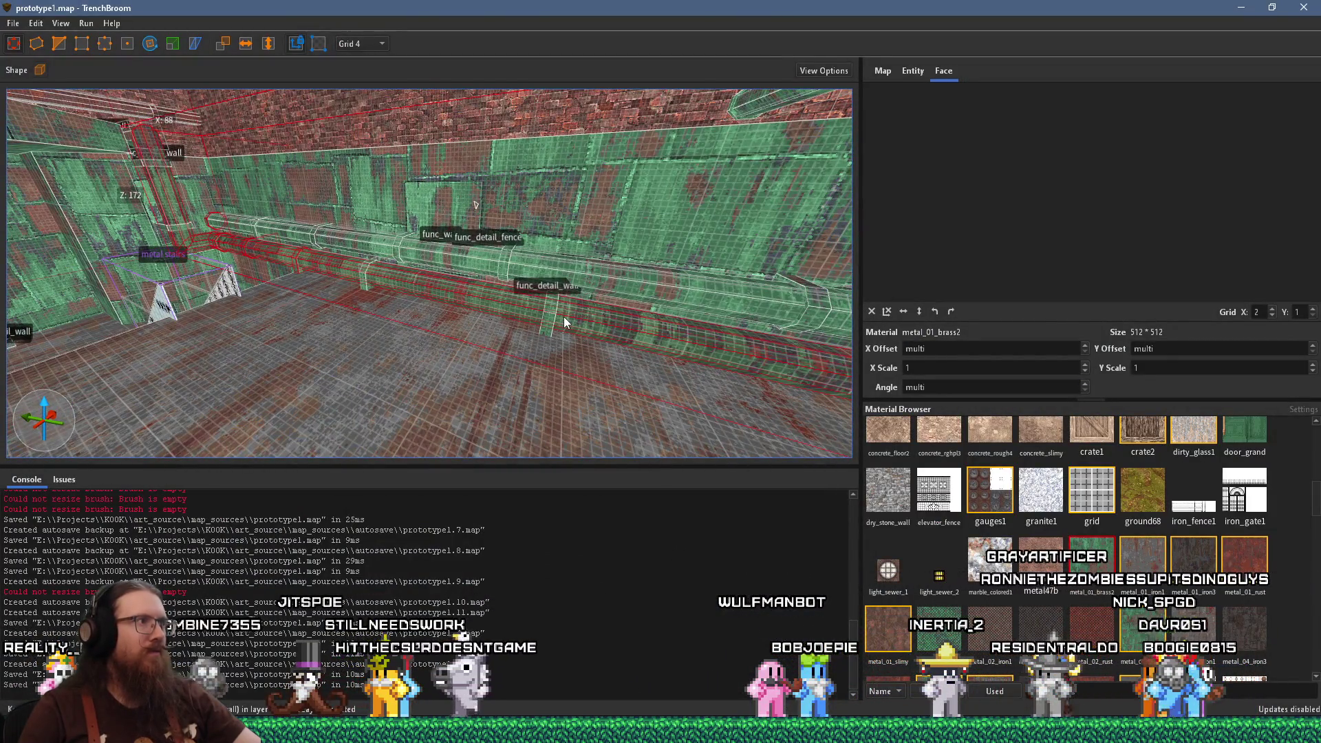
Add the vertical pipe bracket to the selected pipe brushes and frame them against the back wall
scroll(up, 3)
drag(662, 296, 577, 285)
click(576, 285)
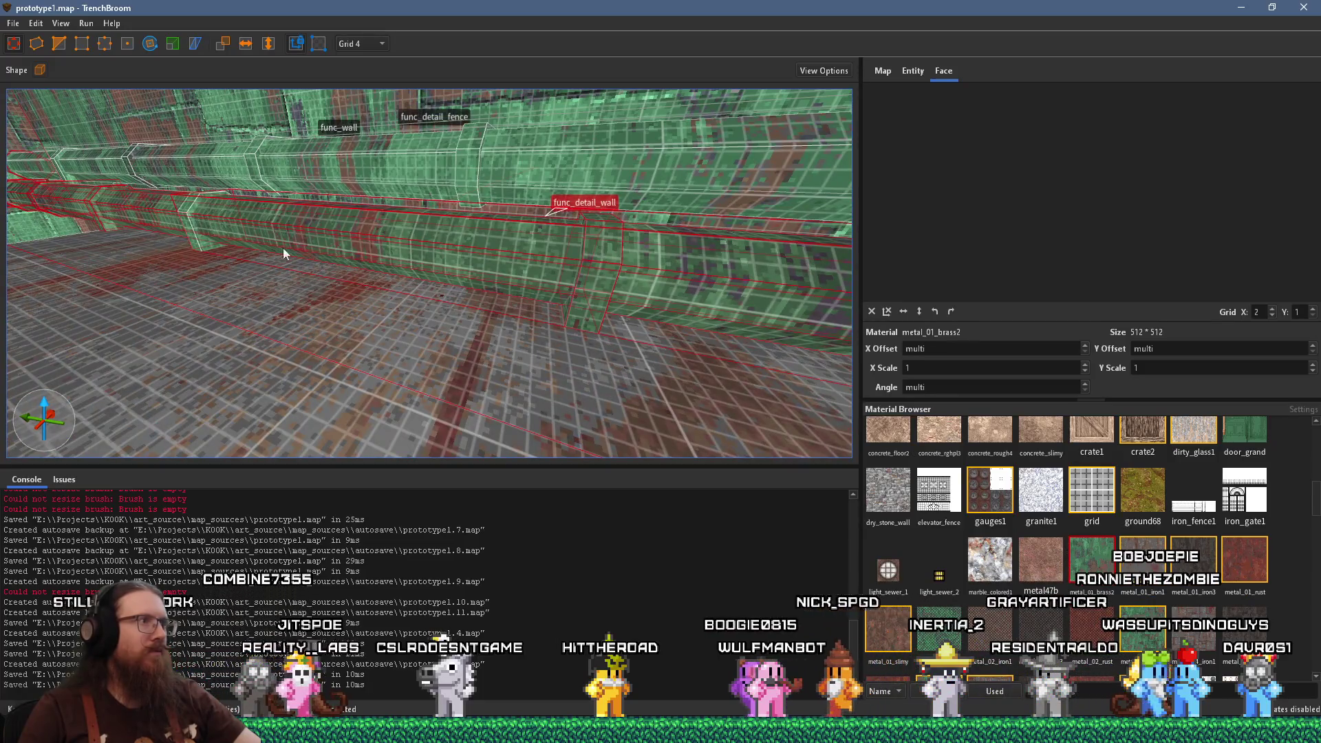
drag(192, 234, 638, 294)
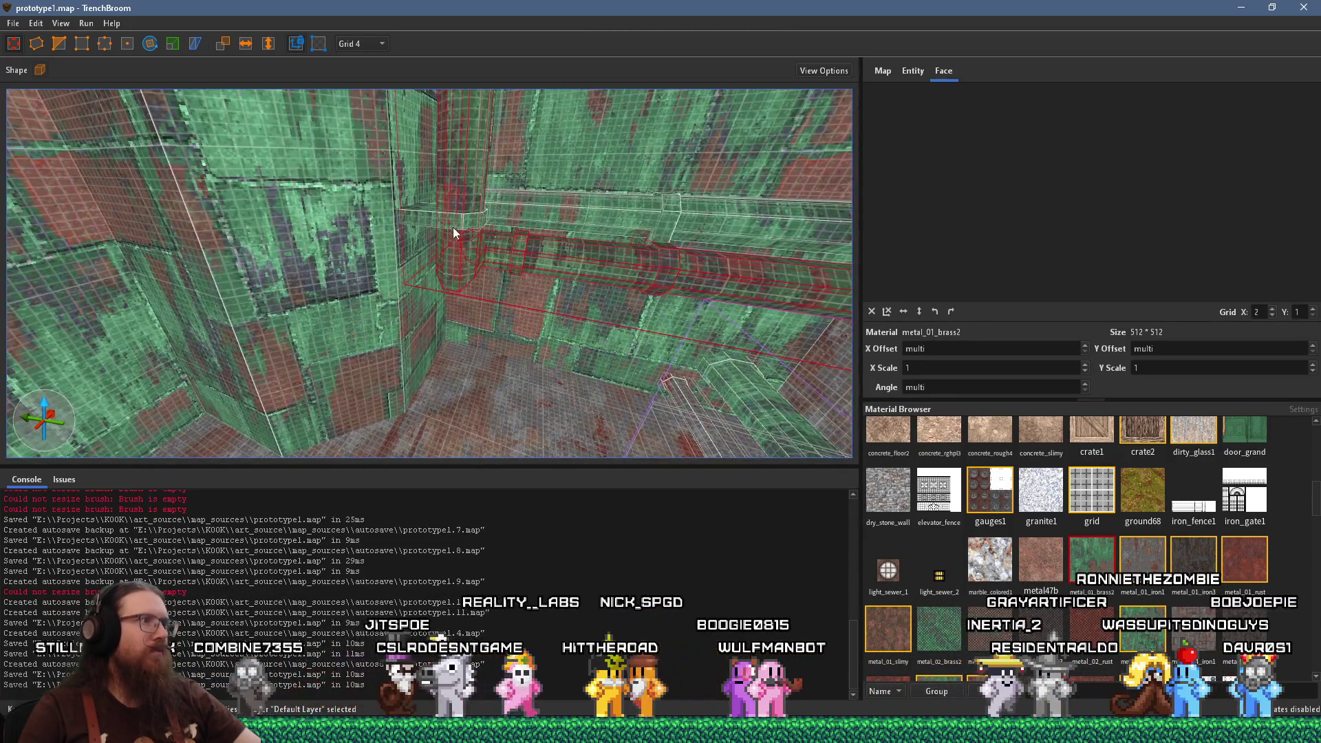
drag(514, 212, 347, 353)
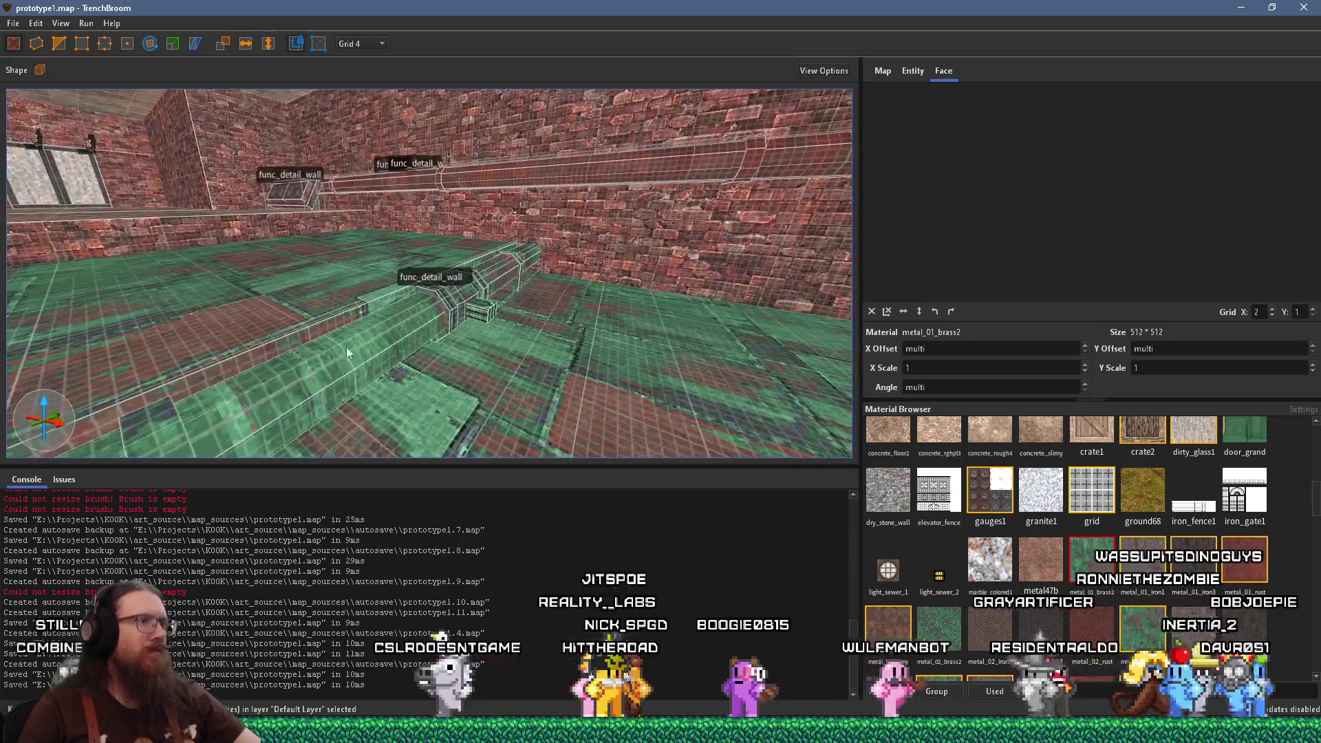
drag(221, 419, 273, 394)
drag(337, 340, 431, 367)
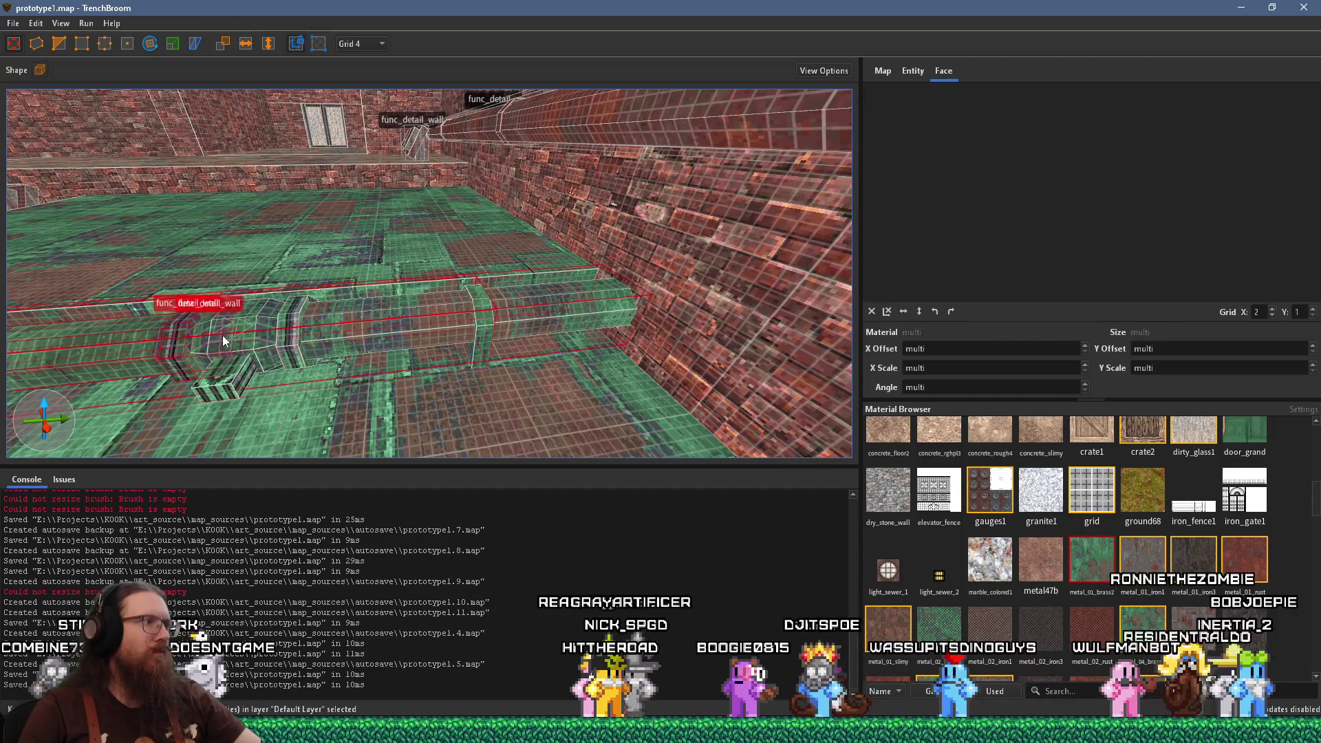
drag(488, 326, 475, 327)
Turn the selected pipe brushes into a func_detail_wall entity and show its properties
right_click(498, 328)
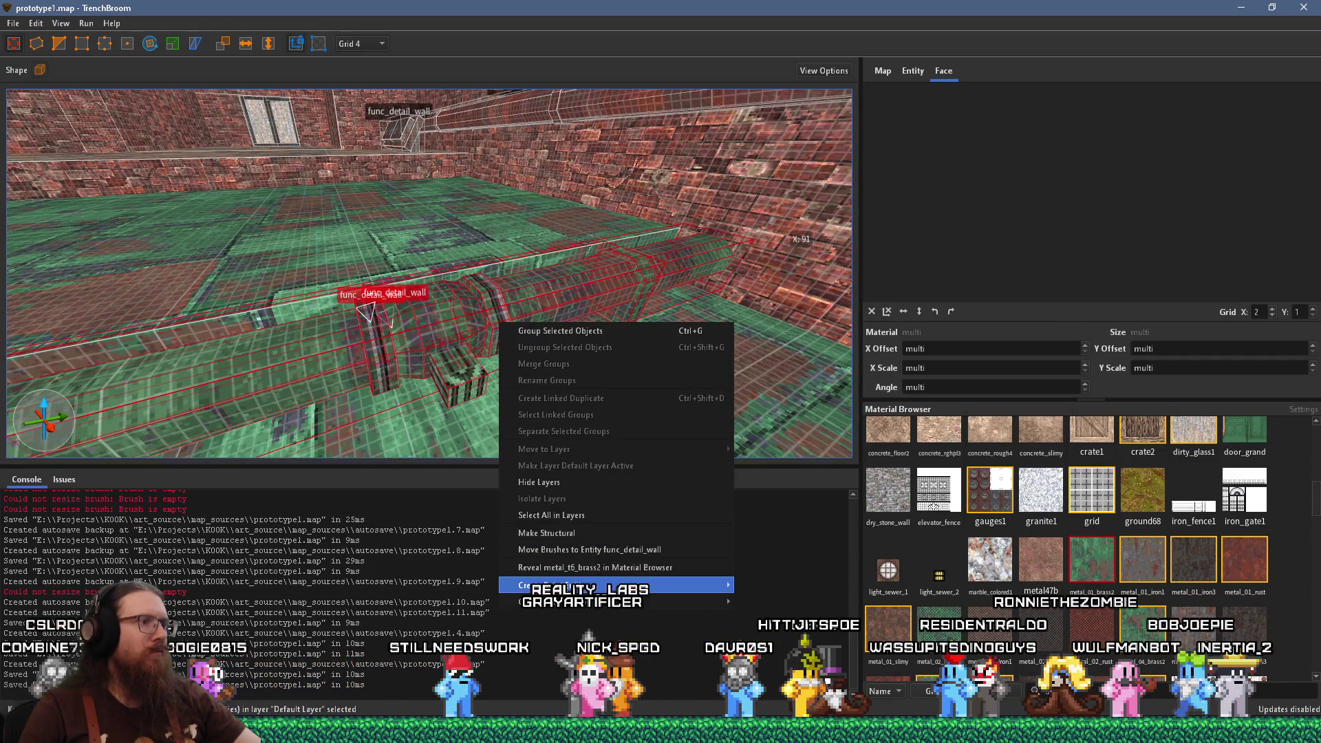
mouse_move(619, 602)
mouse_move(784, 618)
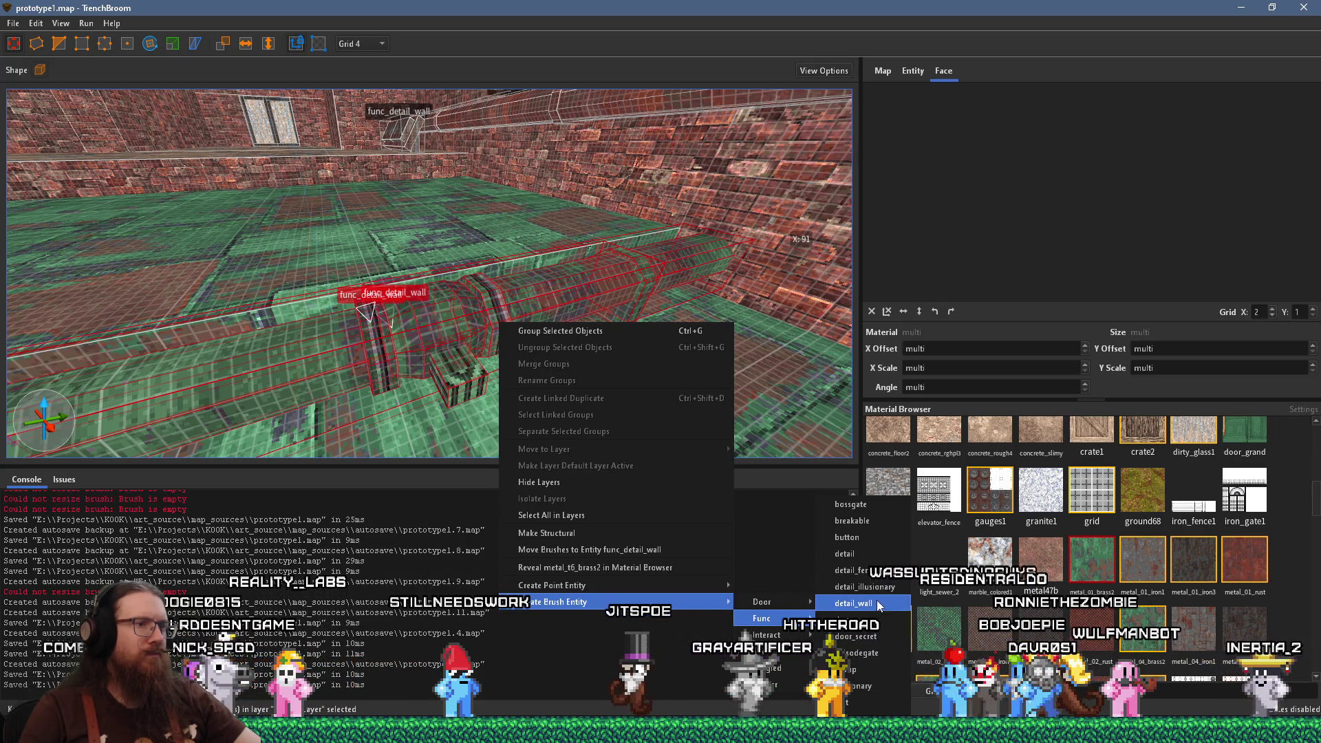
click(877, 604)
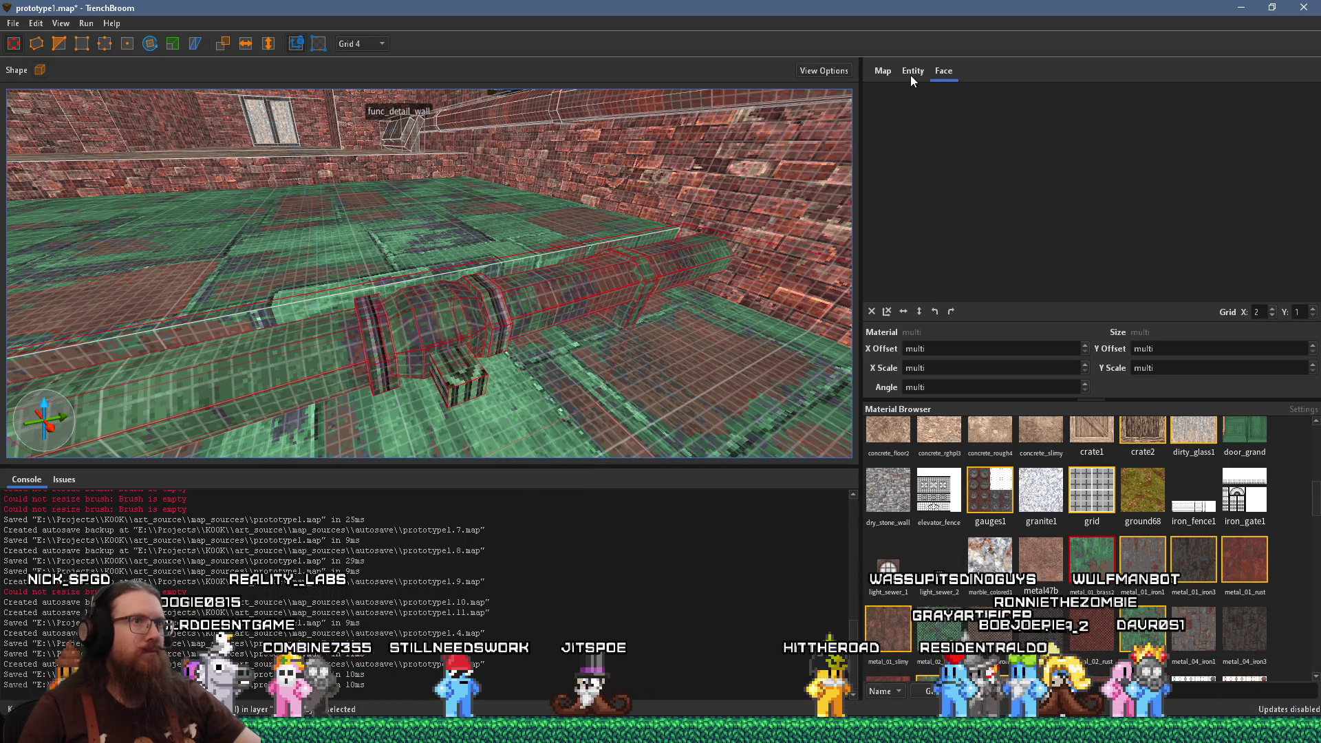
click(913, 70)
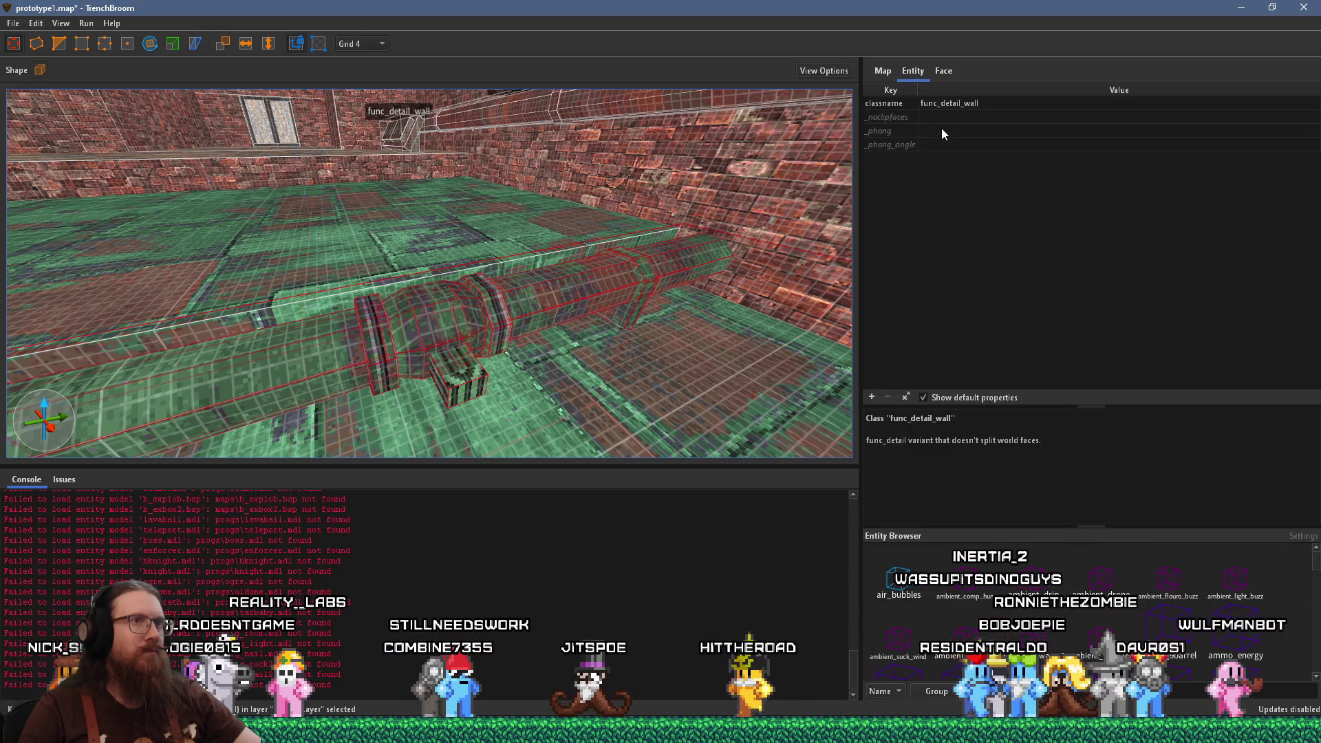
Set the pipe entity's _phong property to 1
click(942, 131)
text(1)
key(Return)
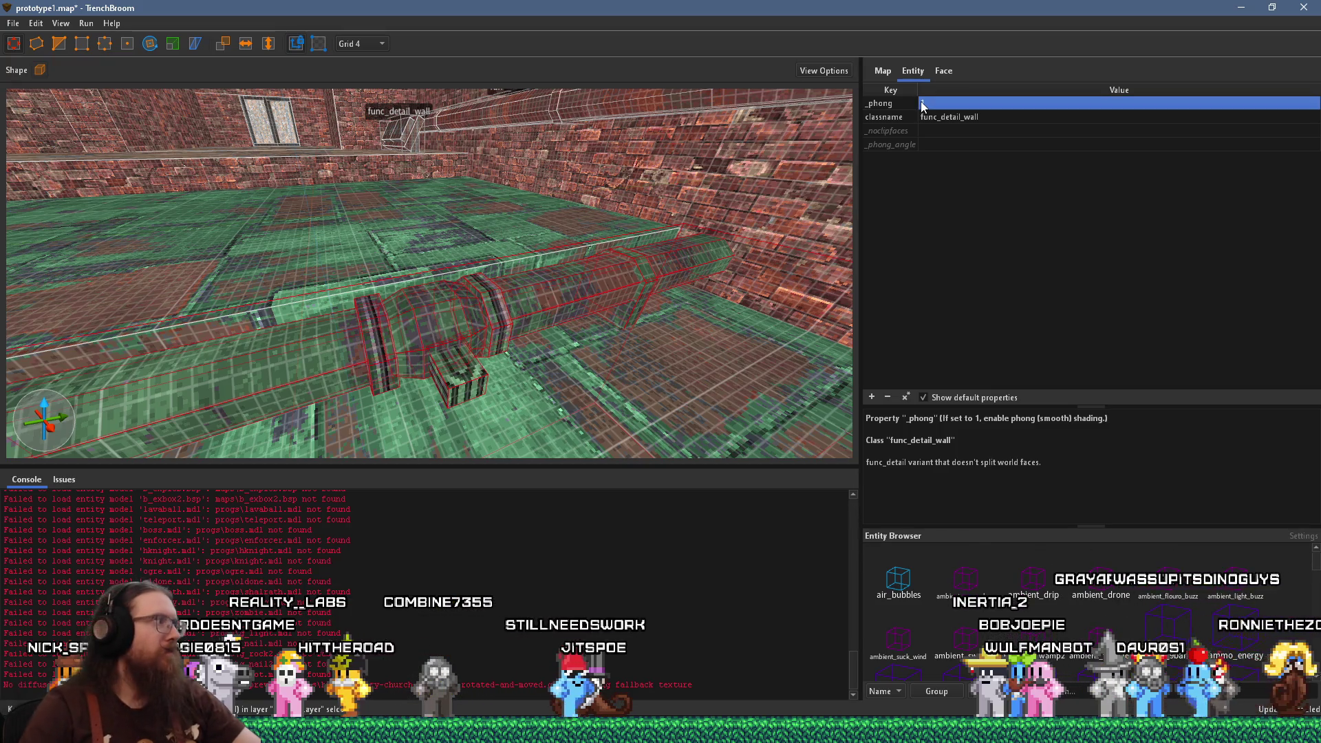
Fly back to check the smooth-shaded pipe entity, then deselect it
key(ctrl+u)
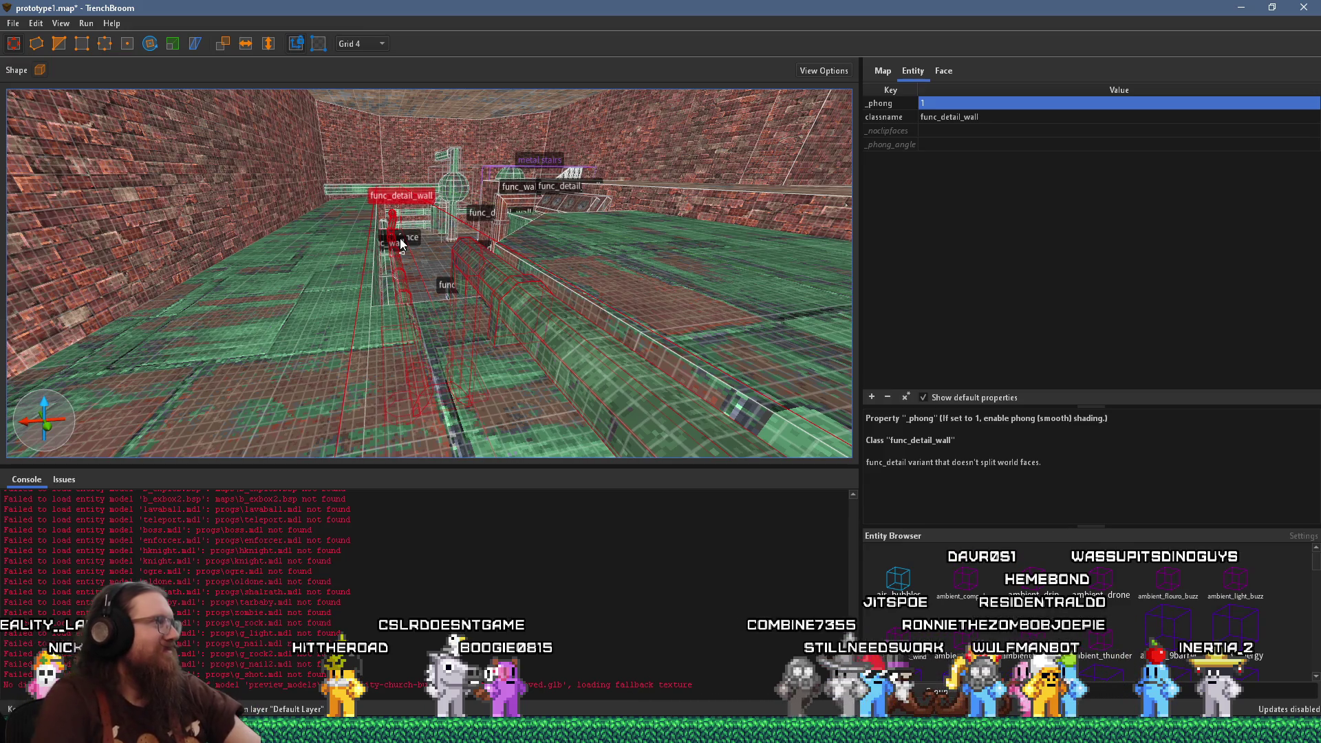
scroll(down, 3)
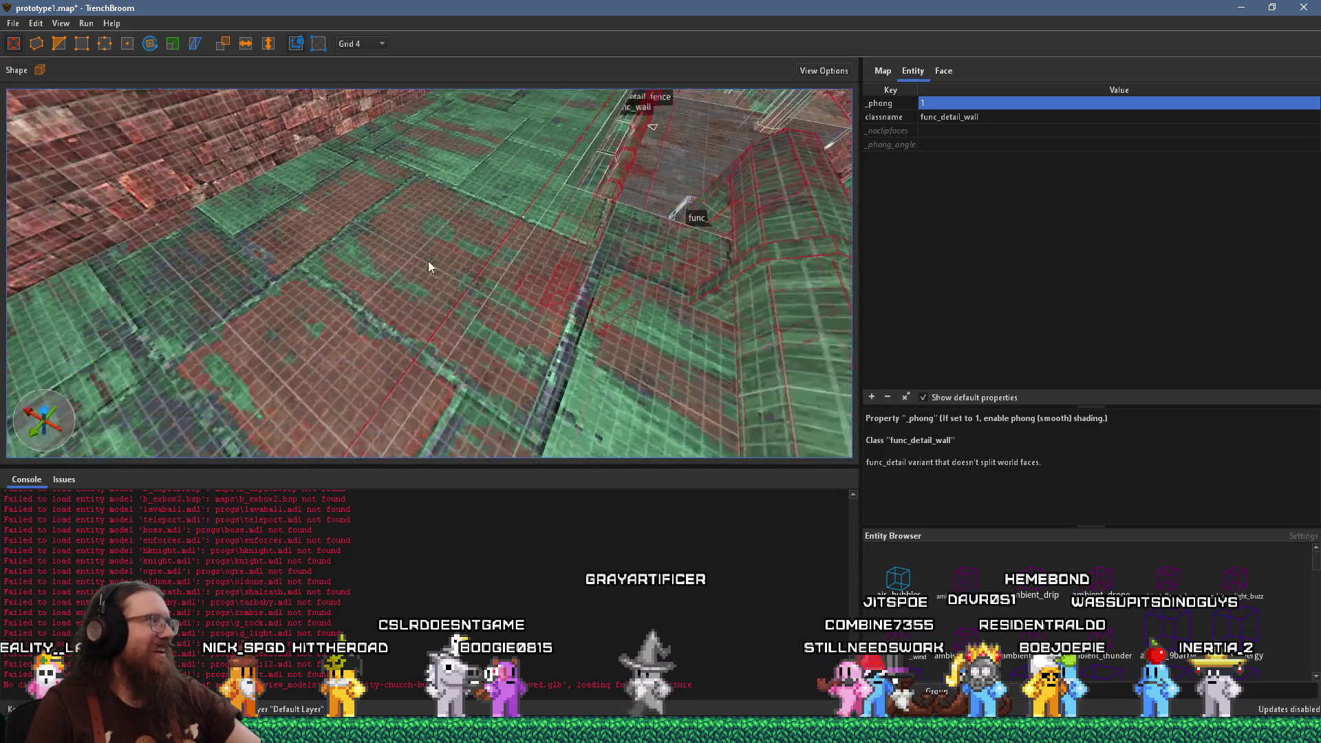
scroll(up, 3)
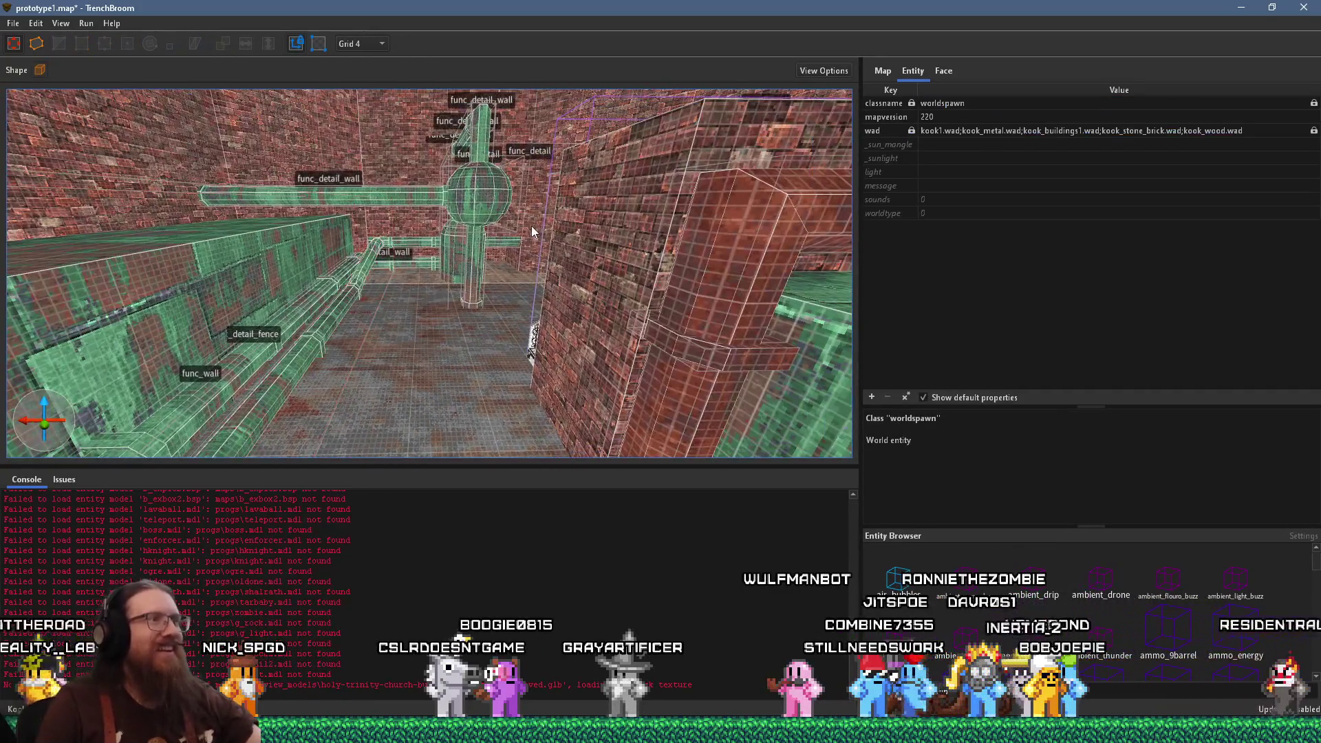
scroll(down, 3)
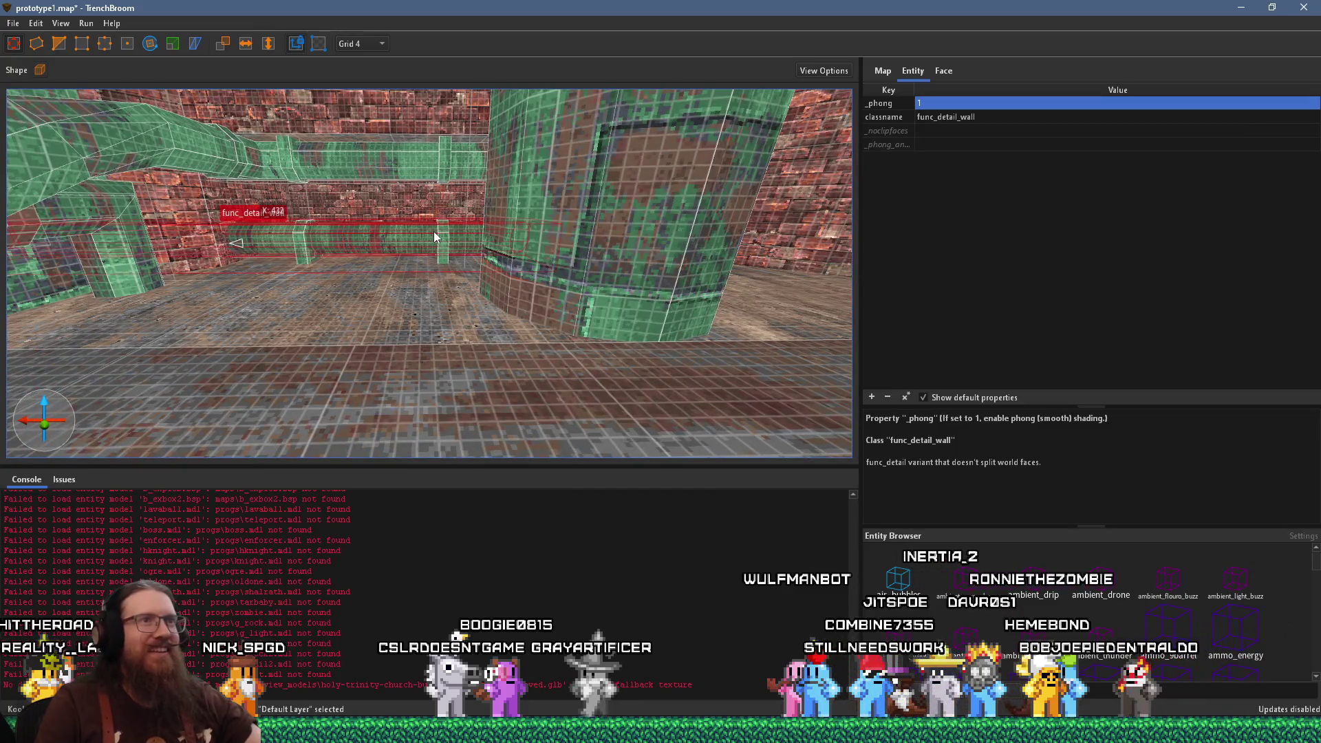
scroll(down, 3)
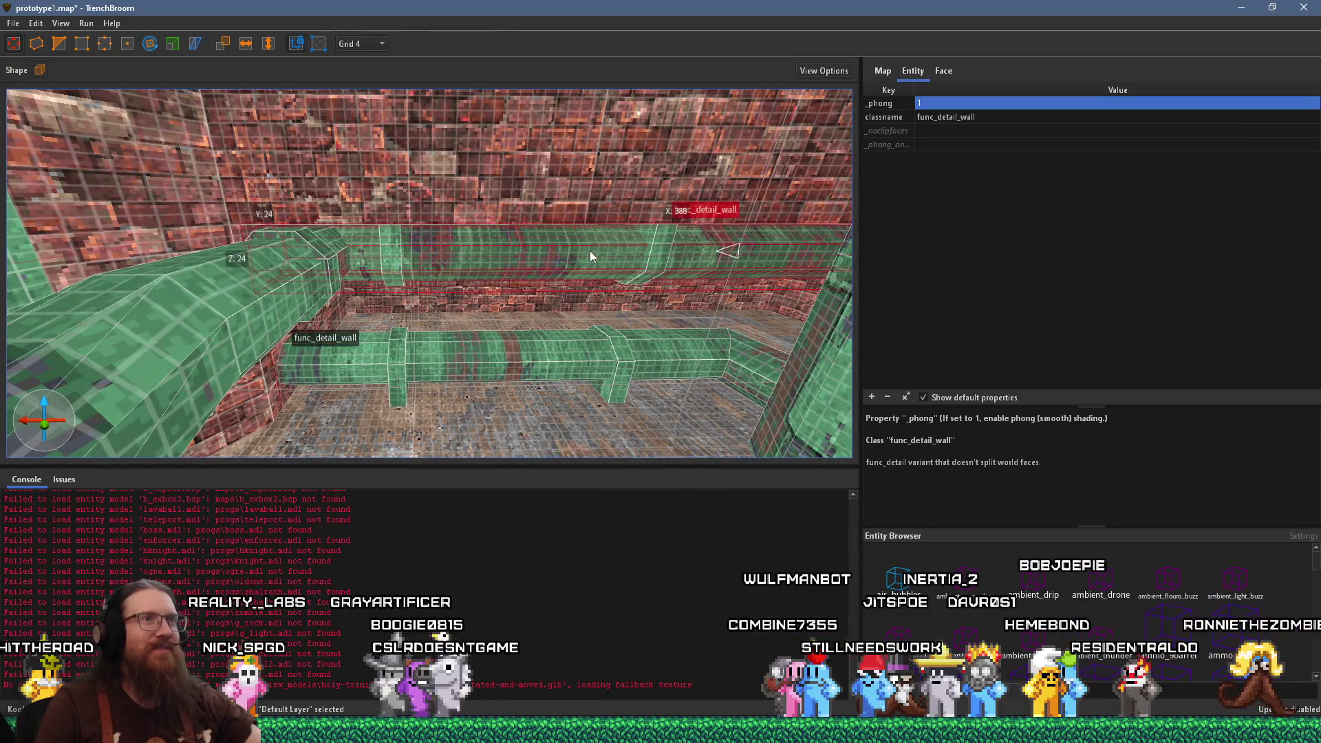
scroll(down, 3)
key(Escape)
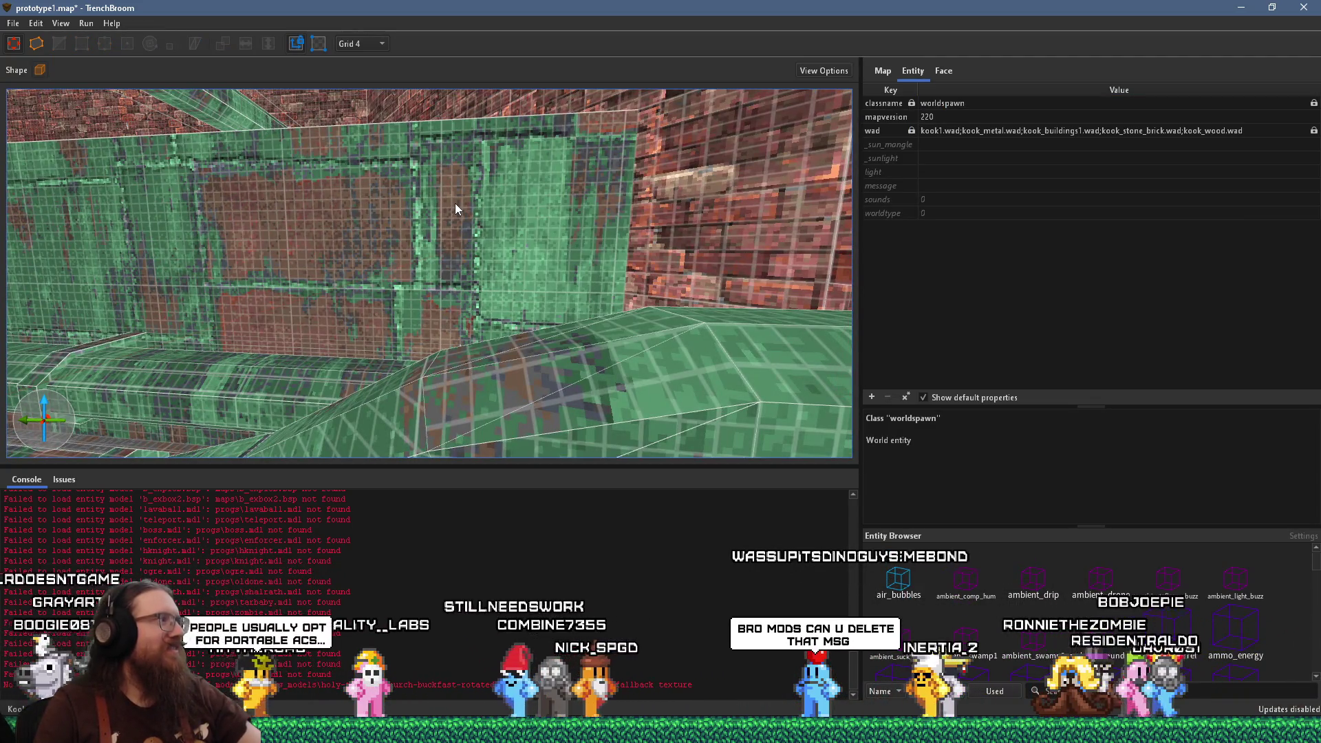
scroll(up, 3)
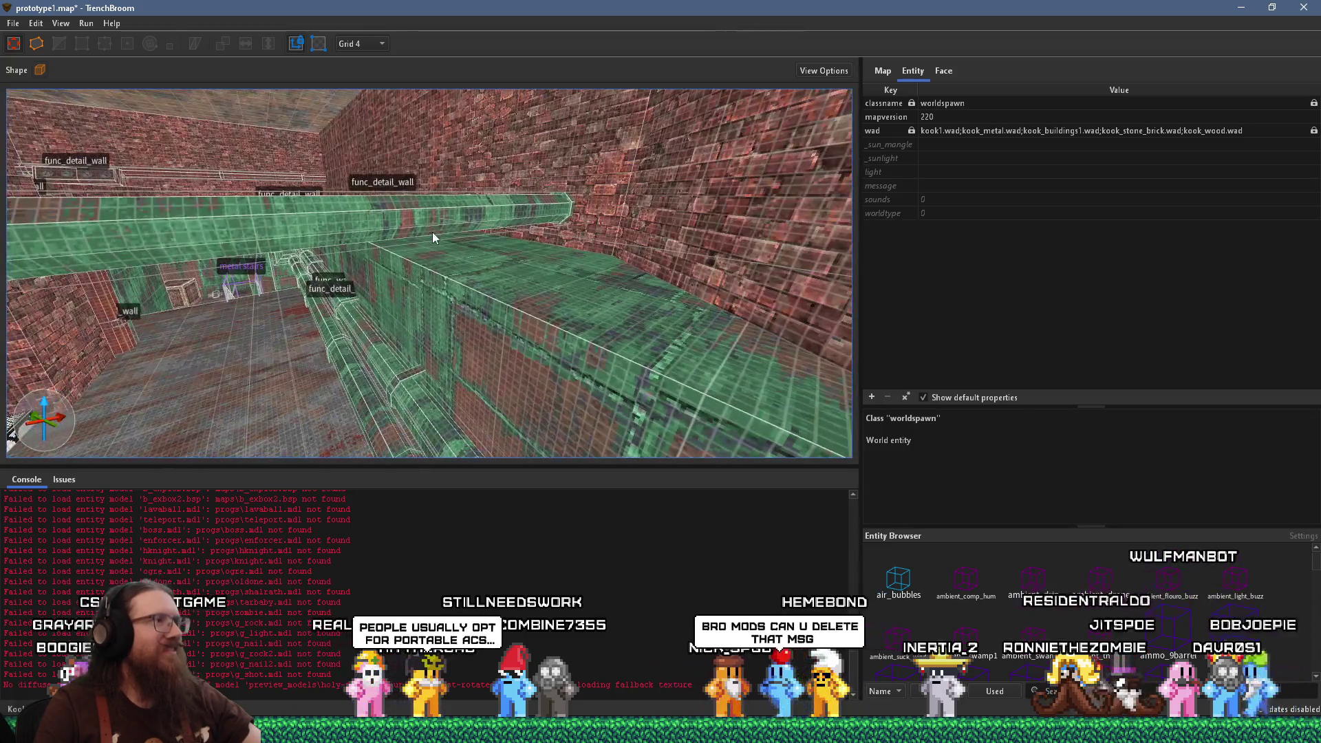
click(495, 230)
drag(559, 231, 544, 275)
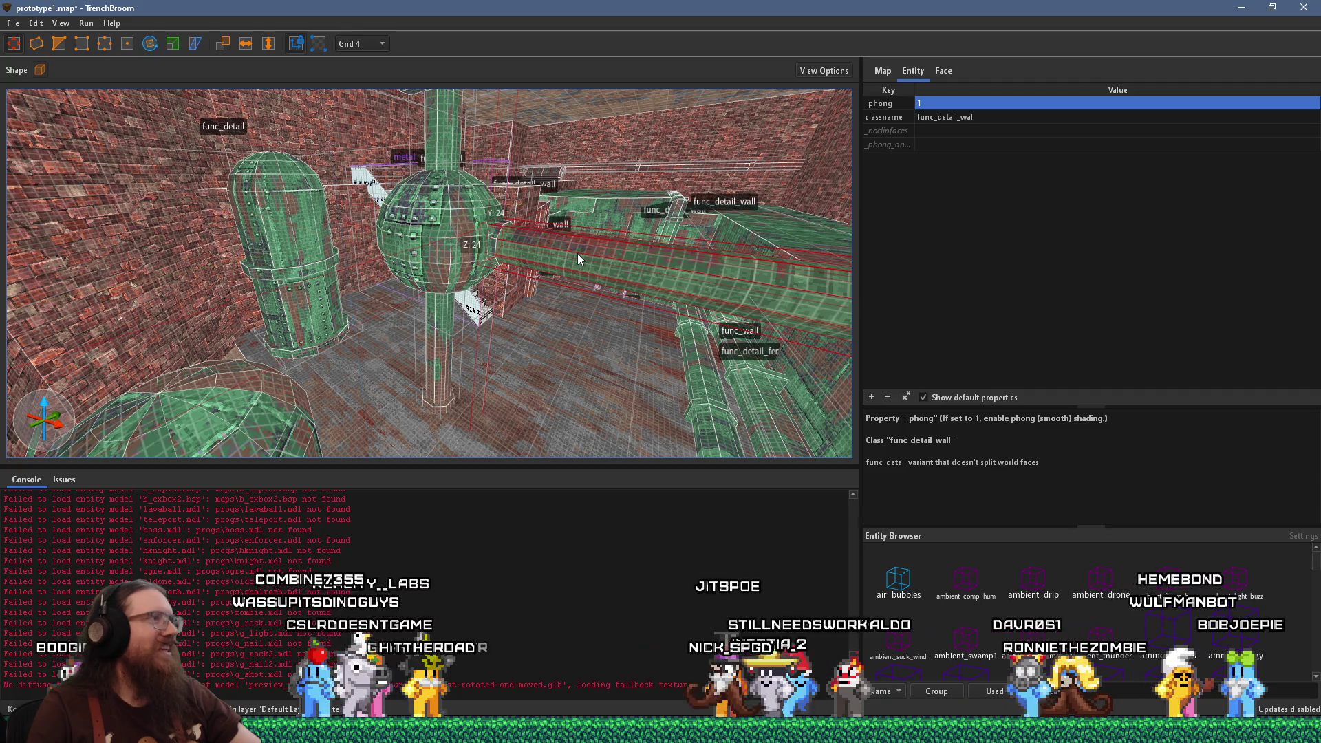
click(479, 232)
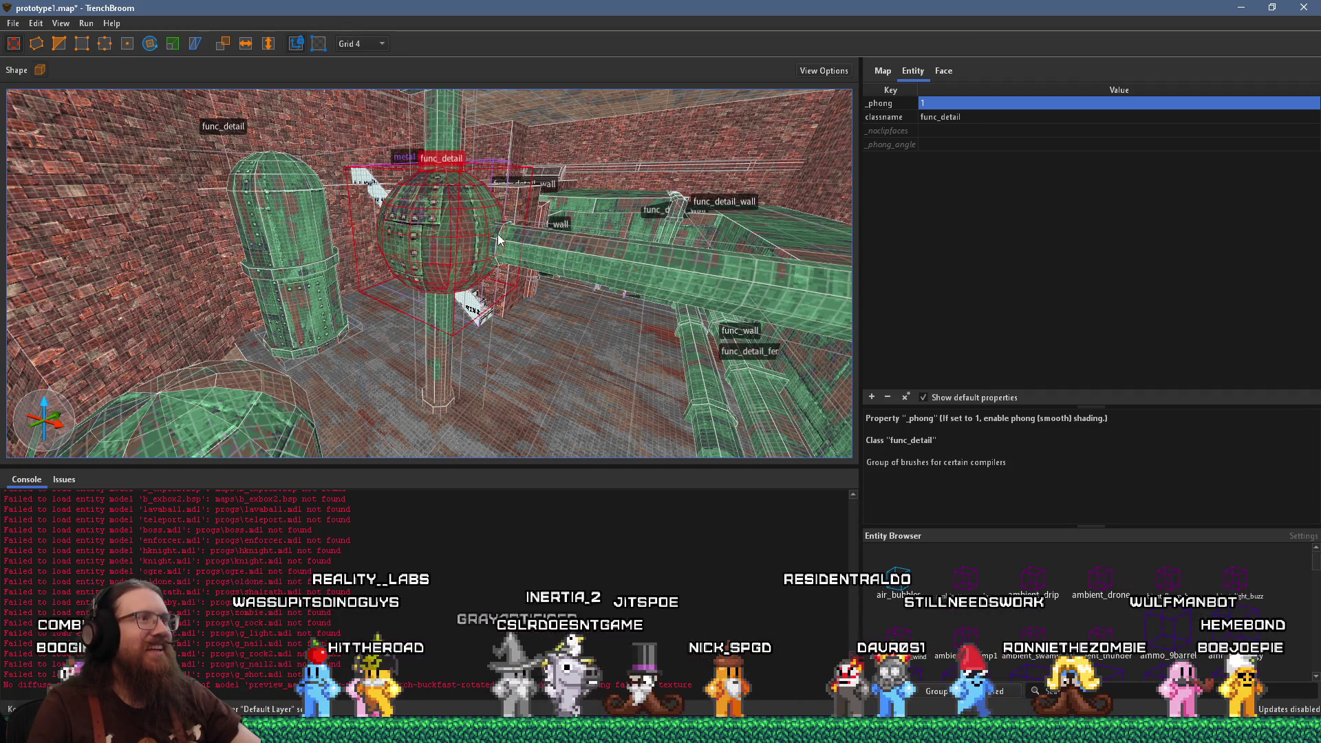
click(288, 231)
click(292, 277)
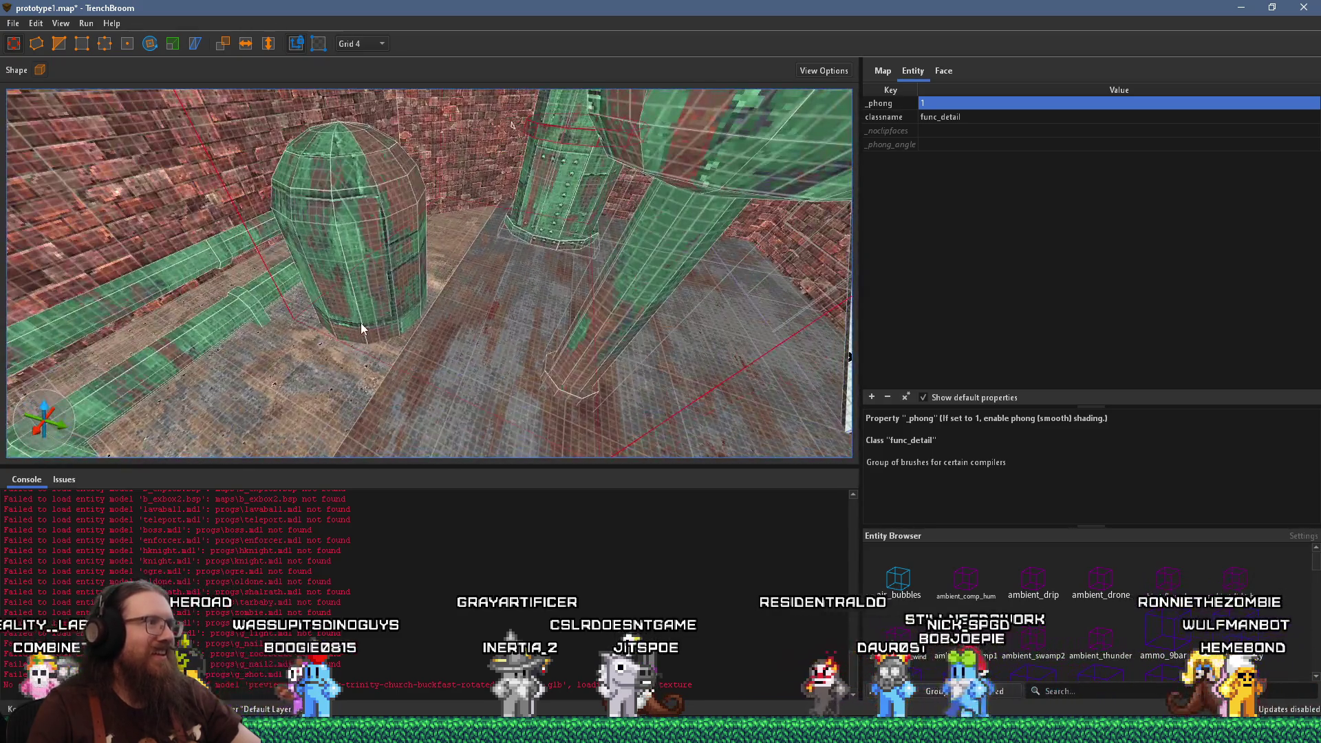
click(360, 324)
click(297, 320)
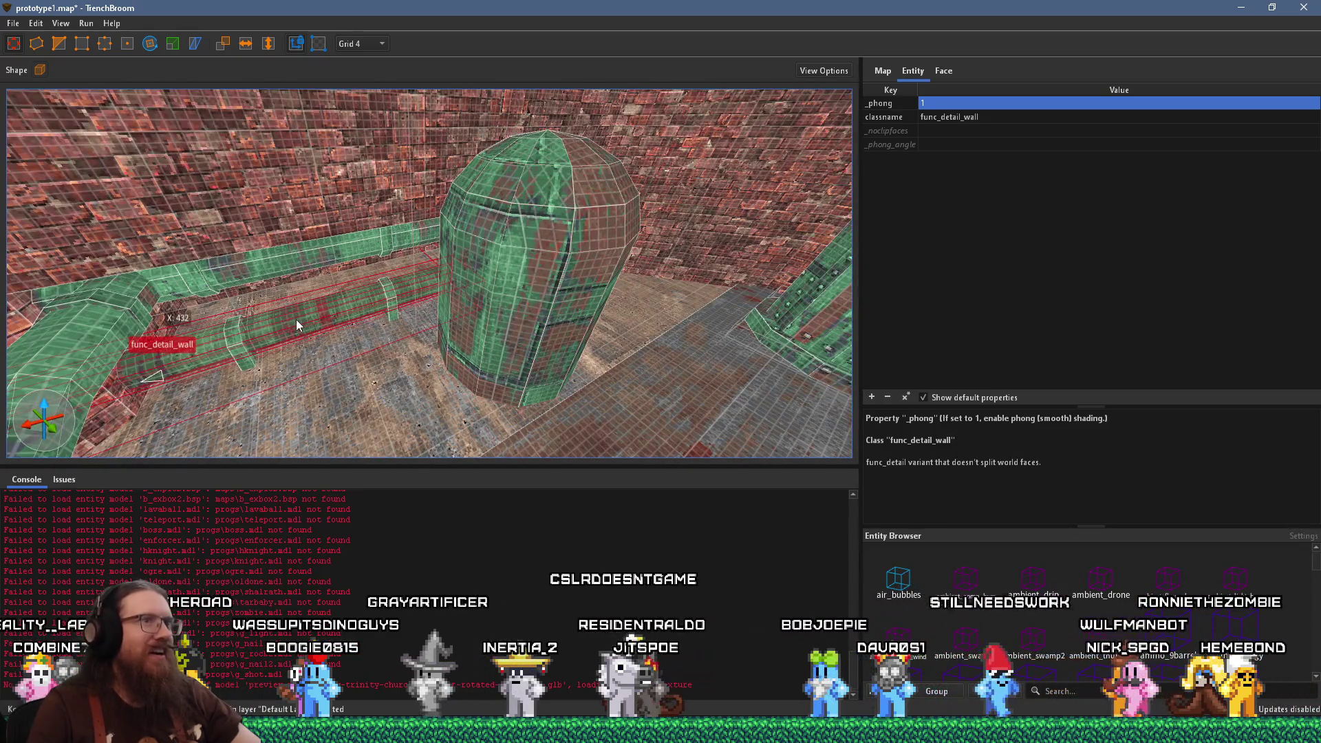
key(w)
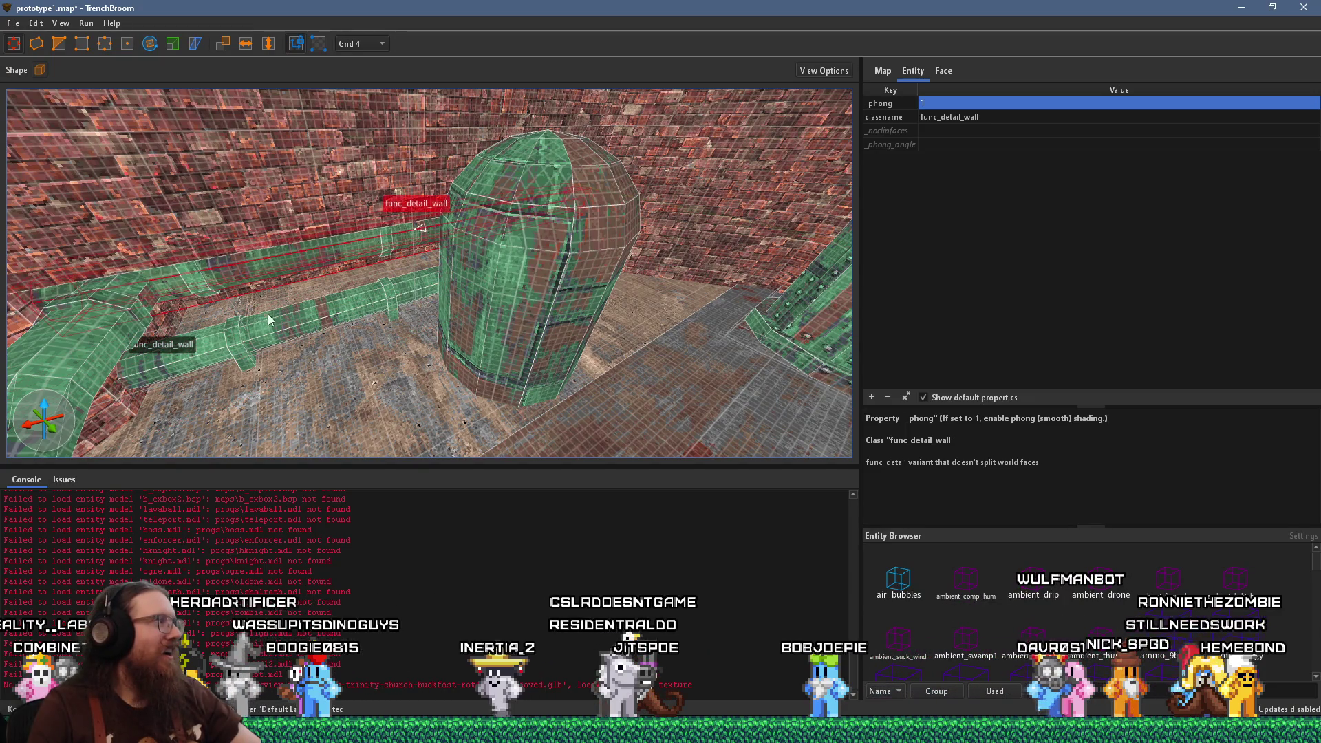
key(w)
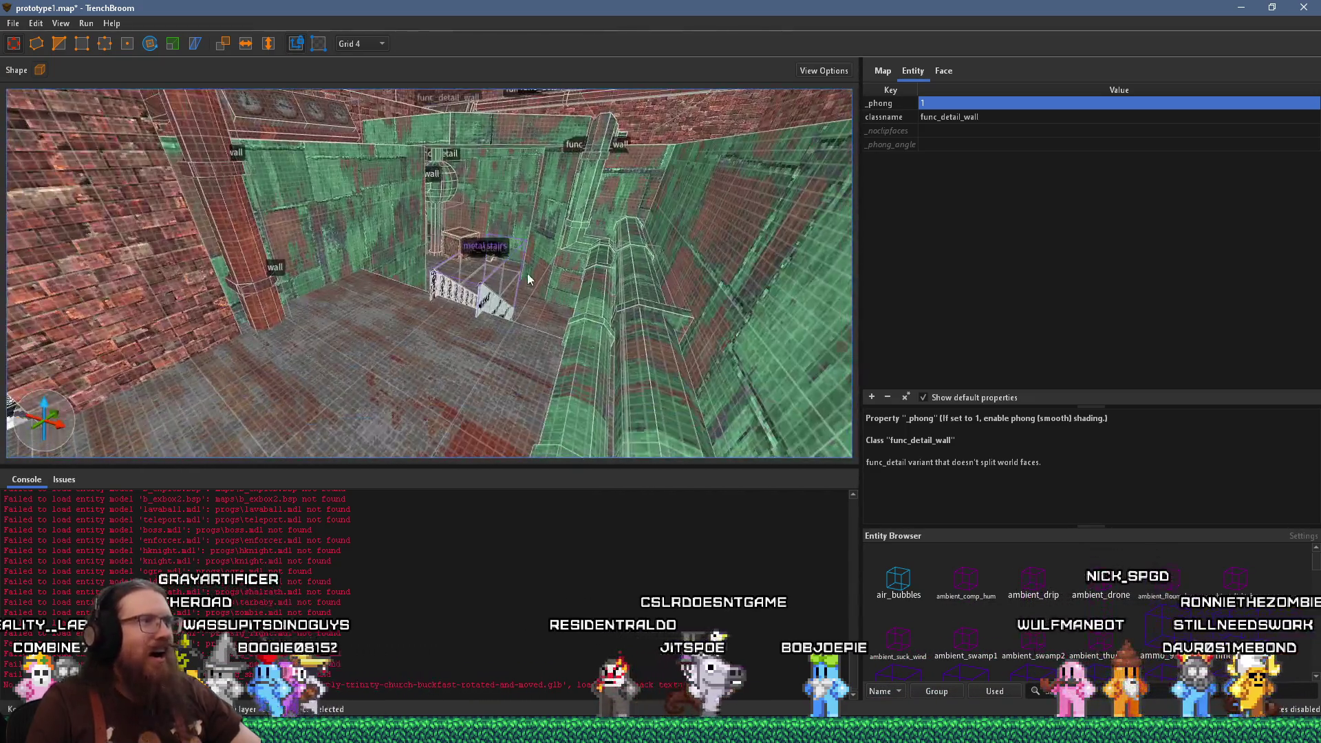
key(w)
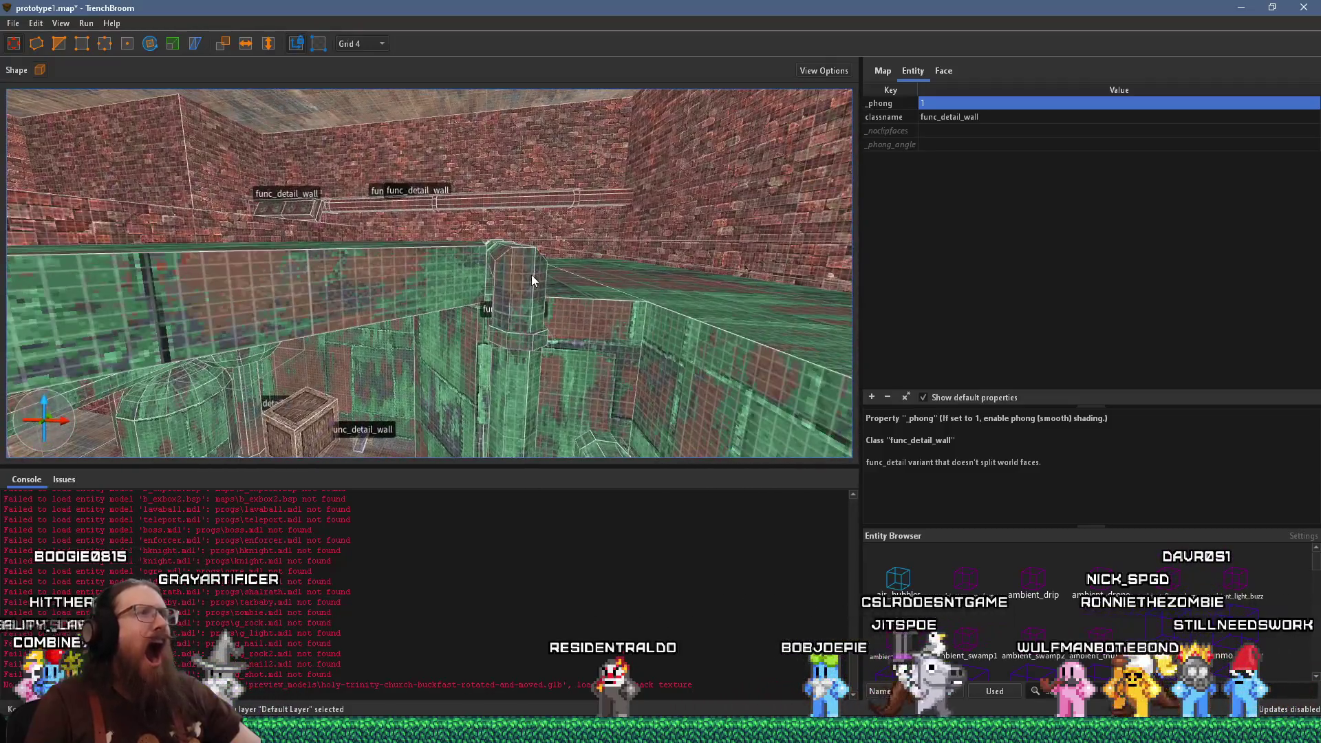
key(w)
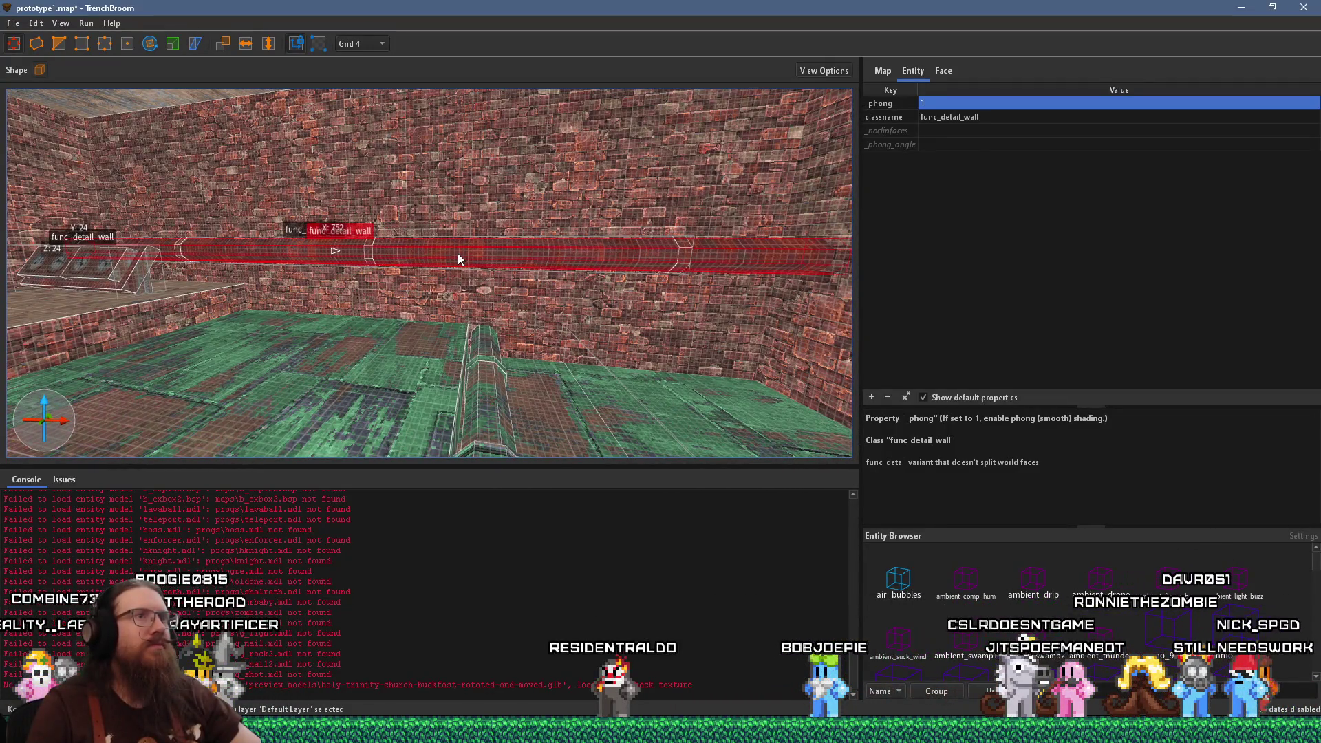
click(689, 251)
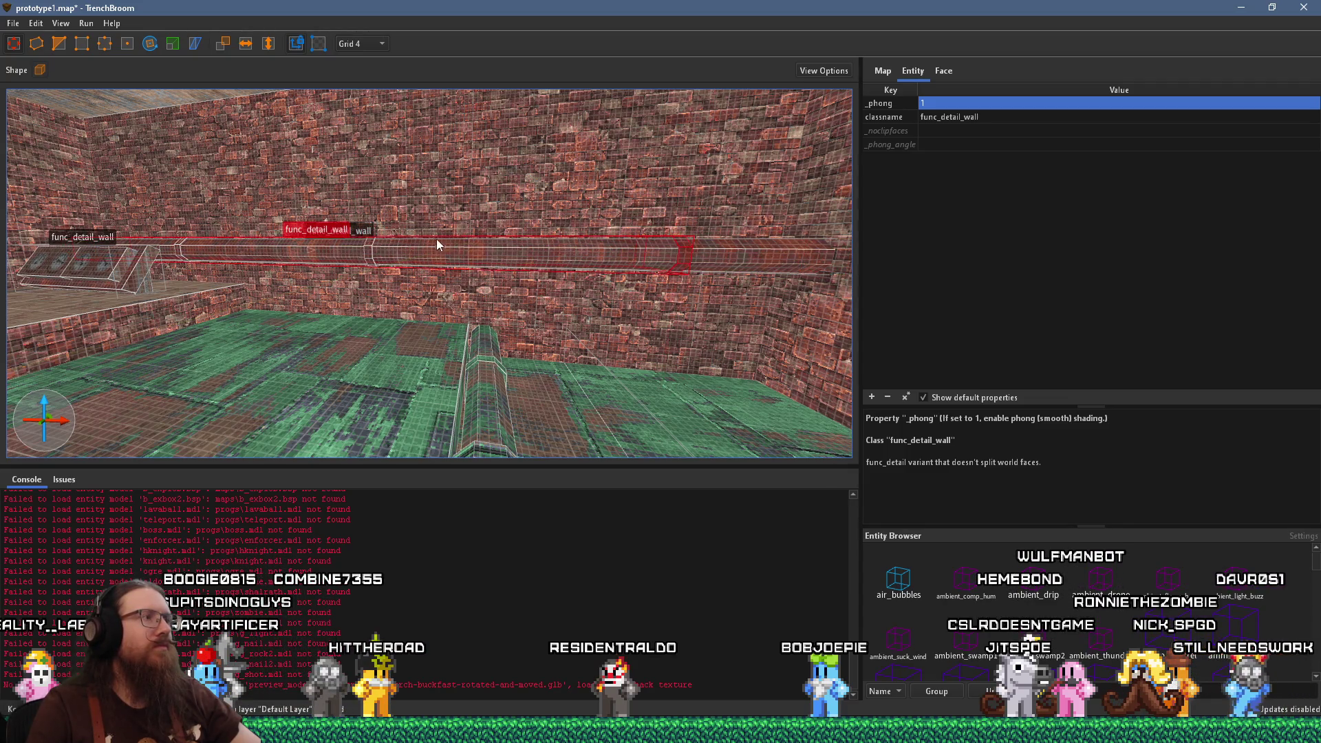
drag(436, 238, 295, 236)
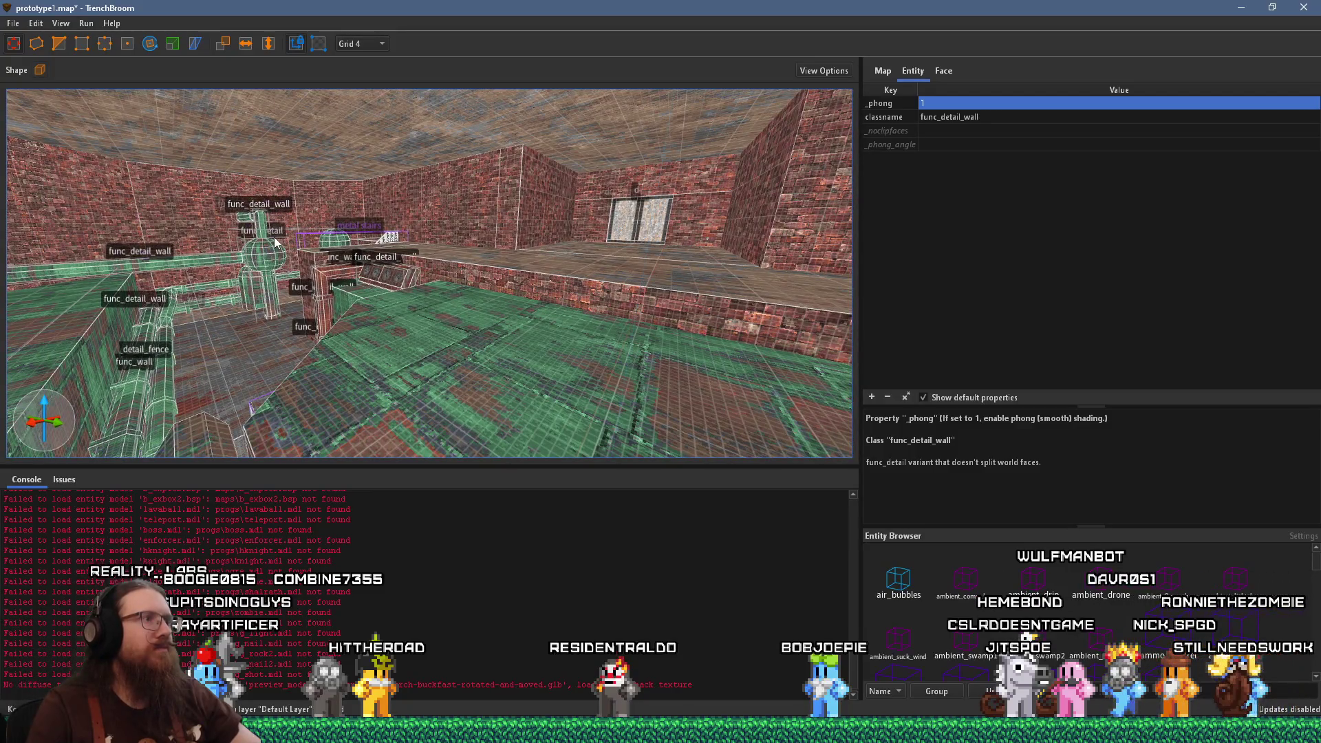
drag(186, 249, 396, 206)
key(Escape)
click(13, 24)
Save the map and compile it with the qbsp profile into prototype1.bsp in the Godot levels folder
click(40, 83)
click(86, 24)
click(111, 38)
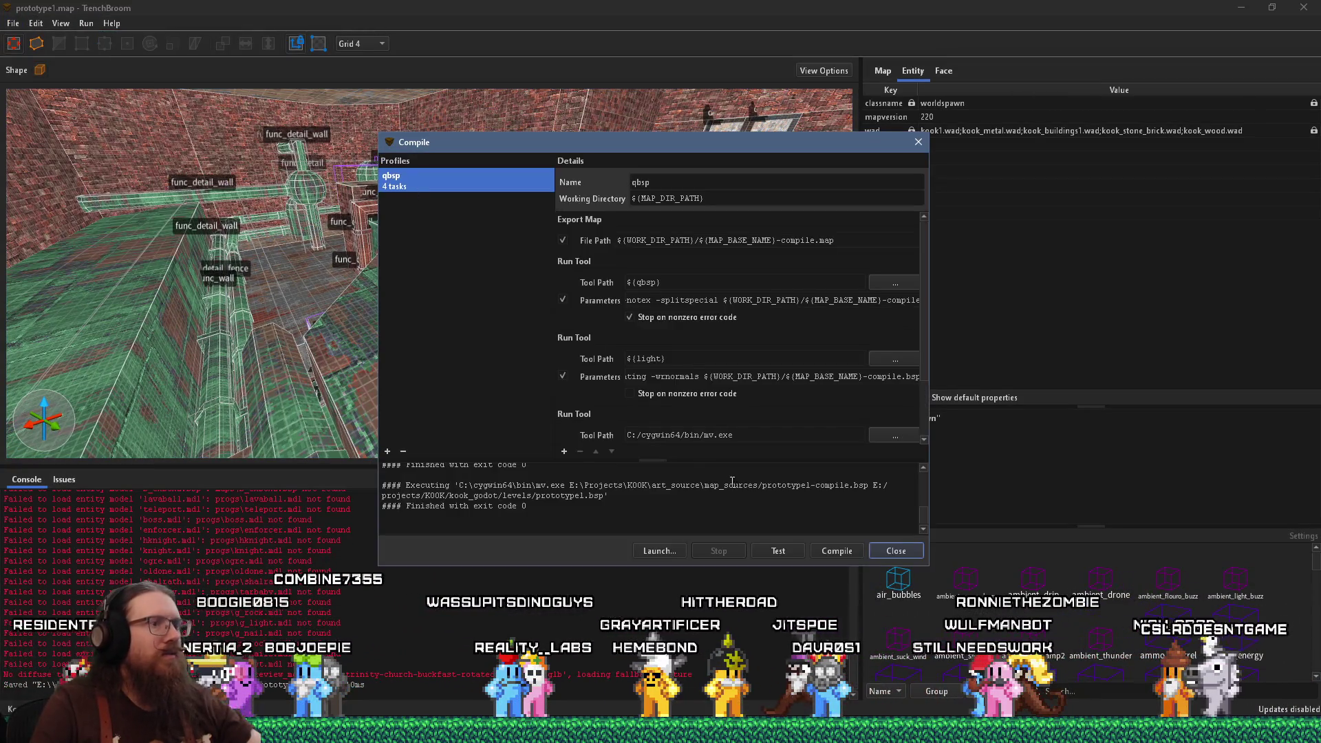
click(834, 554)
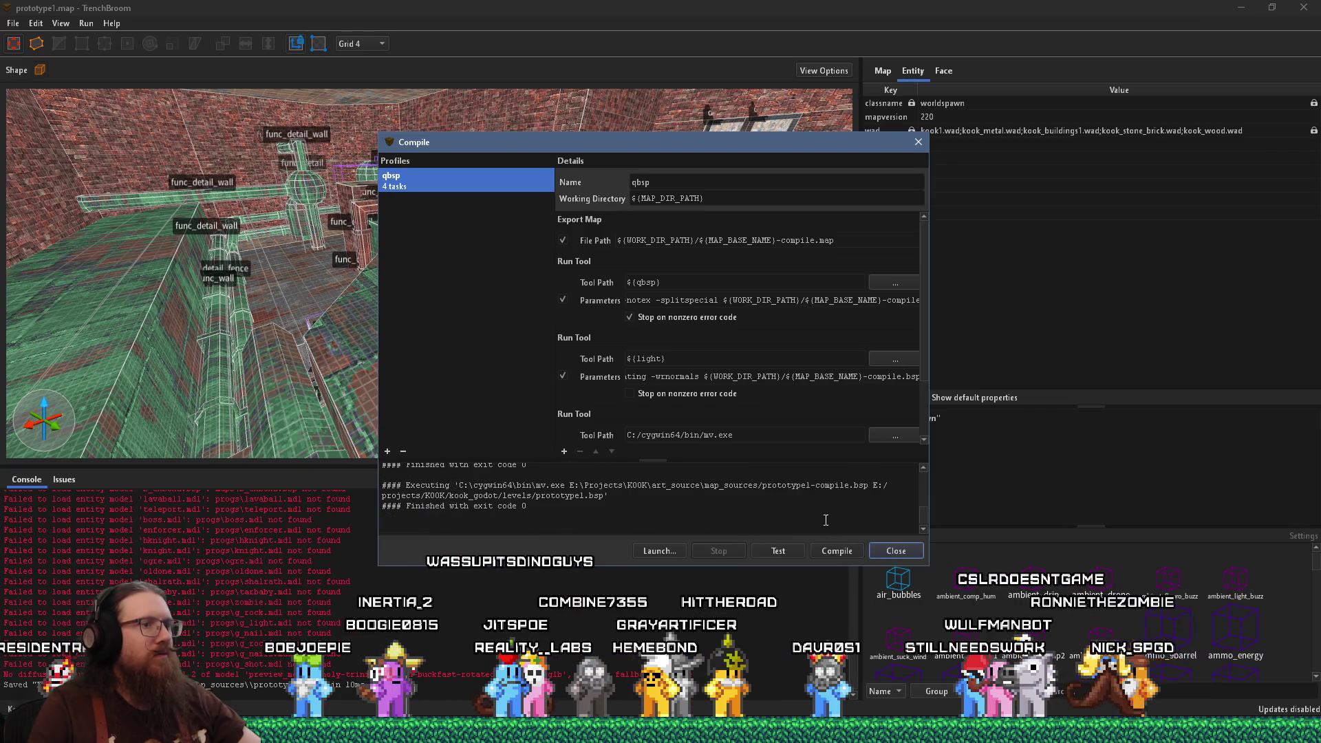
click(879, 551)
In Godot's 3D view, orbit and zoom over the corner wall's green pipes, then the green pillar and crate
key(alt+Tab)
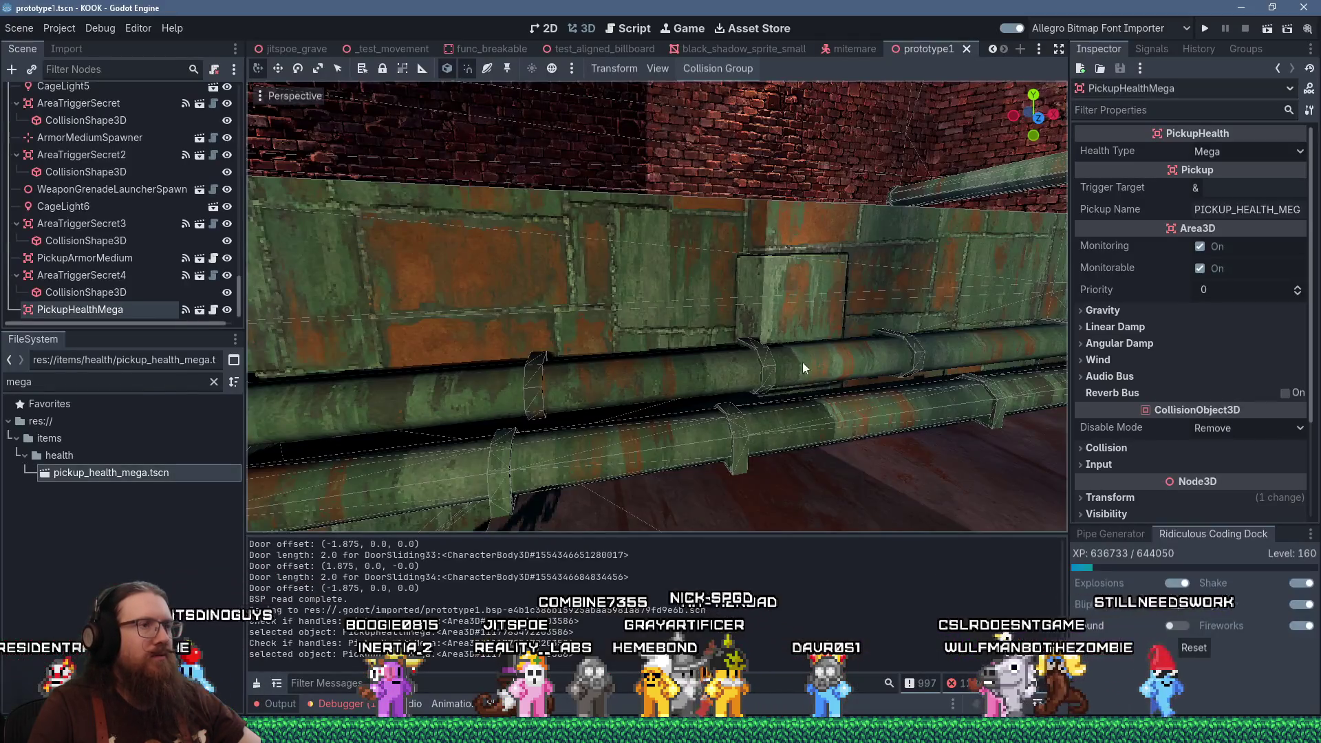
drag(763, 339, 787, 326)
scroll(down, 3)
scroll(up, 3)
scroll(up, 3)
scroll(up, 3)
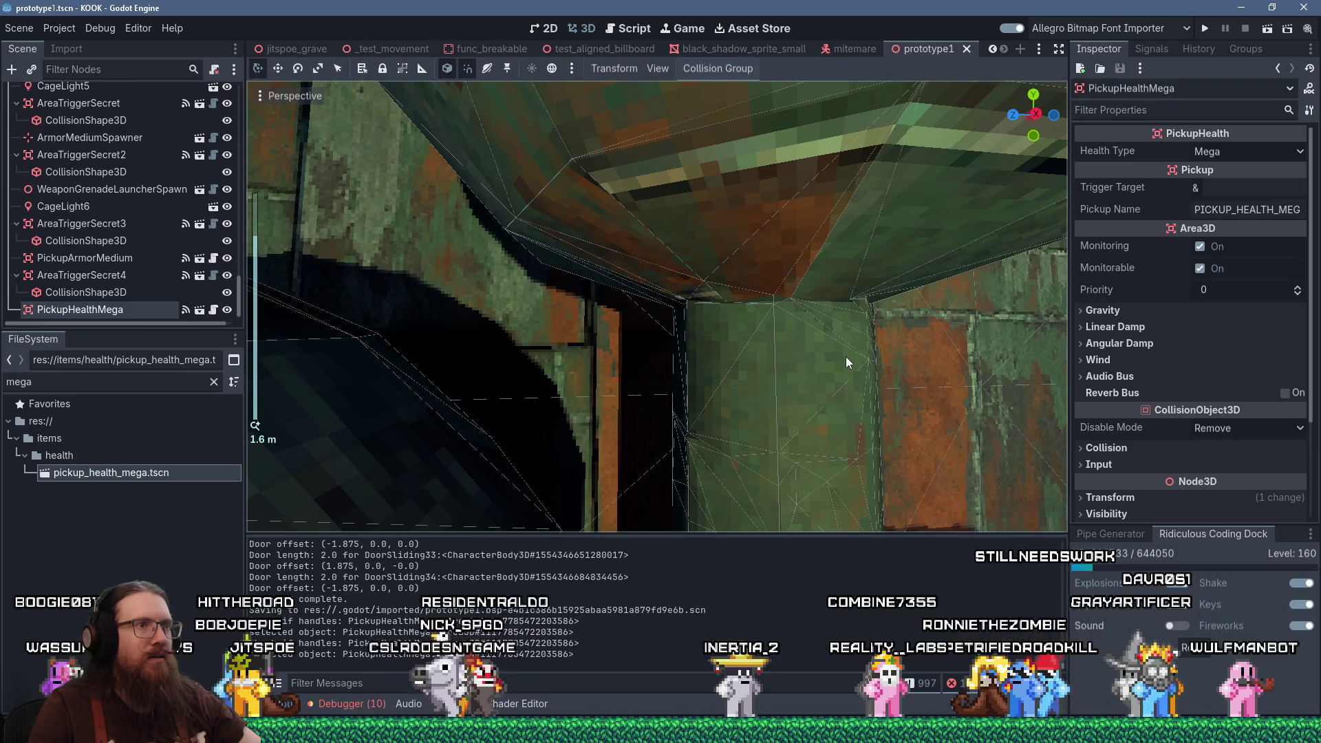
drag(851, 366, 569, 198)
scroll(up, 3)
scroll(down, 3)
scroll(down, 3)
scroll(down, 3)
Select the pipe's sphere junction brush and convert it into a func_detail_wall brush entity
key(alt+Tab)
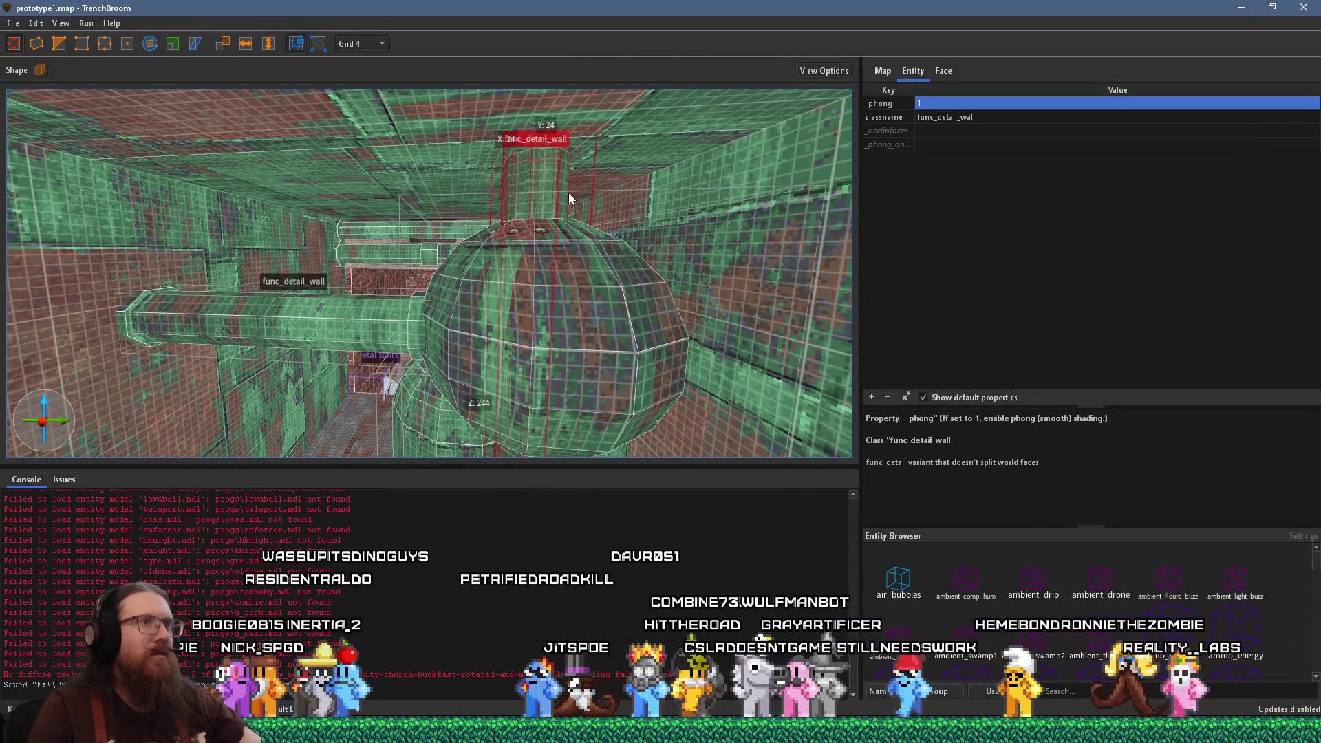
key(w)
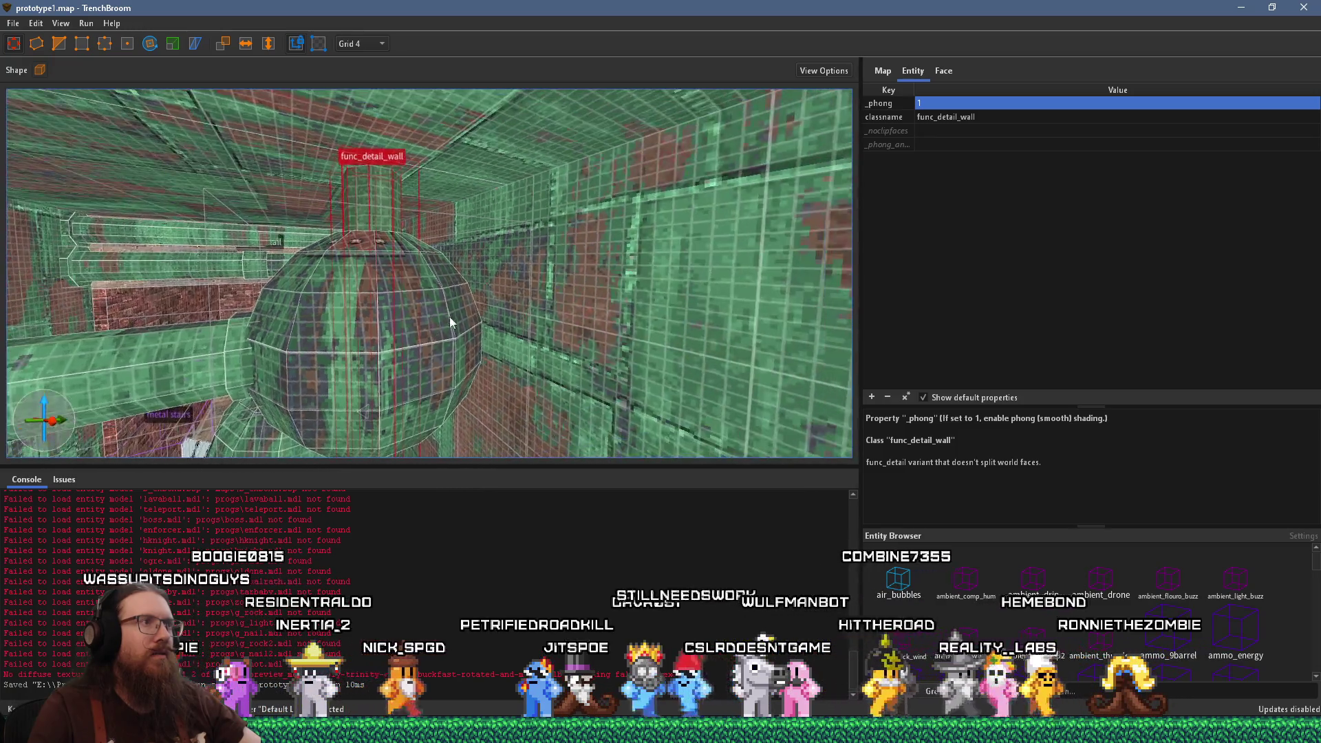
click(541, 244)
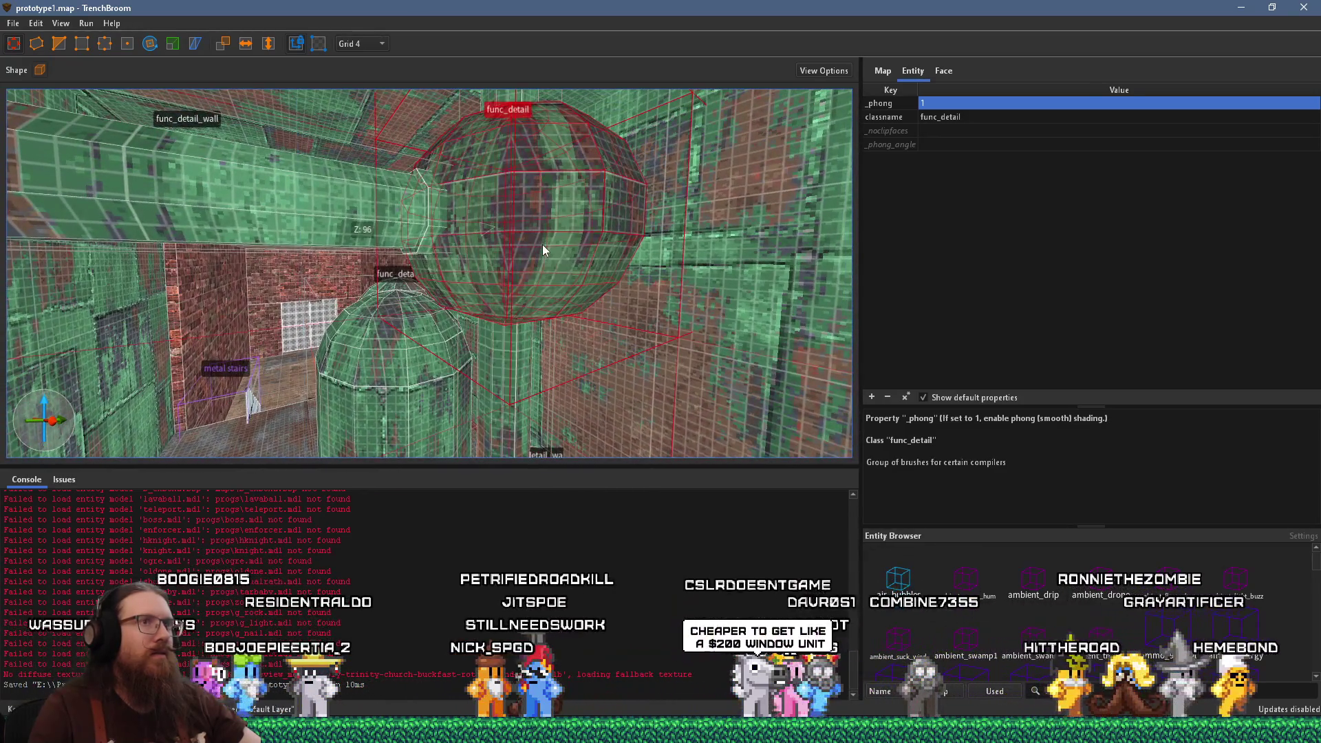
scroll(down, 3)
drag(547, 240, 524, 274)
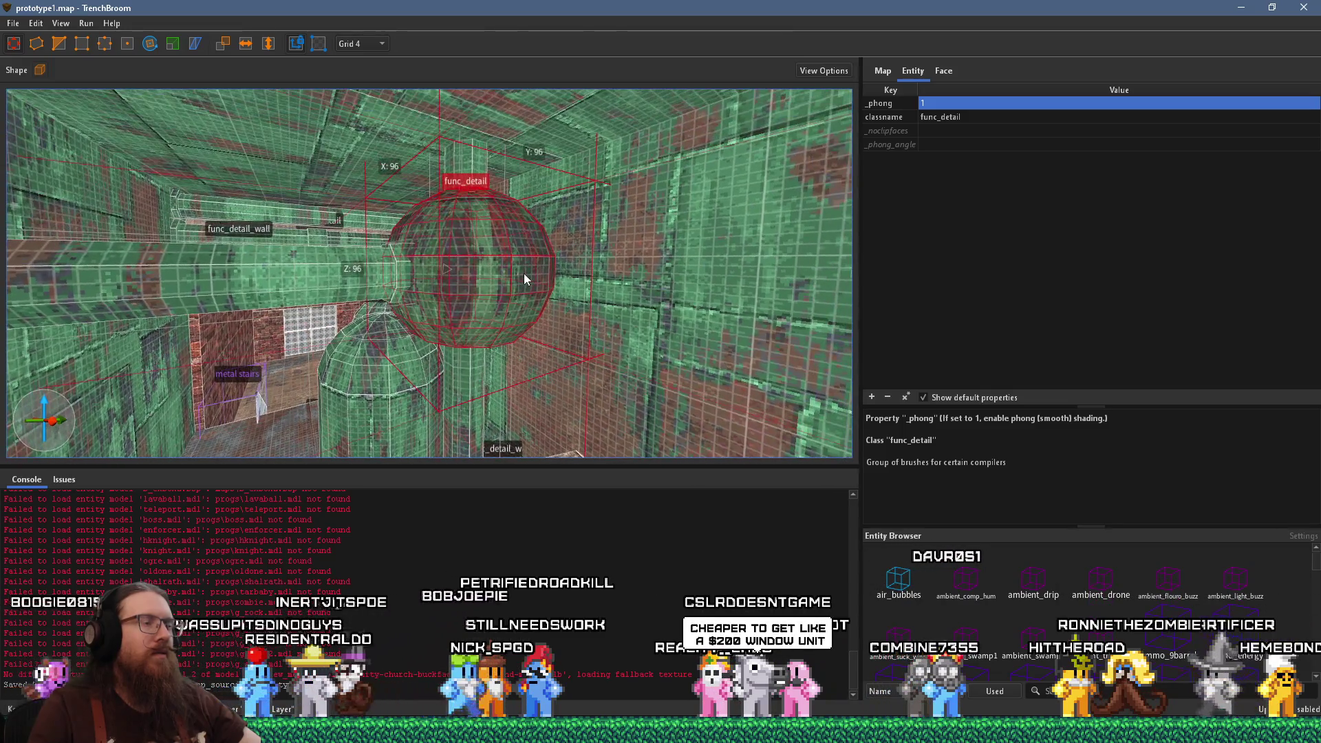
scroll(up, 3)
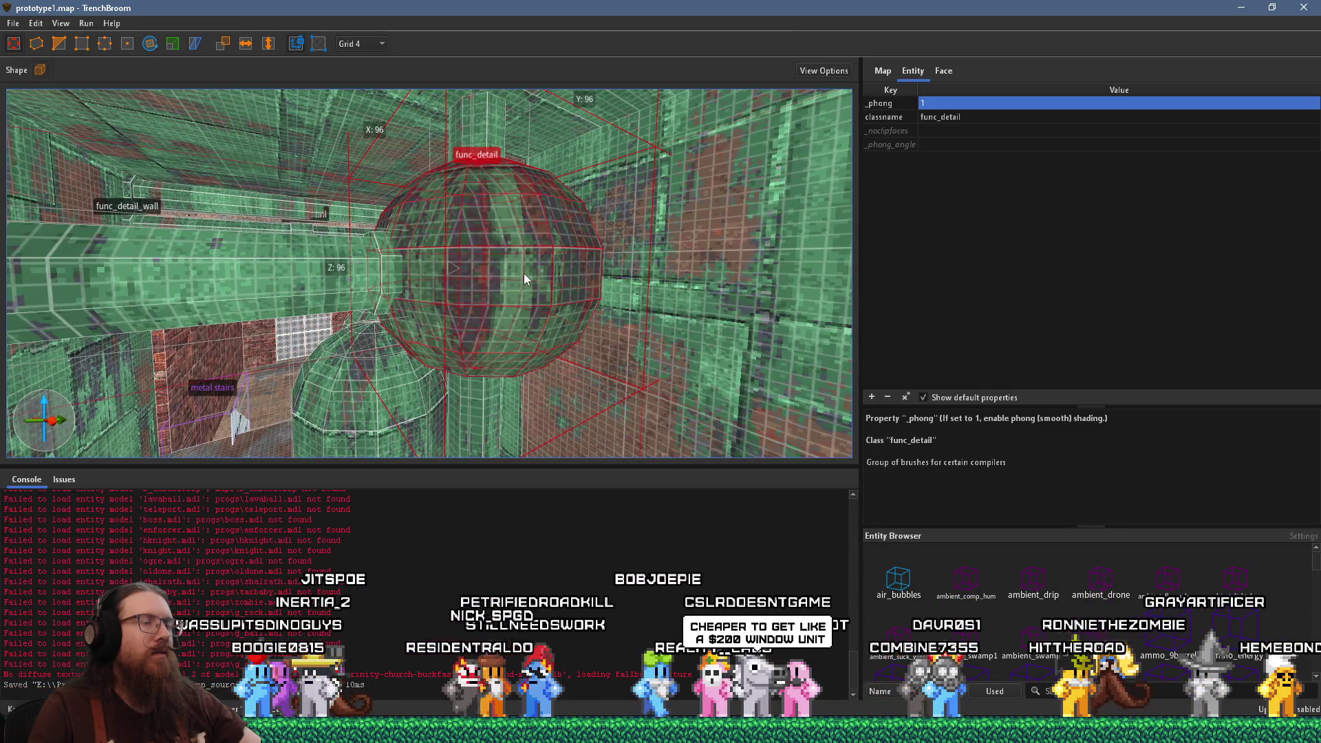
right_click(529, 263)
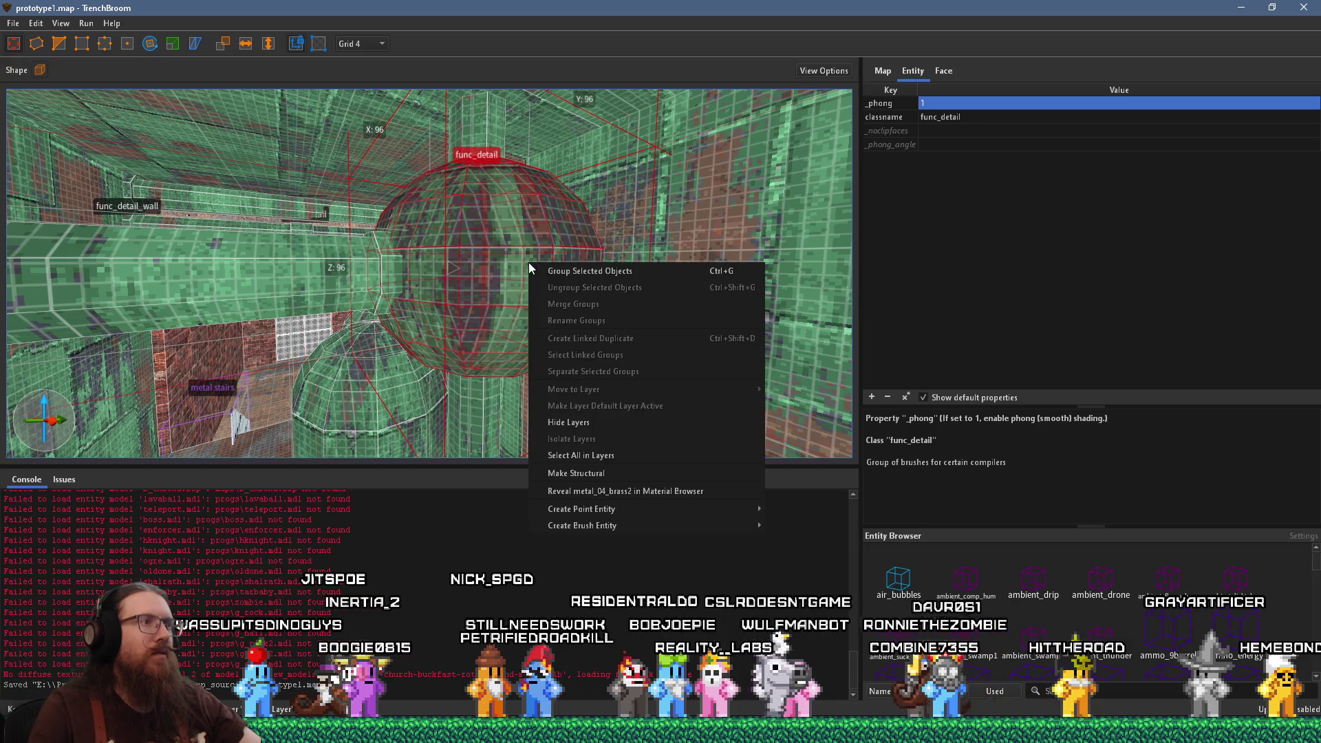
mouse_move(624, 521)
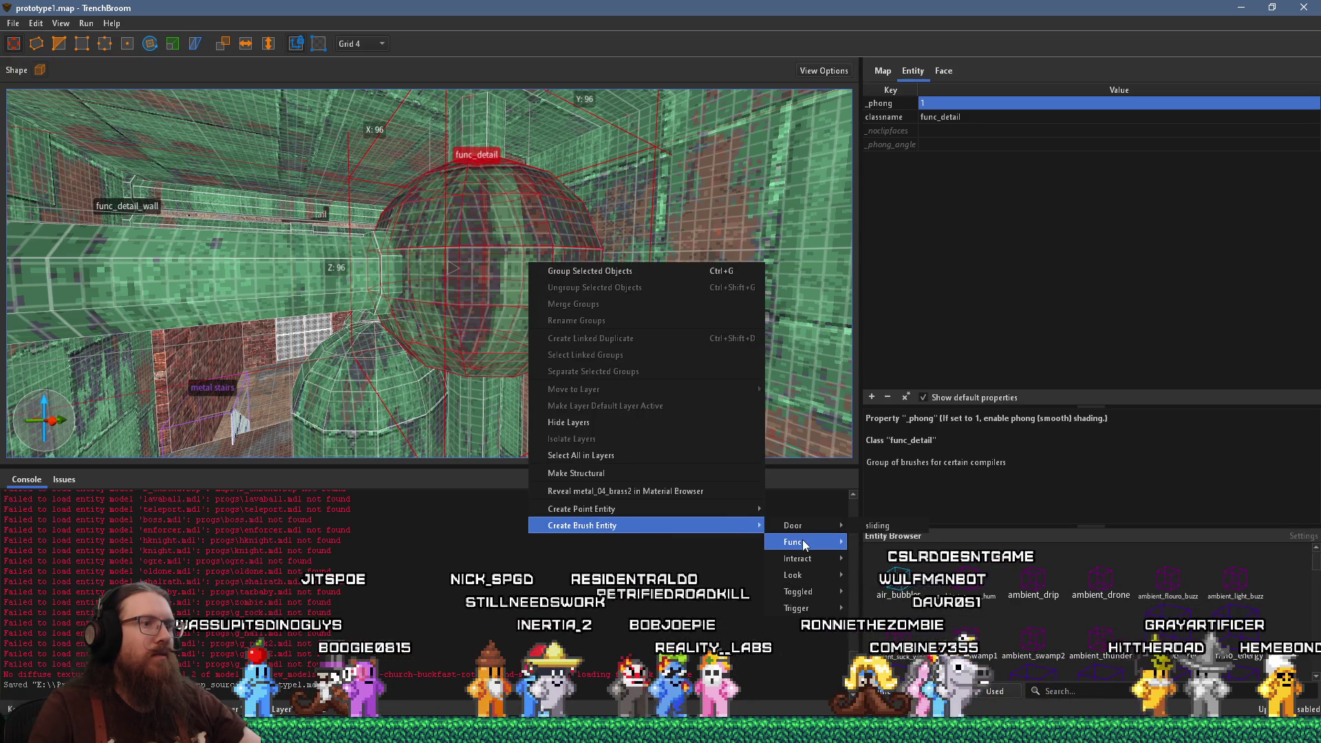
mouse_move(798, 541)
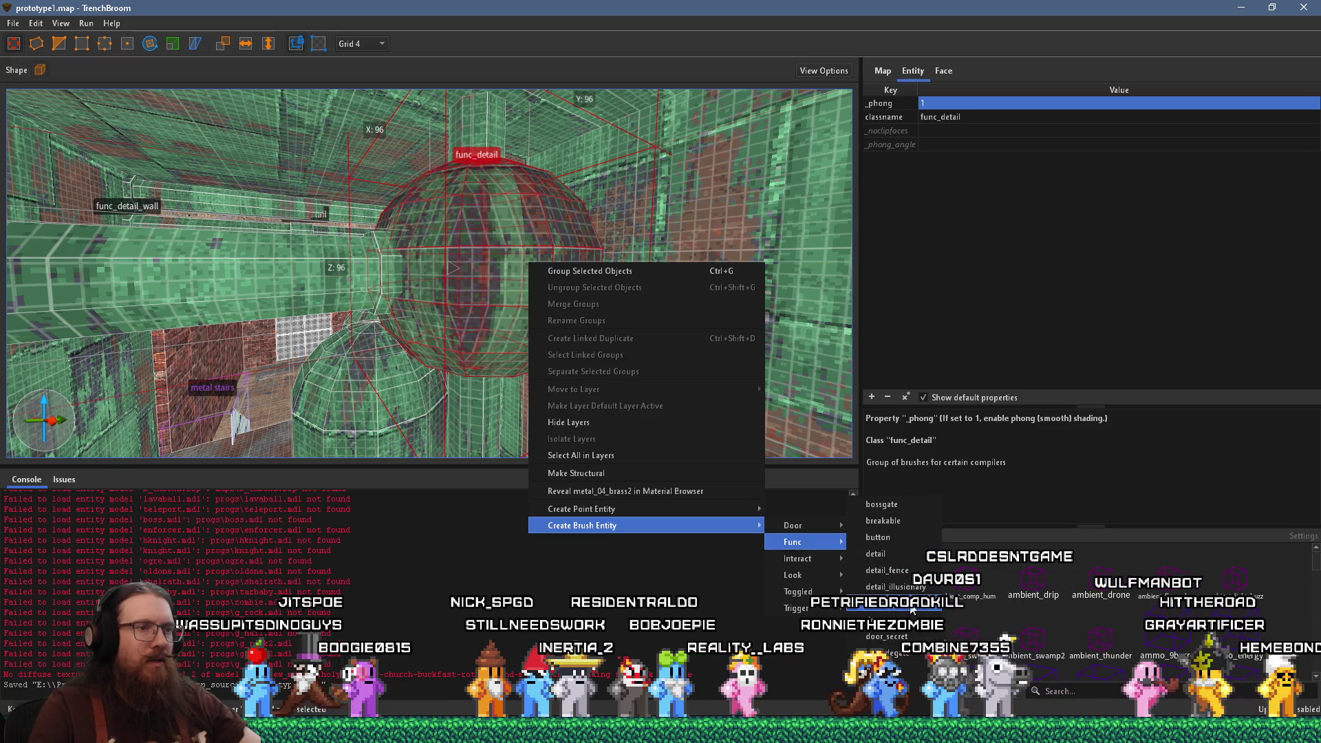
click(913, 608)
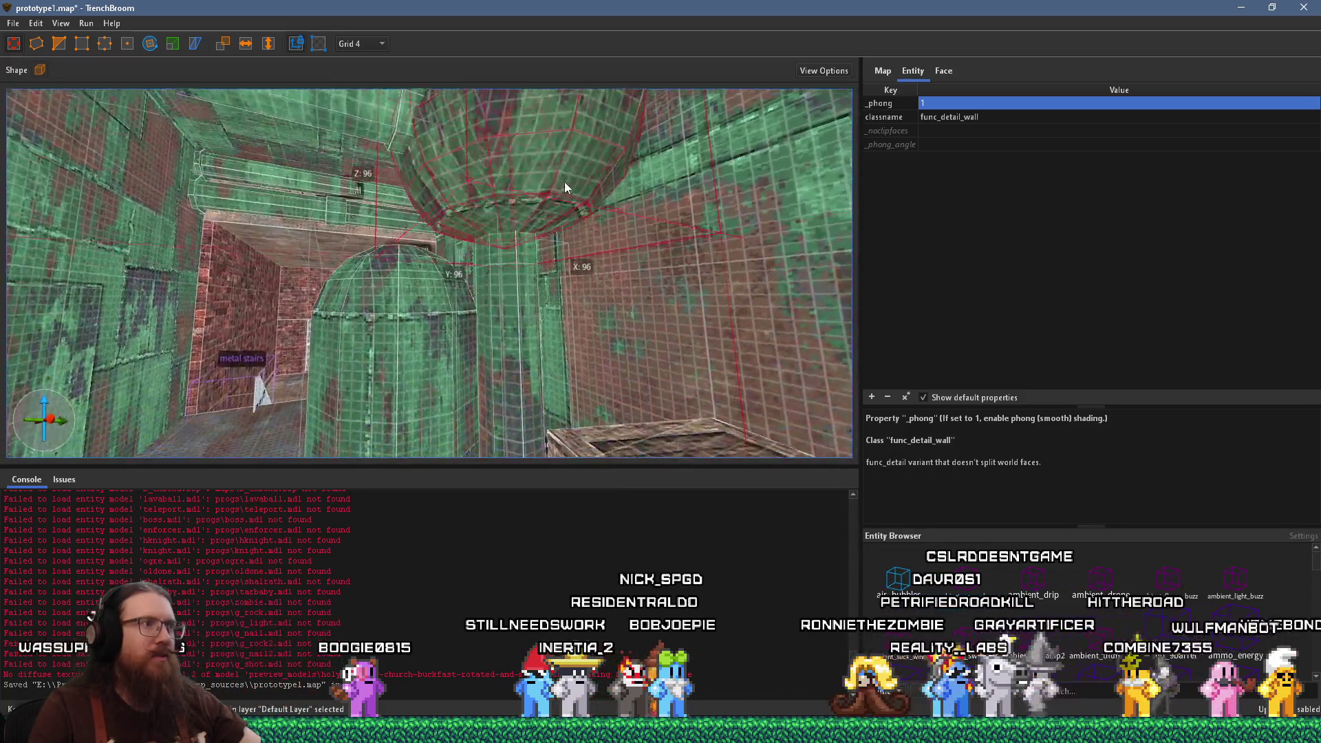
key(s)
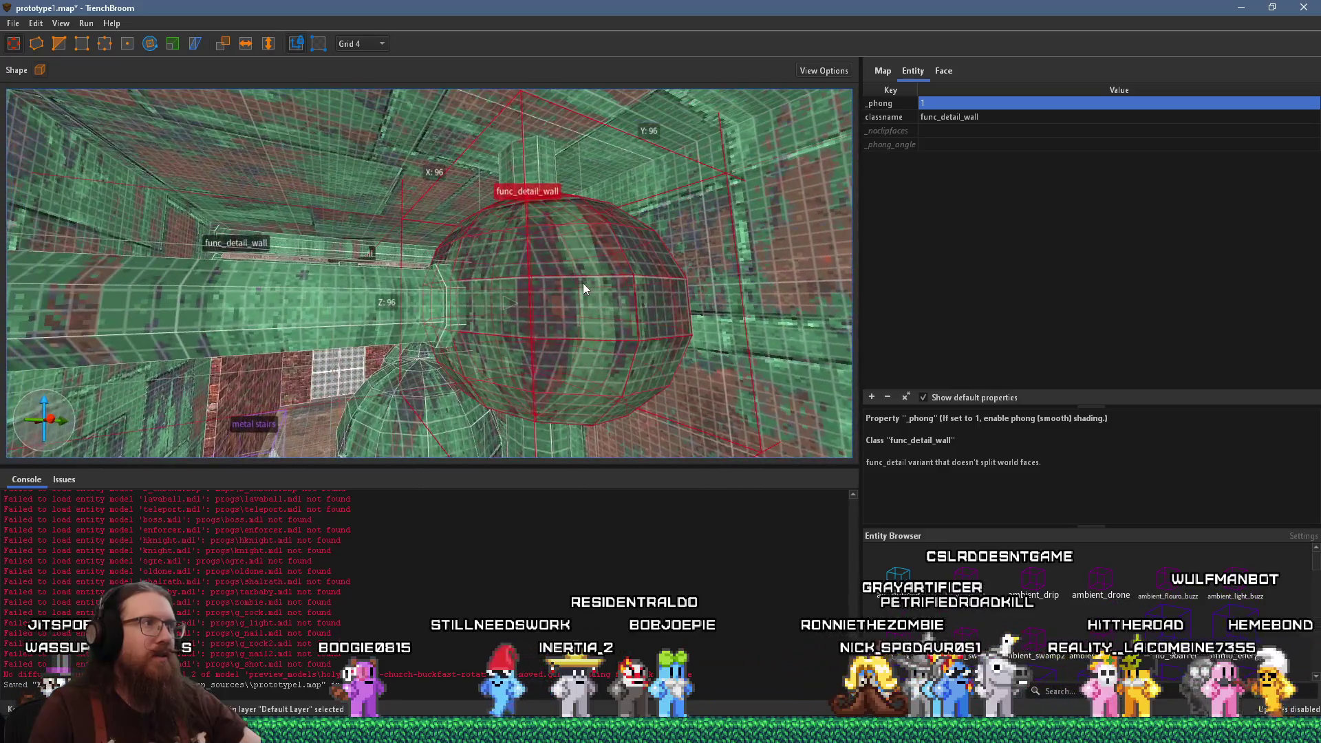
key(Escape)
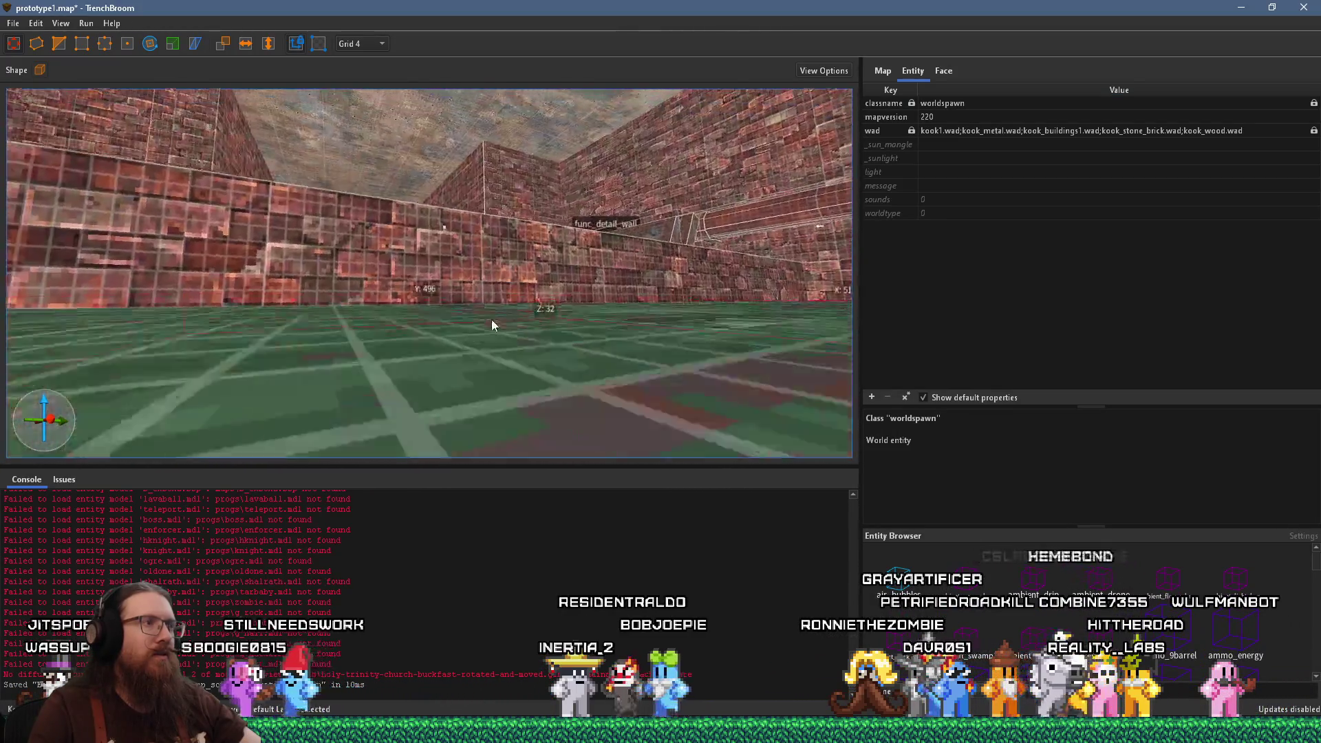
key(w)
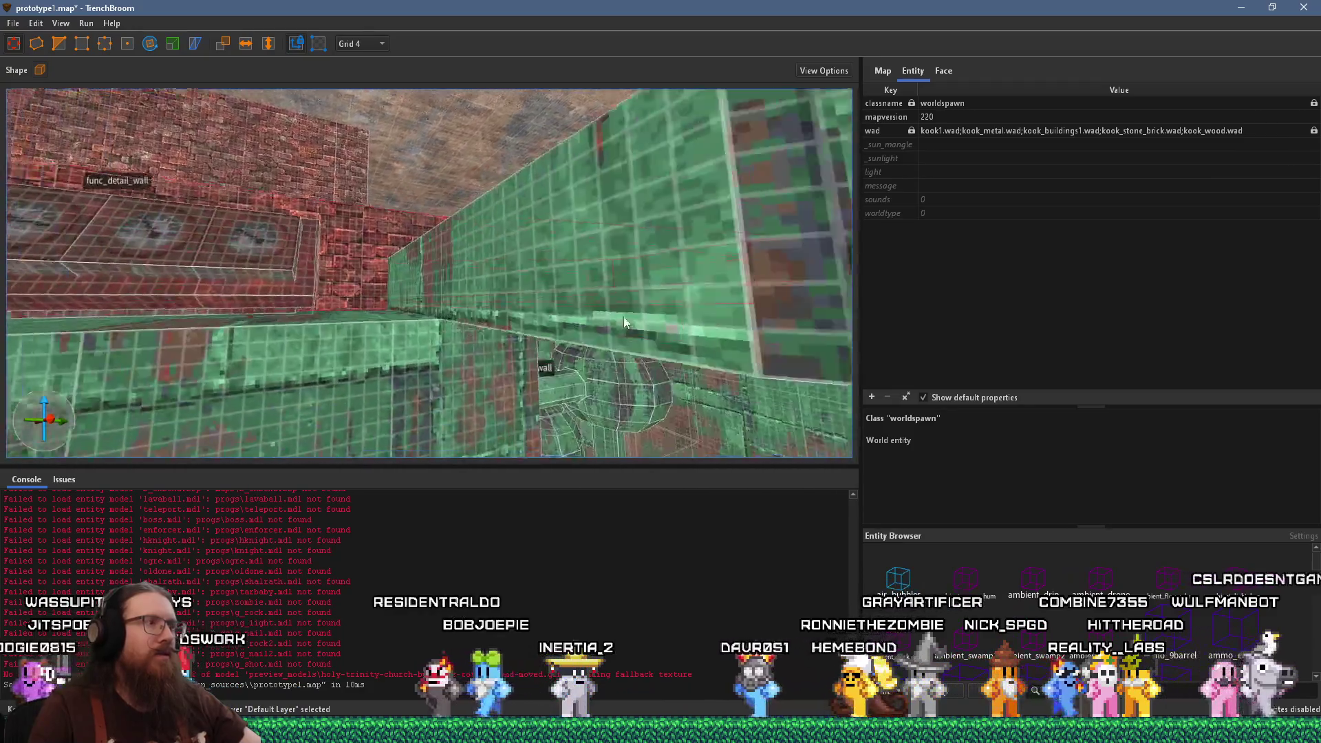
key(s)
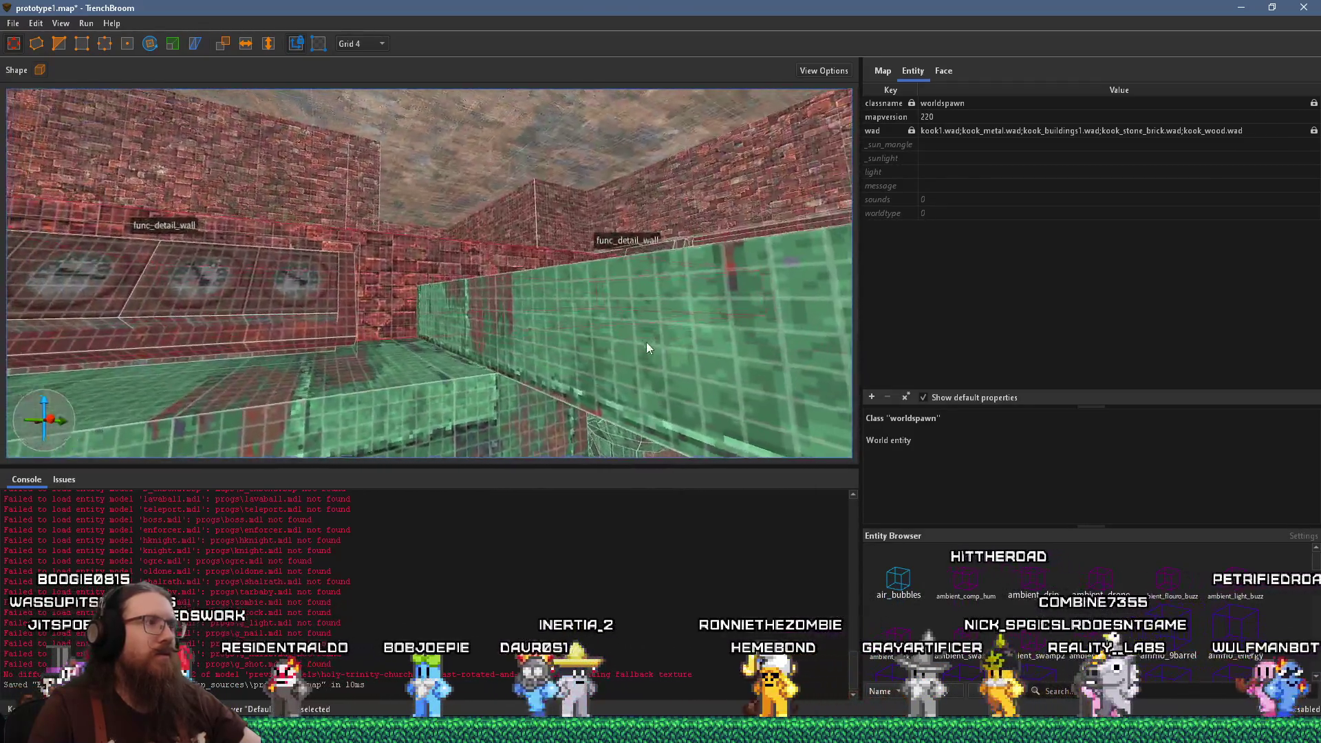
key(w)
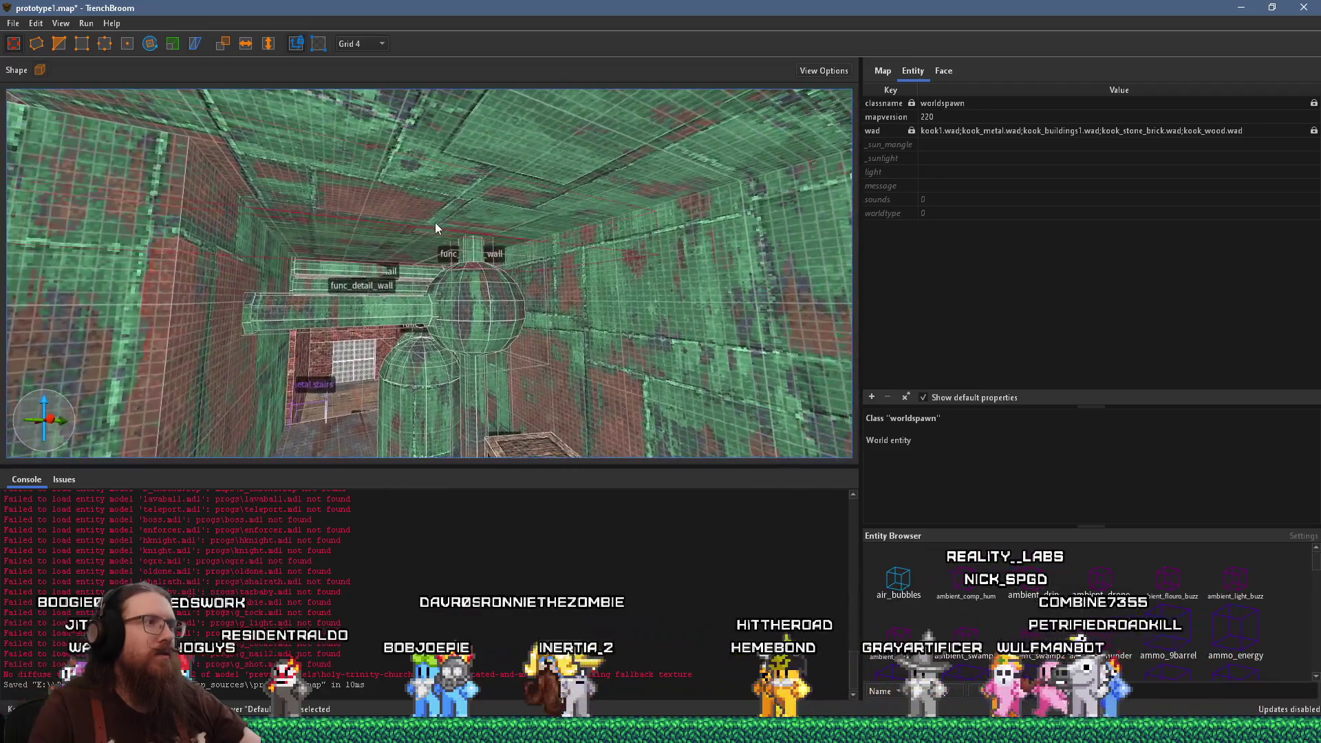
key(s)
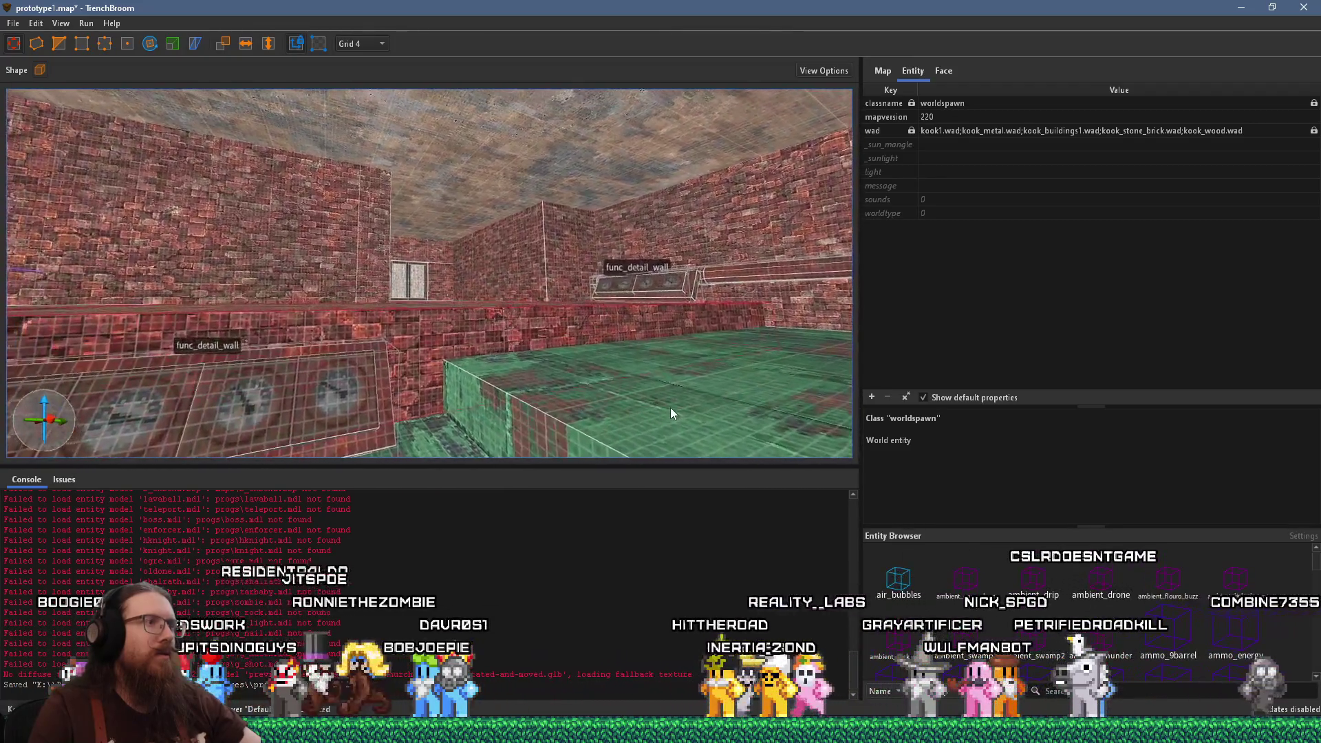
key(w)
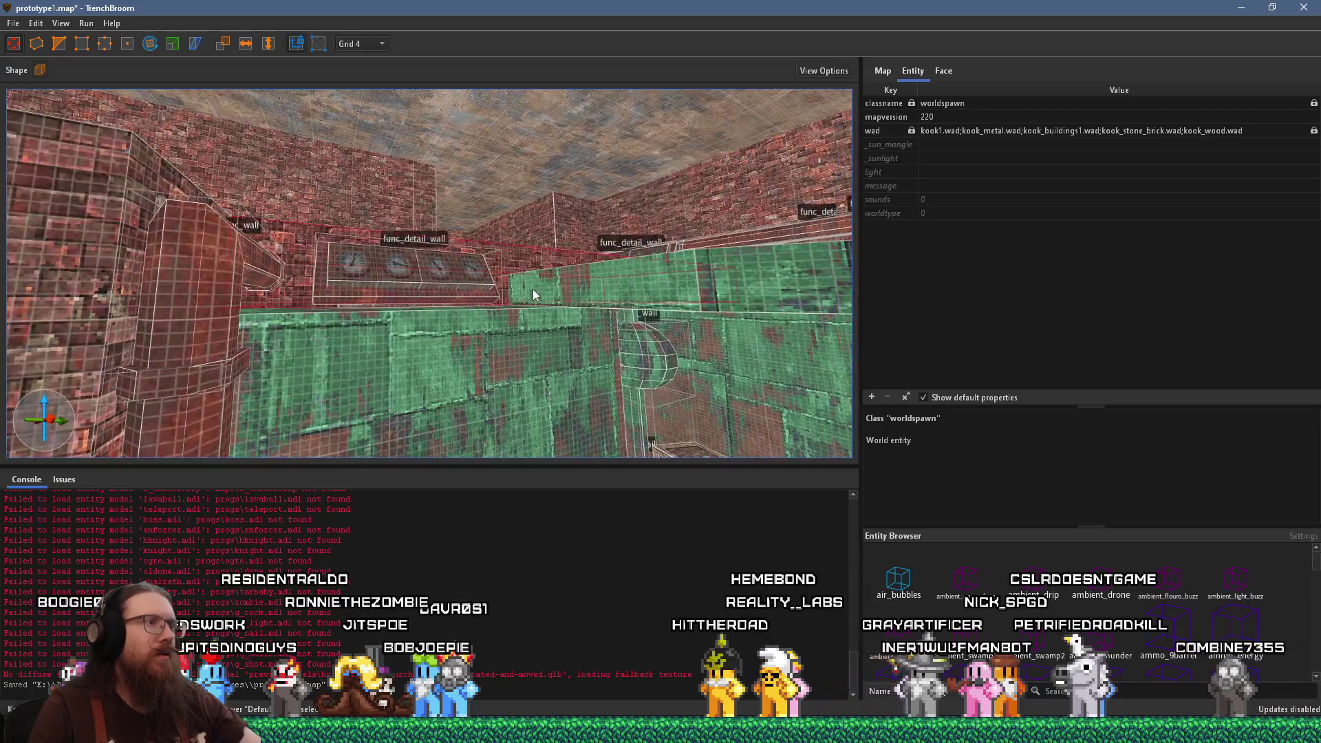
key(s)
key(w)
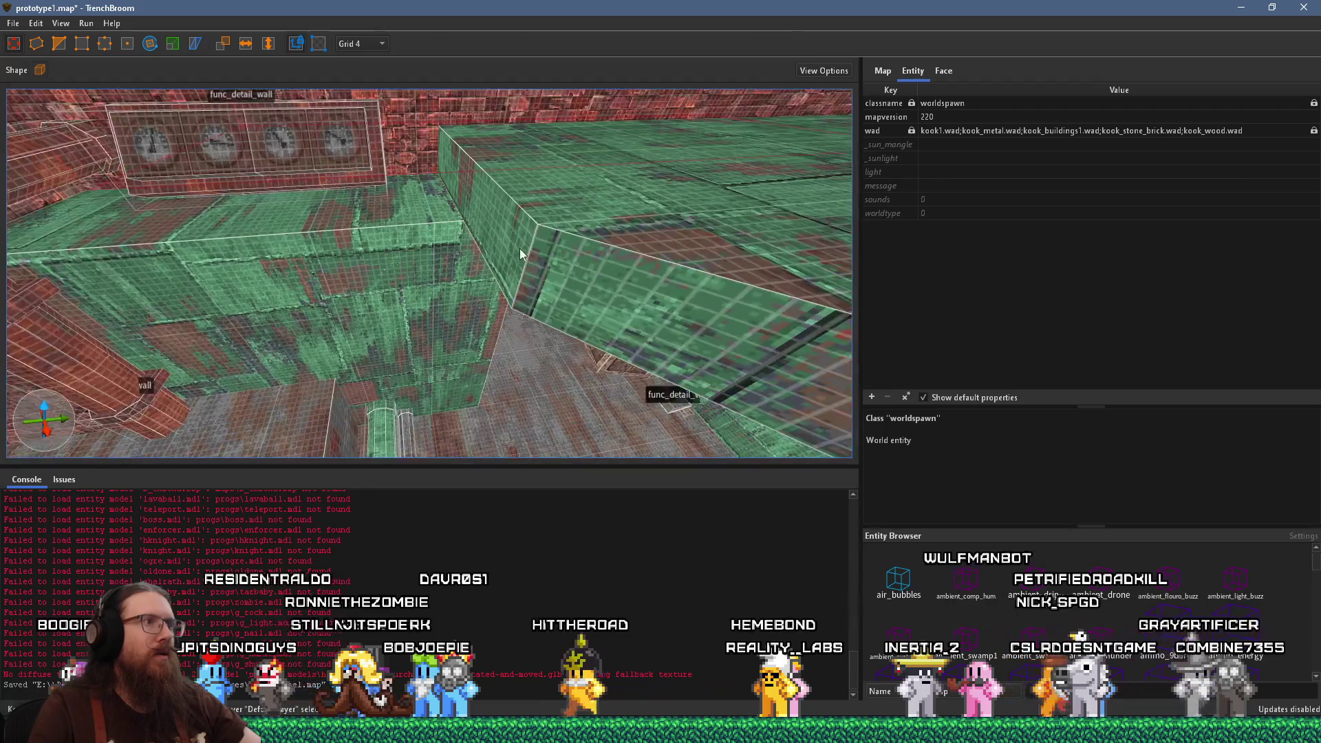
key(s)
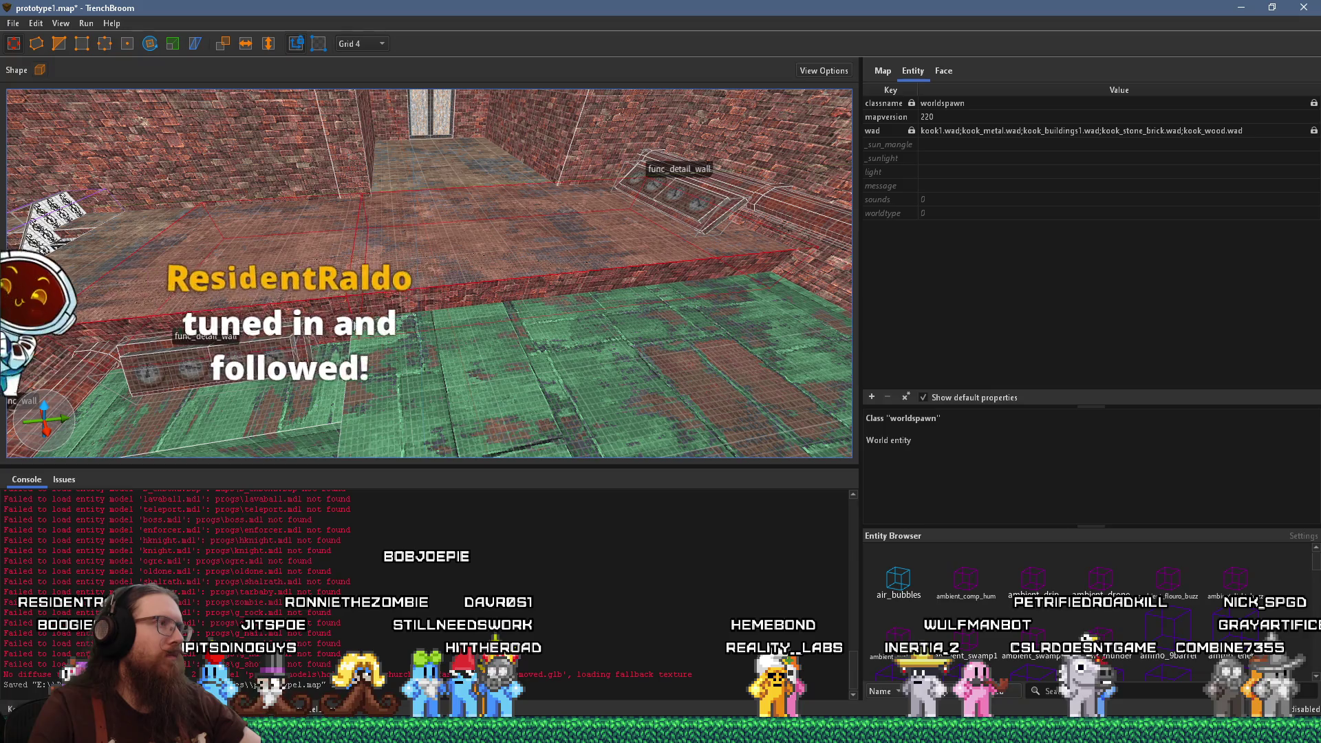
key(a)
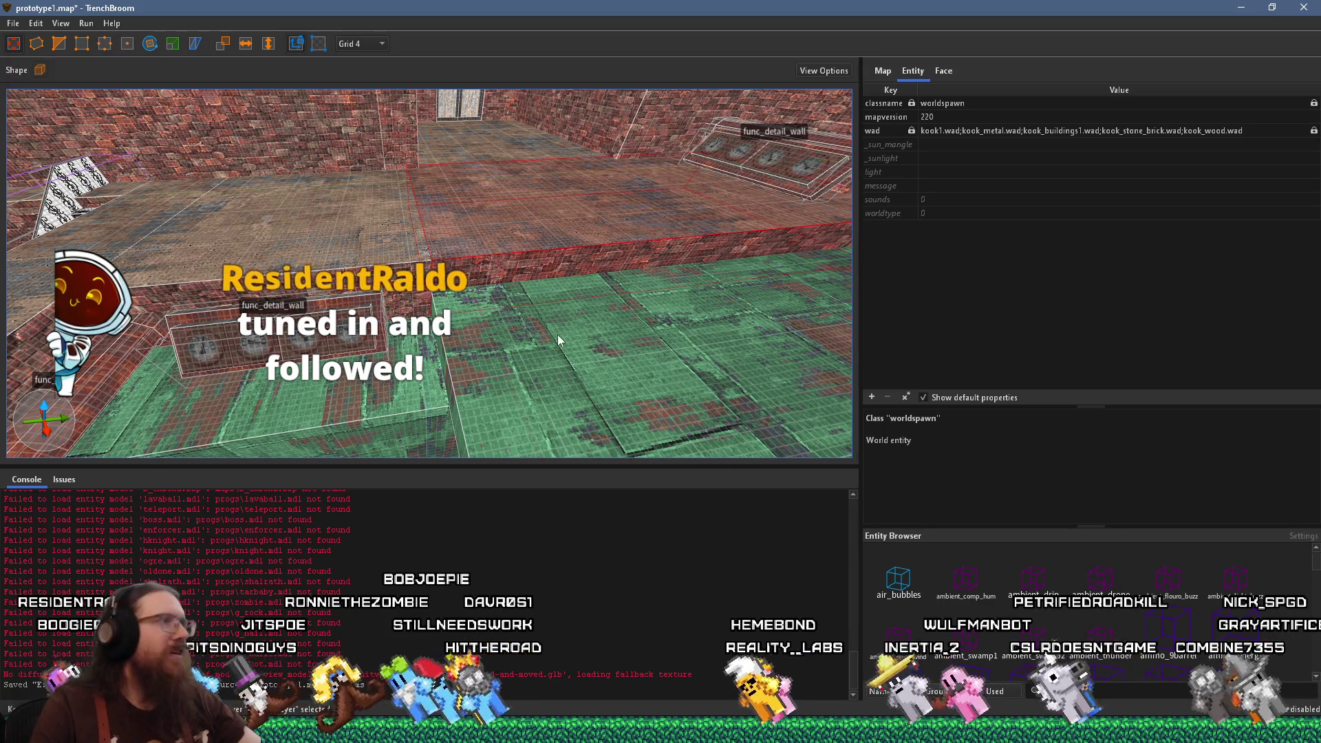
key(w)
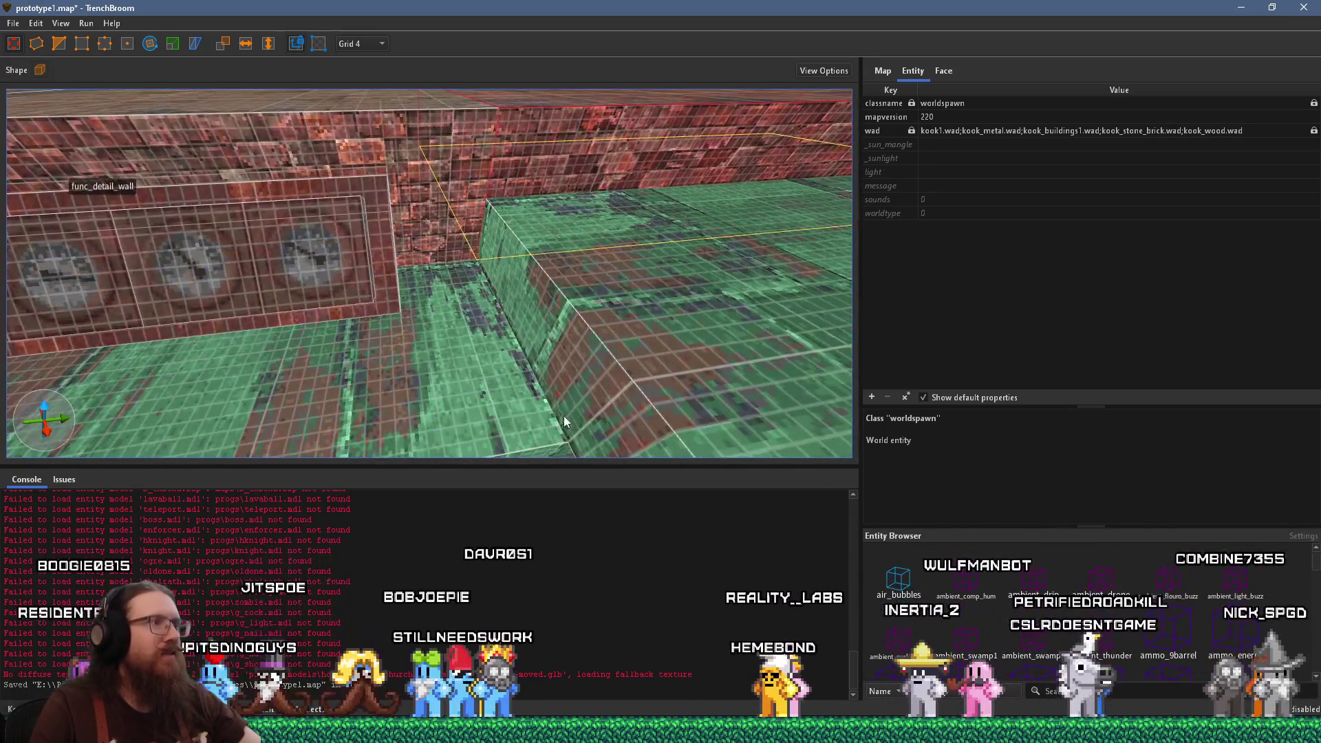
key(Escape)
right_click(562, 369)
drag(554, 375, 401, 402)
drag(528, 397, 501, 244)
key(w)
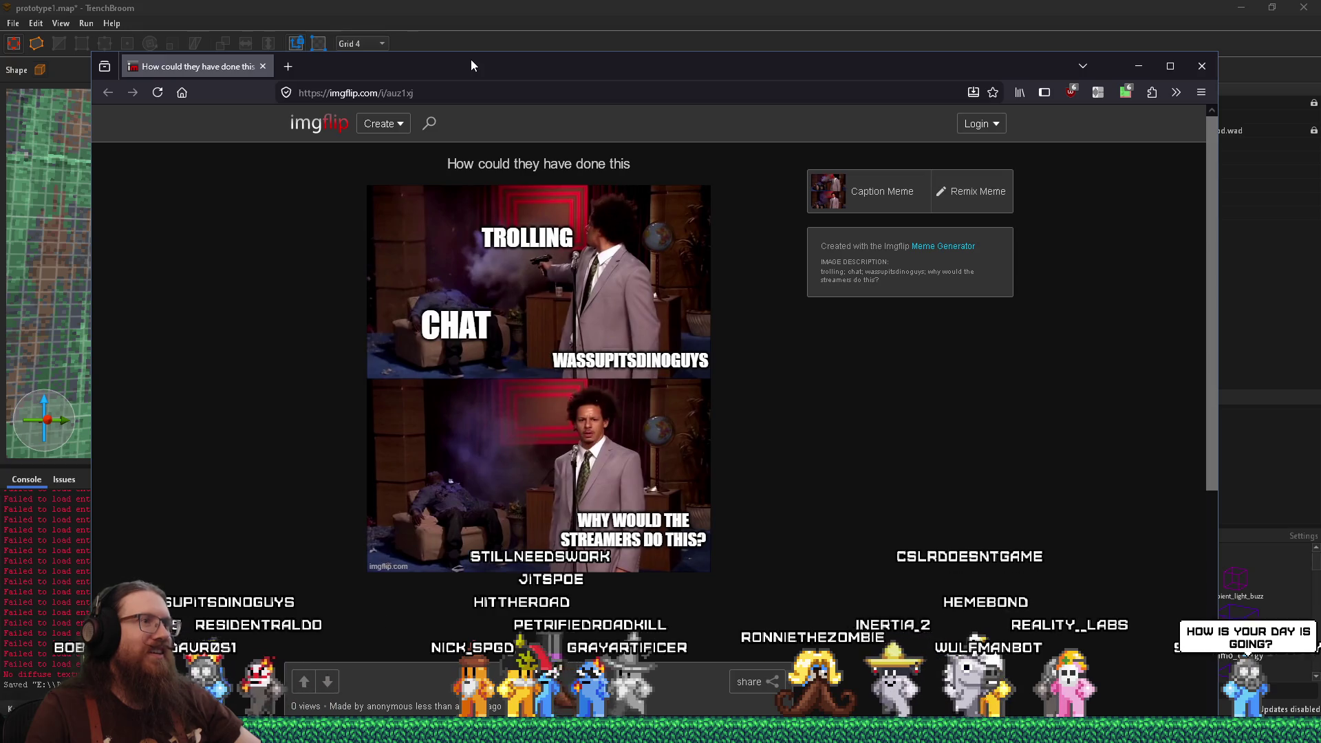
drag(472, 65, 591, 58)
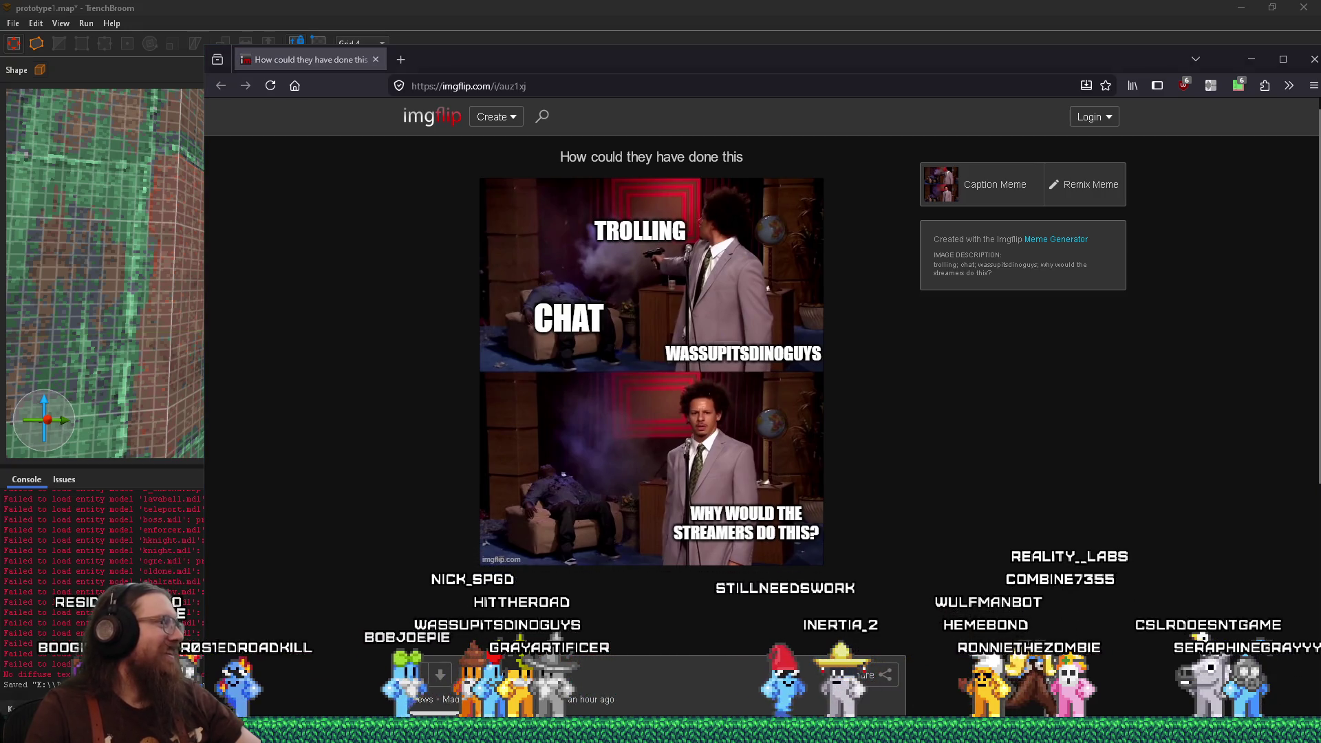
drag(1136, 61, 1048, 43)
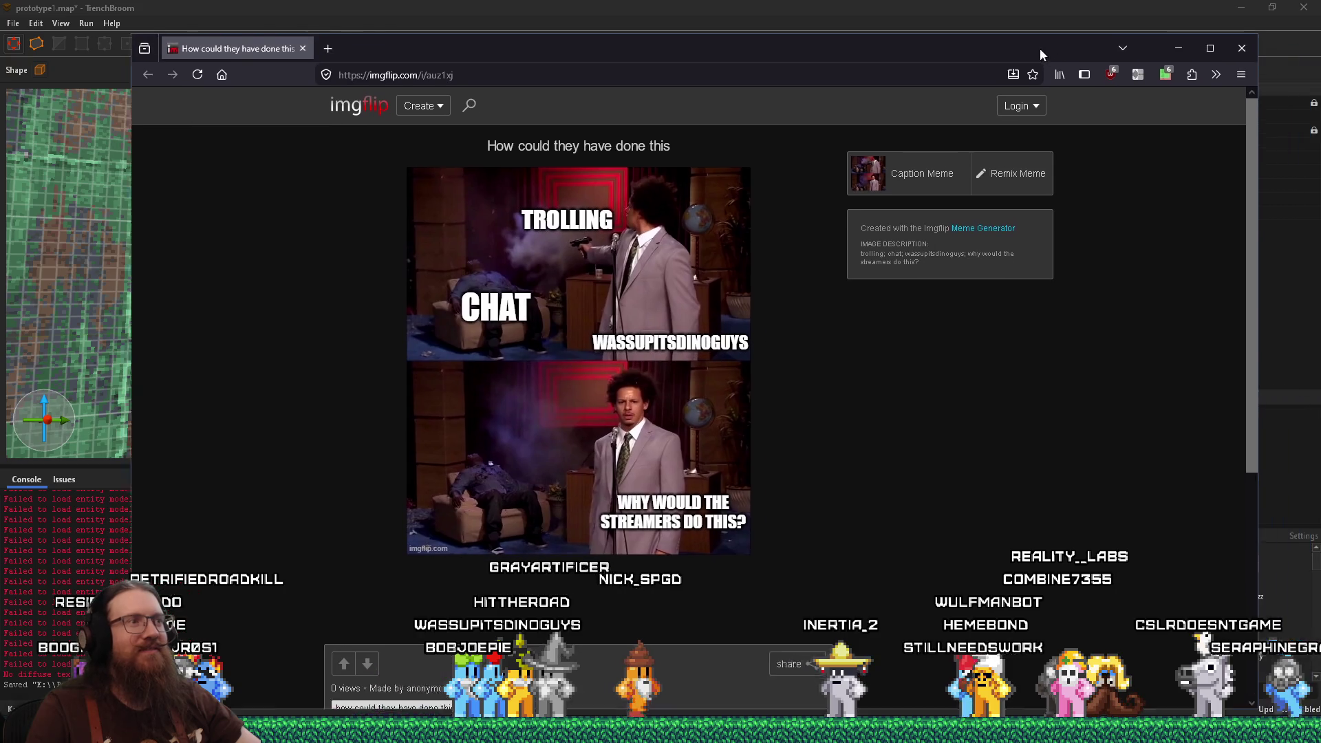
click(1226, 42)
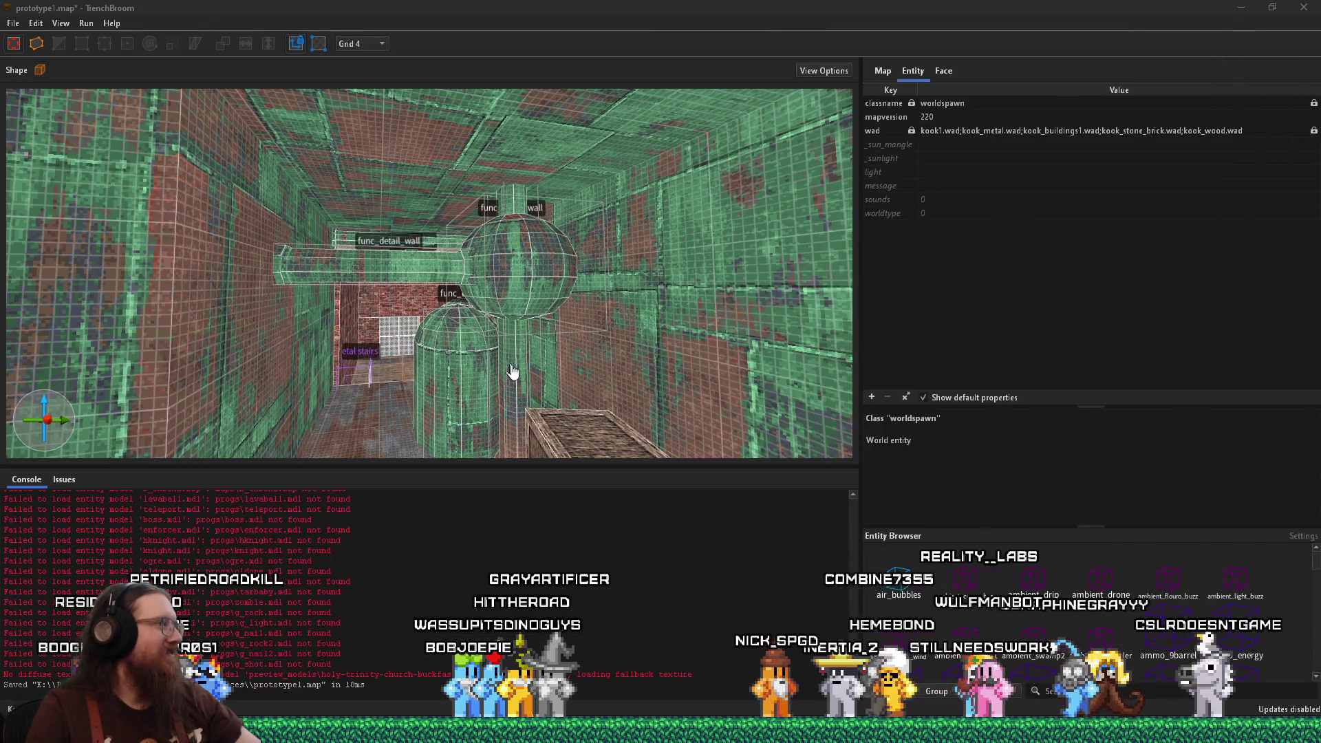
Look toward the metal stairs and try selecting the octagonal pillar and its lower ring, then clear it
drag(446, 243, 466, 247)
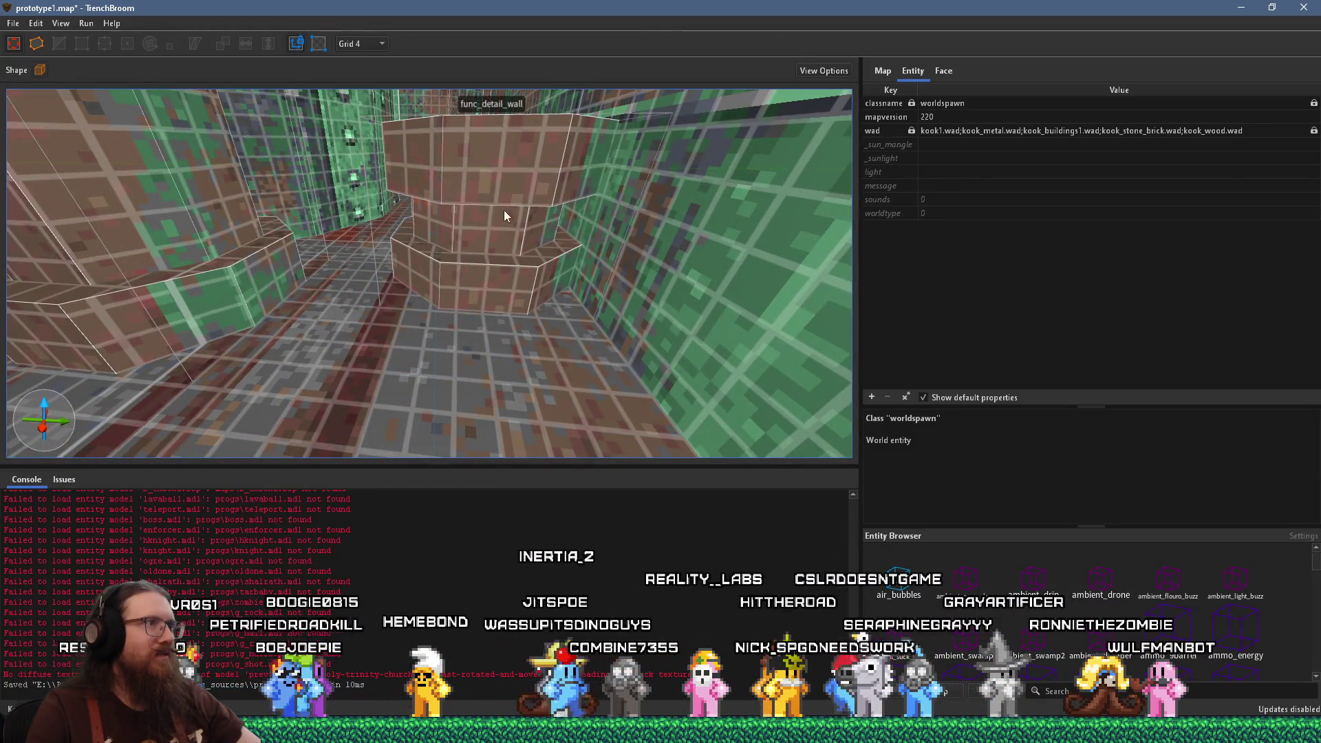
click(496, 239)
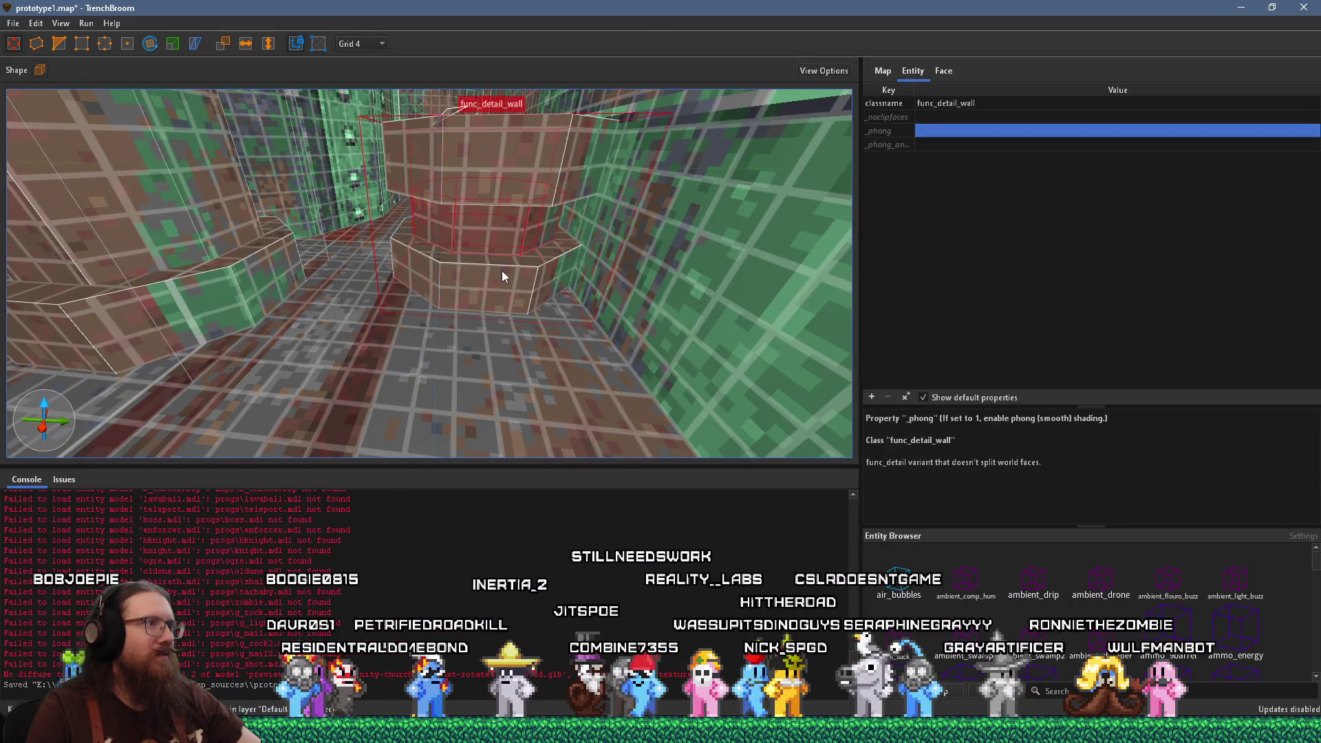
click(502, 272)
key(Escape)
Select the pillar's wide lower and upper rings, shift both sideways, then deselect them
drag(502, 278, 480, 314)
scroll(down, 3)
click(515, 299)
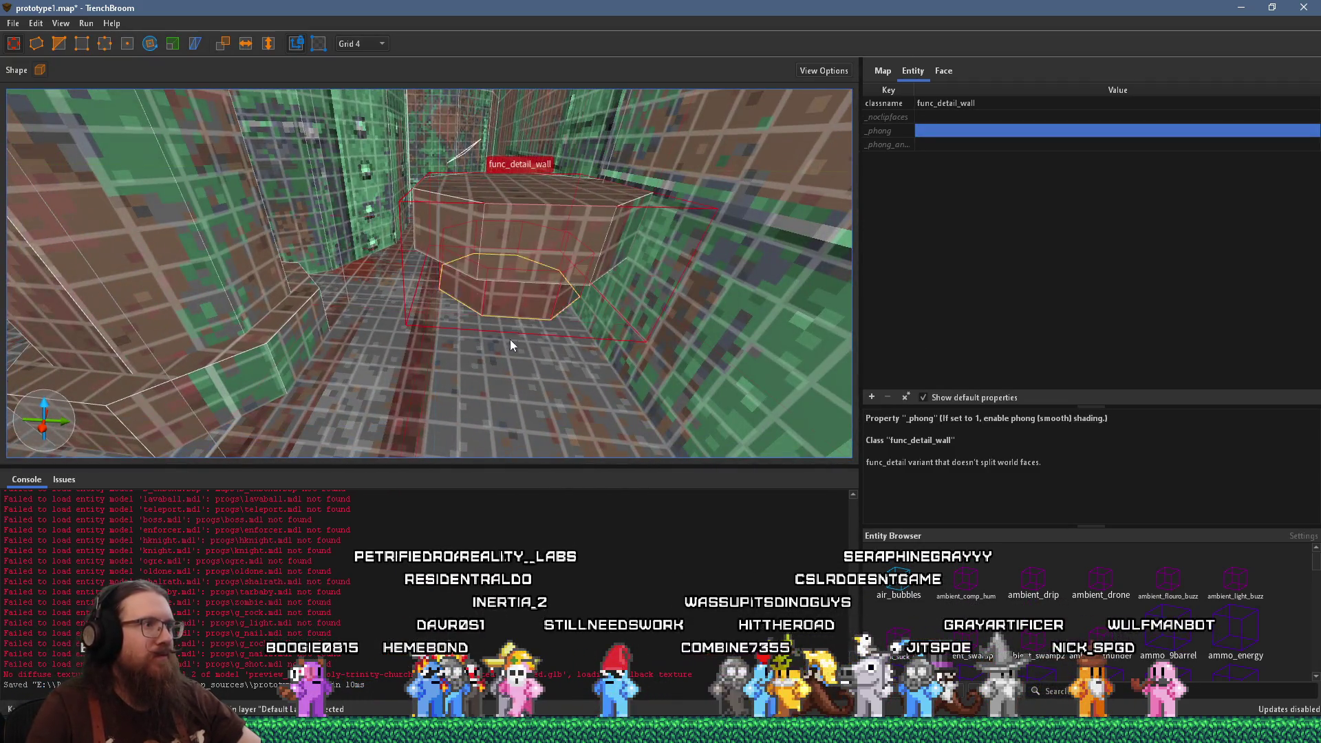
click(522, 261)
drag(535, 226, 486, 243)
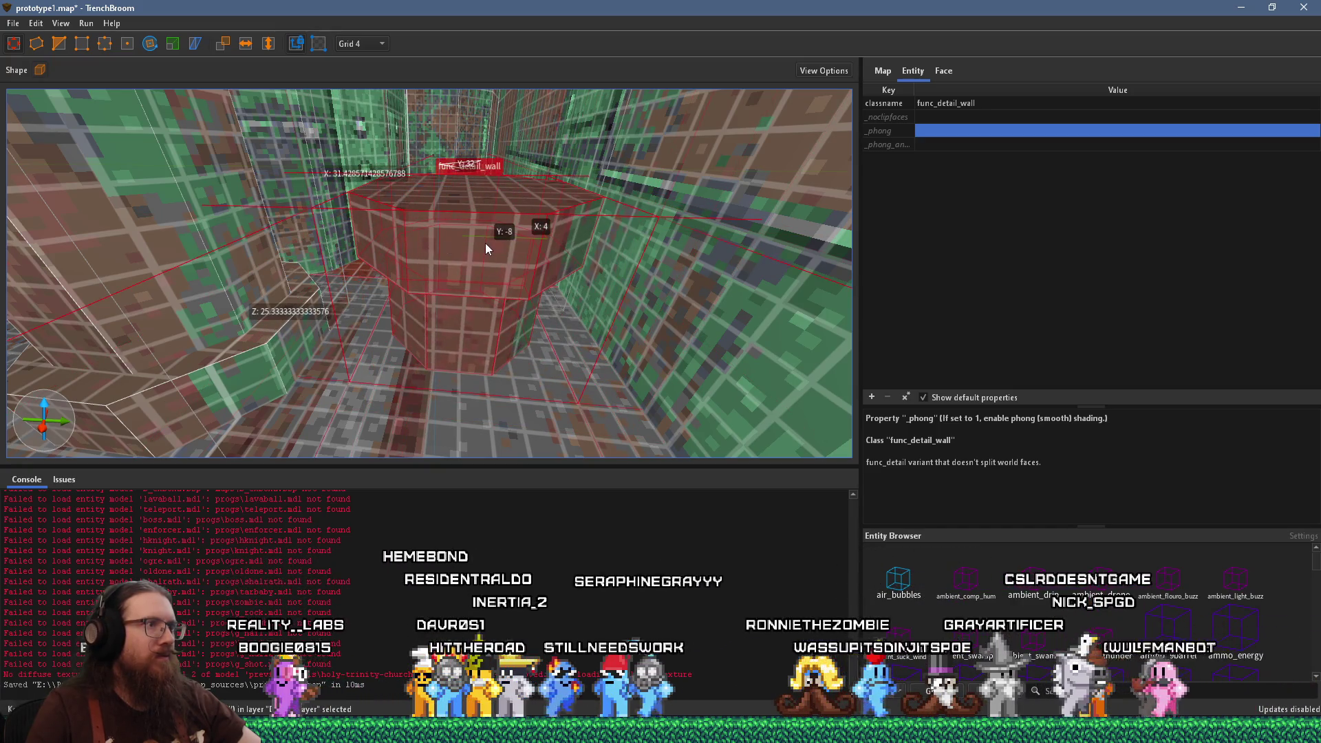
scroll(up, 3)
key(Escape)
scroll(down, 3)
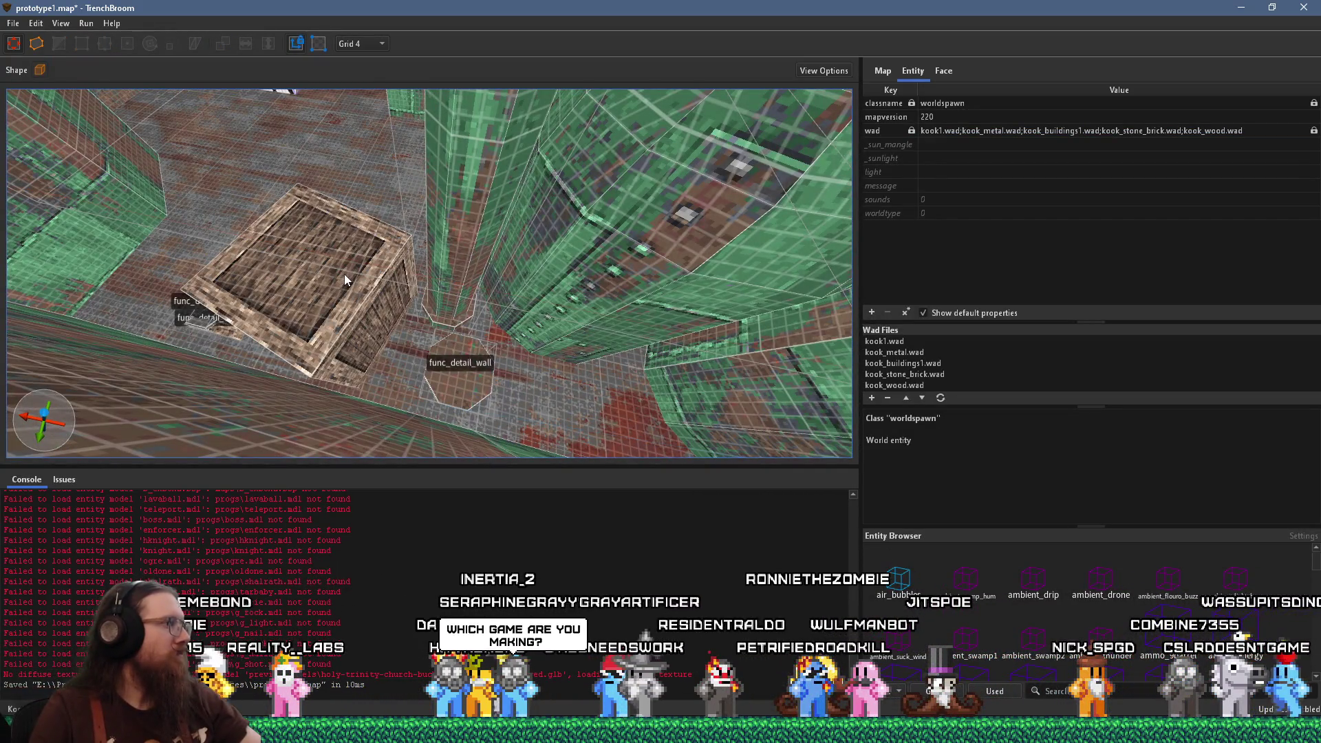
scroll(up, 3)
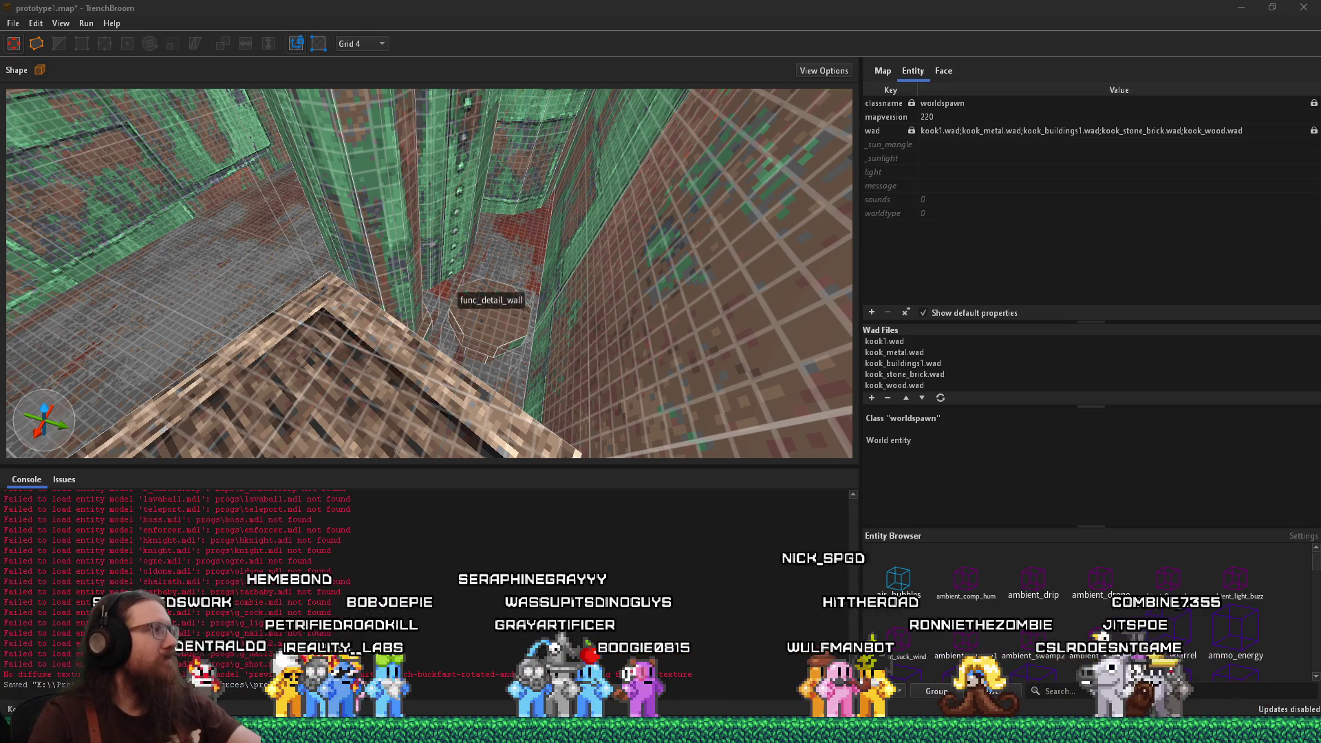
Fly through the green pipe corridor, select the pillar, and survey the brick wall, ceiling and clock detail
key(w)
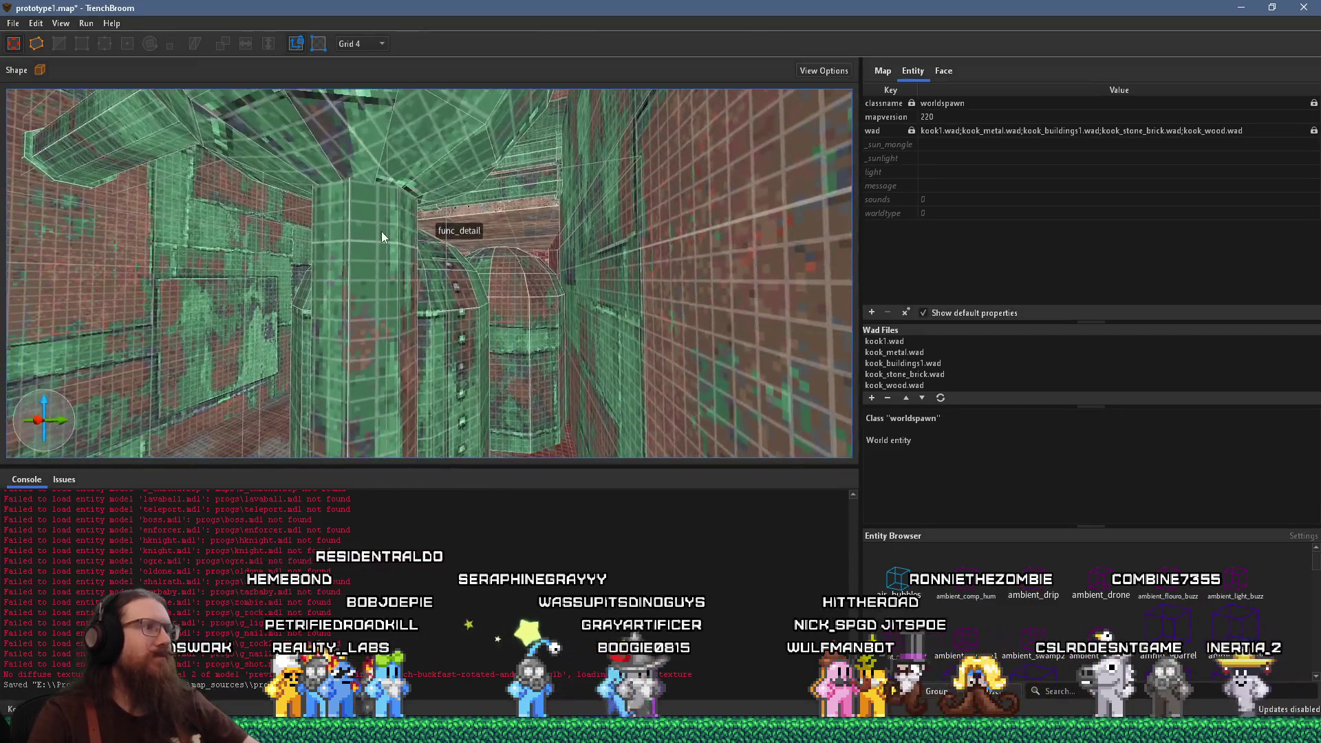
key(w)
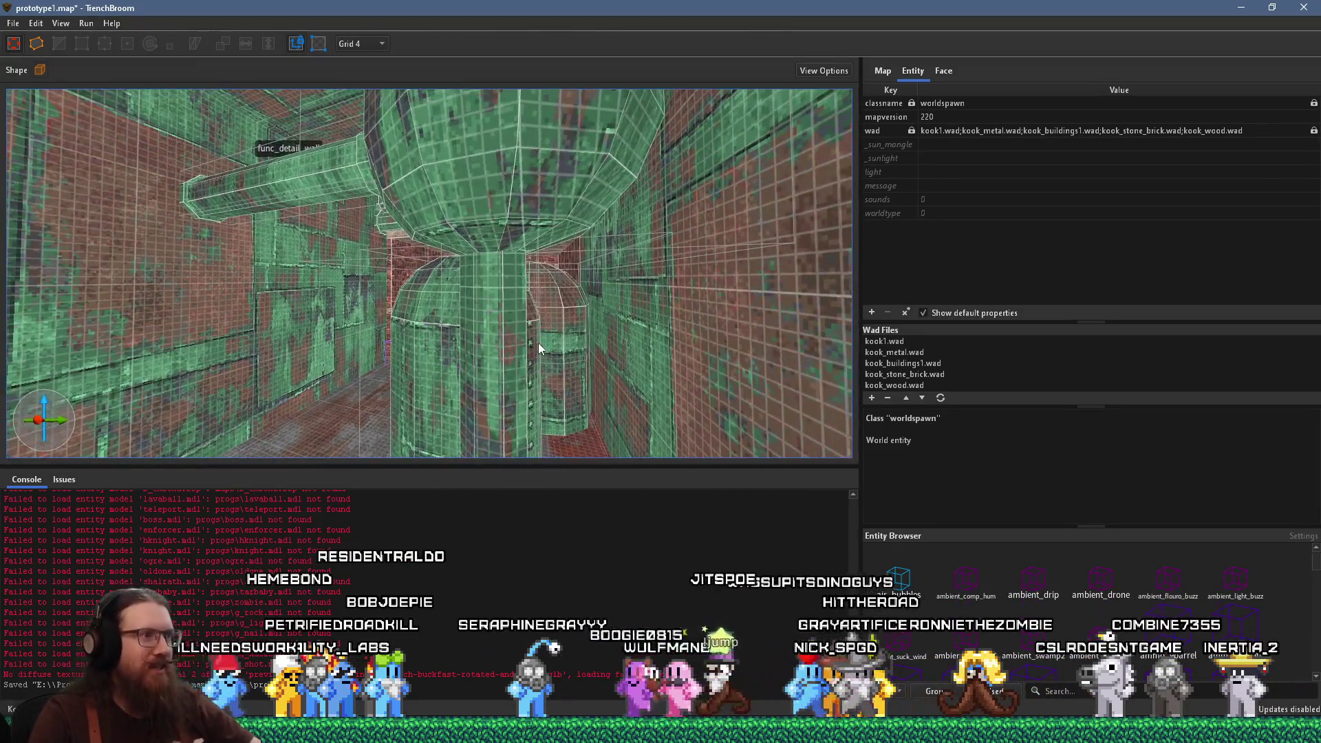
key(w)
click(513, 383)
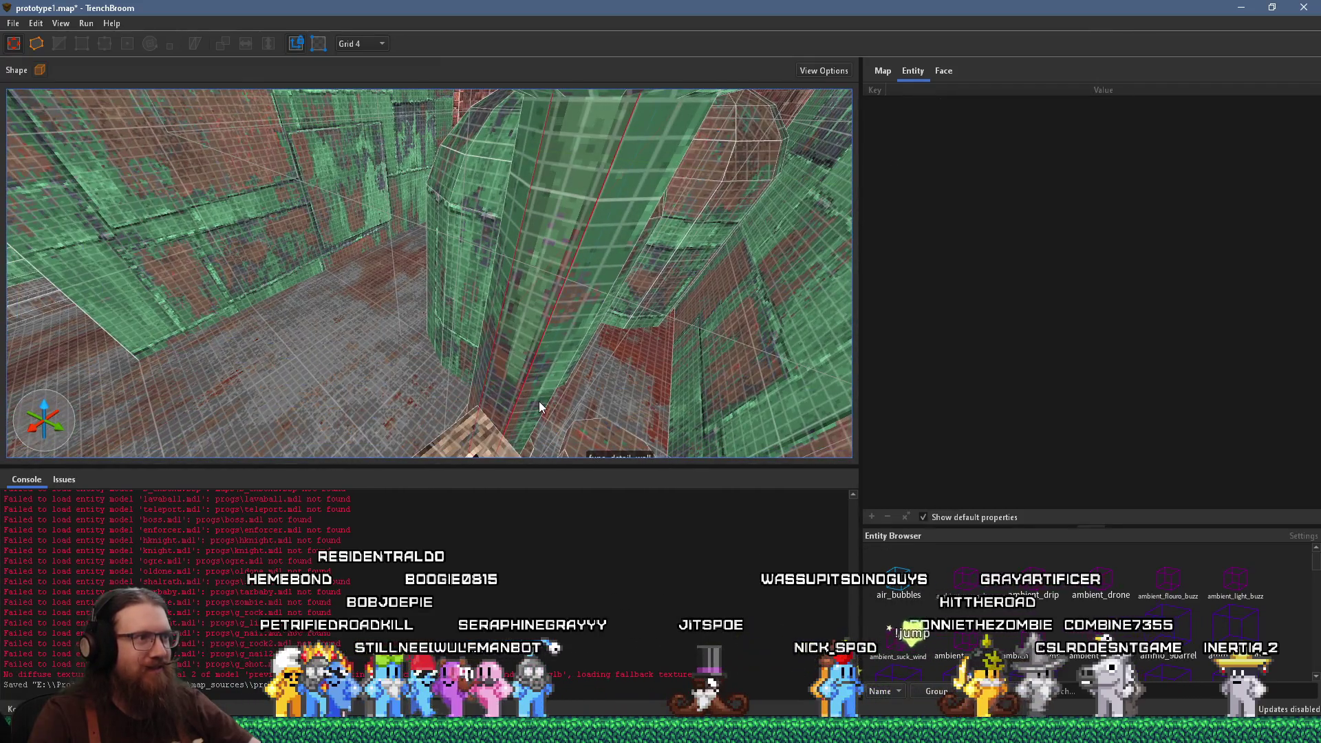
key(w)
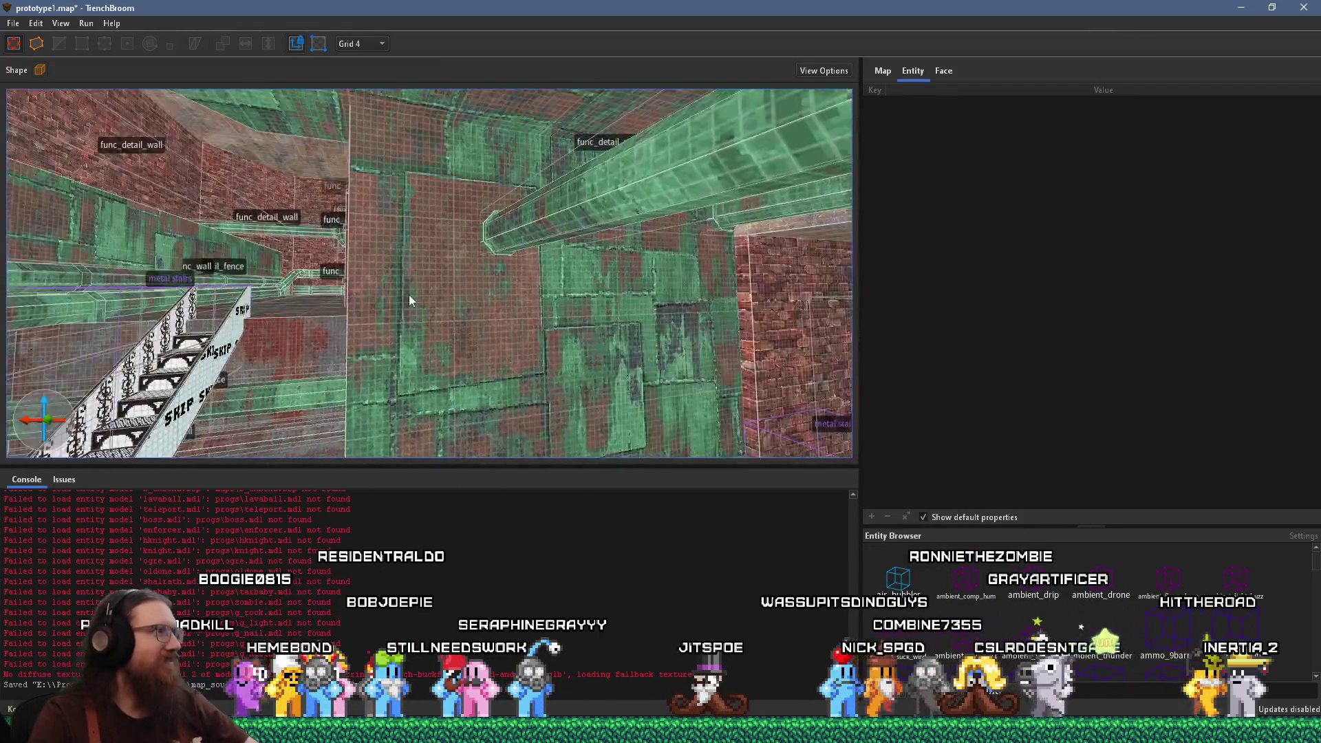
key(s)
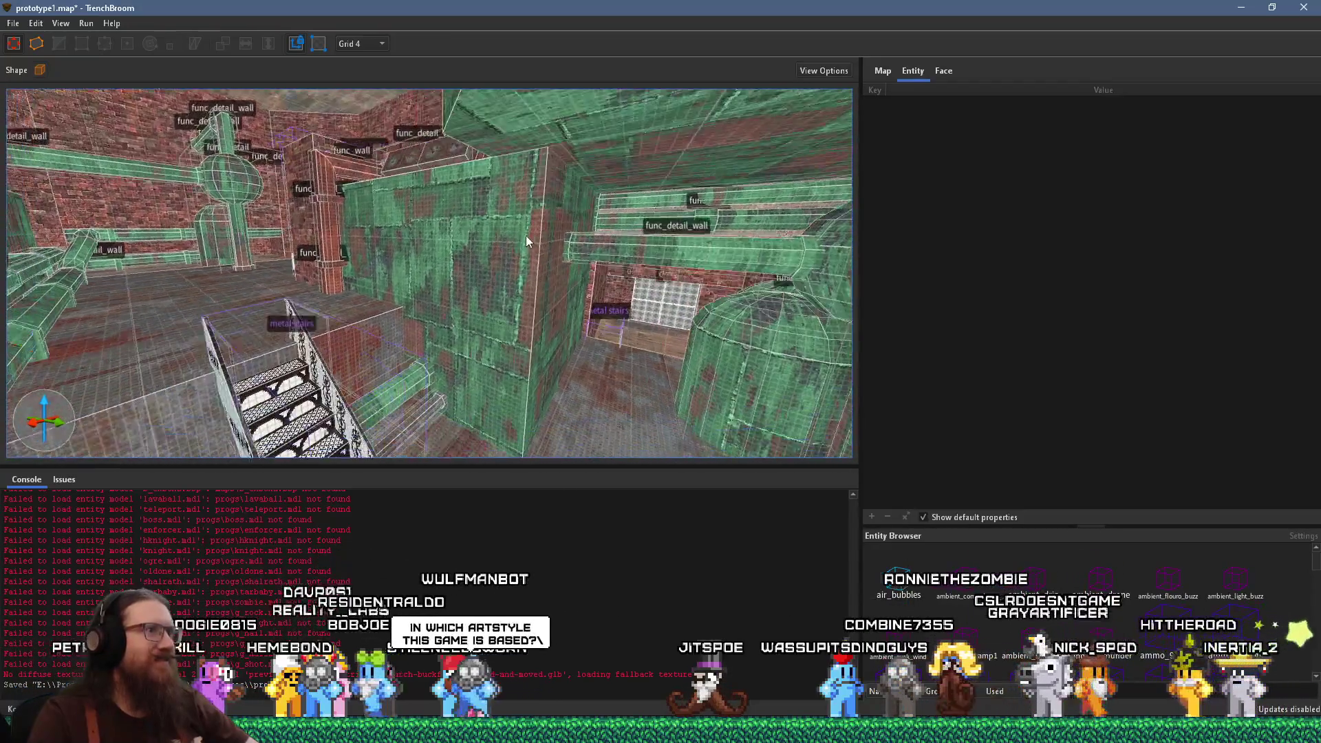
key(w)
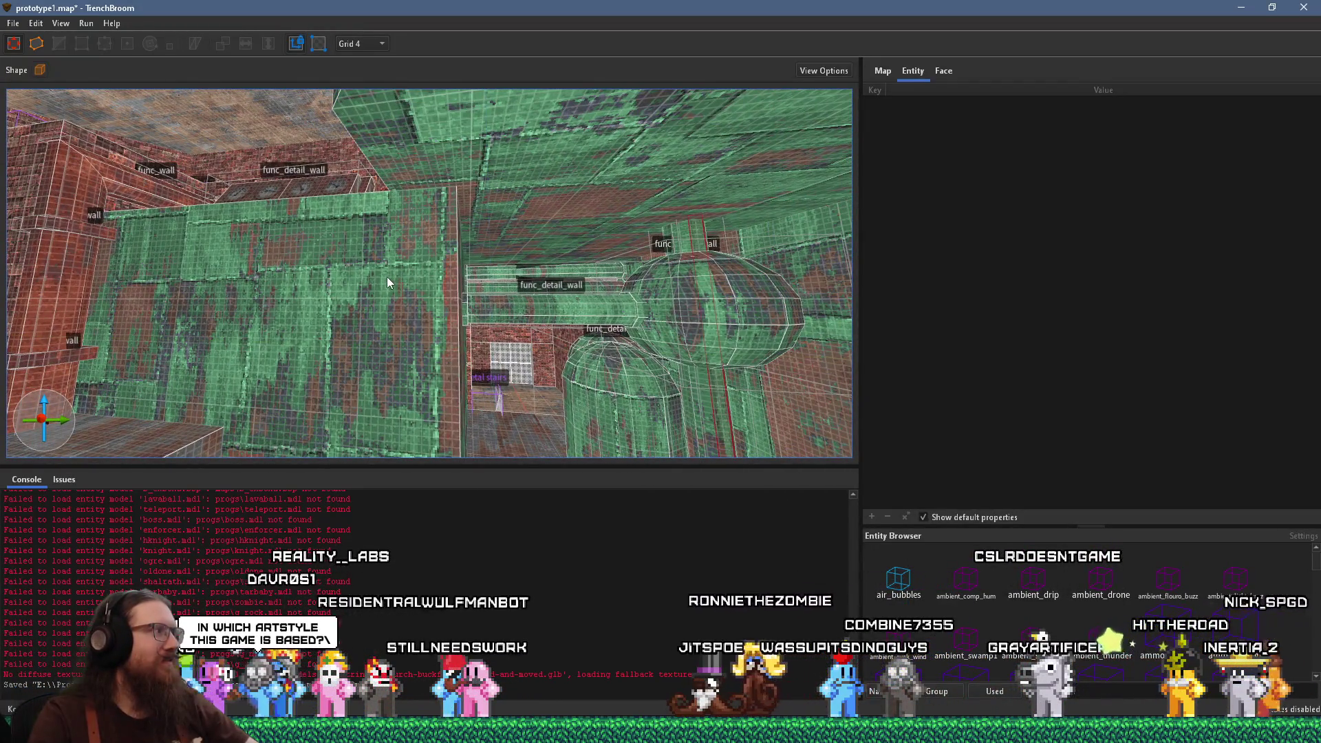
key(s)
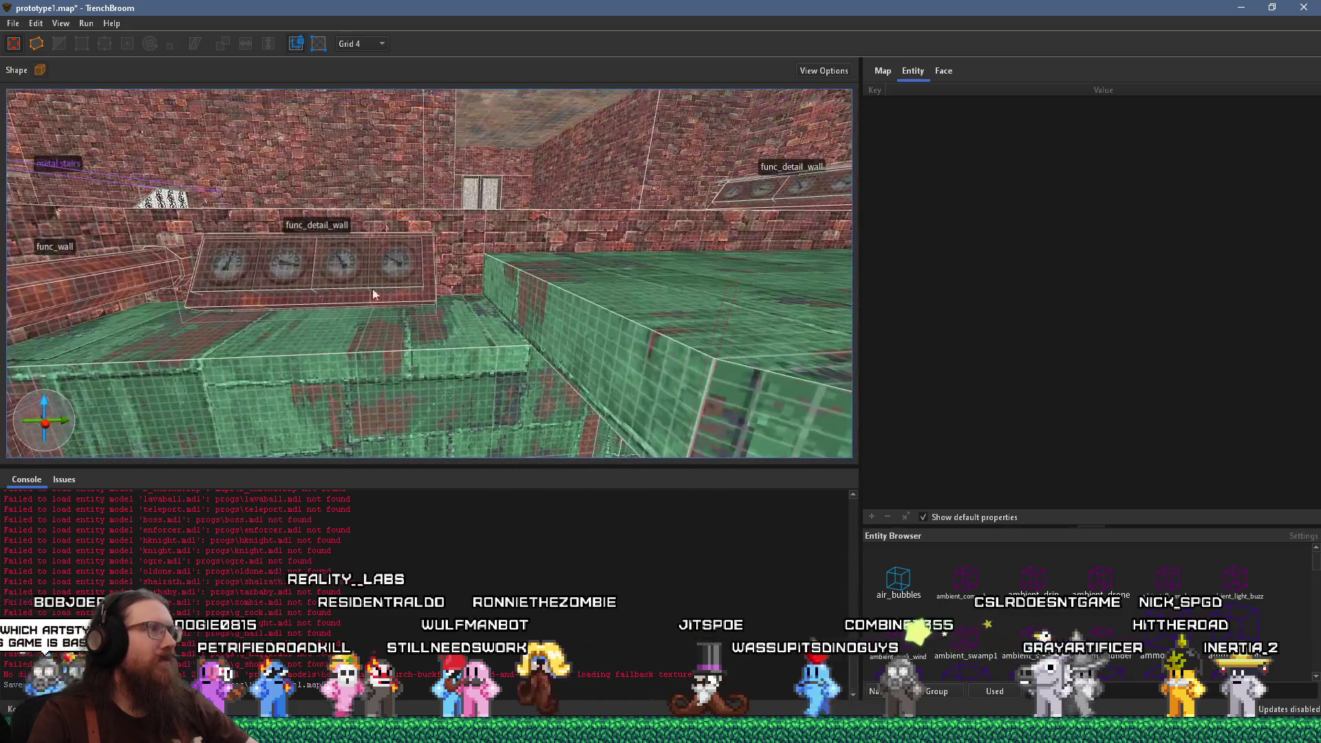
Save the map and switch over to the Godot editor
click(13, 24)
click(42, 86)
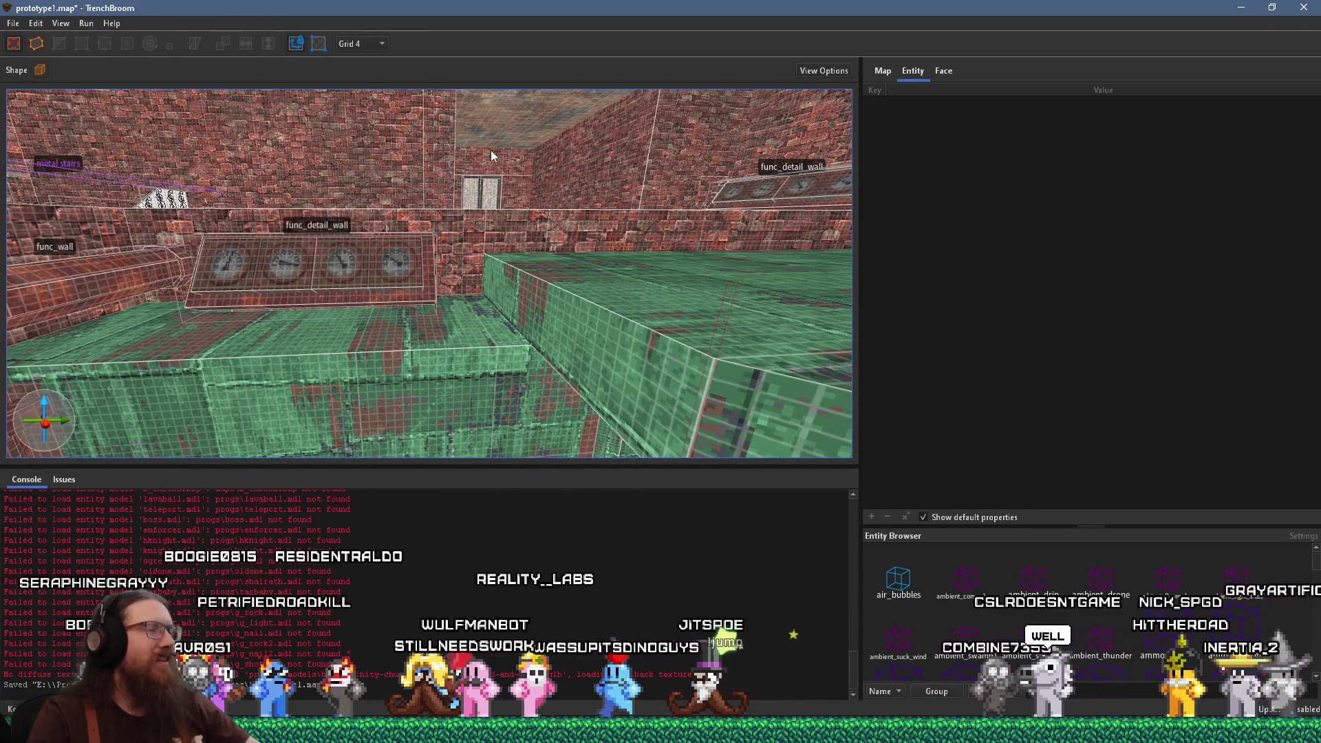
key(alt+Tab)
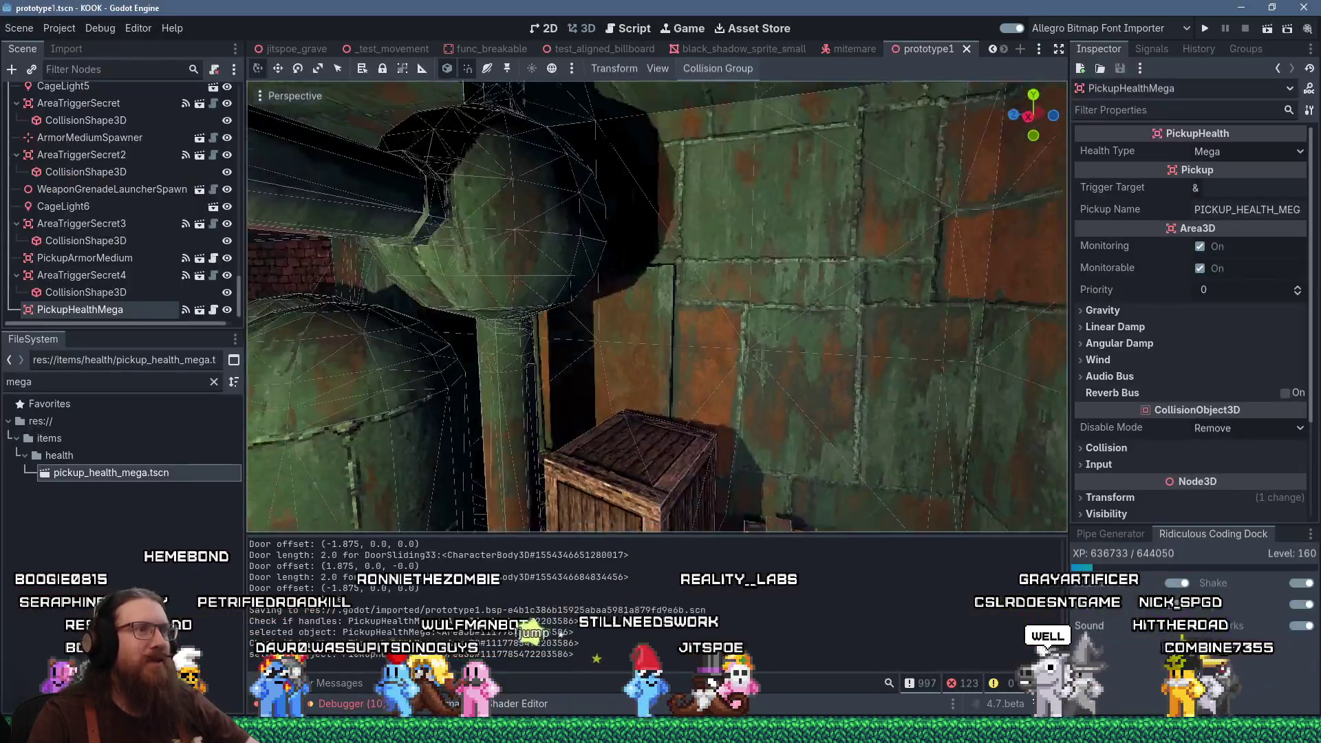
Turn the view toward the pipe wall, then walk up to the brick wall in first person
drag(600, 280, 357, 352)
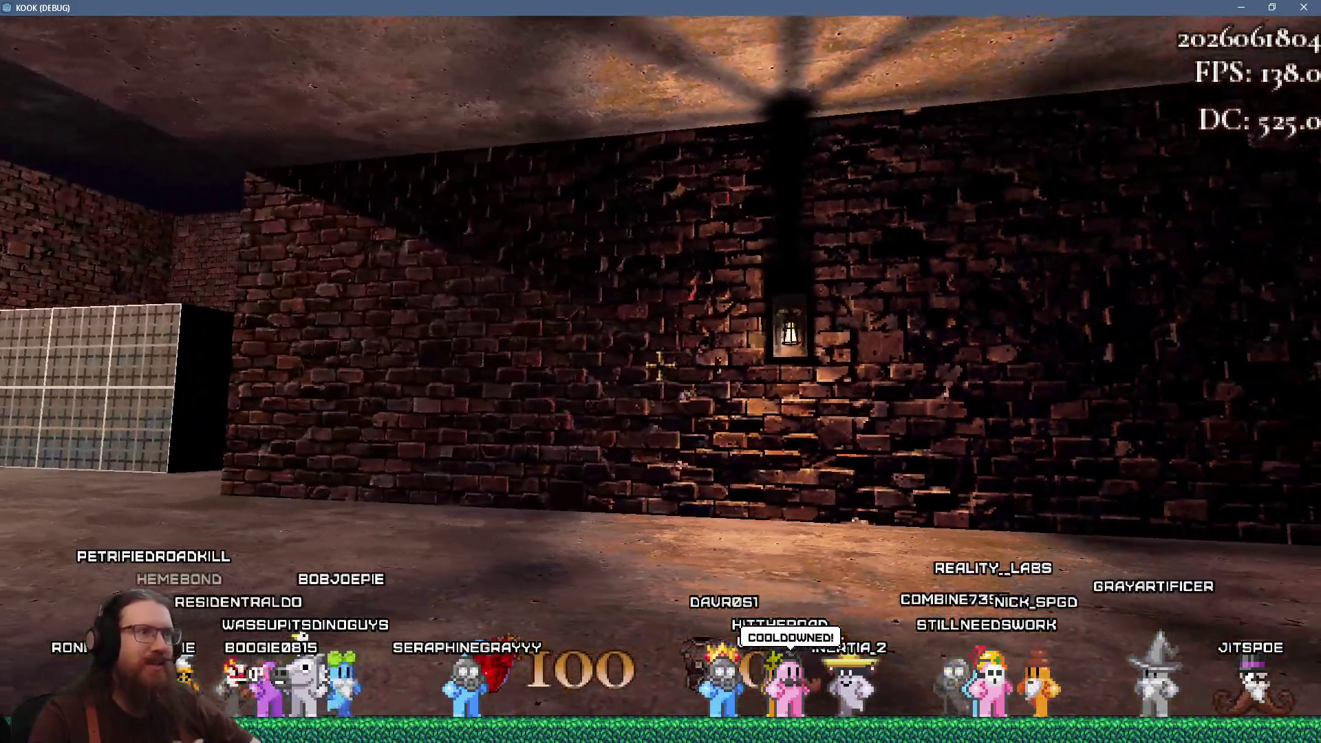
key(w)
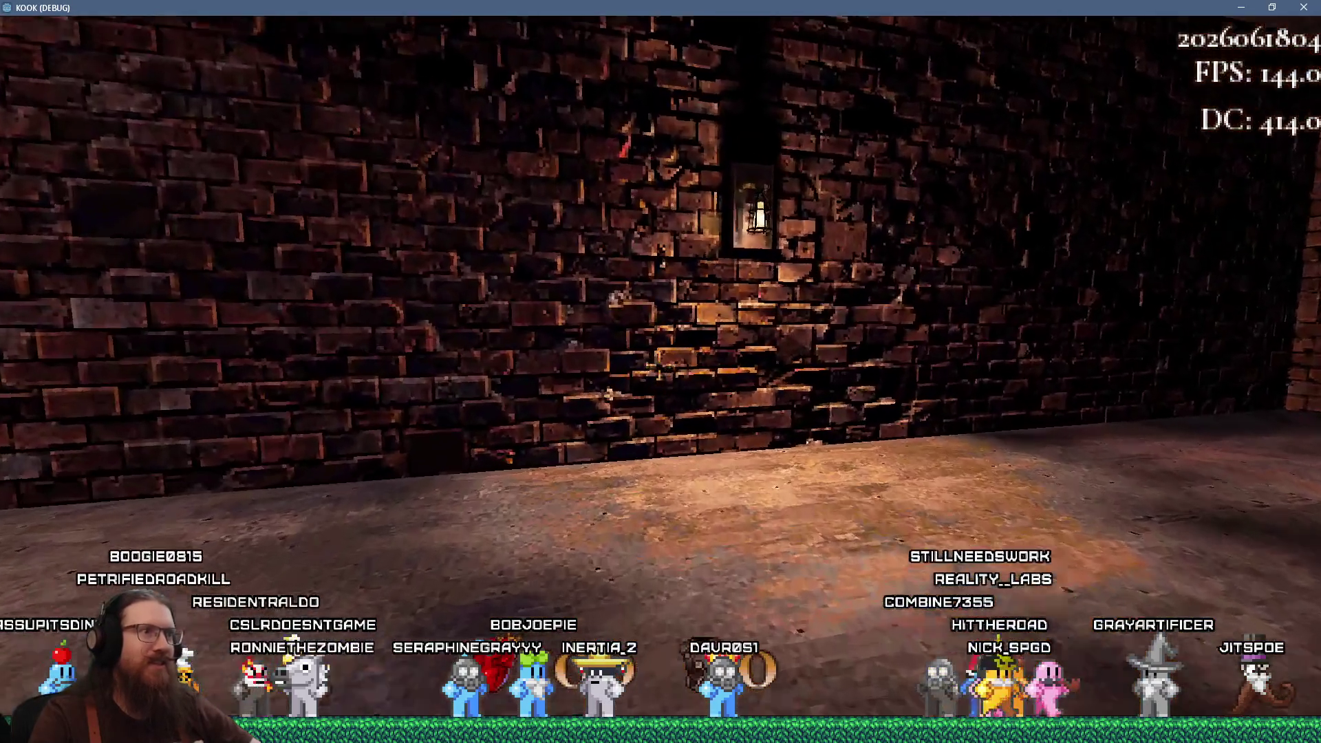
key(w)
key(w)
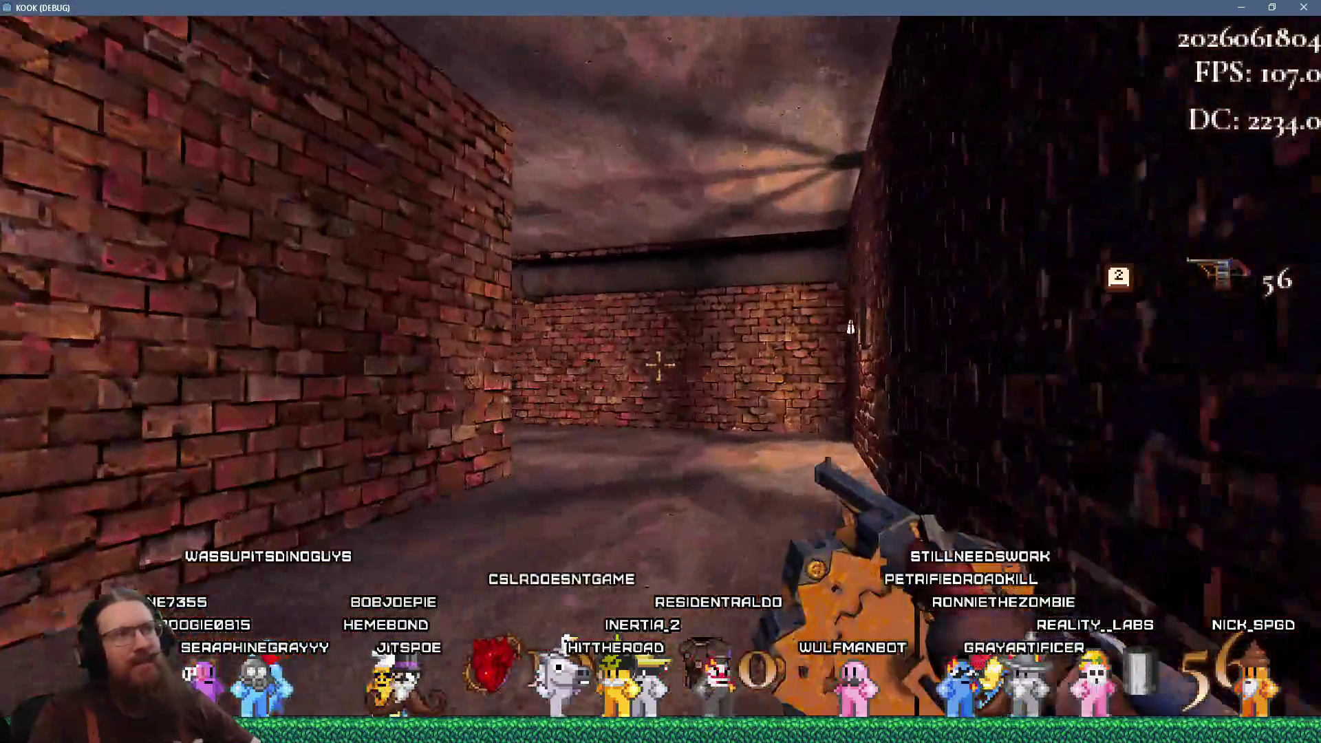
Walk through the doorway into the brick room, approach the lit grid door and take down the robed enemy
key(w)
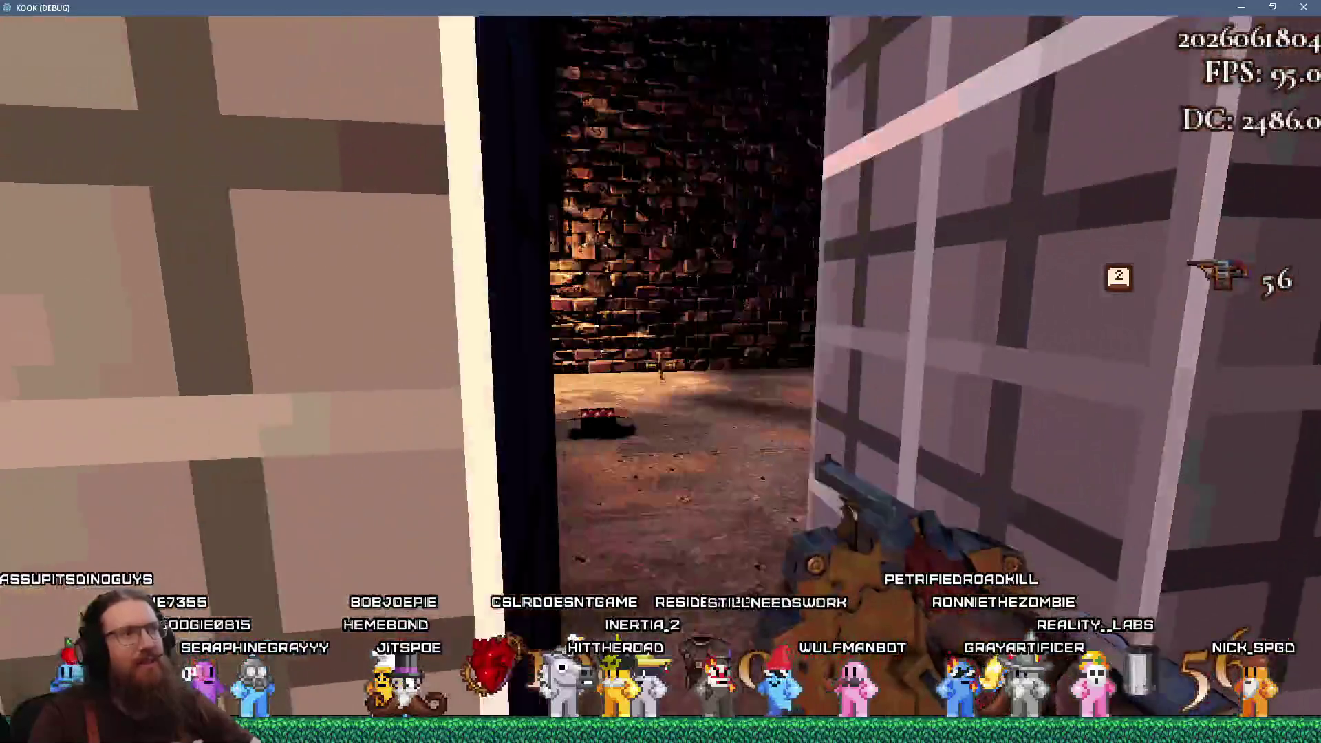
key(w)
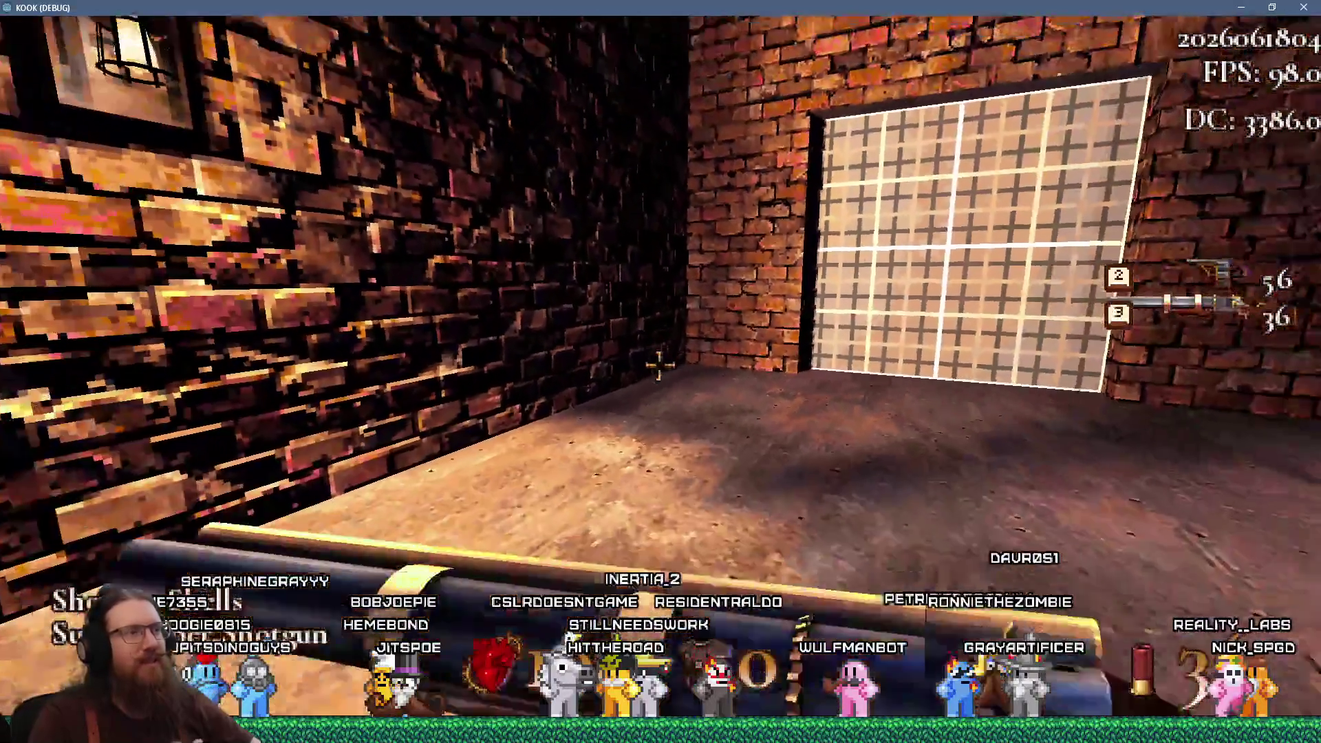
key(w)
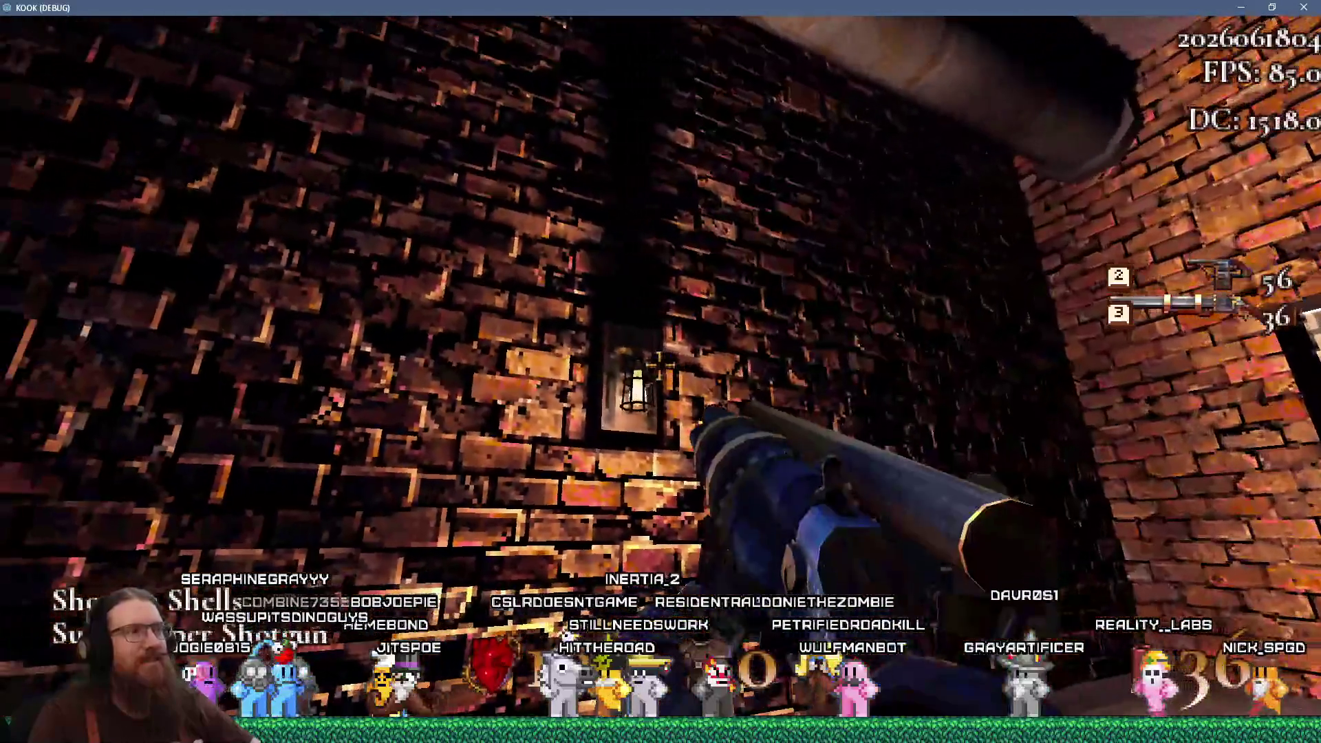
key(w)
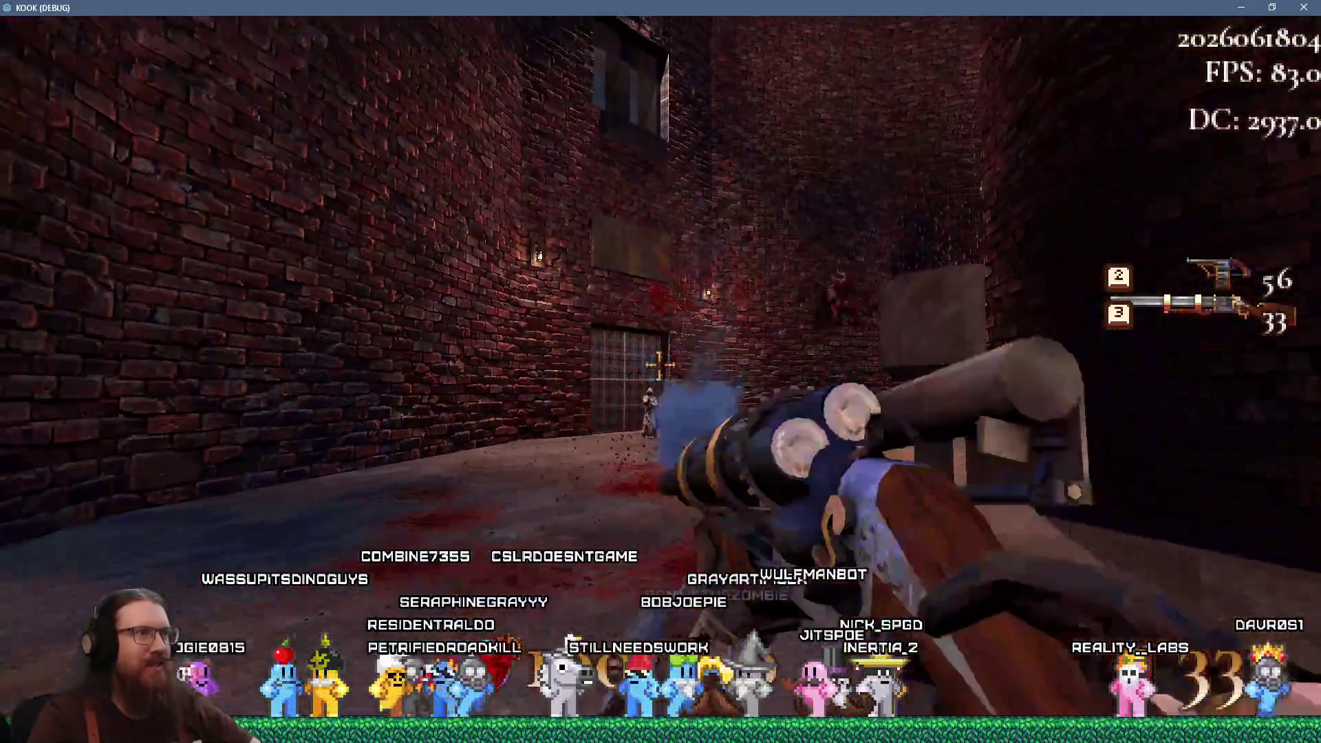
key(w)
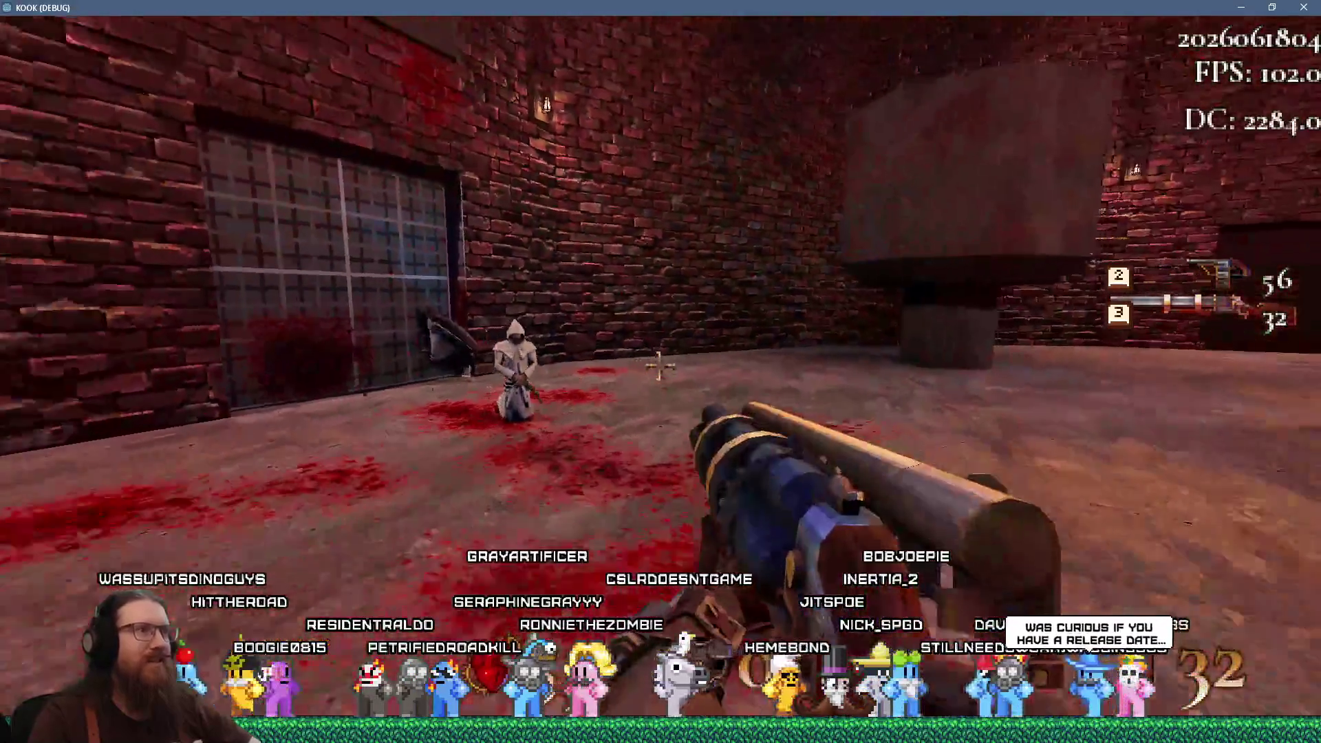
key(w)
Go through the dark doorway, follow the grid corridor and climb the stairwell to the top doorway
key(w)
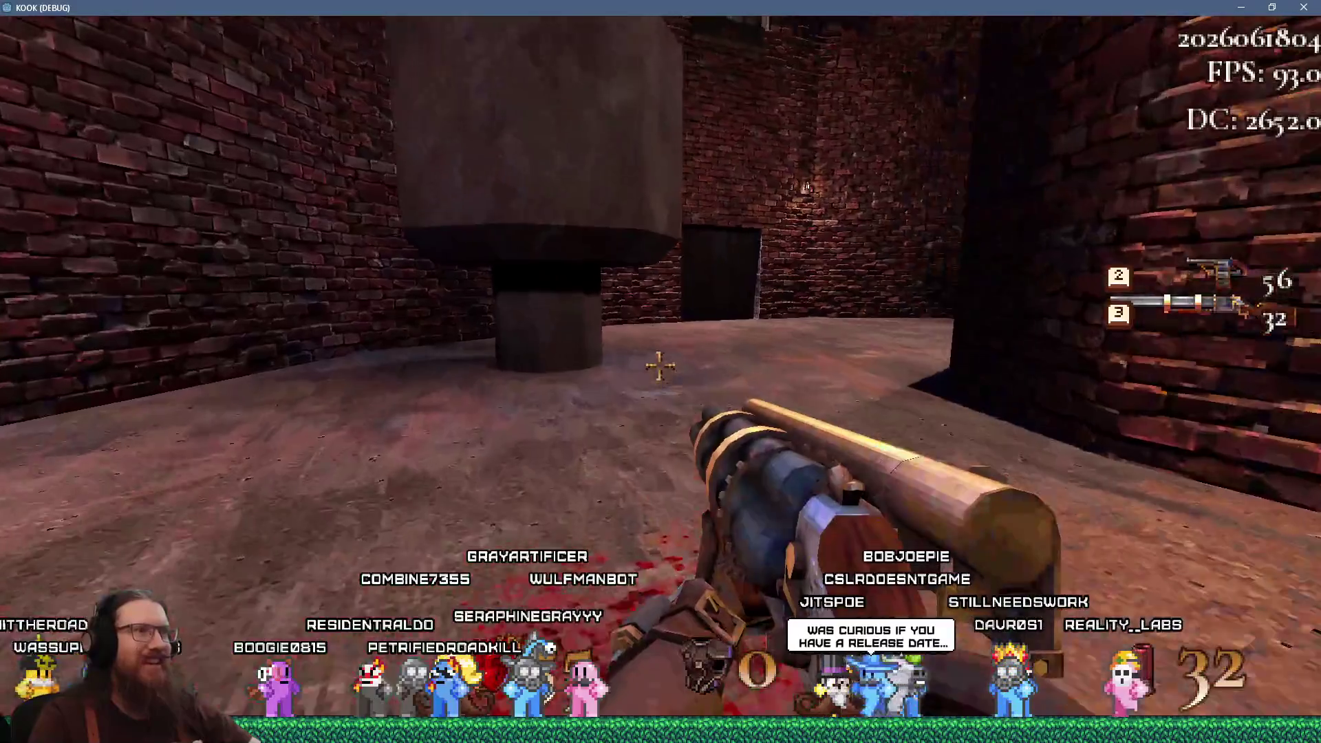
key(w)
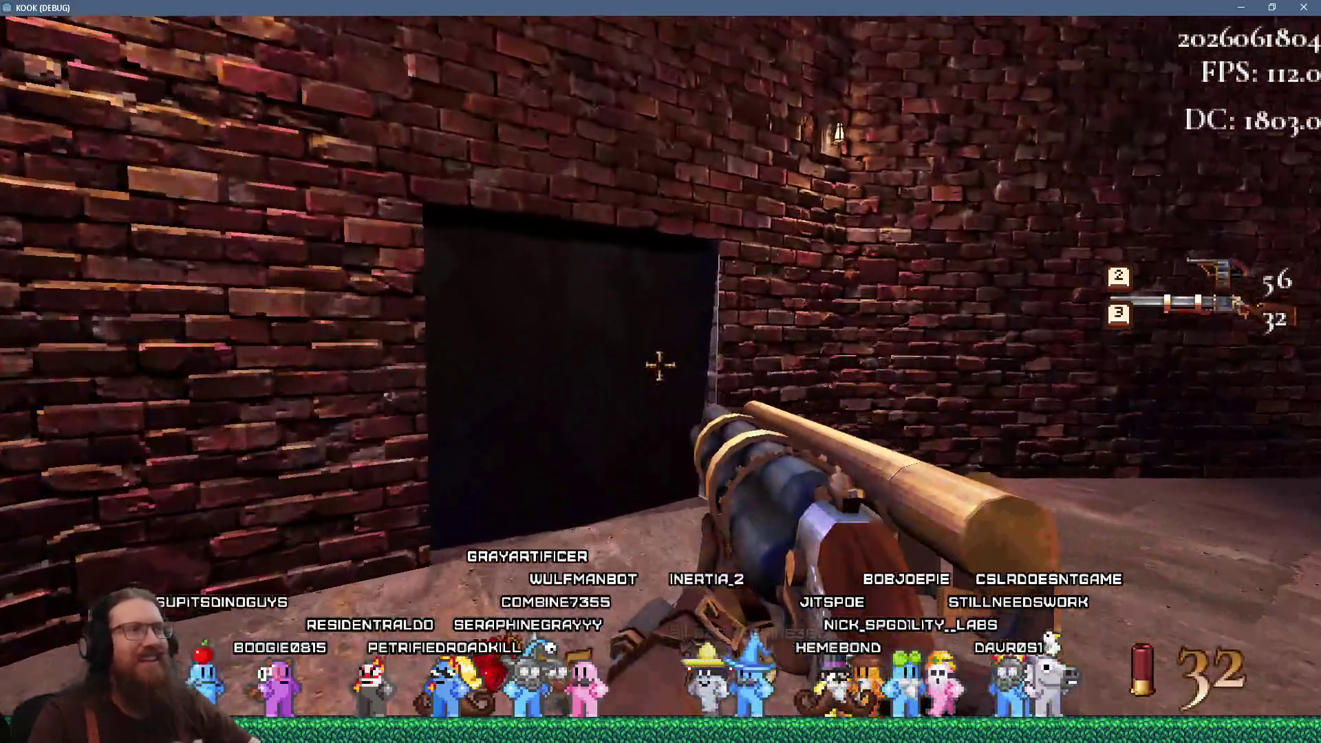
key(w)
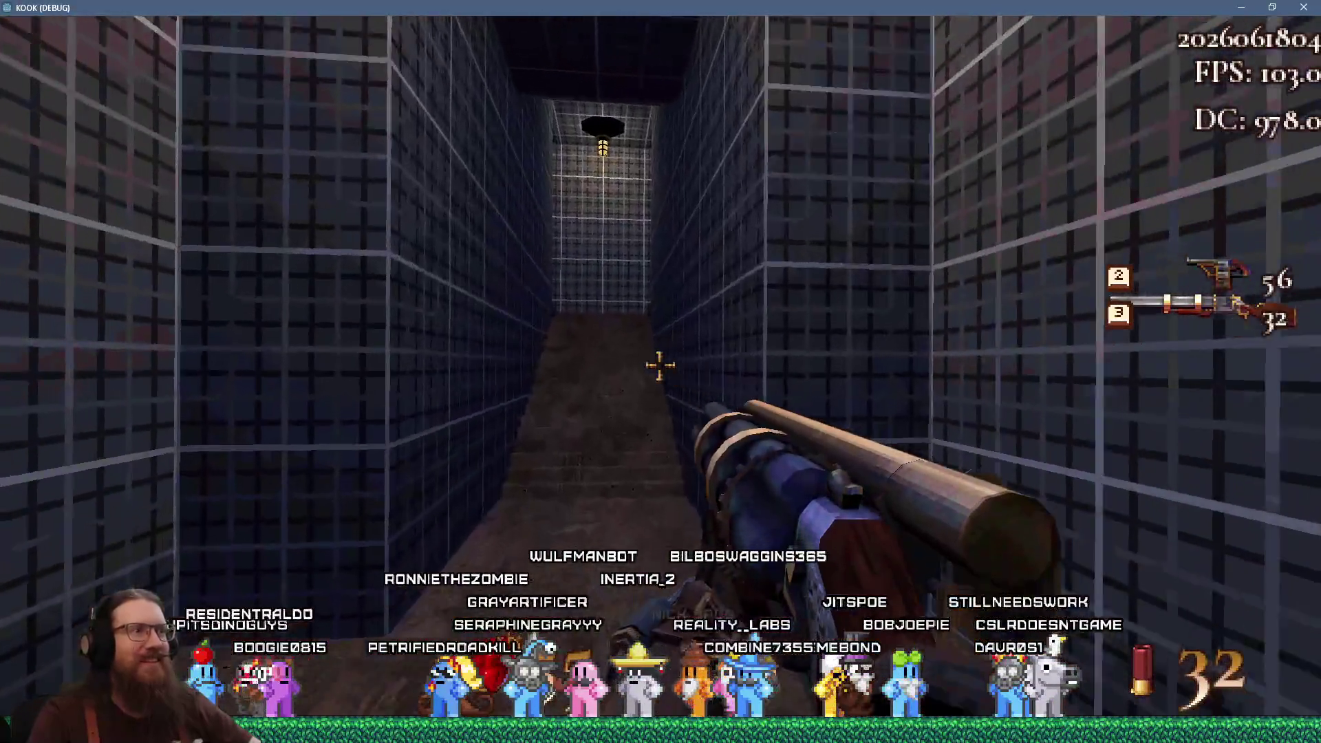
key(w)
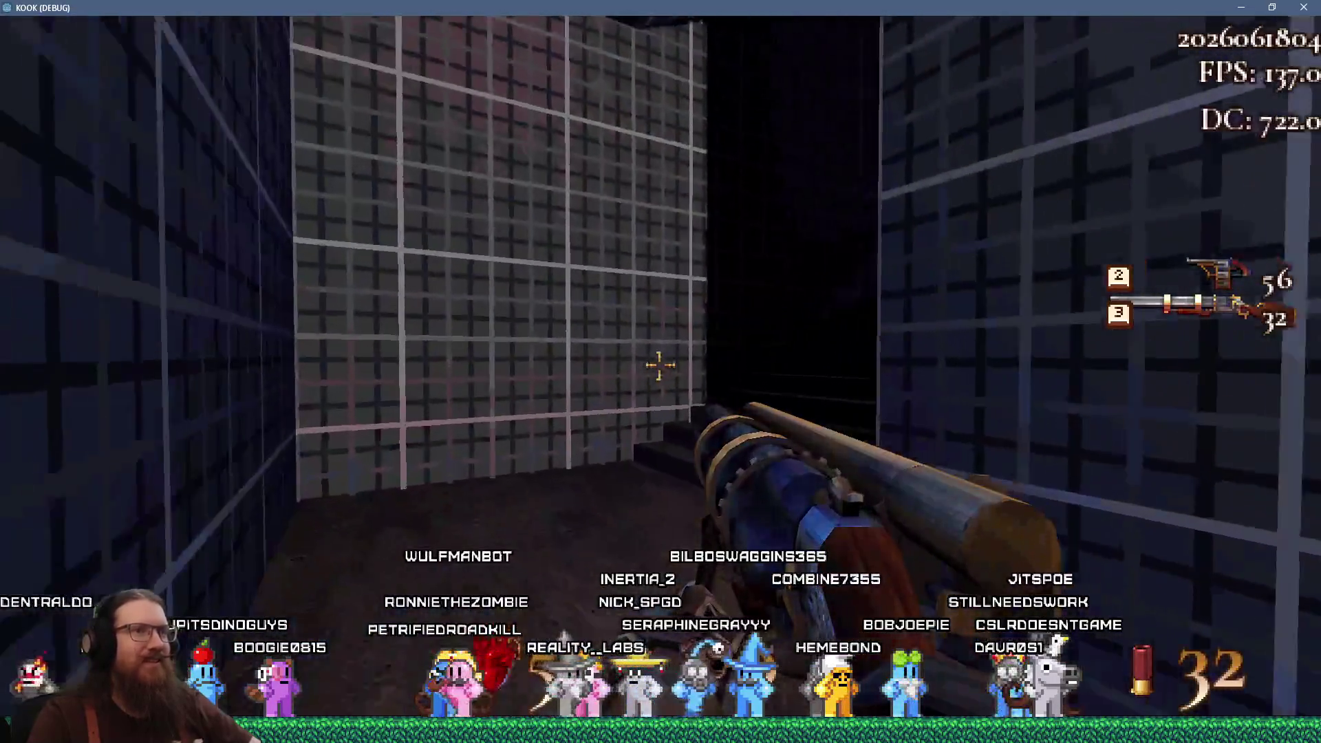
key(w)
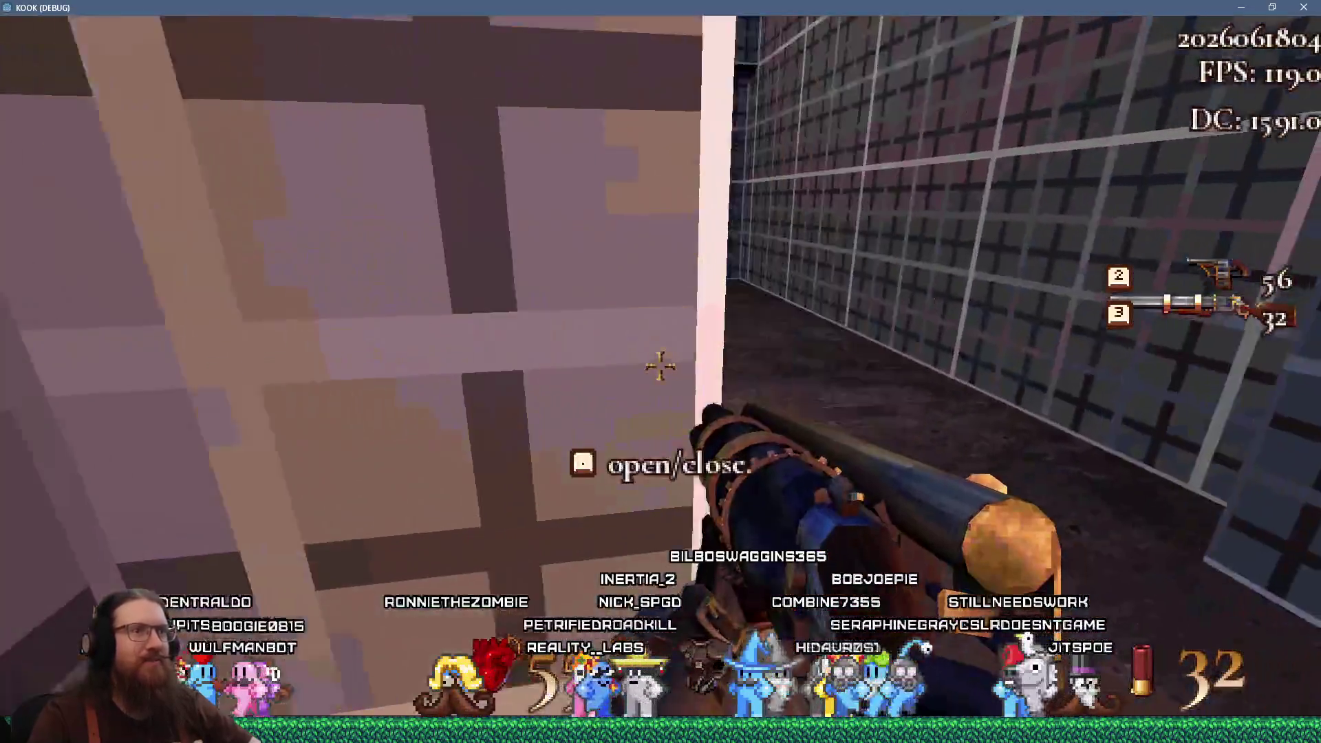
key(w)
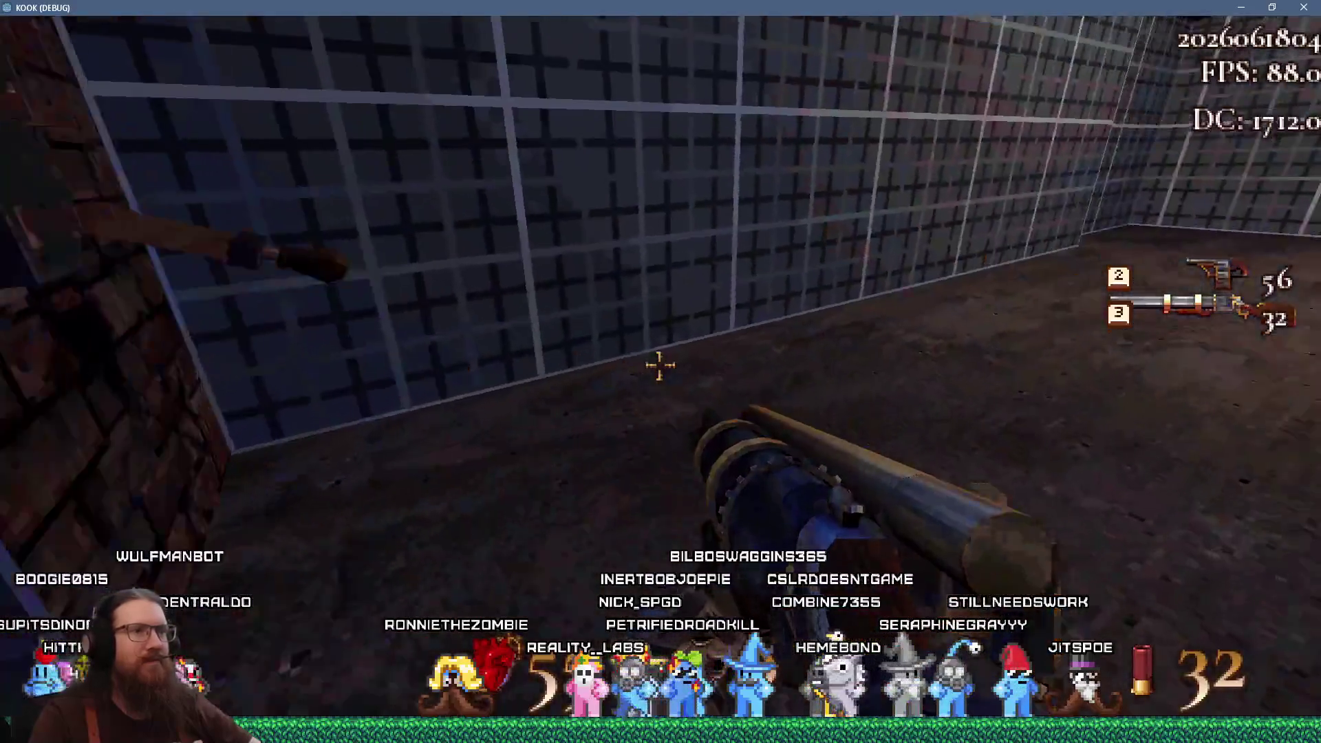
Cross the walkway past the round brick tower and drop off the ledge into the lower room
key(w)
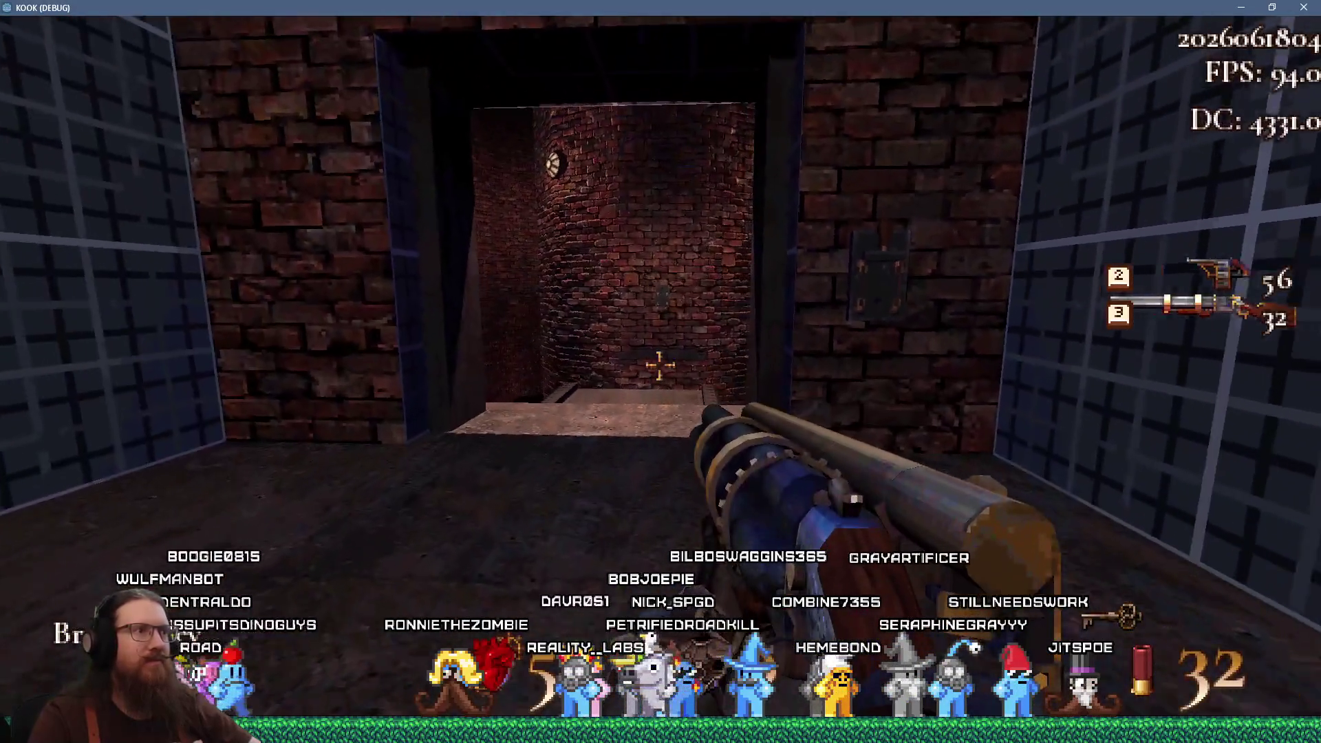
key(w)
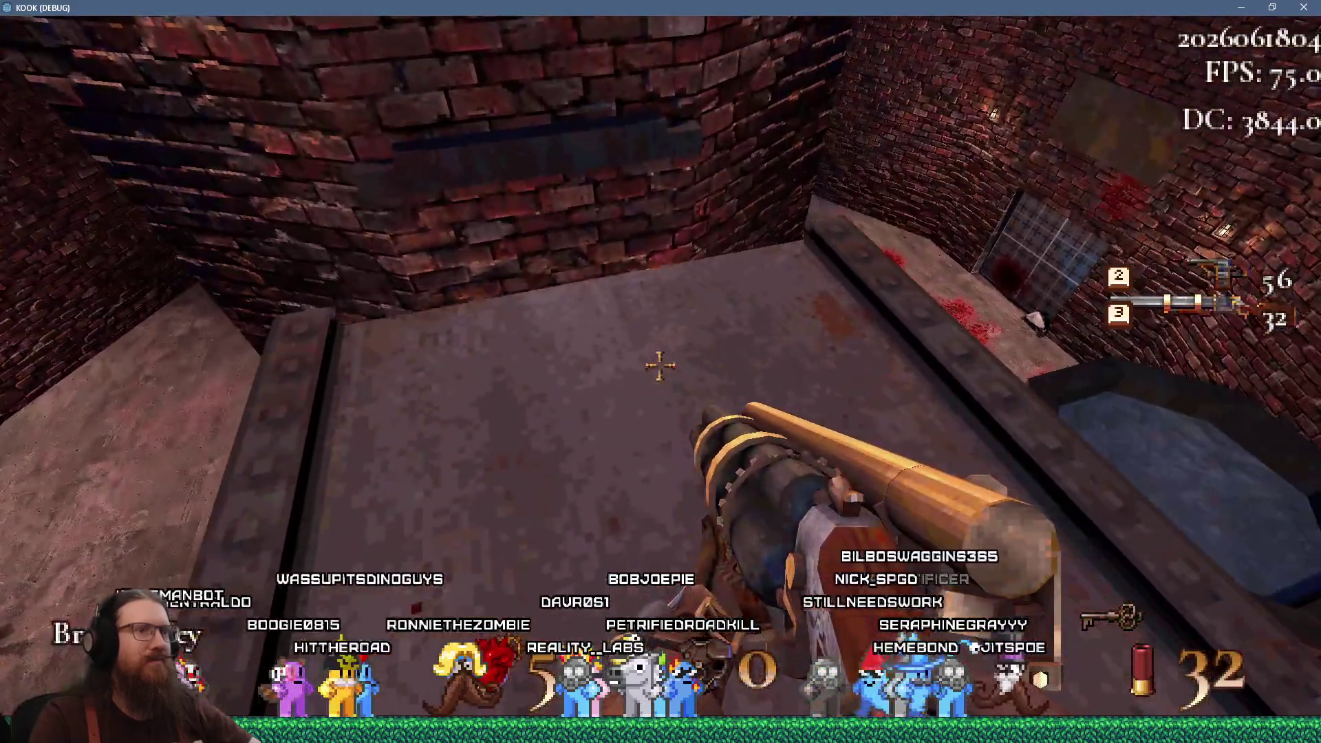
key(w)
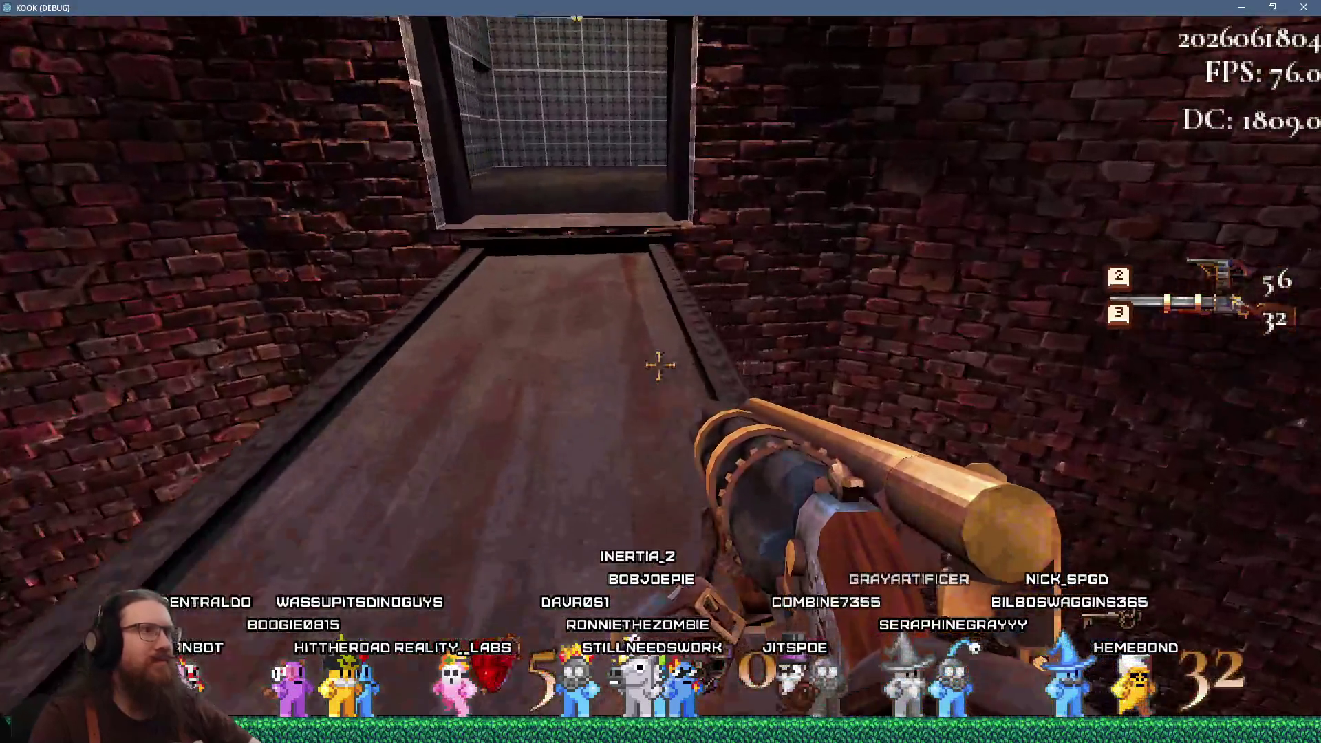
key(w)
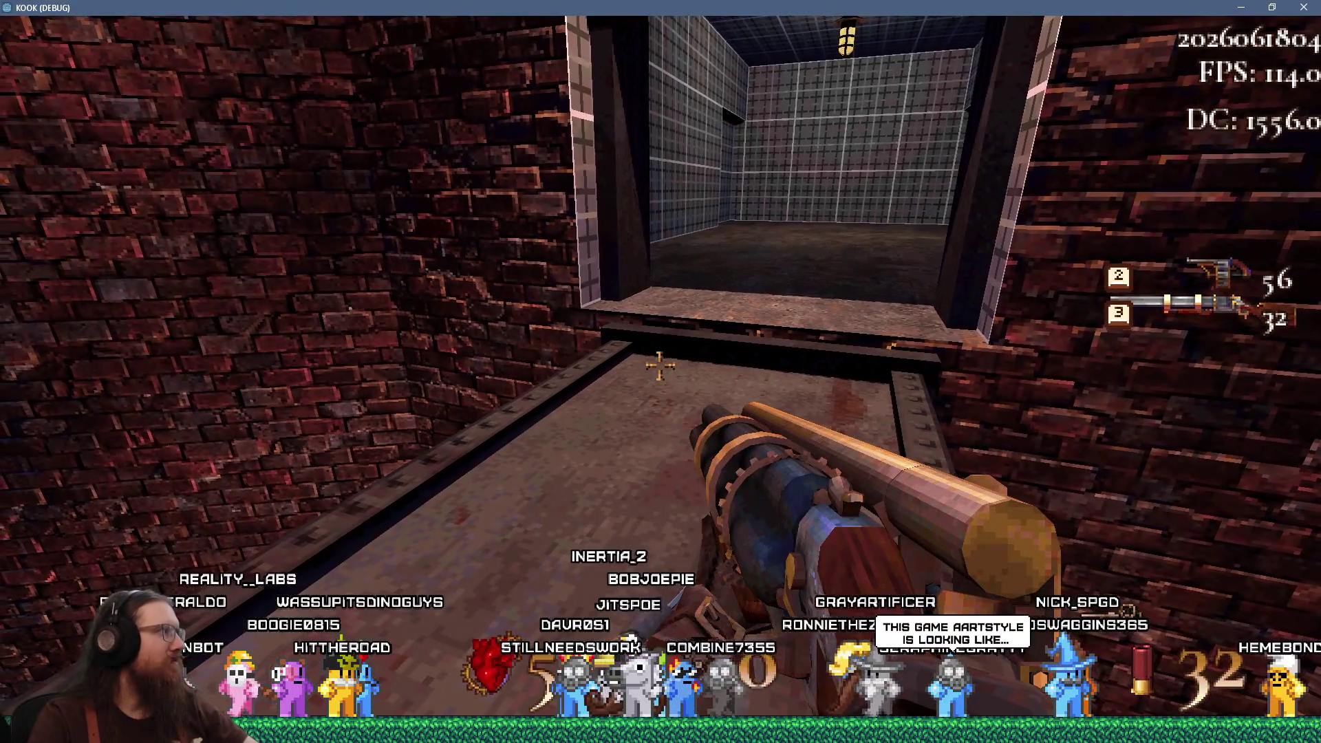
key(w)
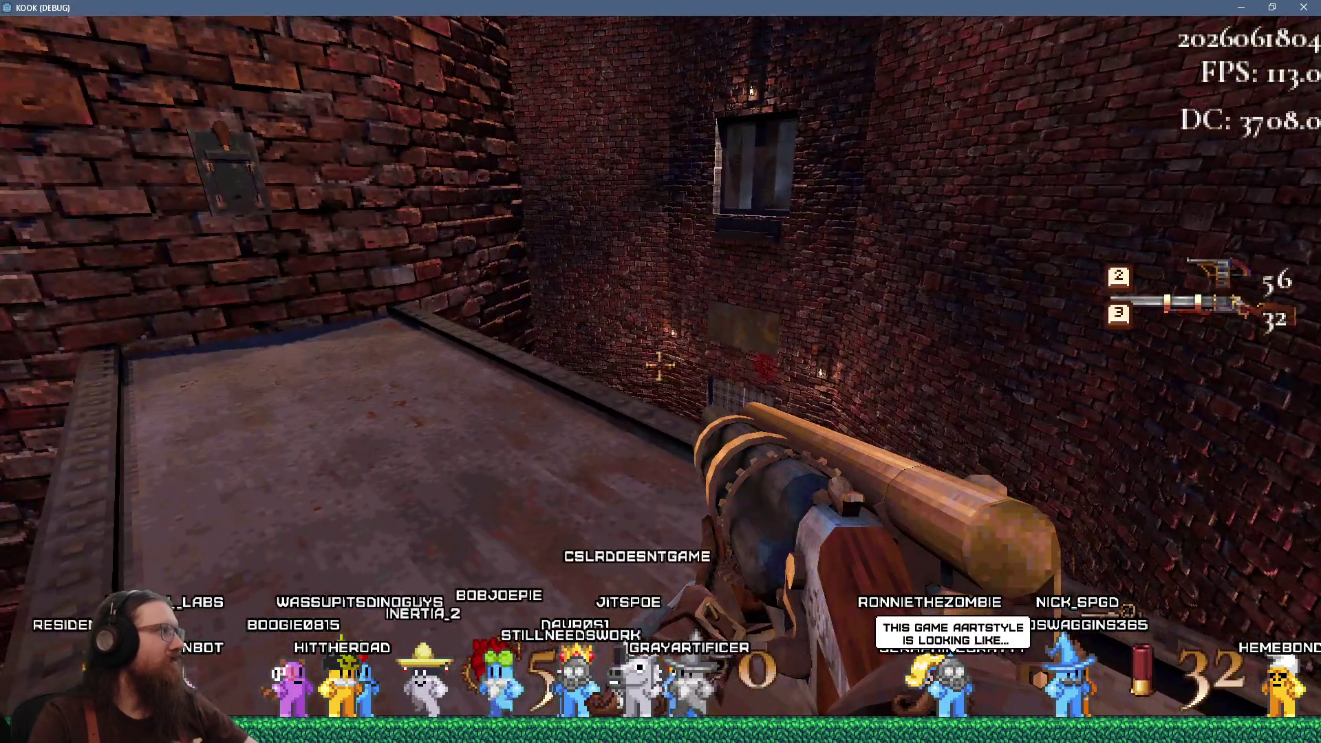
key(w)
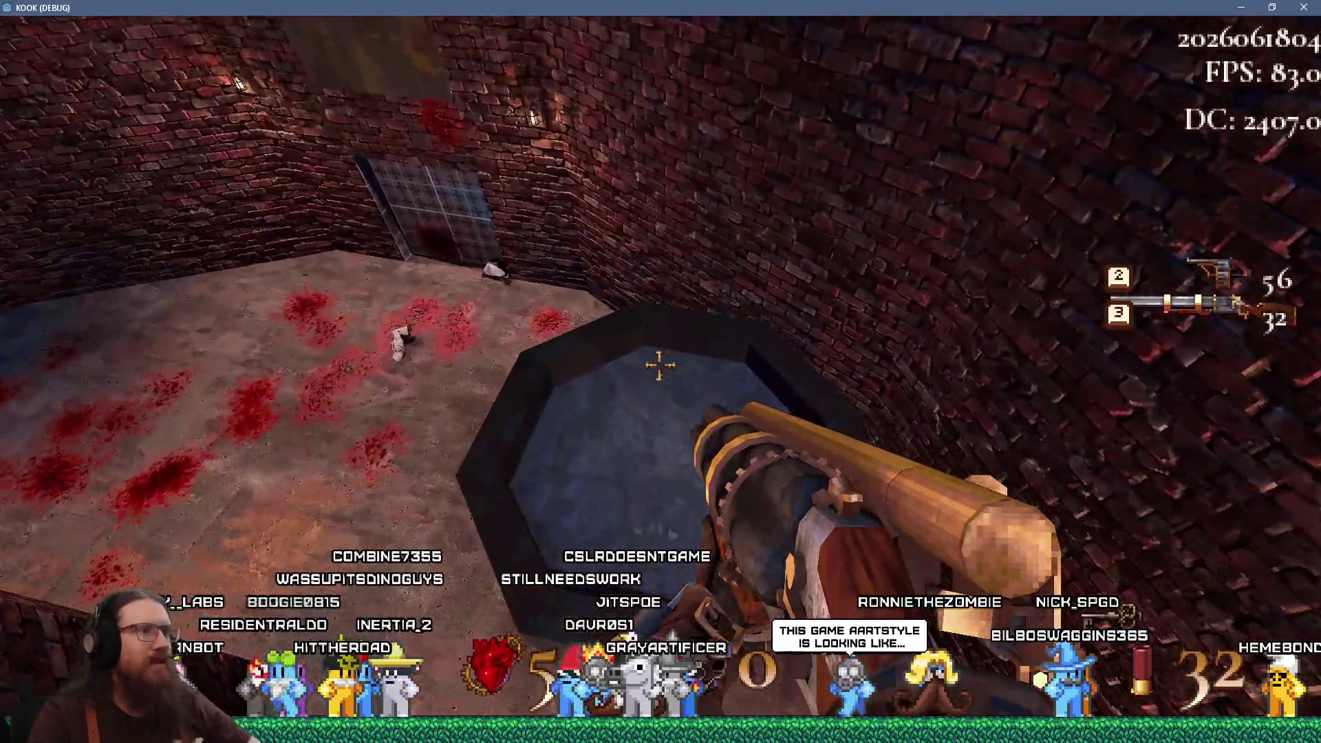
key(w)
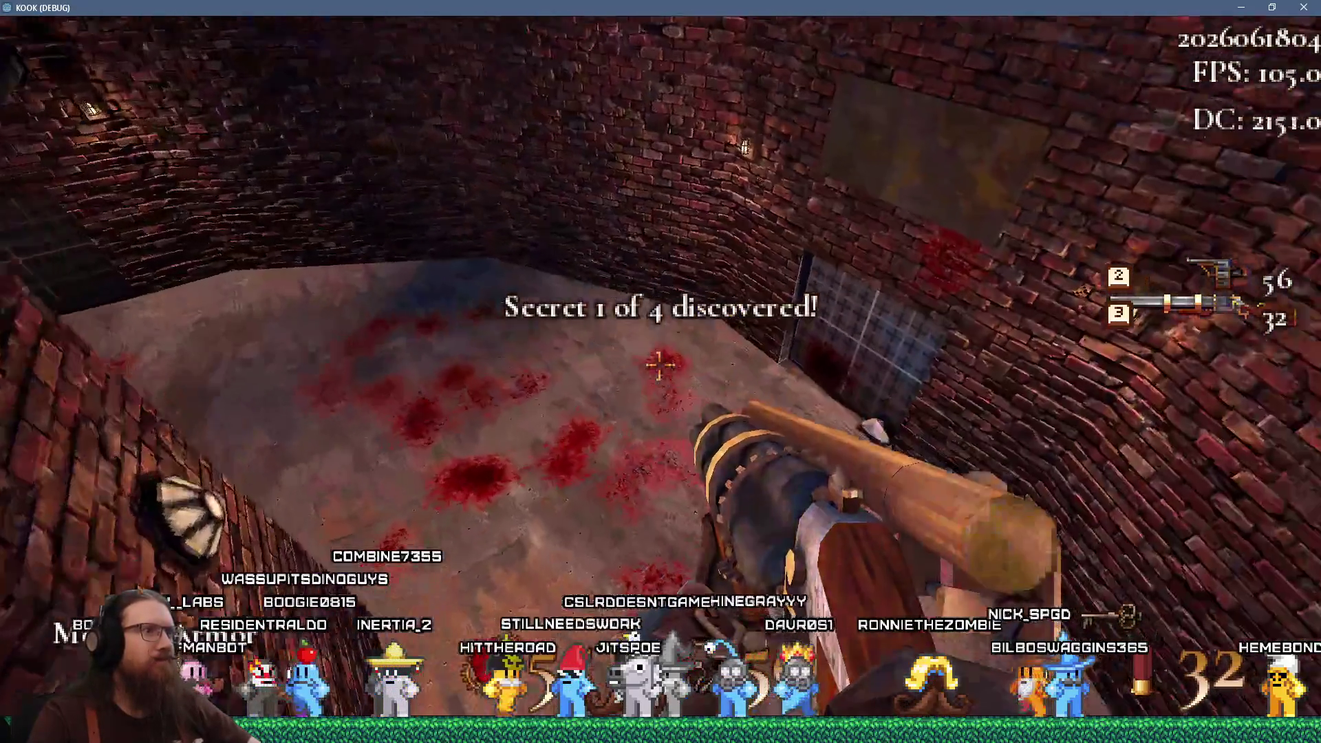
Try the gold-key and silver-key locked doors and back away from both
key(e)
key(s)
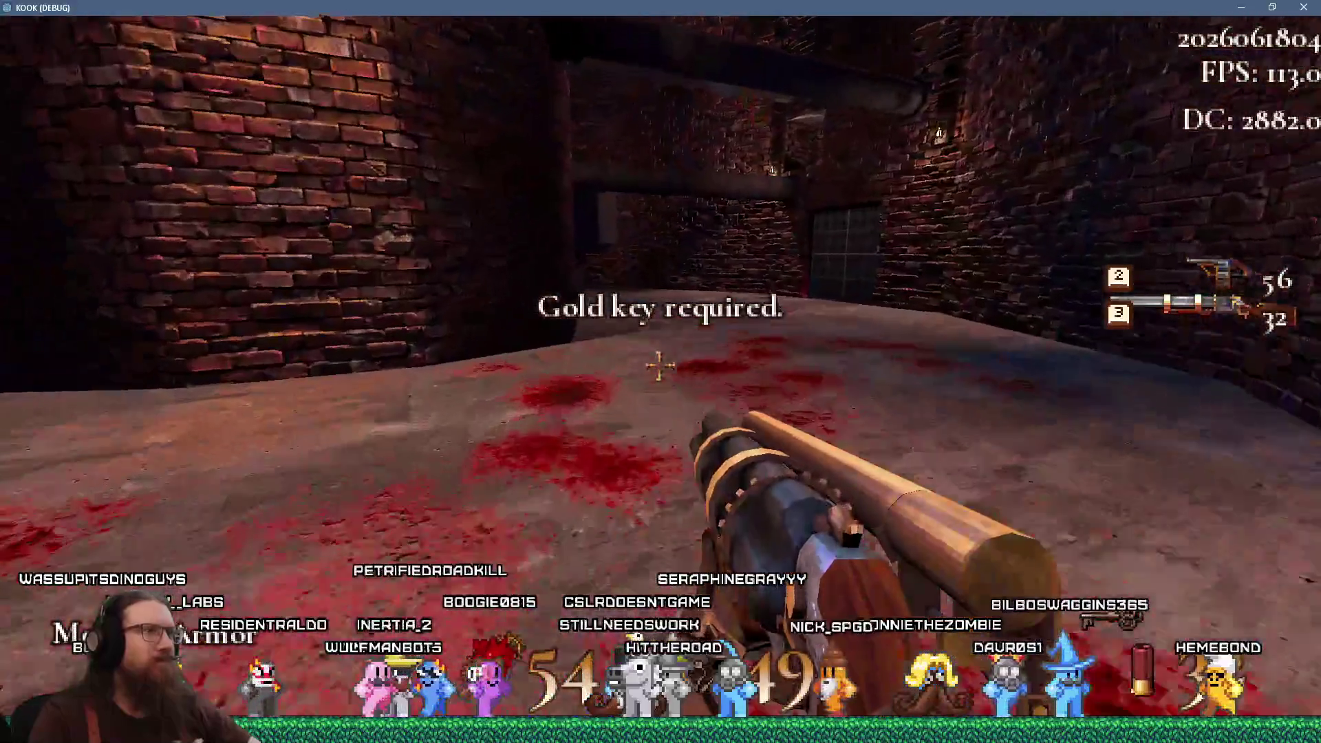
key(w)
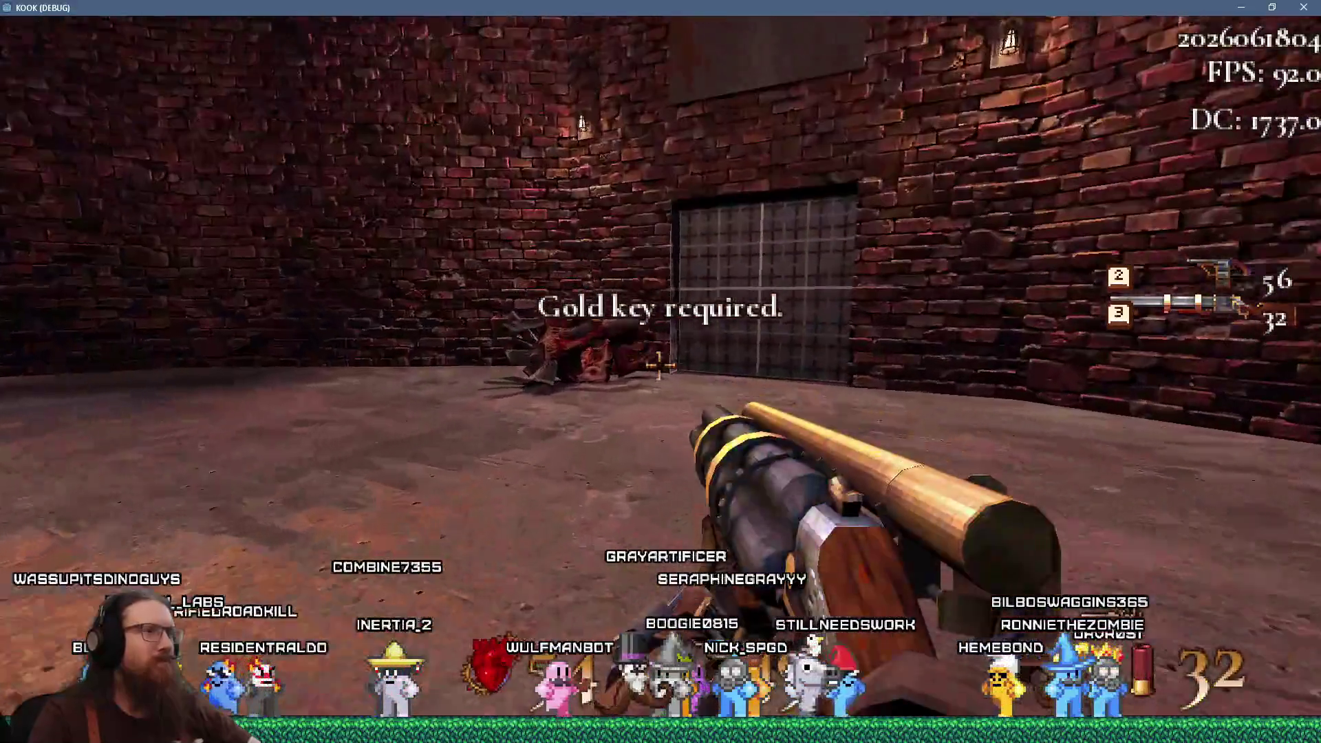
key(e)
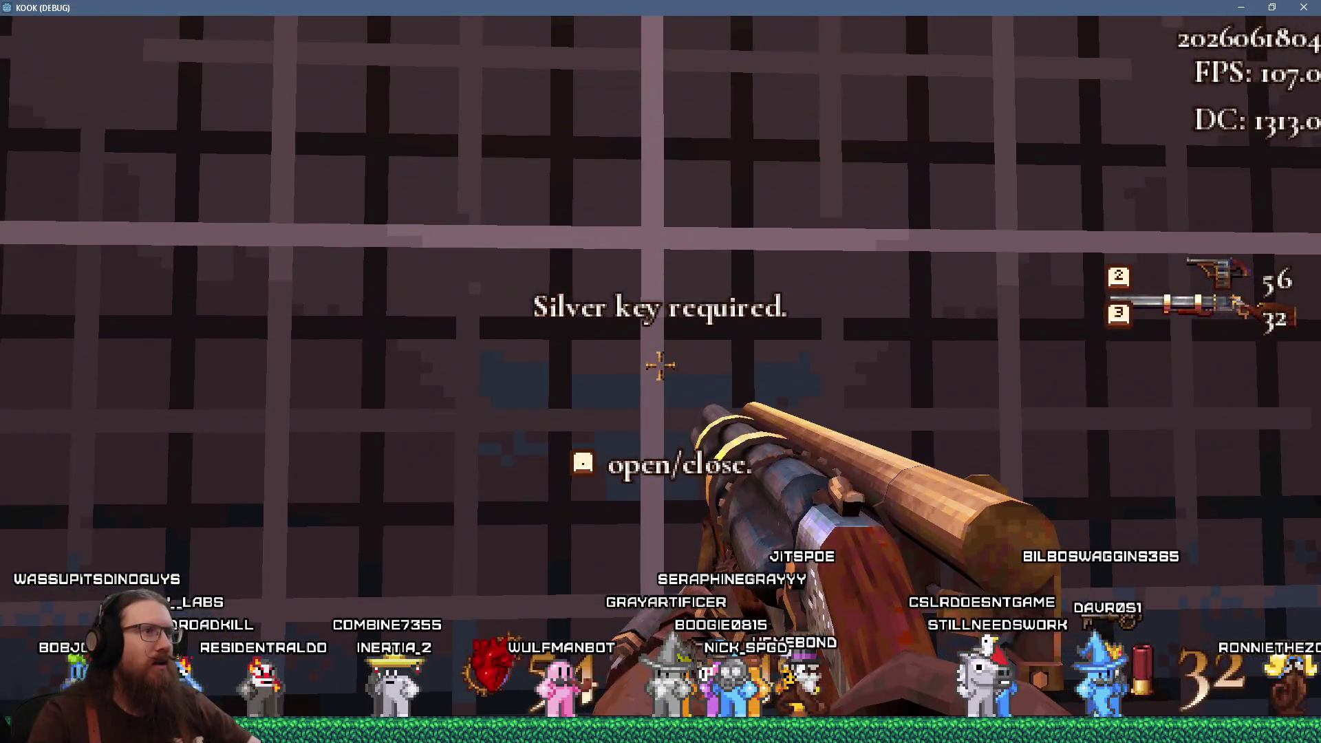
key(s)
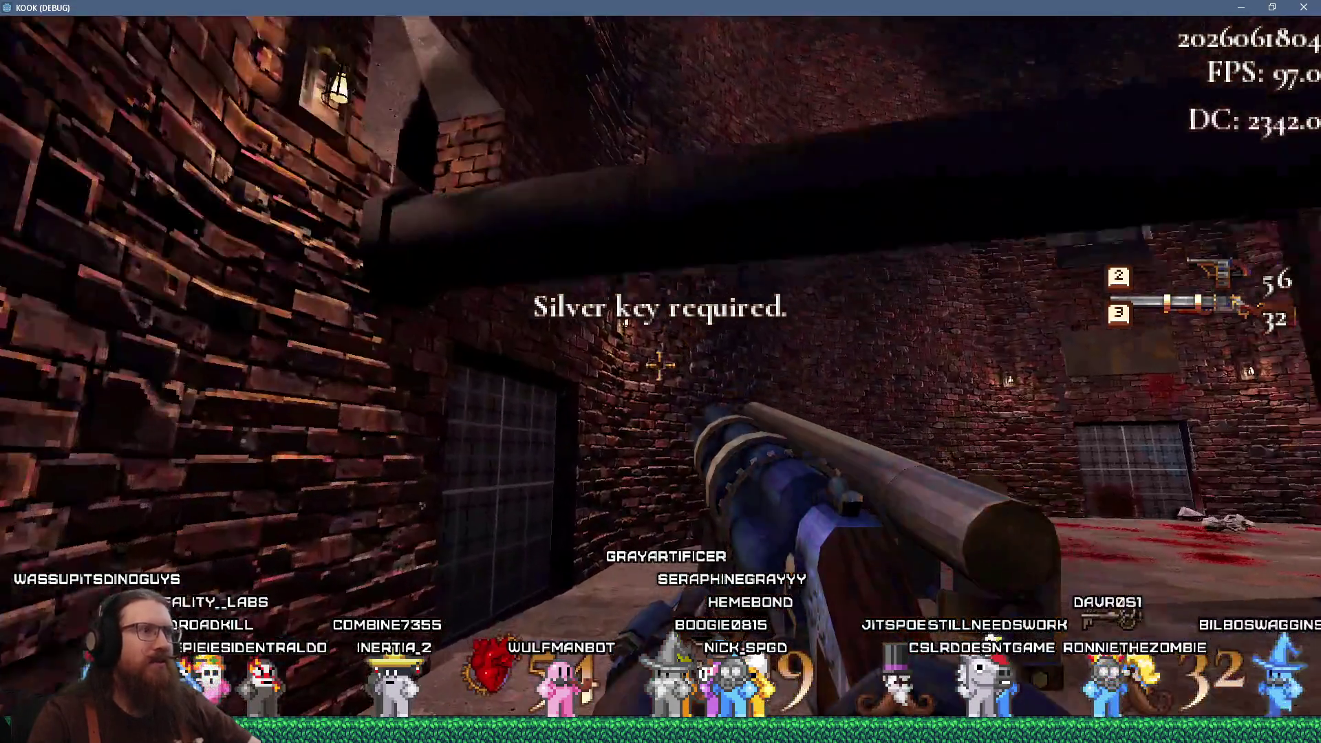
Walk down the long brick corridor and open the grid door at its end
key(w)
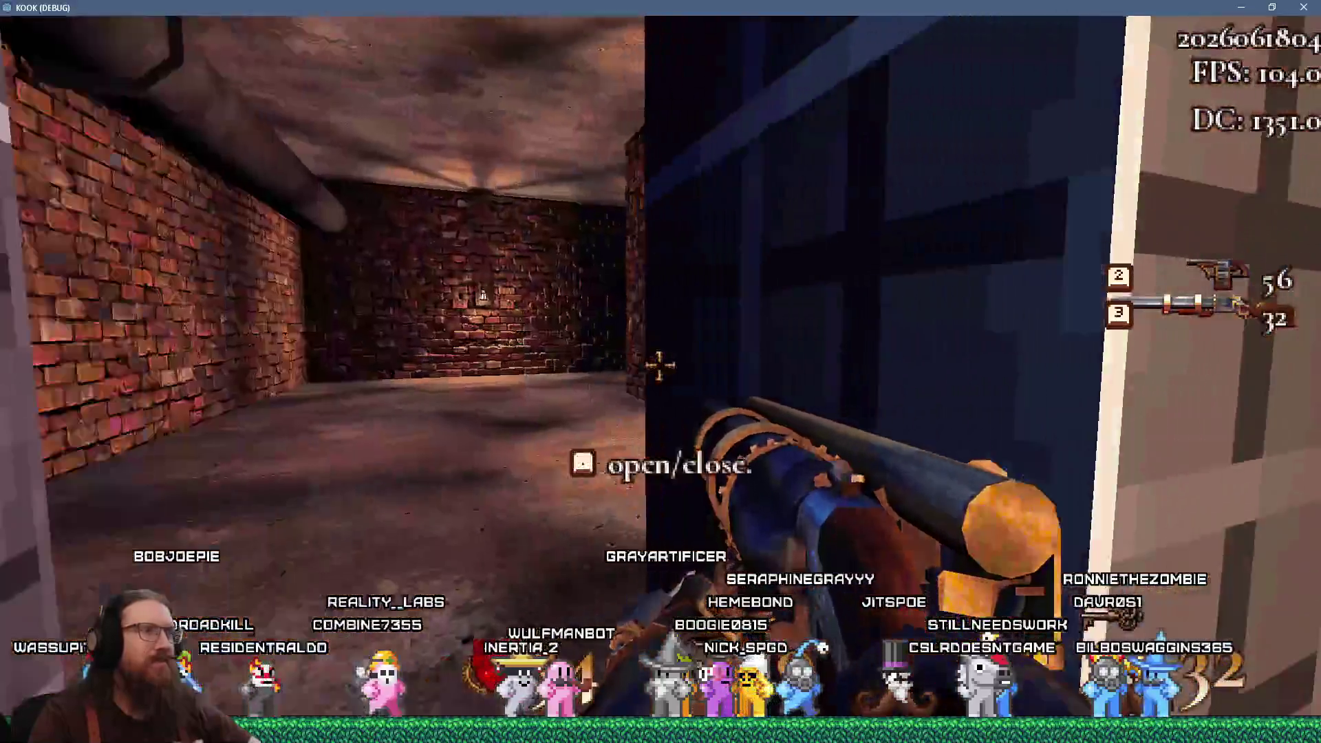
key(w)
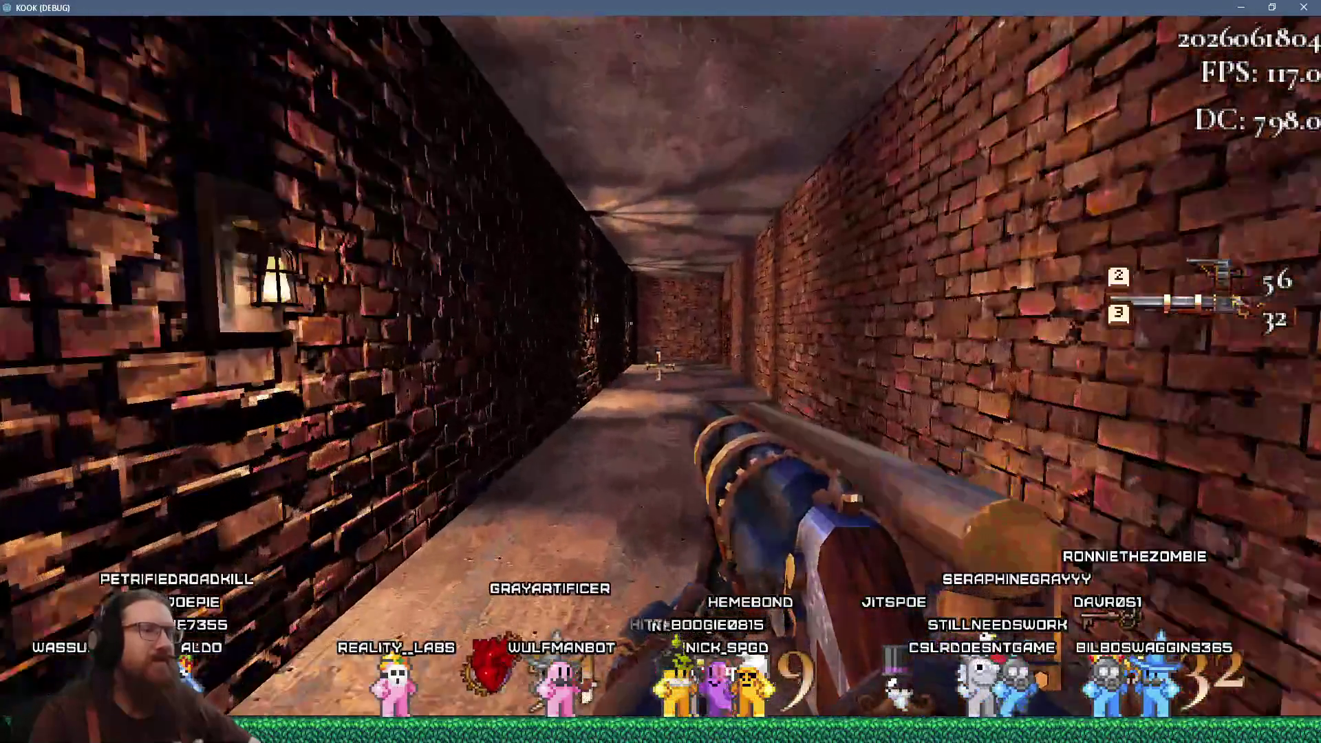
key(w)
key(w)
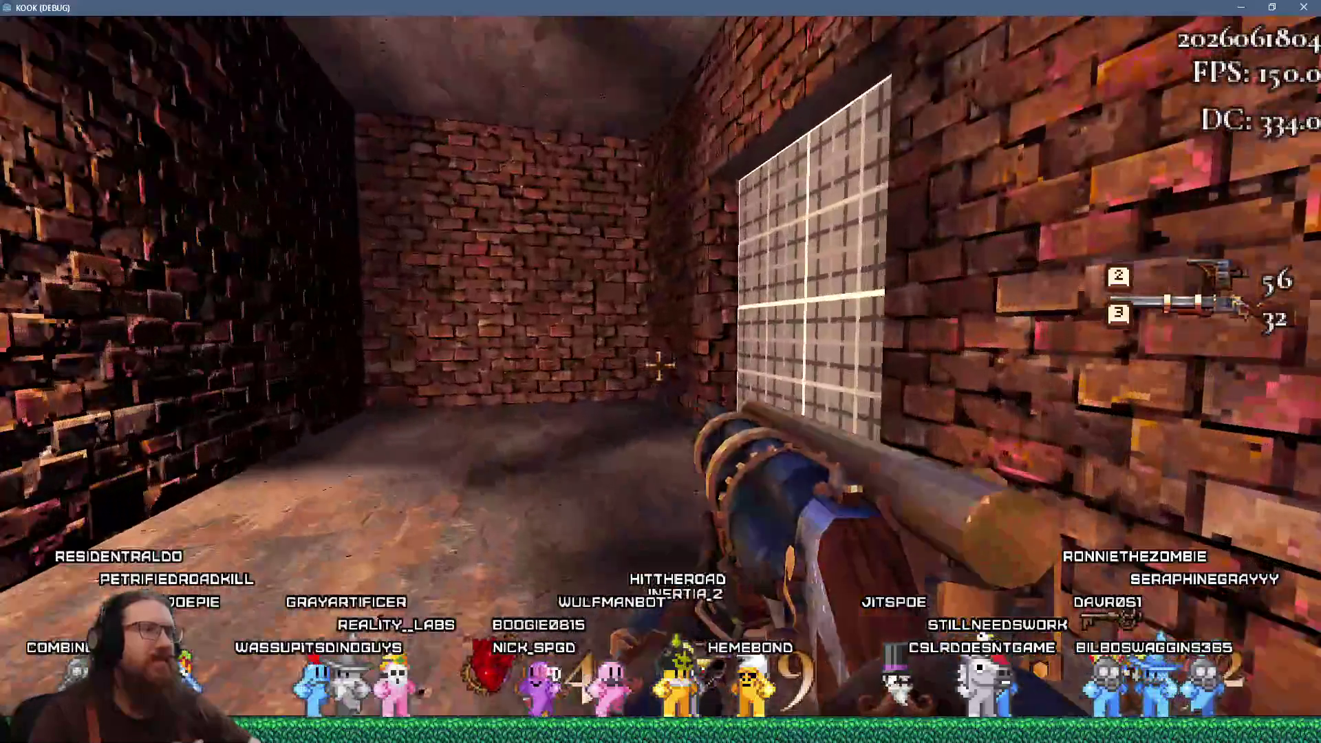
key(e)
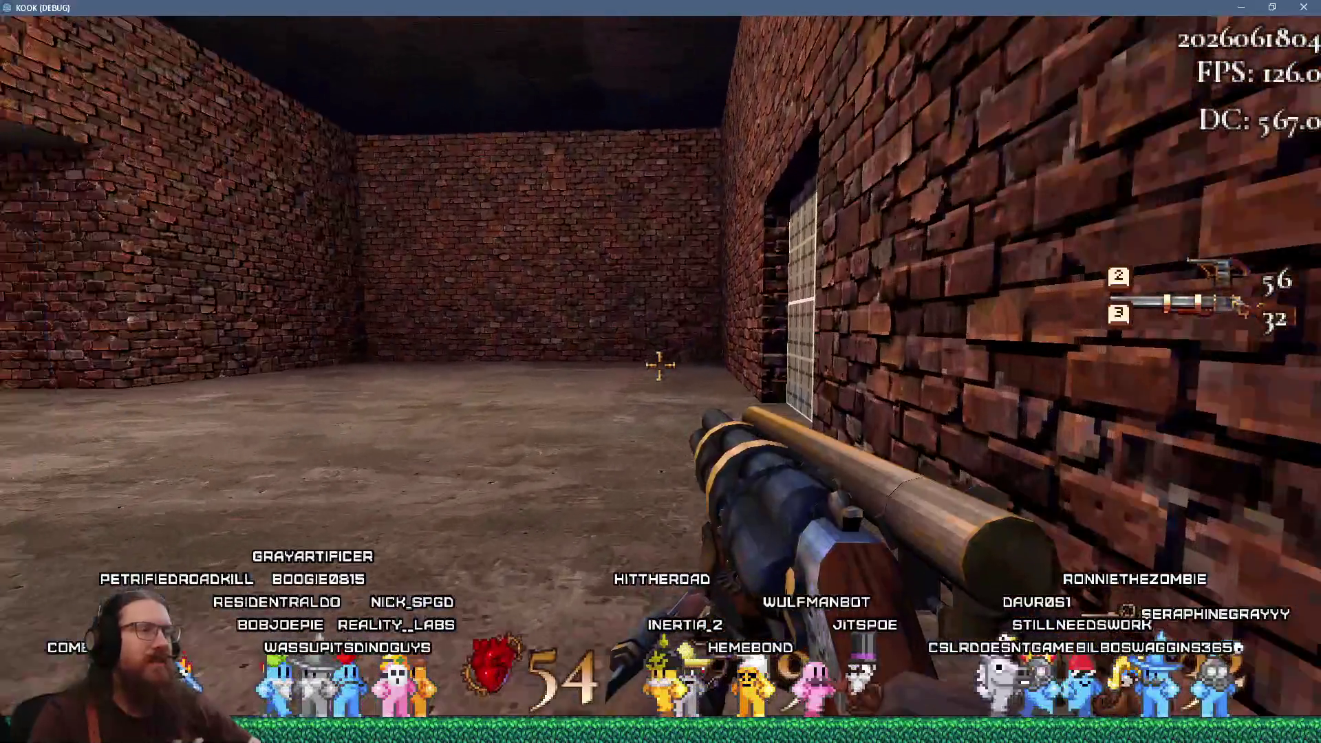
Pass through the room, open the stairway grid door and follow the stone corridor above the platform
key(w)
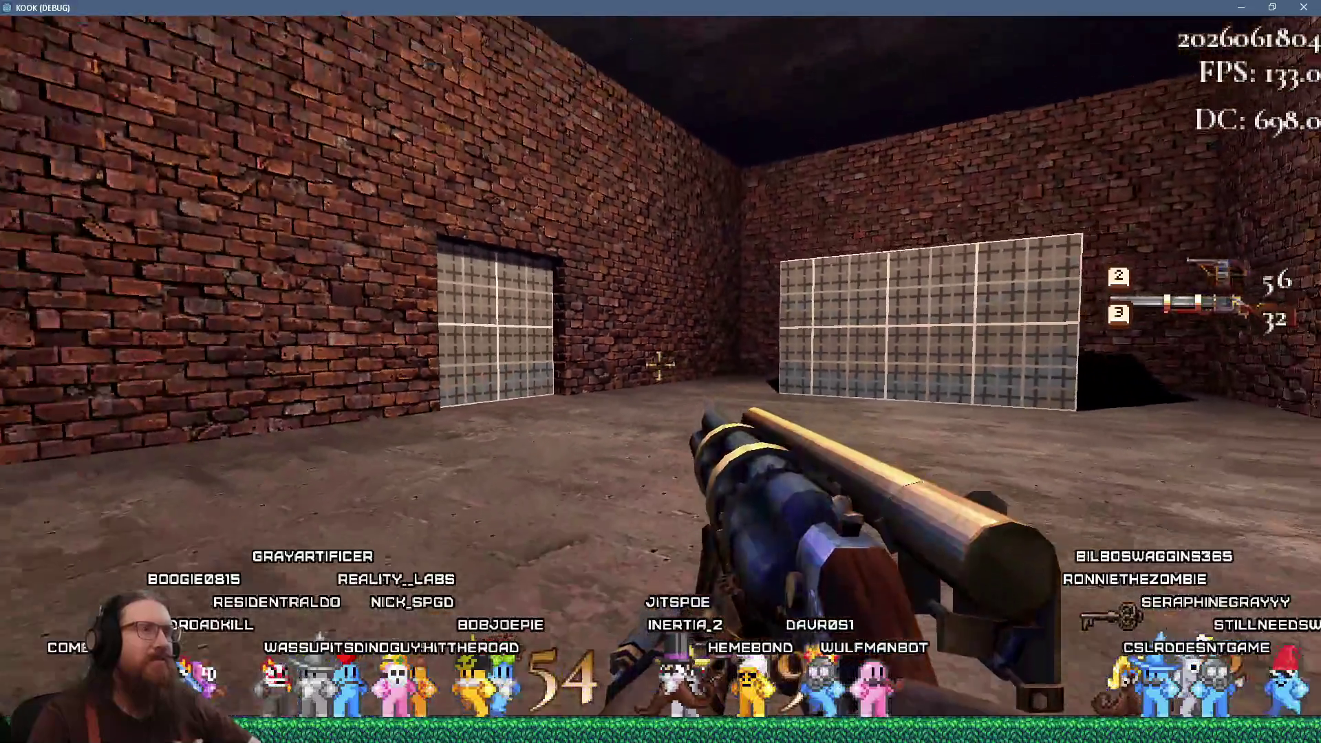
key(w)
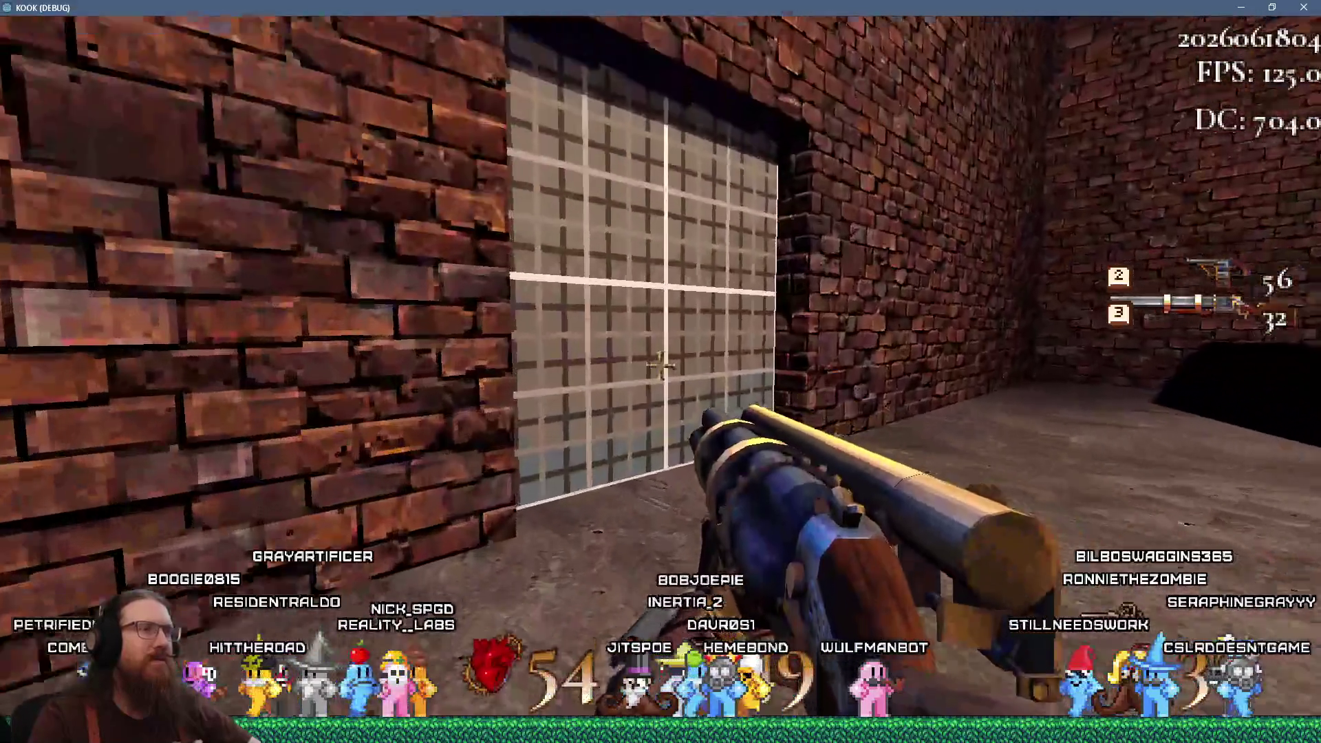
key(e)
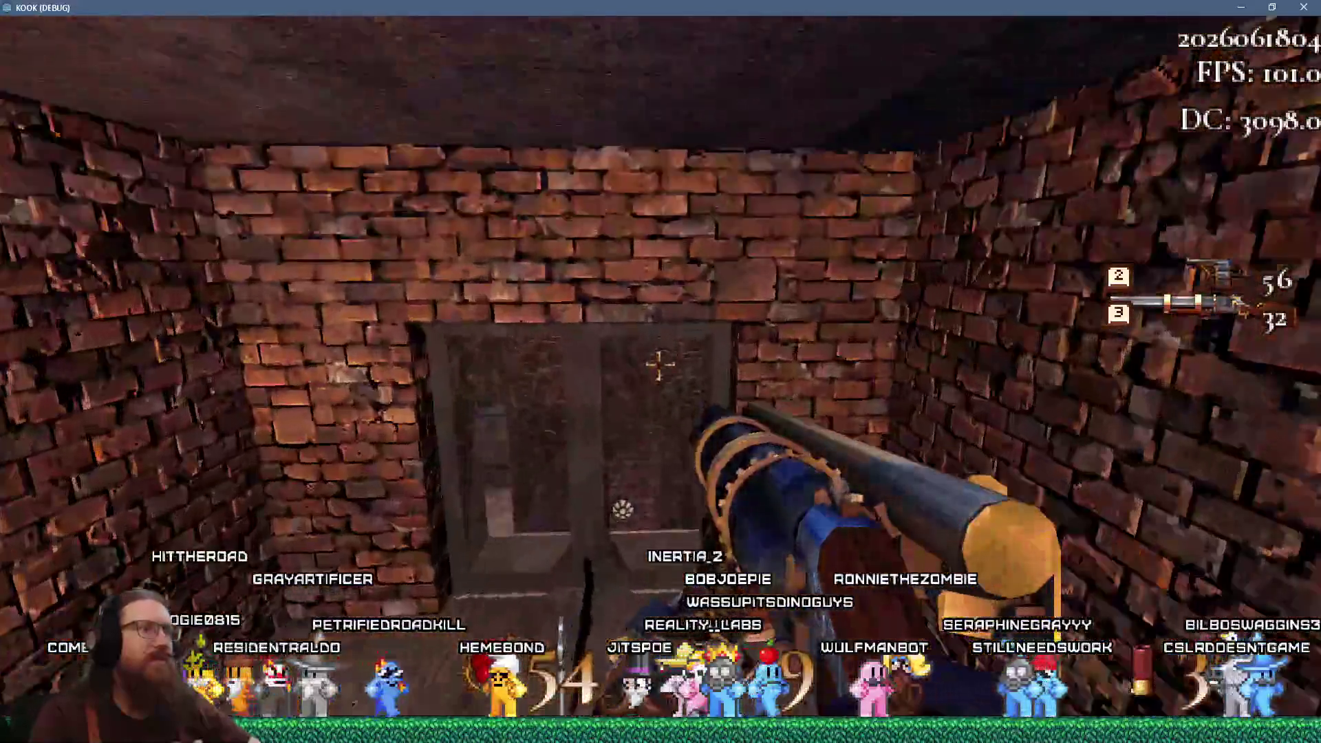
key(w)
key(w)
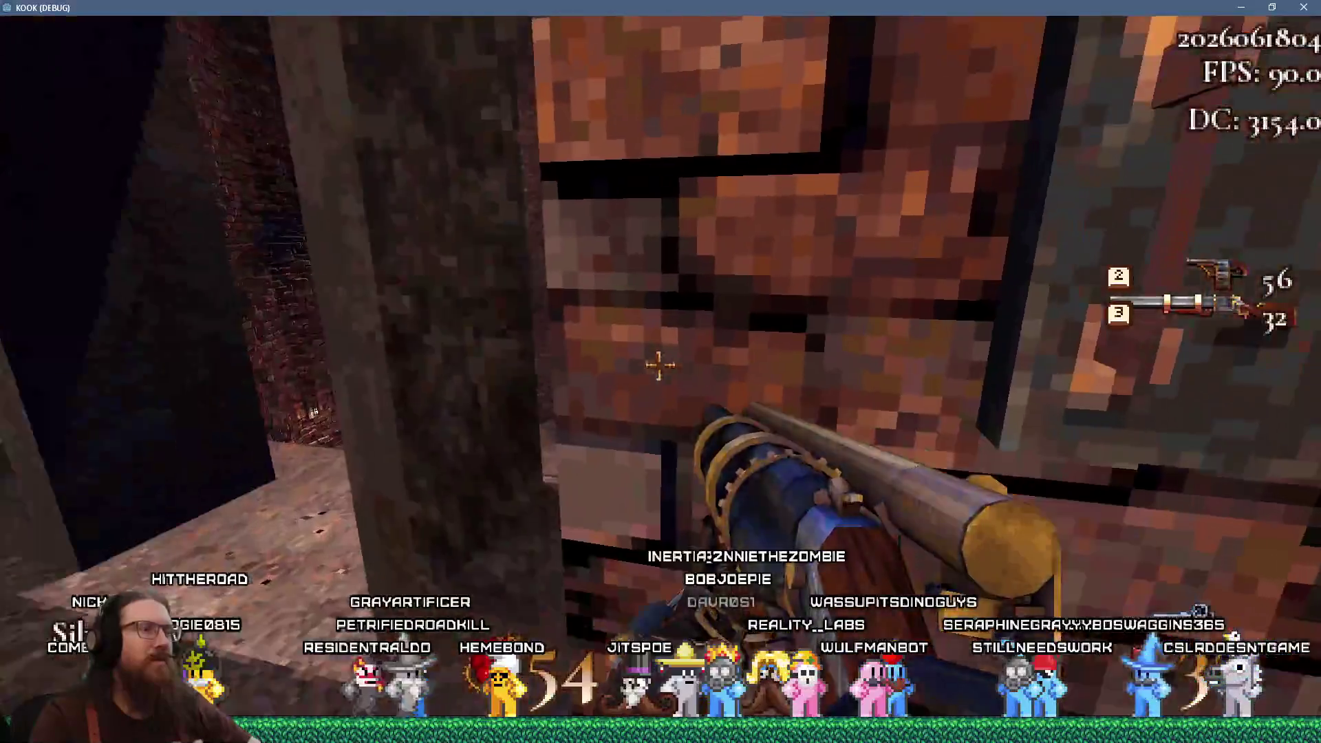
key(w)
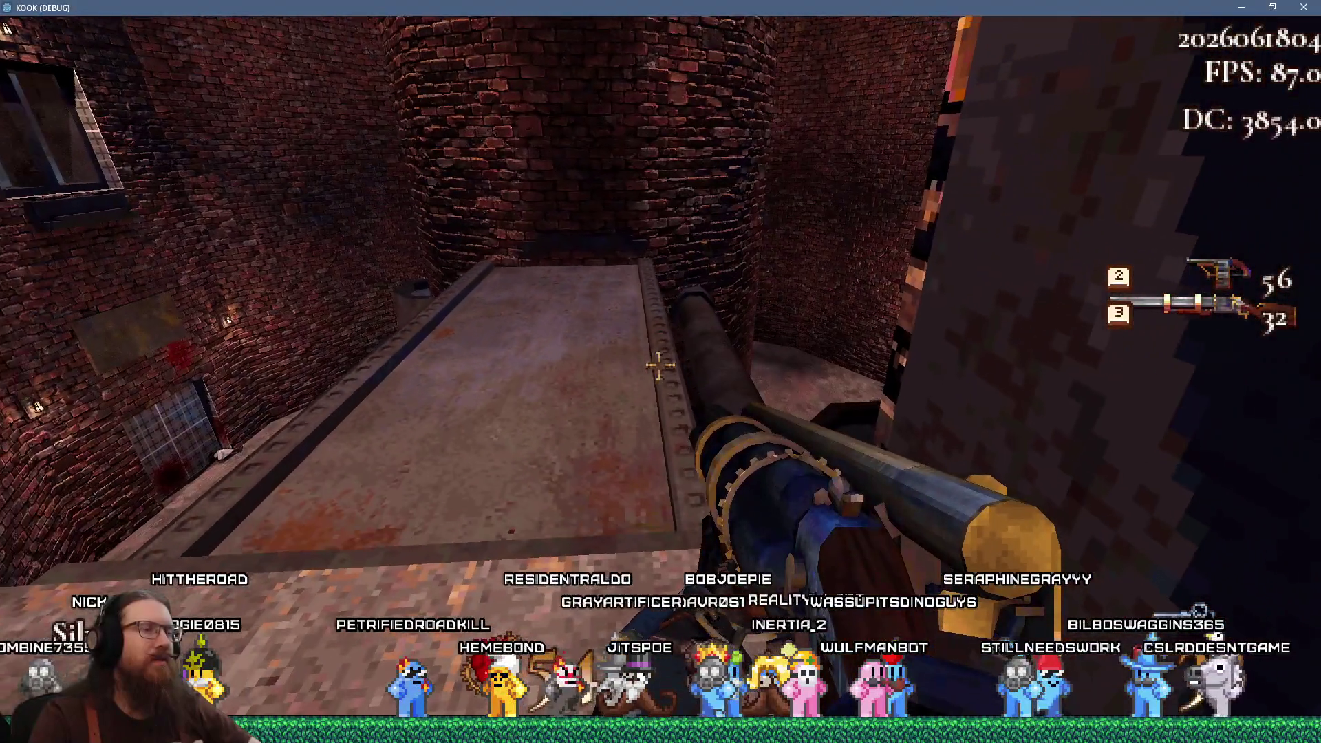
key(w)
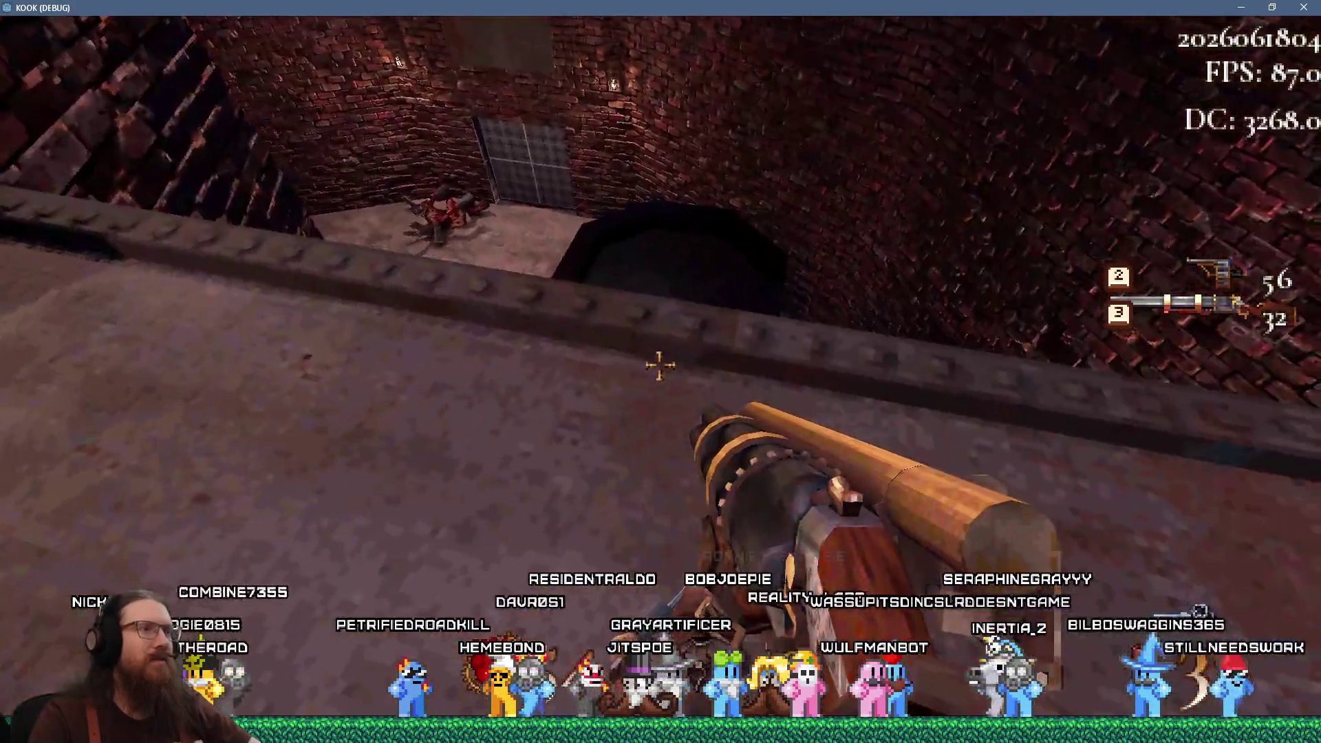
Drop into the pit, then climb through the brick window opening into the hidden room for secret 2 of 4
key(w)
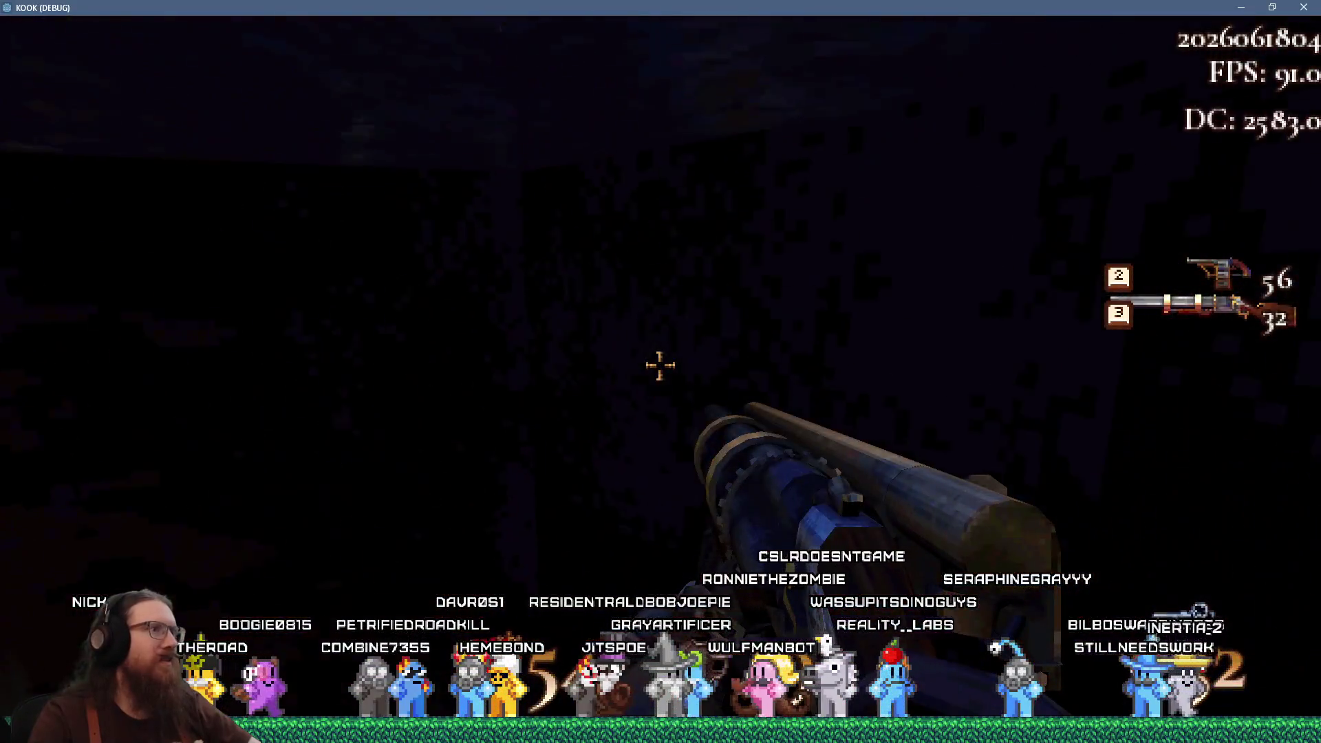
key(w)
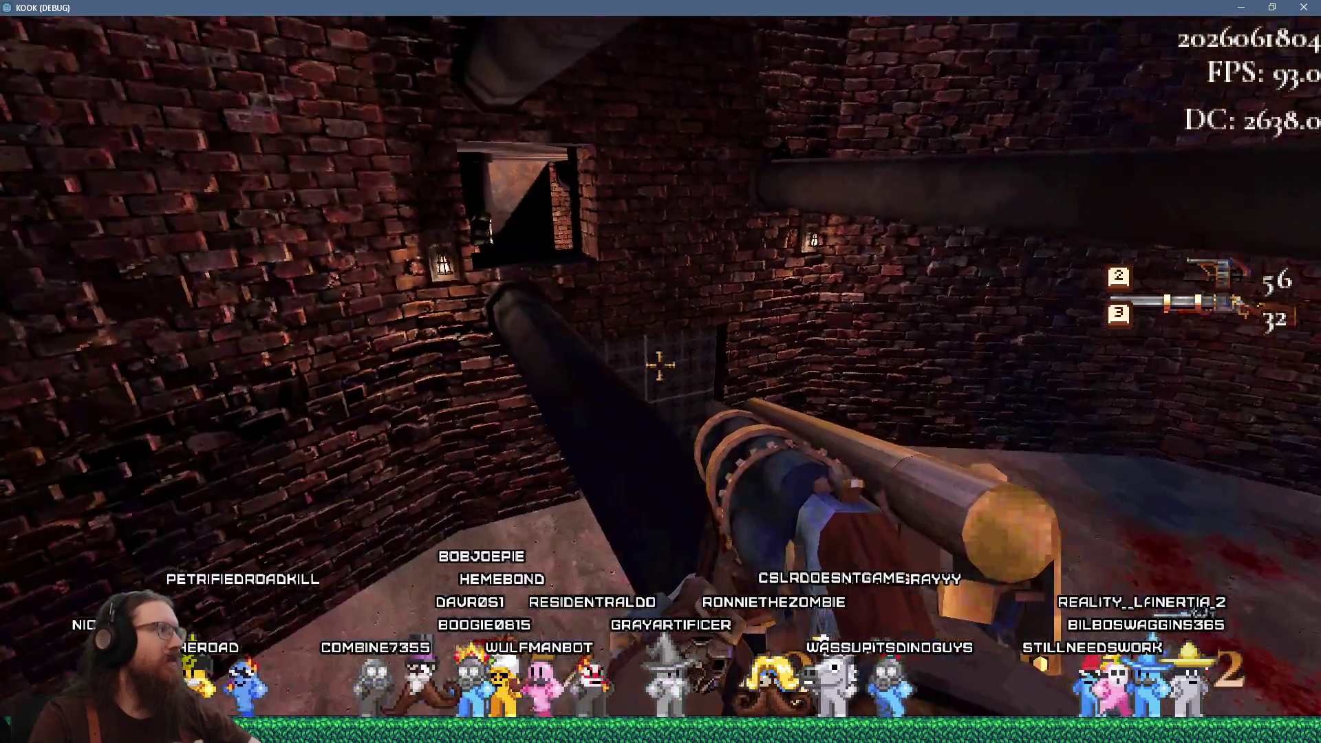
mouse_move(659, 365)
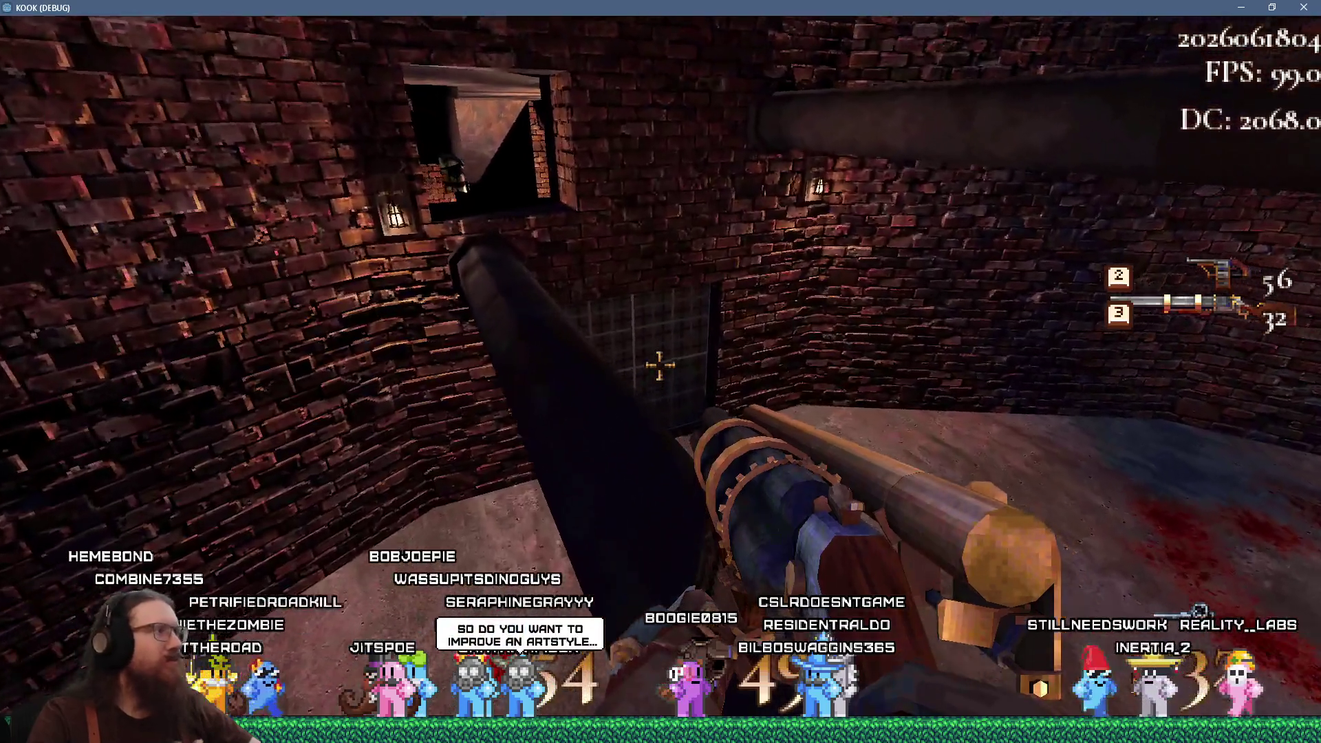
key(w)
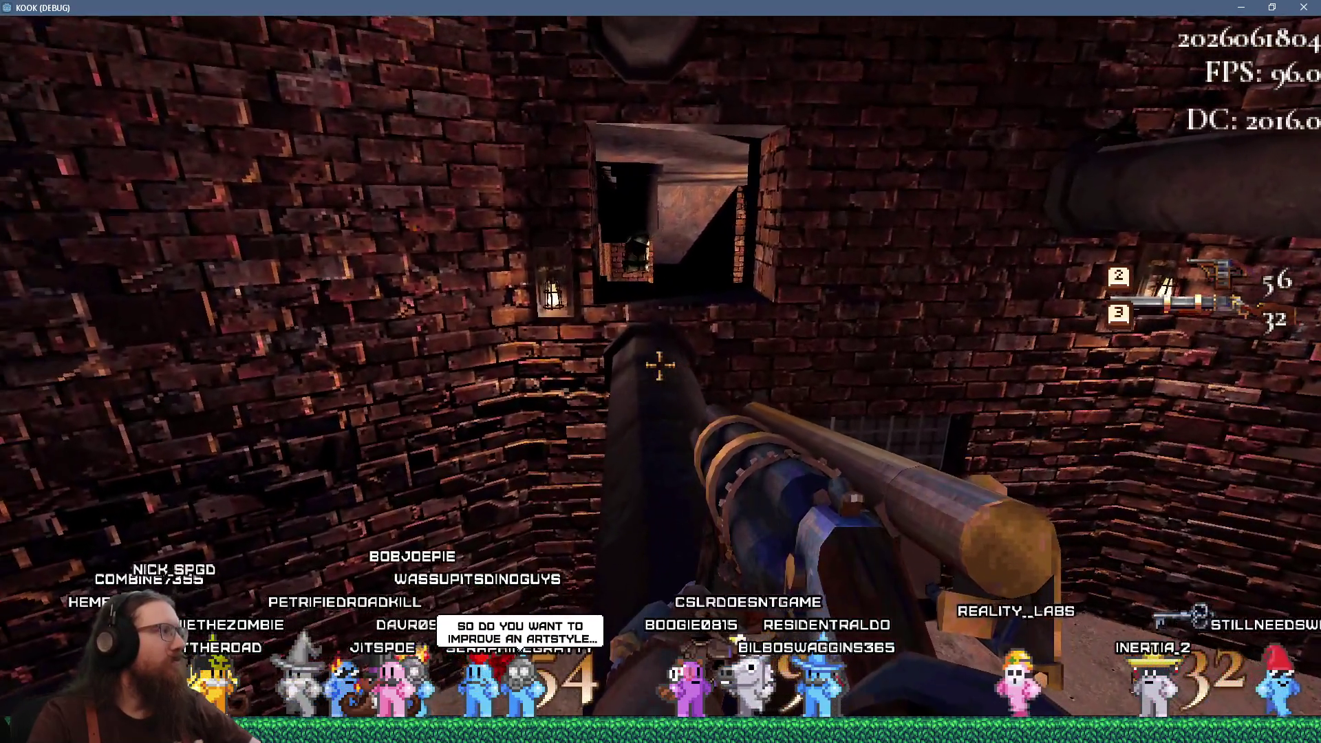
key(w)
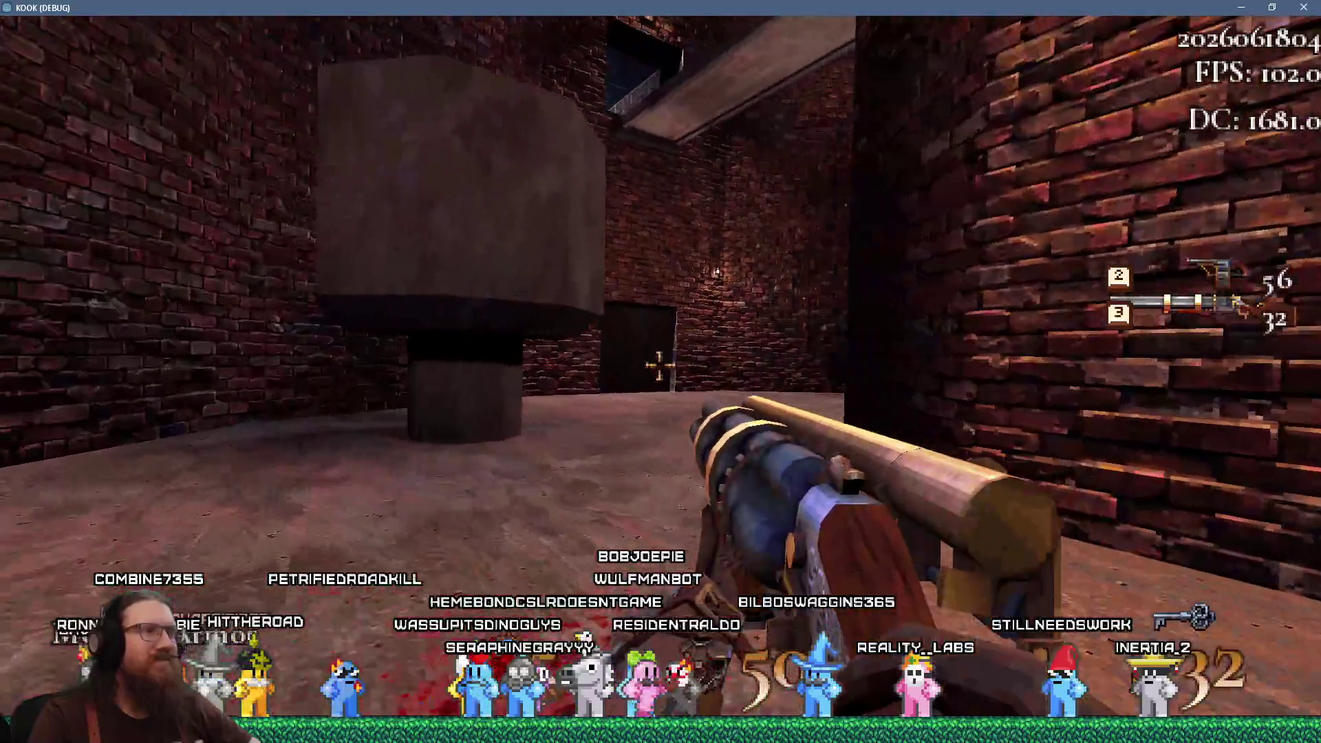
Open the grid door, go through to the corridor and pick up the gold key by the staircase
key(w)
key(e)
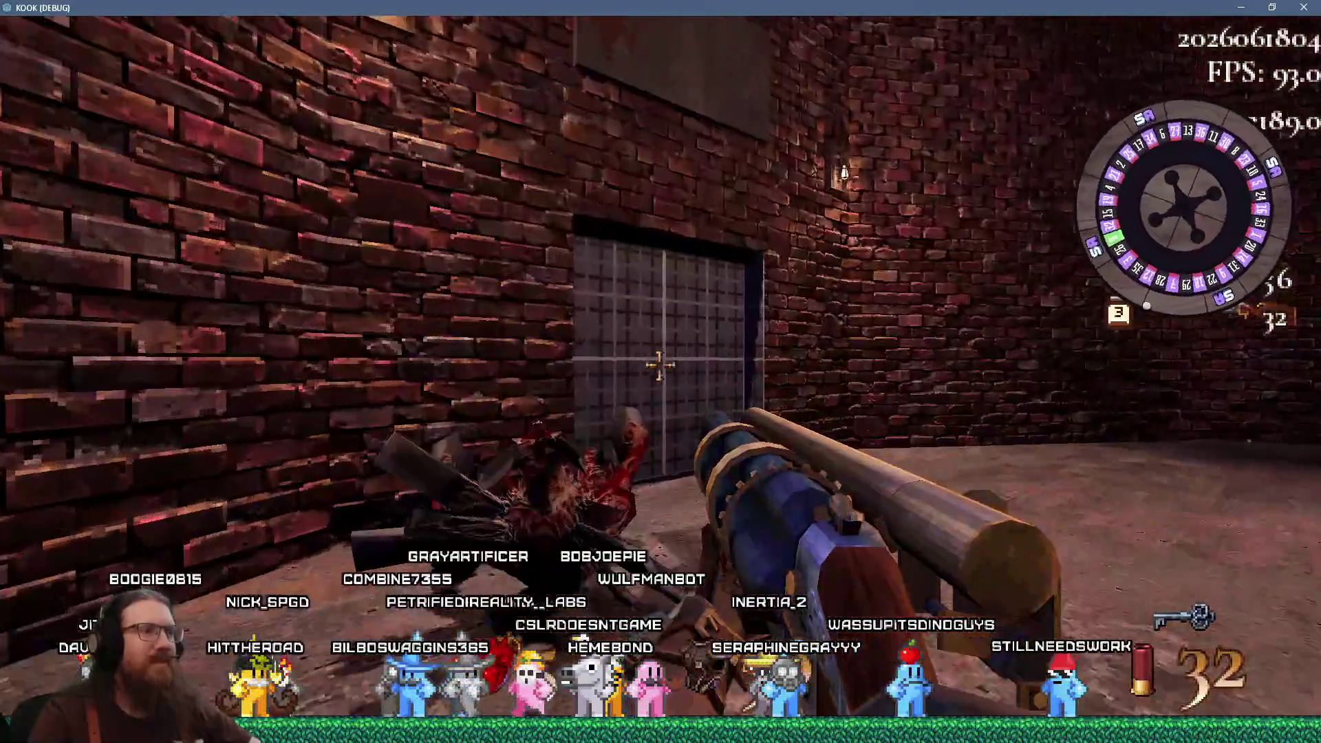
key(w)
key(e)
key(w)
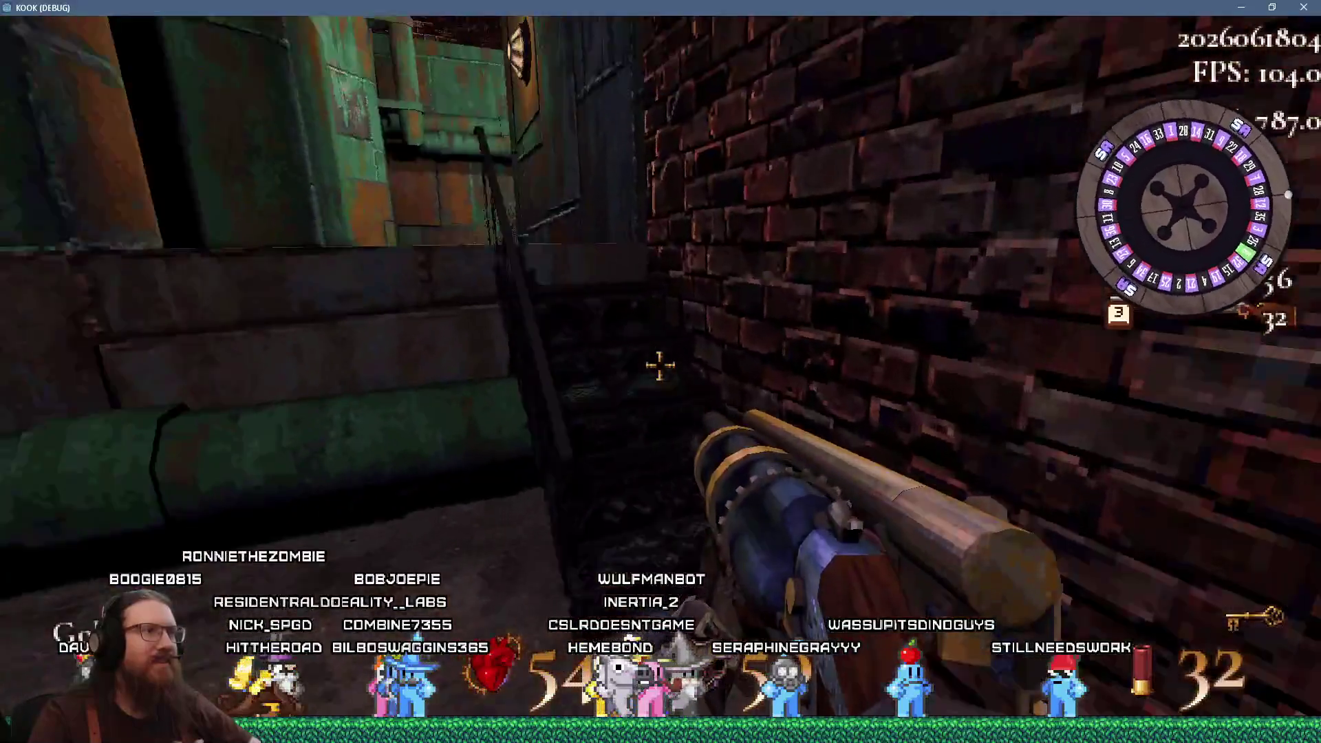